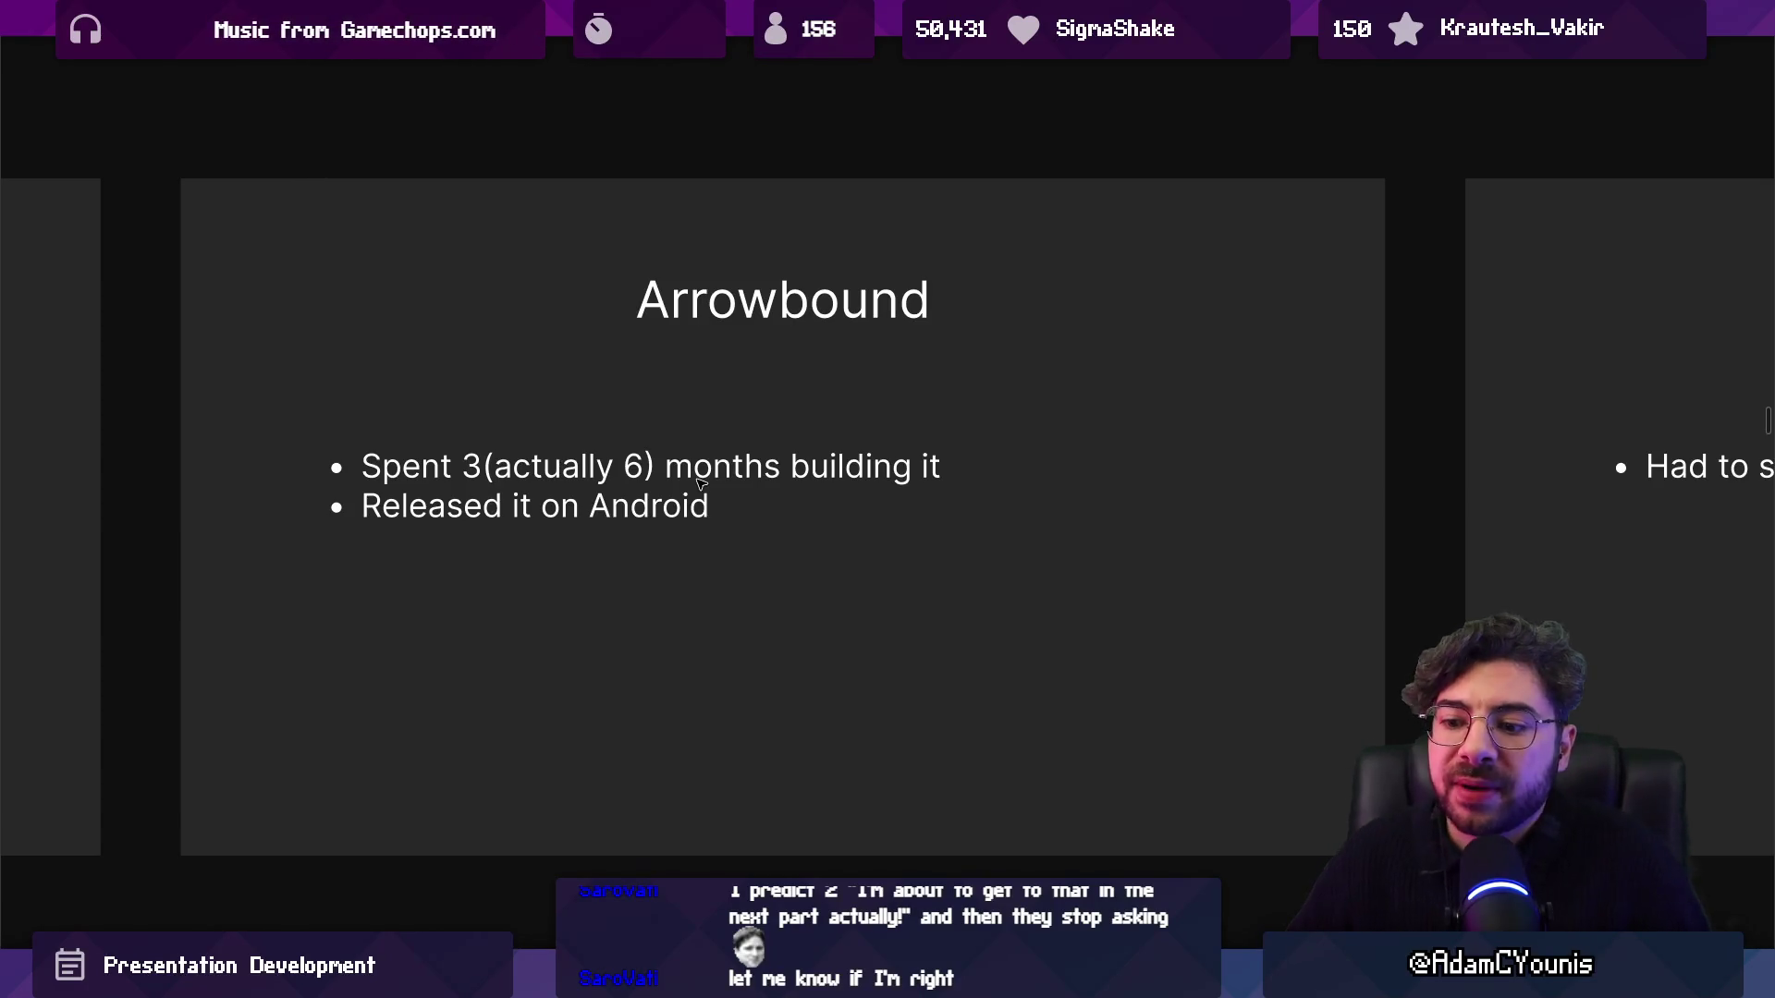
Advance past the Arrowbound slides to the Advice slide, then return to the slide overview.
{"action": "key", "text": "Right"}
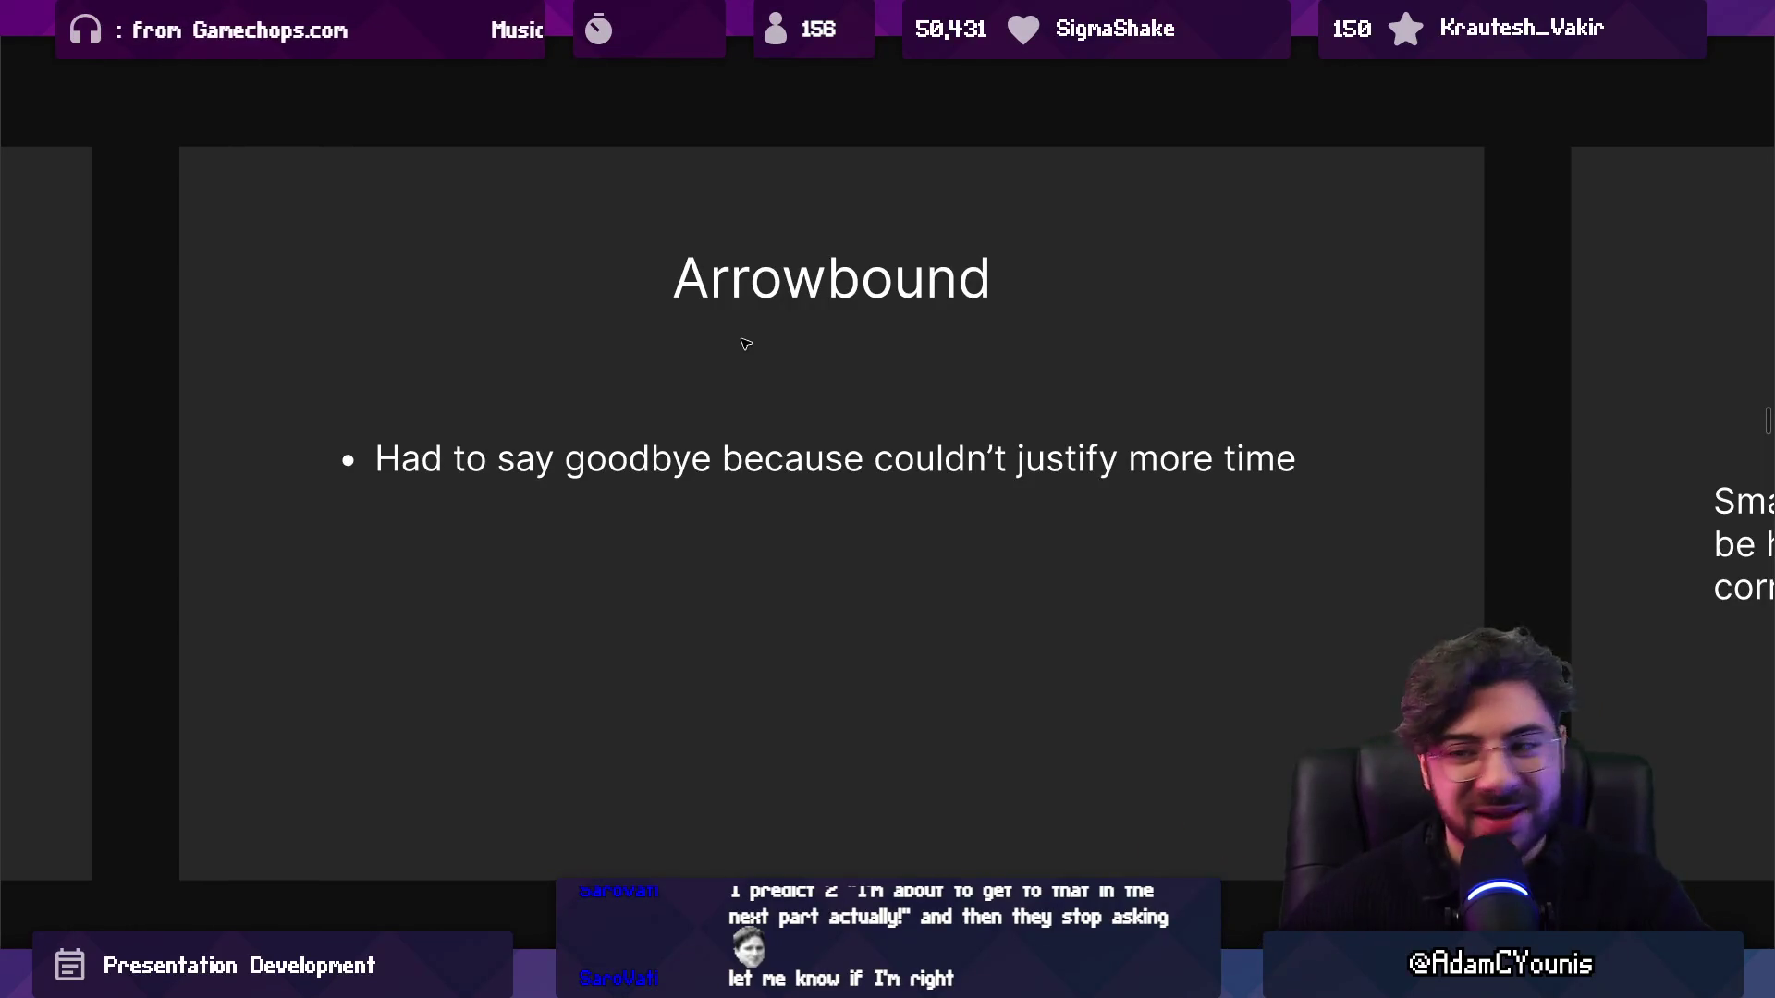
{"action": "key", "text": "Right"}
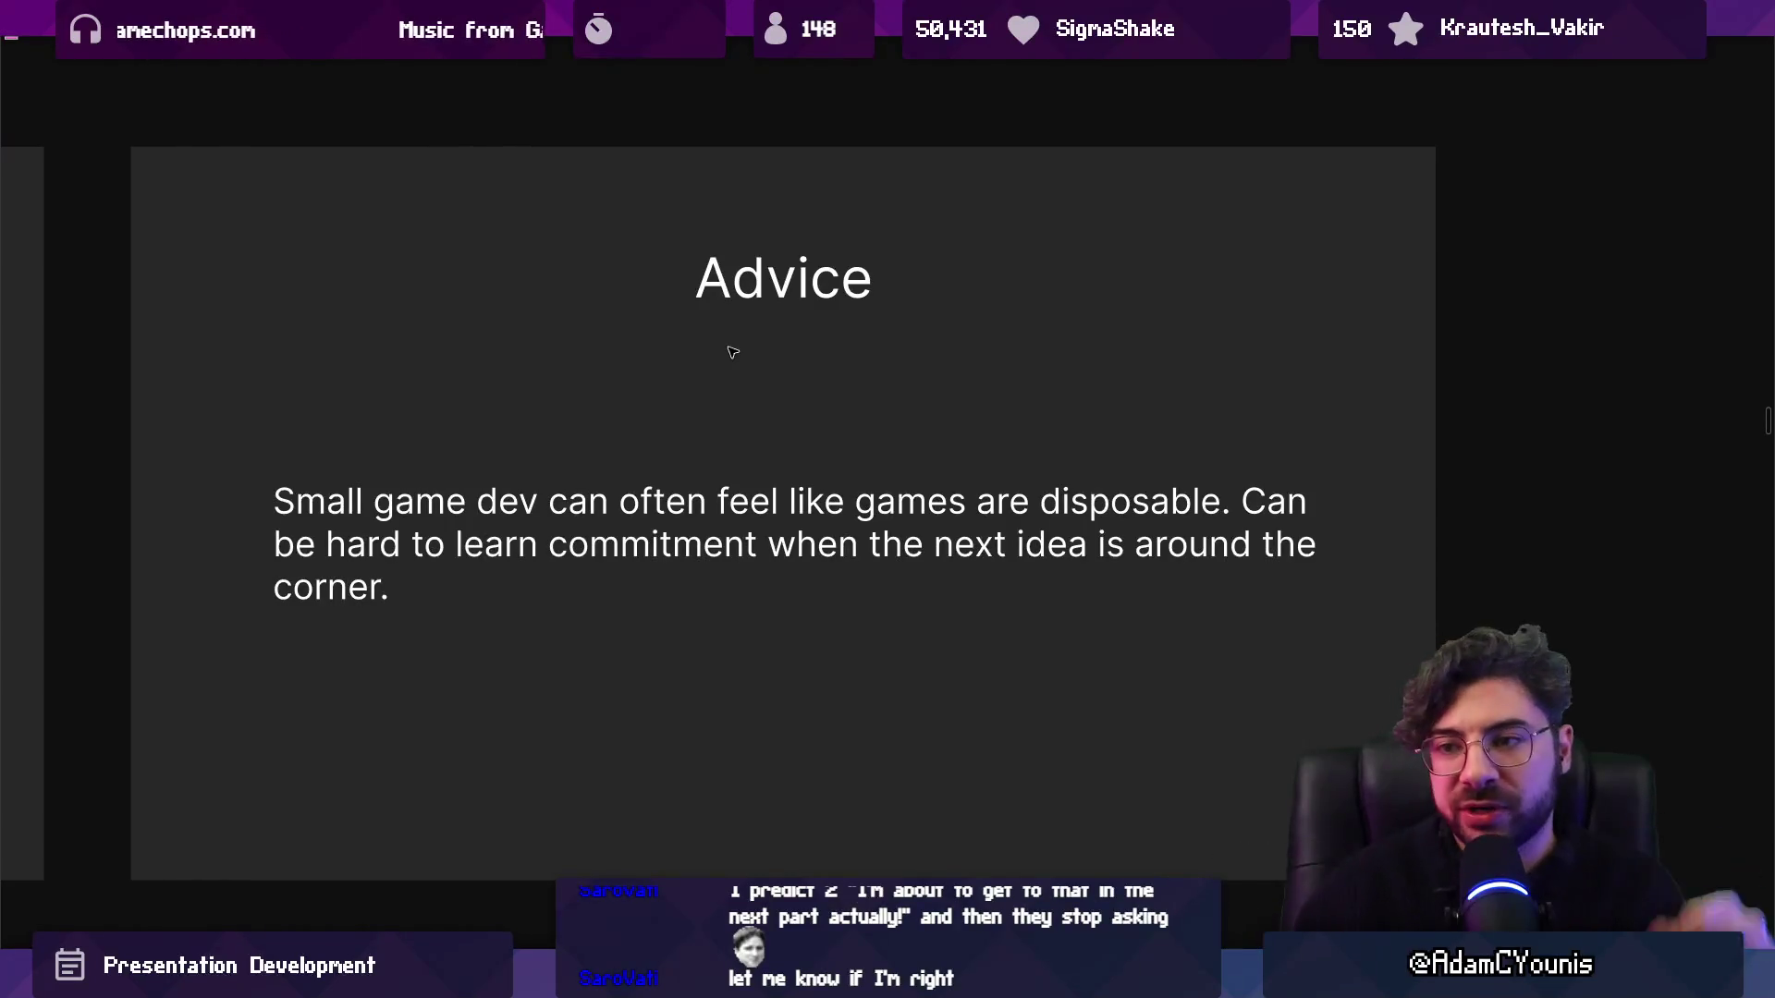
{"action": "key", "text": "Escape"}
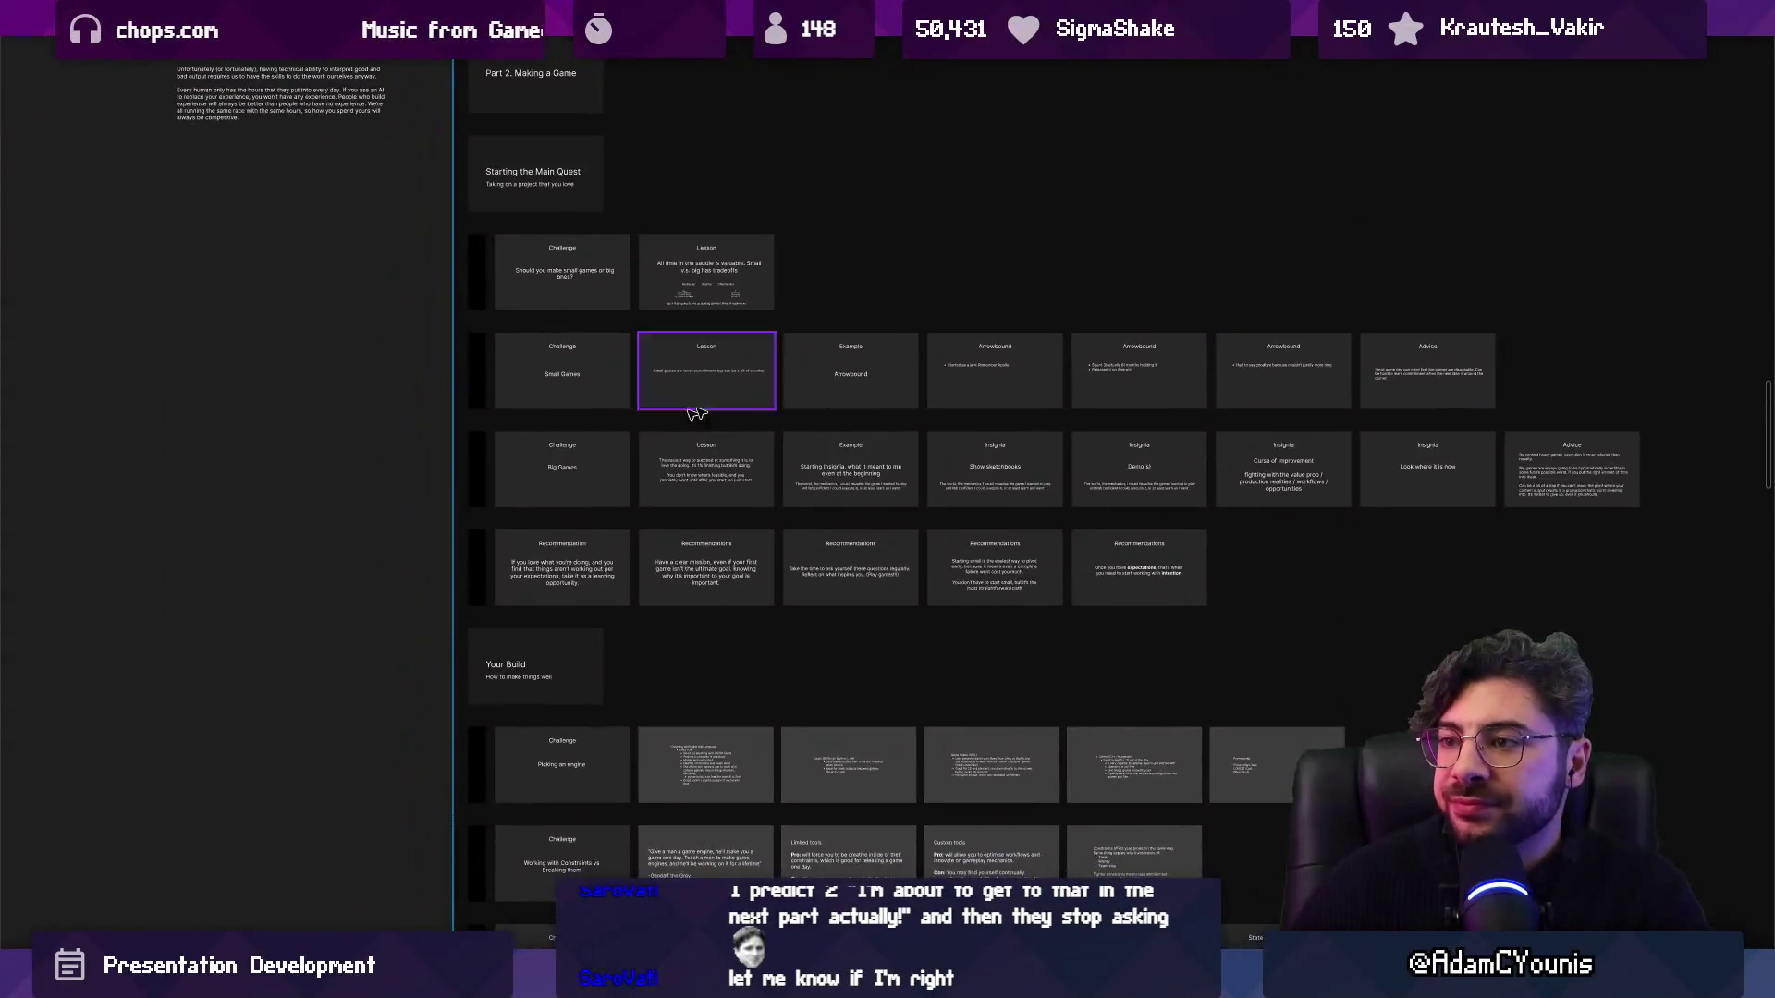
Open the Challenge: Big Games slide and advance to the Lesson slide's body text.
{"action": "left_click", "coordinate": [554, 476]}
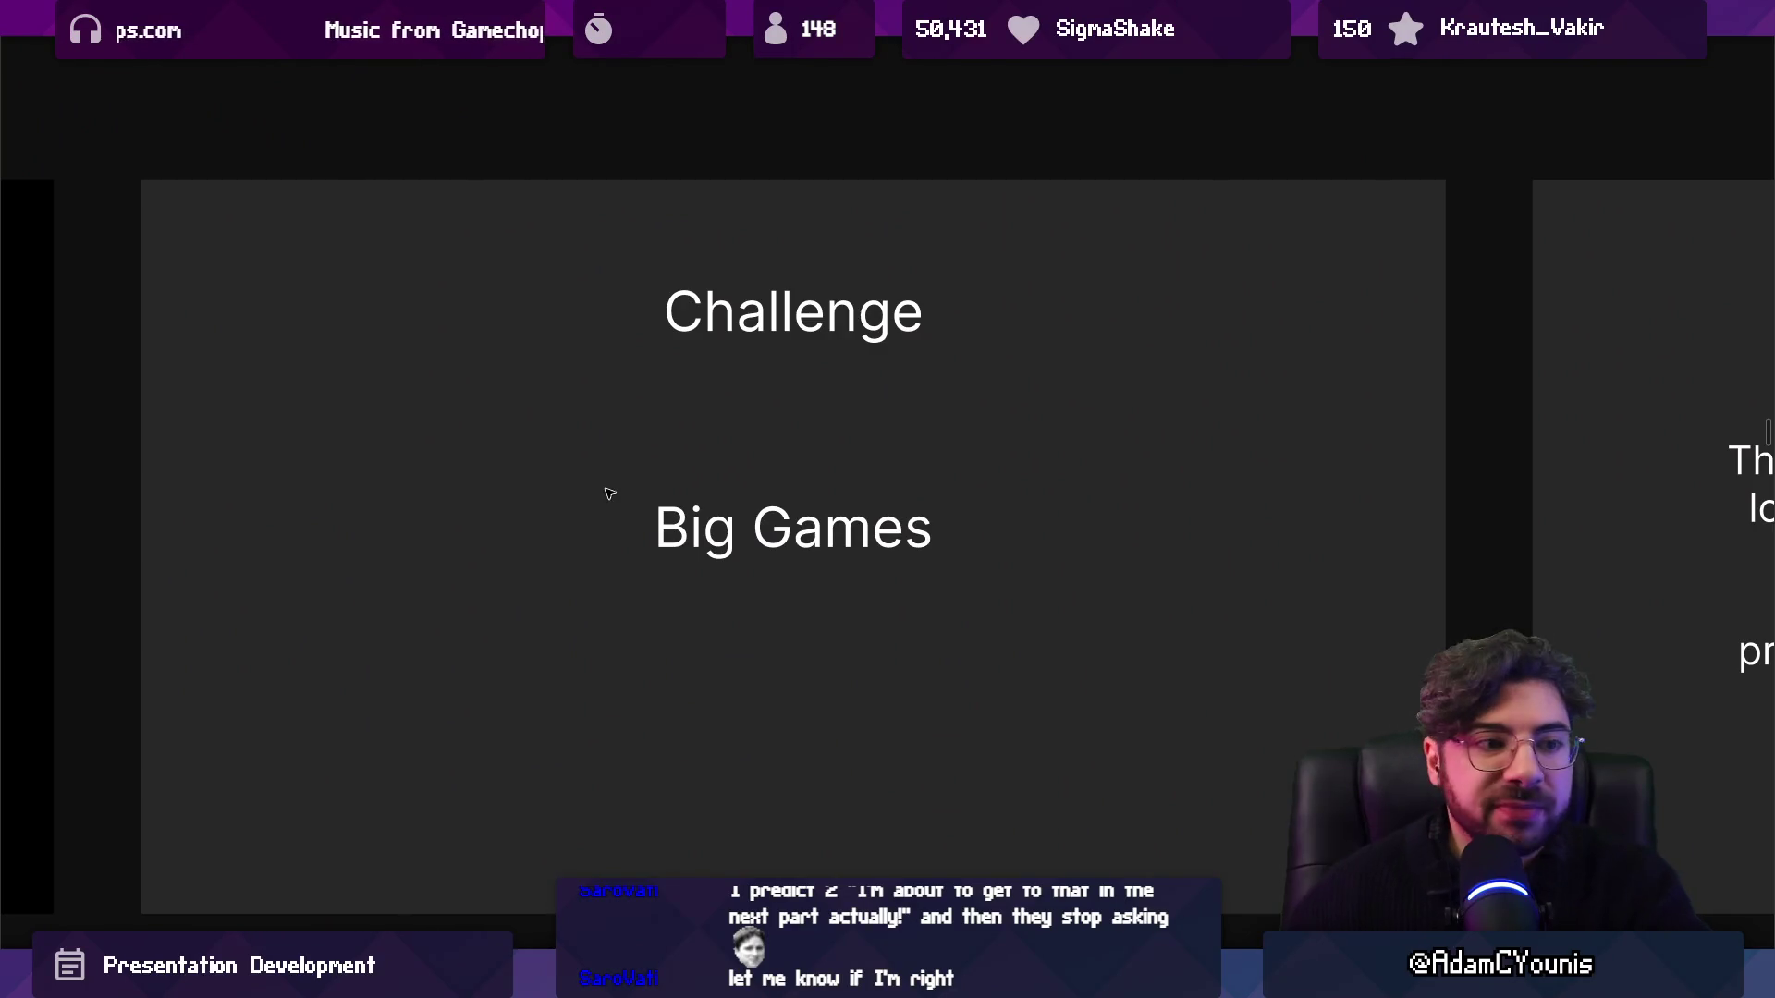
{"action": "key", "text": "Right"}
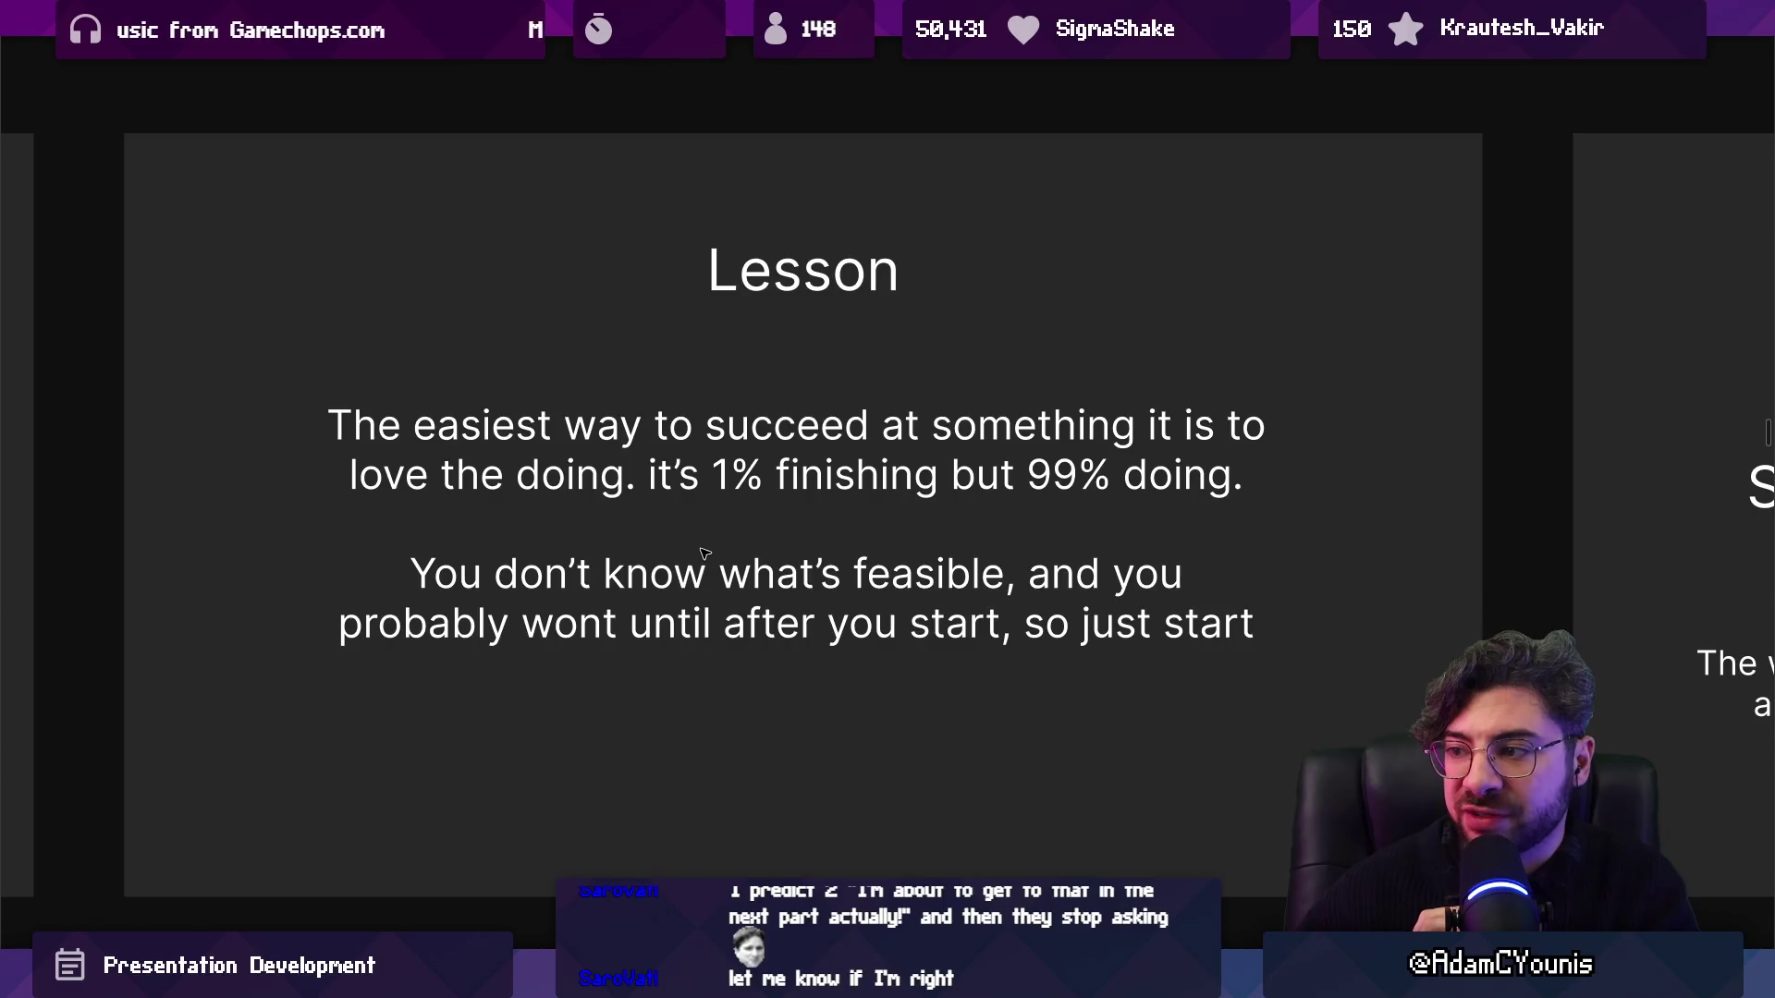
{"action": "left_click", "coordinate": [848, 627]}
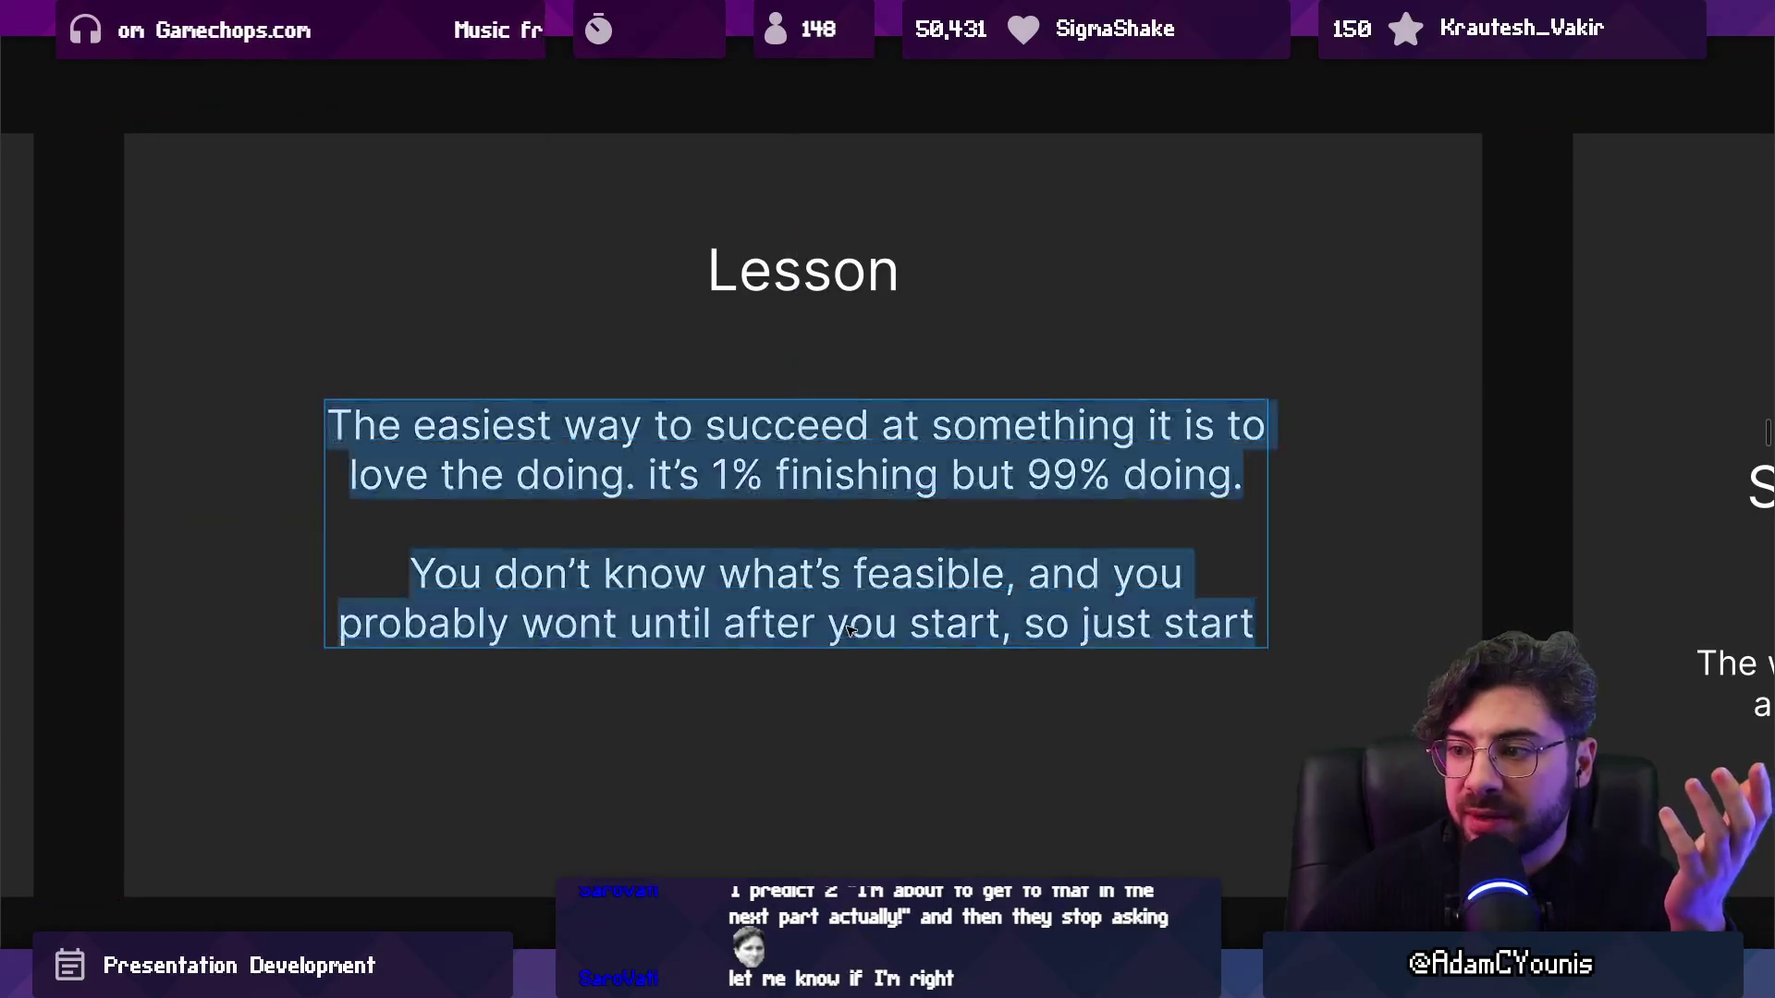
Add a period after 'so just start' on the Lesson slide, then scroll over to the Example slide.
{"action": "left_click", "coordinate": [1259, 622]}
{"action": "type", "text": "."}
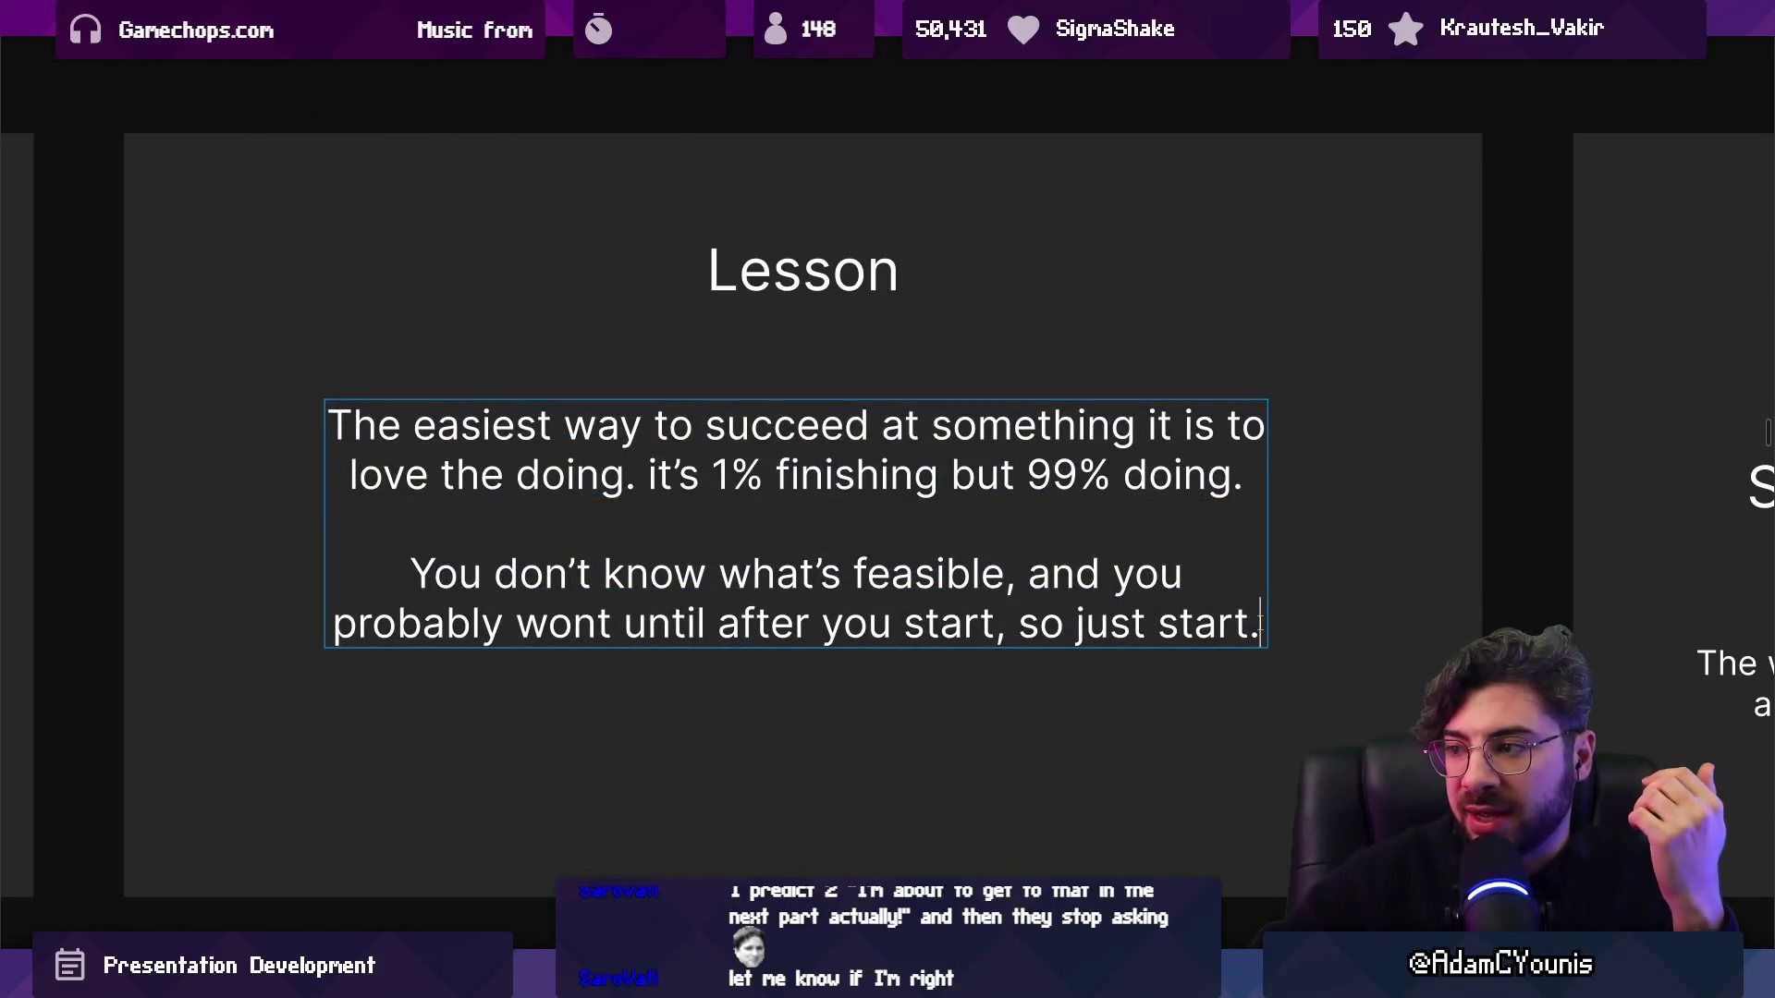
{"action": "key", "text": "Escape"}
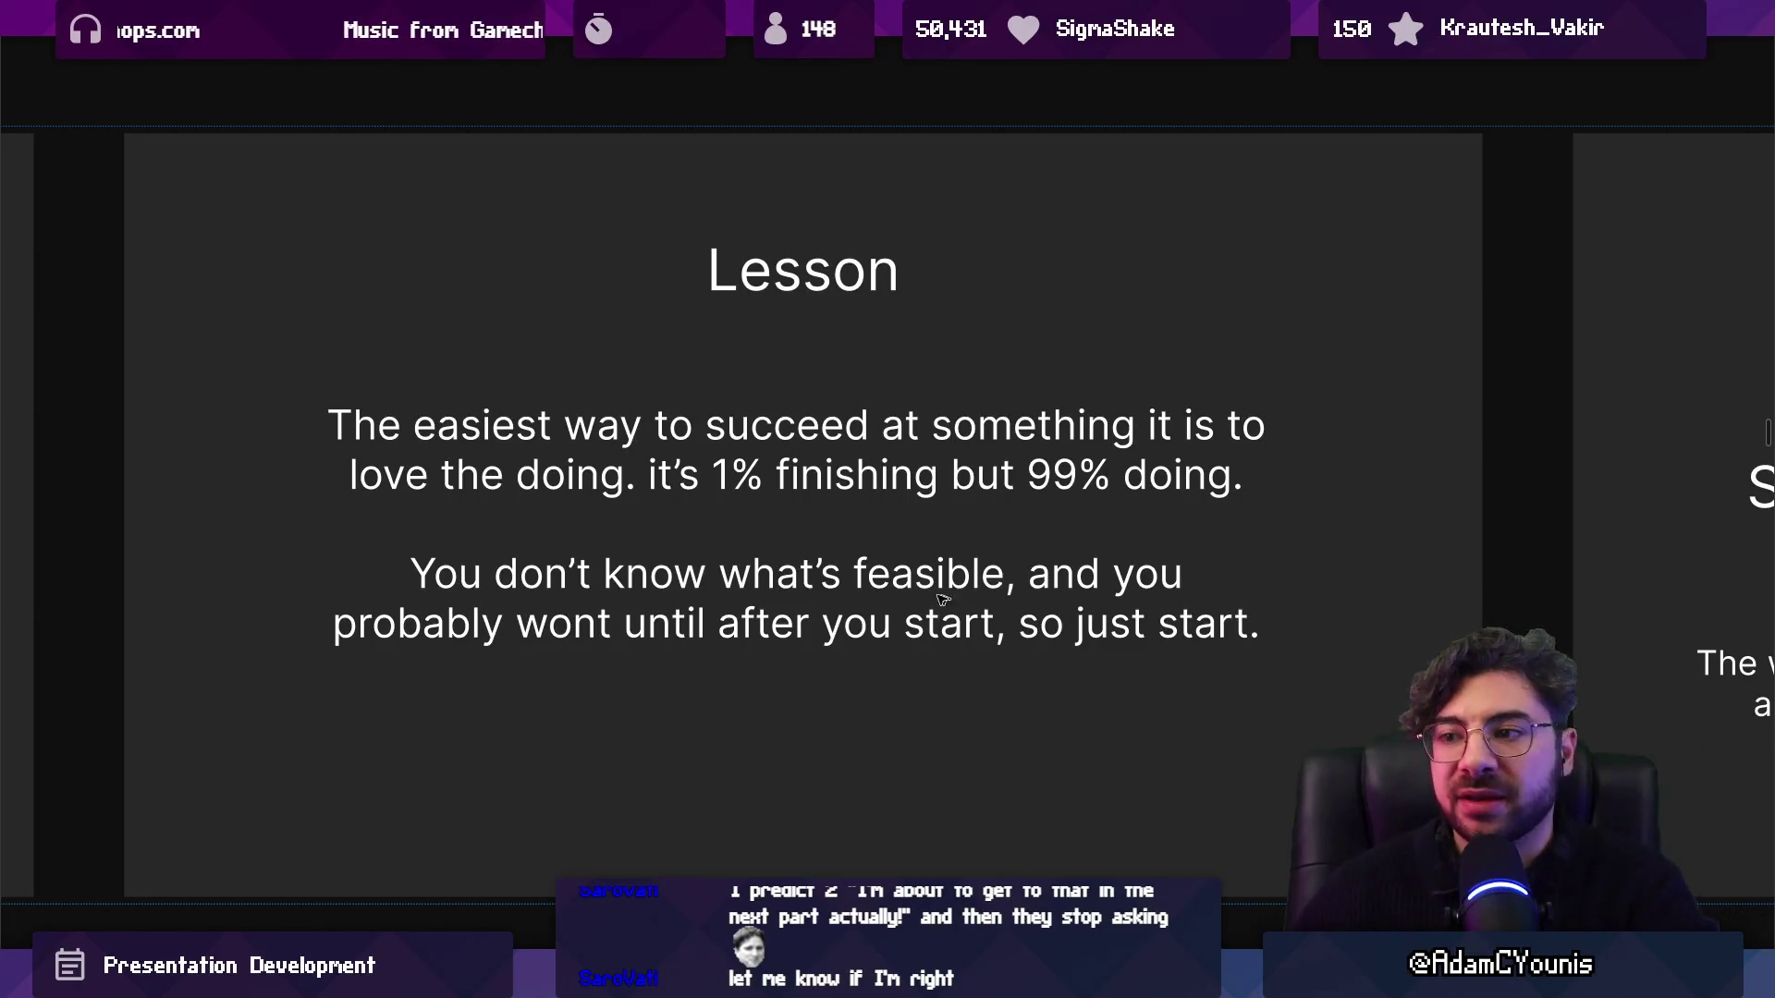
{"action": "scroll", "coordinate": [885, 587], "scroll_direction": "right", "scroll_amount": 10}
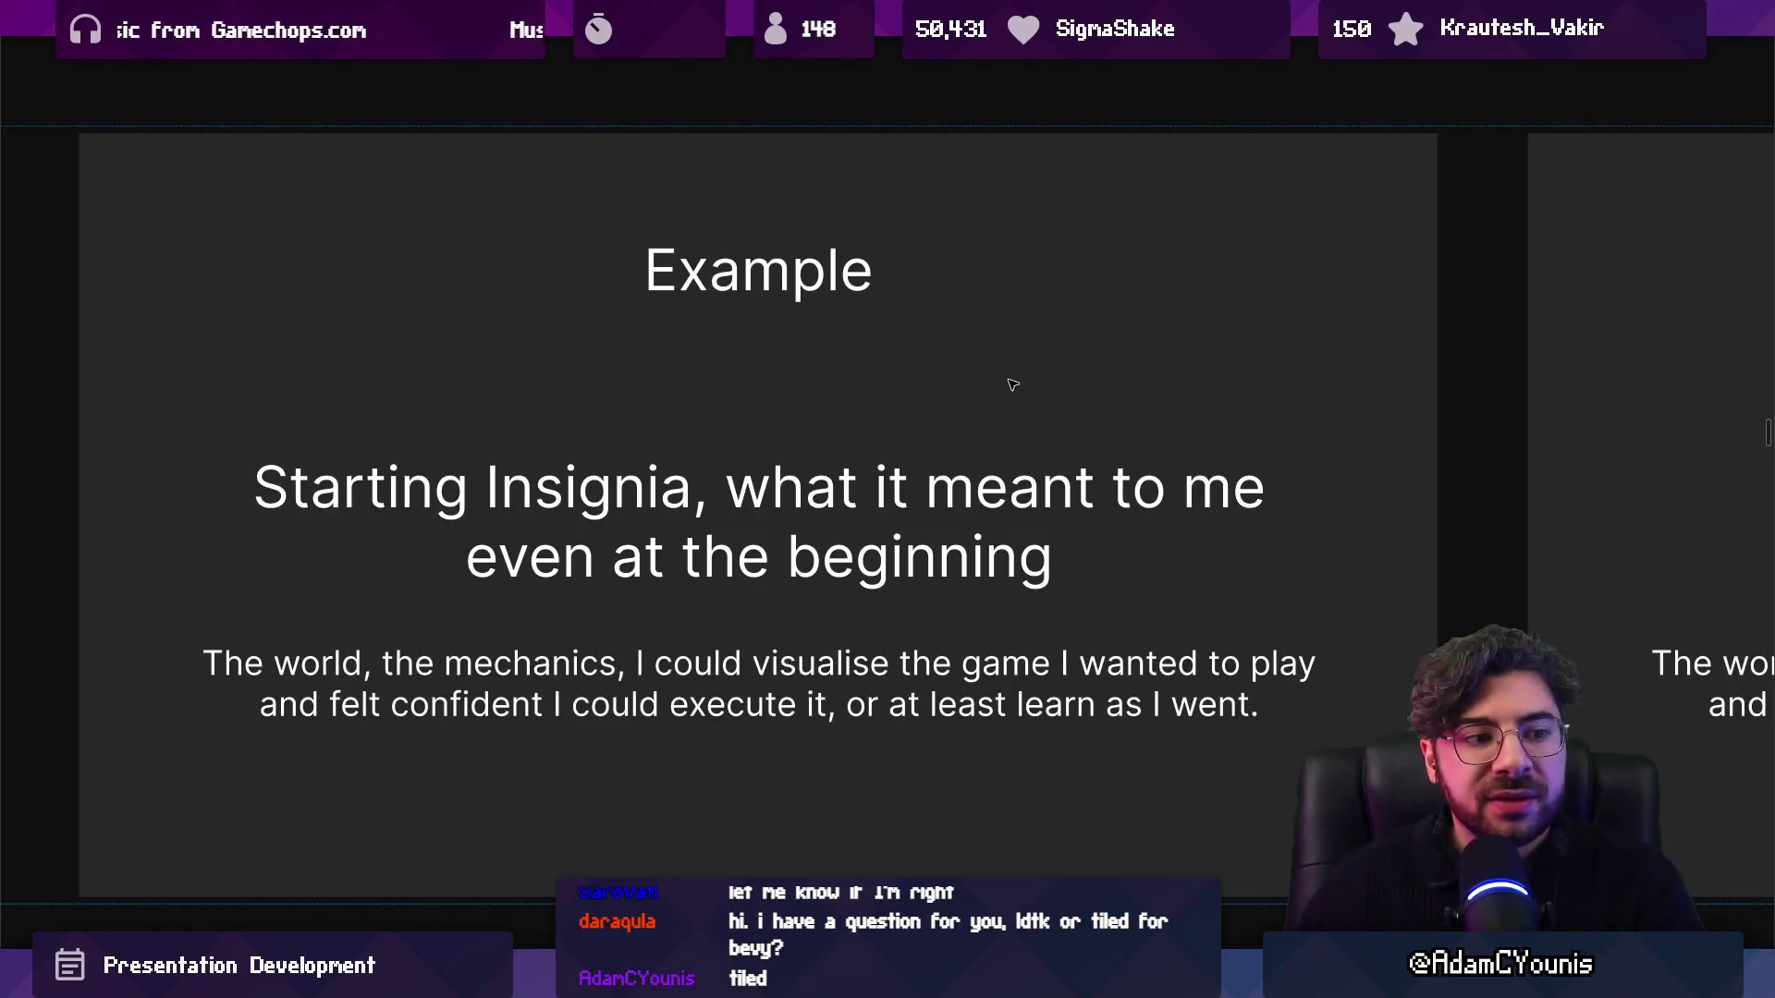
{"action": "mouse_move", "coordinate": [1011, 380]}
{"action": "left_mouse_down"}
{"action": "mouse_move", "coordinate": [998, 340]}
{"action": "mouse_move", "coordinate": [985, 356]}
{"action": "left_mouse_up"}
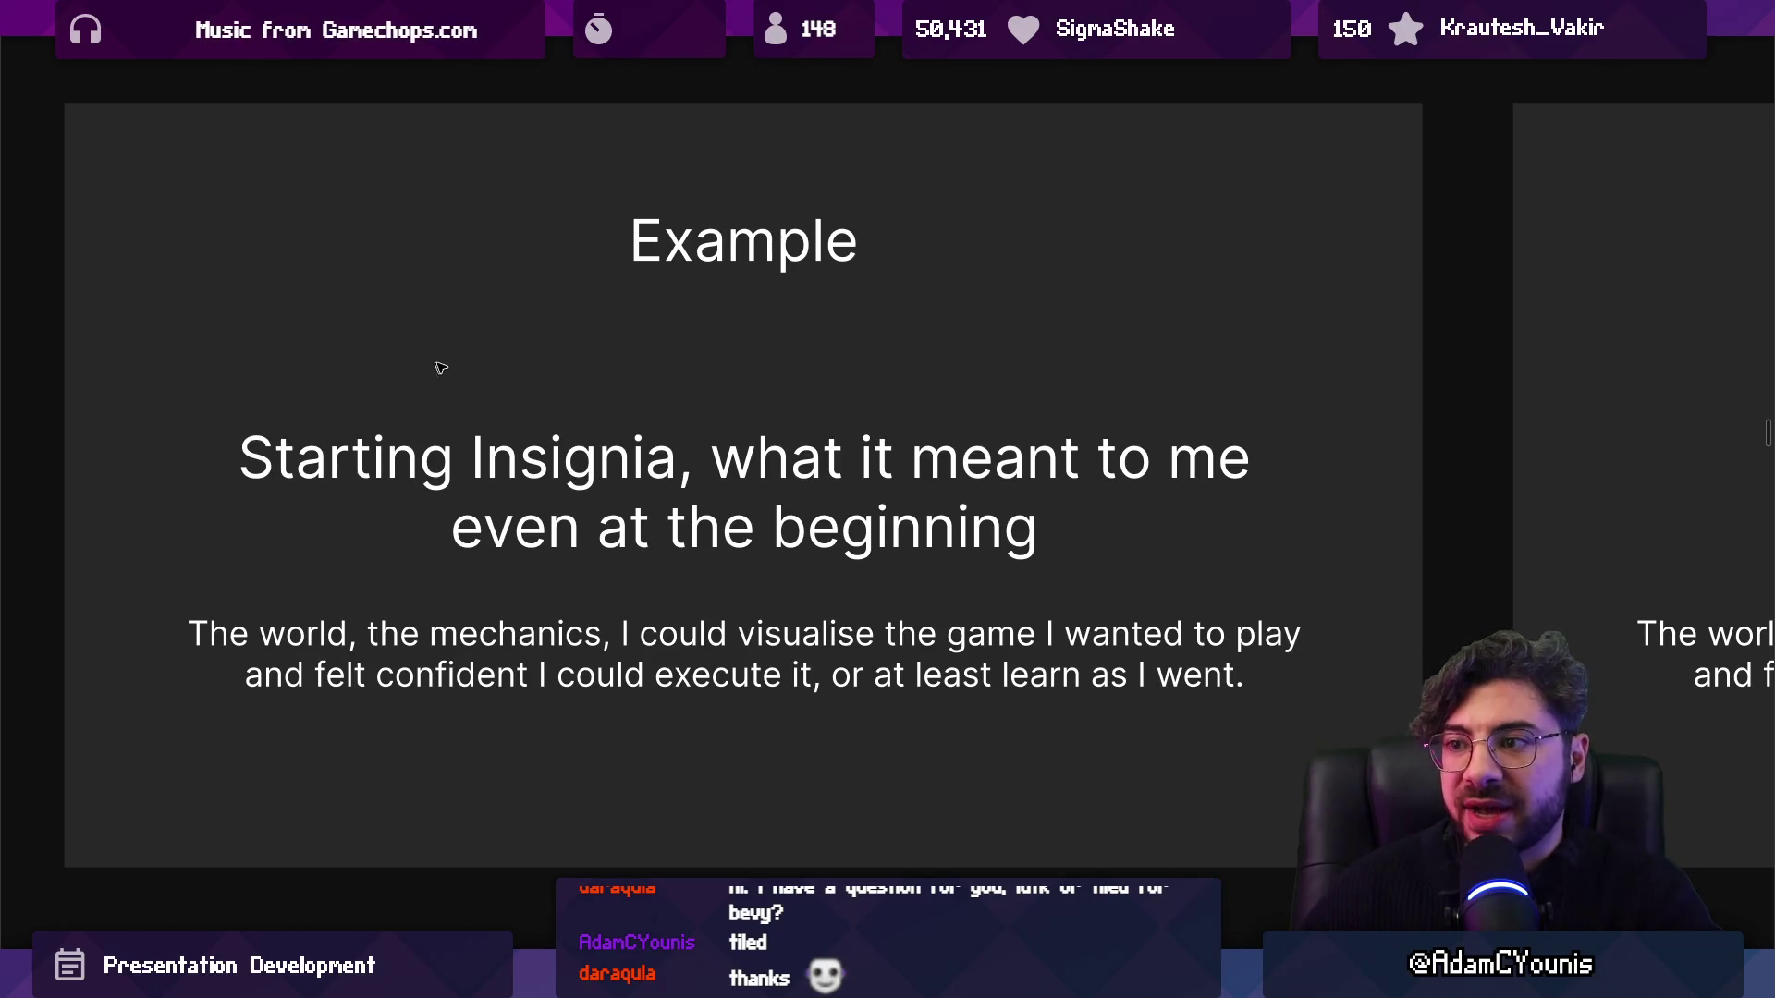
Advance from the Example slide to the Insignia 'Show sketchbooks' slide.
{"action": "key", "text": "Right"}
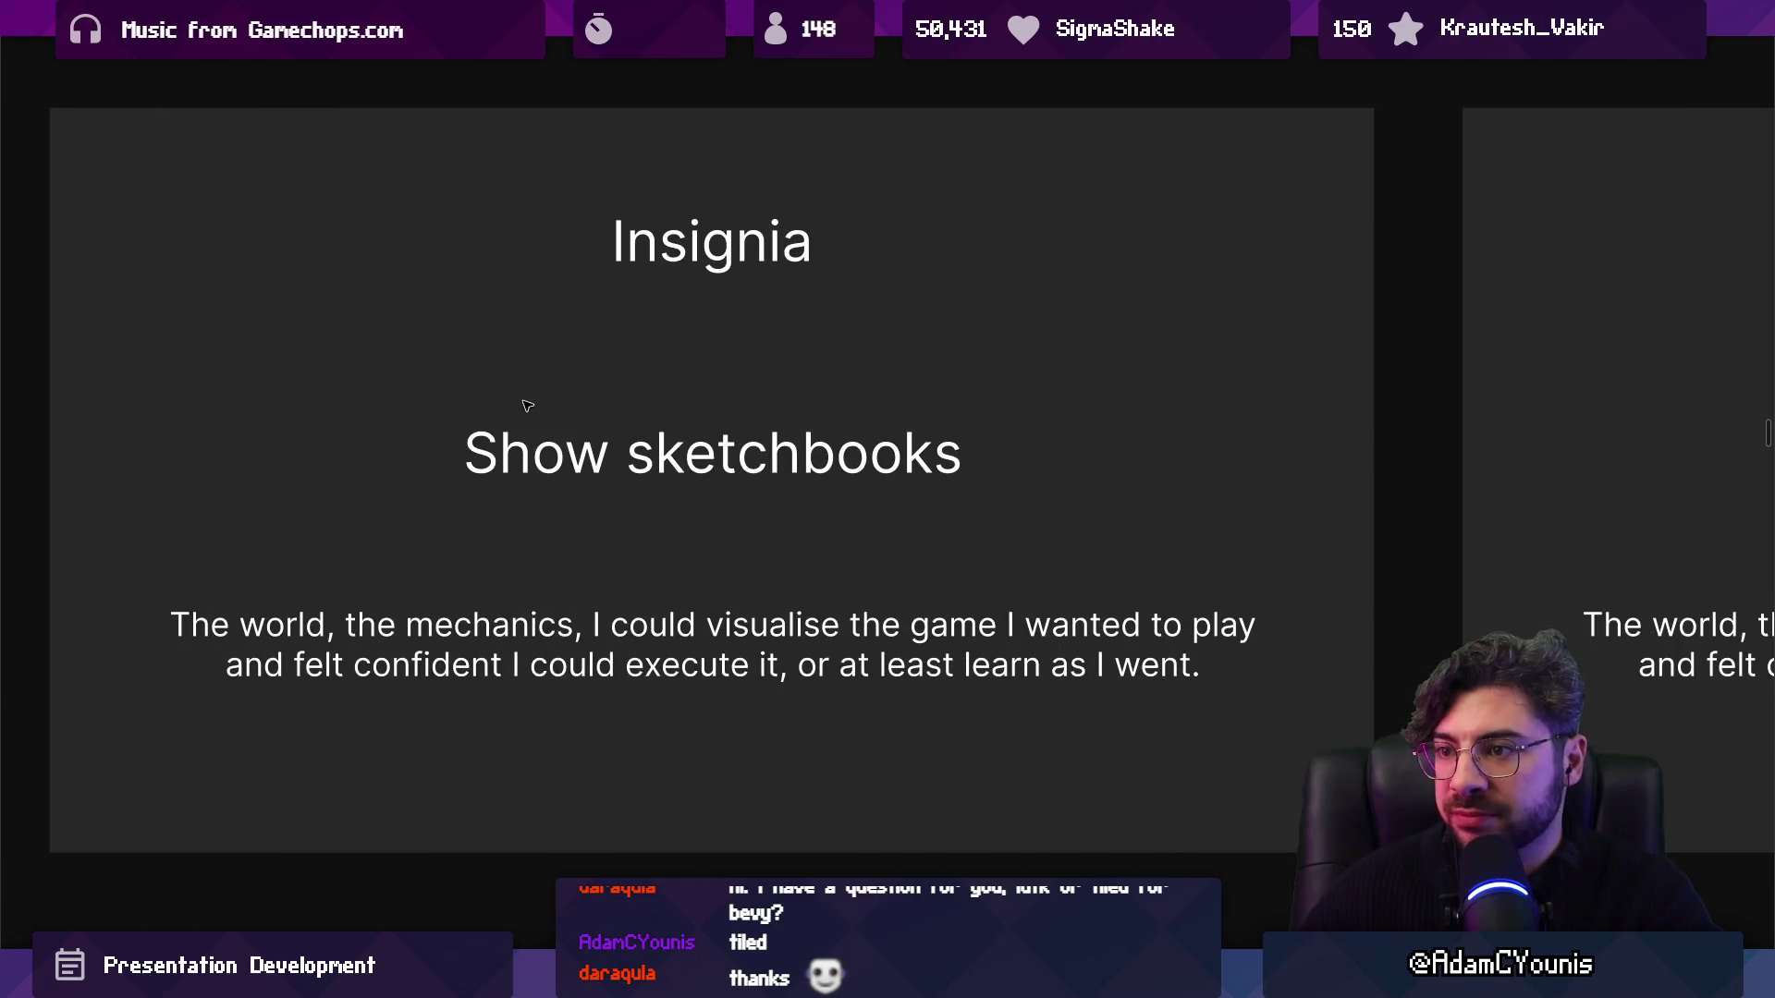
Step through Demo(s) to the Insignia 'Curse of improvement' slide and select its body text.
{"action": "key", "text": "Right"}
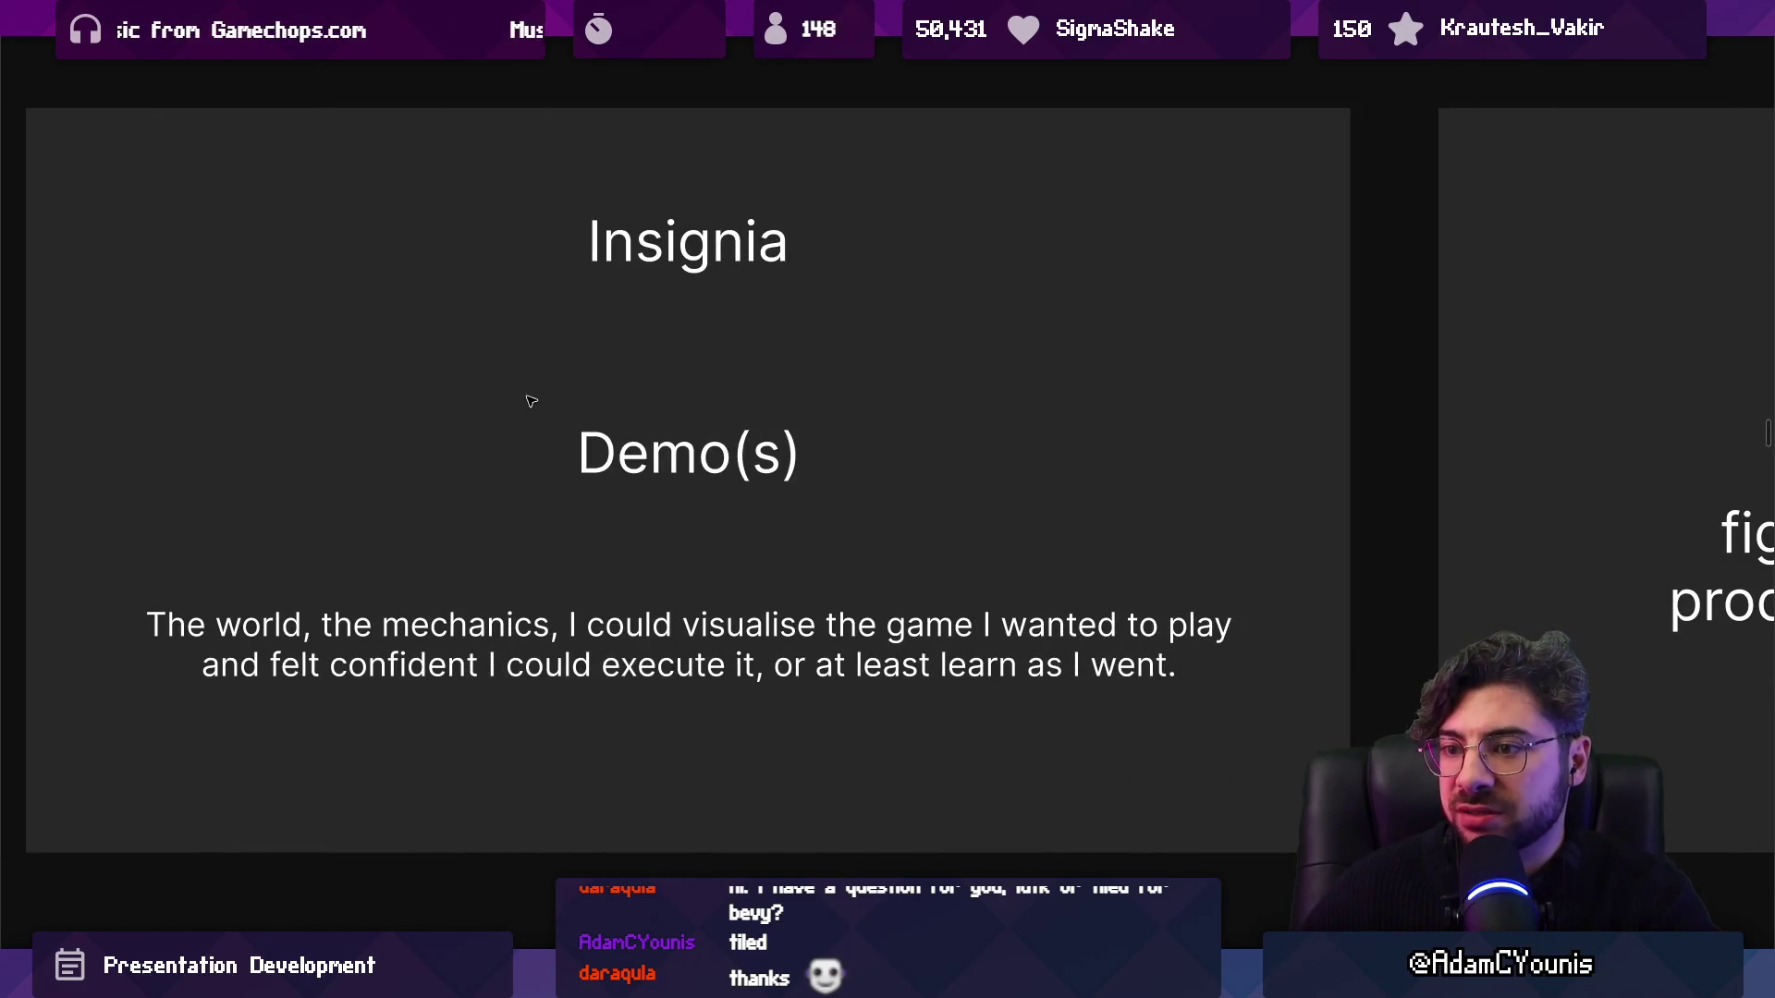
{"action": "key", "text": "Right"}
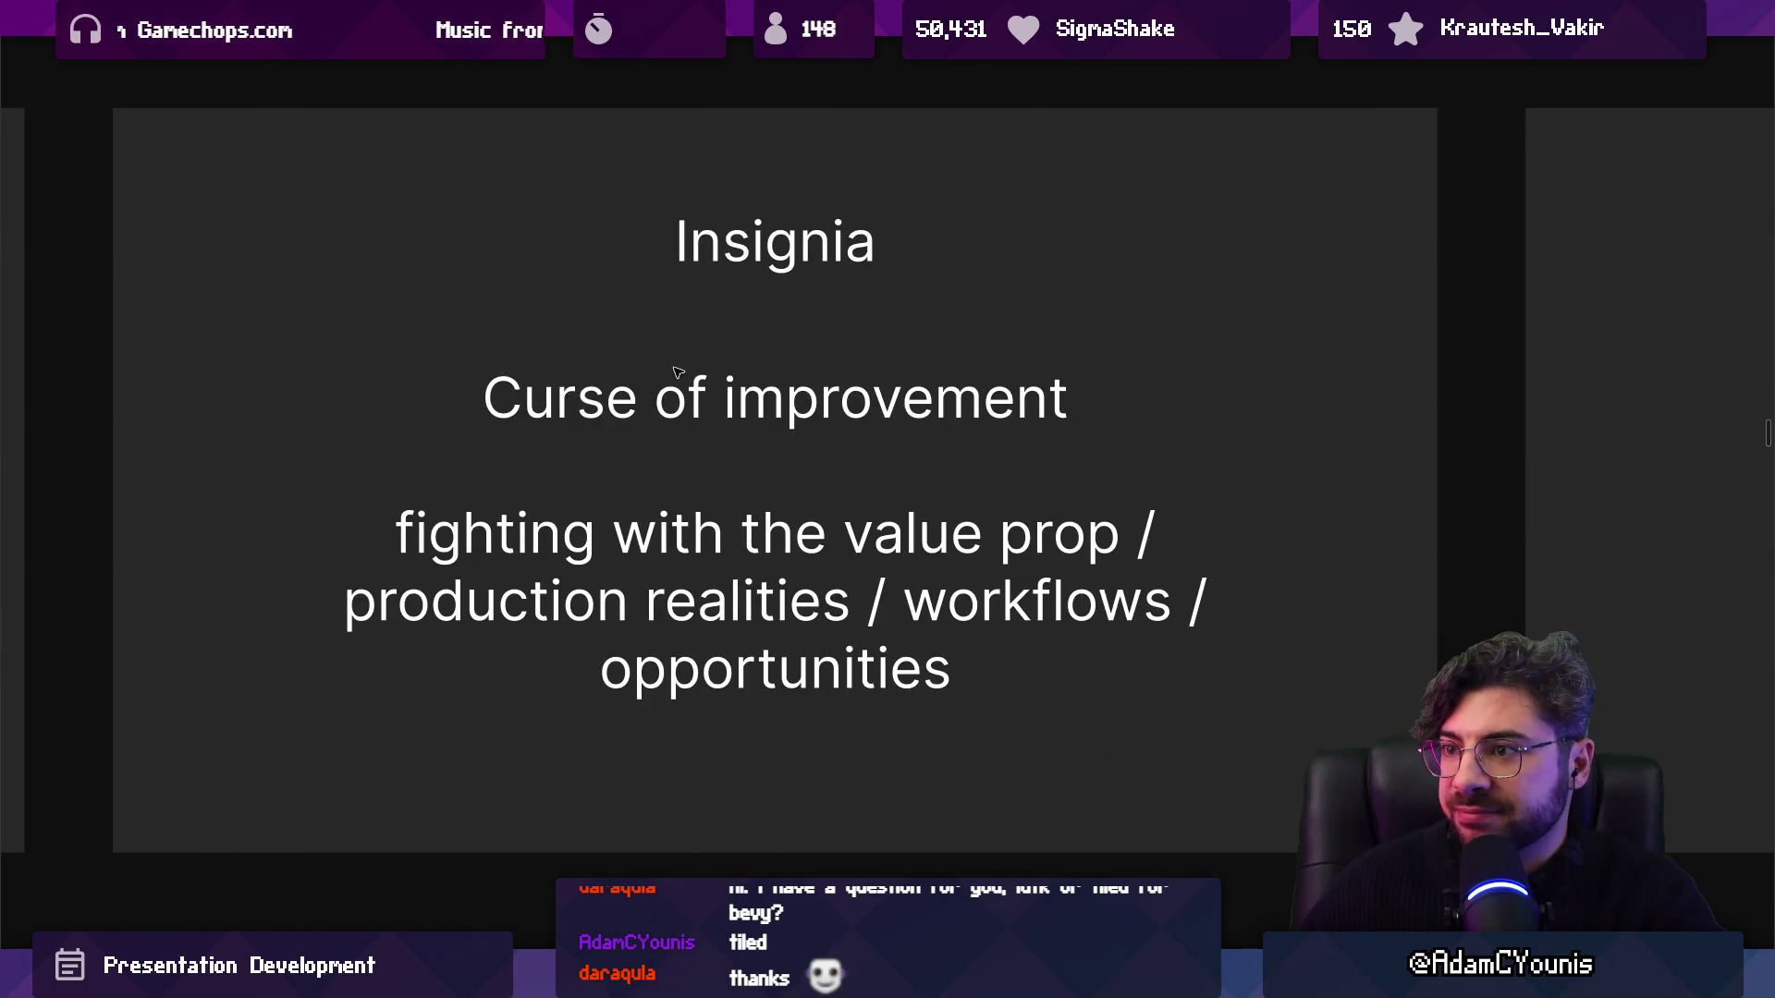
{"action": "key", "text": "Left"}
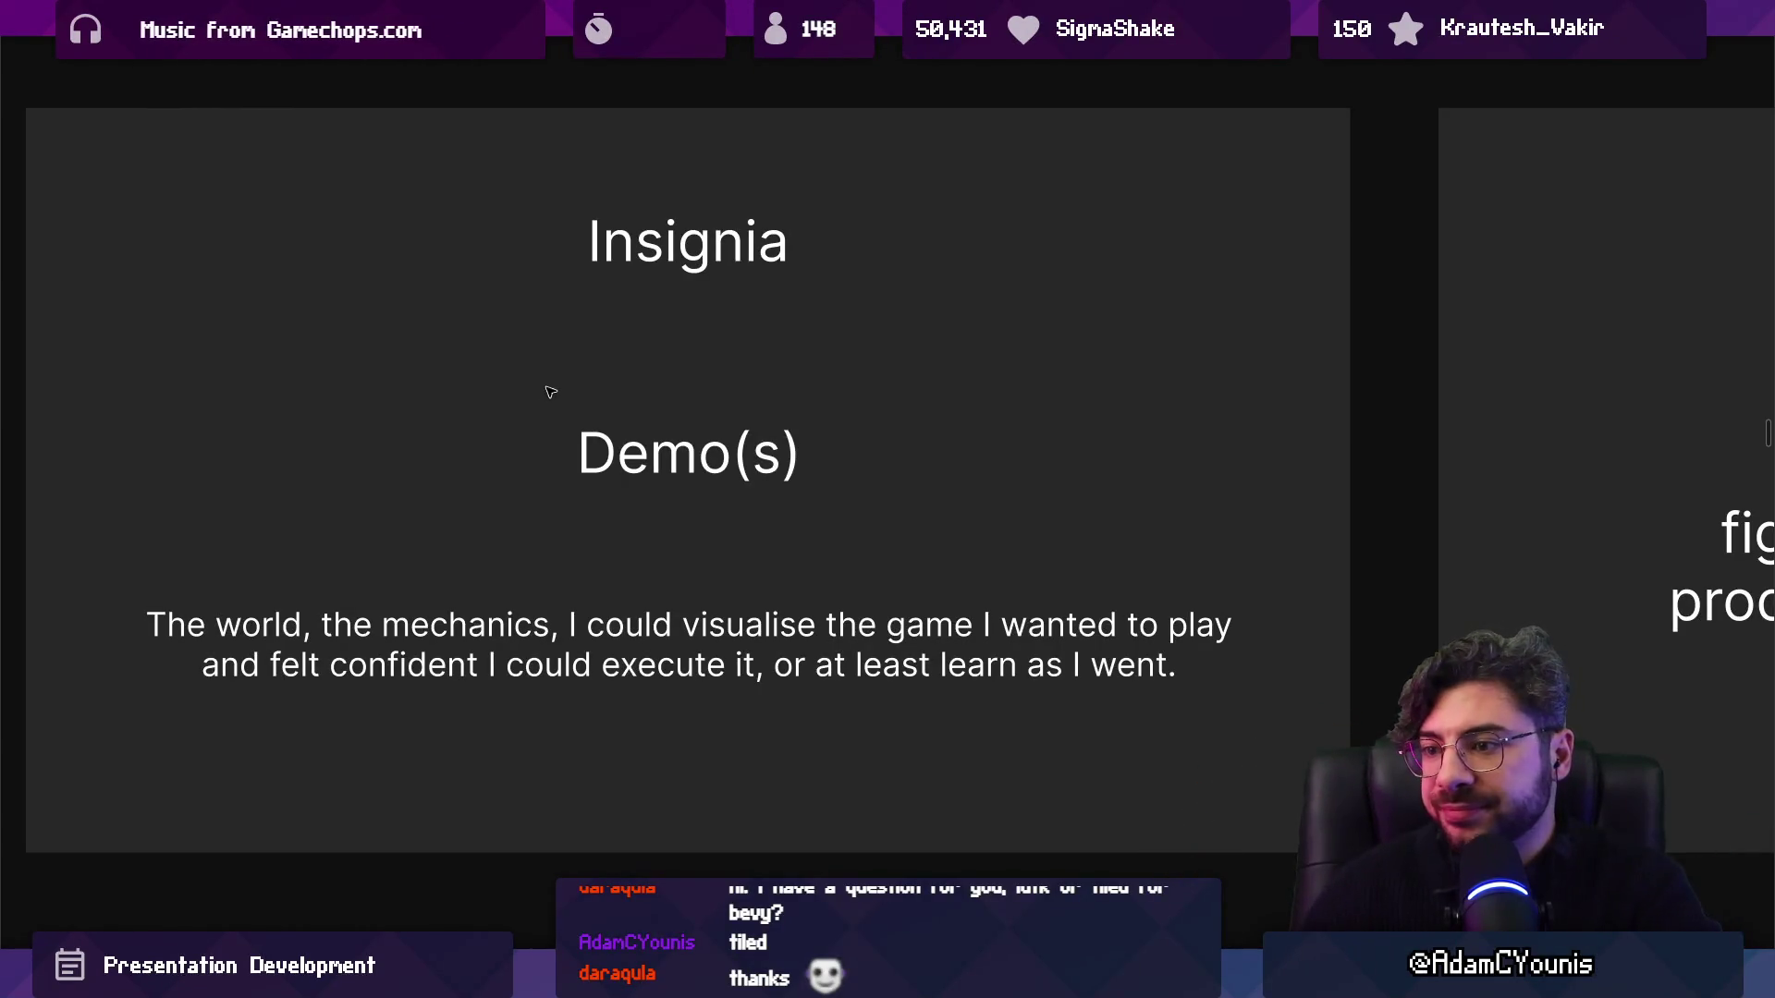
{"action": "key", "text": "Right"}
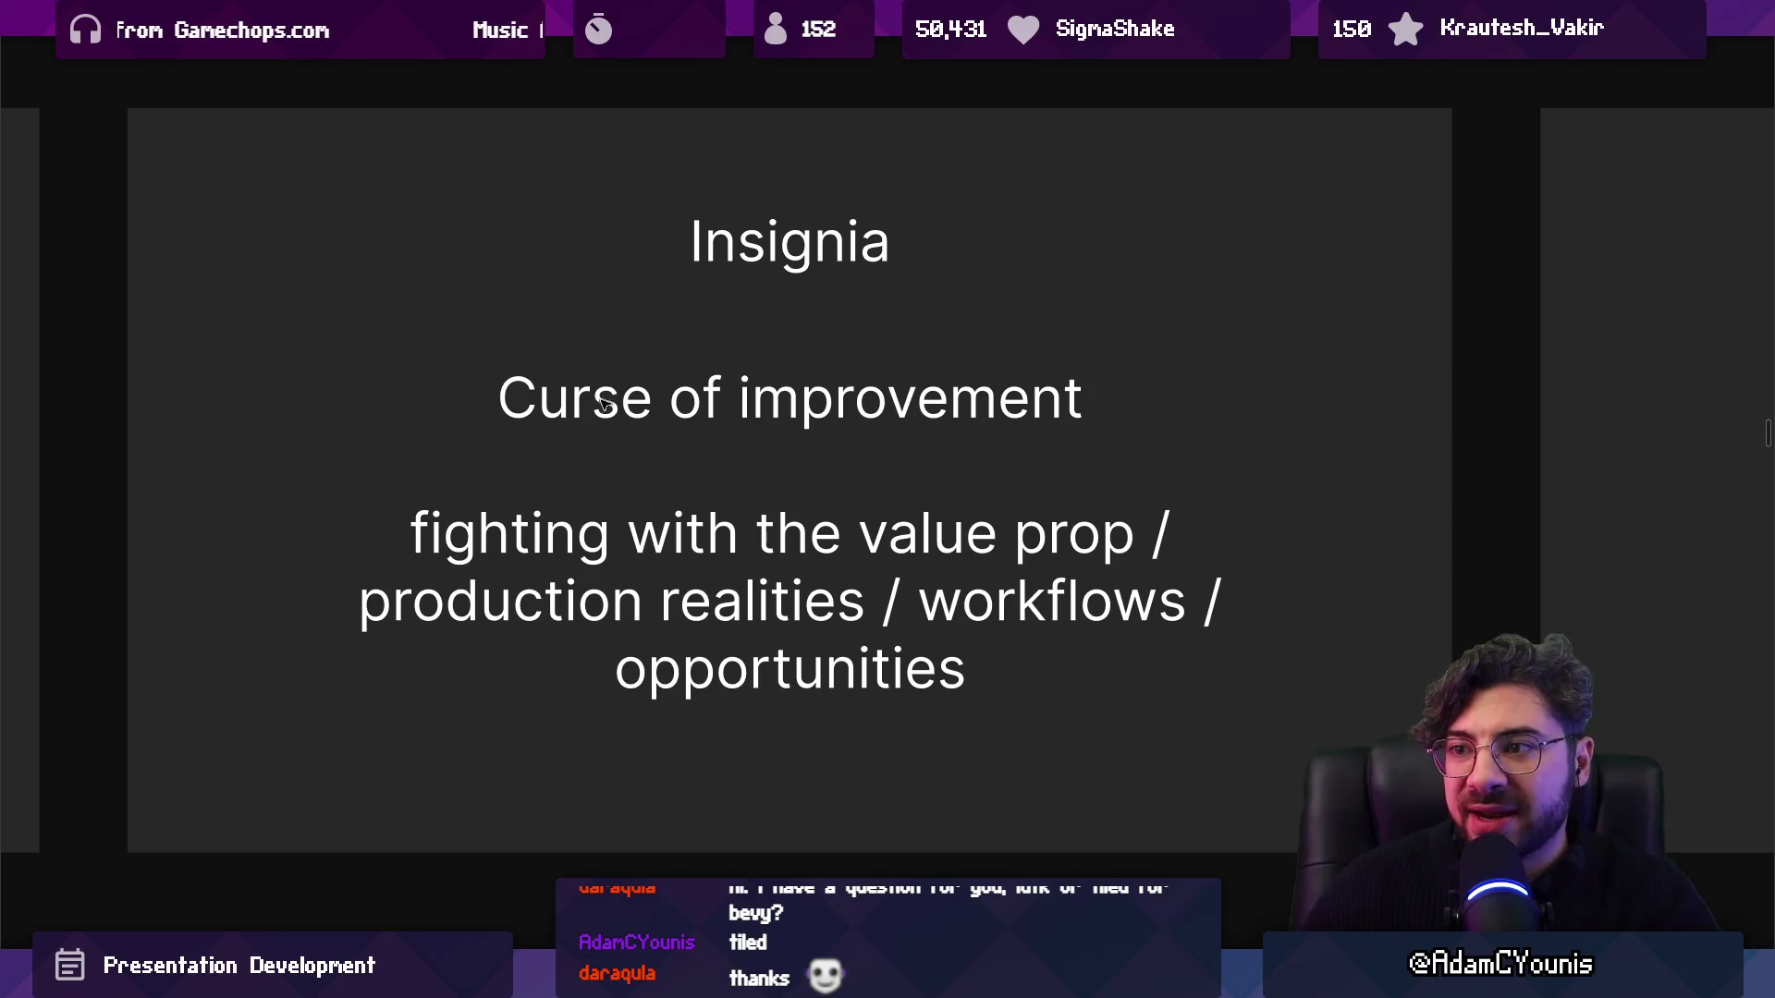
{"action": "left_click", "coordinate": [610, 424]}
Clear the text selection and advance to the 'Look where it is now' slide.
{"action": "key", "text": "Escape"}
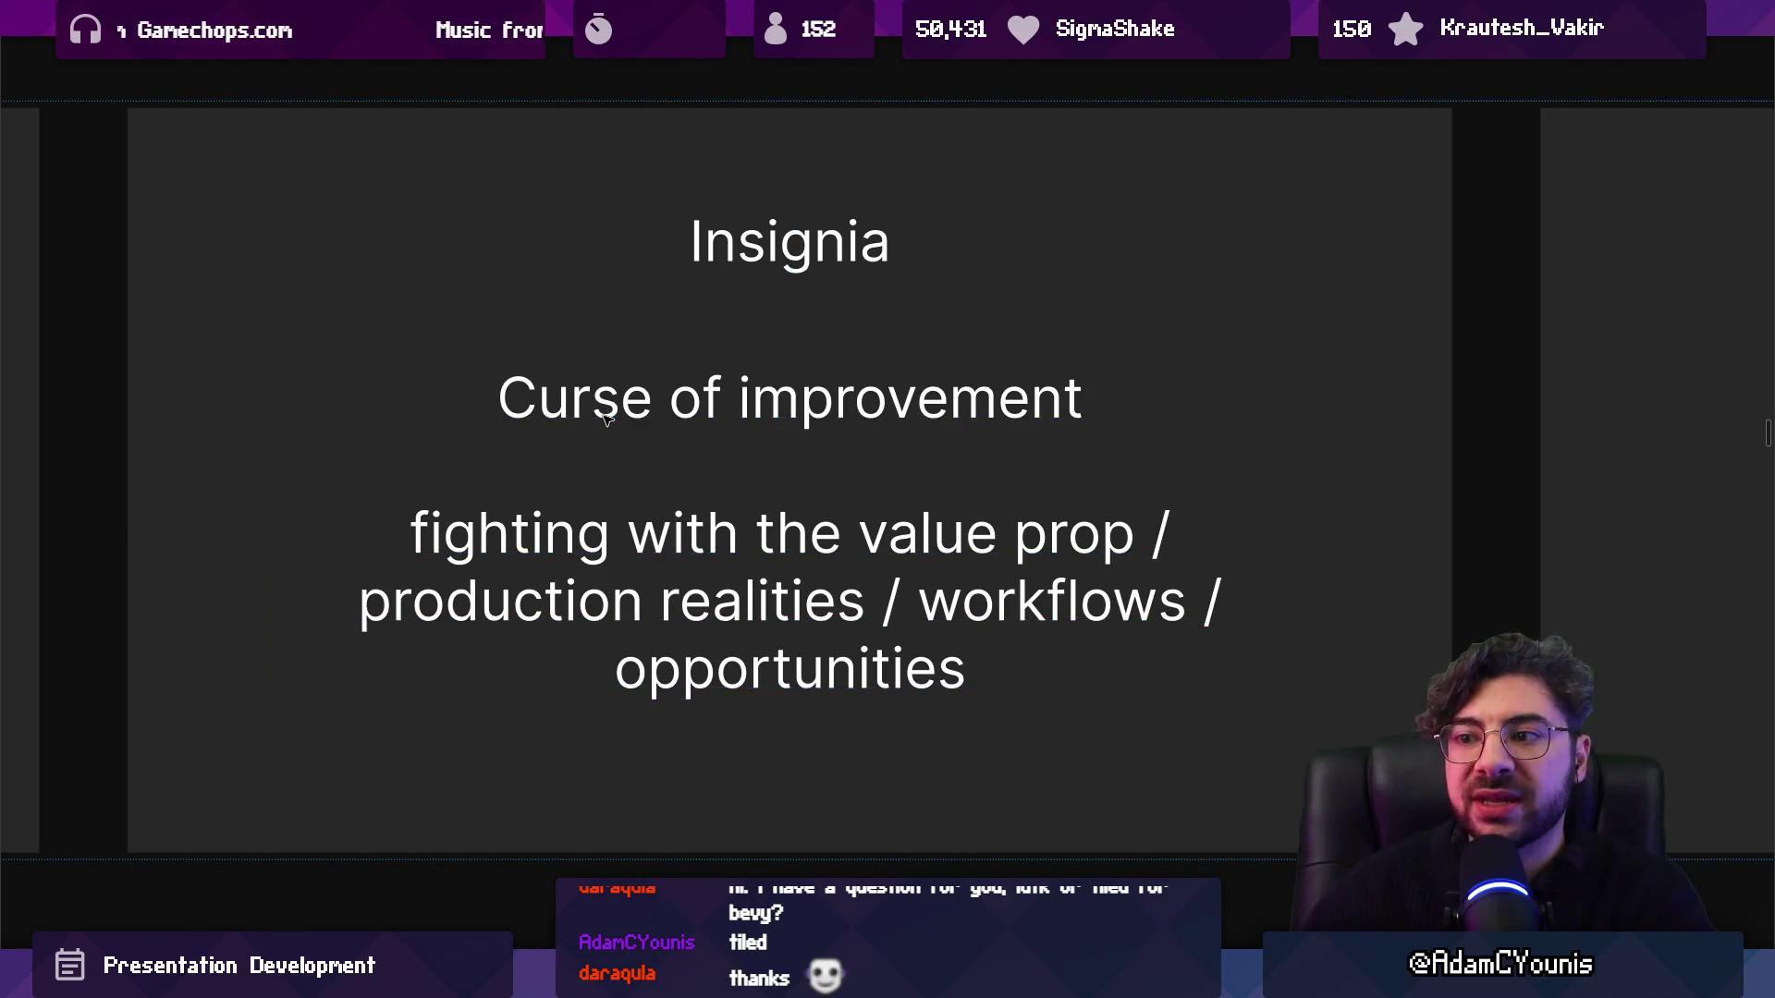
{"action": "key", "text": "n"}
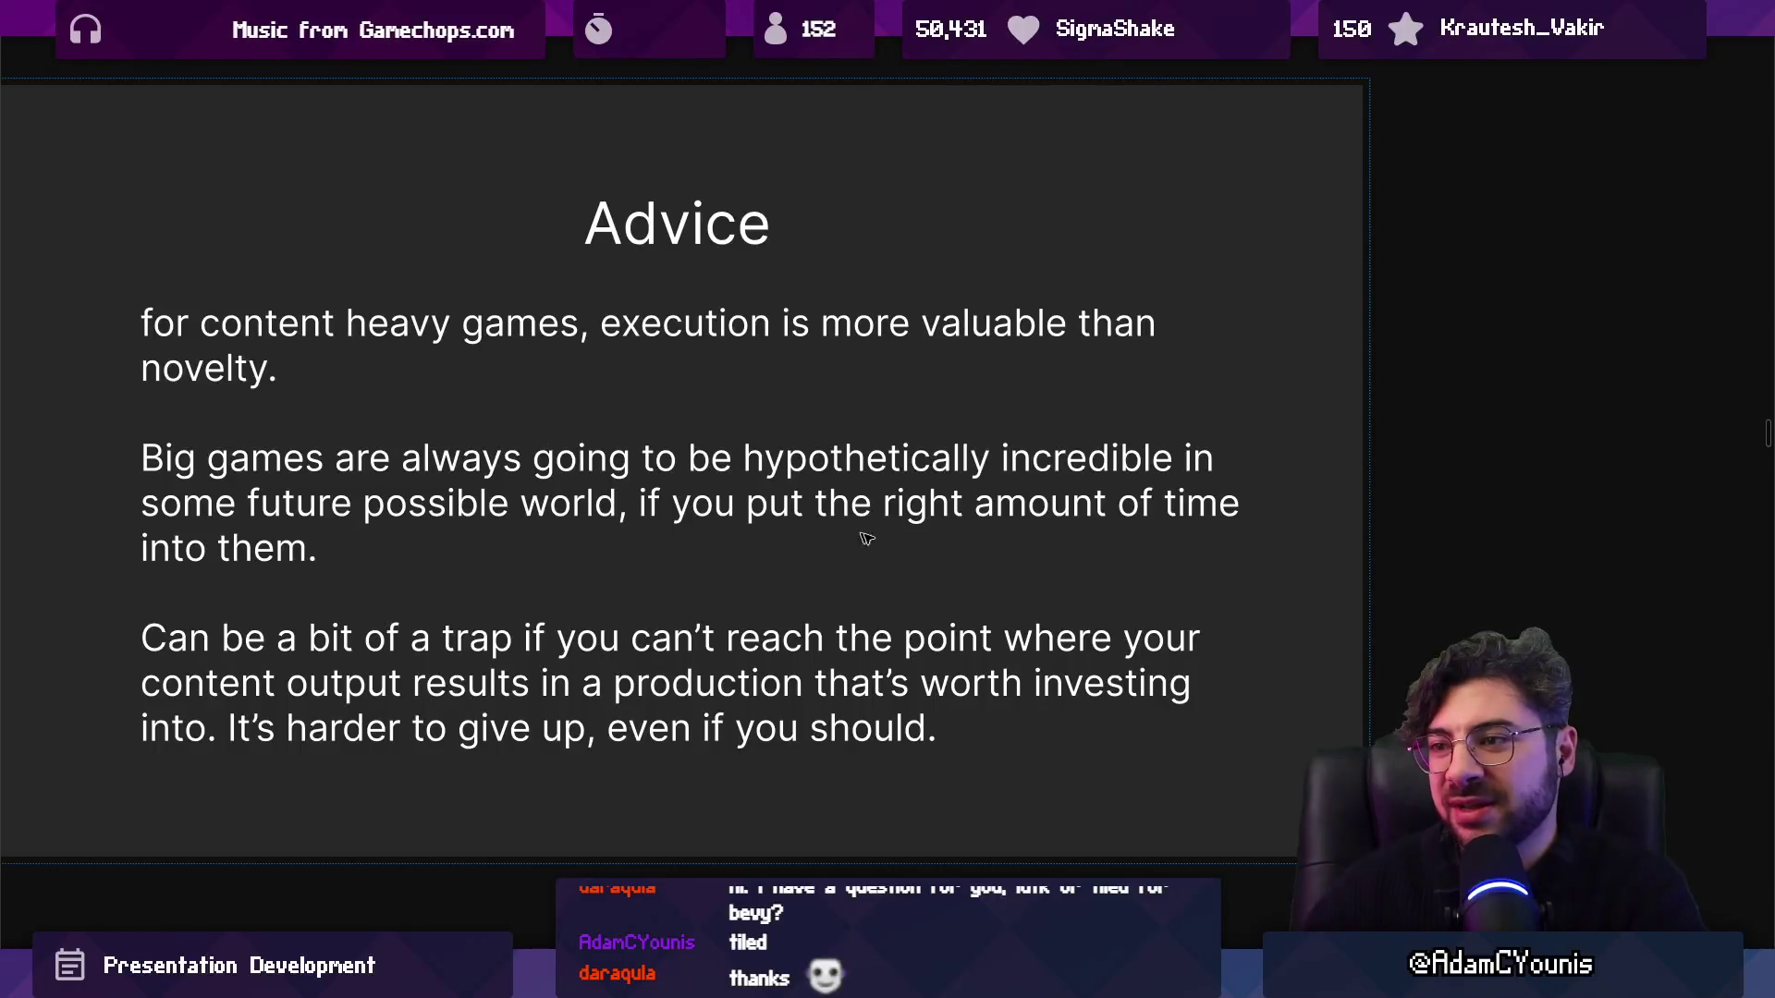
Back on the canvas, select the Recommendations slide and advance to 'Have a clear mission'.
{"action": "key", "text": "Escape"}
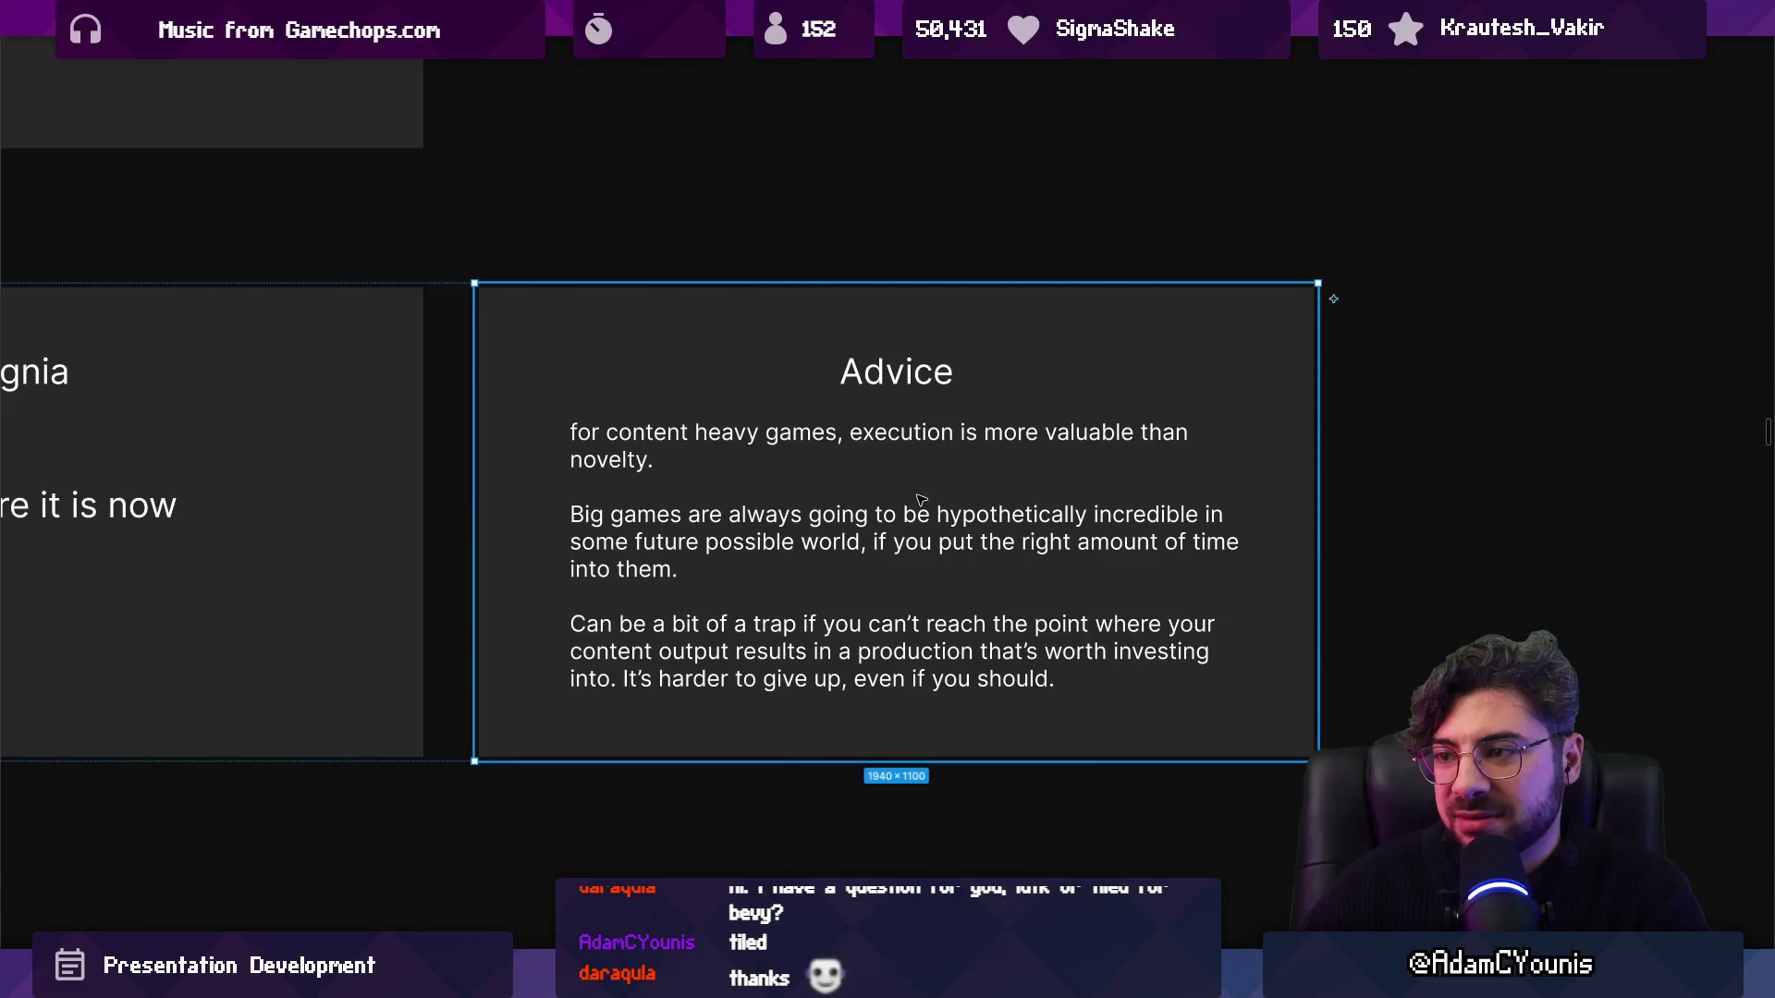
{"action": "scroll", "coordinate": [1017, 540], "scroll_direction": "up", "scroll_amount": 3}
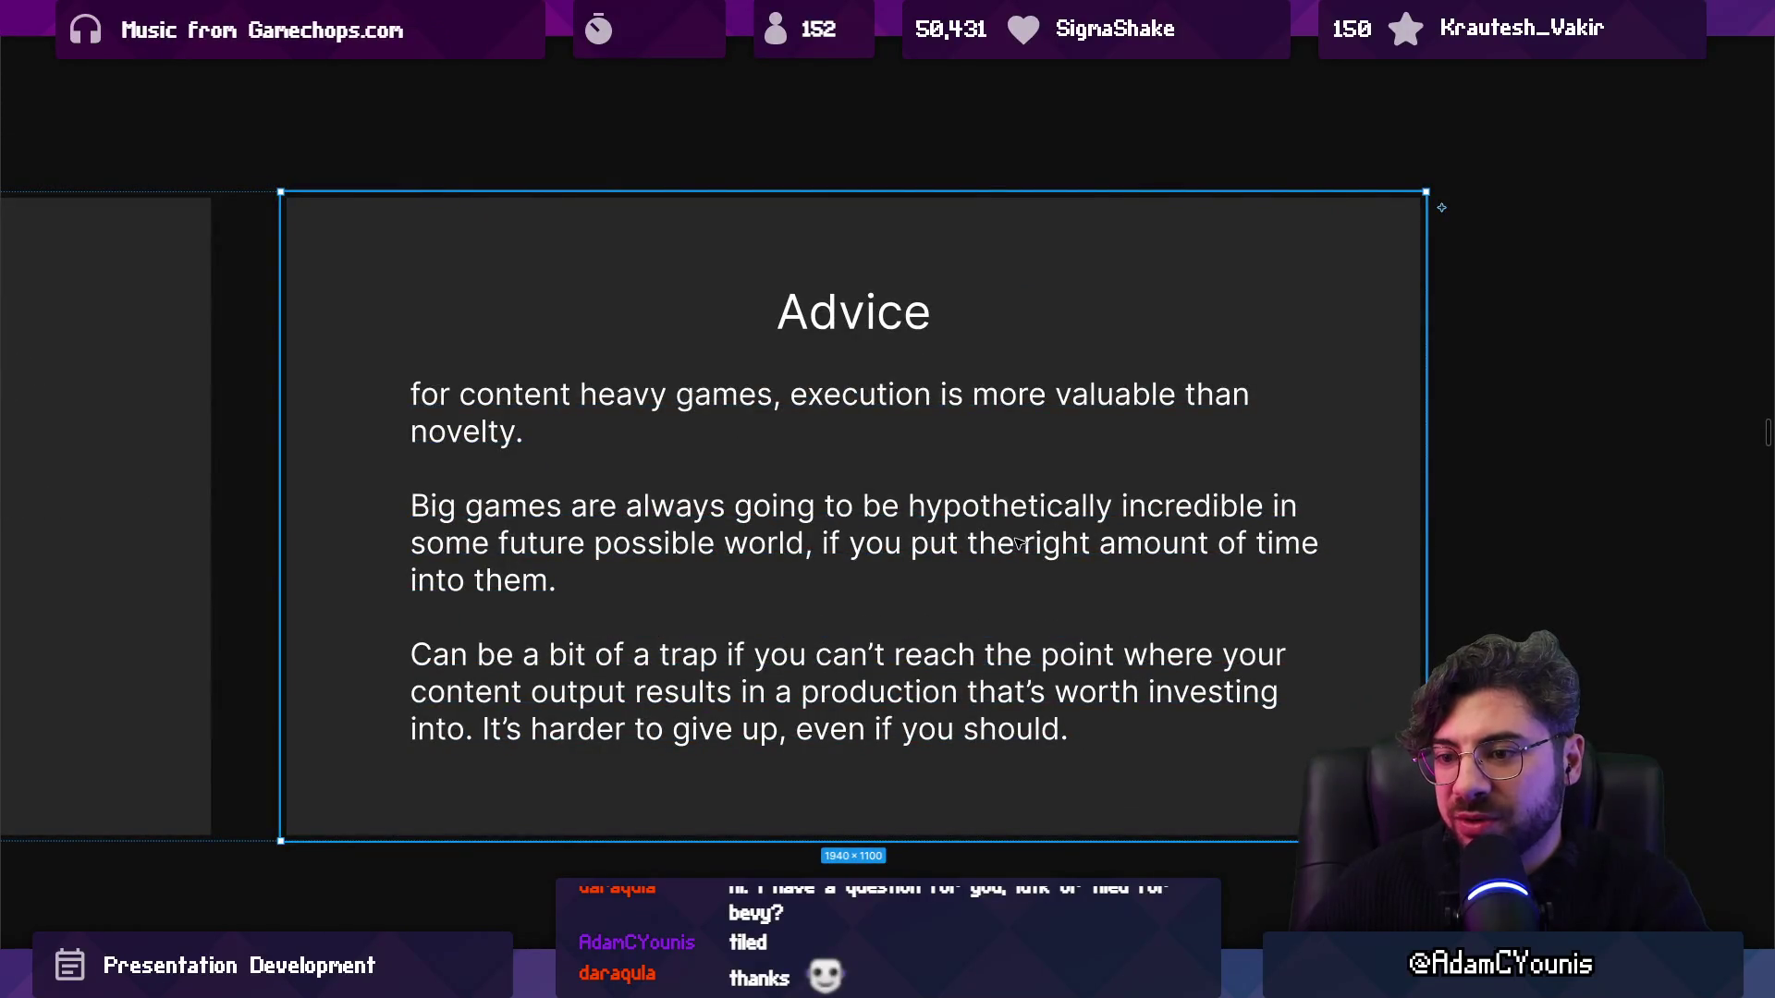
{"action": "scroll", "coordinate": [970, 533], "scroll_direction": "down", "scroll_amount": 10}
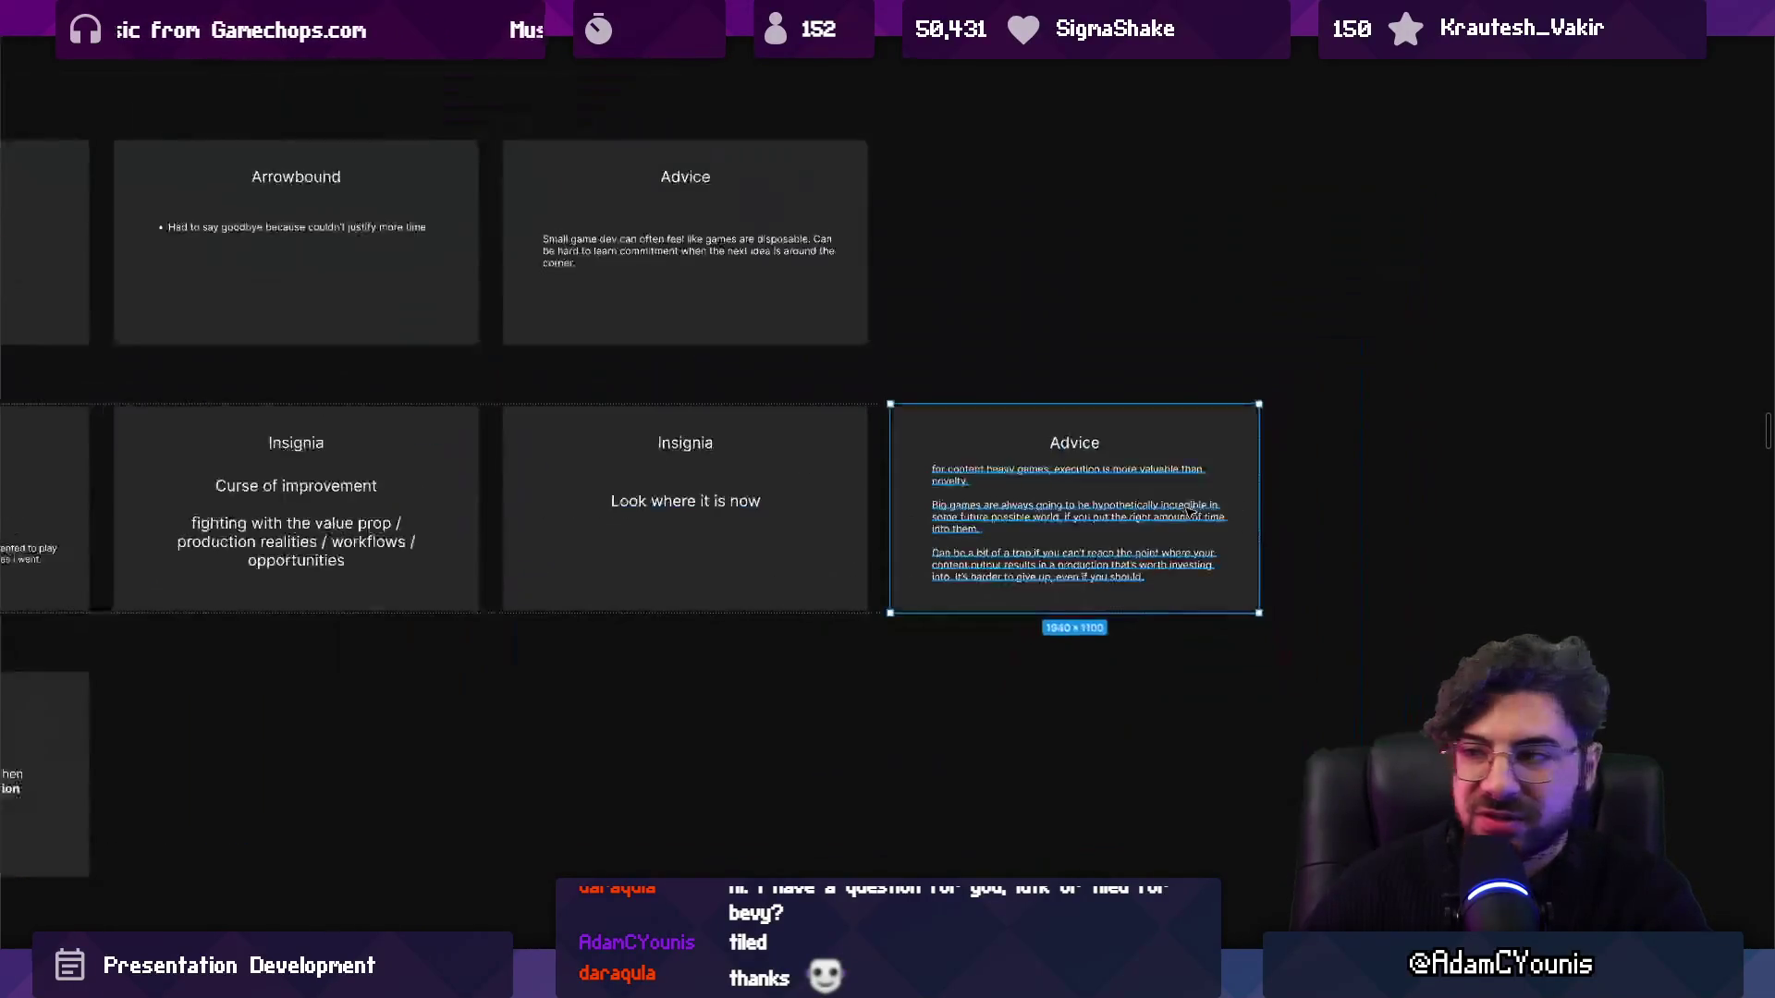
{"action": "scroll", "coordinate": [499, 420], "scroll_direction": "up", "scroll_amount": 10}
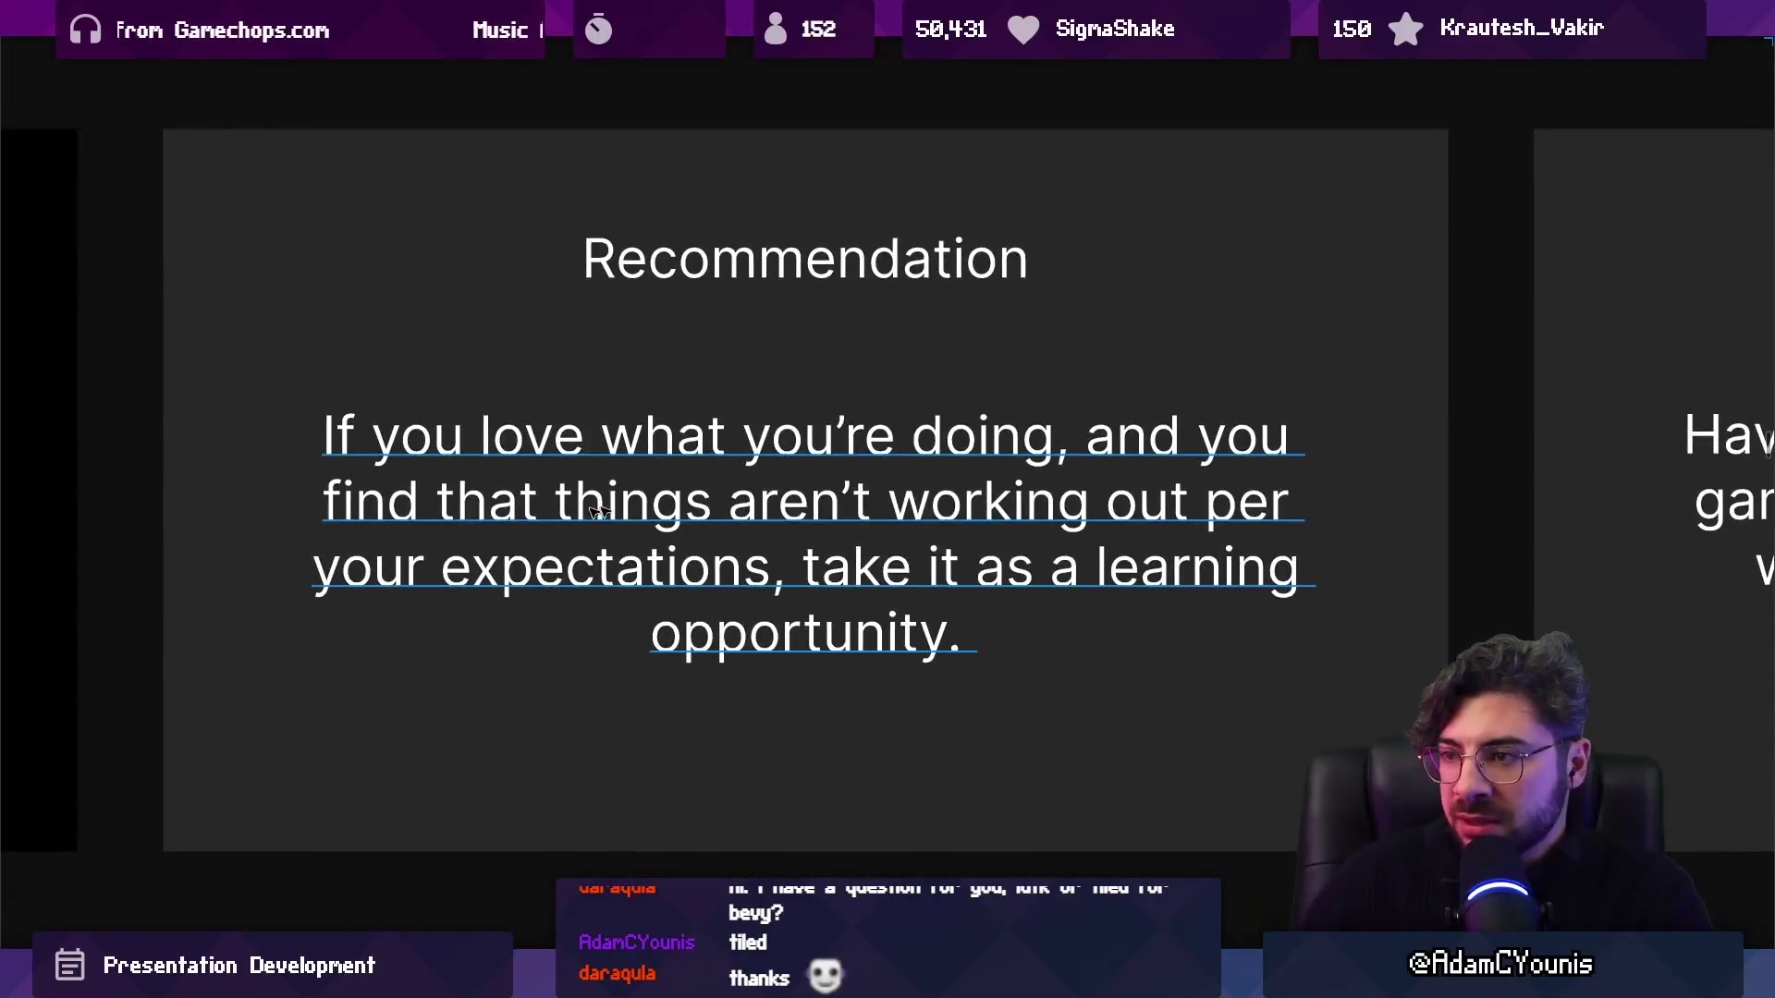
{"action": "scroll", "coordinate": [910, 536], "scroll_direction": "down", "scroll_amount": 1}
{"action": "left_click", "coordinate": [918, 536]}
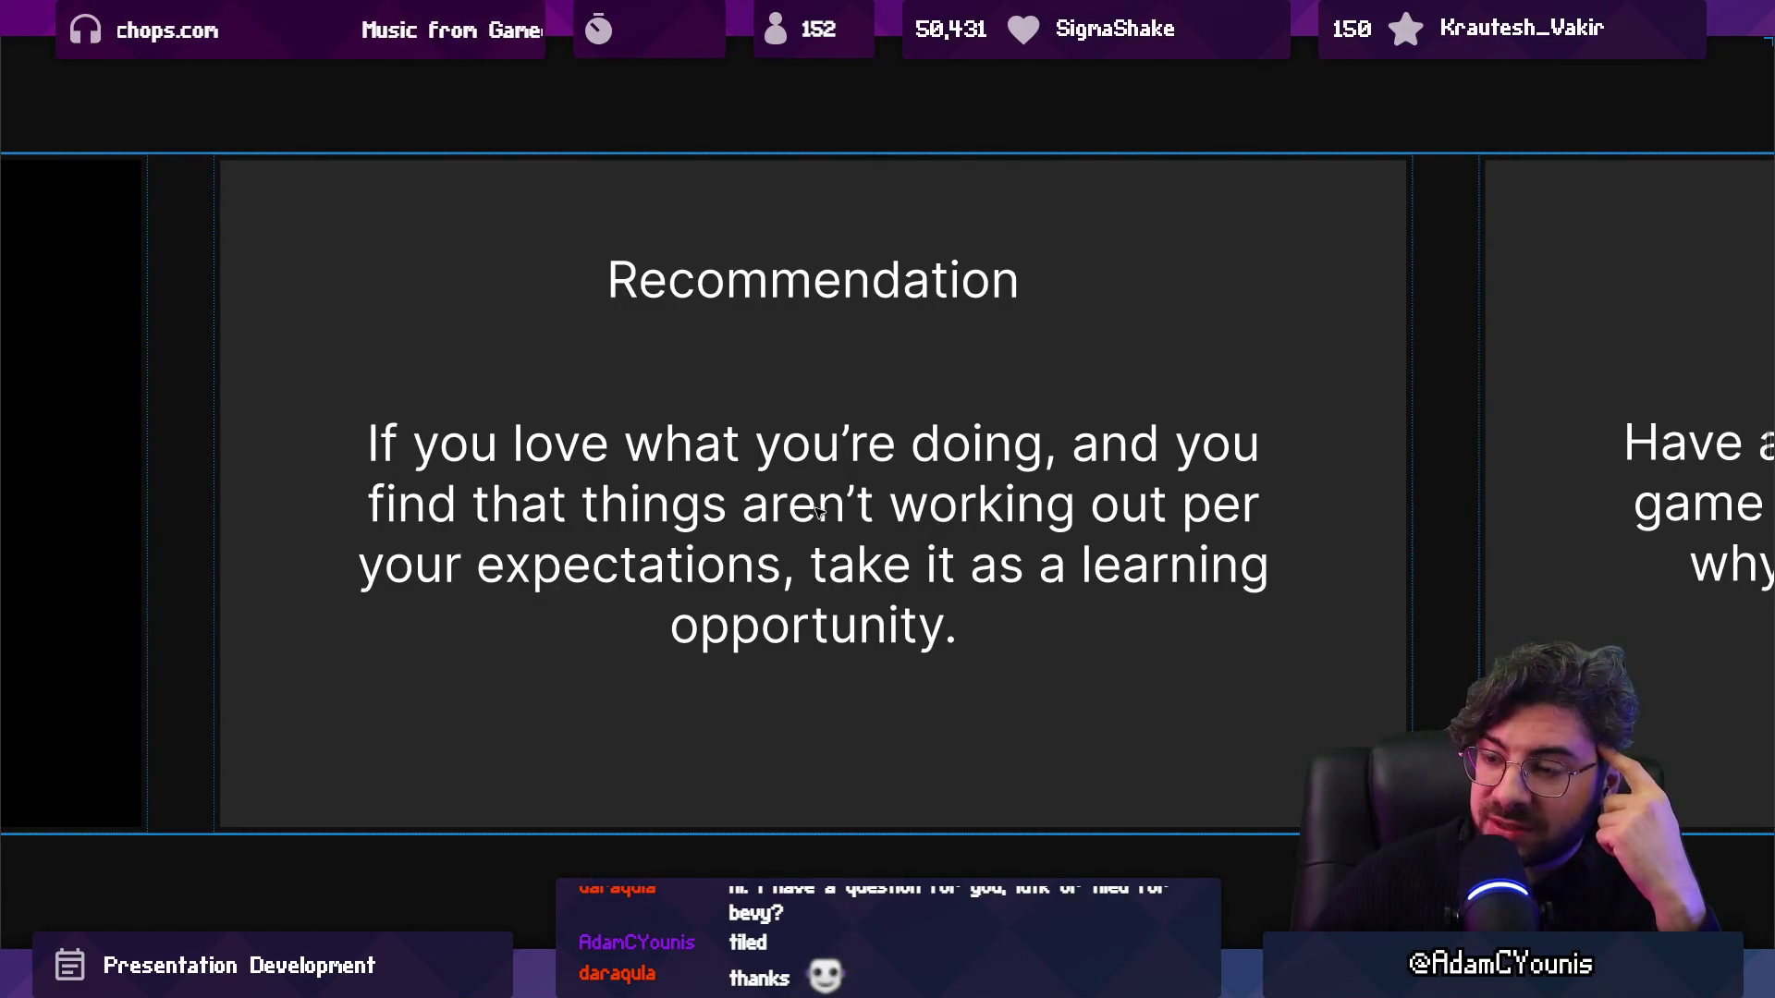
{"action": "scroll", "coordinate": [726, 496], "scroll_direction": "up", "scroll_amount": 1}
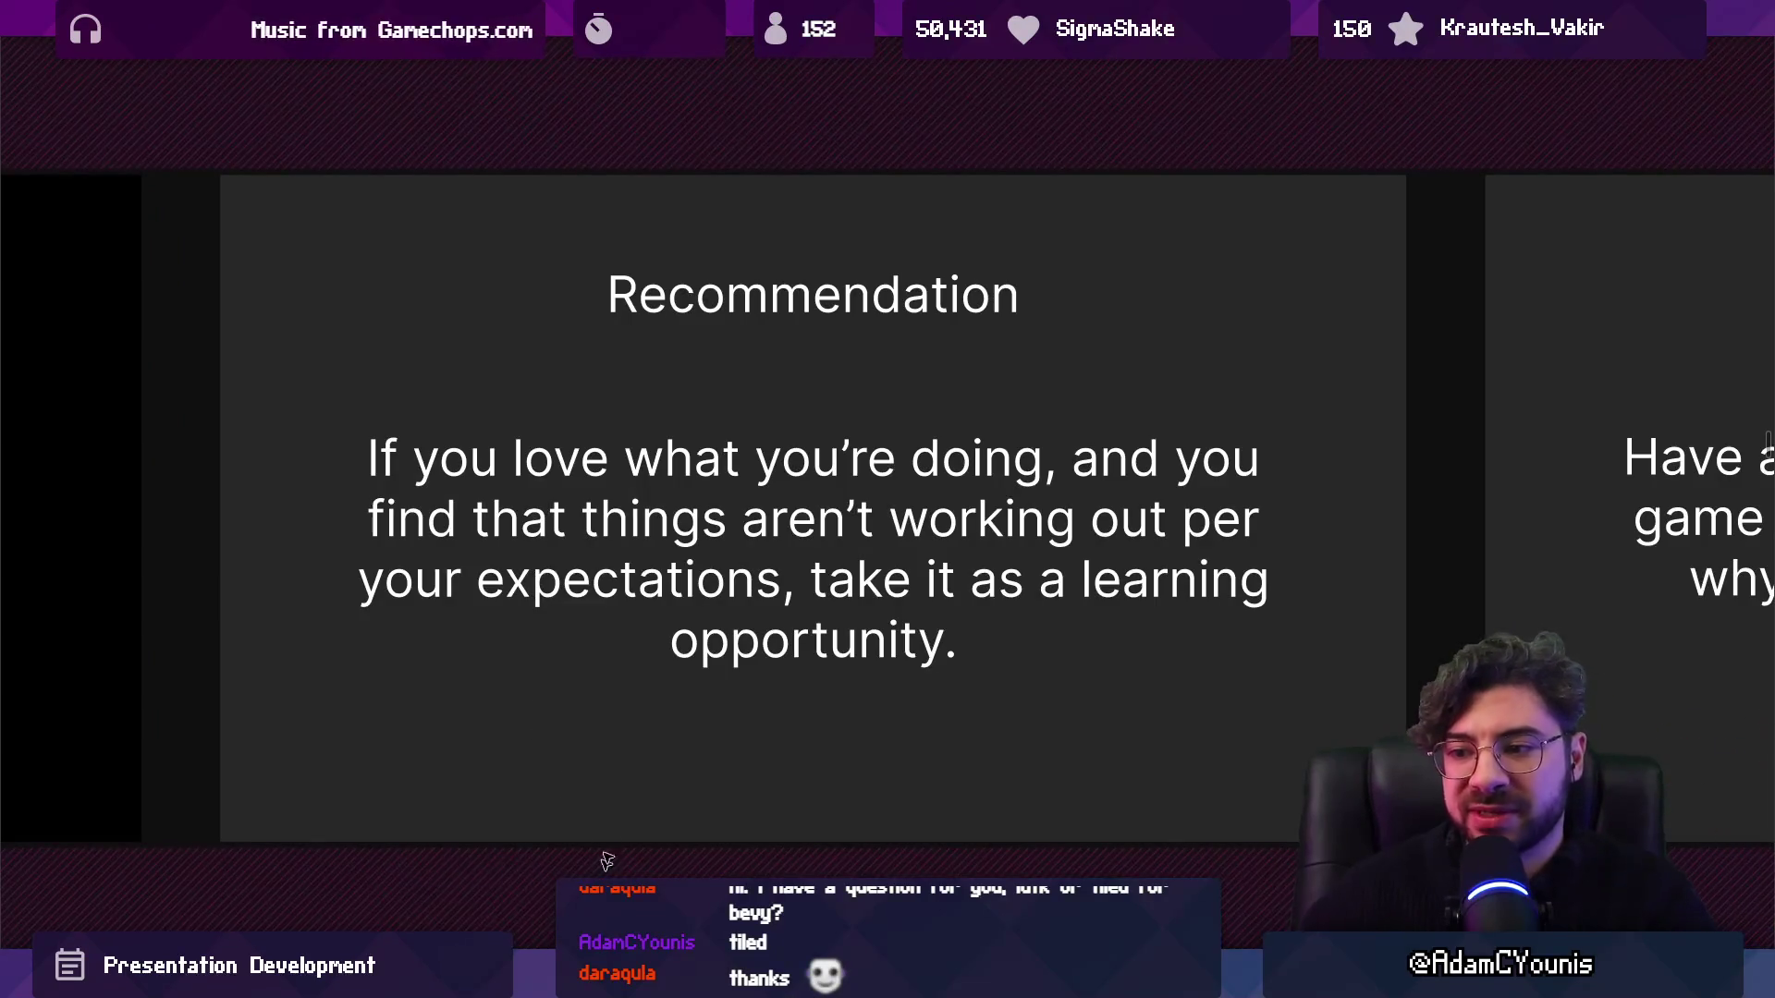
{"action": "key", "text": "Right"}
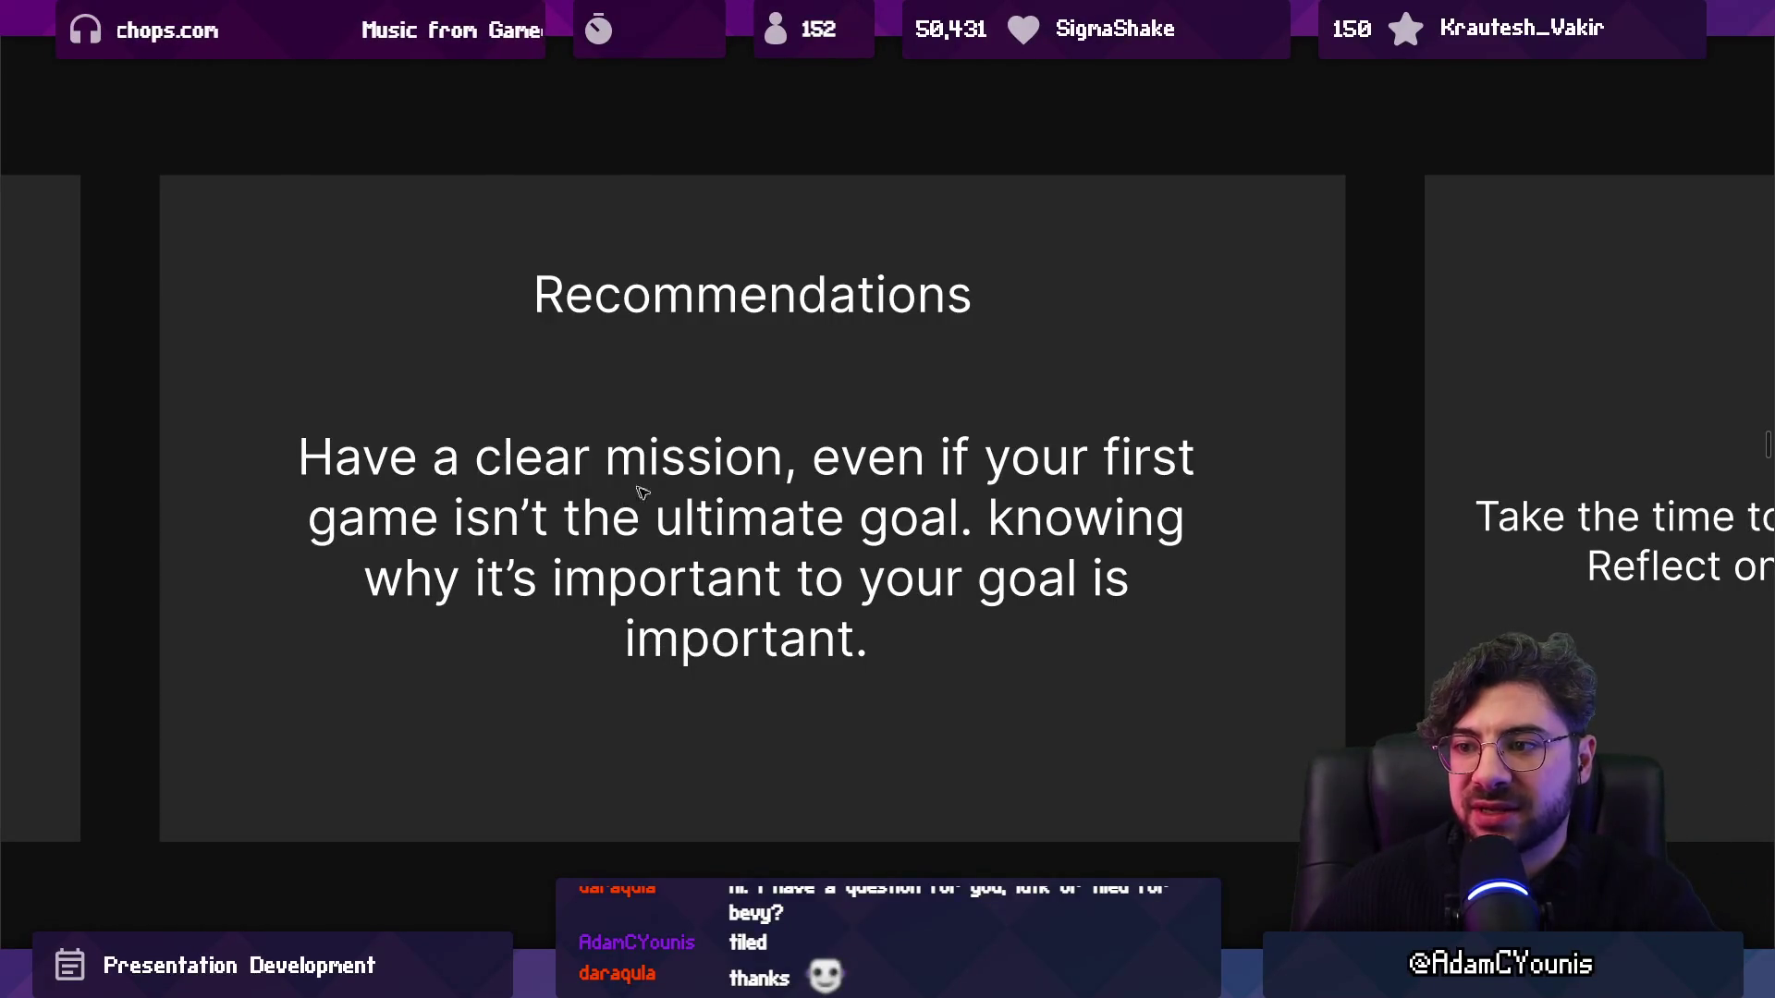
{"action": "left_click", "coordinate": [665, 545]}
Select the slide frame, jump to the next Recommendations slide, and recentre it on the canvas.
{"action": "left_click", "coordinate": [705, 724]}
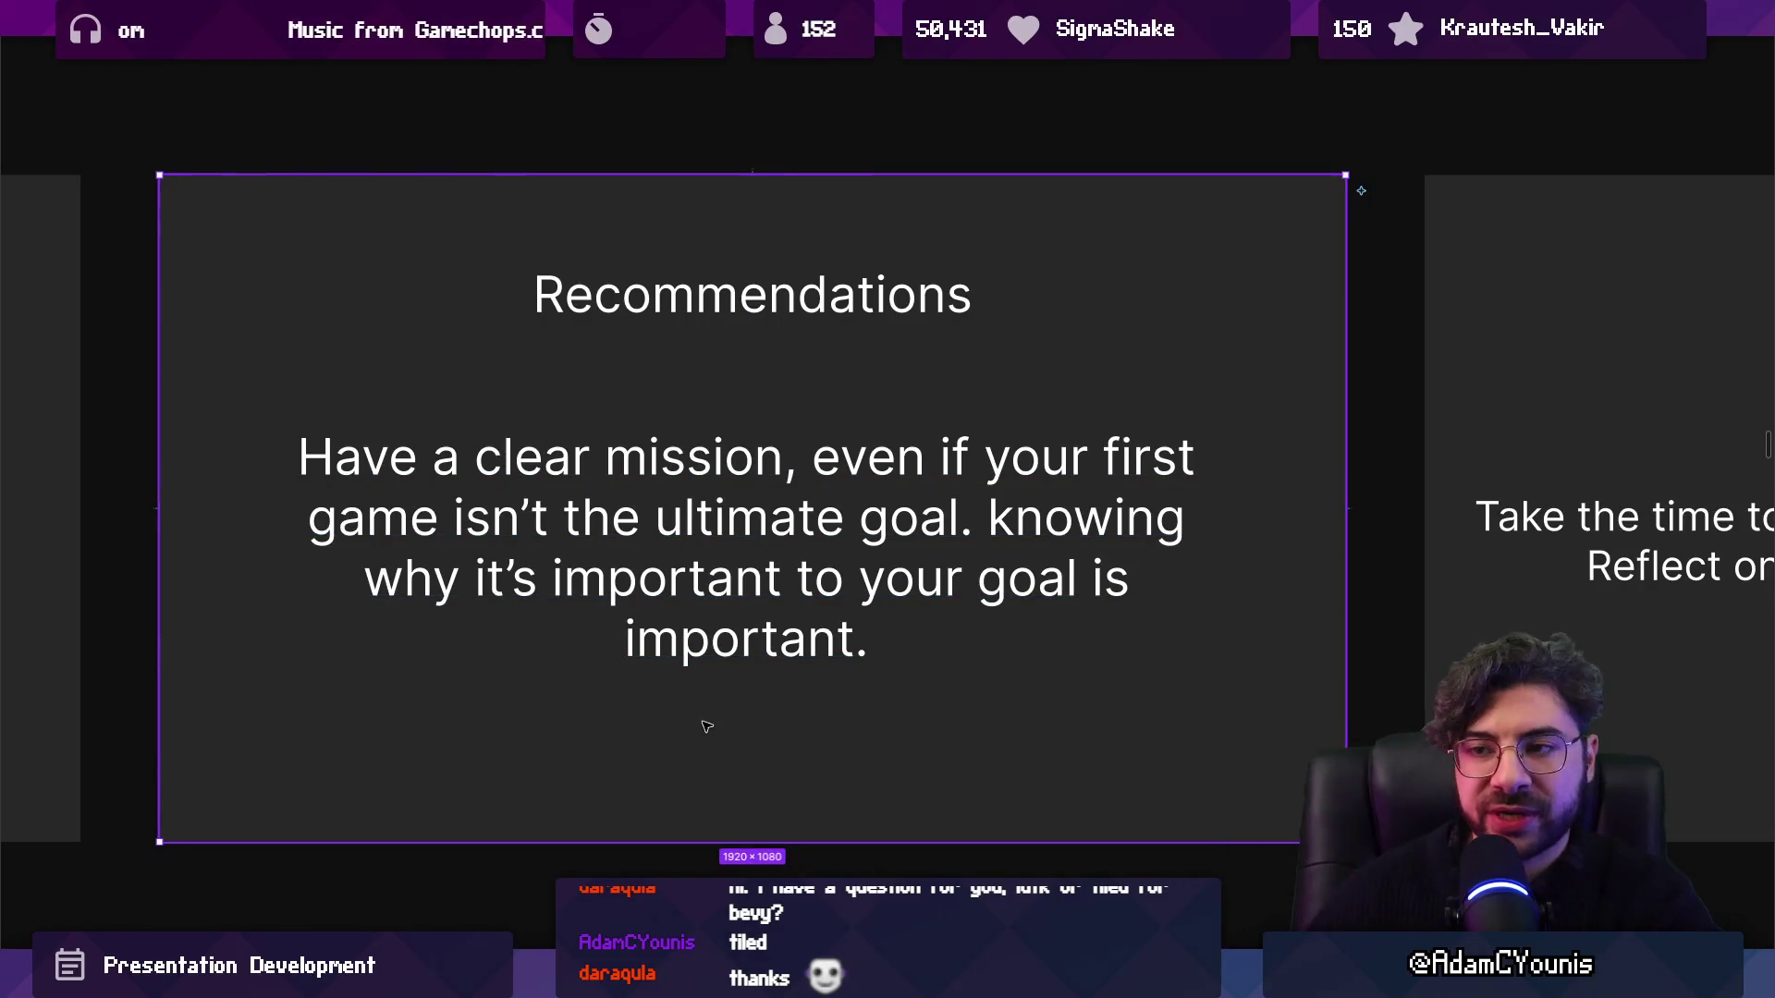
{"action": "key", "text": "n"}
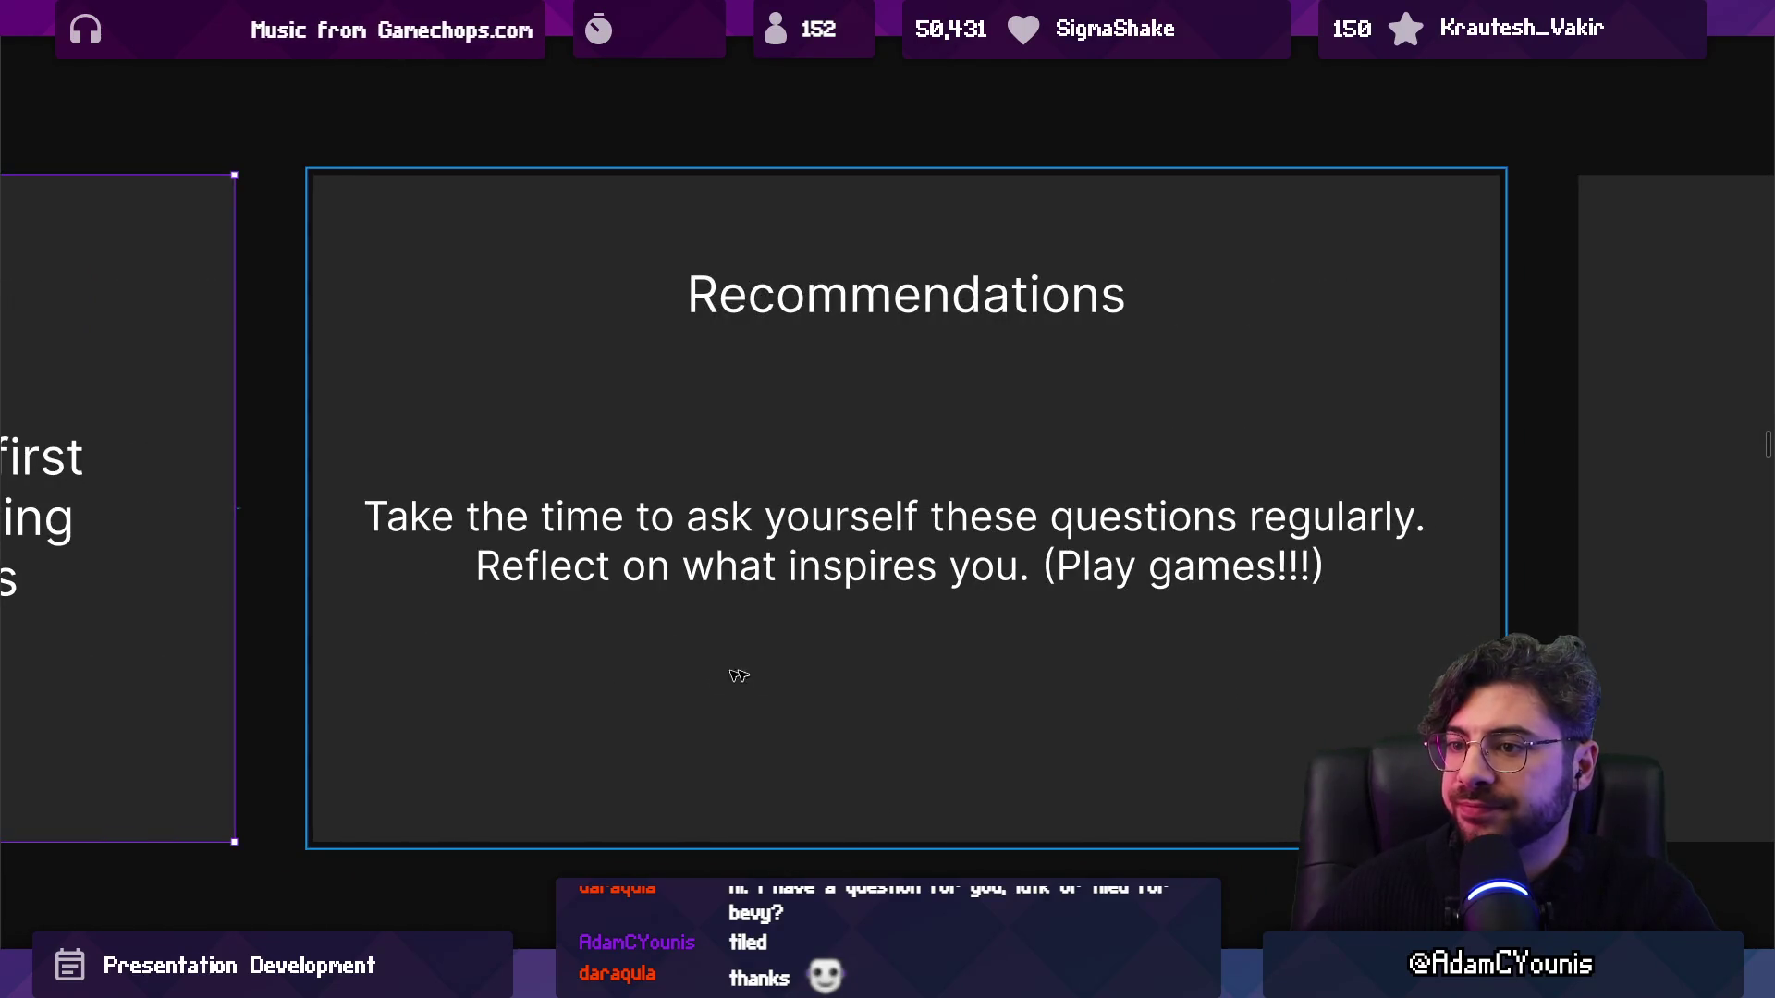
{"action": "left_click_drag", "start_coordinate": [813, 674], "coordinate": [679, 673]}
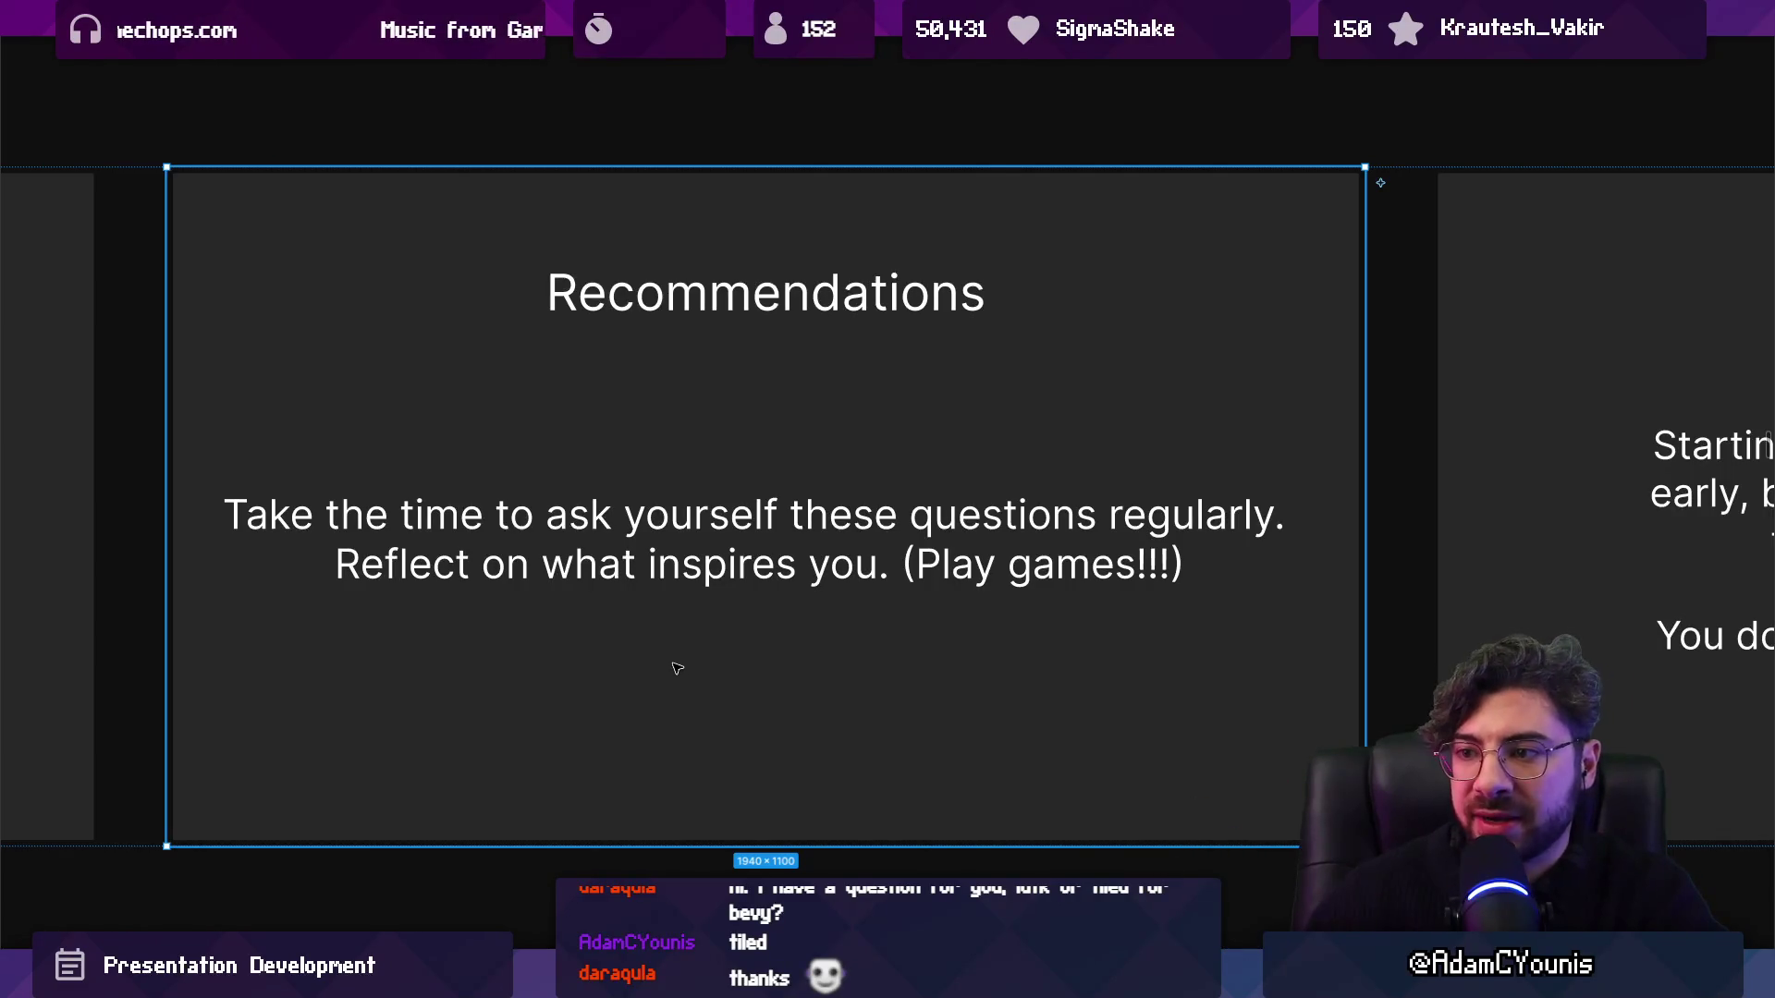
{"action": "scroll", "coordinate": [674, 640], "scroll_direction": "up", "scroll_amount": 1}
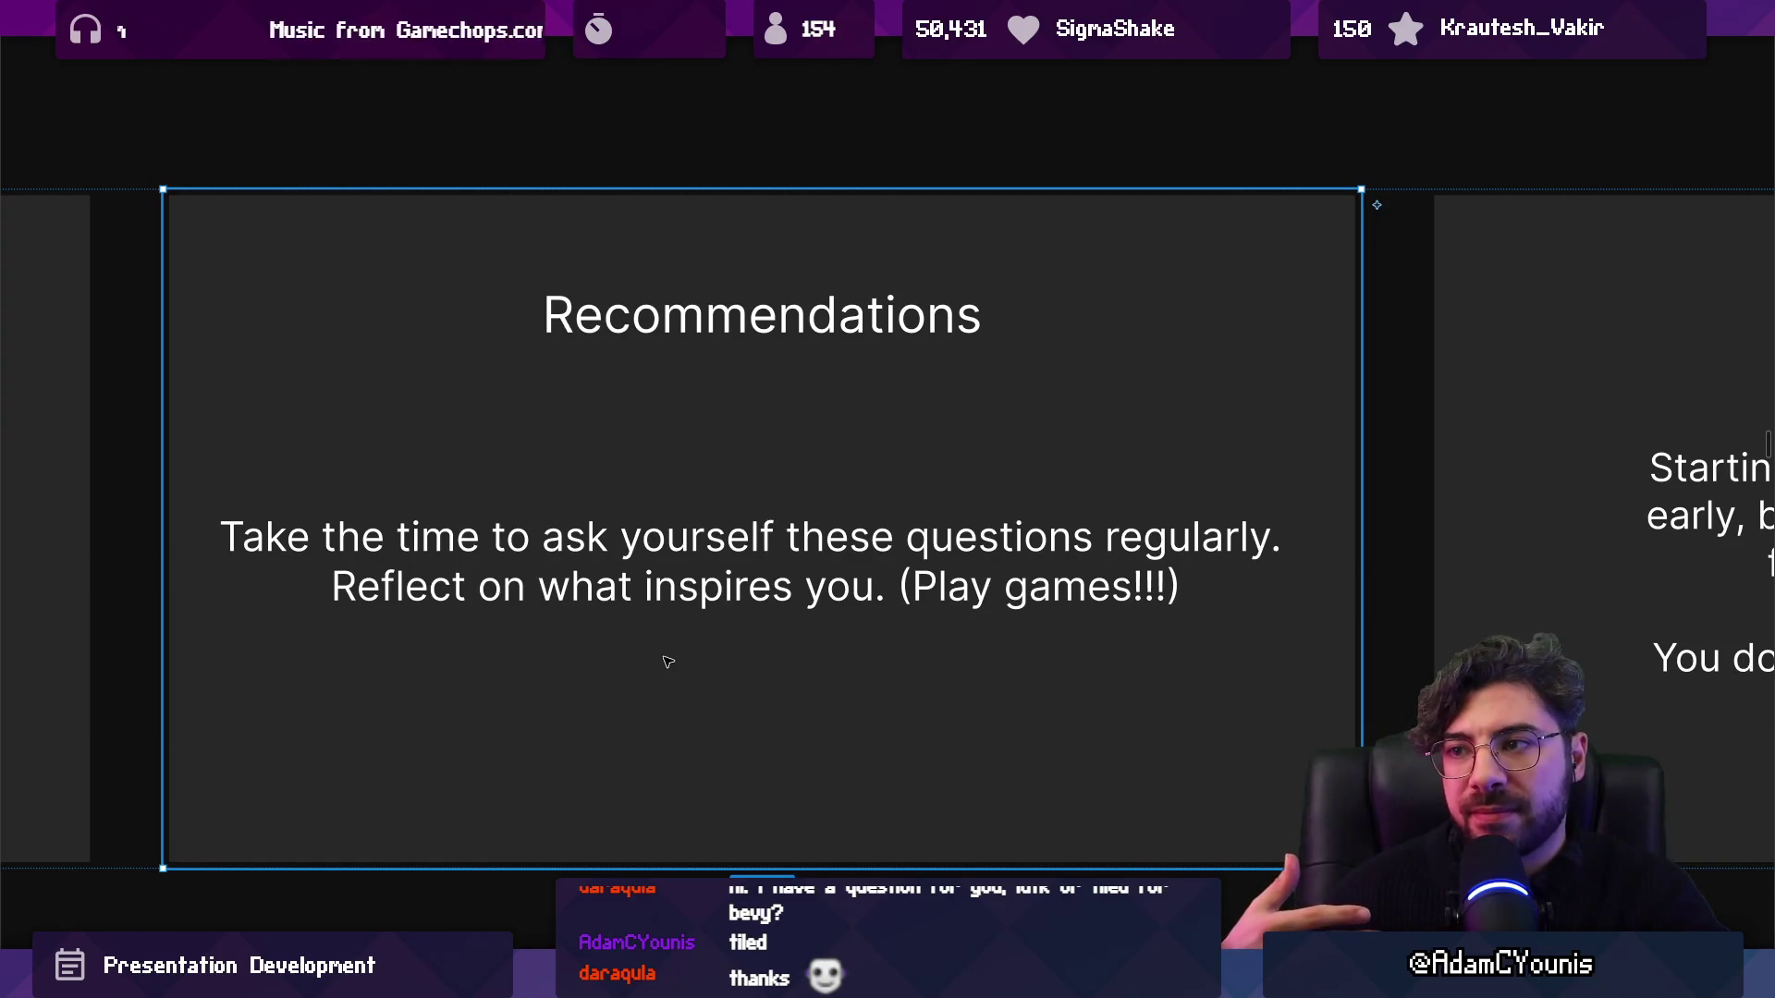
{"action": "key", "text": "Right"}
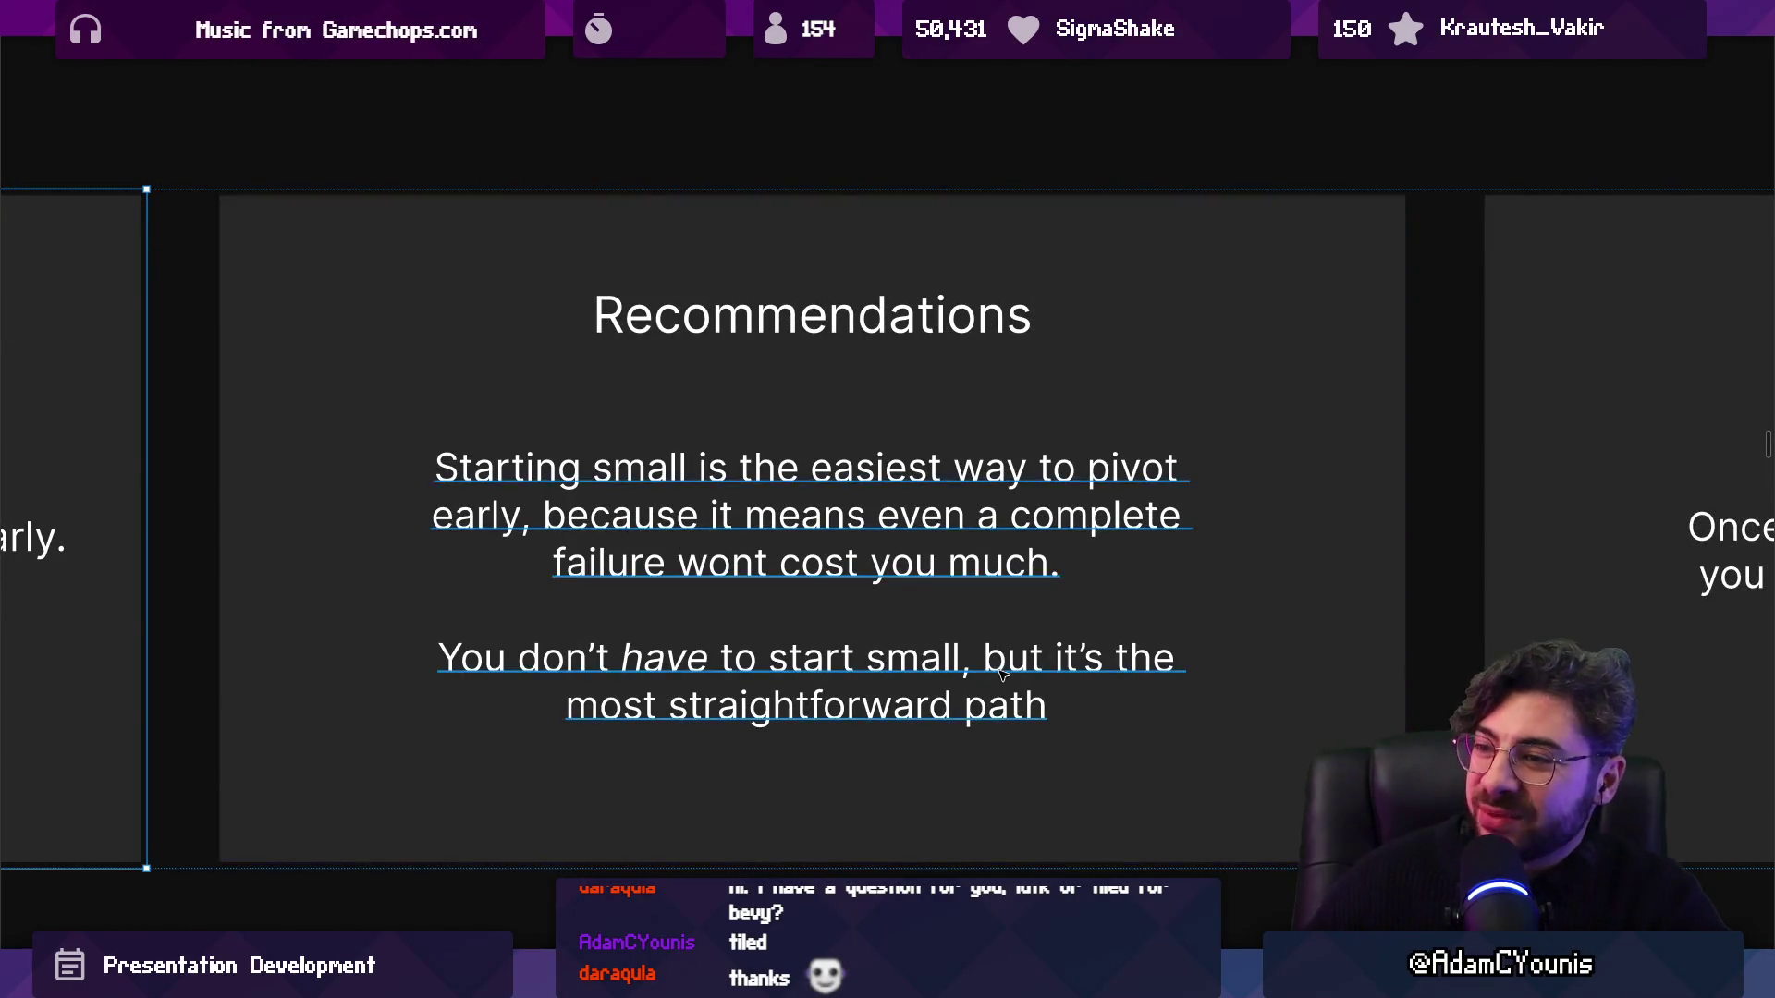
{"action": "scroll", "coordinate": [997, 676], "scroll_direction": "right", "scroll_amount": 2}
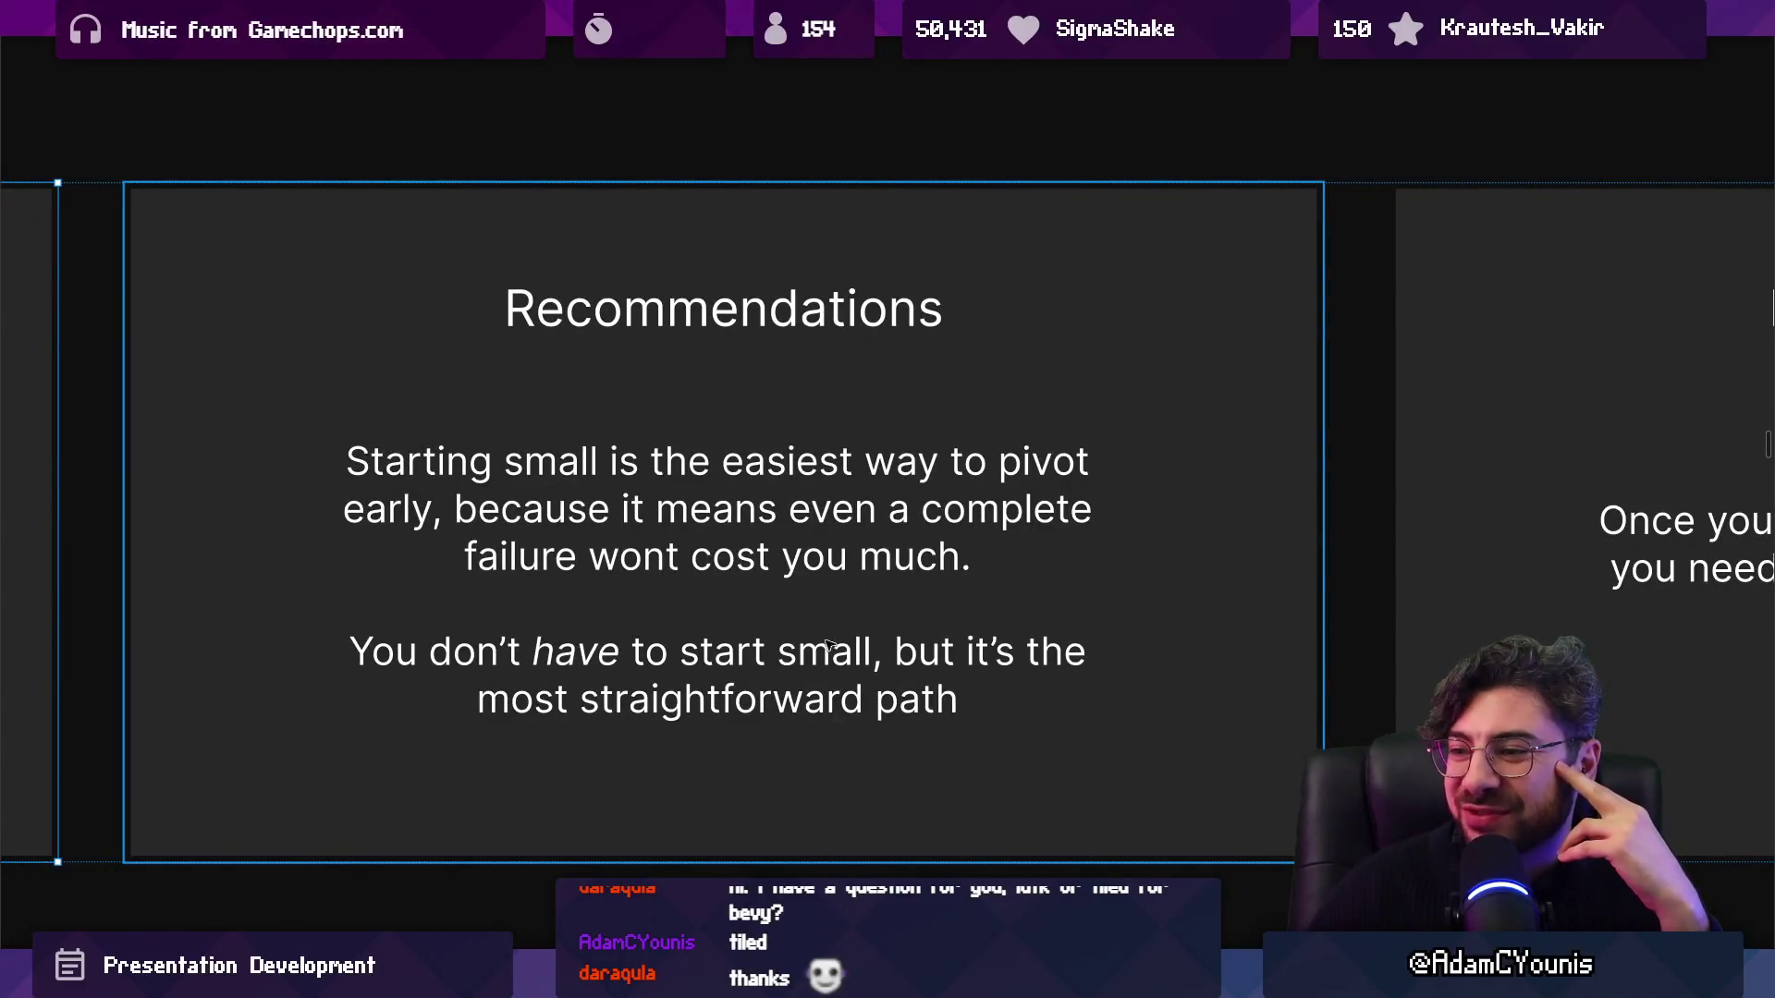
{"action": "left_click", "coordinate": [779, 684]}
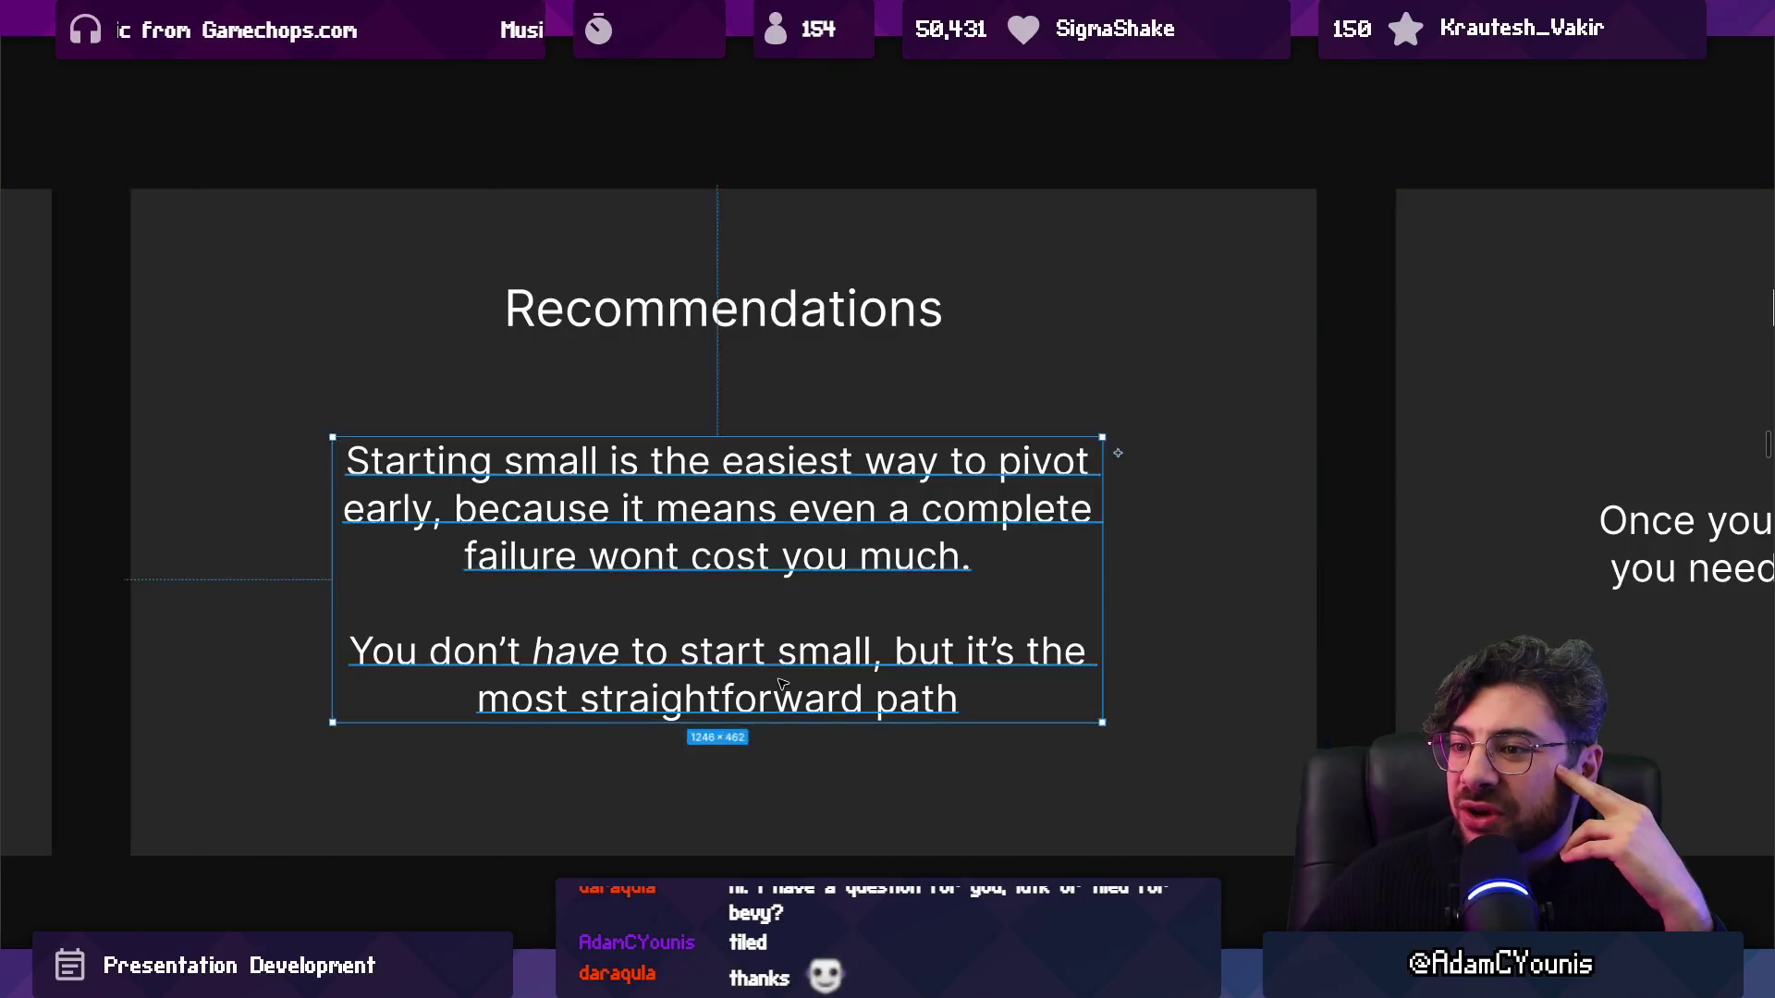
{"action": "left_click", "coordinate": [794, 804]}
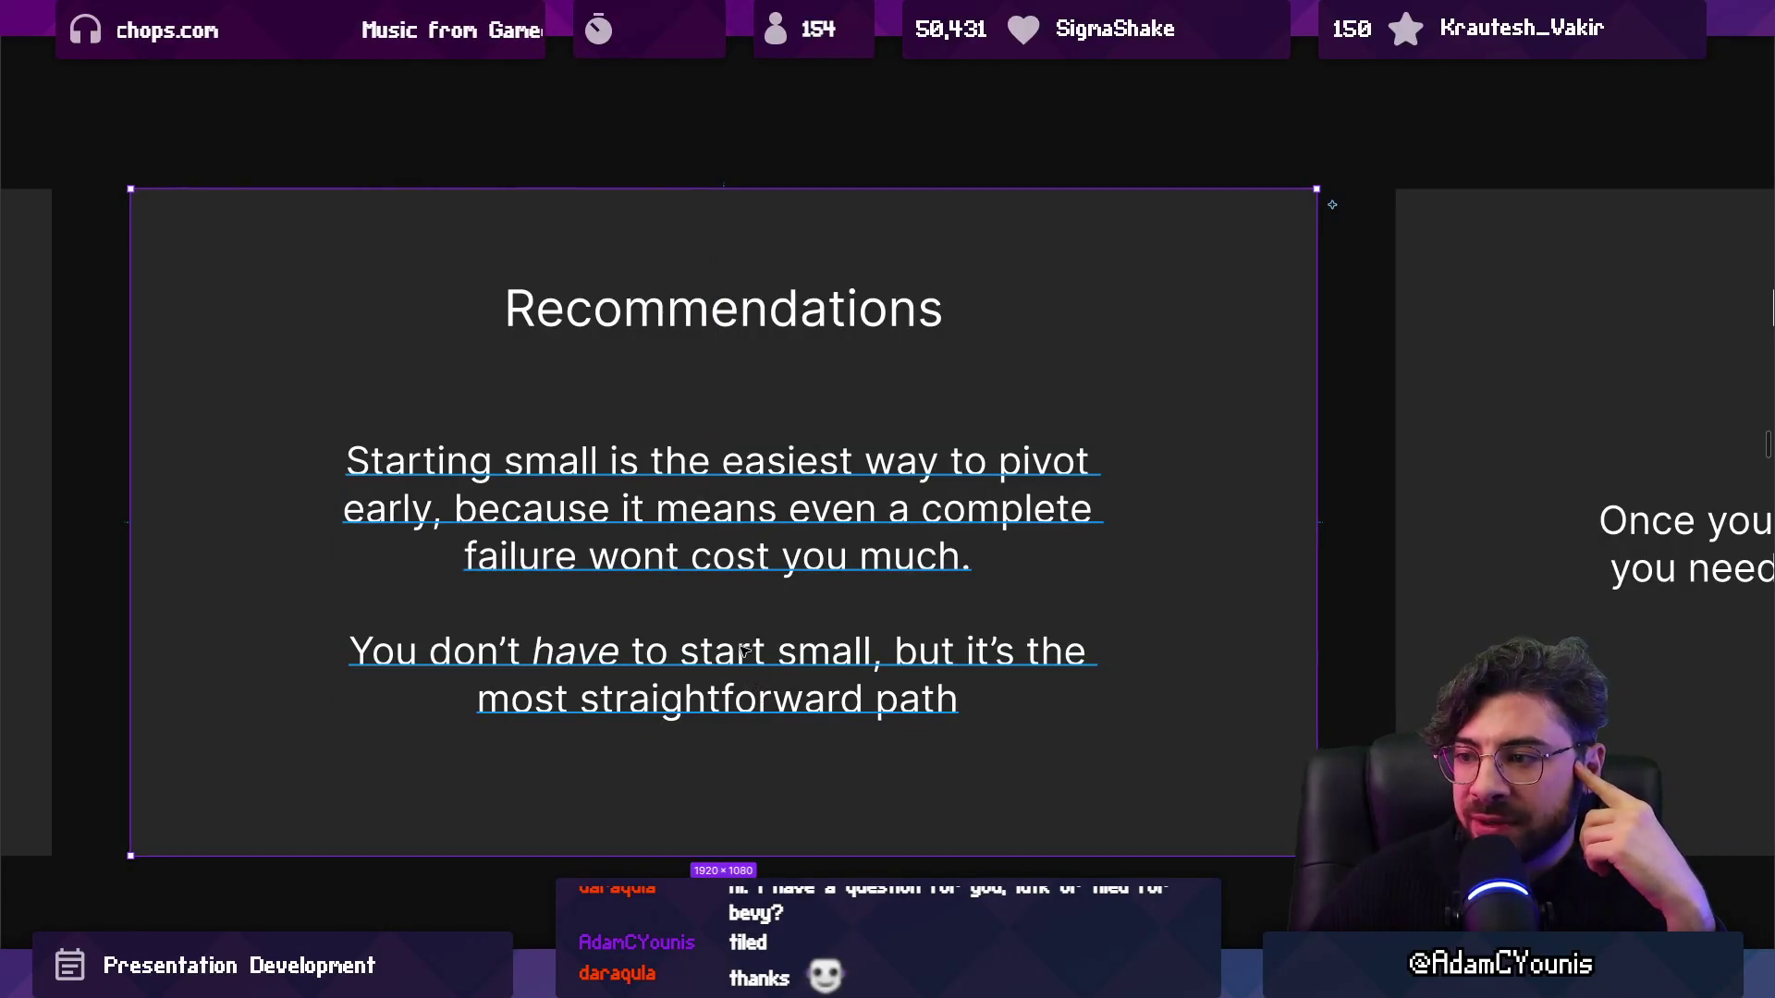
{"action": "double_click", "coordinate": [744, 650]}
{"action": "key", "text": "Escape"}
{"action": "key", "text": "Escape"}
{"action": "key", "text": "Escape"}
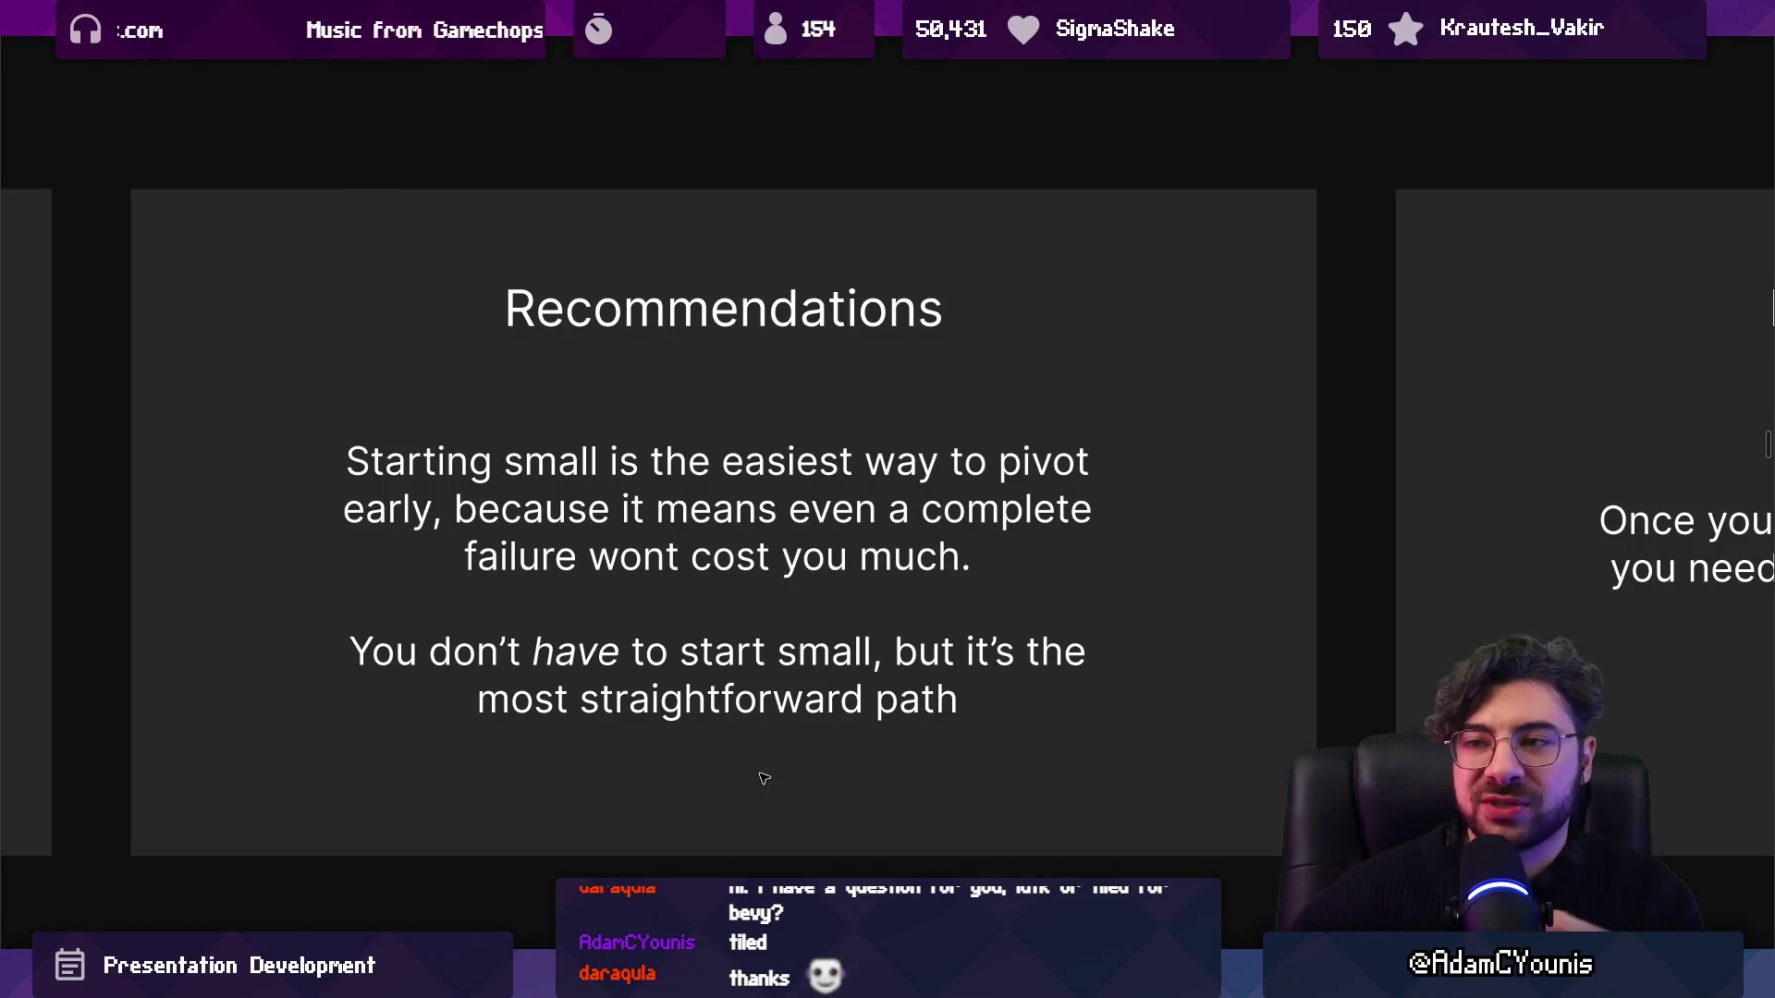
{"action": "key", "text": "Right"}
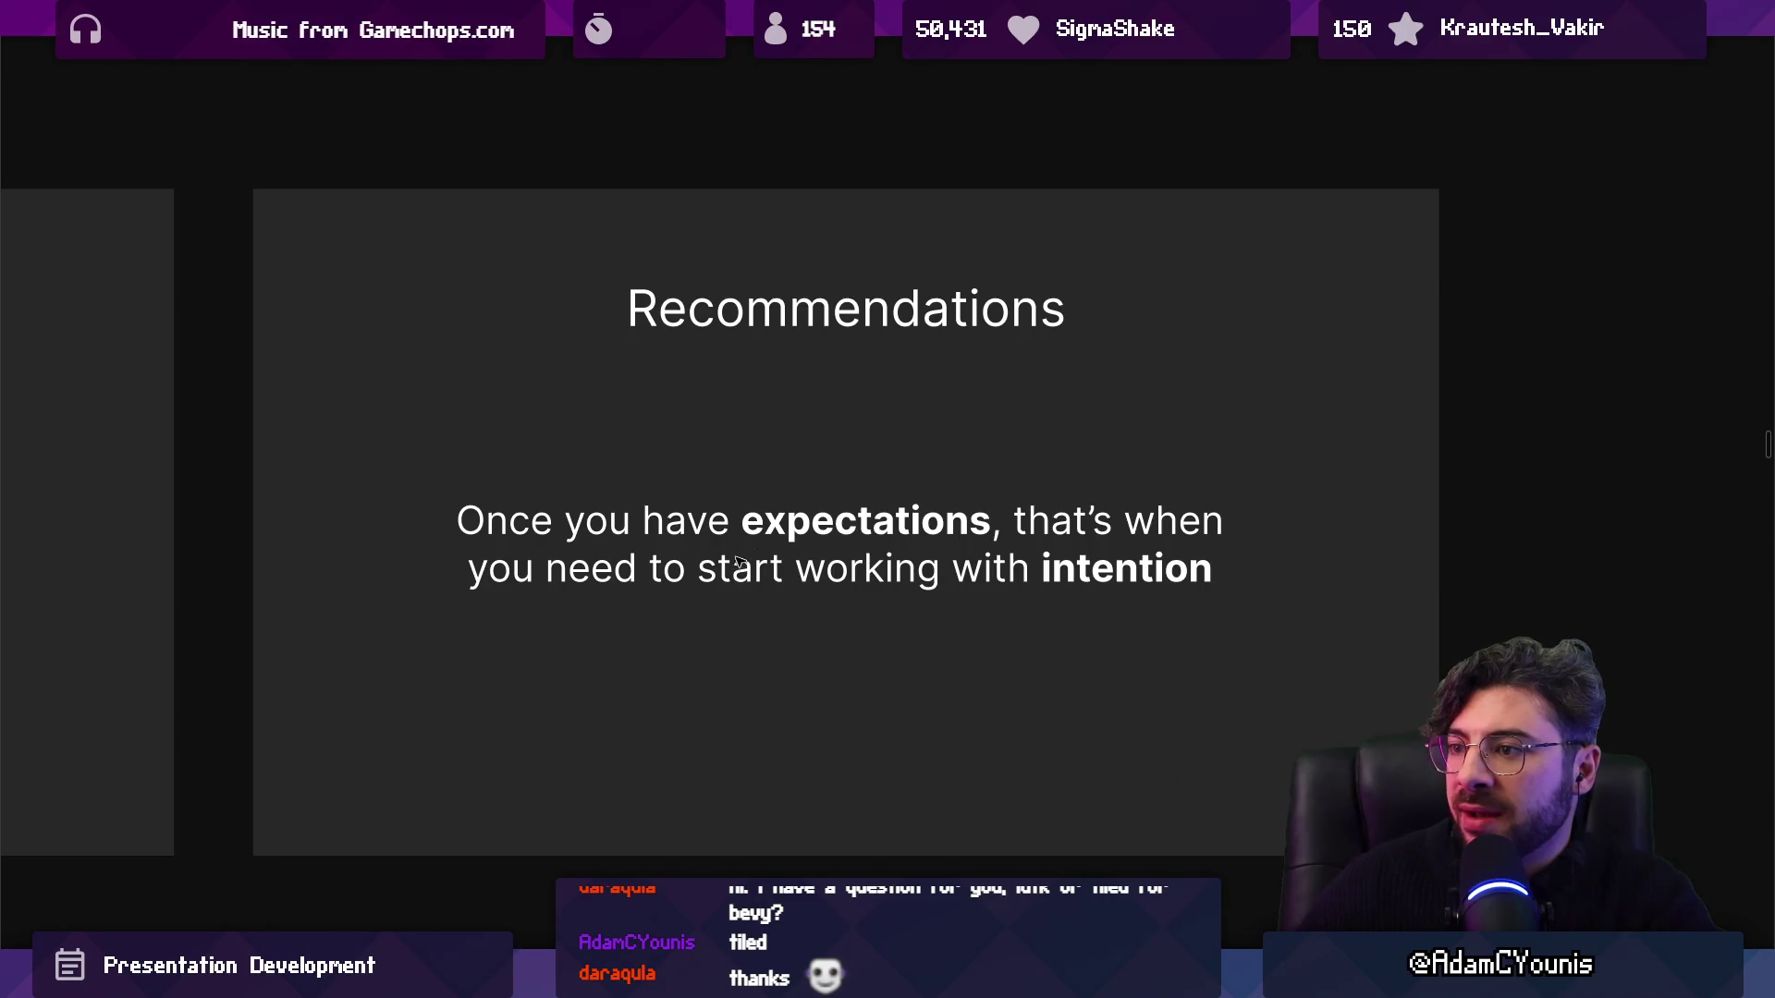
Open the expectations-and-intention Recommendations slide for editing from the overview.
{"action": "left_click", "coordinate": [736, 579]}
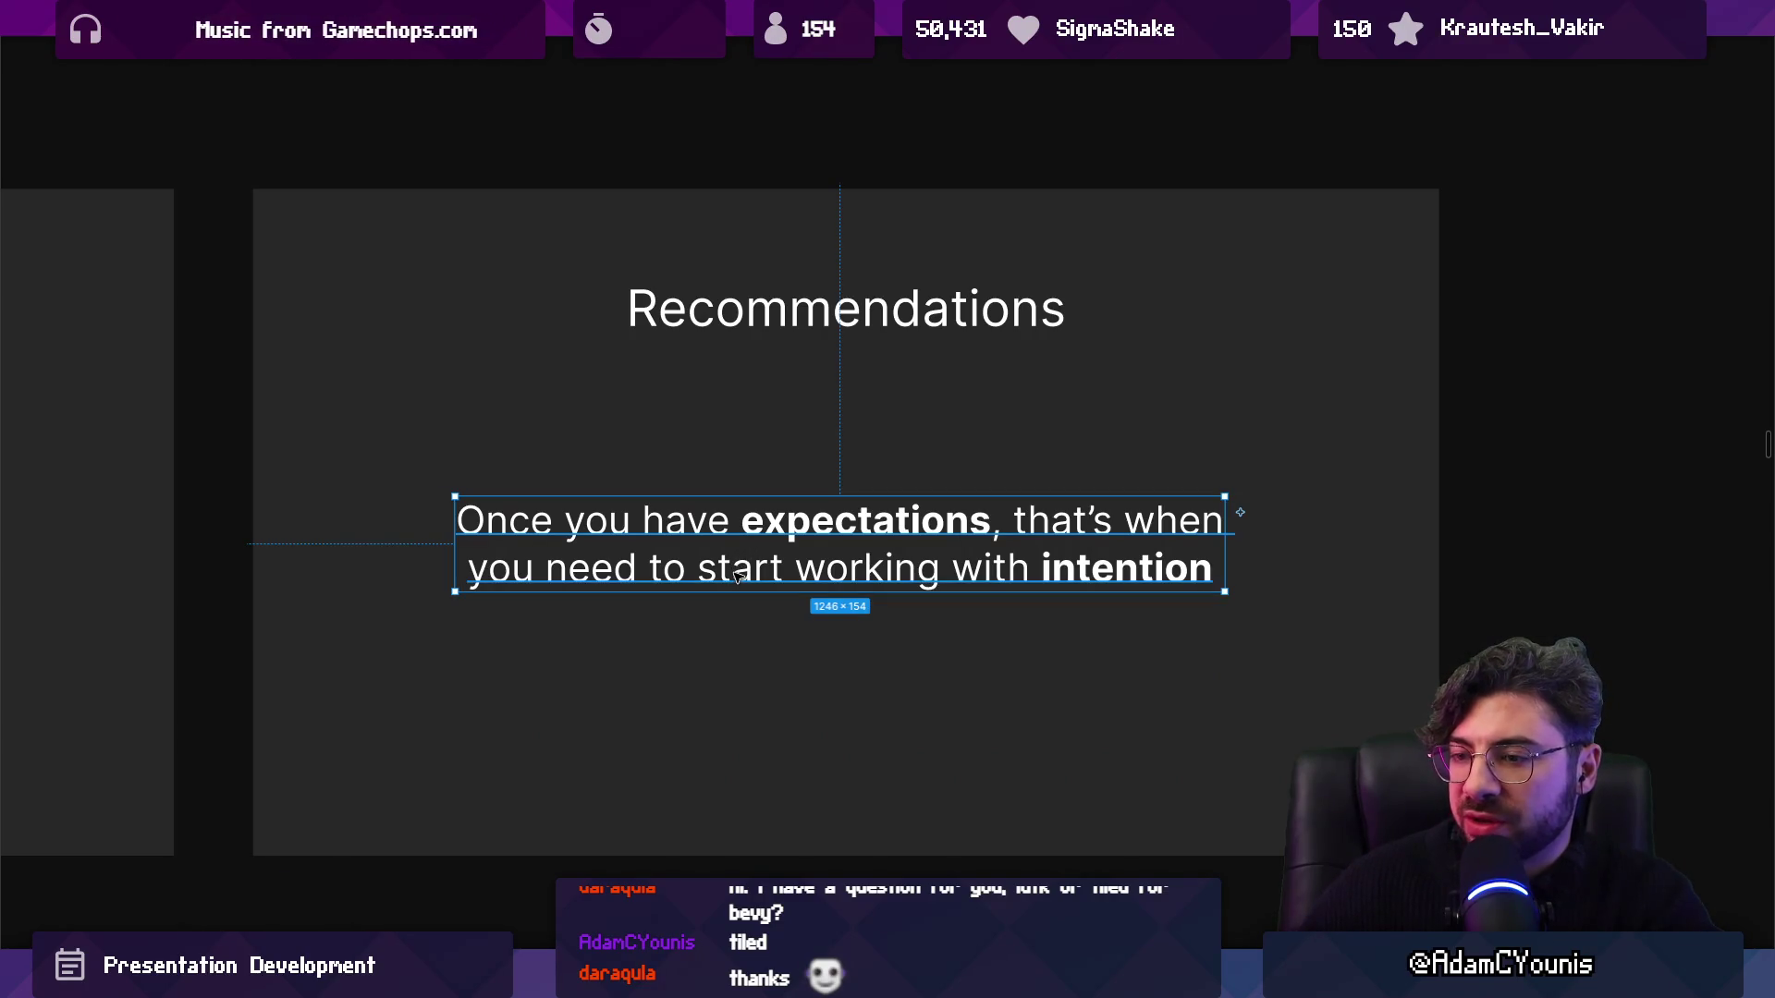
{"action": "left_click", "coordinate": [735, 654]}
{"action": "left_click", "coordinate": [1542, 591]}
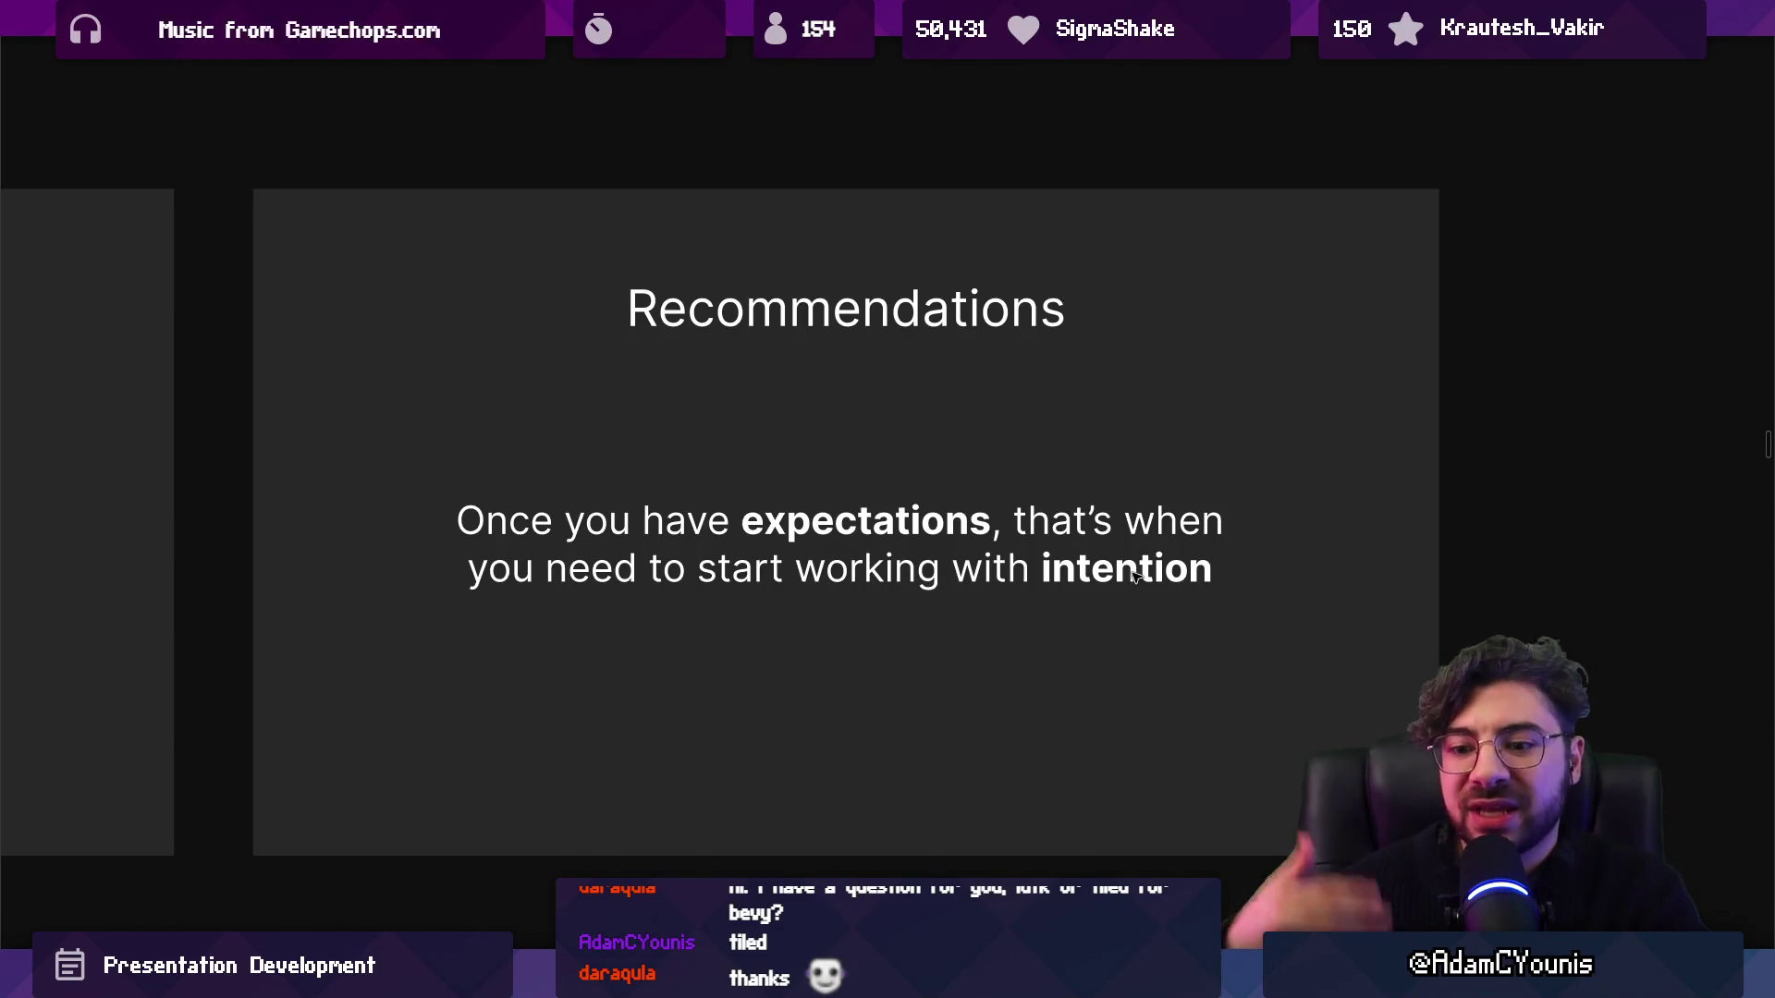
{"action": "key", "text": "Escape"}
{"action": "double_click", "coordinate": [1254, 562]}
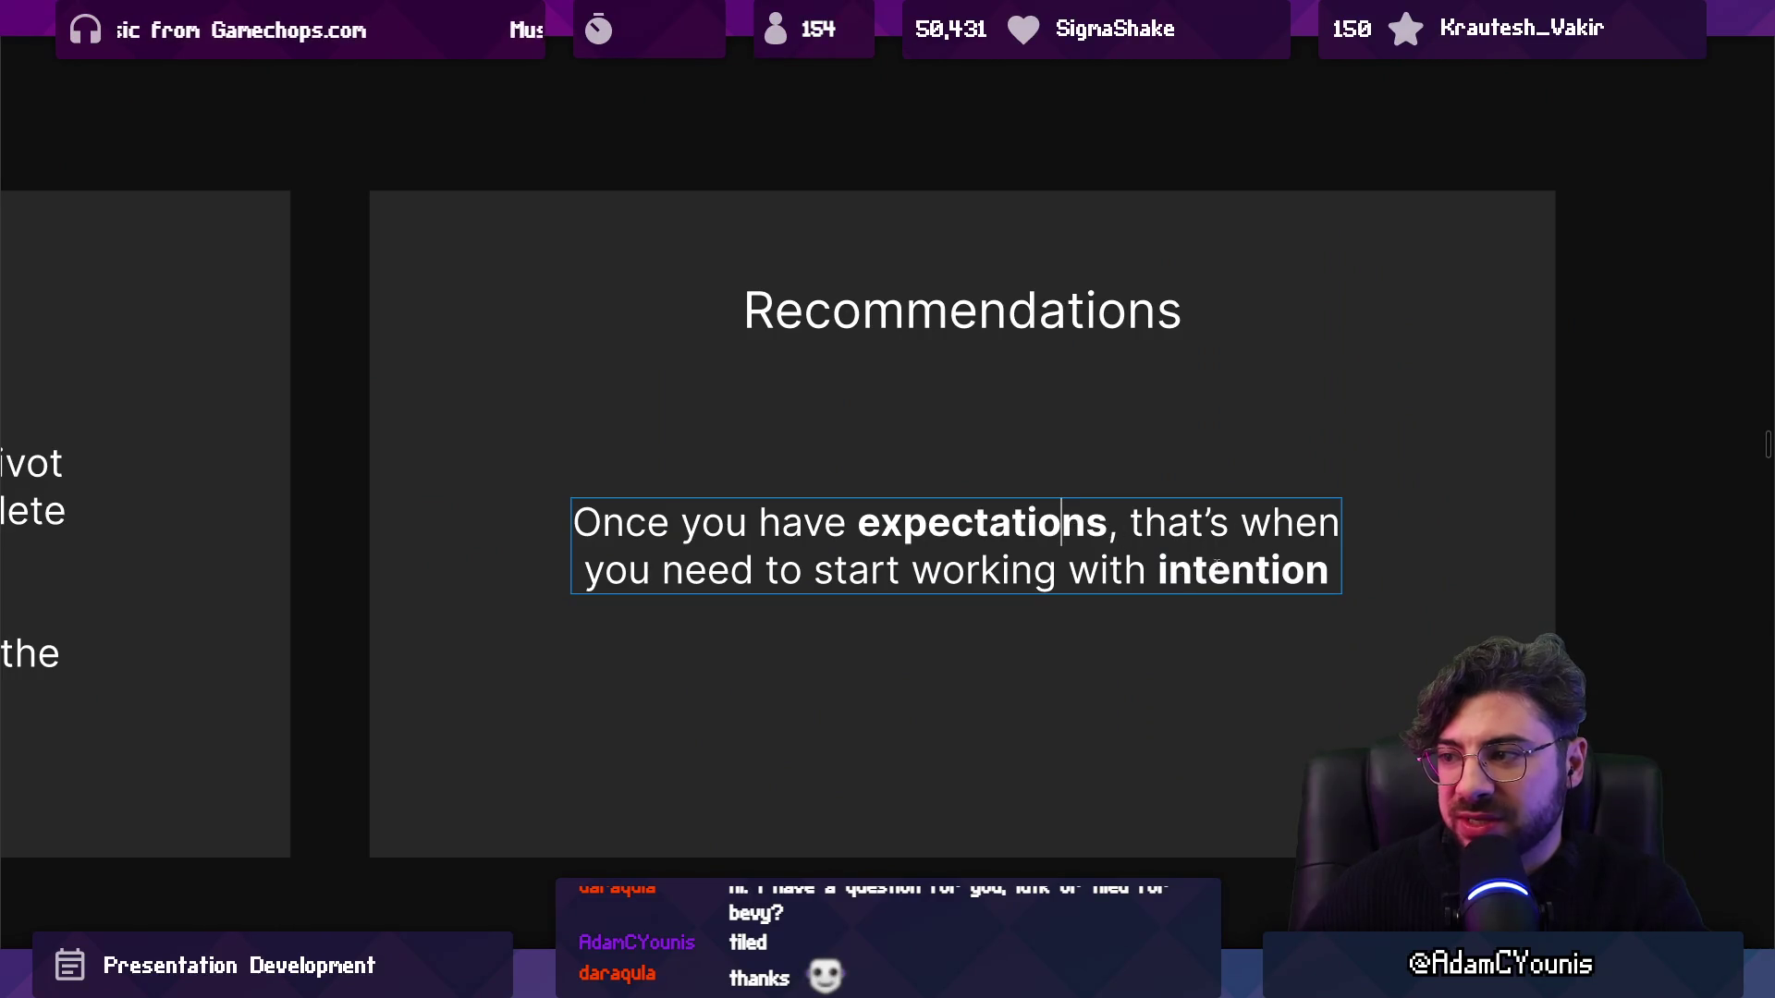
Return to the slide grid and scroll down to the Your Build section.
{"action": "key", "text": "Escape"}
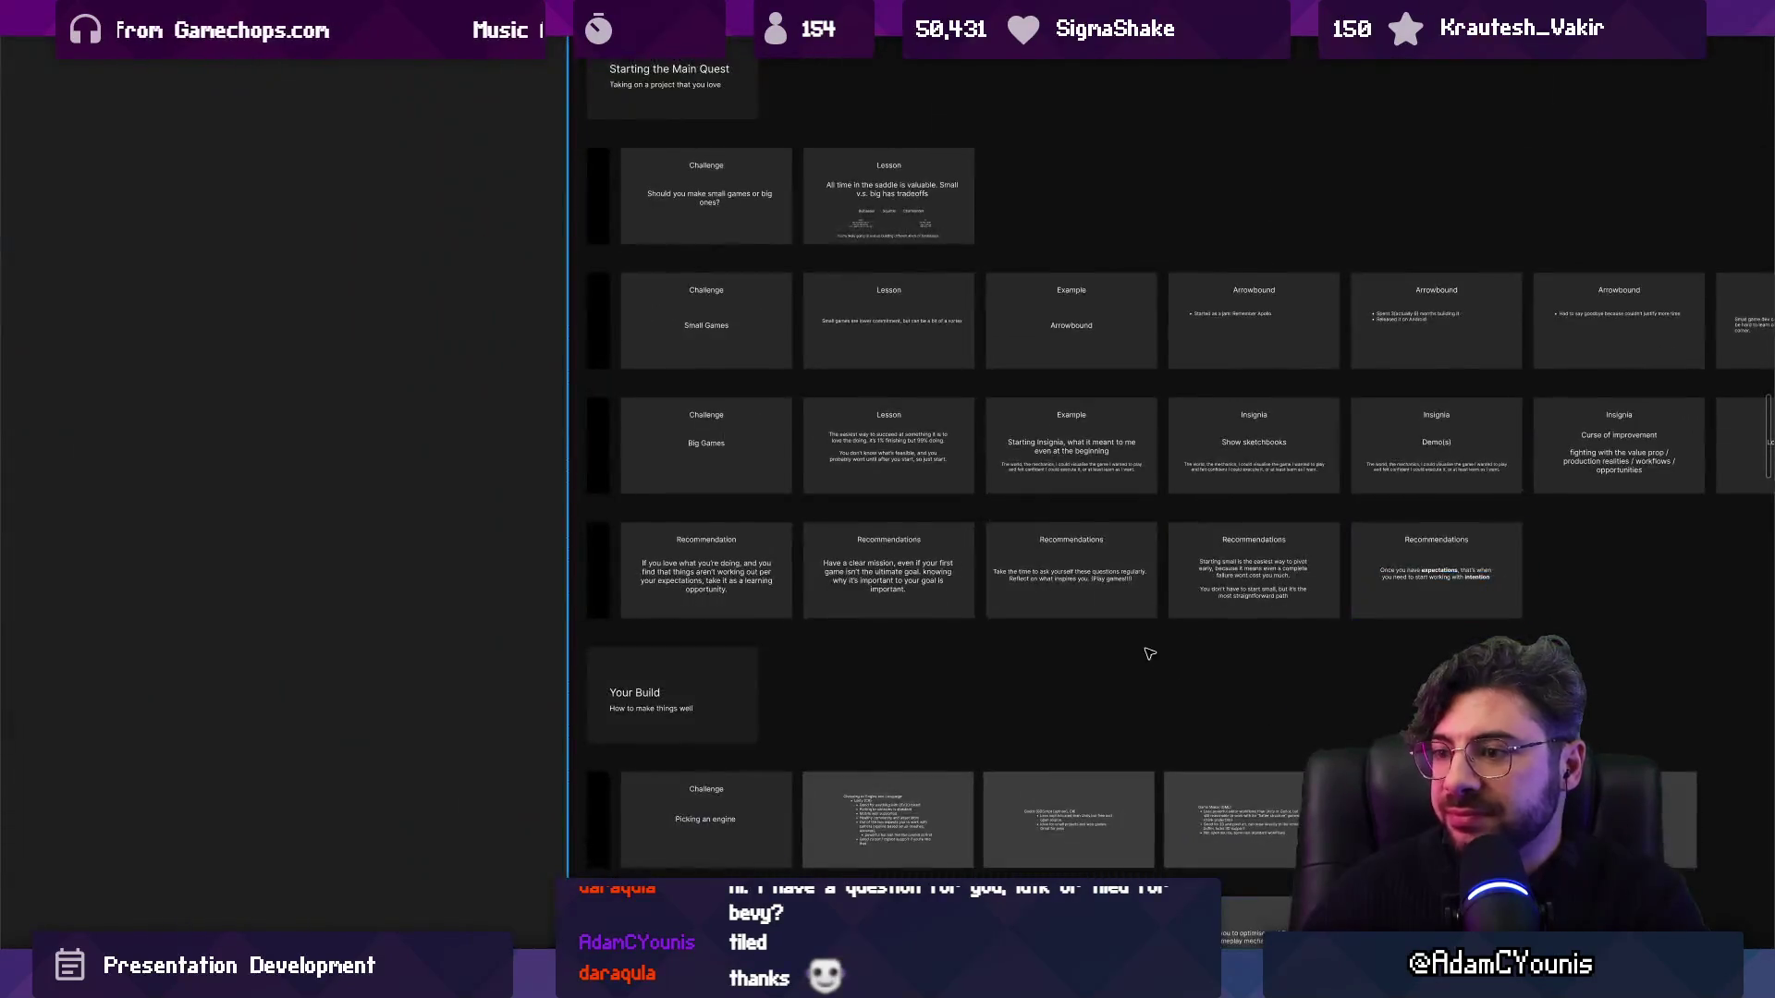
{"action": "scroll", "coordinate": [1149, 647], "scroll_direction": "down", "scroll_amount": 2}
{"action": "scroll", "coordinate": [695, 607], "scroll_direction": "up", "scroll_amount": 5}
{"action": "scroll", "coordinate": [456, 376], "scroll_direction": "down", "scroll_amount": 5}
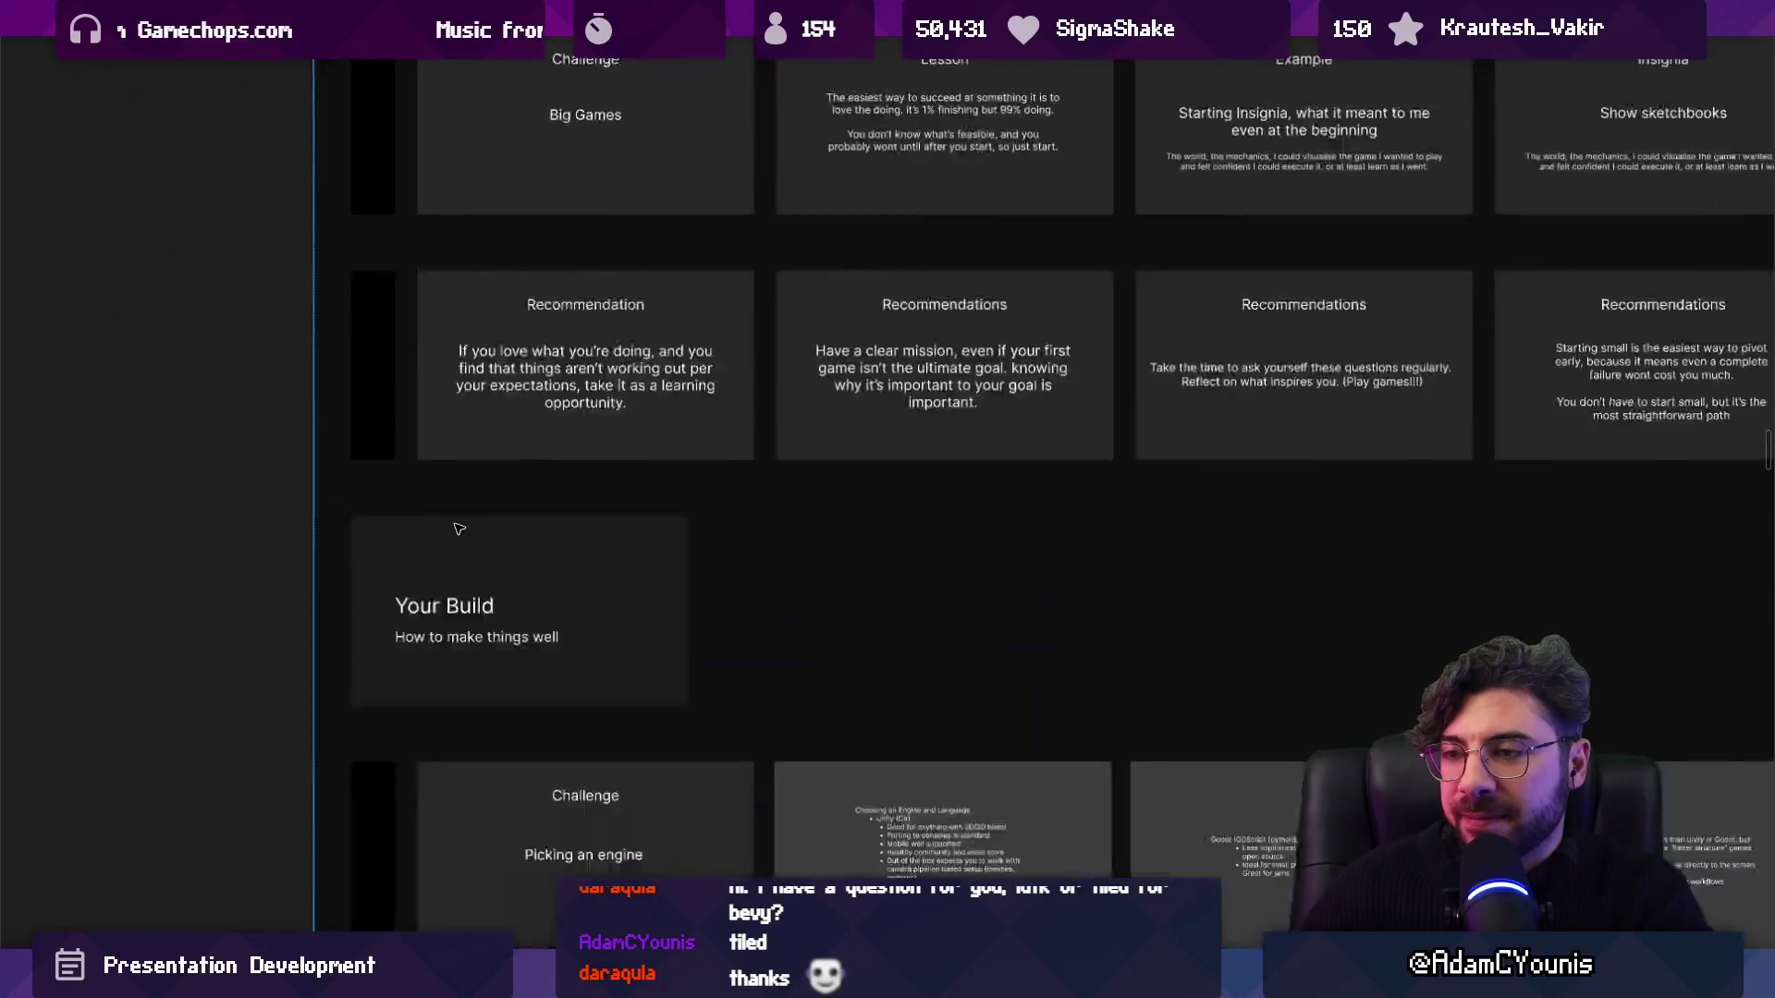
{"action": "scroll", "coordinate": [493, 775], "scroll_direction": "up", "scroll_amount": 2}
{"action": "scroll", "coordinate": [494, 775], "scroll_direction": "down", "scroll_amount": 5}
{"action": "scroll", "coordinate": [472, 370], "scroll_direction": "up", "scroll_amount": 4}
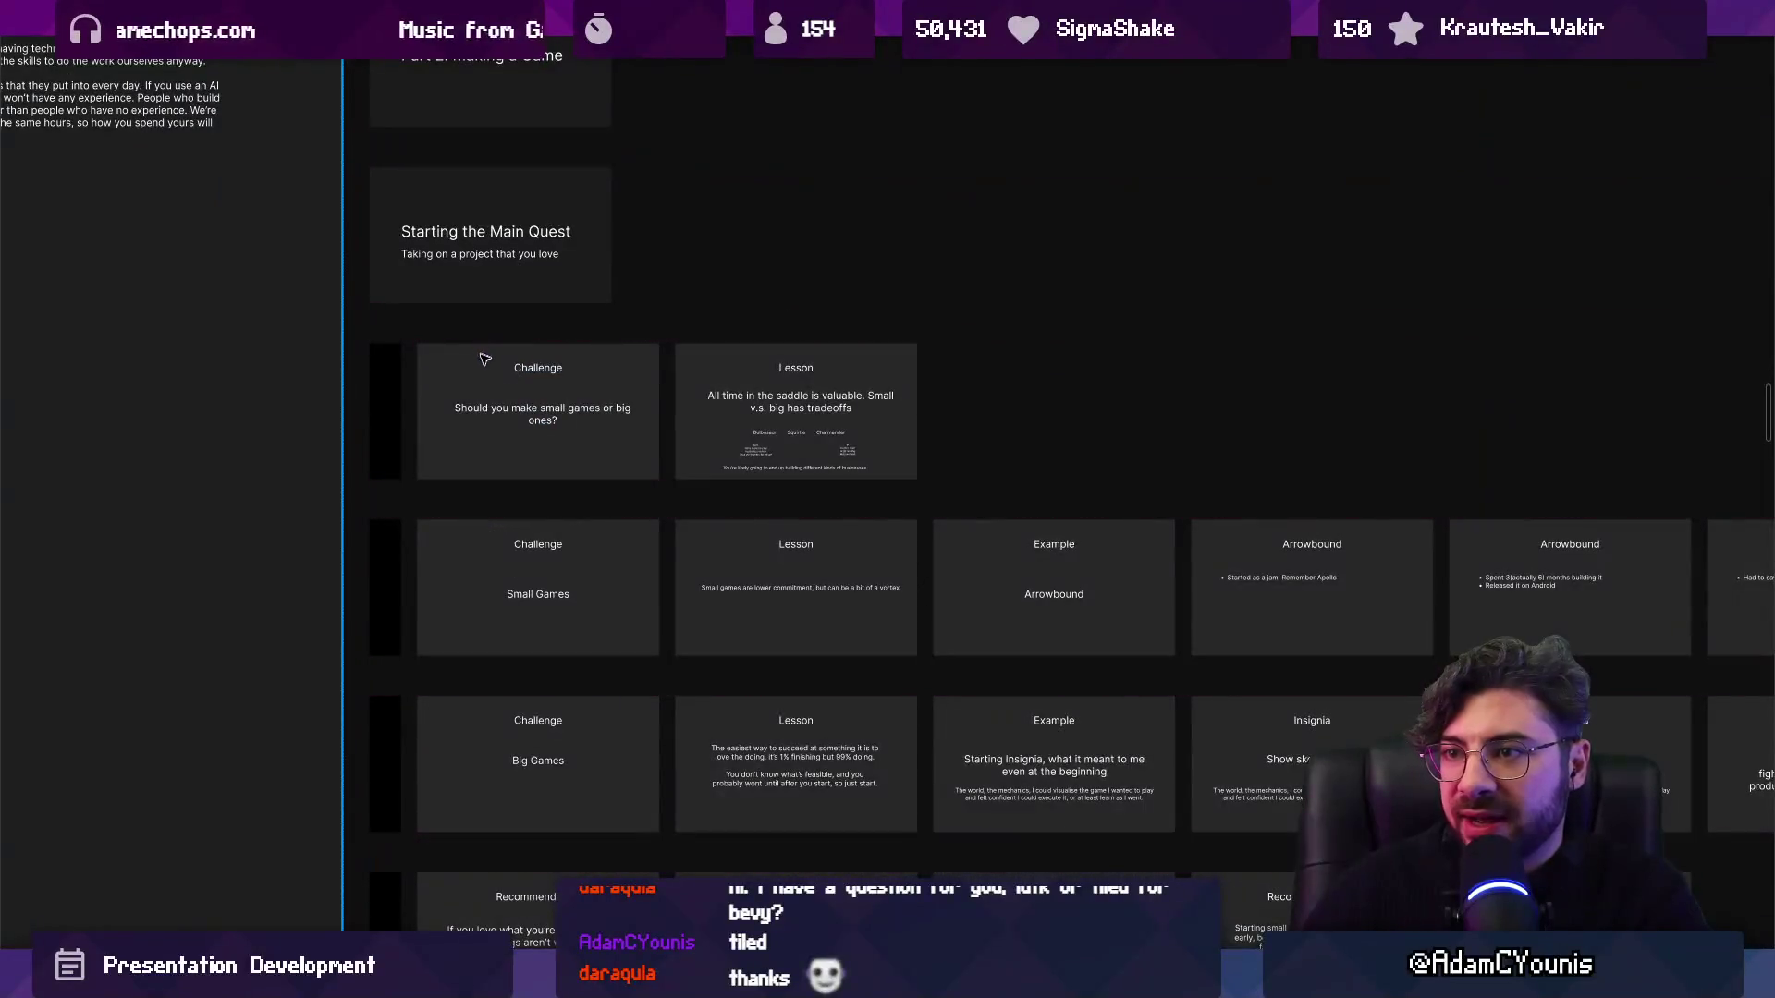
{"action": "scroll", "coordinate": [490, 364], "scroll_direction": "down", "scroll_amount": 1}
{"action": "scroll", "coordinate": [527, 416], "scroll_direction": "up", "scroll_amount": 5}
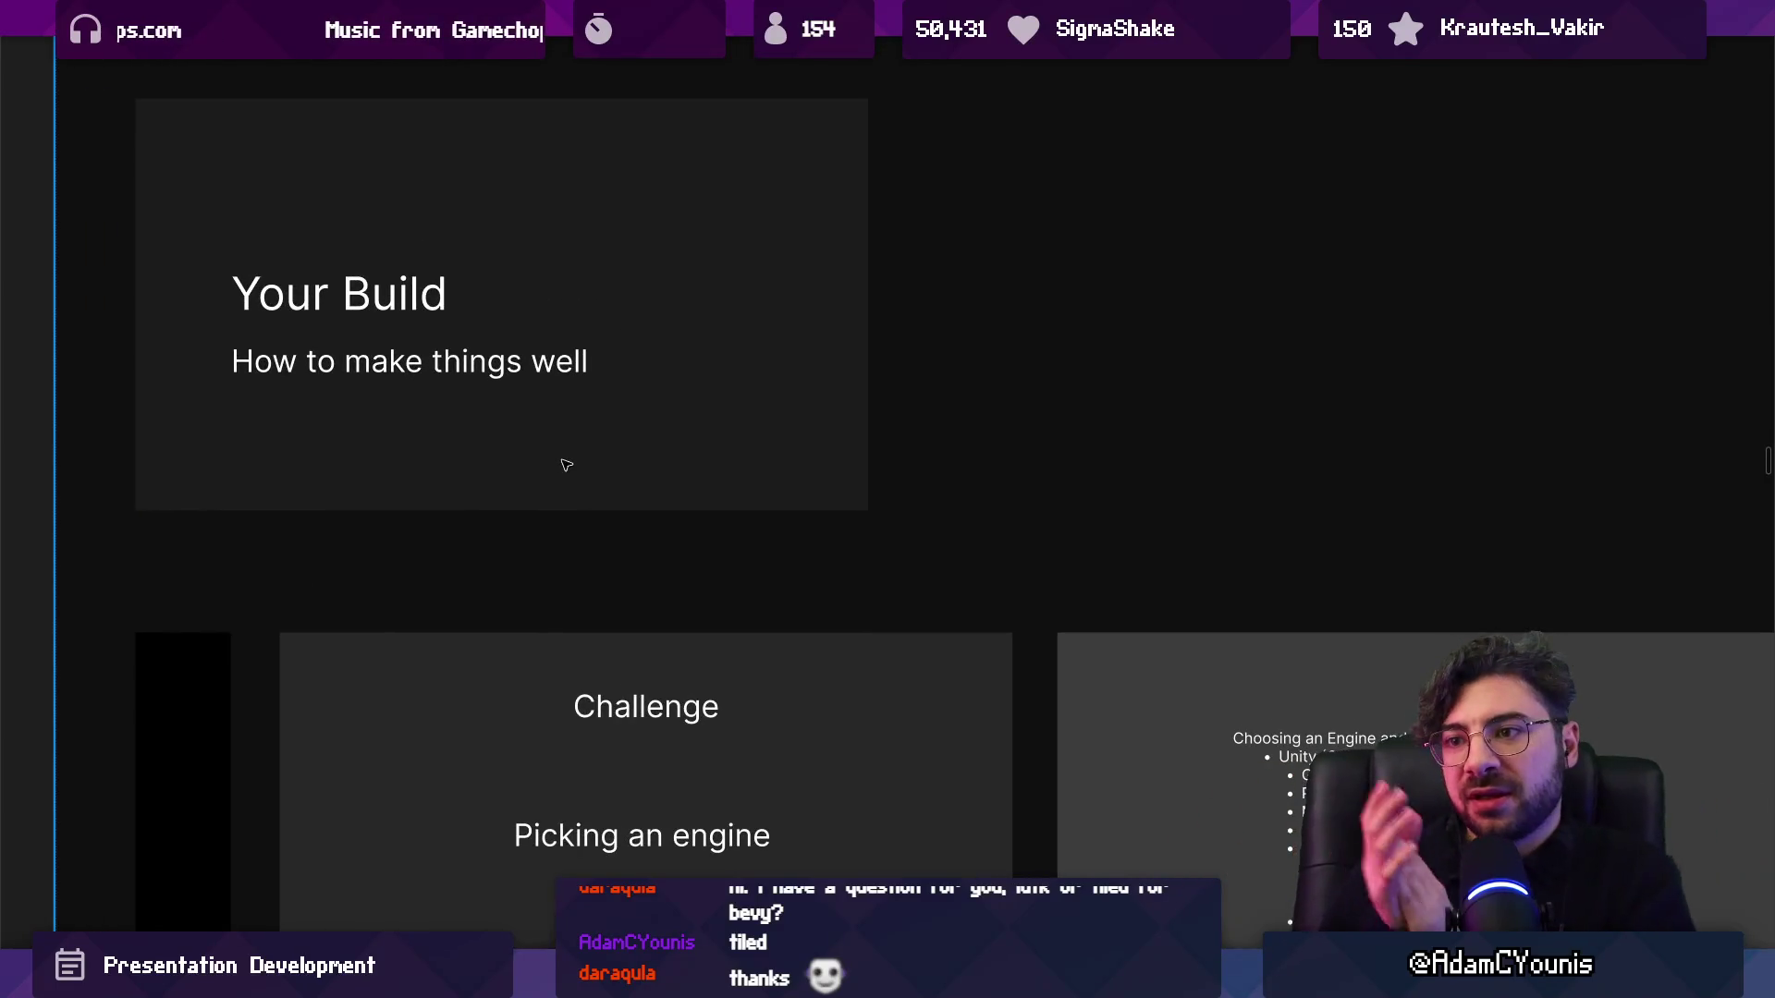
{"action": "scroll", "coordinate": [613, 551], "scroll_direction": "down", "scroll_amount": 3}
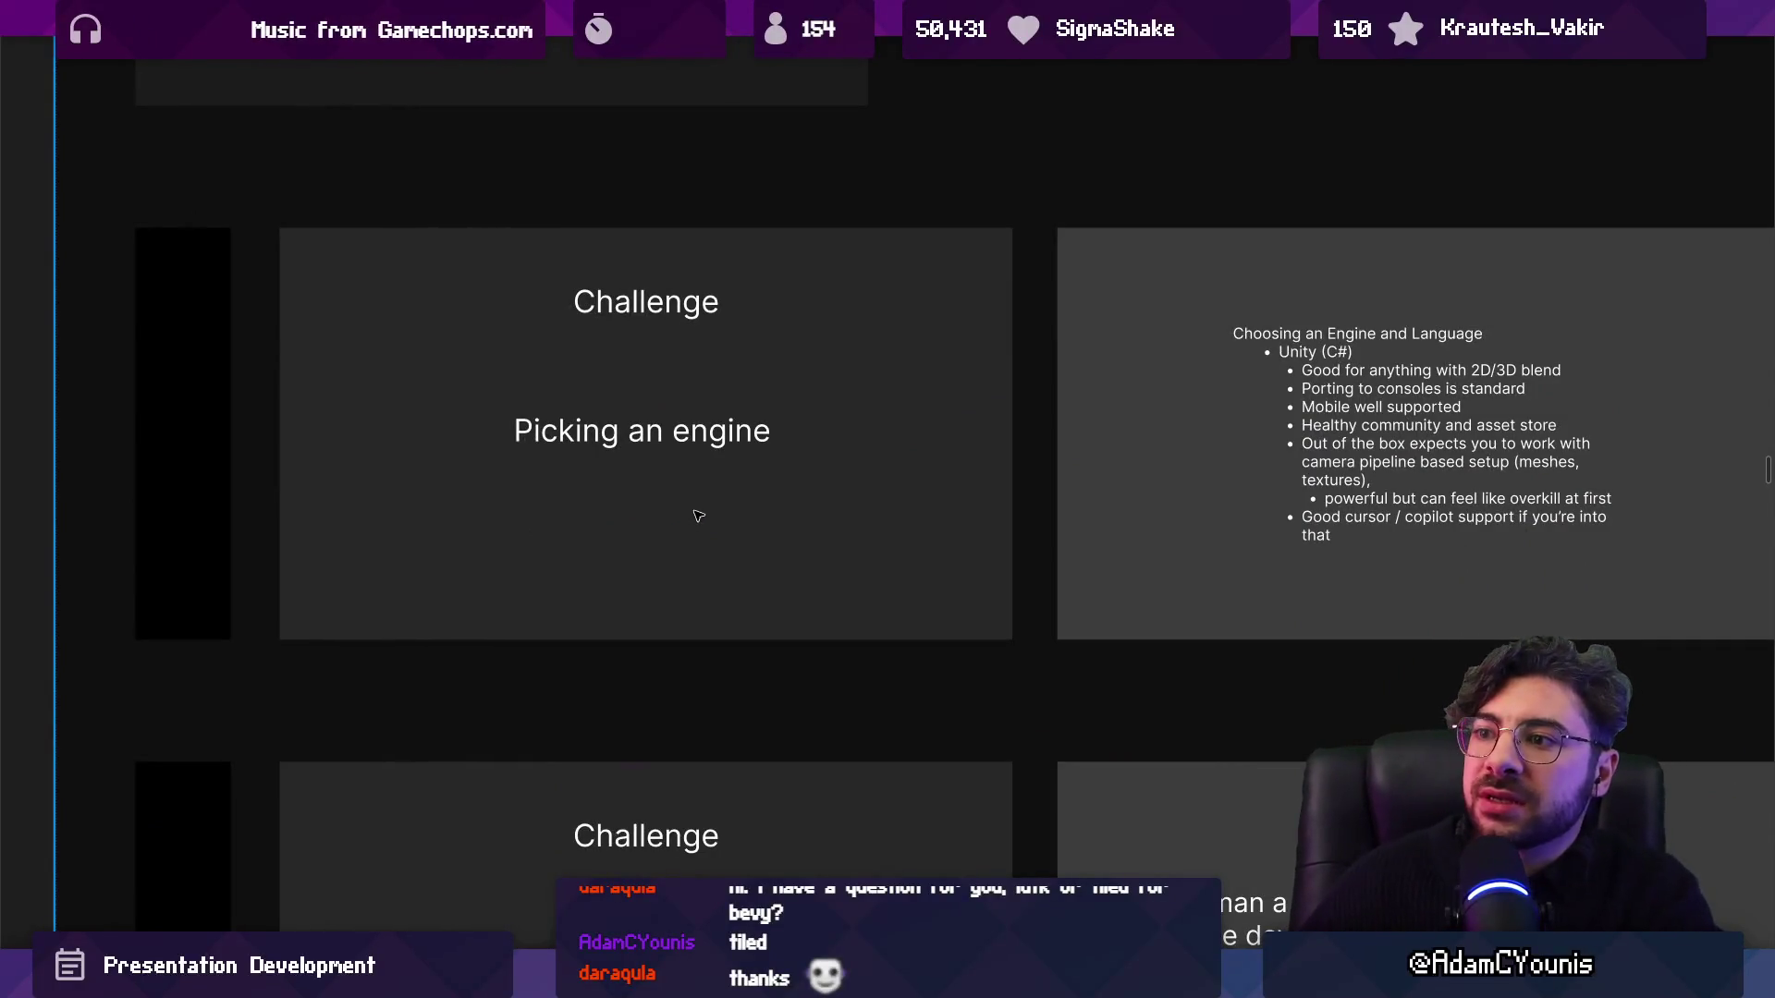
Move to the Choosing an Engine and Language slide, centre it, and select it.
{"action": "key", "text": "Right"}
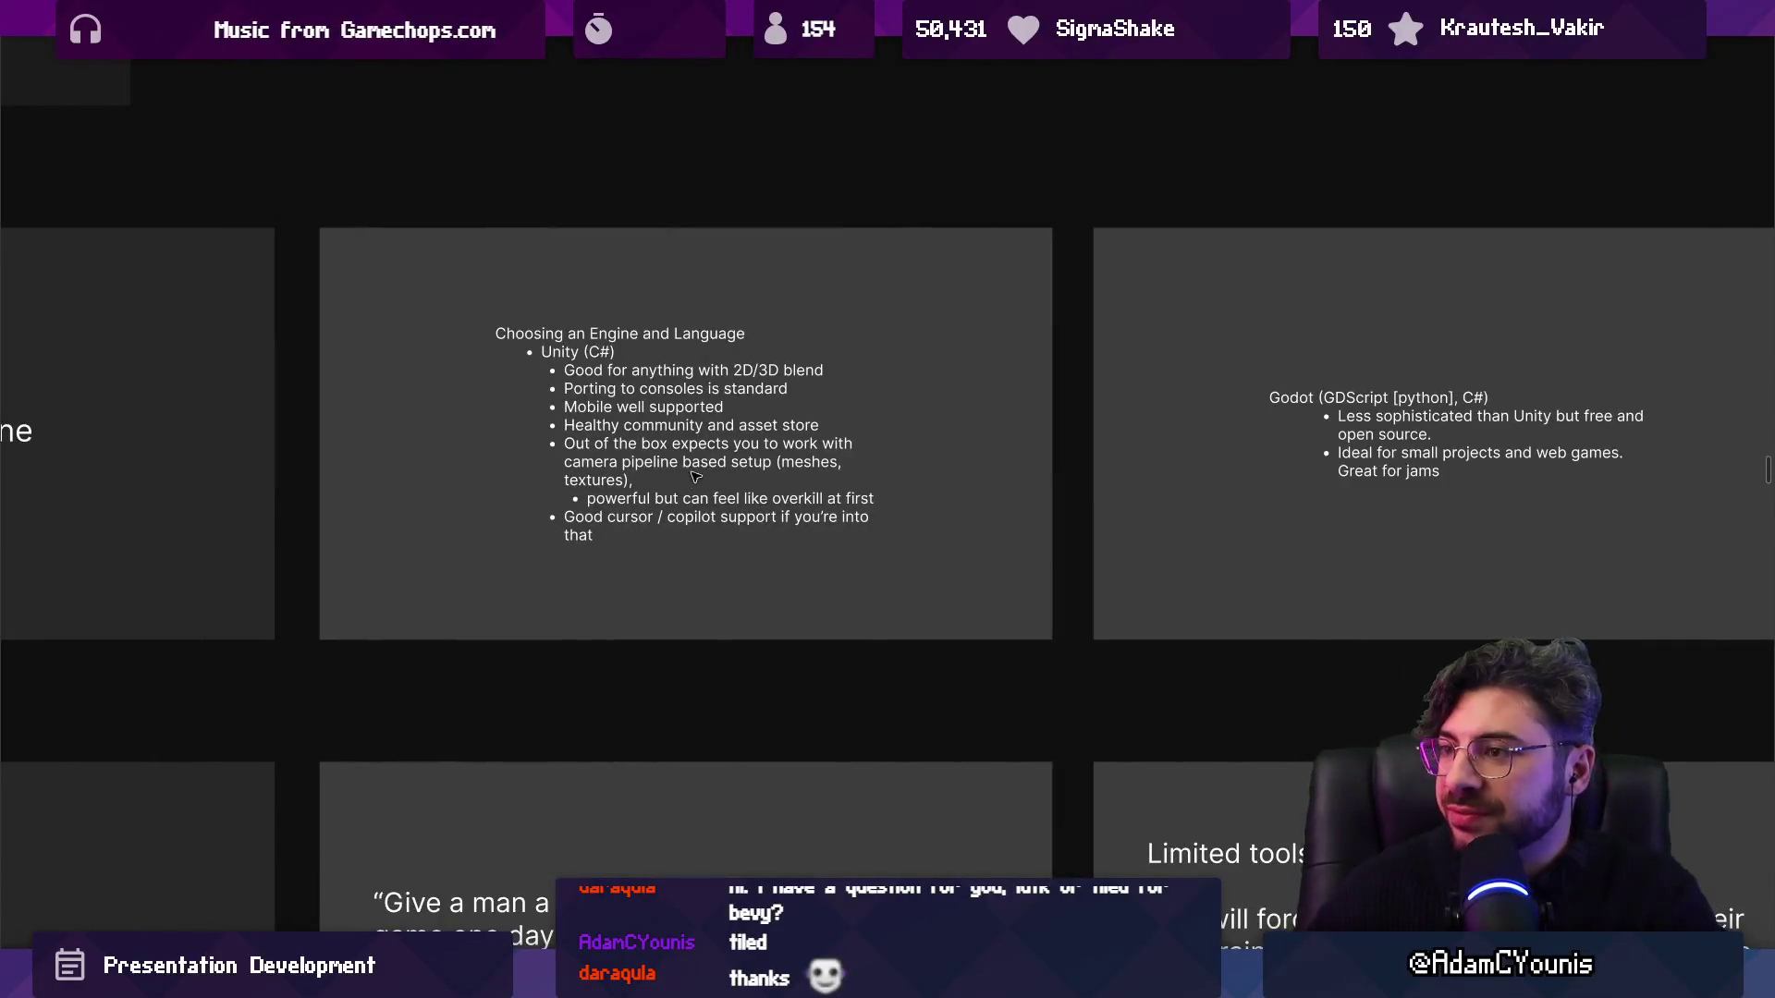
{"action": "scroll", "coordinate": [588, 456], "scroll_direction": "up", "scroll_amount": 3}
{"action": "scroll", "coordinate": [588, 457], "scroll_direction": "down", "scroll_amount": 3}
{"action": "mouse_move", "coordinate": [490, 499]}
{"action": "left_mouse_down"}
{"action": "mouse_move", "coordinate": [1128, 537]}
{"action": "mouse_move", "coordinate": [974, 546]}
{"action": "left_mouse_up"}
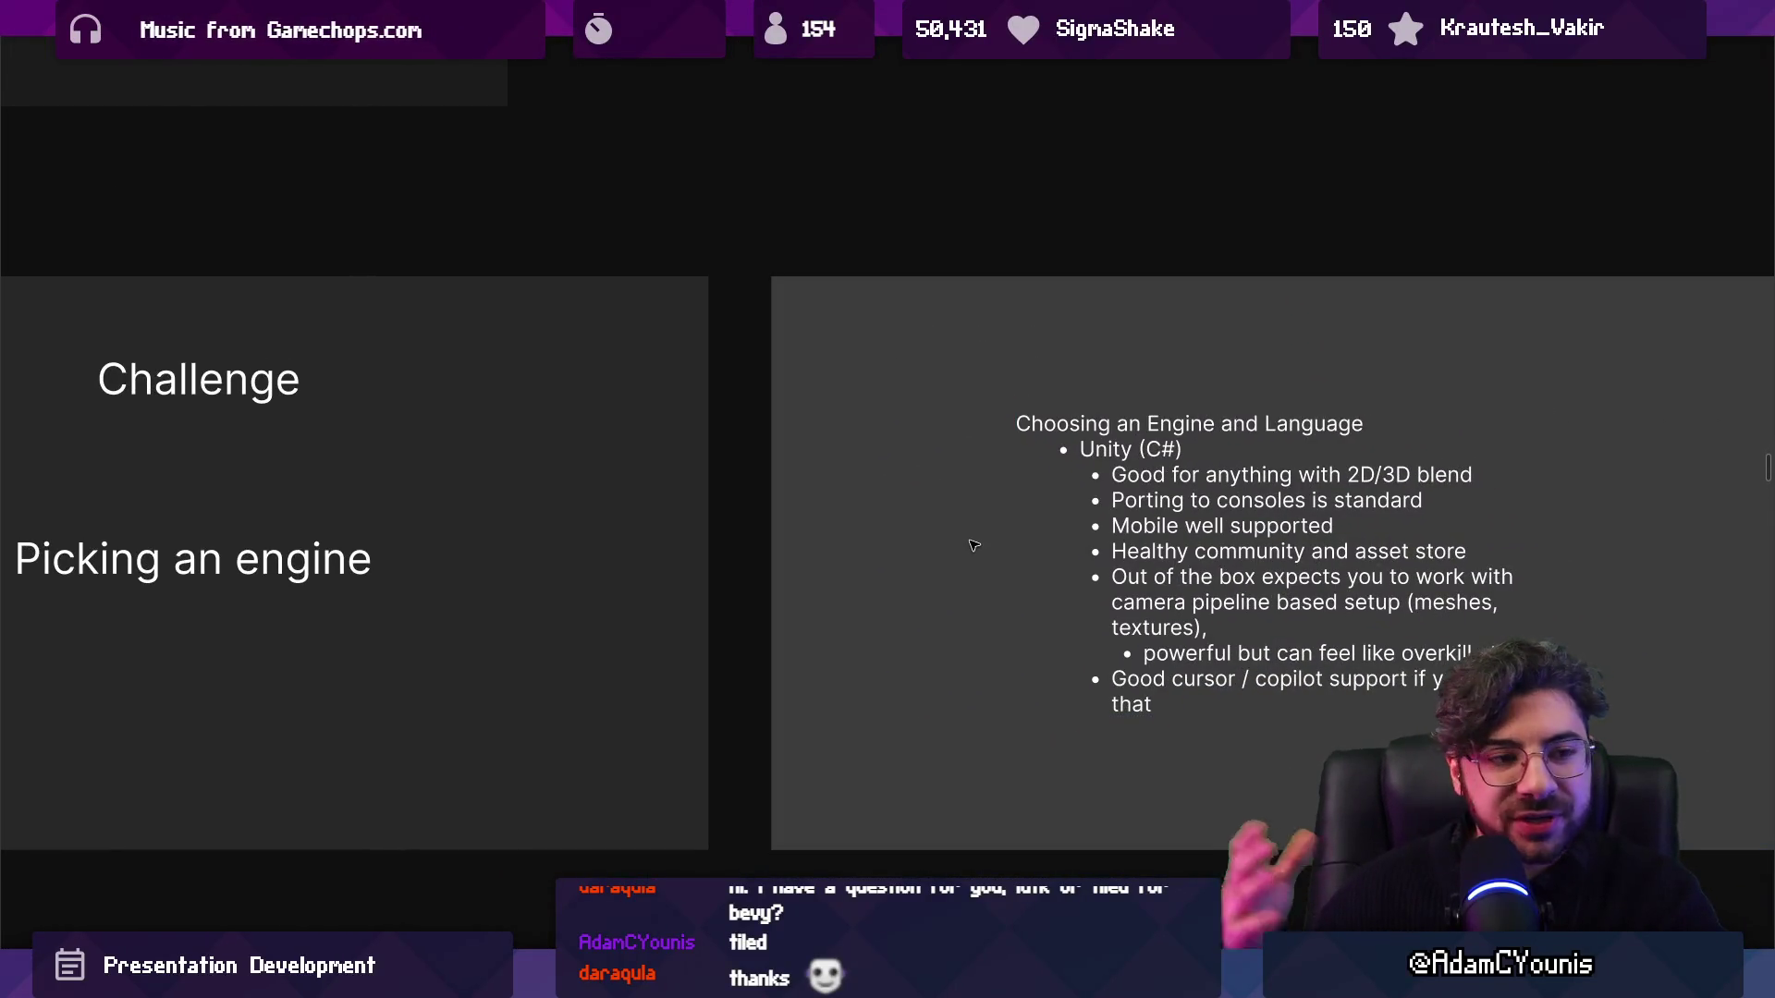
{"action": "scroll", "coordinate": [883, 561], "scroll_direction": "right", "scroll_amount": 5}
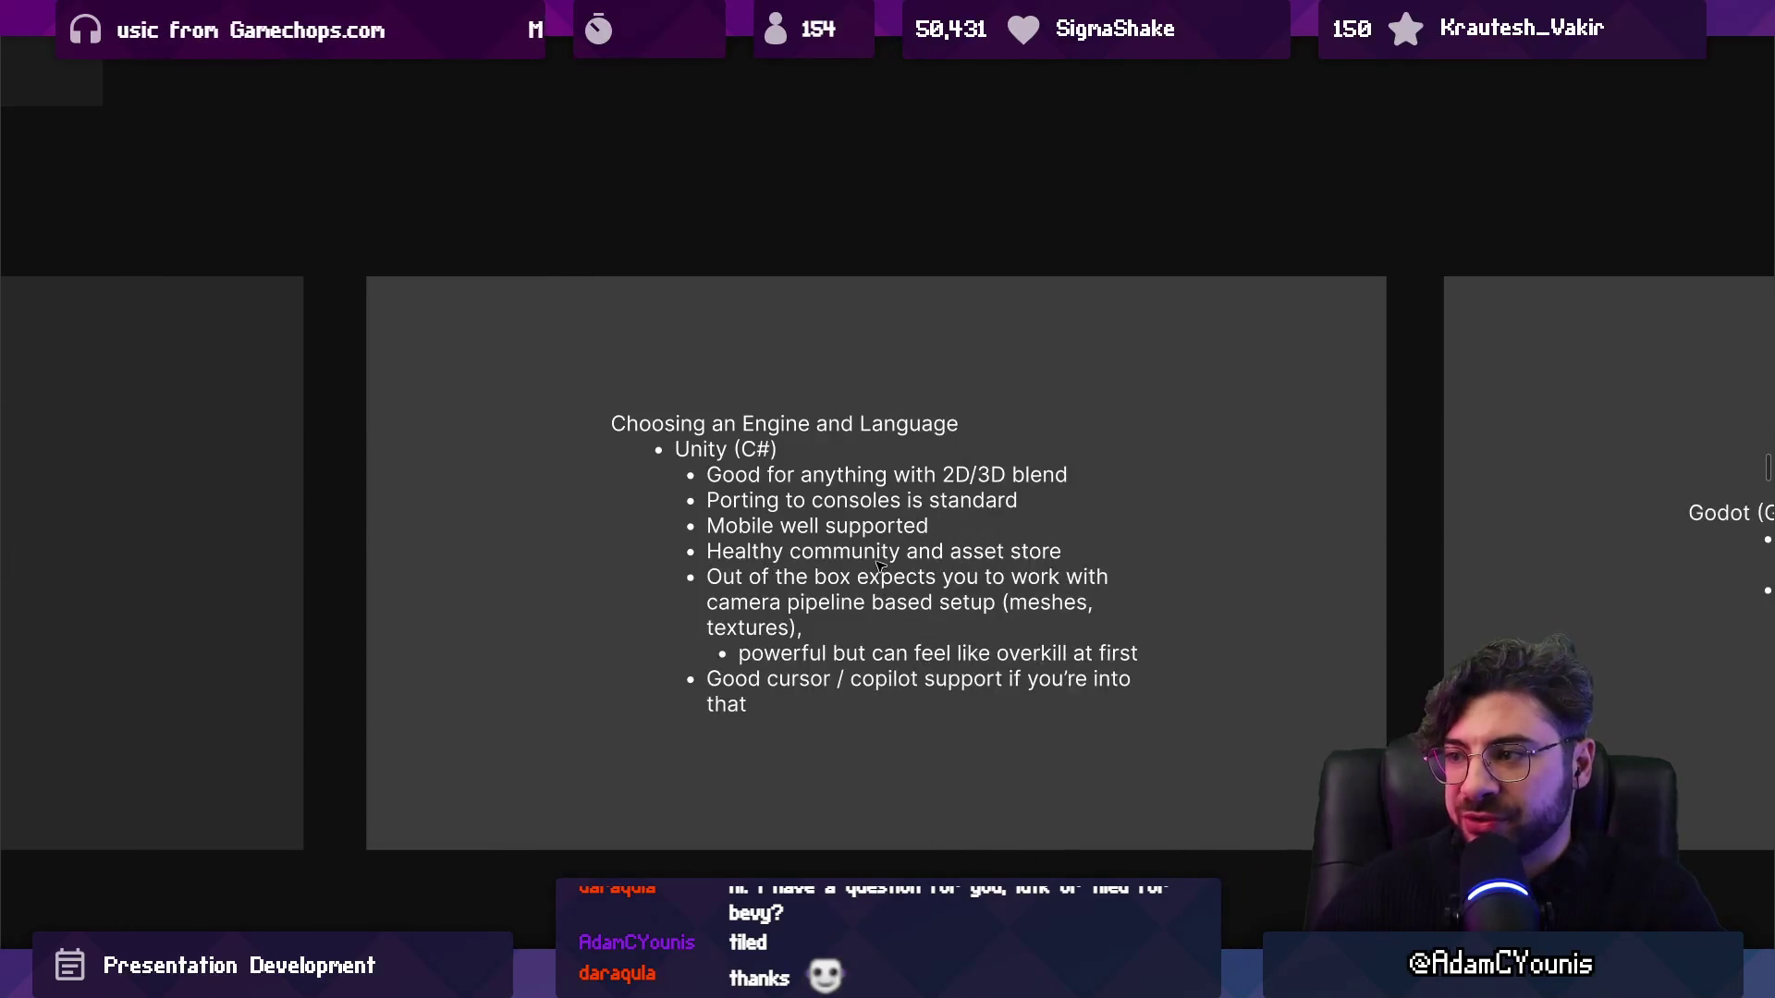
{"action": "scroll", "coordinate": [883, 561], "scroll_direction": "up", "scroll_amount": 2}
{"action": "scroll", "coordinate": [672, 582], "scroll_direction": "up", "scroll_amount": 3}
{"action": "scroll", "coordinate": [672, 582], "scroll_direction": "down", "scroll_amount": 1}
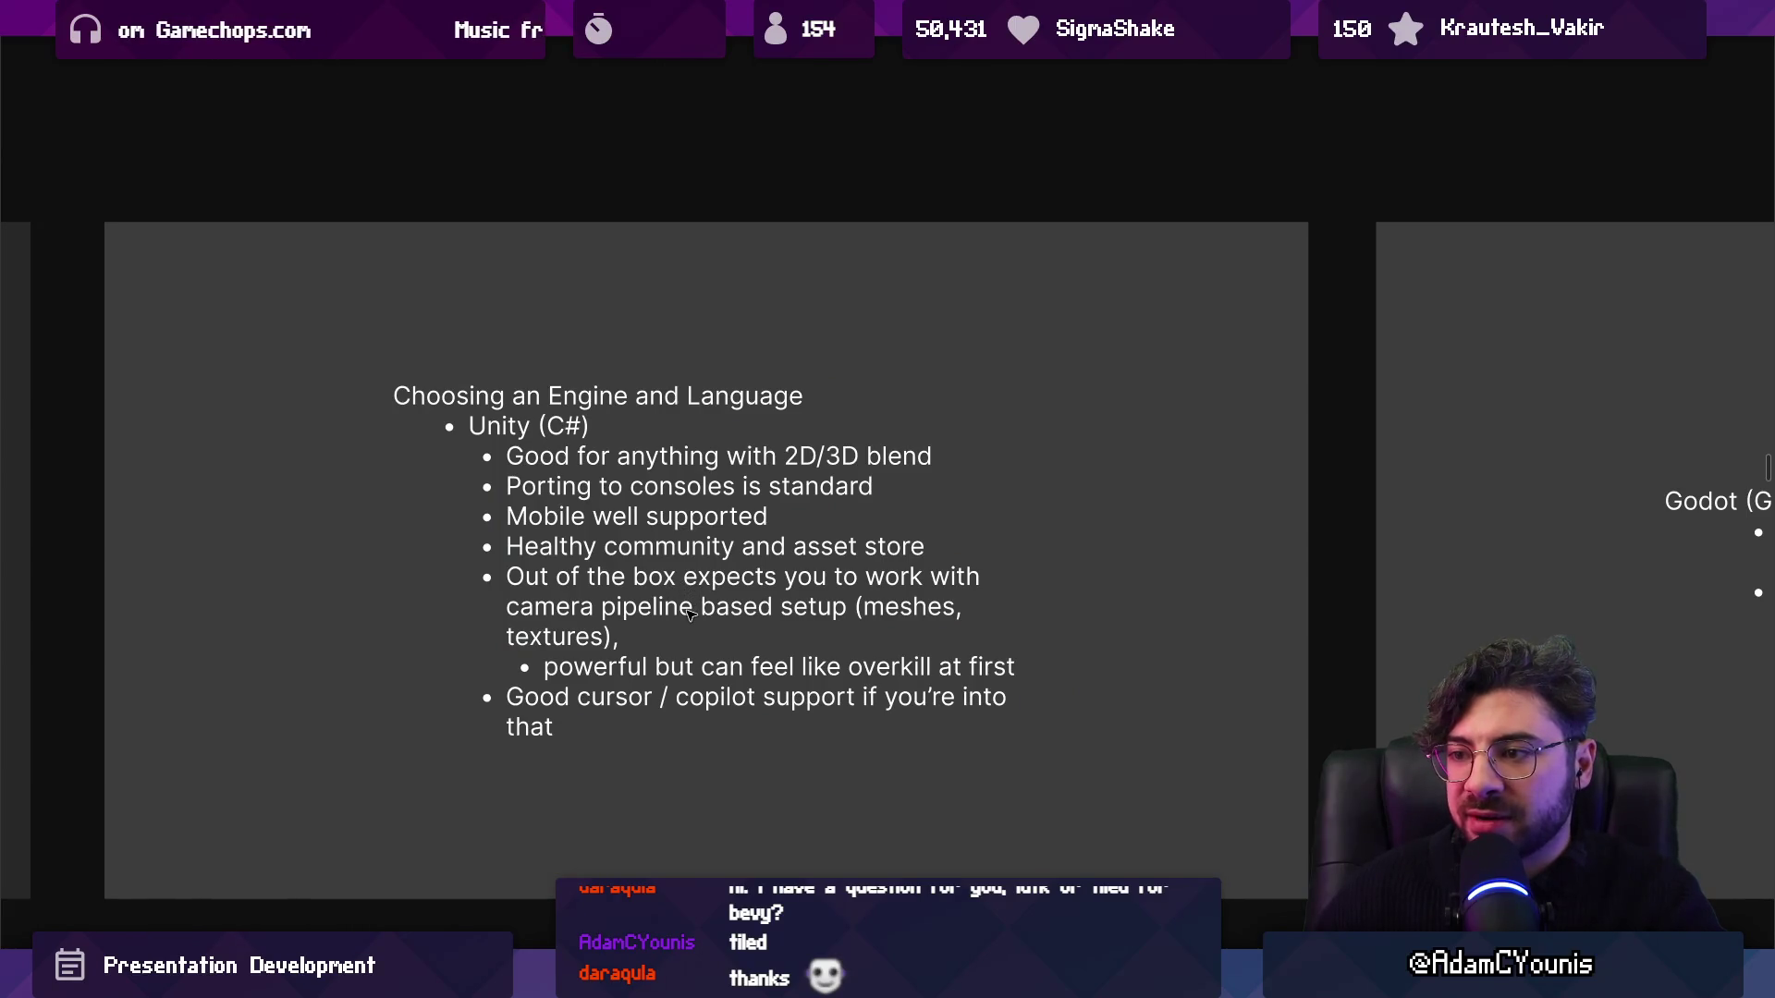
{"action": "left_click", "coordinate": [664, 660]}
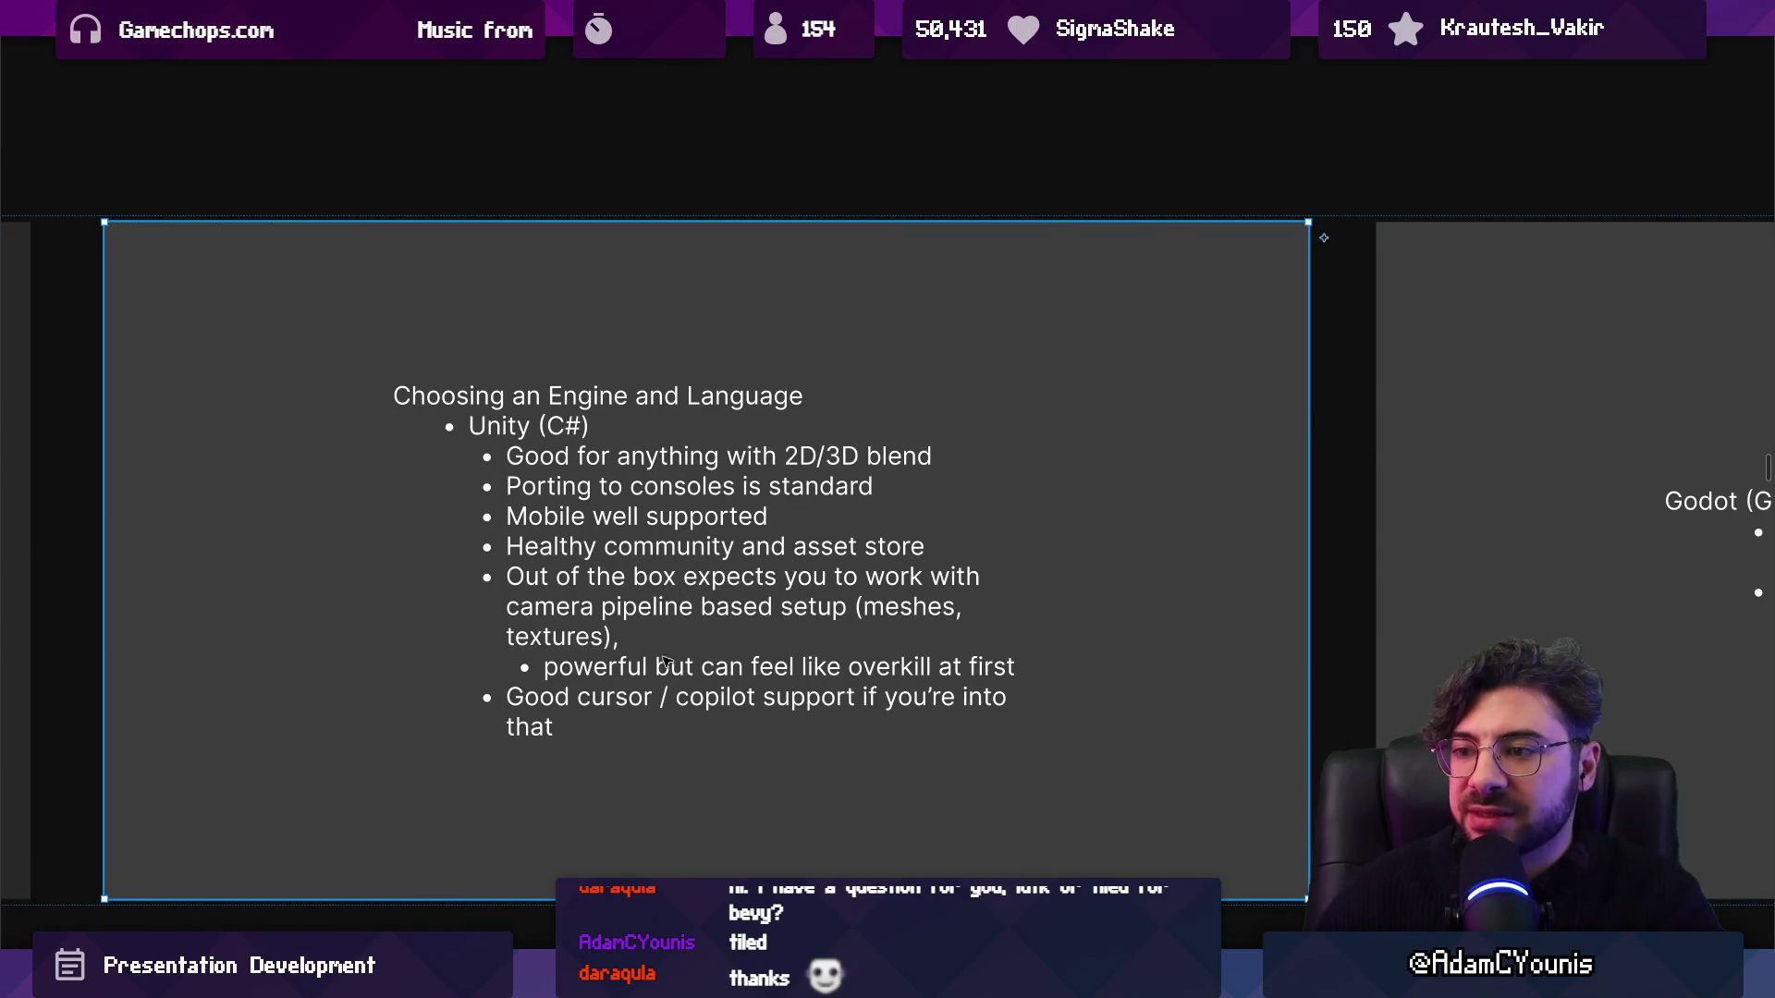
{"action": "key", "text": "Escape"}
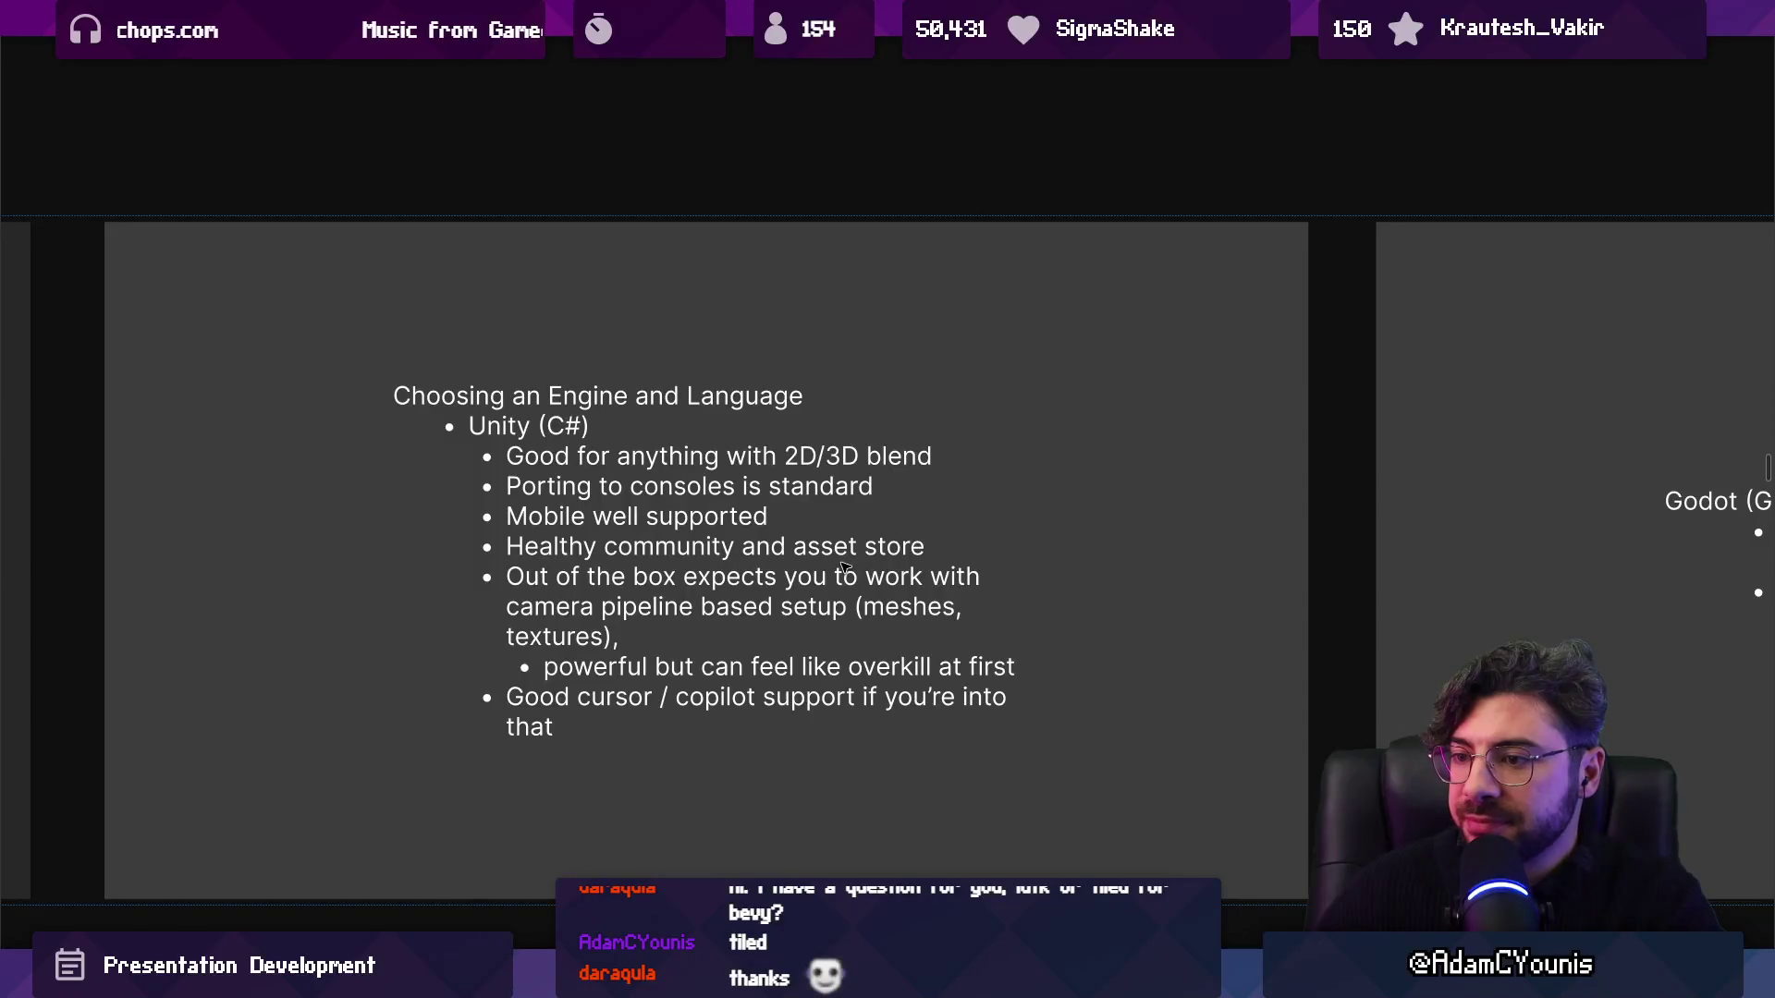
{"action": "left_click", "coordinate": [642, 706]}
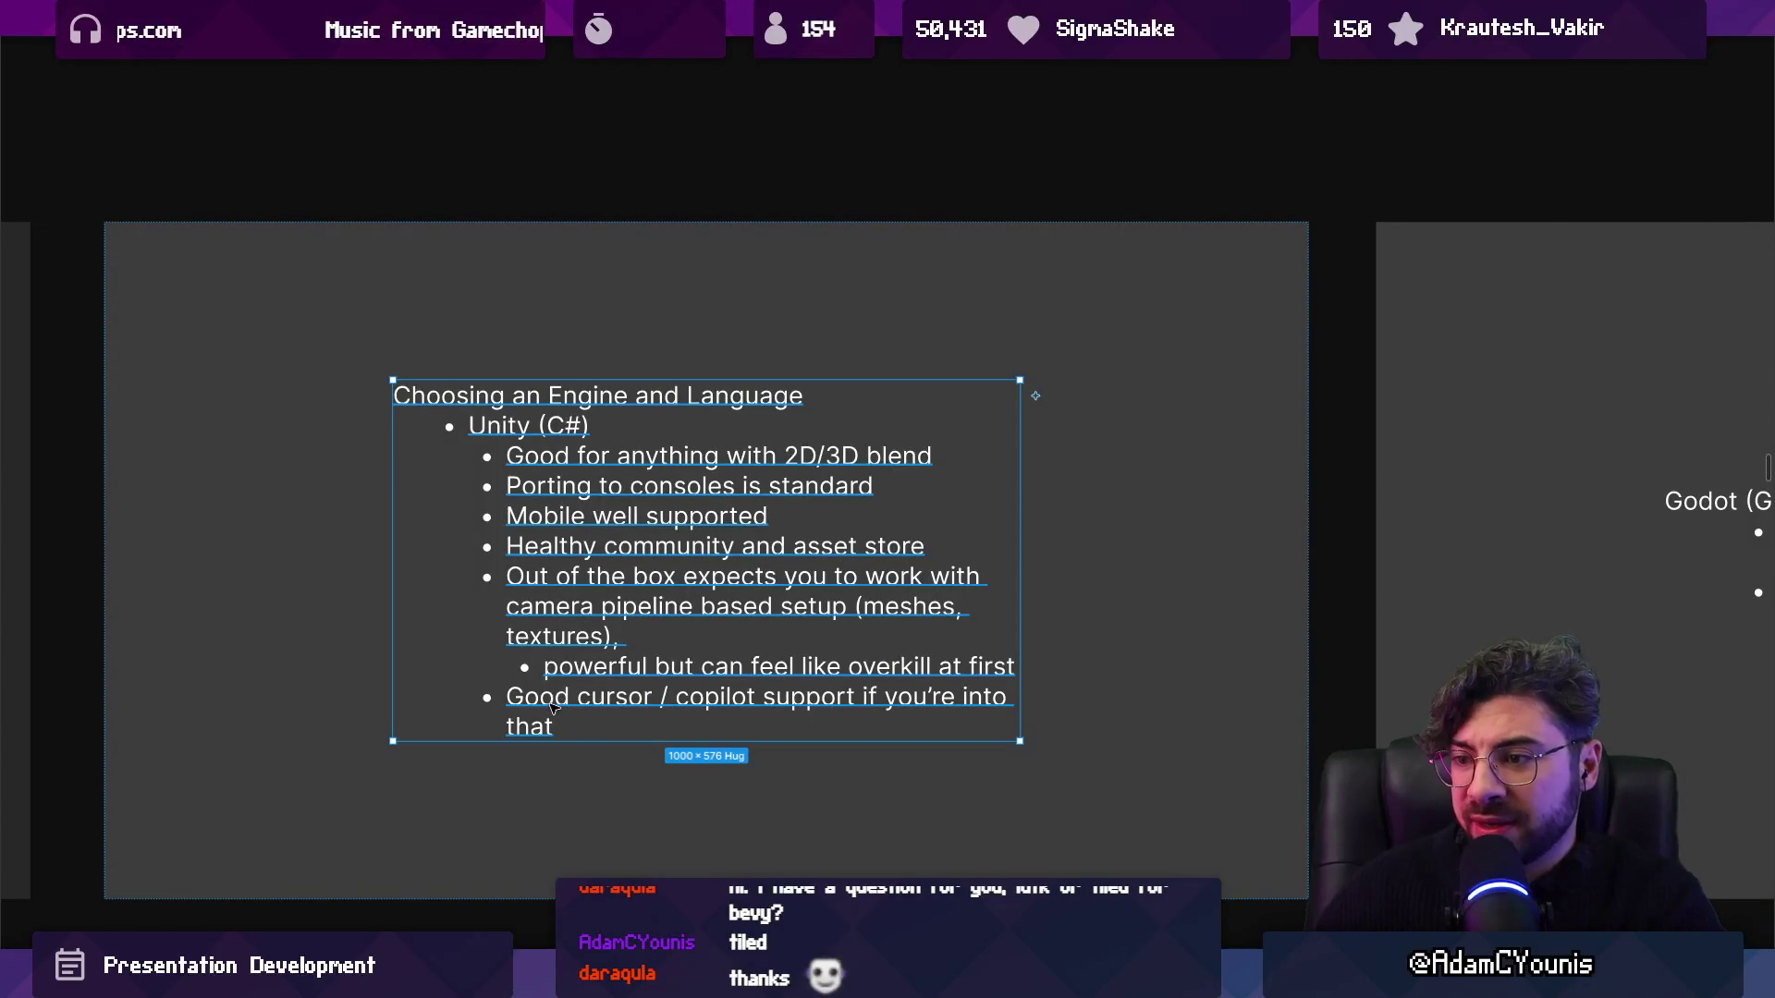
{"action": "double_click", "coordinate": [549, 713]}
{"action": "triple_click", "coordinate": [561, 730]}
{"action": "key", "text": "Escape"}
{"action": "key", "text": "Escape"}
{"action": "scroll", "coordinate": [525, 658], "scroll_direction": "right", "scroll_amount": 2}
Review the Godot slide's heading and 'Great for jams' line, then advance to the Game Maker (GML) slide.
{"action": "scroll", "coordinate": [525, 658], "scroll_direction": "right", "scroll_amount": 10}
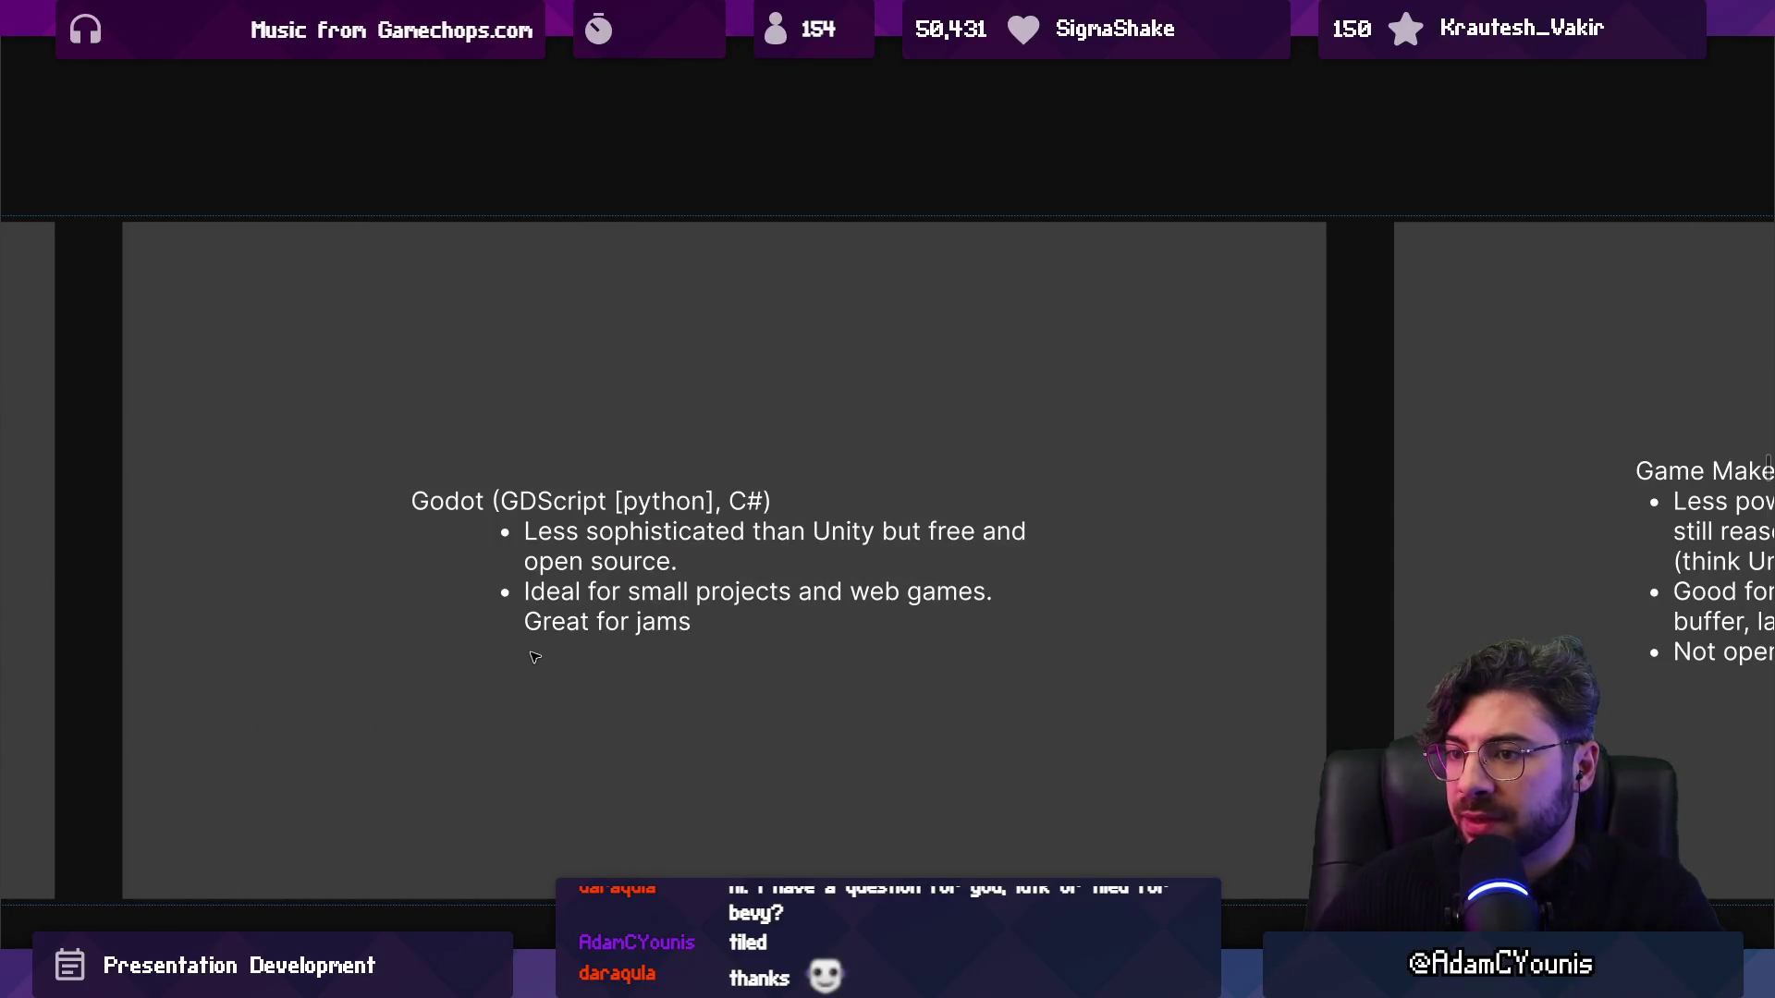
{"action": "scroll", "coordinate": [534, 657], "scroll_direction": "up", "scroll_amount": 2}
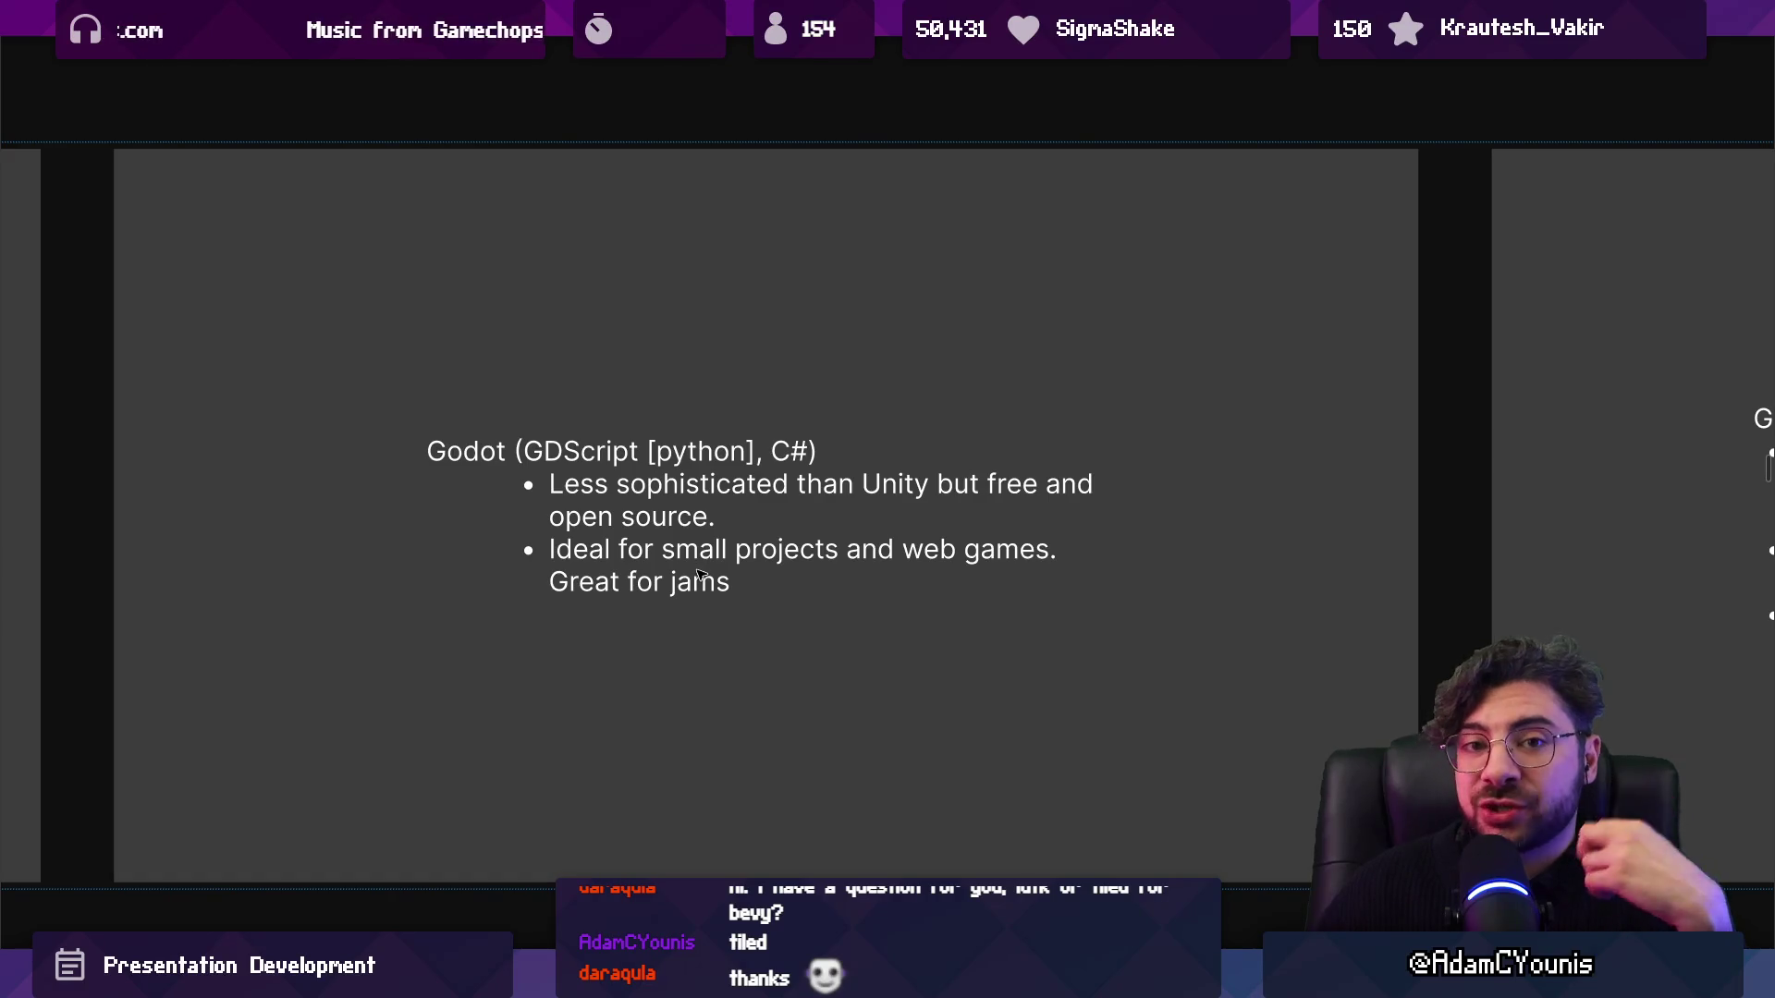
{"action": "triple_click", "coordinate": [566, 451]}
{"action": "left_click", "coordinate": [676, 580]}
{"action": "key", "text": "Escape"}
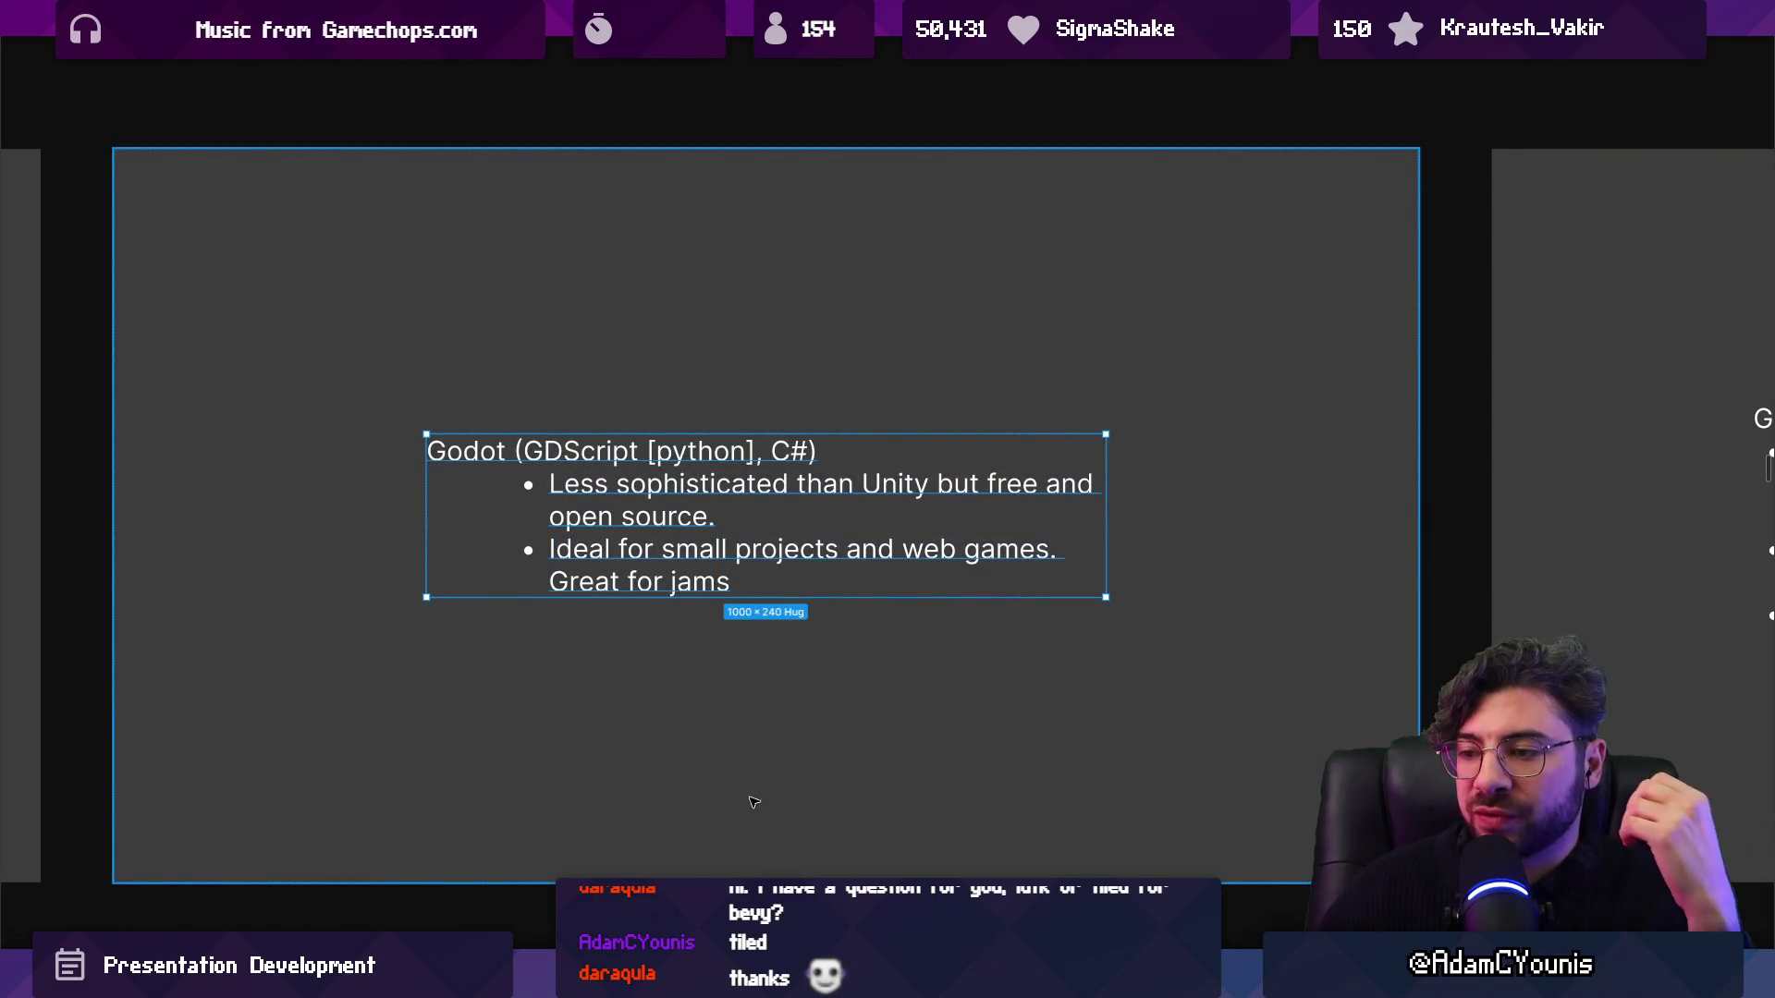
{"action": "key", "text": "Escape"}
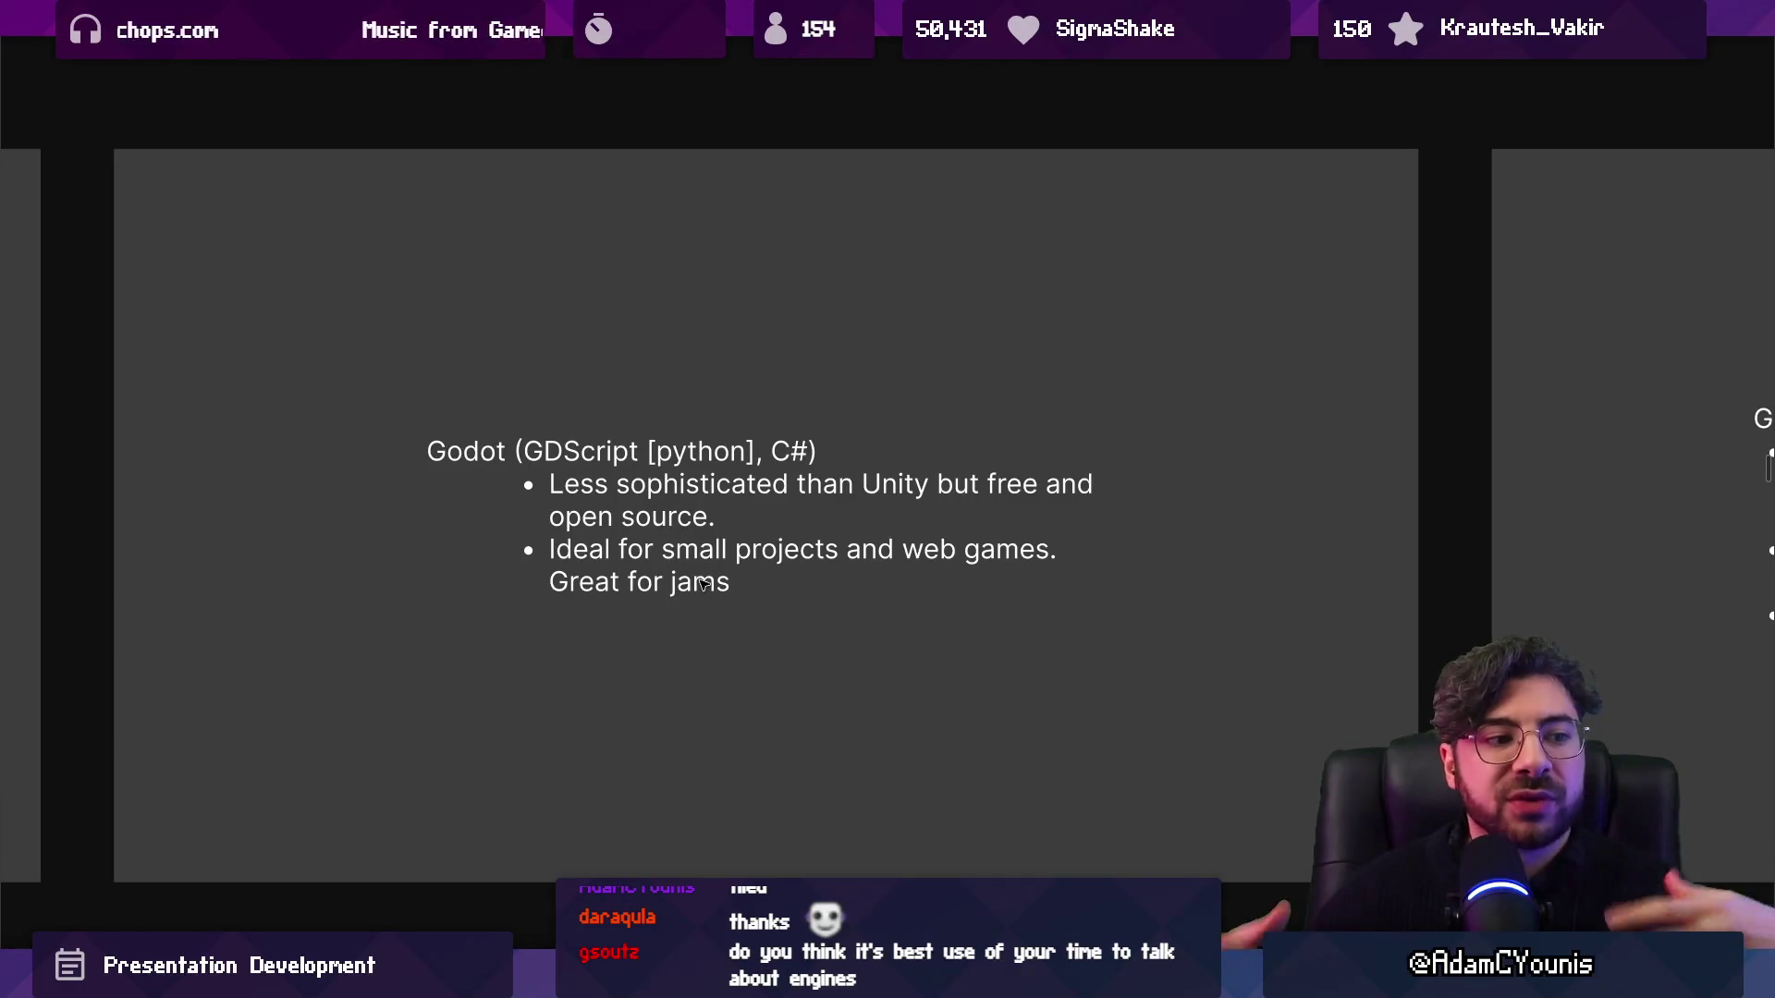
{"action": "key", "text": "Right"}
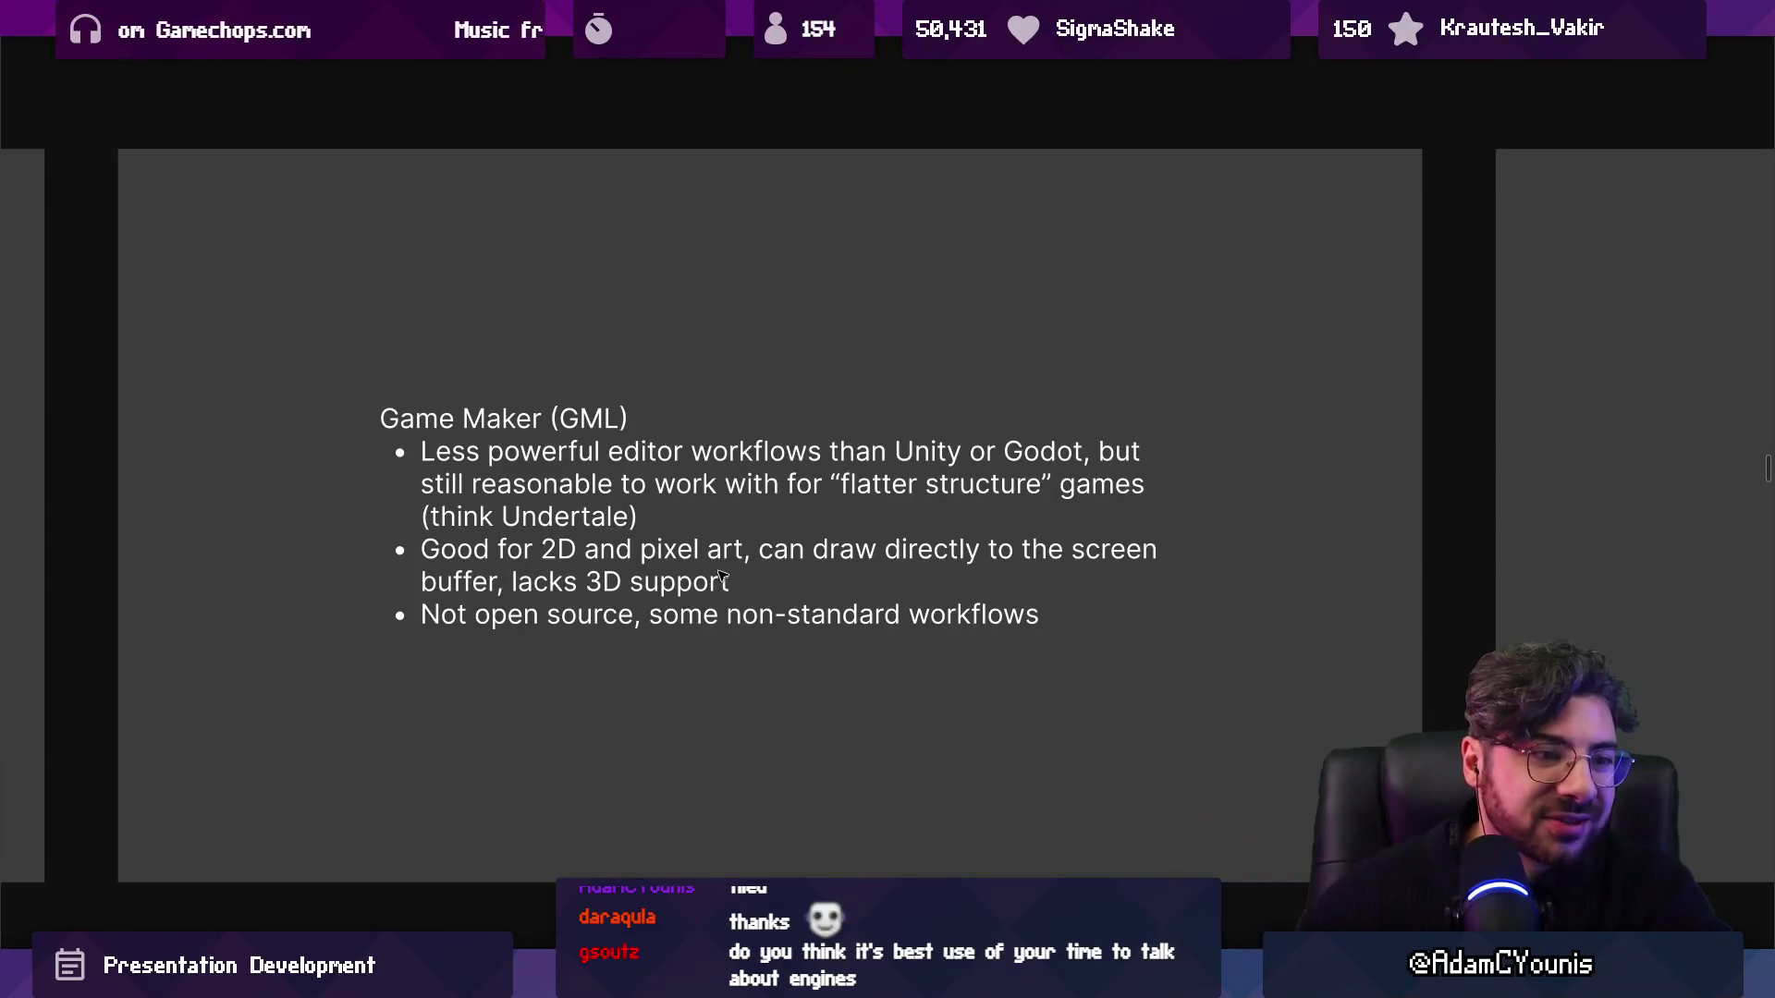
Inspect the Unreal slide's bullet text, deselect it, and advance to the Frameworks slide.
{"action": "scroll", "coordinate": [681, 514], "scroll_direction": "down", "scroll_amount": 5}
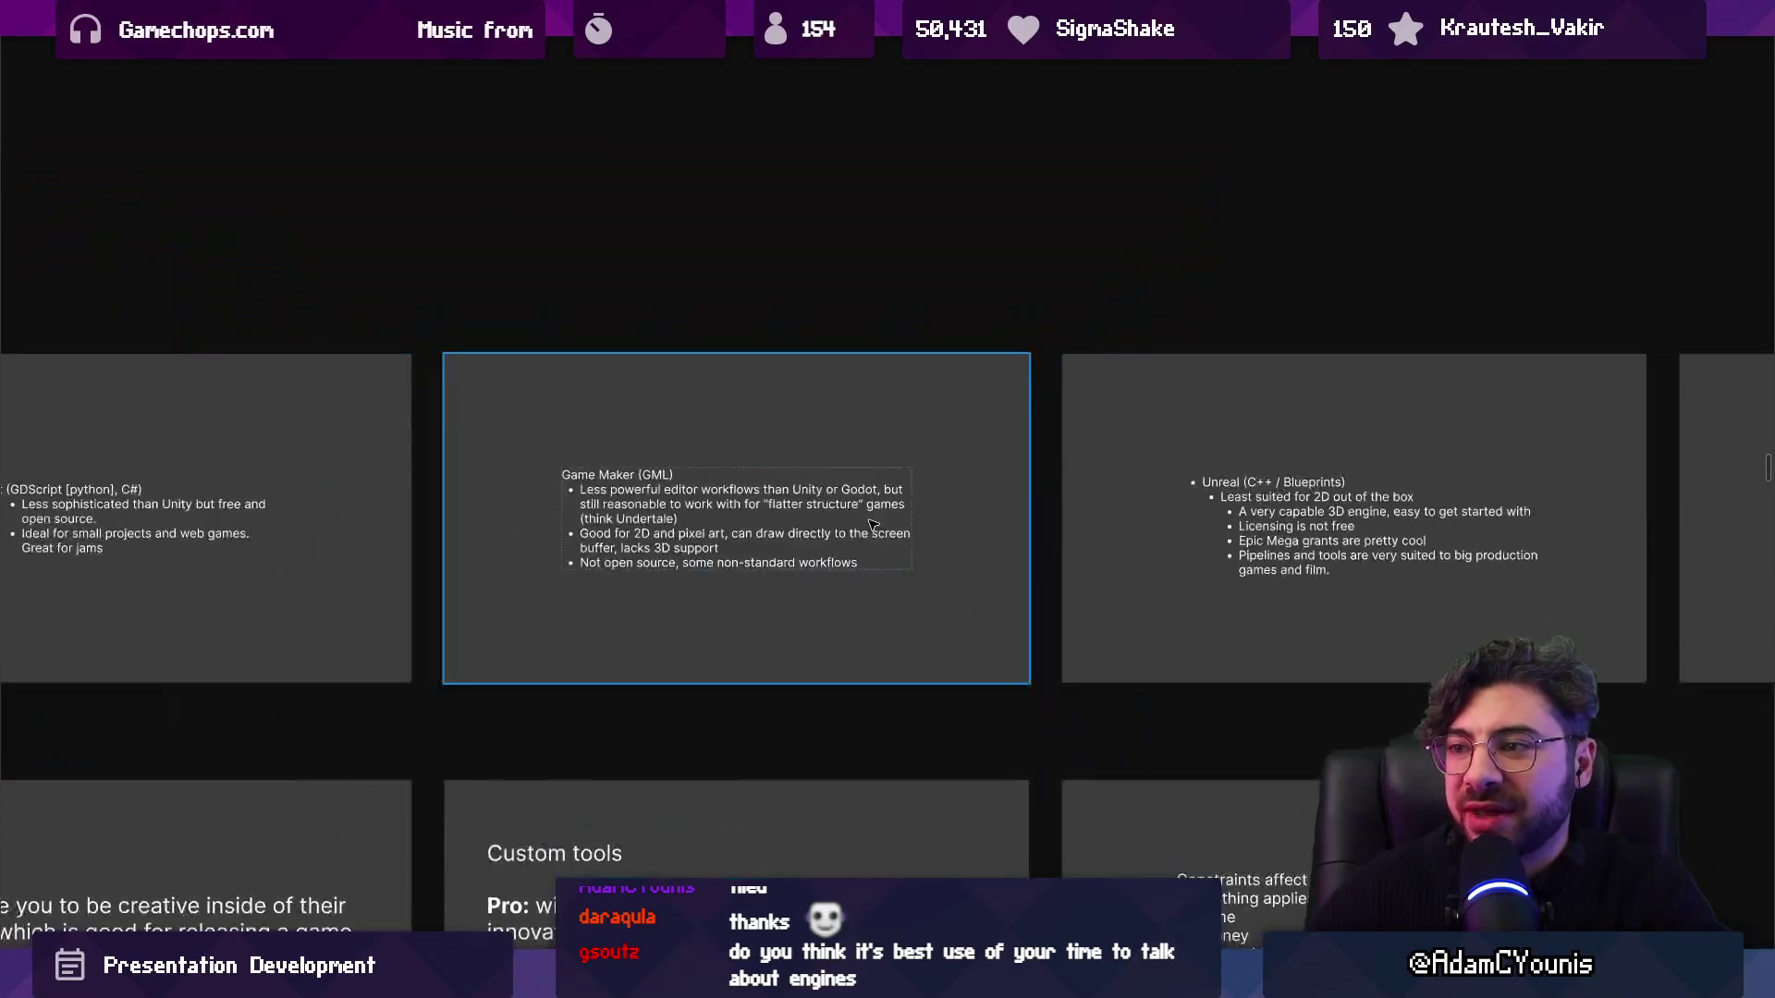
{"action": "scroll", "coordinate": [938, 484], "scroll_direction": "down", "scroll_amount": 3}
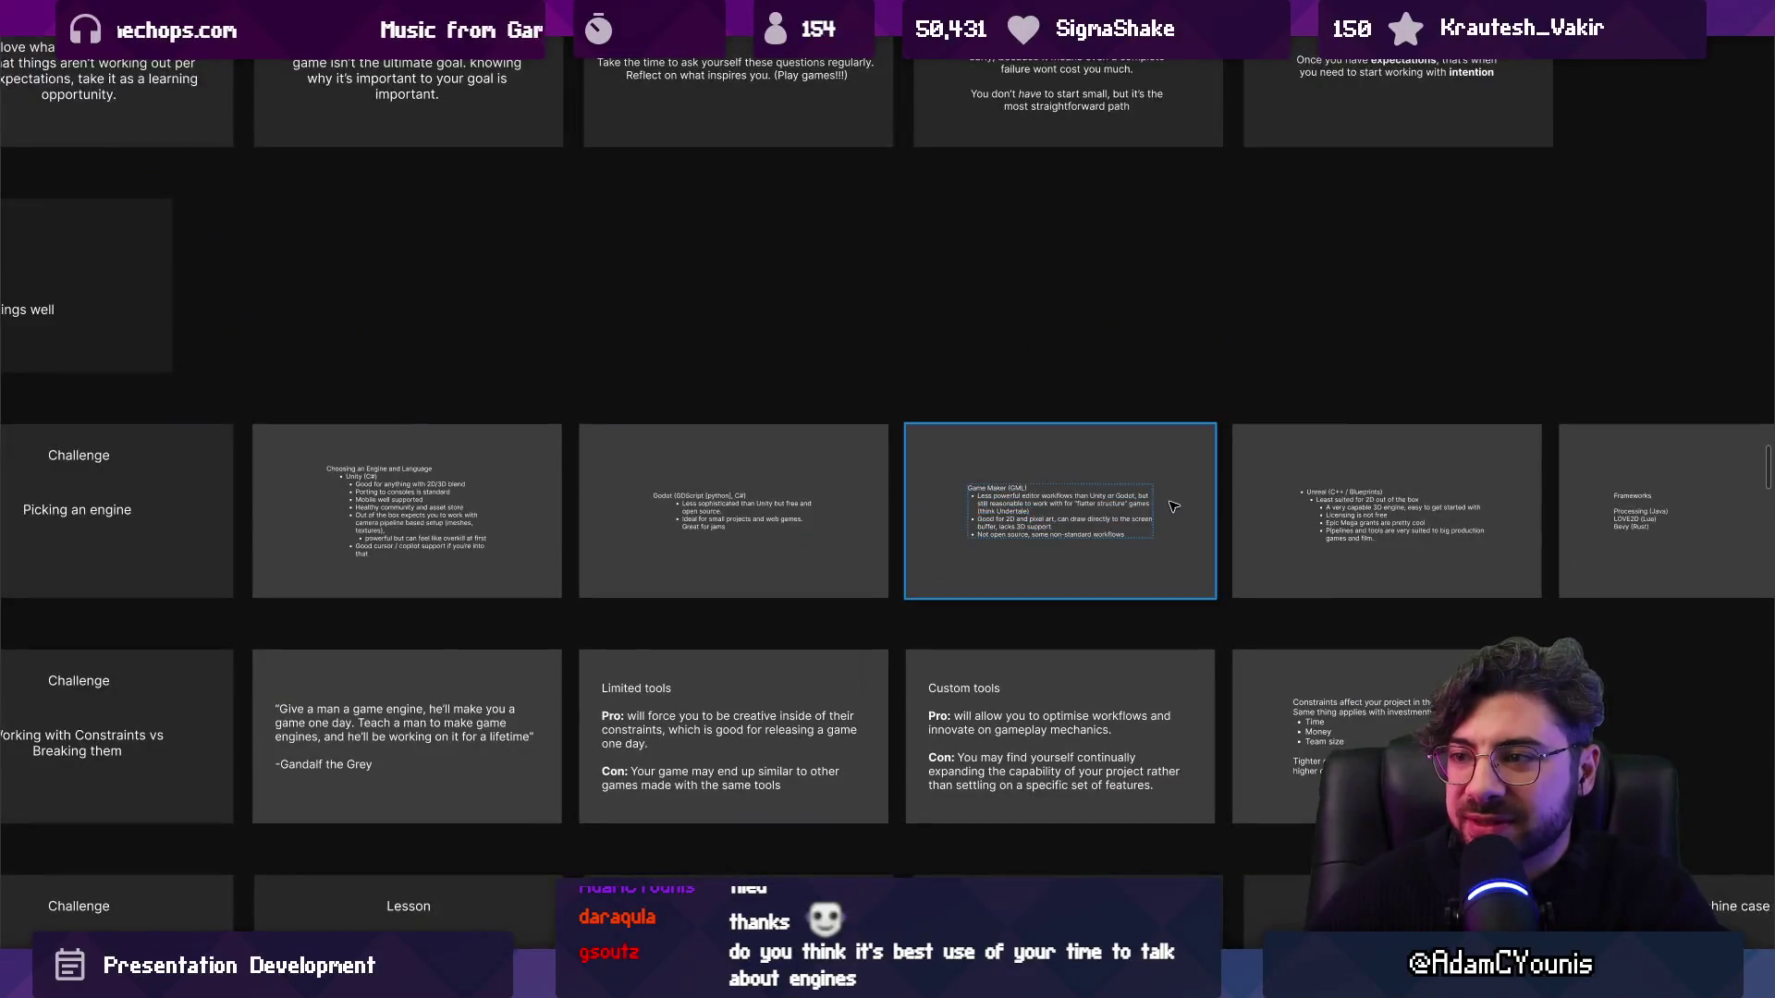
{"action": "scroll", "coordinate": [1167, 506], "scroll_direction": "up", "scroll_amount": 5}
{"action": "scroll", "coordinate": [567, 458], "scroll_direction": "up", "scroll_amount": 3}
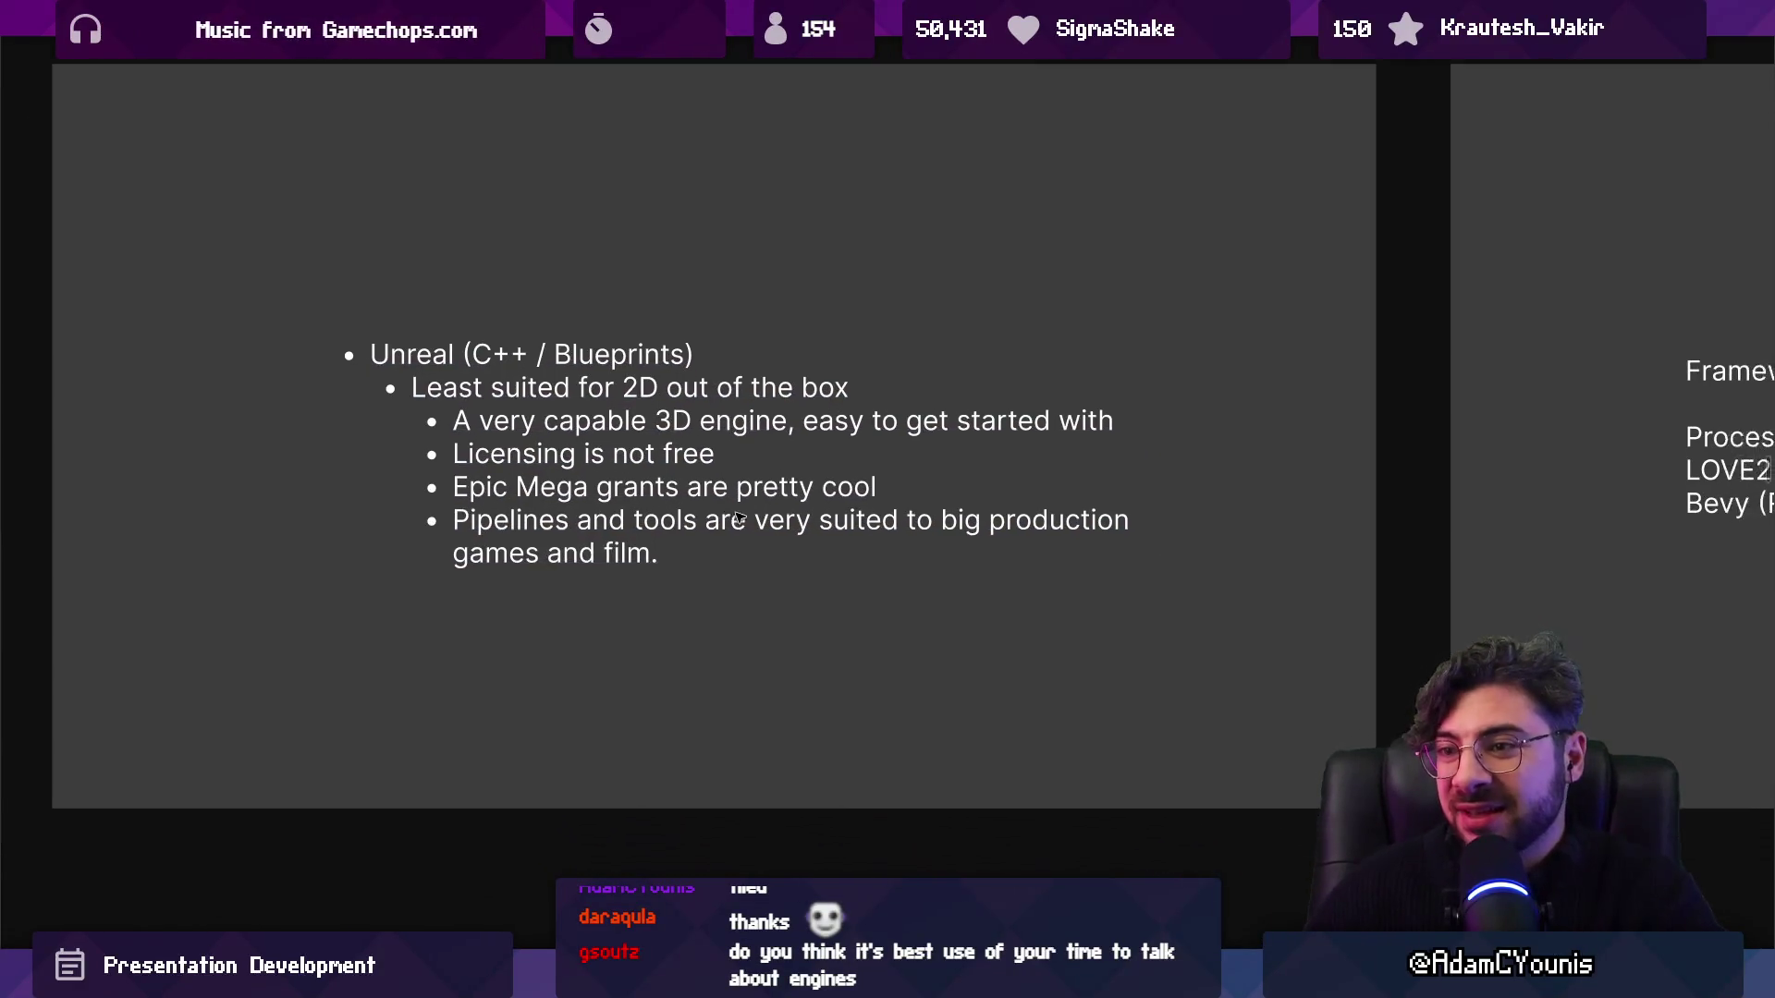
{"action": "scroll", "coordinate": [753, 568], "scroll_direction": "down", "scroll_amount": 1}
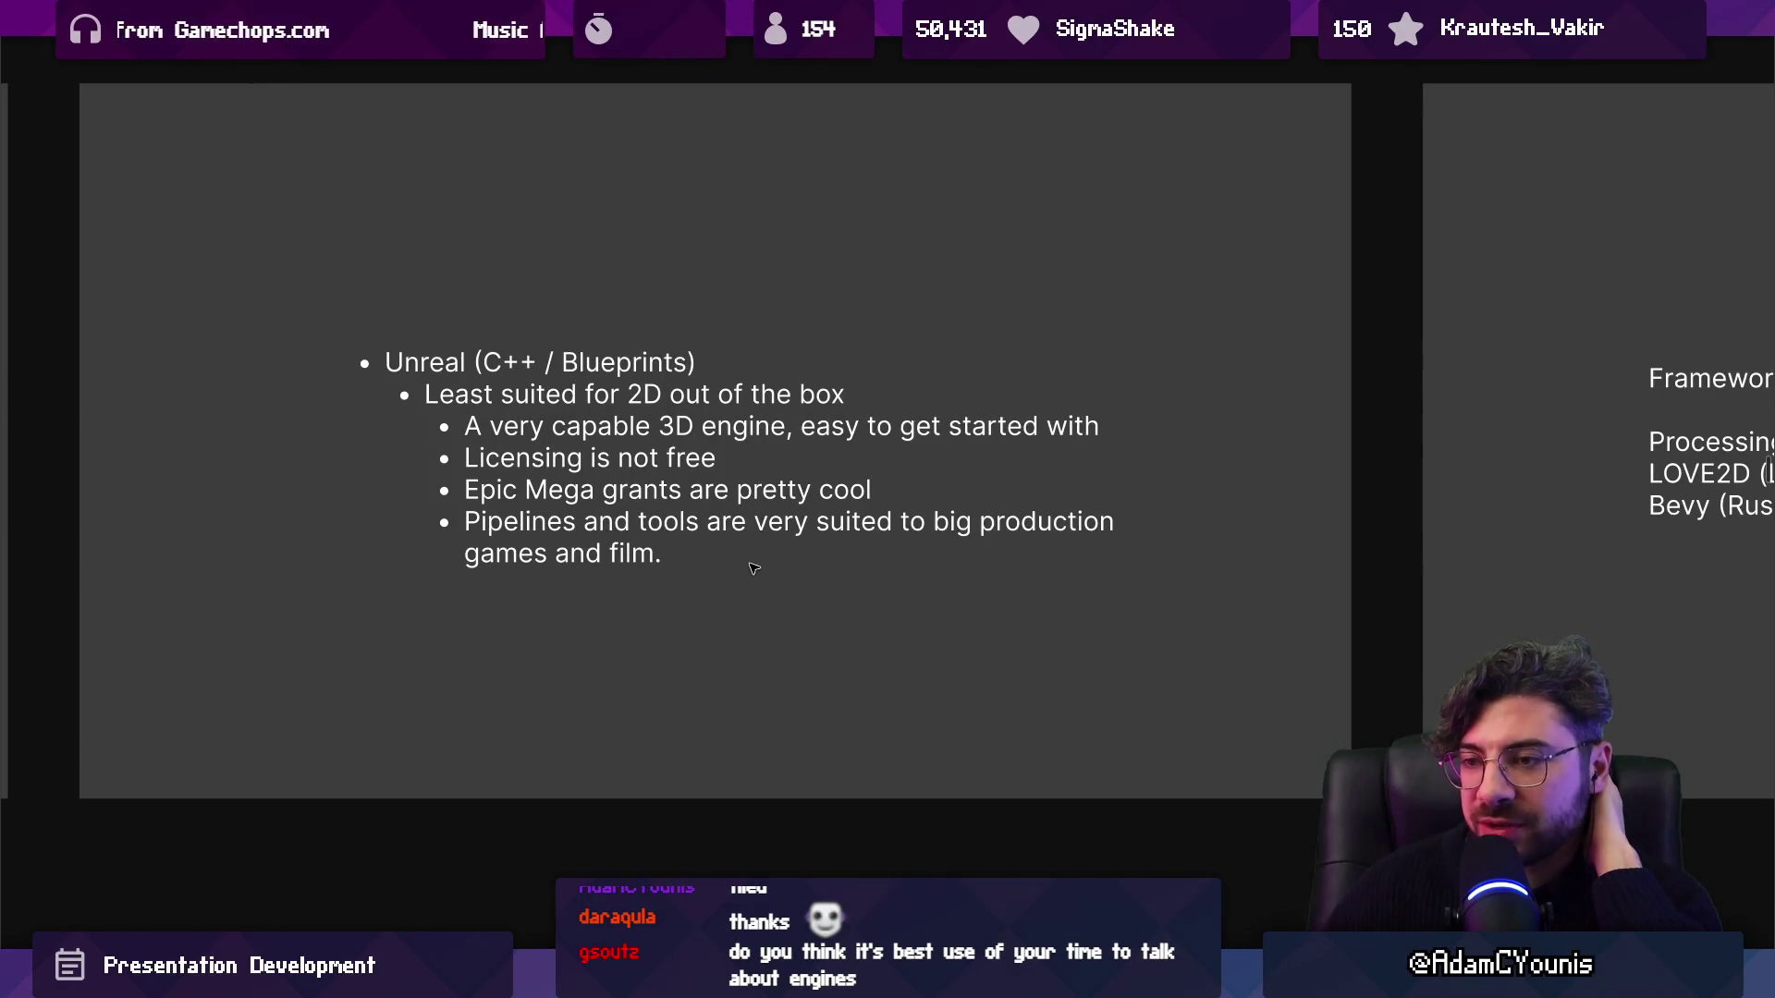
{"action": "left_click", "coordinate": [742, 536]}
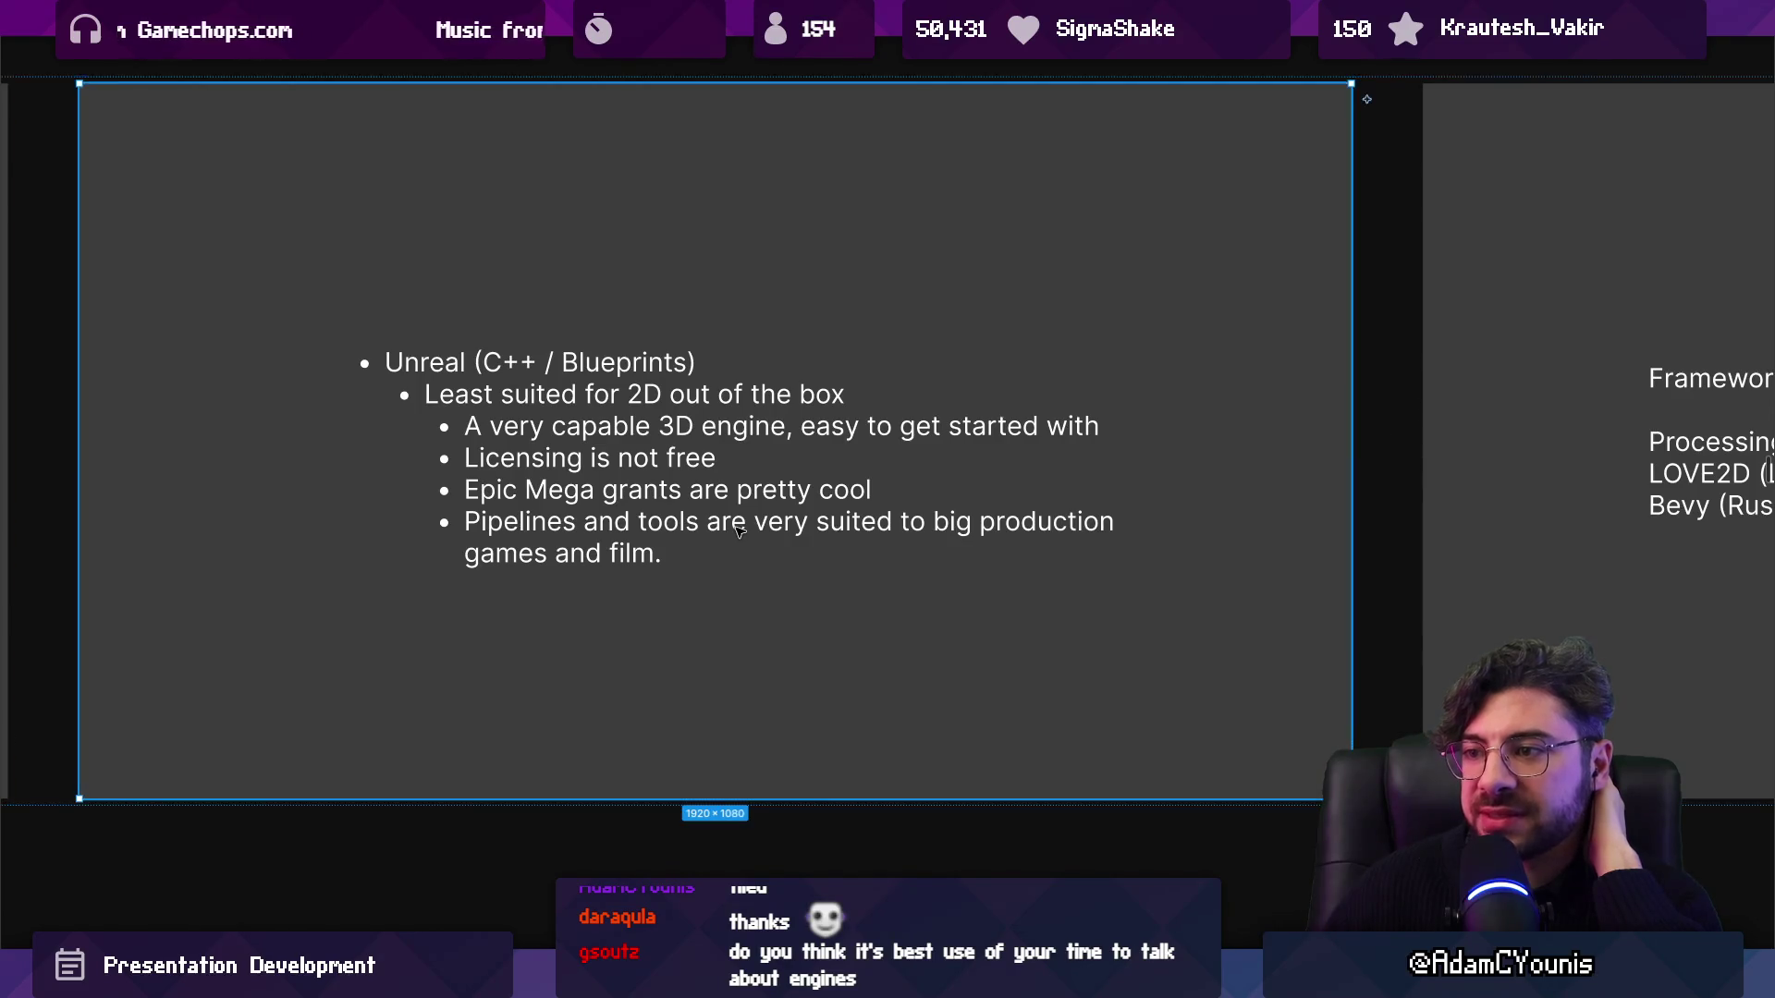
{"action": "left_click", "coordinate": [744, 541]}
{"action": "left_click", "coordinate": [872, 852]}
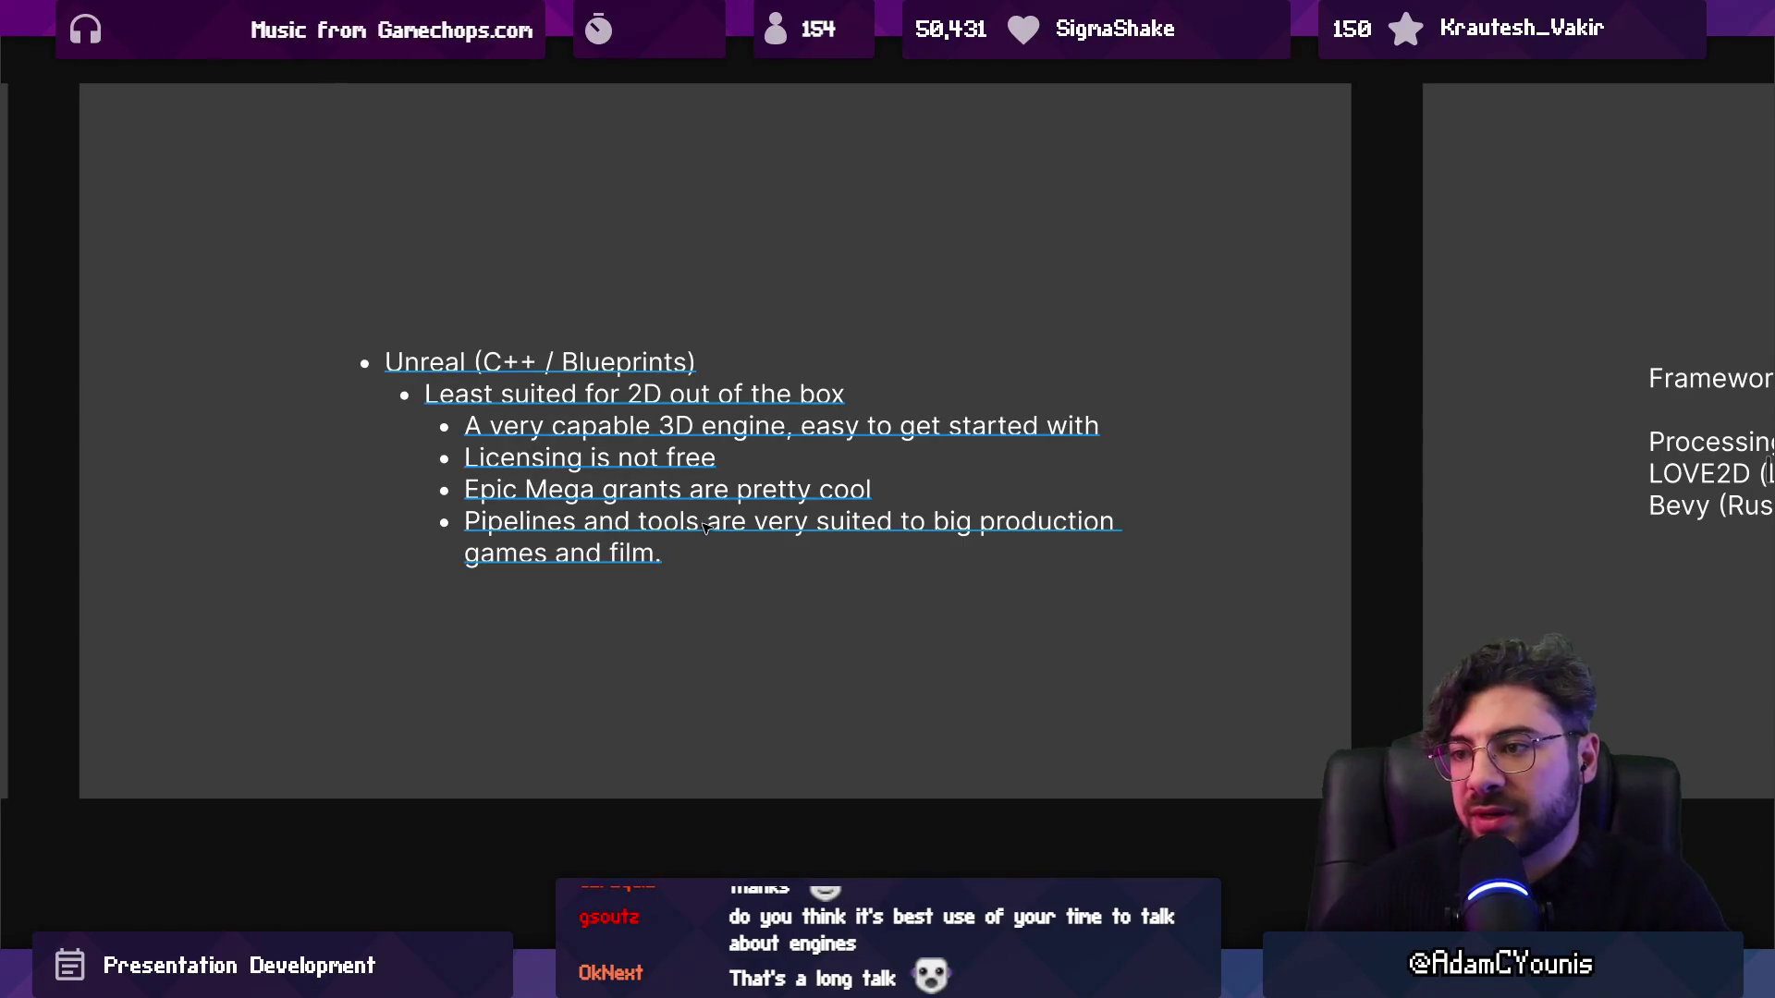
{"action": "left_click", "coordinate": [705, 528]}
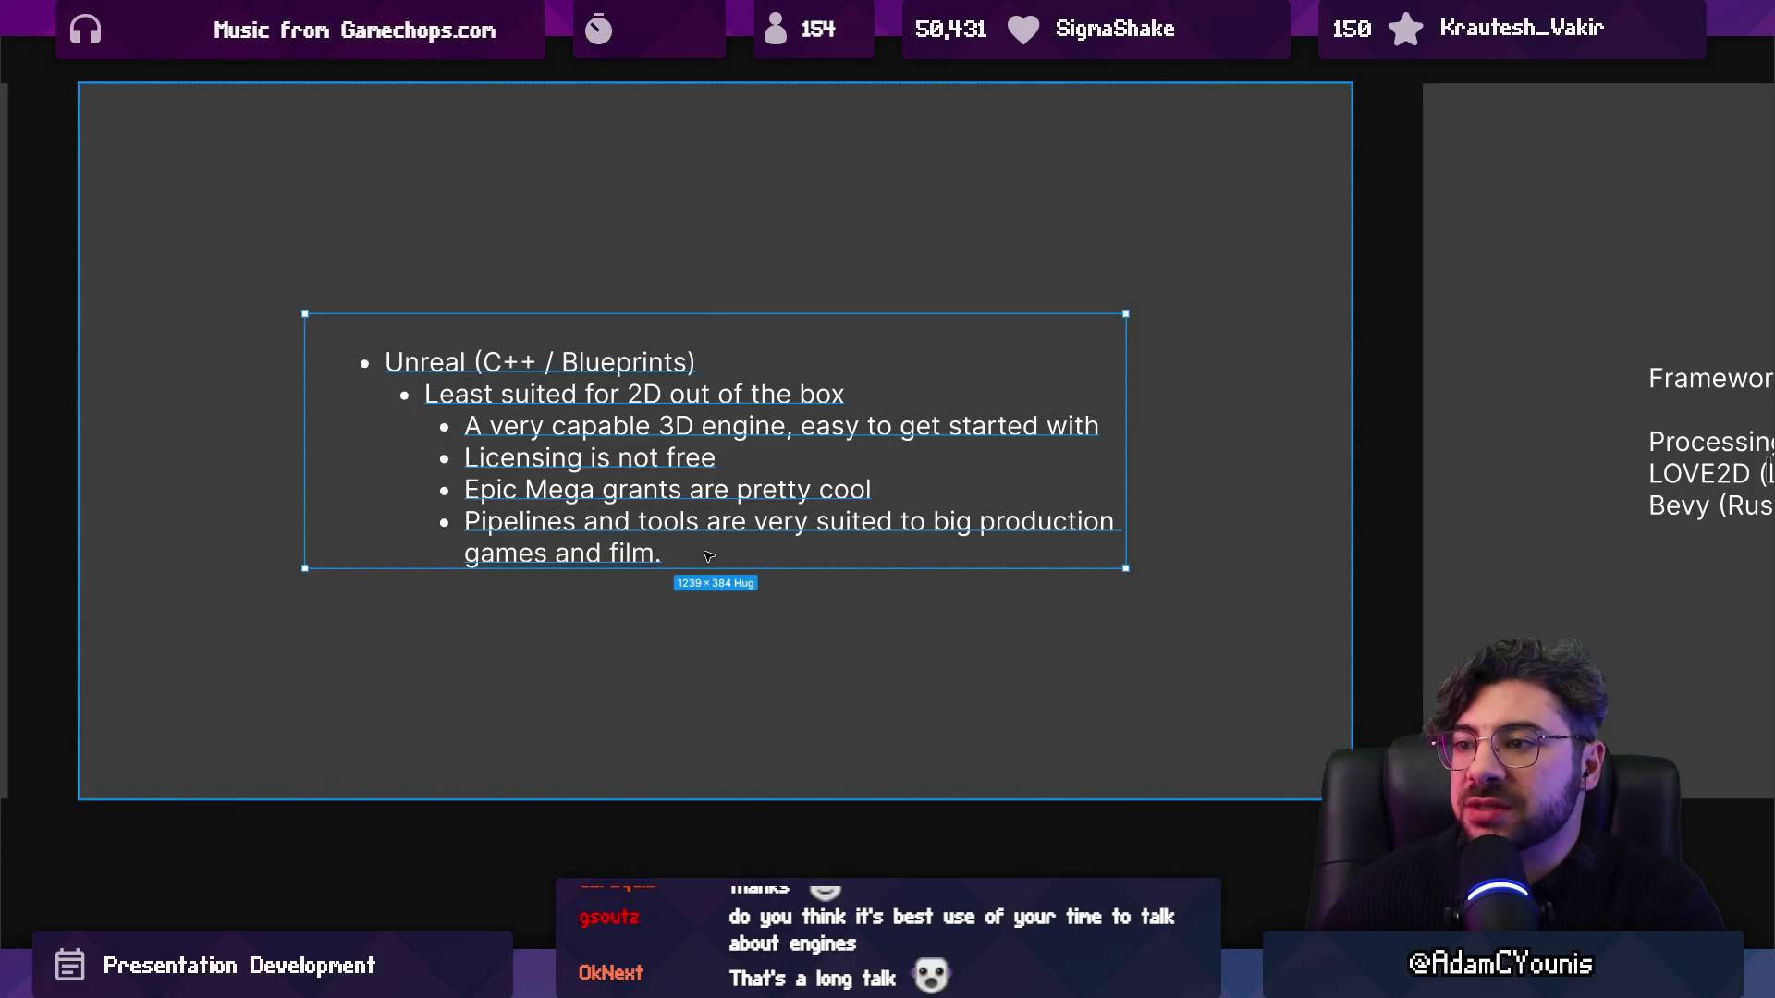
{"action": "key", "text": "Escape"}
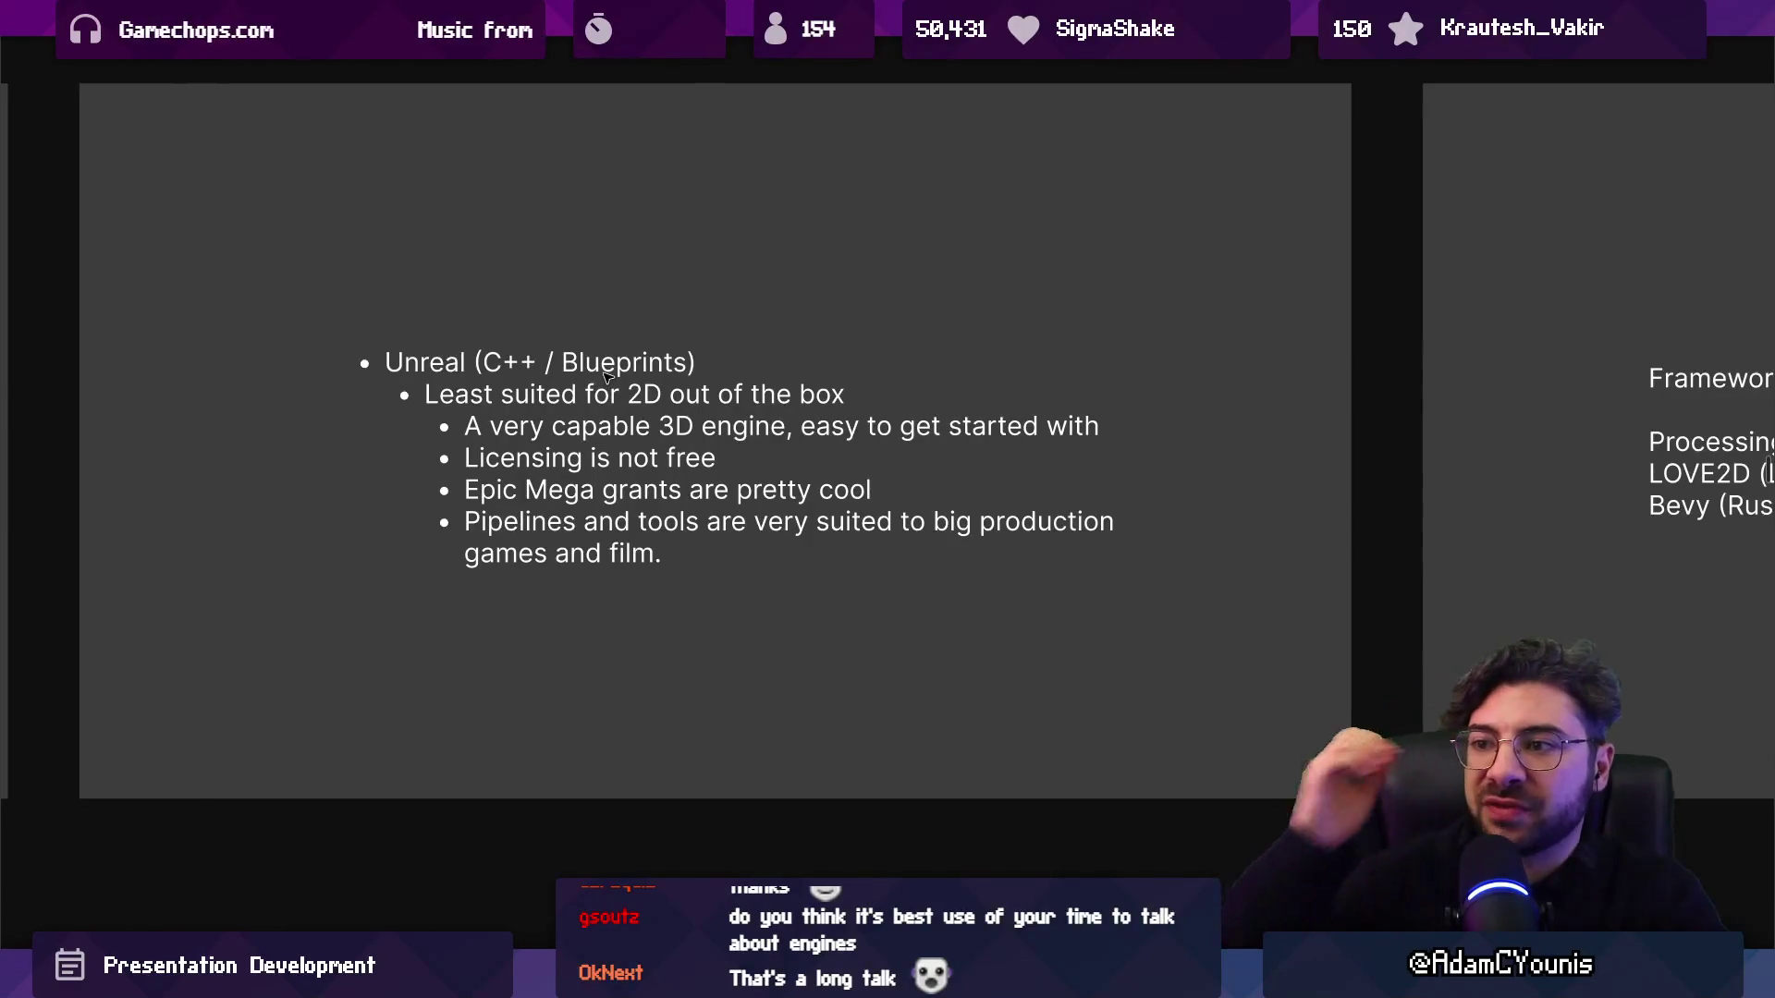
{"action": "left_click", "coordinate": [568, 379]}
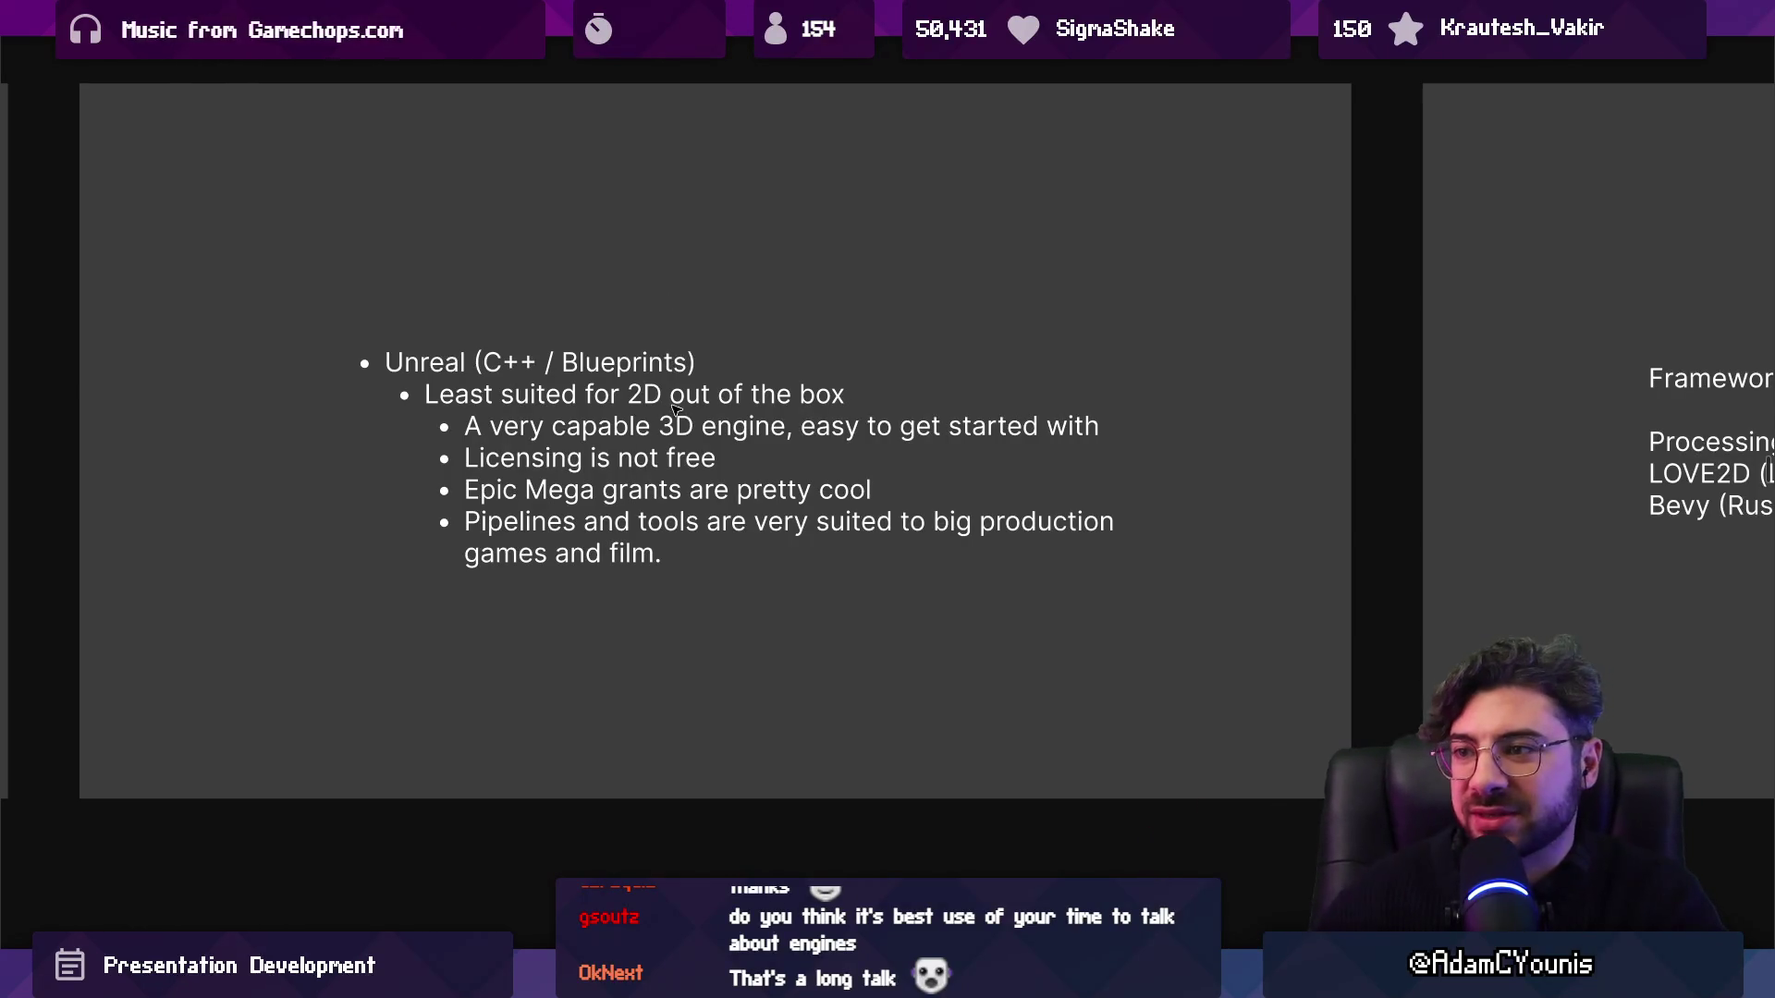
{"action": "key", "text": "Right"}
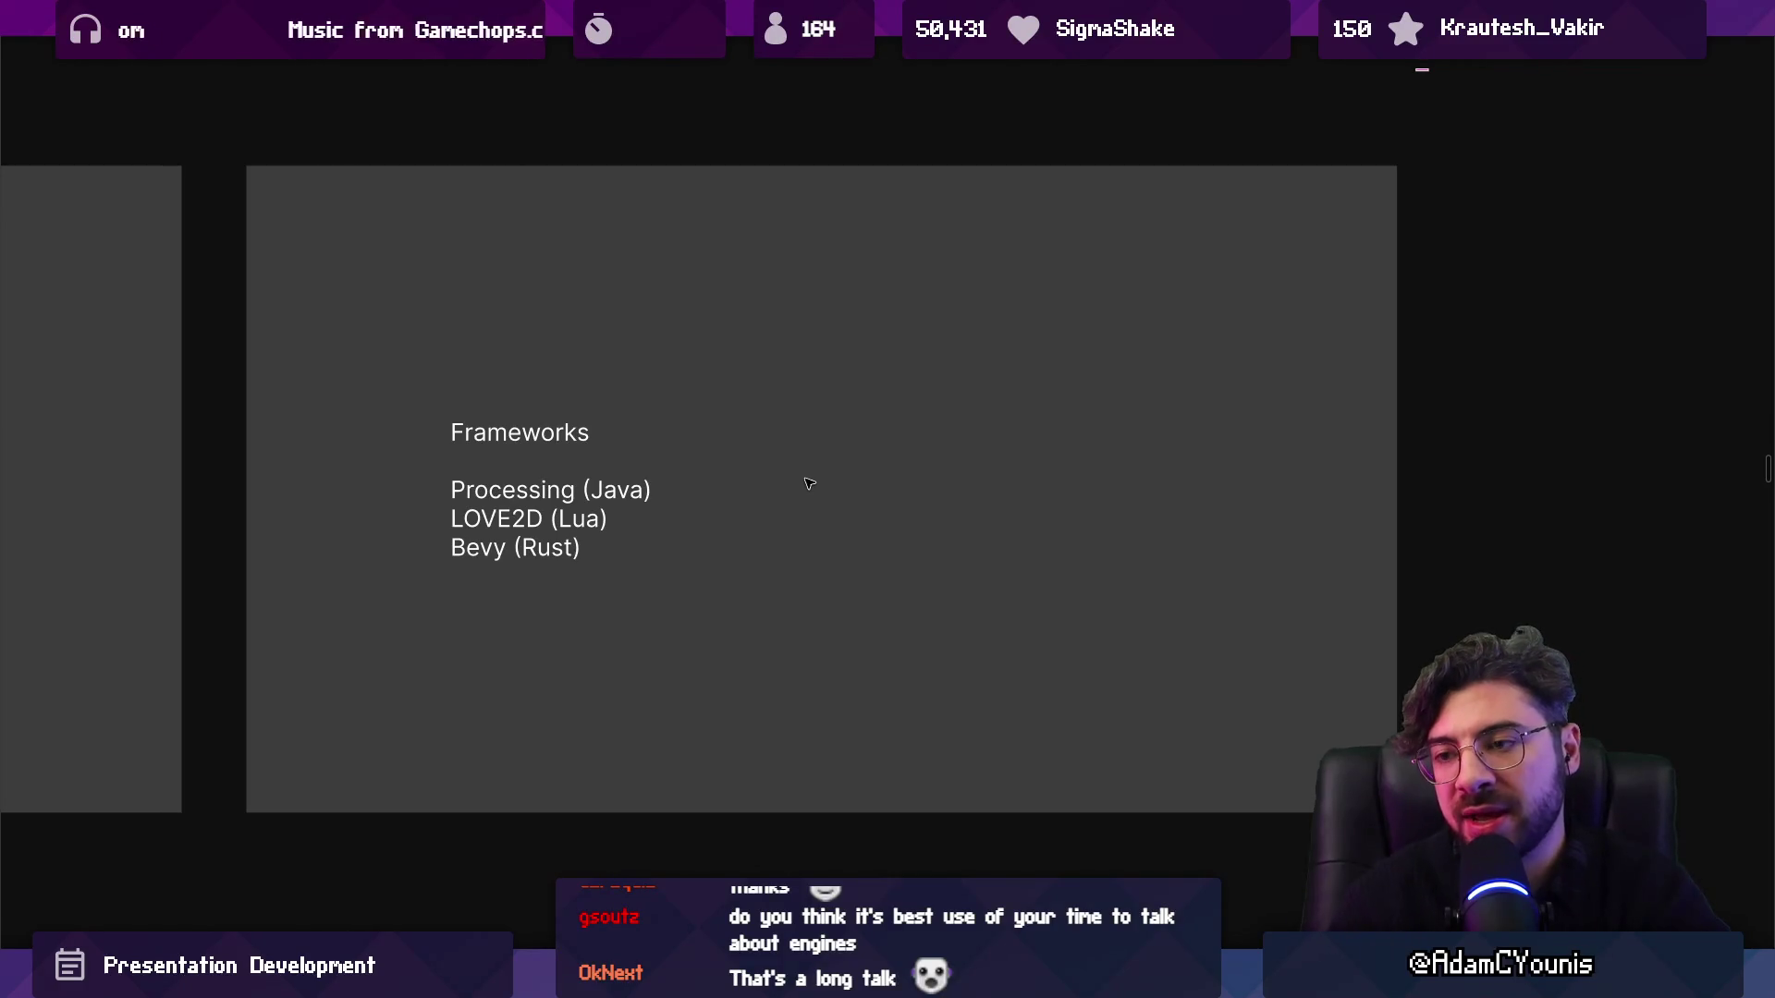
{"action": "left_click", "coordinate": [809, 483]}
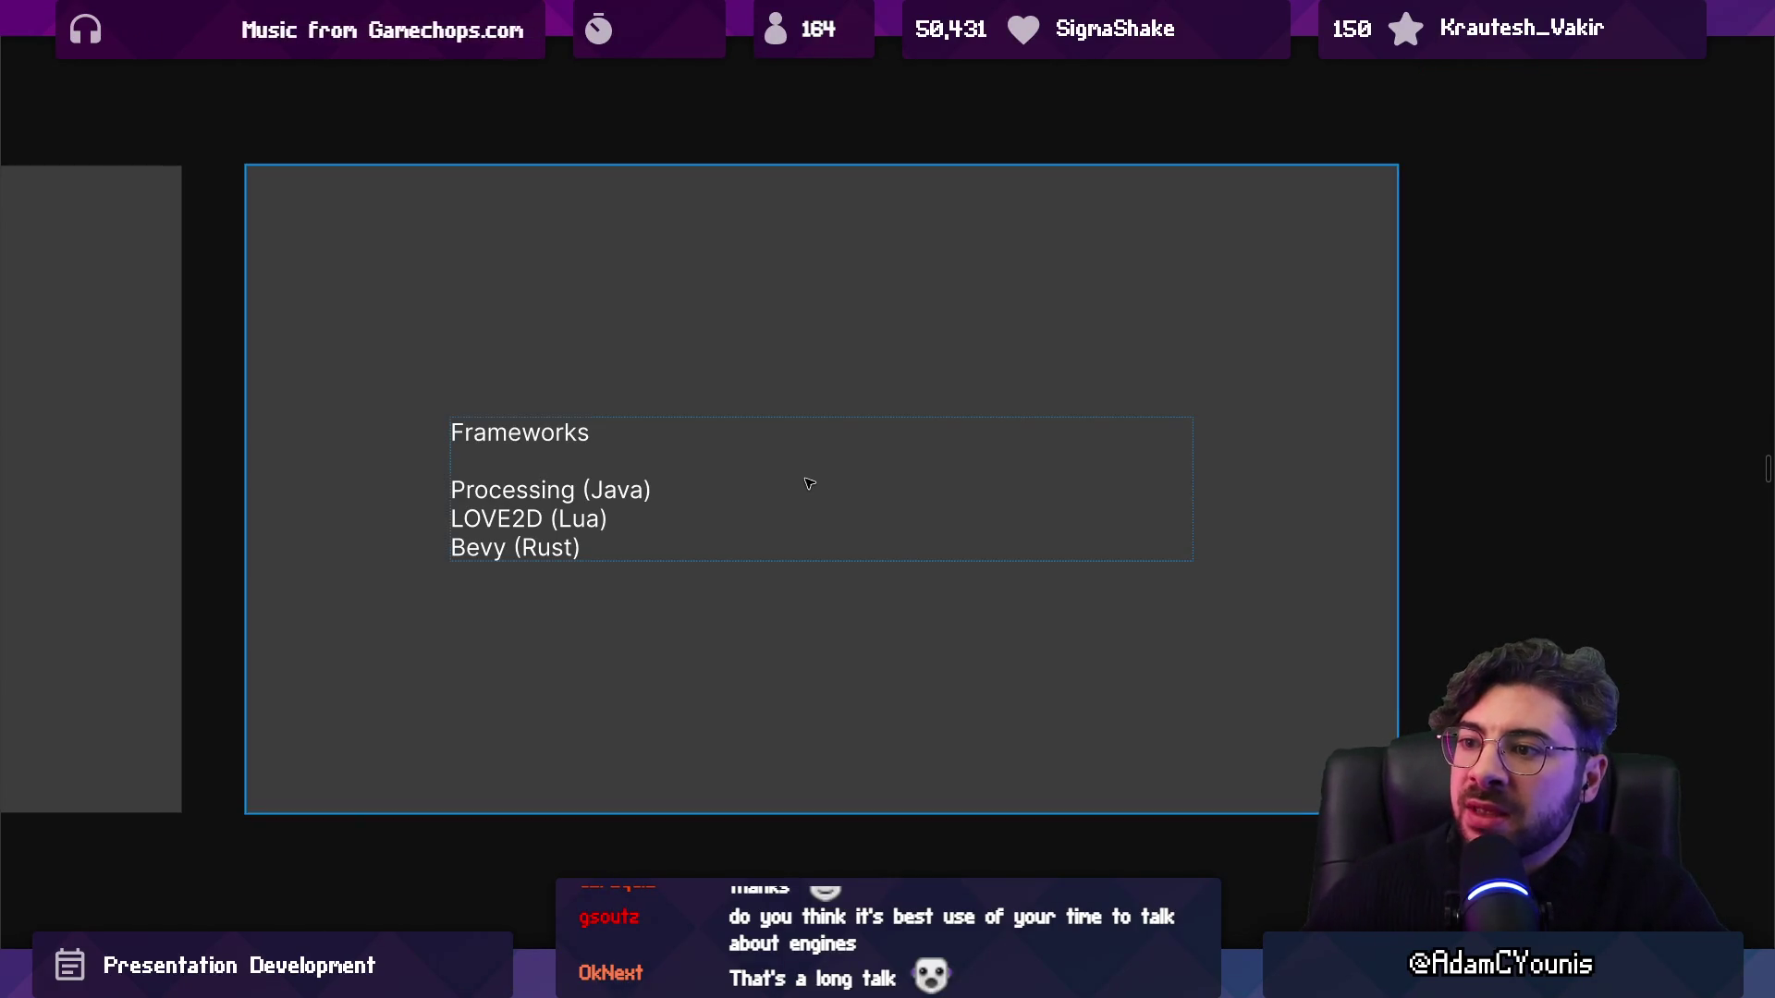
{"action": "left_click", "coordinate": [662, 485]}
{"action": "left_click_drag", "start_coordinate": [662, 485], "coordinate": [407, 499]}
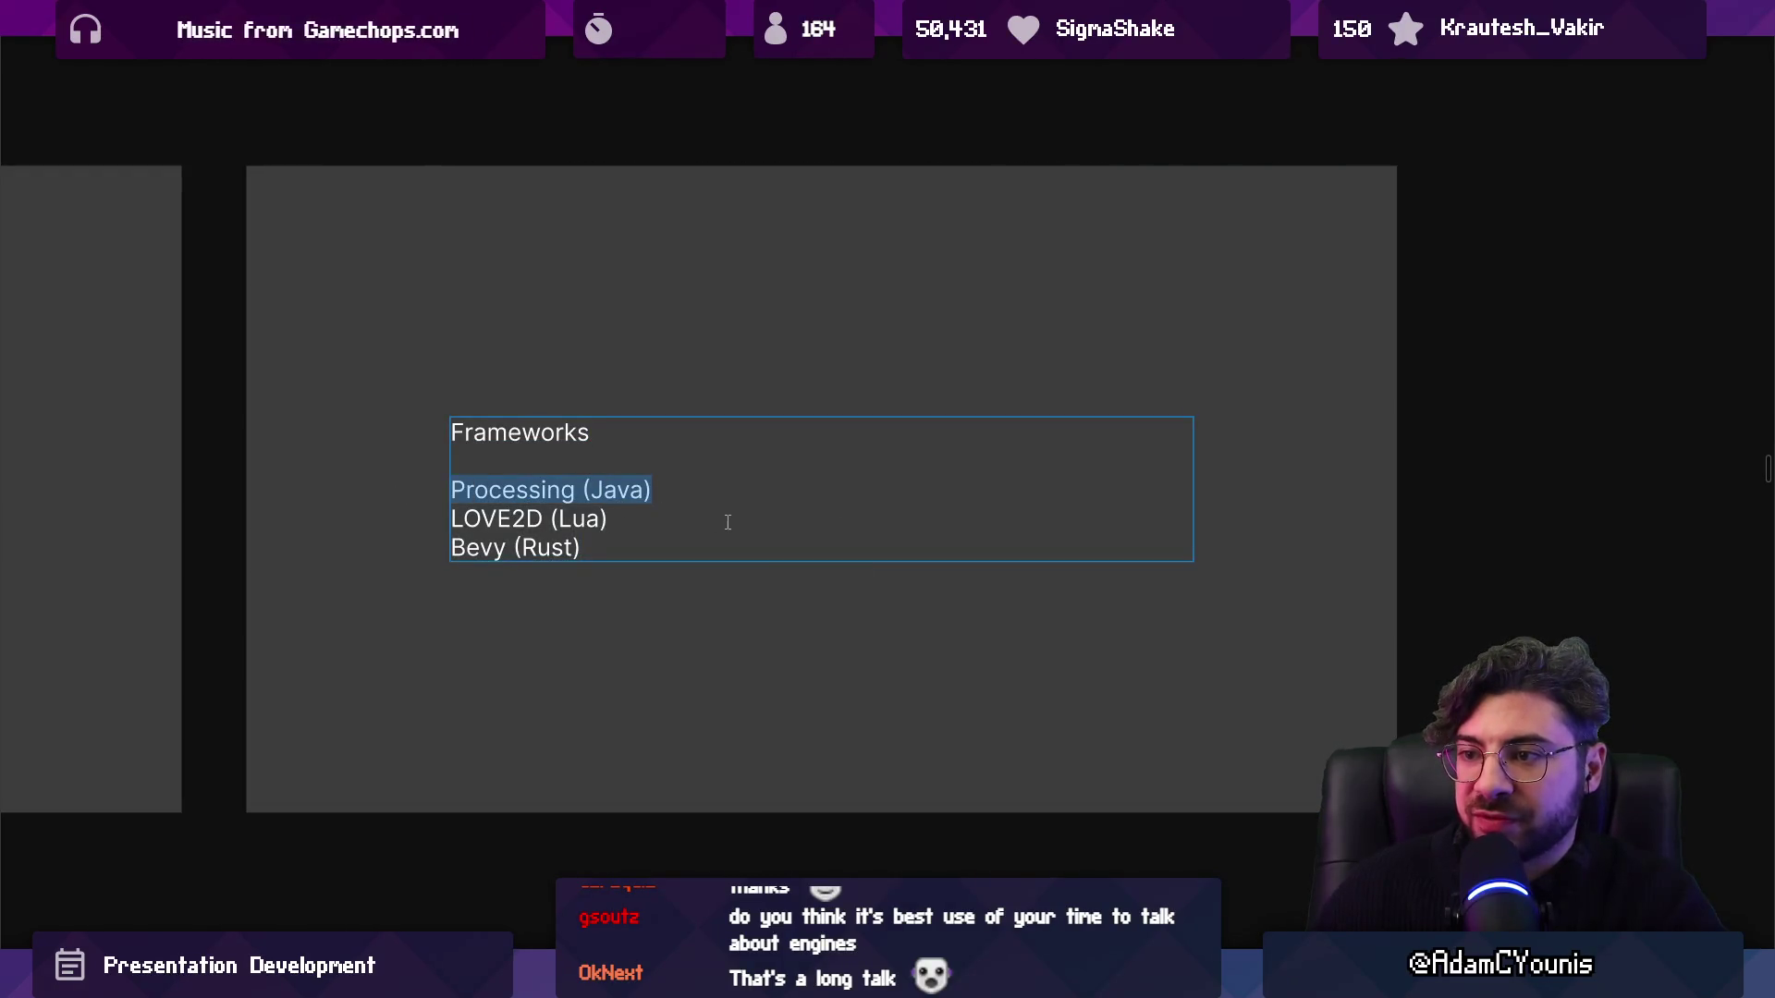
{"action": "key", "text": "Escape"}
{"action": "scroll", "coordinate": [727, 522], "scroll_direction": "down", "scroll_amount": 1}
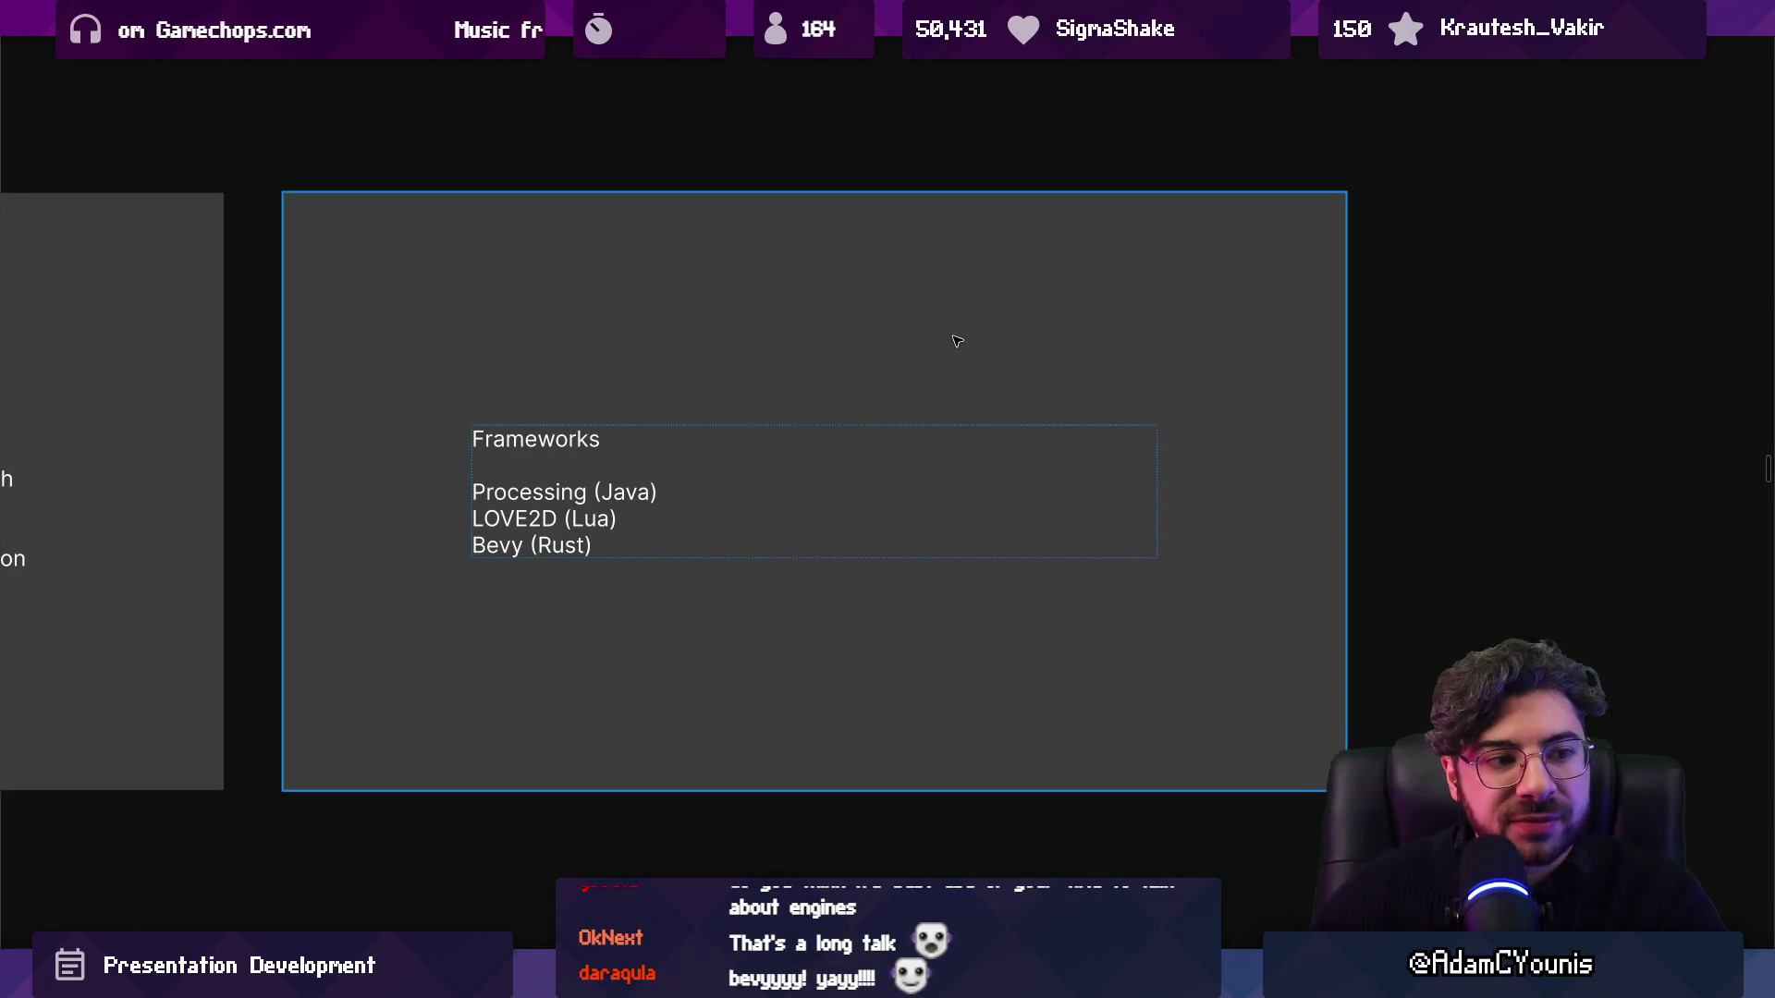
{"action": "scroll", "coordinate": [1038, 329], "scroll_direction": "down", "scroll_amount": 5}
Zoom out and pan along the Working with Constraints row to the Gandalf quote slide.
{"action": "scroll", "coordinate": [524, 425], "scroll_direction": "up", "scroll_amount": 3}
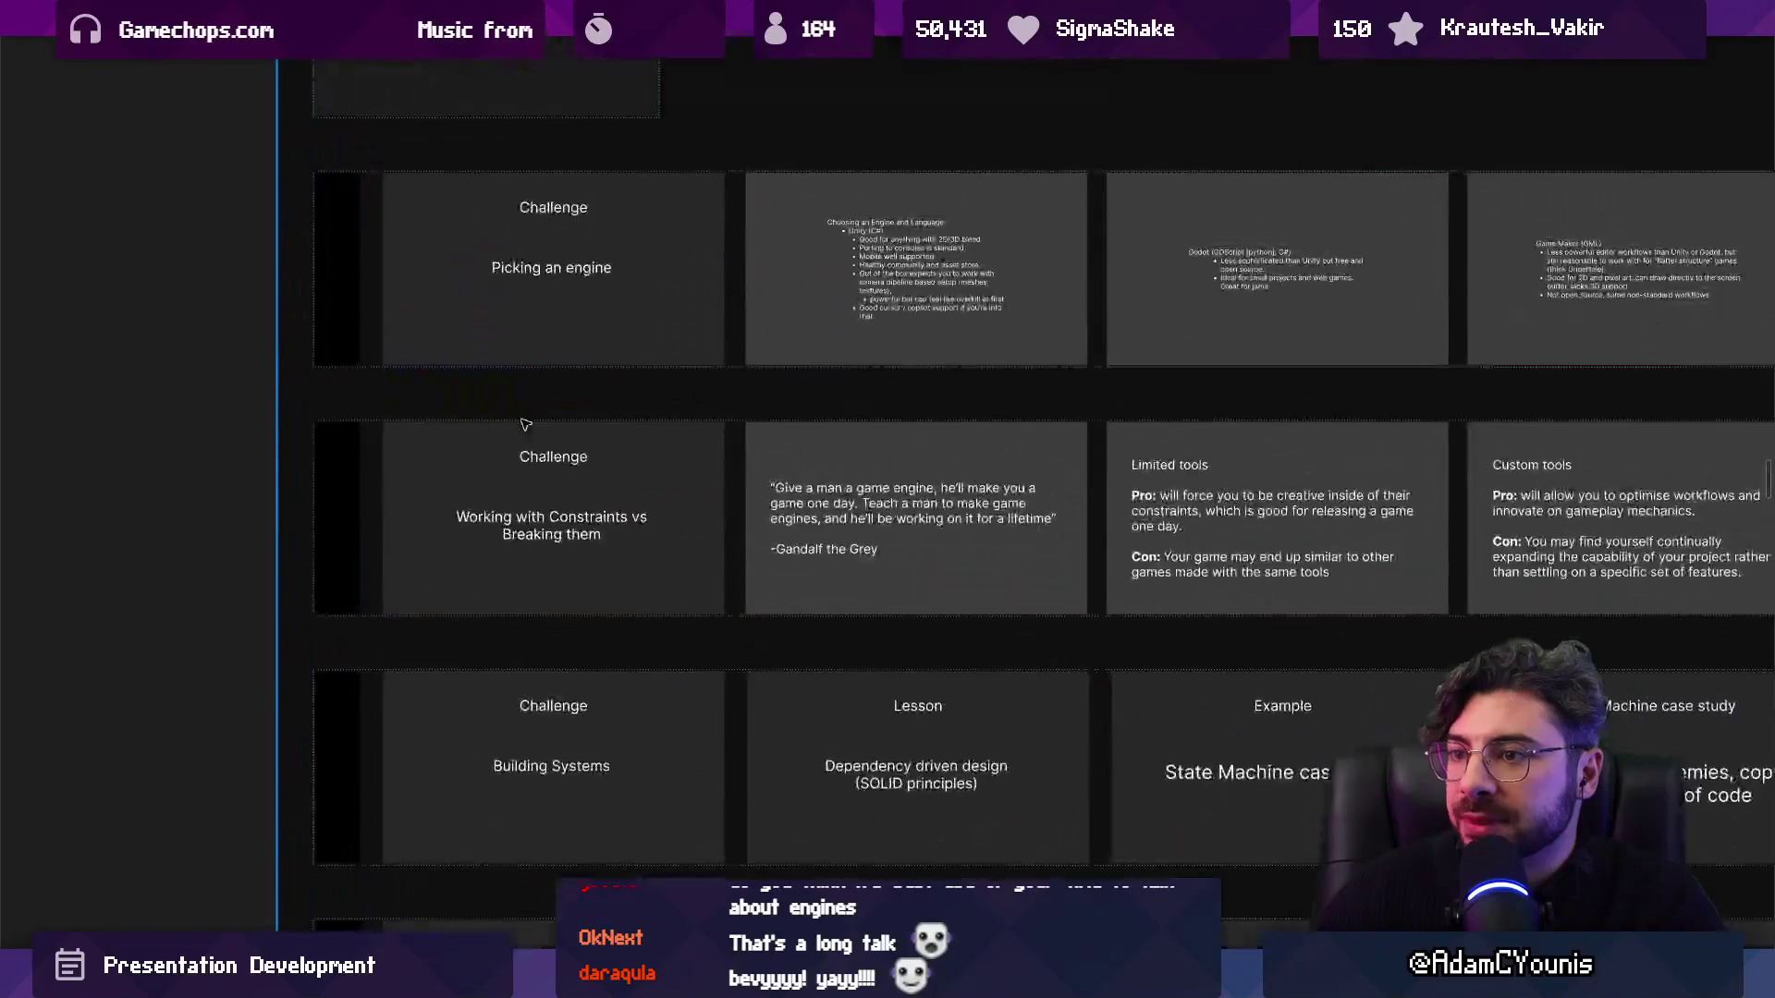
{"action": "scroll", "coordinate": [601, 496], "scroll_direction": "up", "scroll_amount": 3}
{"action": "scroll", "coordinate": [607, 500], "scroll_direction": "up", "scroll_amount": 3}
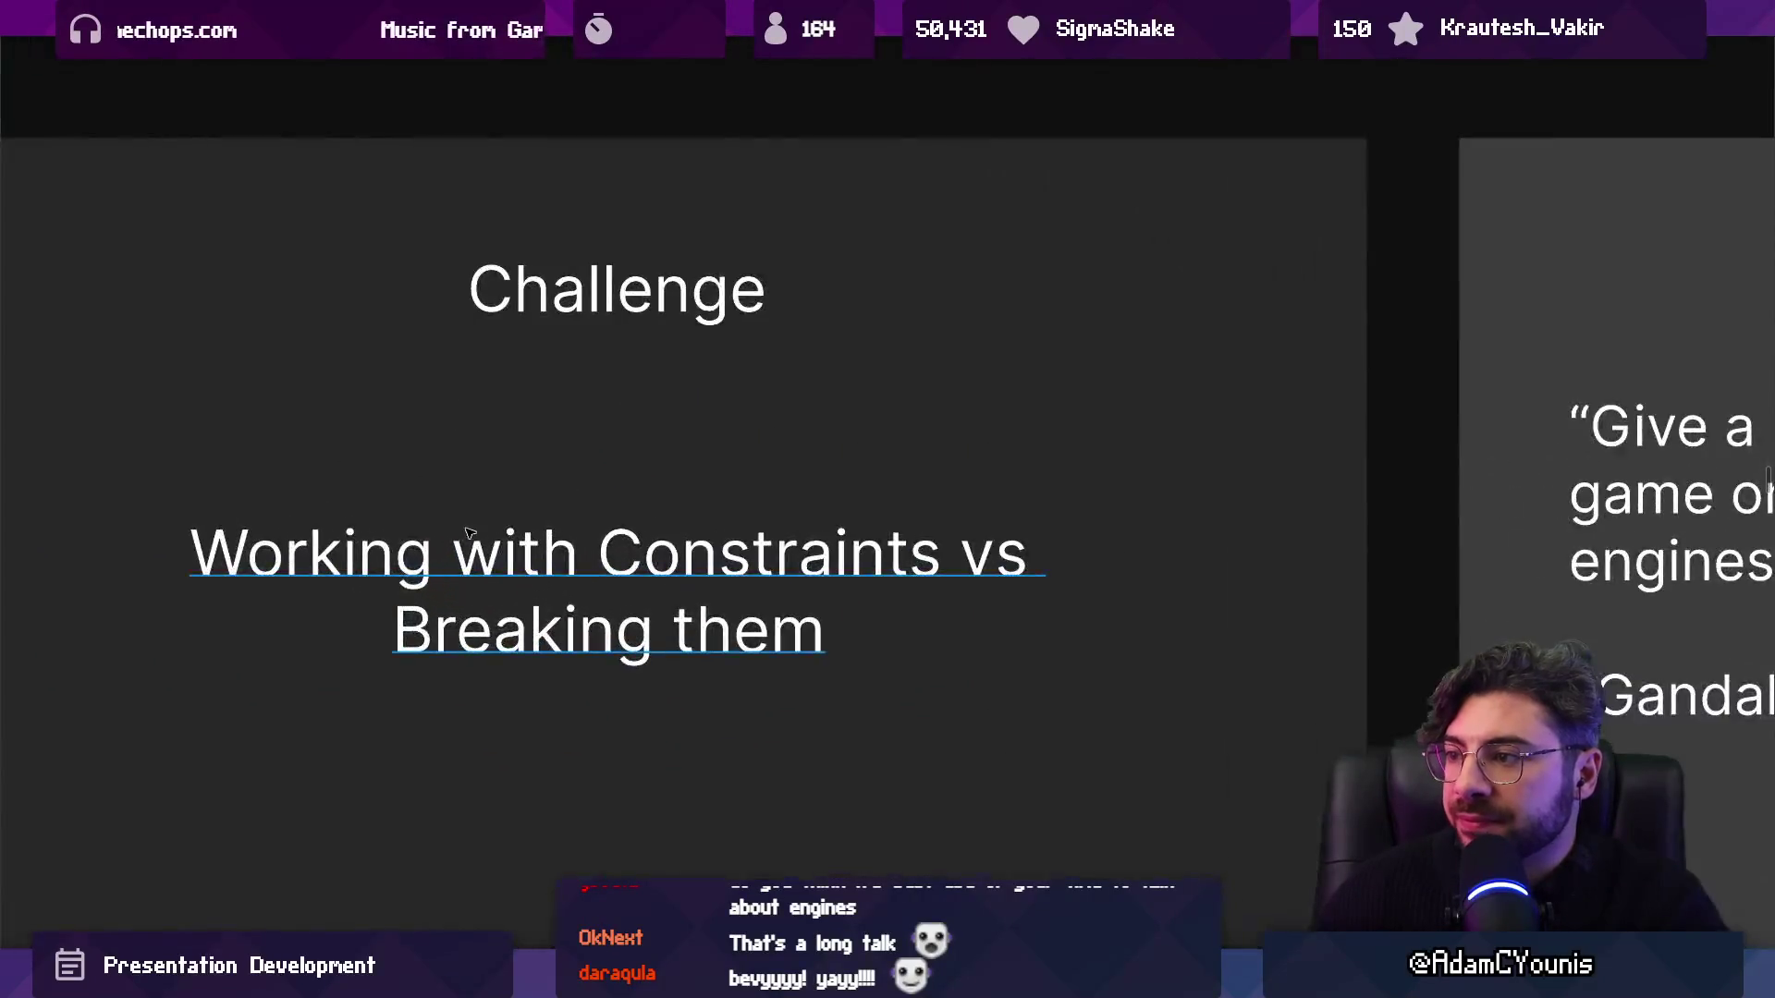
{"action": "scroll", "coordinate": [674, 468], "scroll_direction": "down", "scroll_amount": 2}
{"action": "left_click_drag", "start_coordinate": [462, 442], "coordinate": [585, 433]}
{"action": "scroll", "coordinate": [586, 495], "scroll_direction": "up", "scroll_amount": 1}
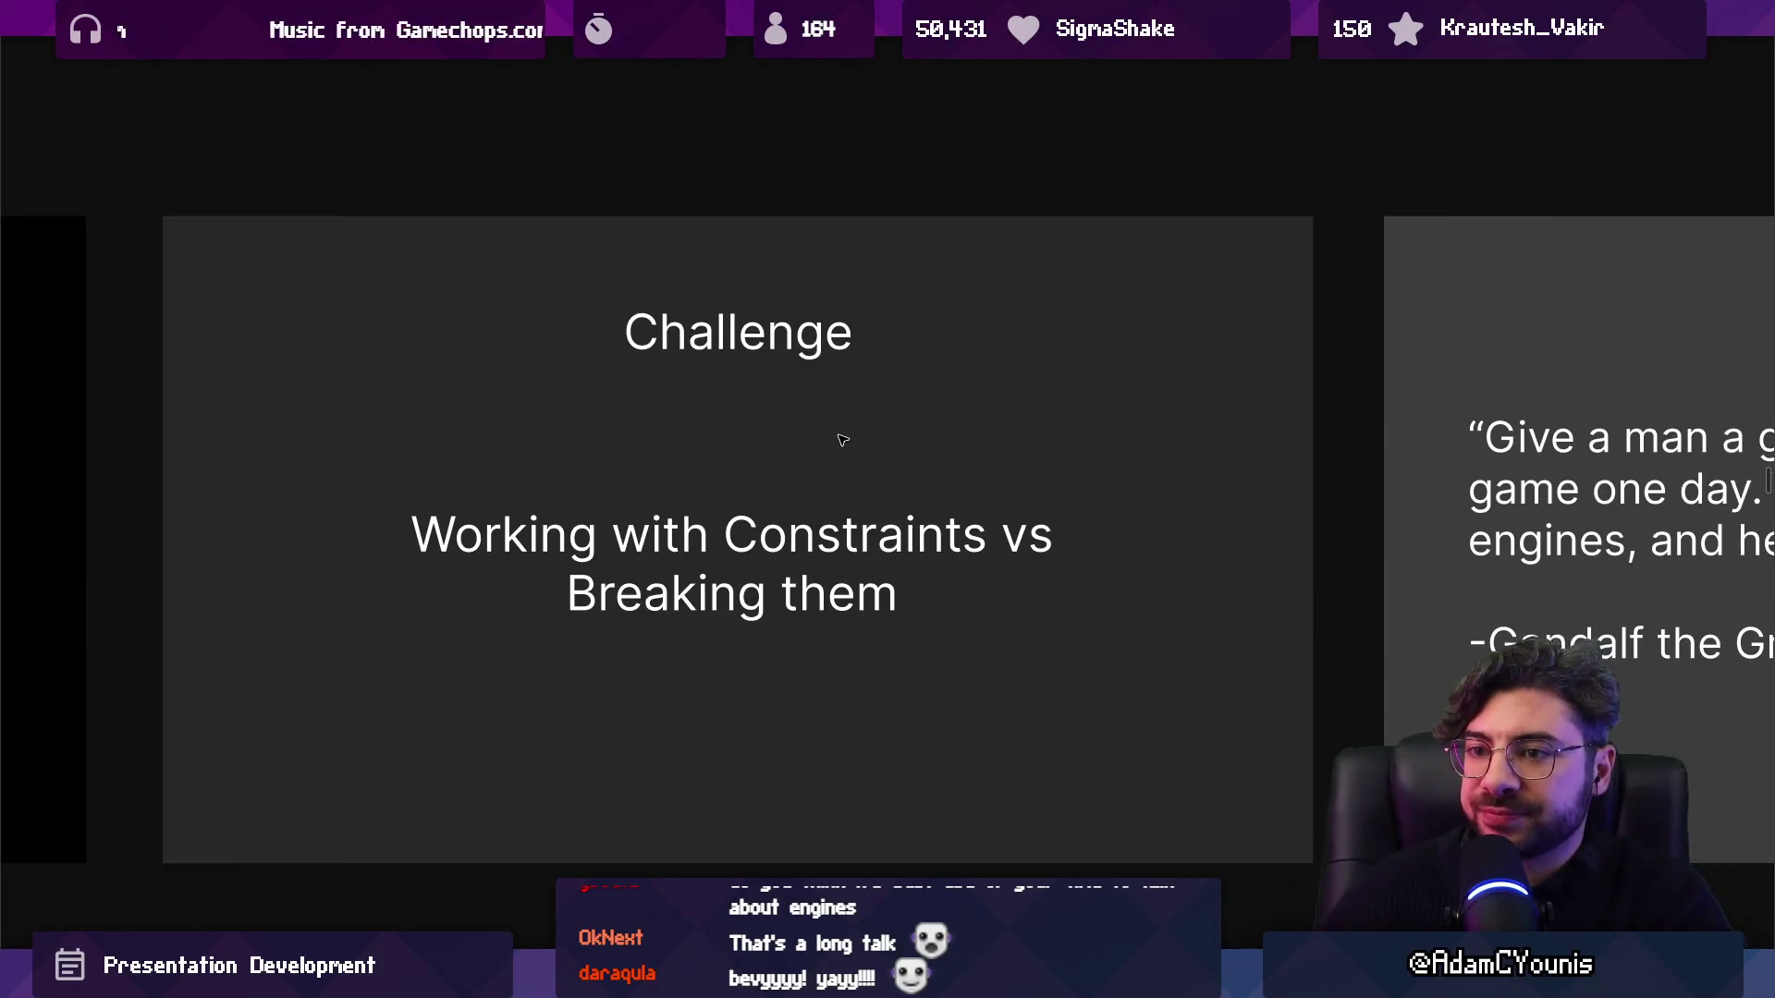
{"action": "scroll", "coordinate": [846, 444], "scroll_direction": "right", "scroll_amount": 5}
{"action": "scroll", "coordinate": [859, 450], "scroll_direction": "right", "scroll_amount": 9}
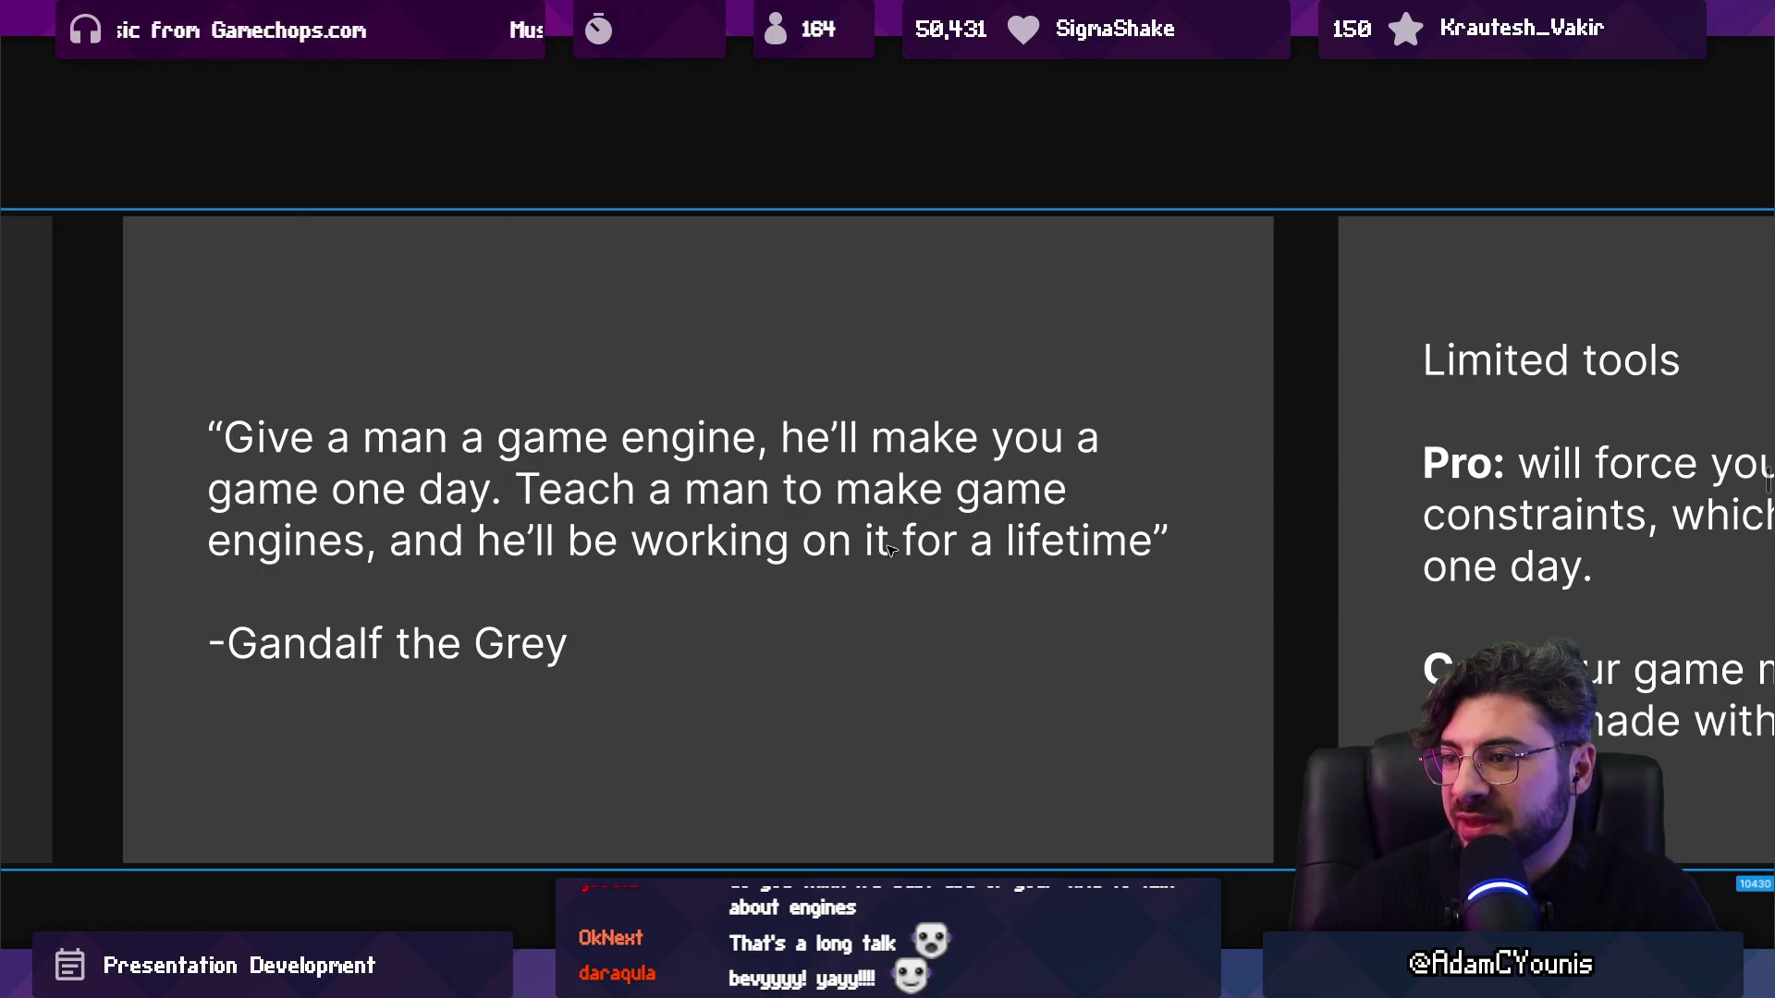
Step from the Gandalf quote to Limited tools and back, then on to Custom tools.
{"action": "key", "text": "Right"}
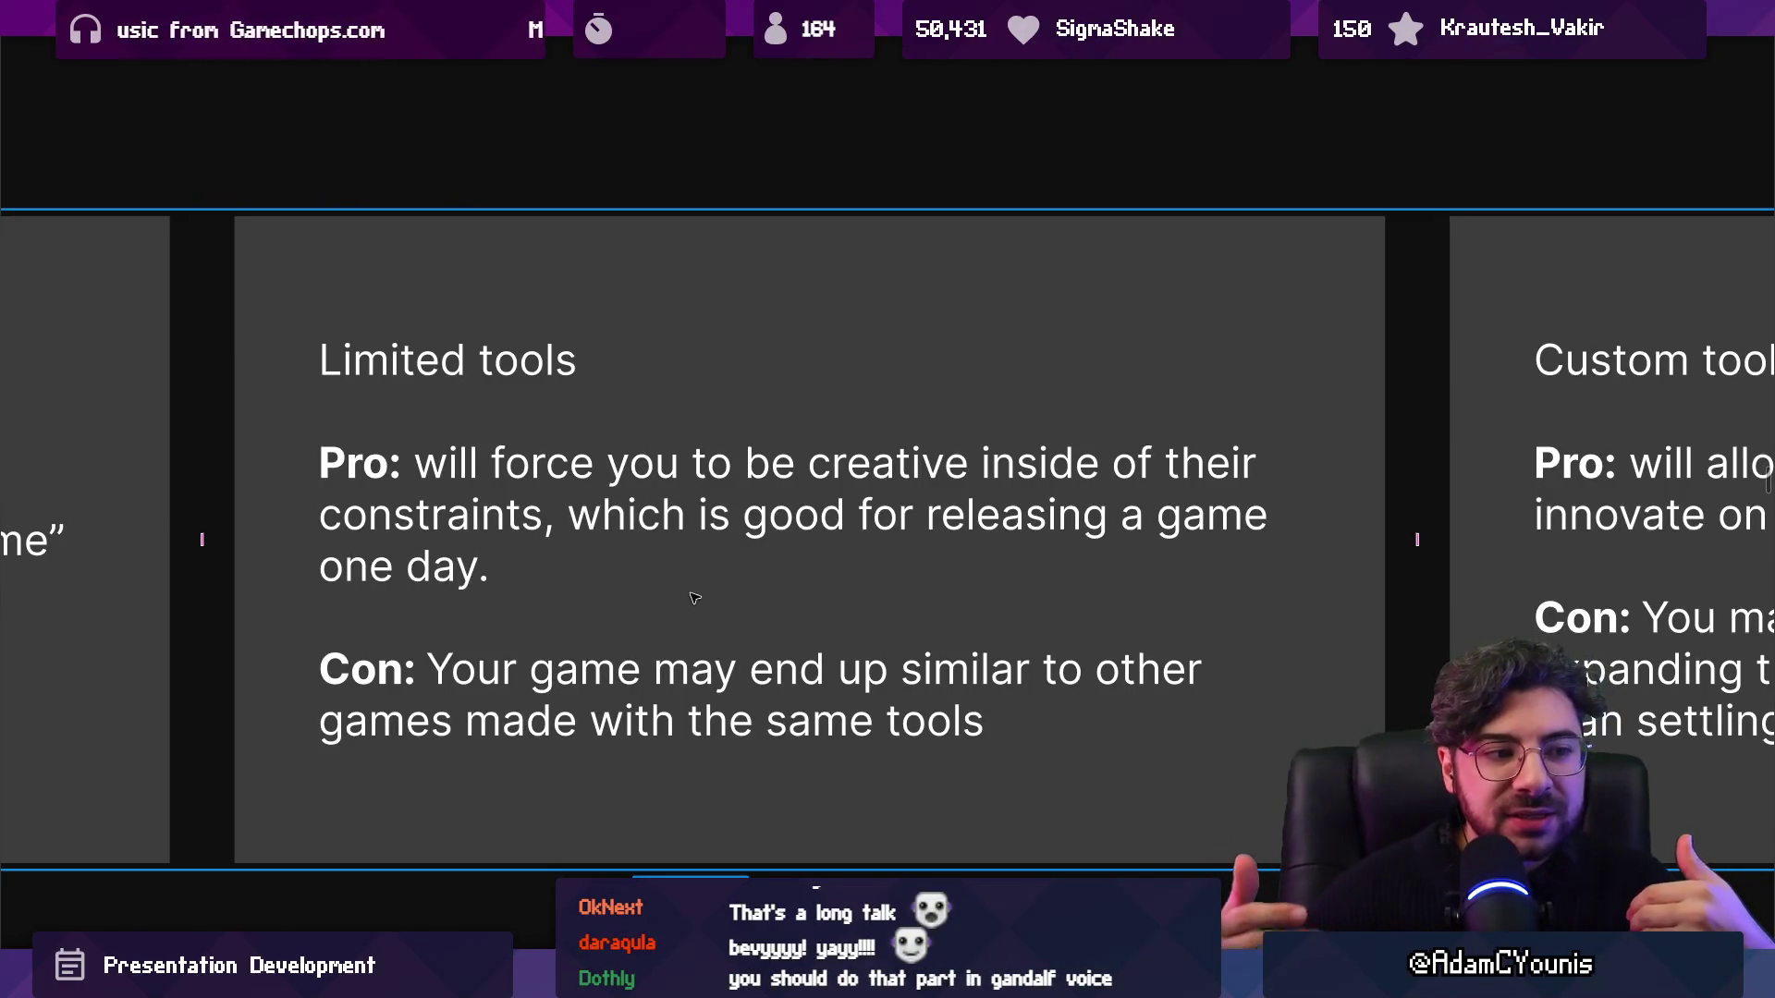
{"action": "key", "text": "Left"}
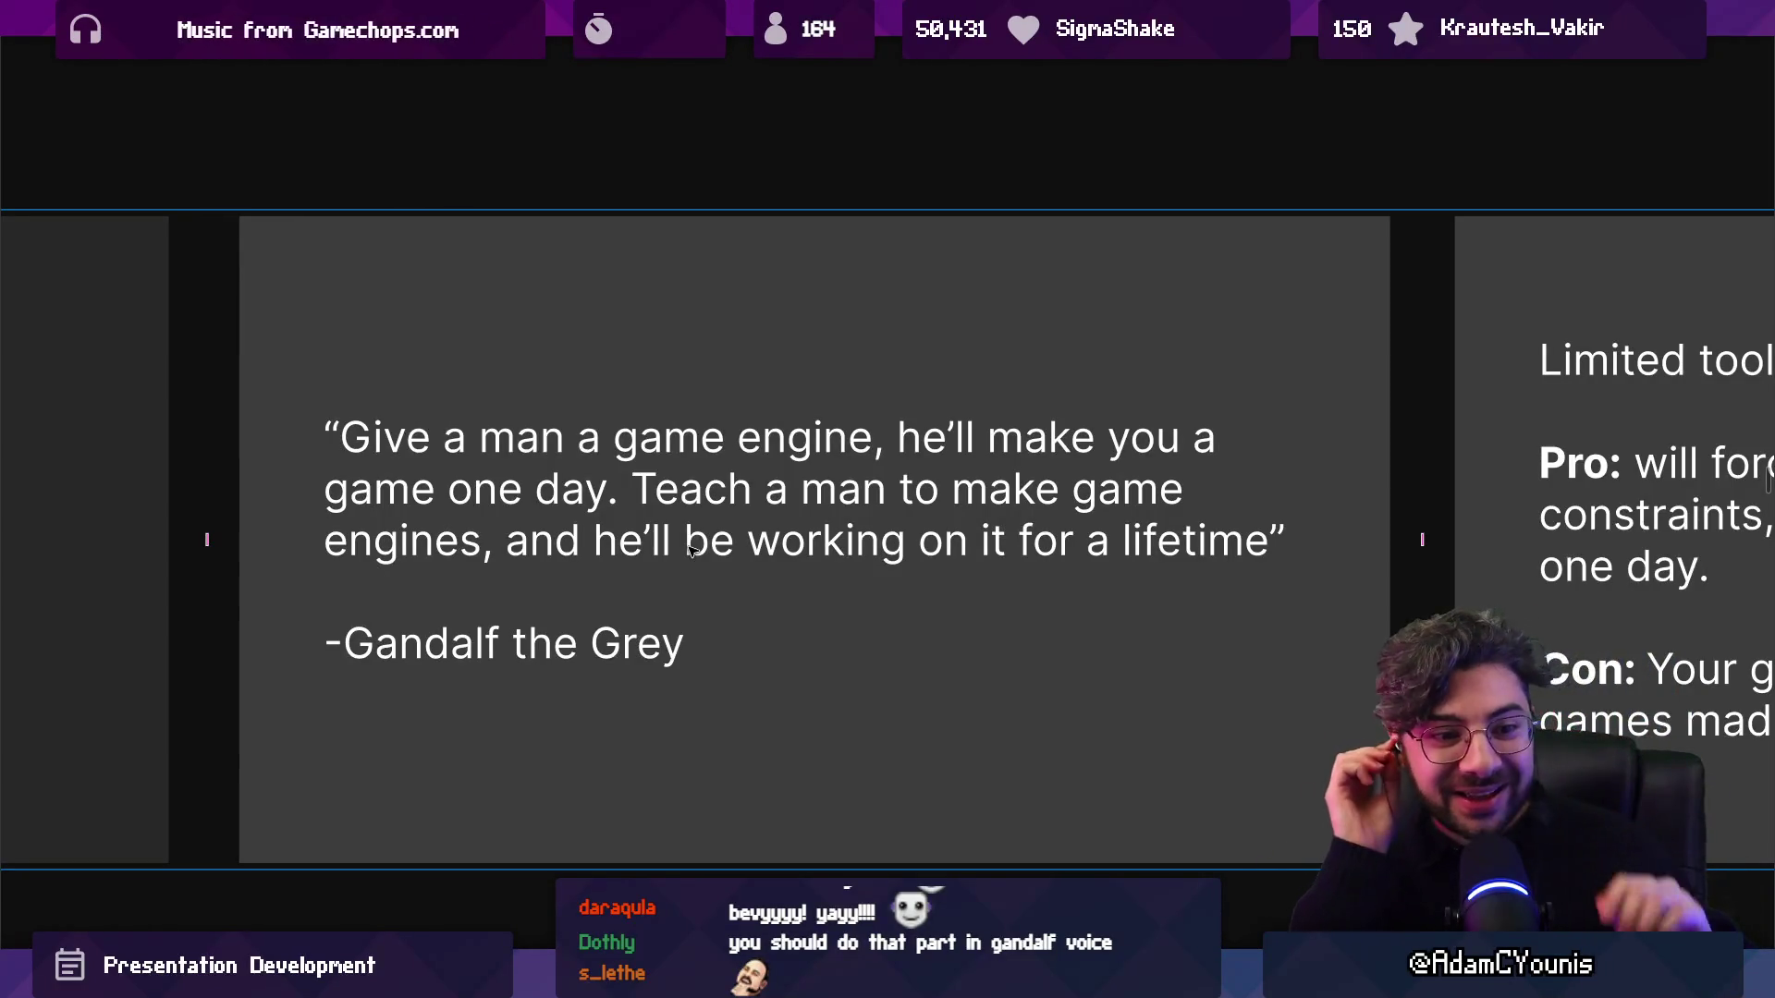
{"action": "scroll", "coordinate": [689, 550], "scroll_direction": "right", "scroll_amount": 10}
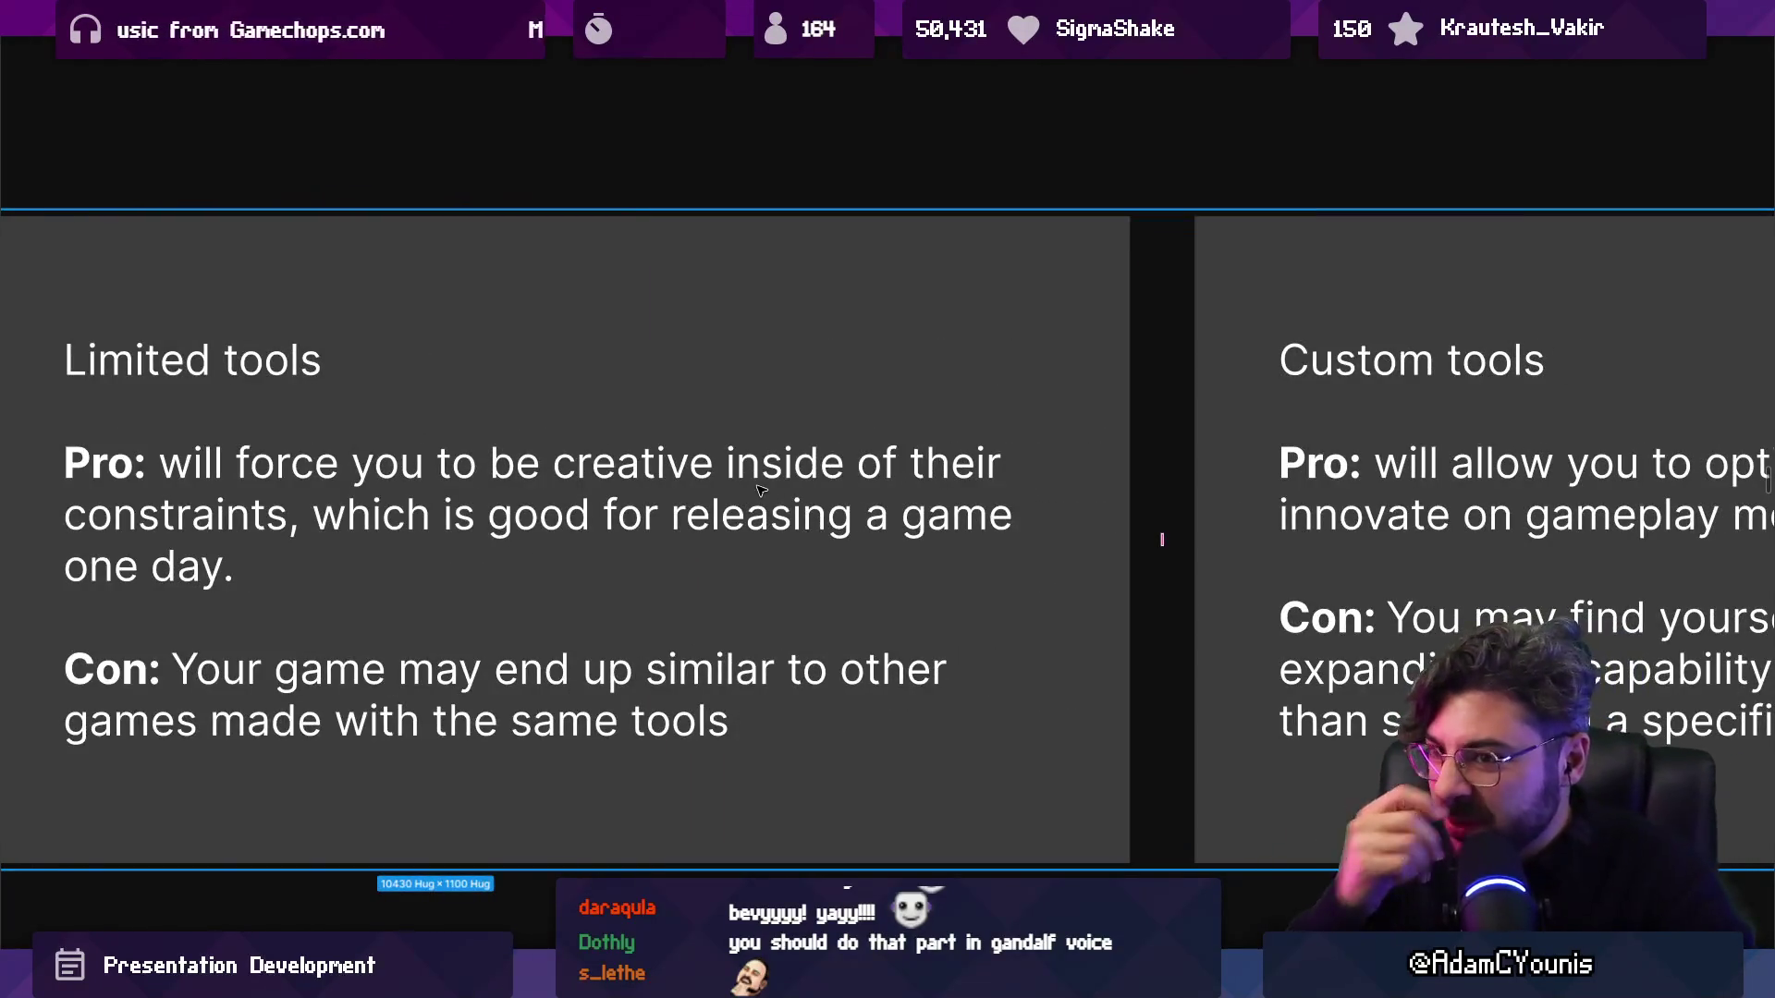
{"action": "scroll", "coordinate": [760, 490], "scroll_direction": "left", "scroll_amount": 2}
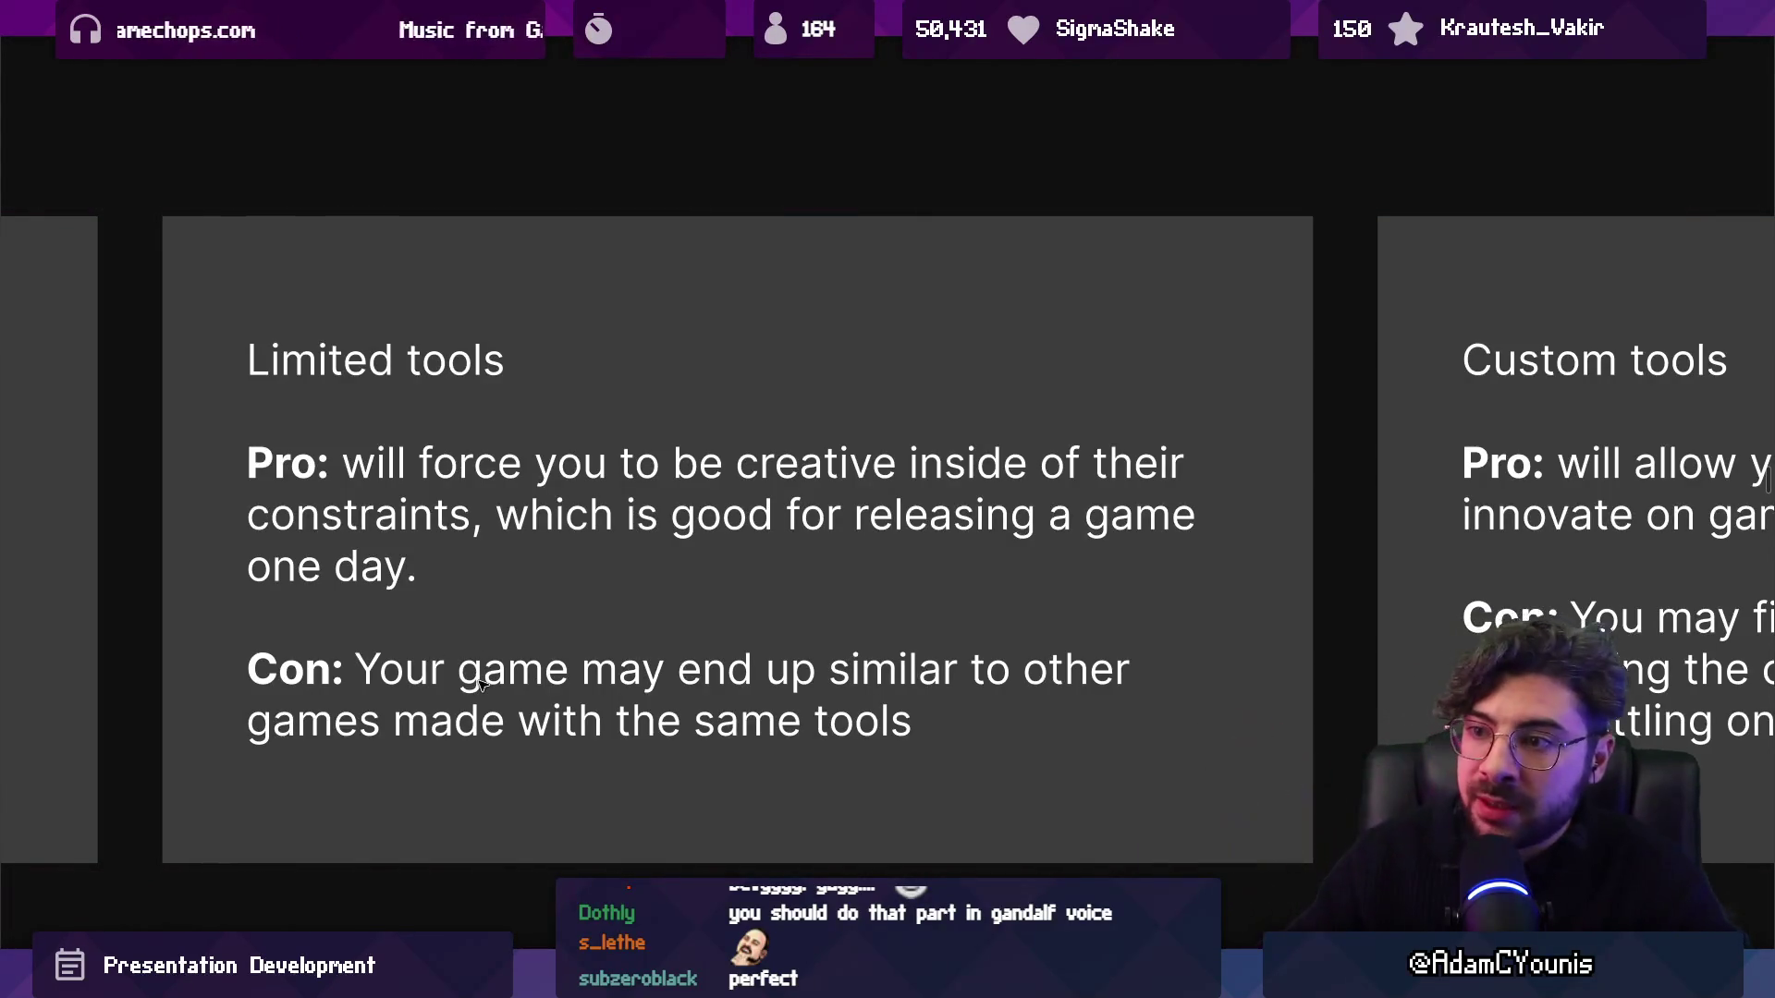
{"action": "key", "text": "Right"}
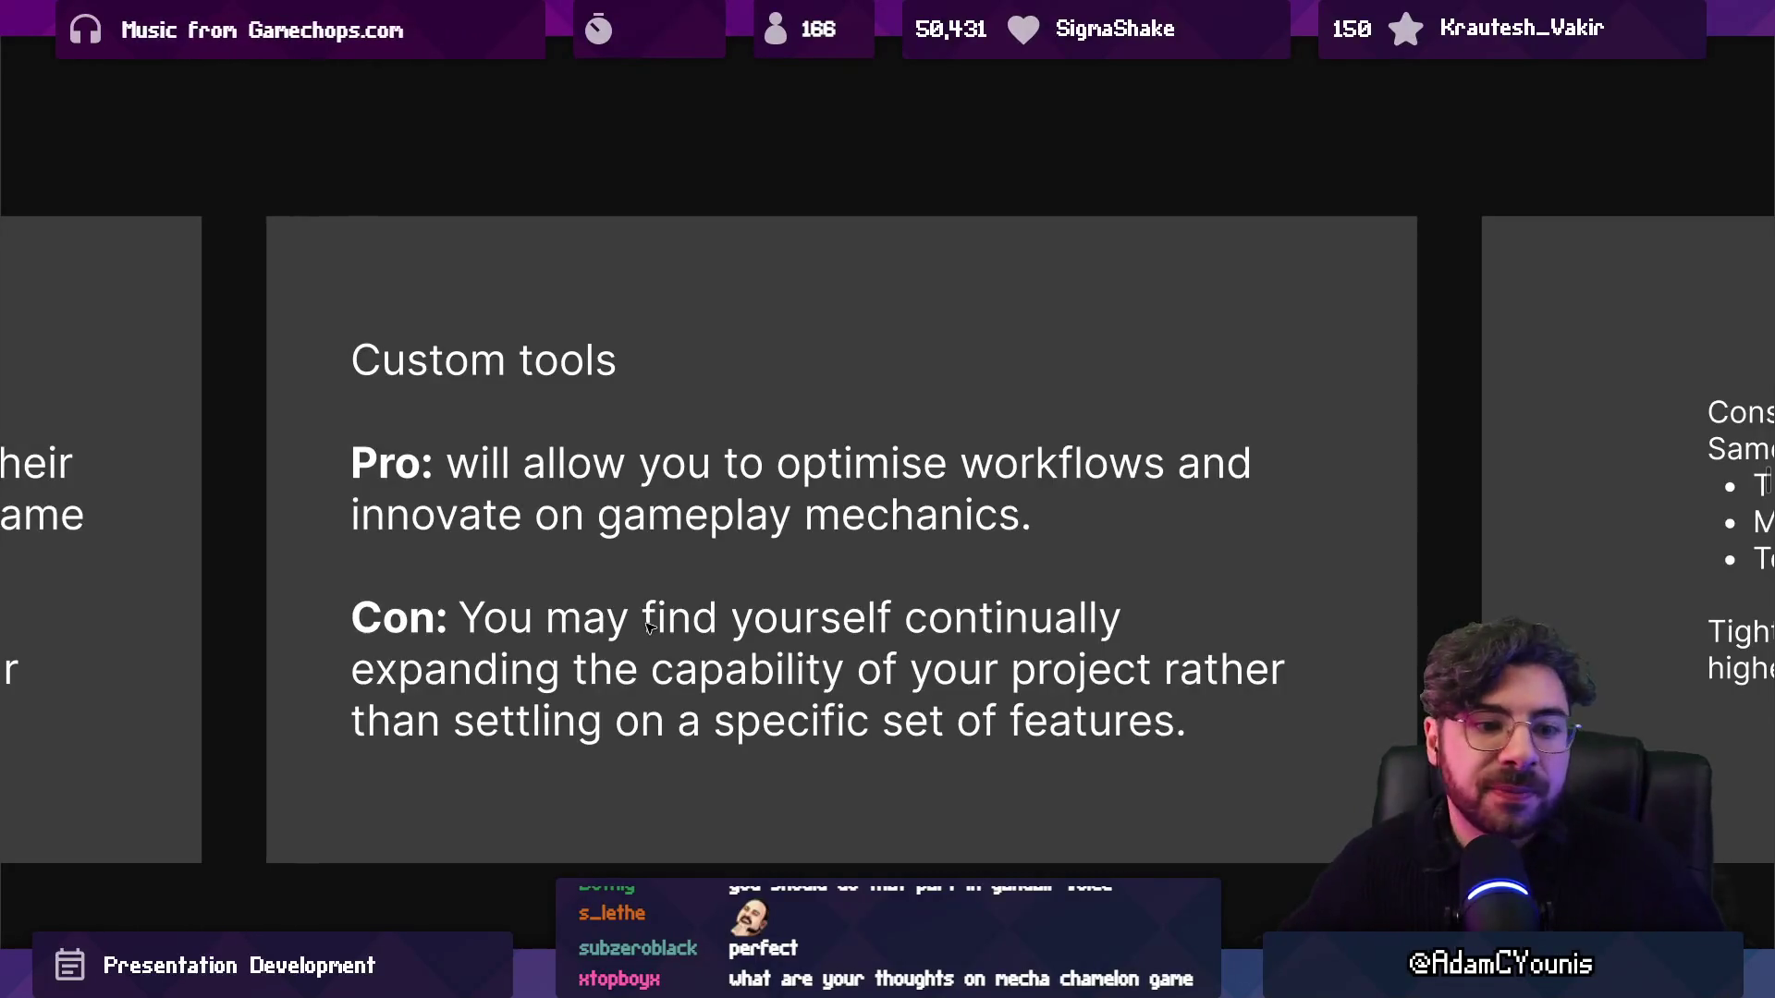
Advance to the Constraints slide on time, money and team size.
{"action": "key", "text": "Right"}
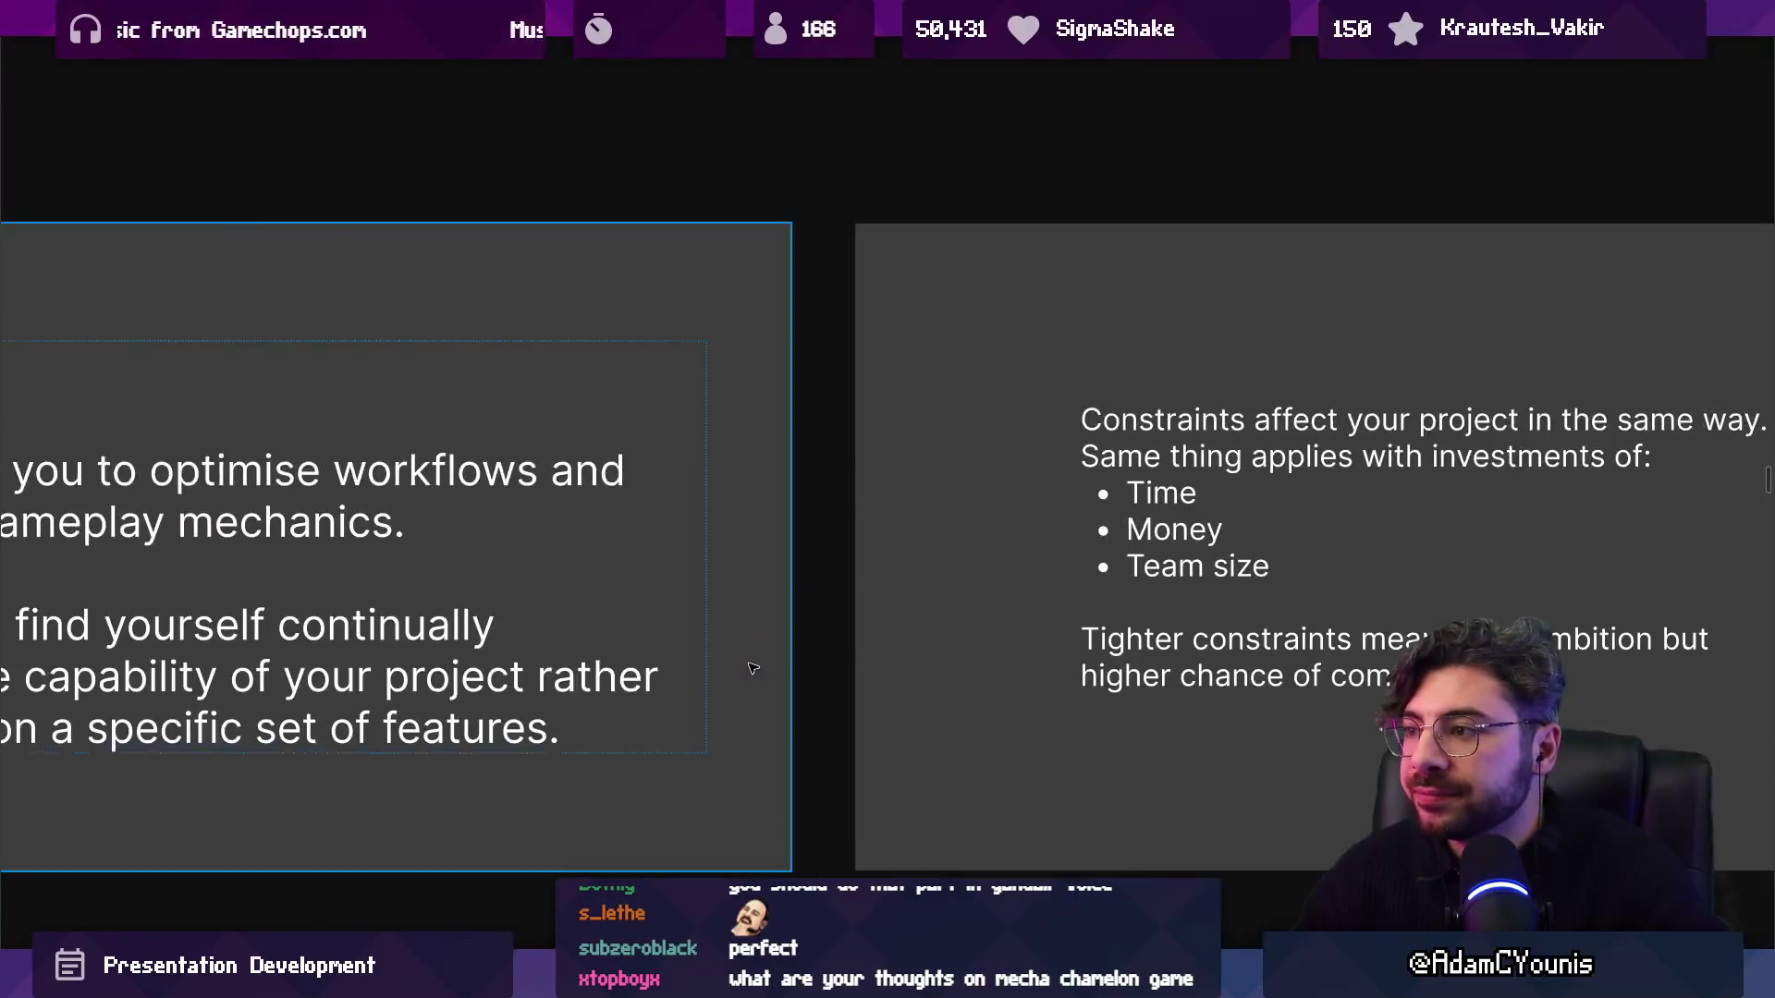
{"action": "scroll", "coordinate": [1113, 652], "scroll_direction": "down", "scroll_amount": 3}
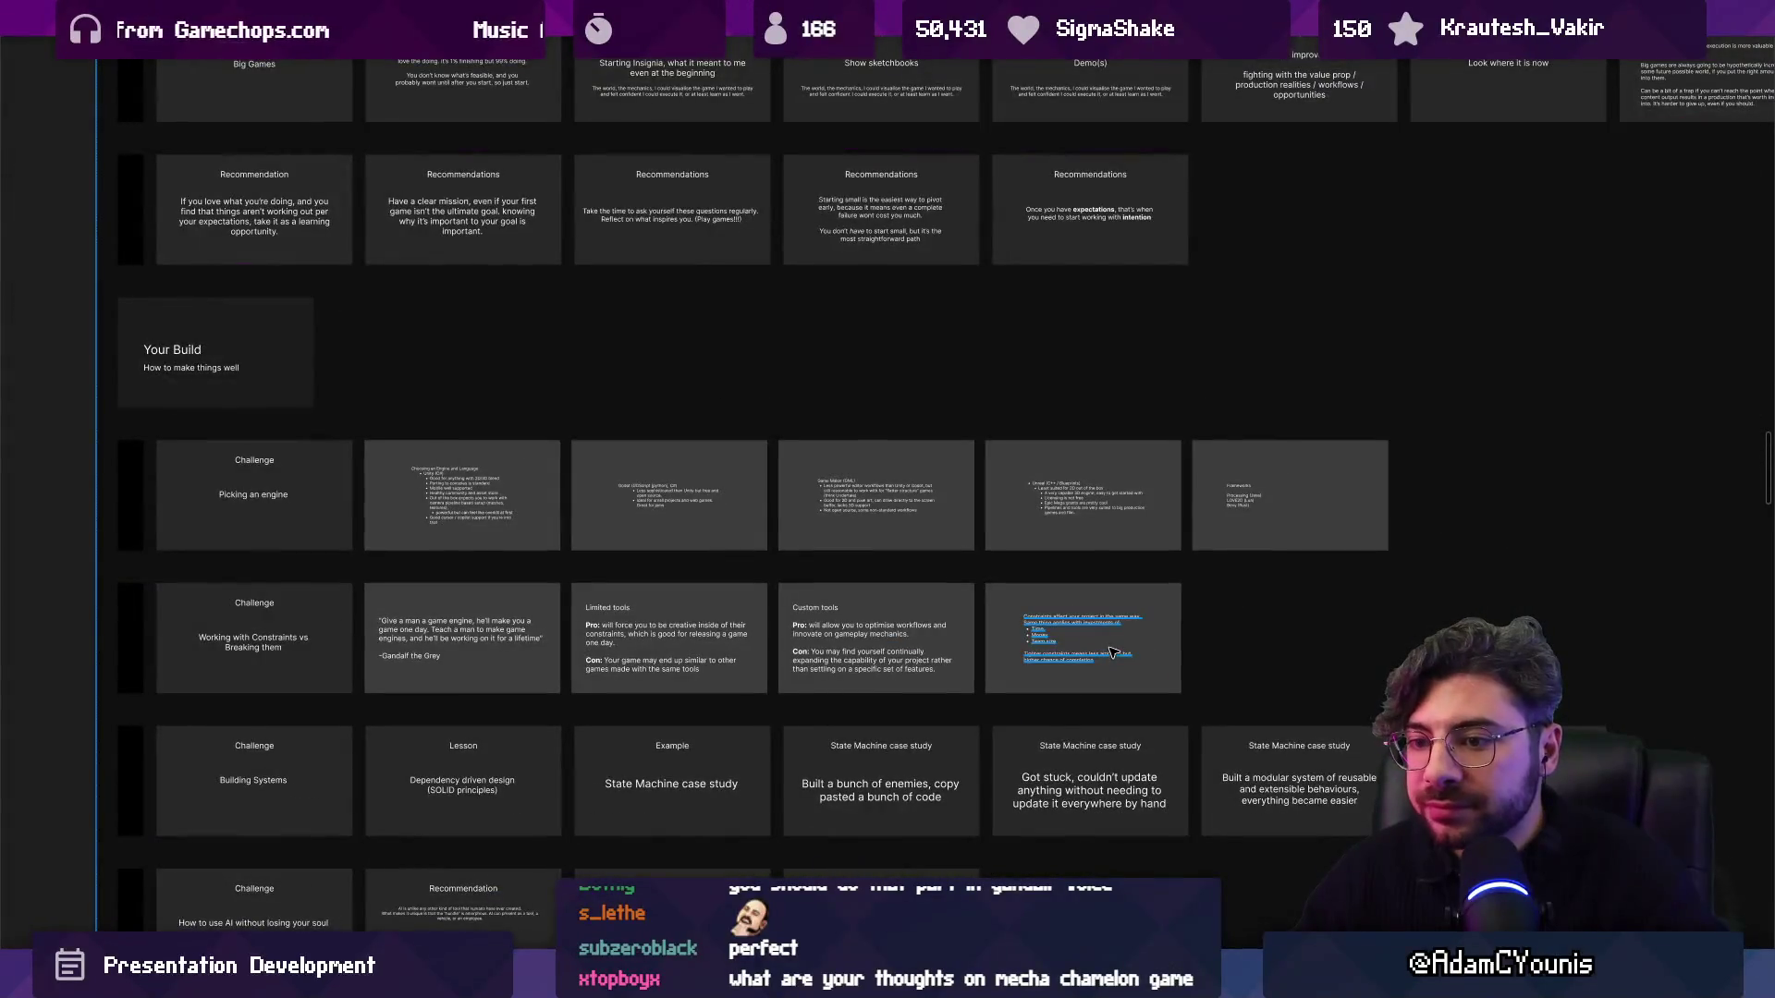
{"action": "scroll", "coordinate": [1113, 652], "scroll_direction": "up", "scroll_amount": 5}
{"action": "scroll", "coordinate": [1117, 663], "scroll_direction": "up", "scroll_amount": 2}
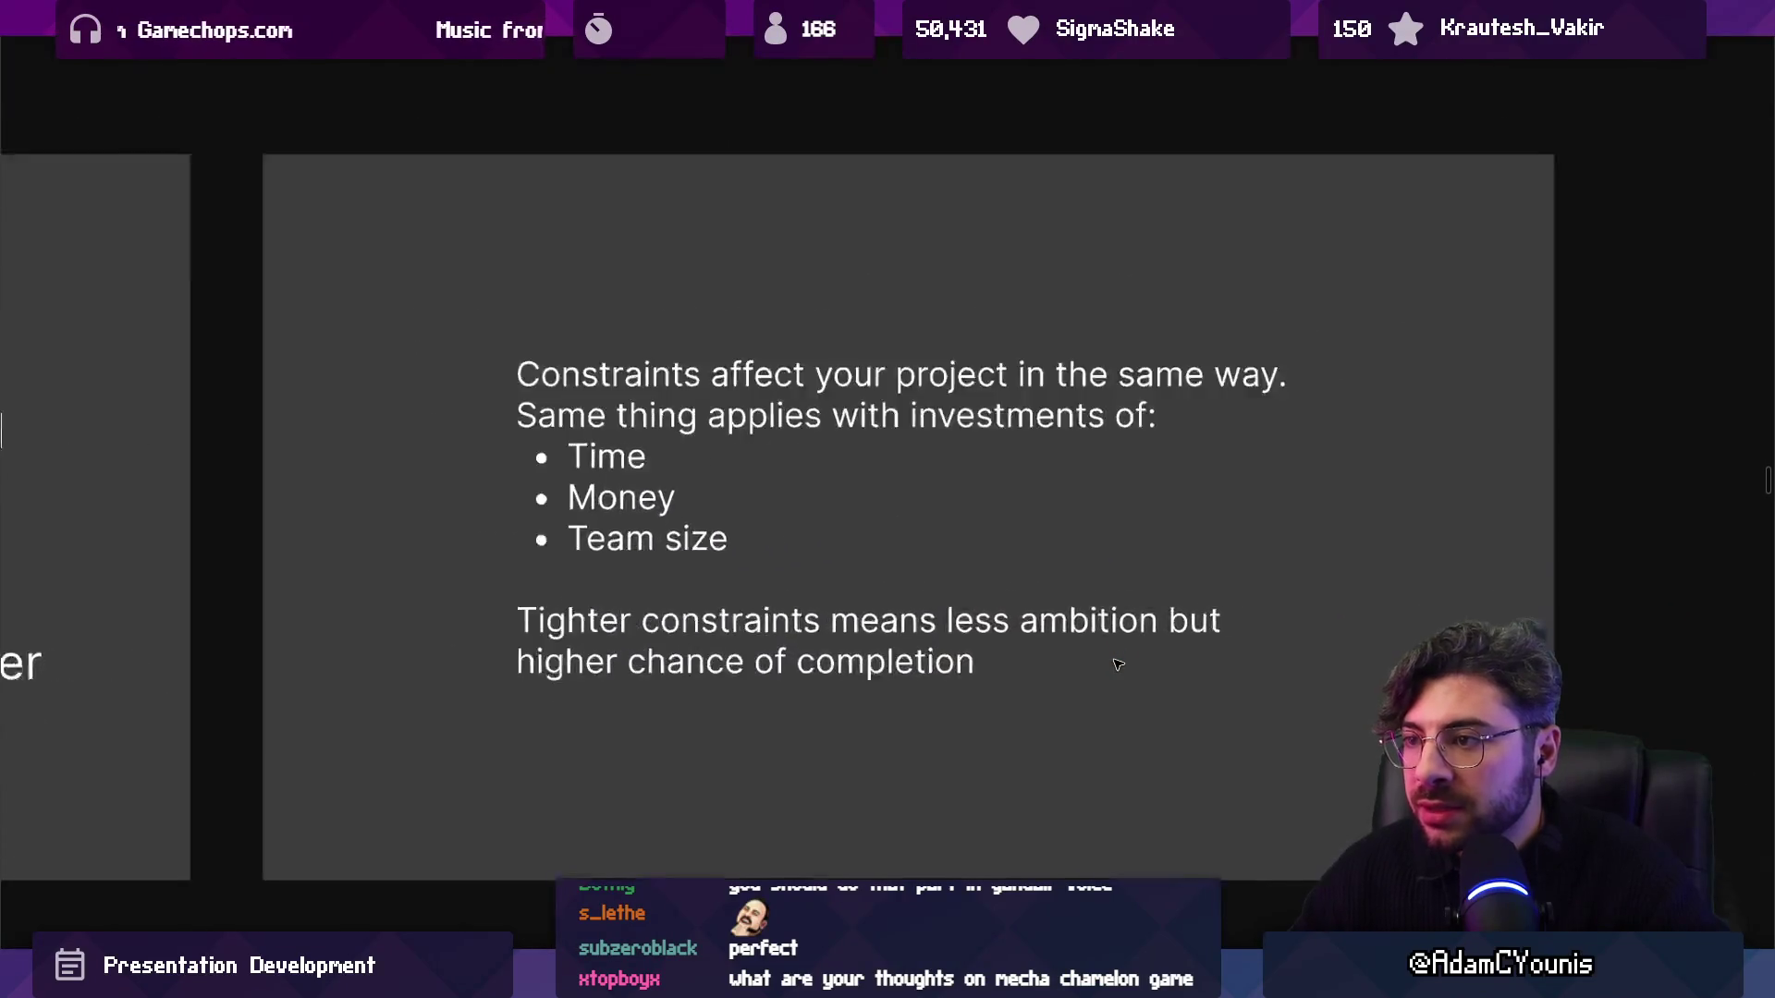
{"action": "scroll", "coordinate": [1078, 666], "scroll_direction": "down", "scroll_amount": 5}
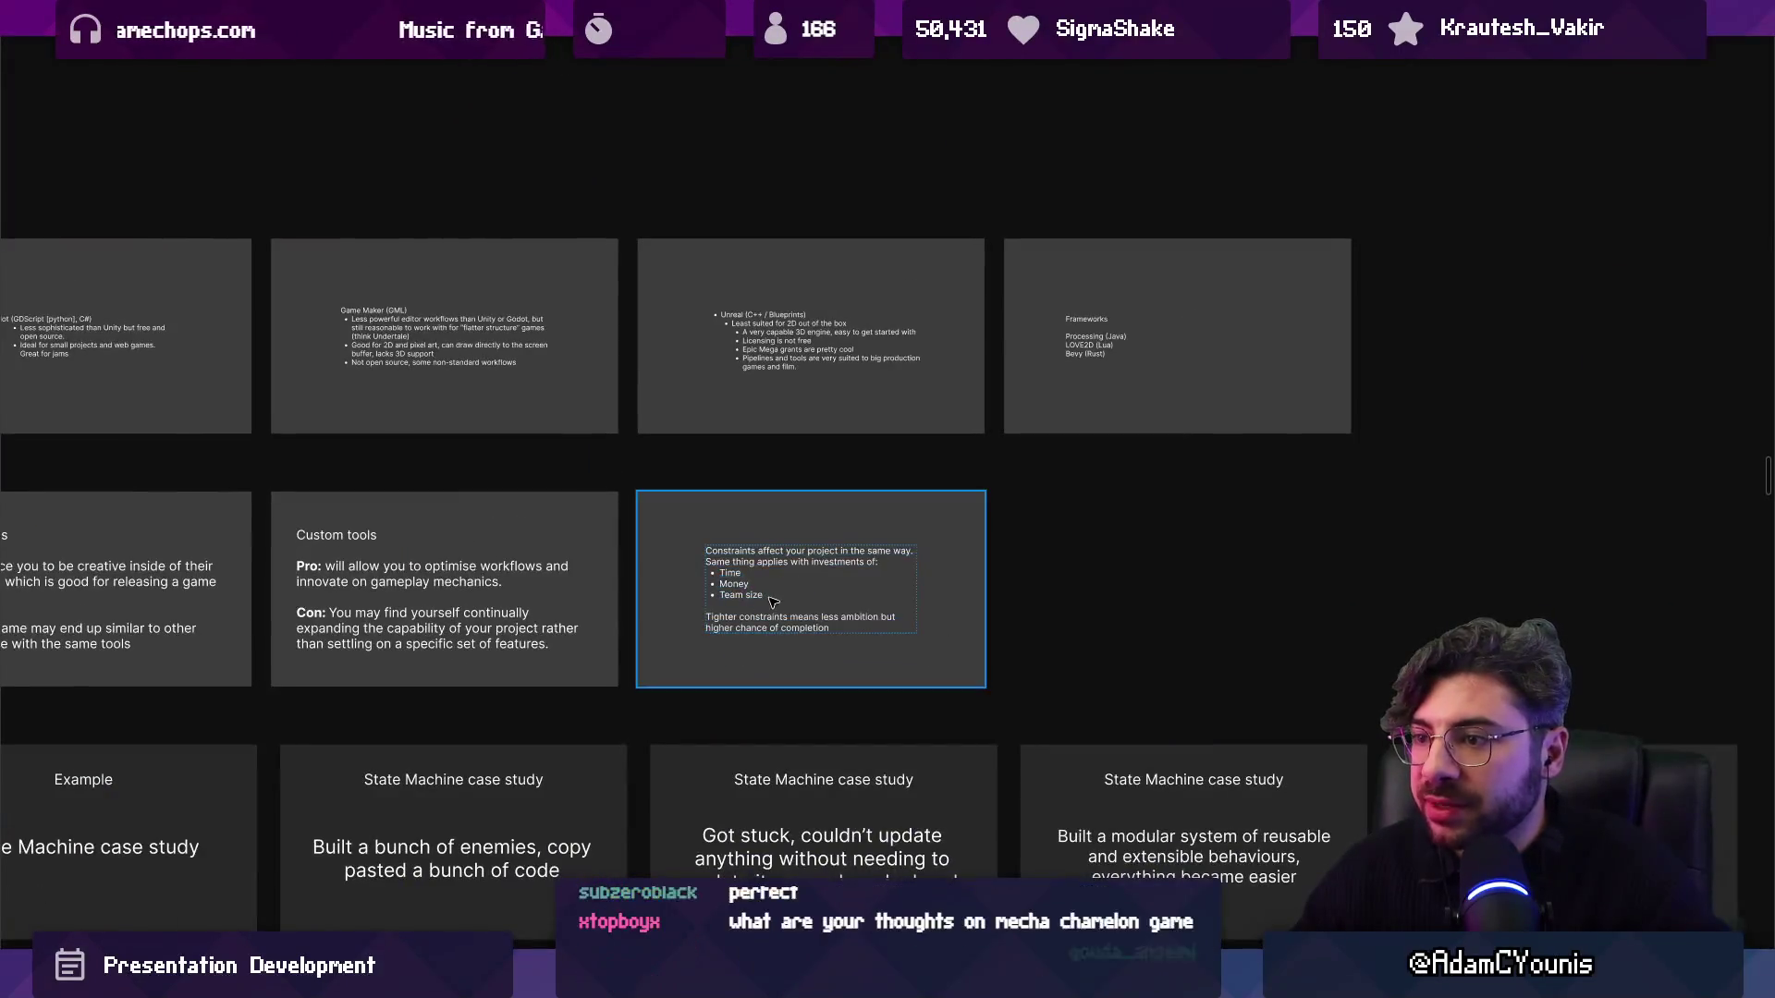
Zoom out to the canvas grid and drag a State Machine case study slide up into the Constraints row.
{"action": "left_click", "coordinate": [716, 595]}
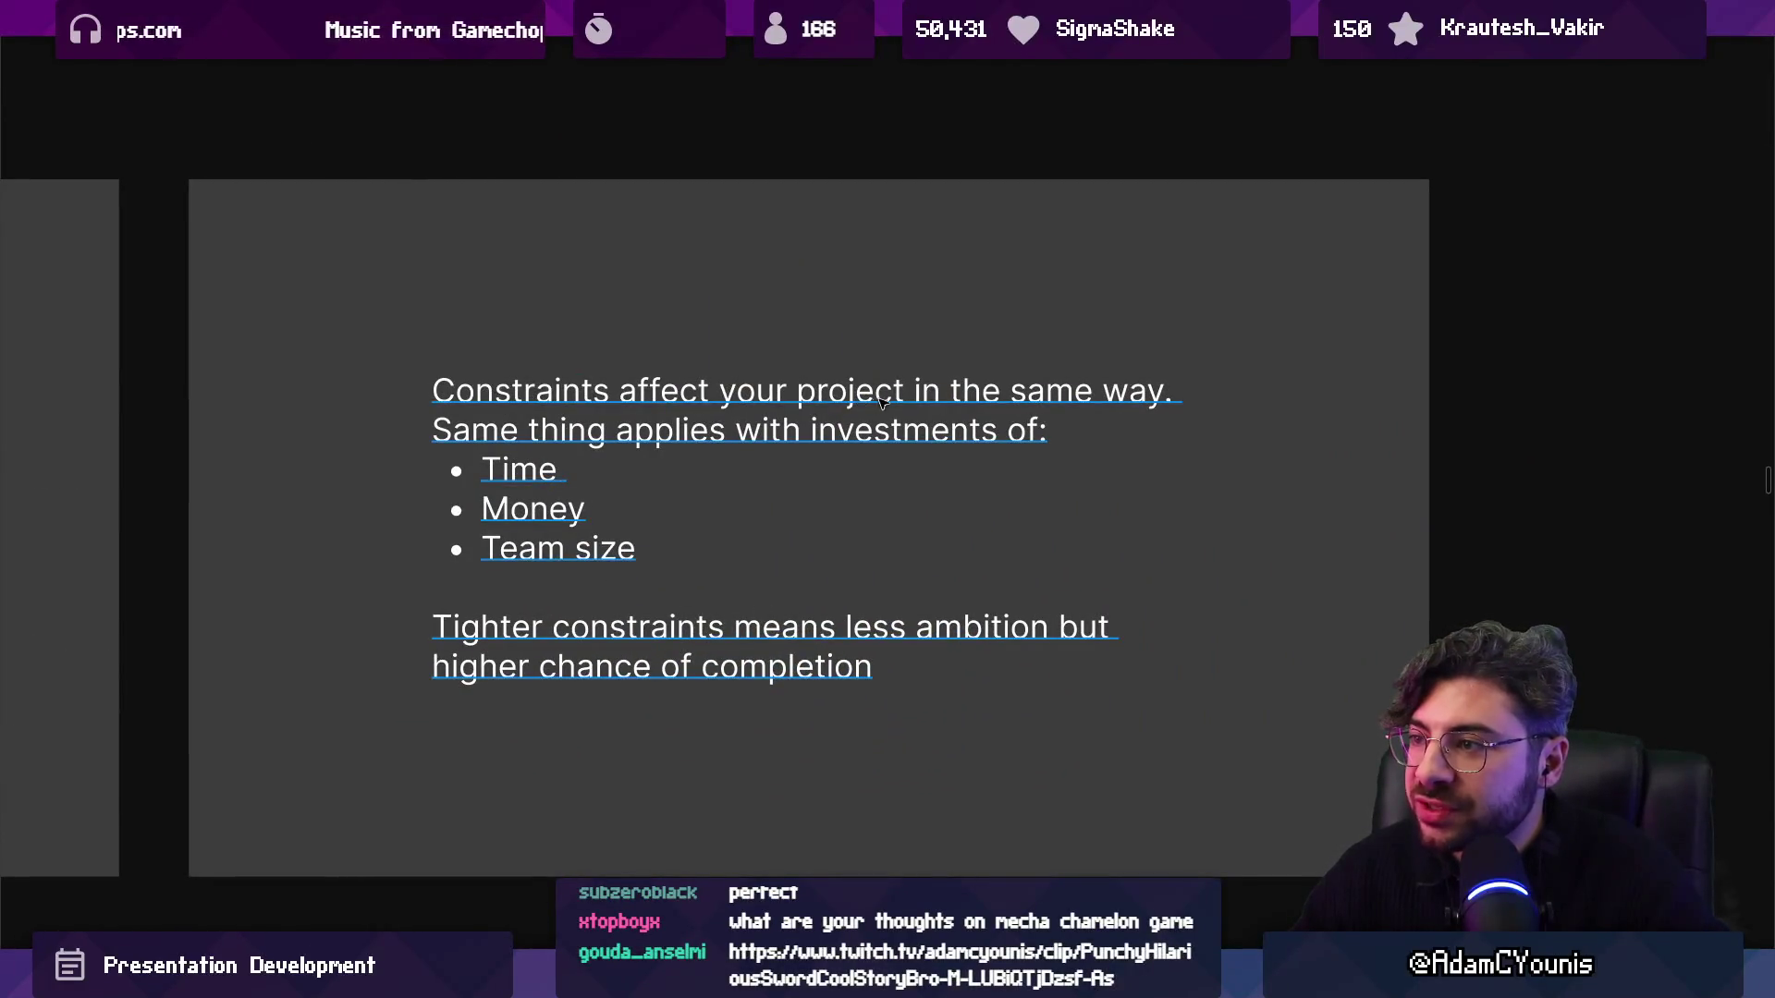
{"action": "scroll", "coordinate": [807, 533], "scroll_direction": "down", "scroll_amount": 2}
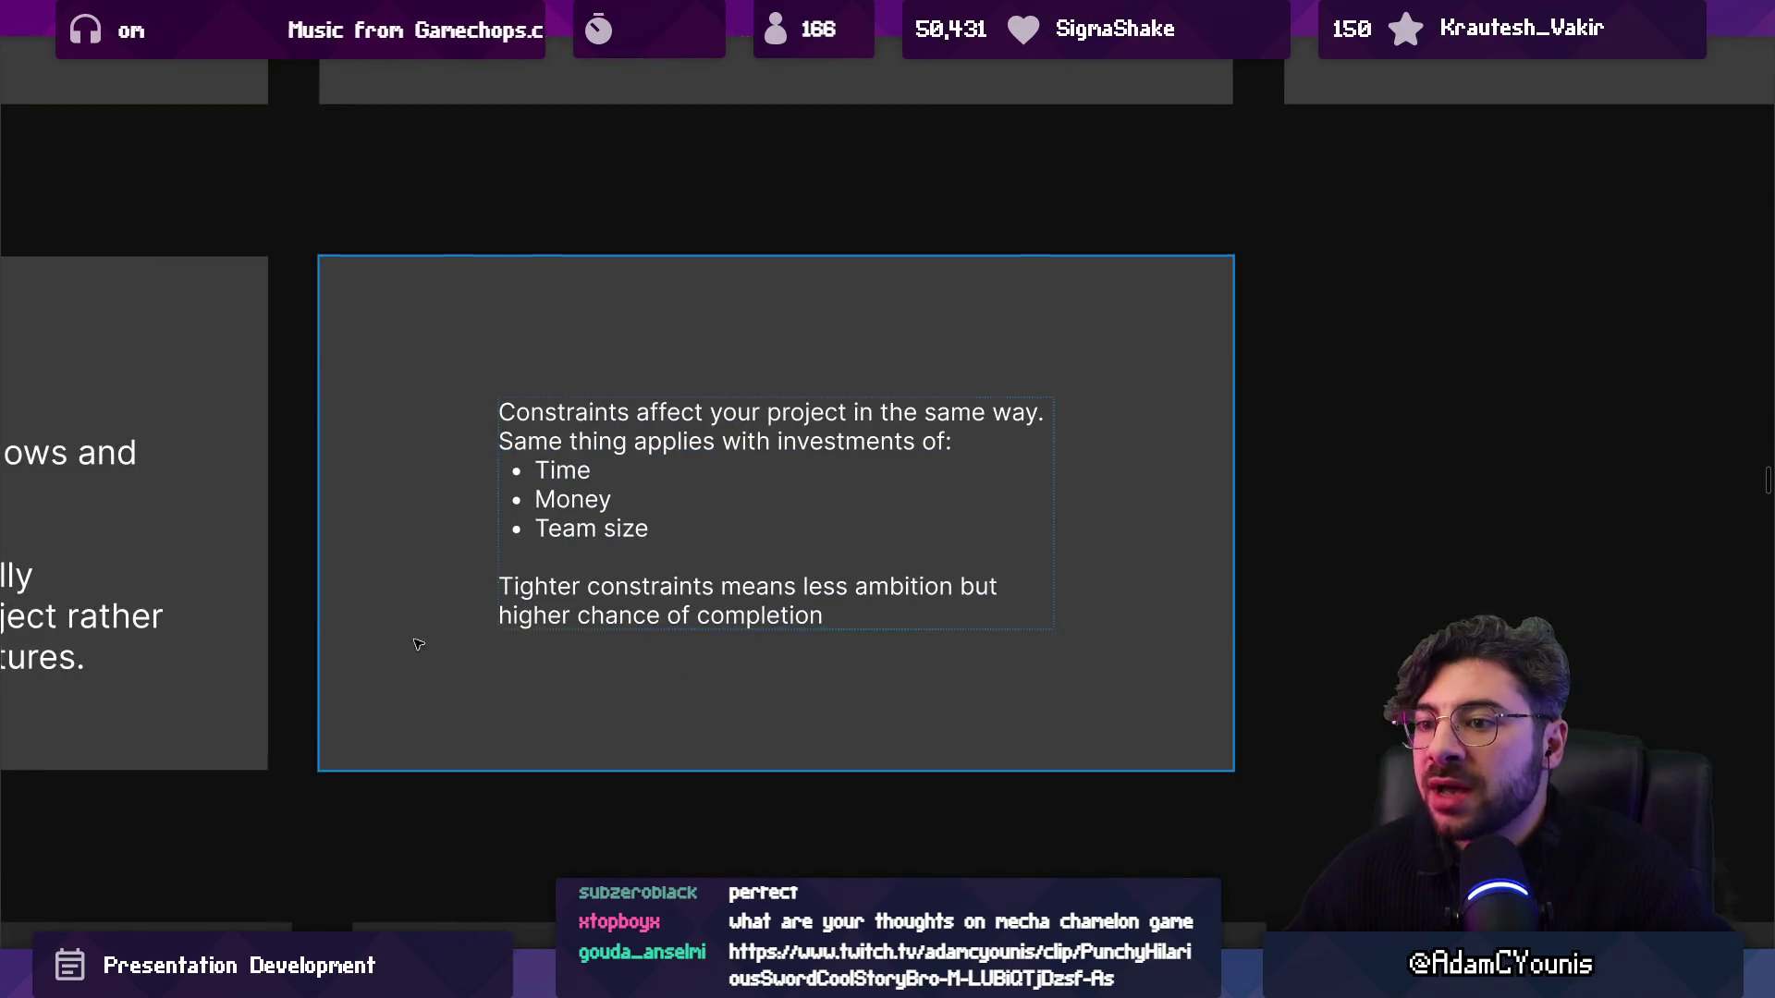
{"action": "scroll", "coordinate": [526, 561], "scroll_direction": "down", "scroll_amount": 3}
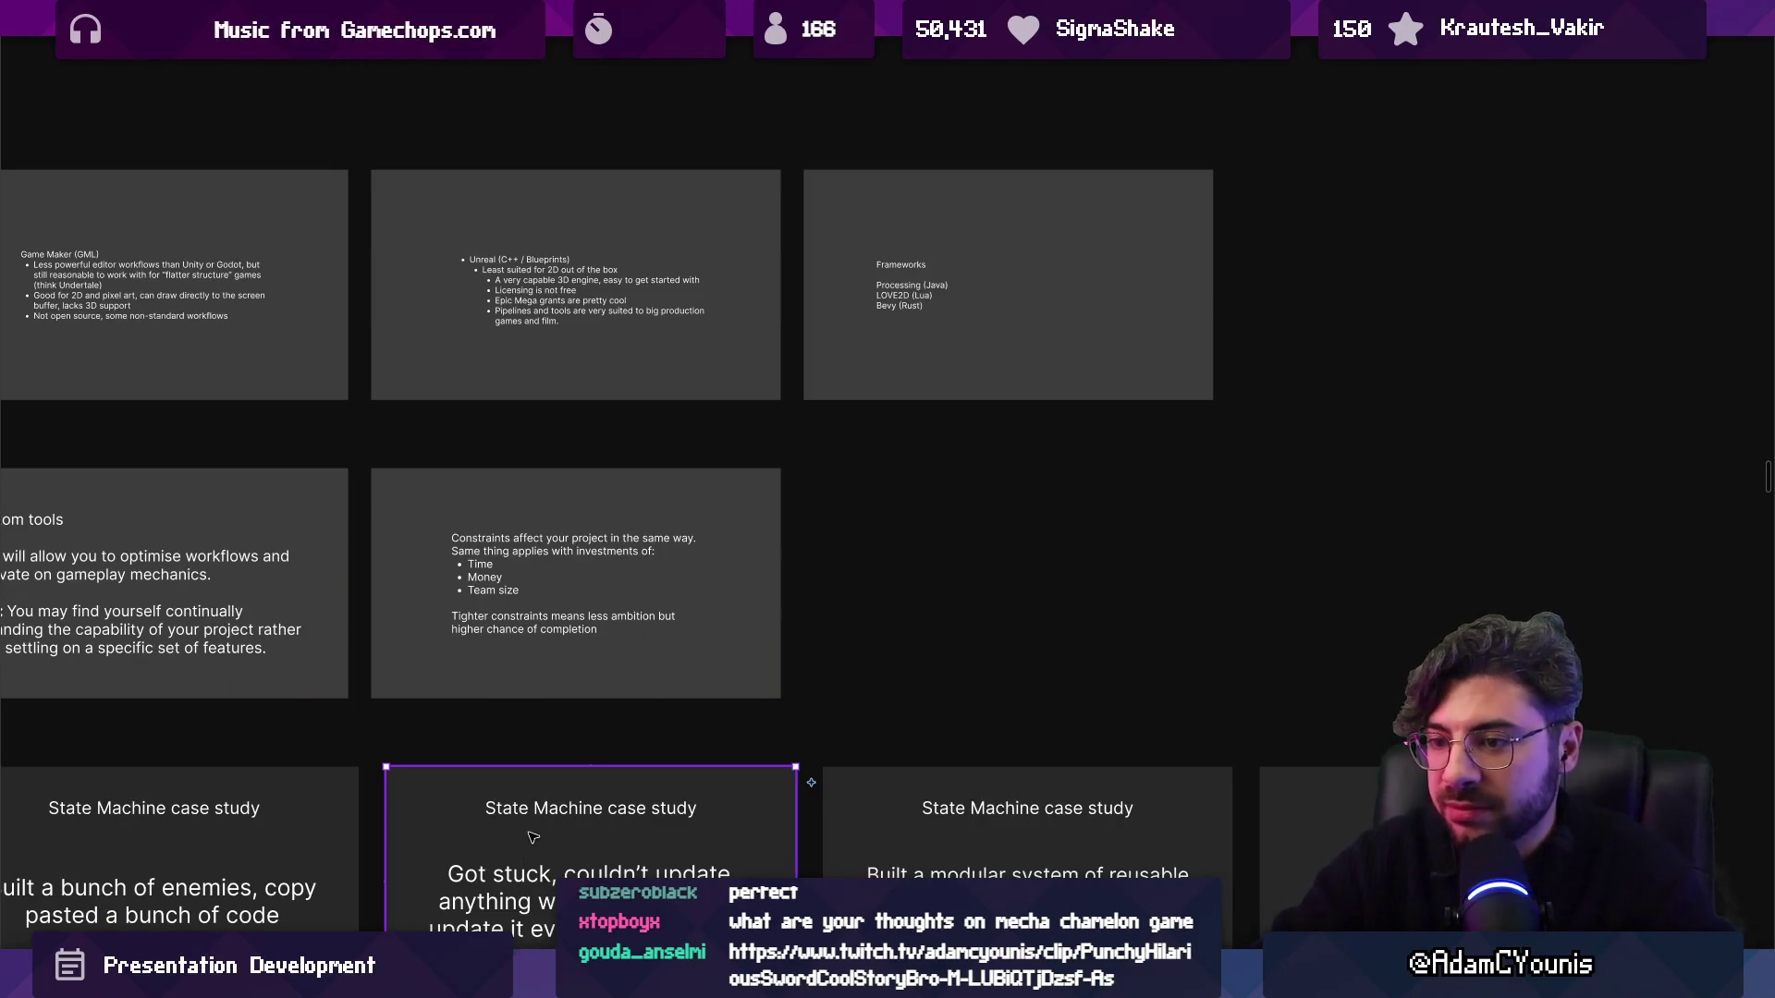
{"action": "mouse_move", "coordinate": [532, 837]}
{"action": "left_mouse_down"}
{"action": "mouse_move", "coordinate": [436, 622]}
{"action": "mouse_move", "coordinate": [507, 585]}
{"action": "left_mouse_up"}
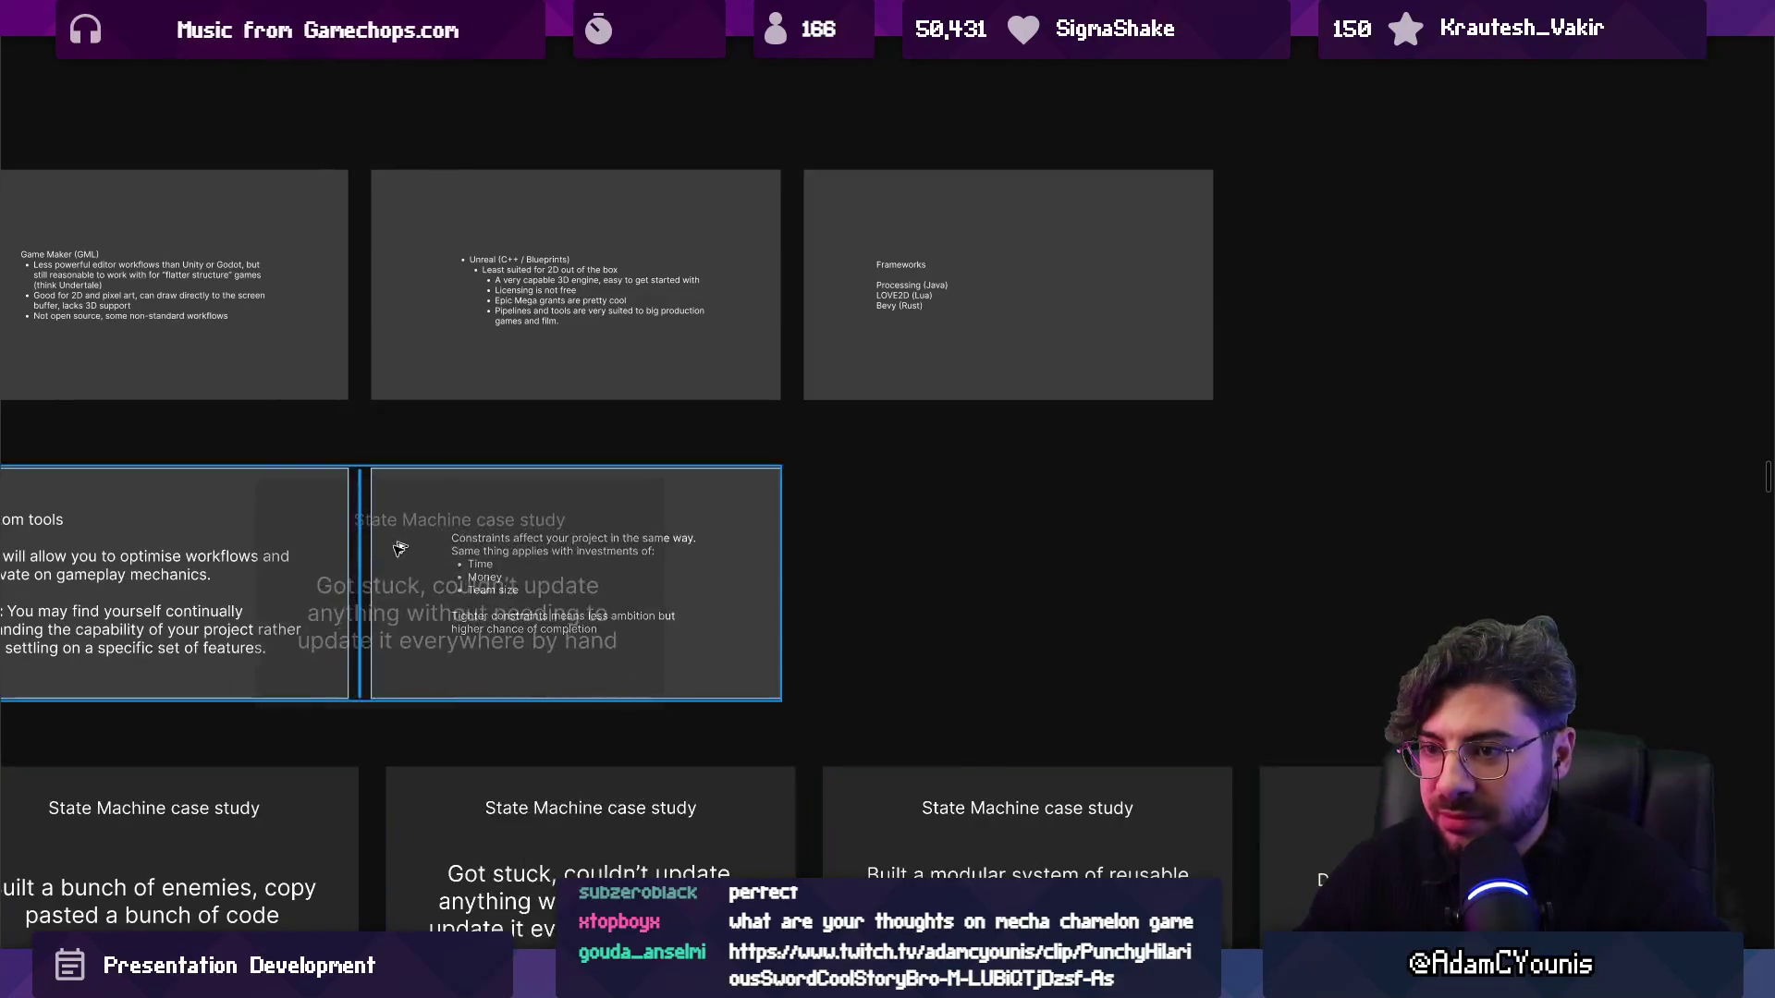
Replace the moved slide's body text with 'Example, cutscenes in Insignia'.
{"action": "left_click", "coordinate": [569, 592]}
{"action": "double_click", "coordinate": [568, 593]}
{"action": "type", "text": "eXAM"}
{"action": "key", "text": "BackSpace"}
{"action": "key", "text": "BackSpace"}
{"action": "key", "text": "BackSpace"}
{"action": "type", "text": "Example,."}
{"action": "key", "text": "BackSpace"}
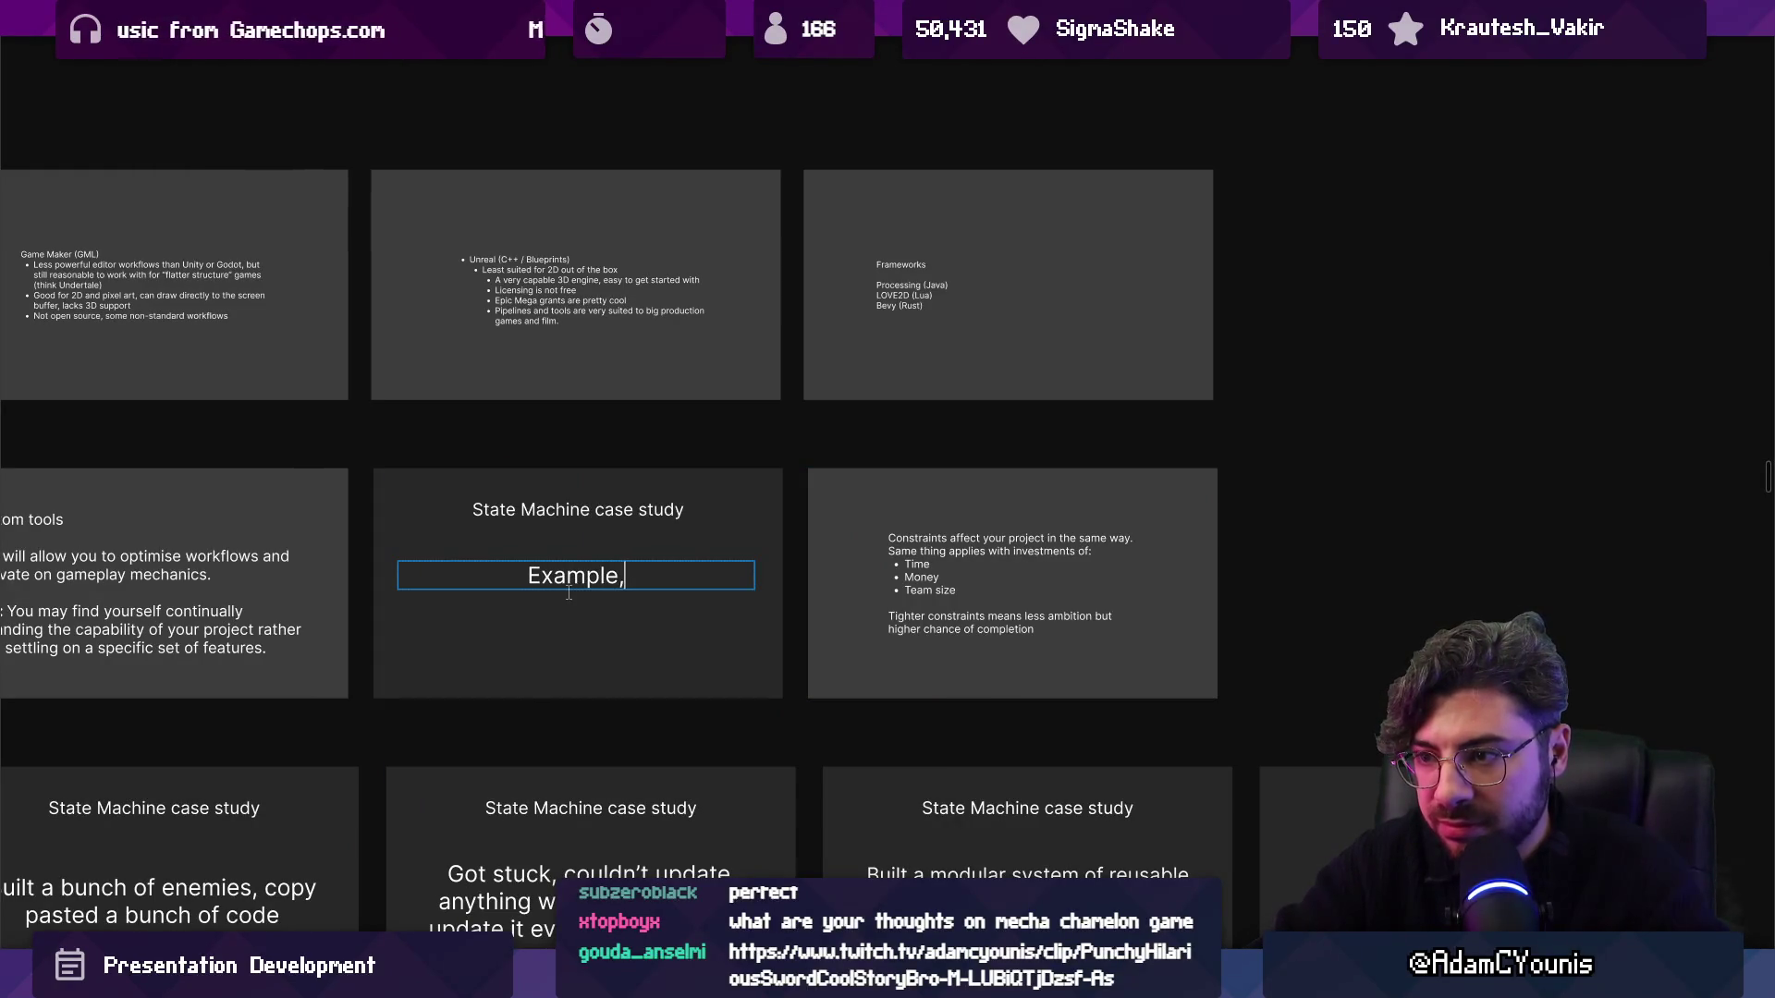
{"action": "type", "text": "cutscenes in"}
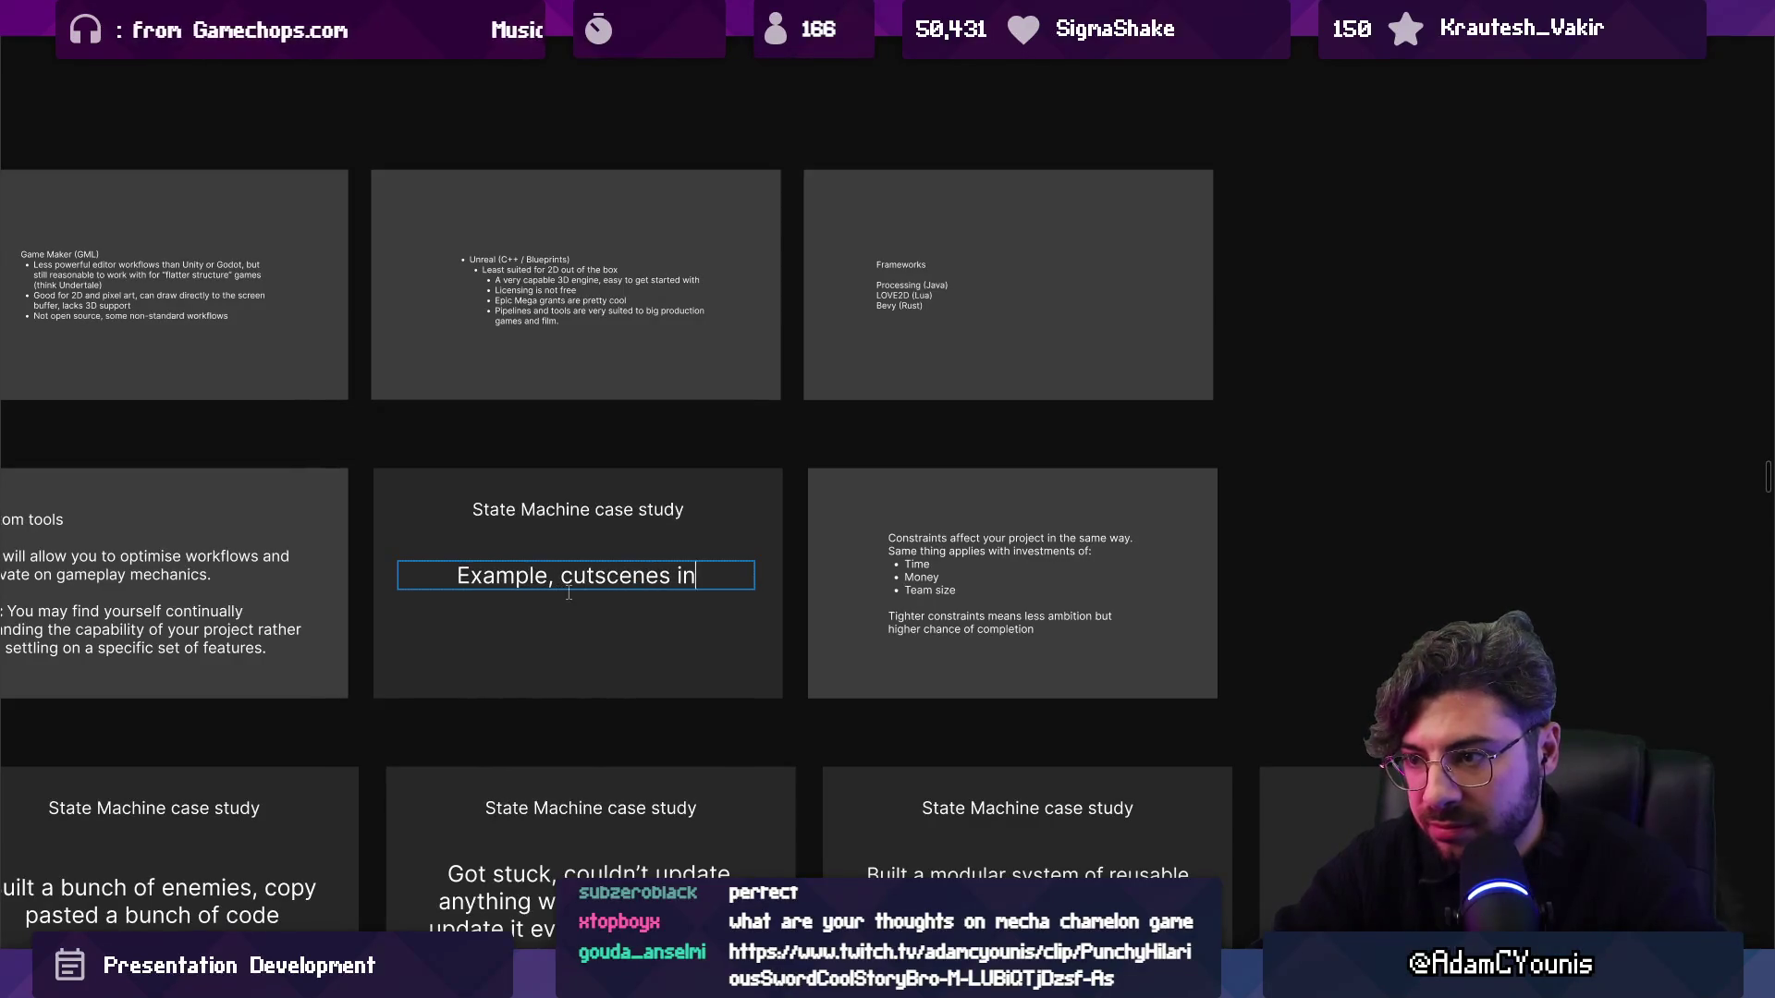
{"action": "type", "text": " Insignia"}
{"action": "key", "text": "Escape"}
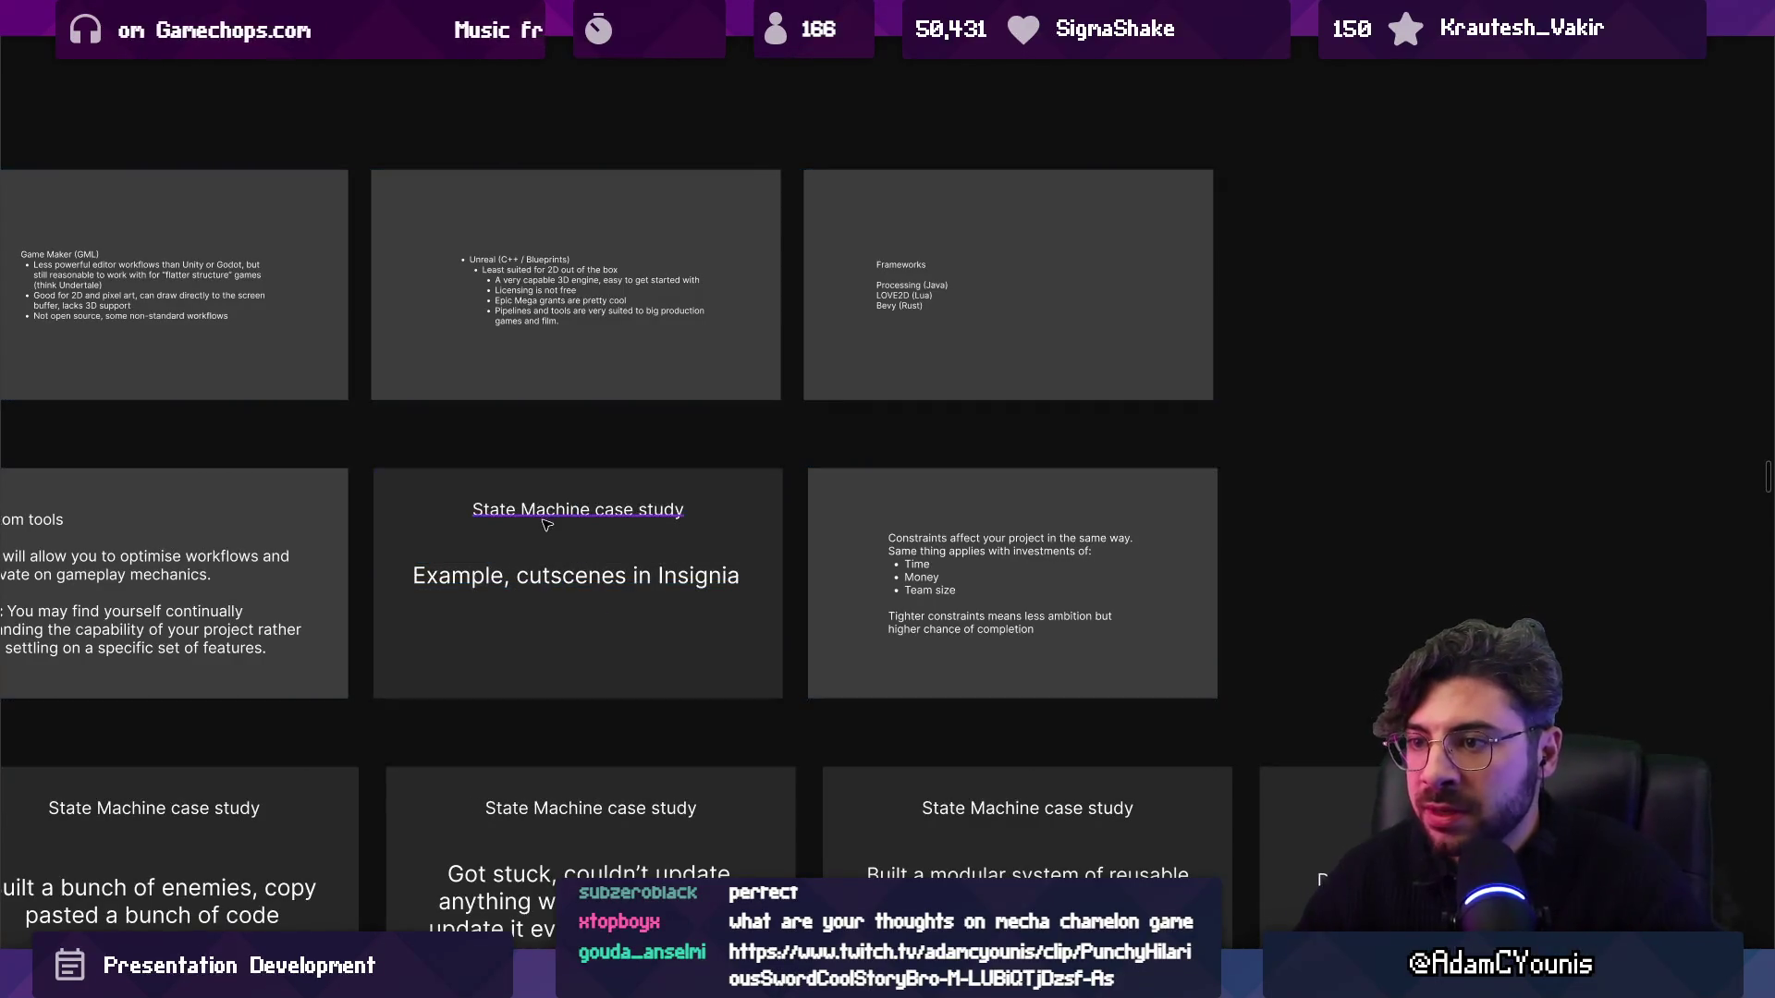
Try clearing the 'State Machine case study' title, then undo to restore it.
{"action": "scroll", "coordinate": [562, 497], "scroll_direction": "up", "scroll_amount": 3}
{"action": "double_click", "coordinate": [562, 496]}
{"action": "key", "text": "BackSpace"}
{"action": "key", "text": "Escape"}
{"action": "key", "text": "ctrl+z"}
{"action": "key", "text": "ctrl+z"}
{"action": "key", "text": "ctrl+z"}
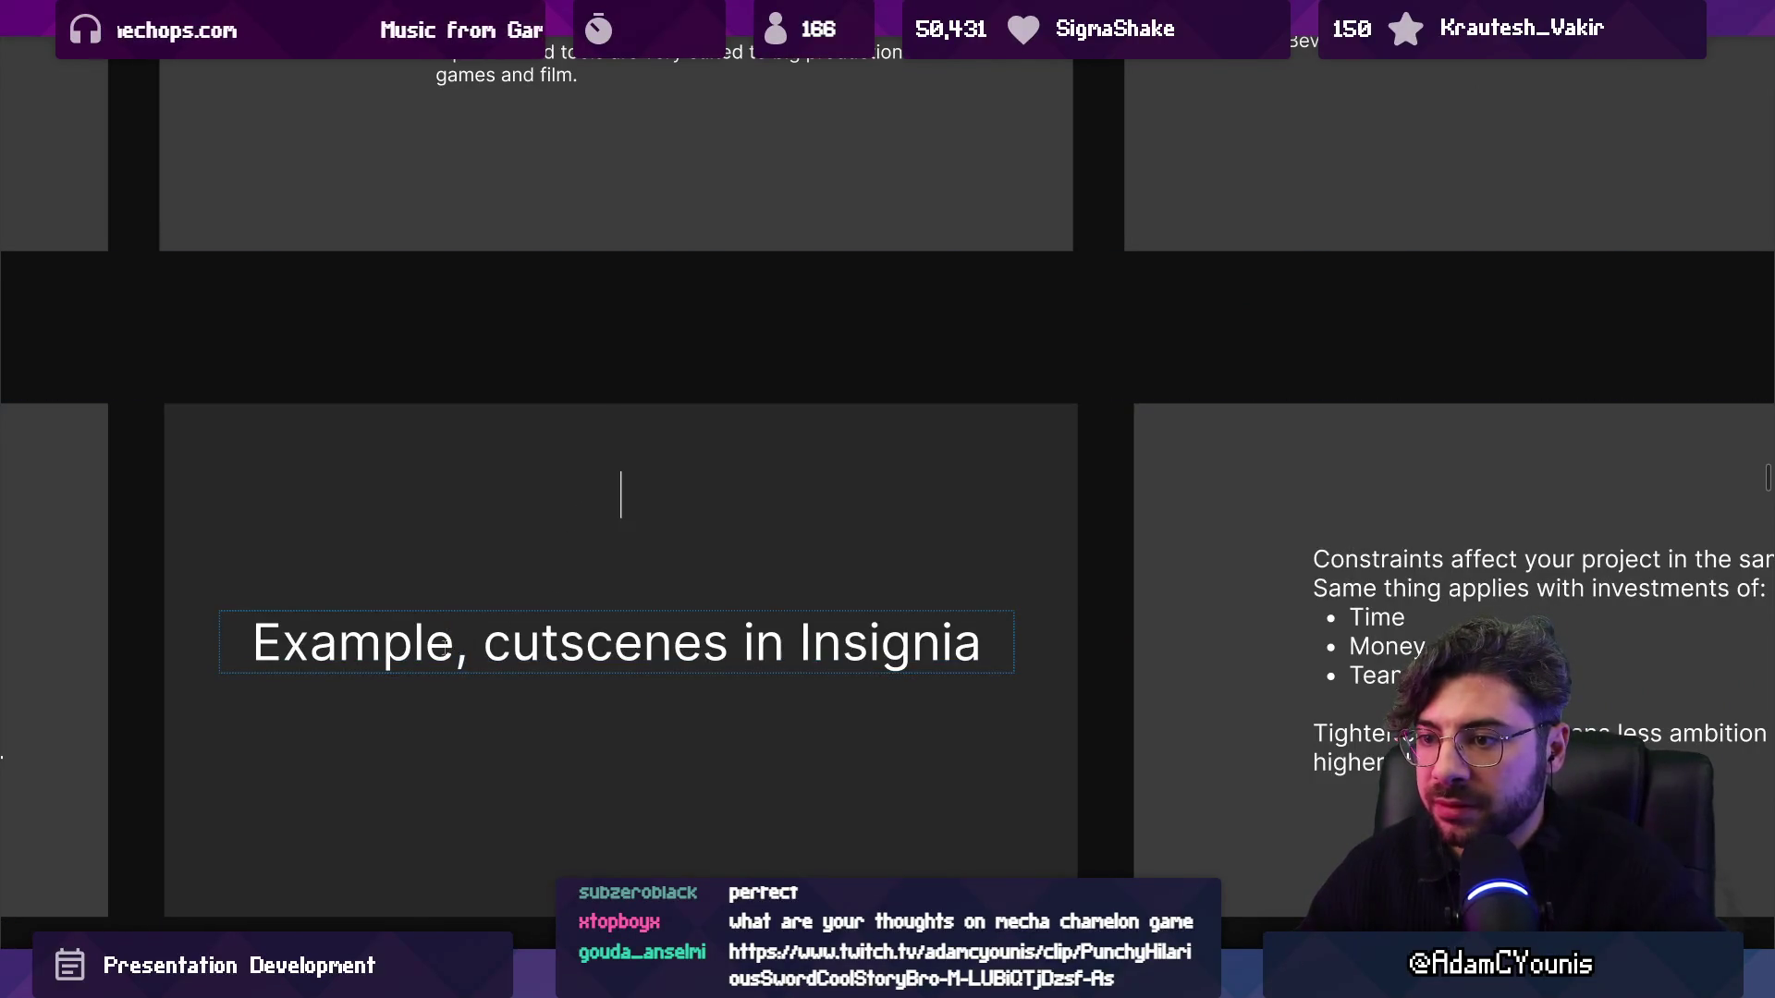
Retitle the slide 'Example' by pasting the word copied from the body.
{"action": "left_click", "coordinate": [349, 643]}
{"action": "double_click", "coordinate": [348, 642]}
{"action": "key", "text": "ctrl+c"}
{"action": "double_click", "coordinate": [429, 496]}
{"action": "key", "text": "ctrl+v"}
{"action": "key", "text": "shift+End"}
{"action": "key", "text": "Delete"}
Trim the body to 'Cutscenes in Insignia', then return to the slide overview.
{"action": "left_click", "coordinate": [483, 643]}
{"action": "left_click_drag", "start_coordinate": [730, 643], "coordinate": [219, 610]}
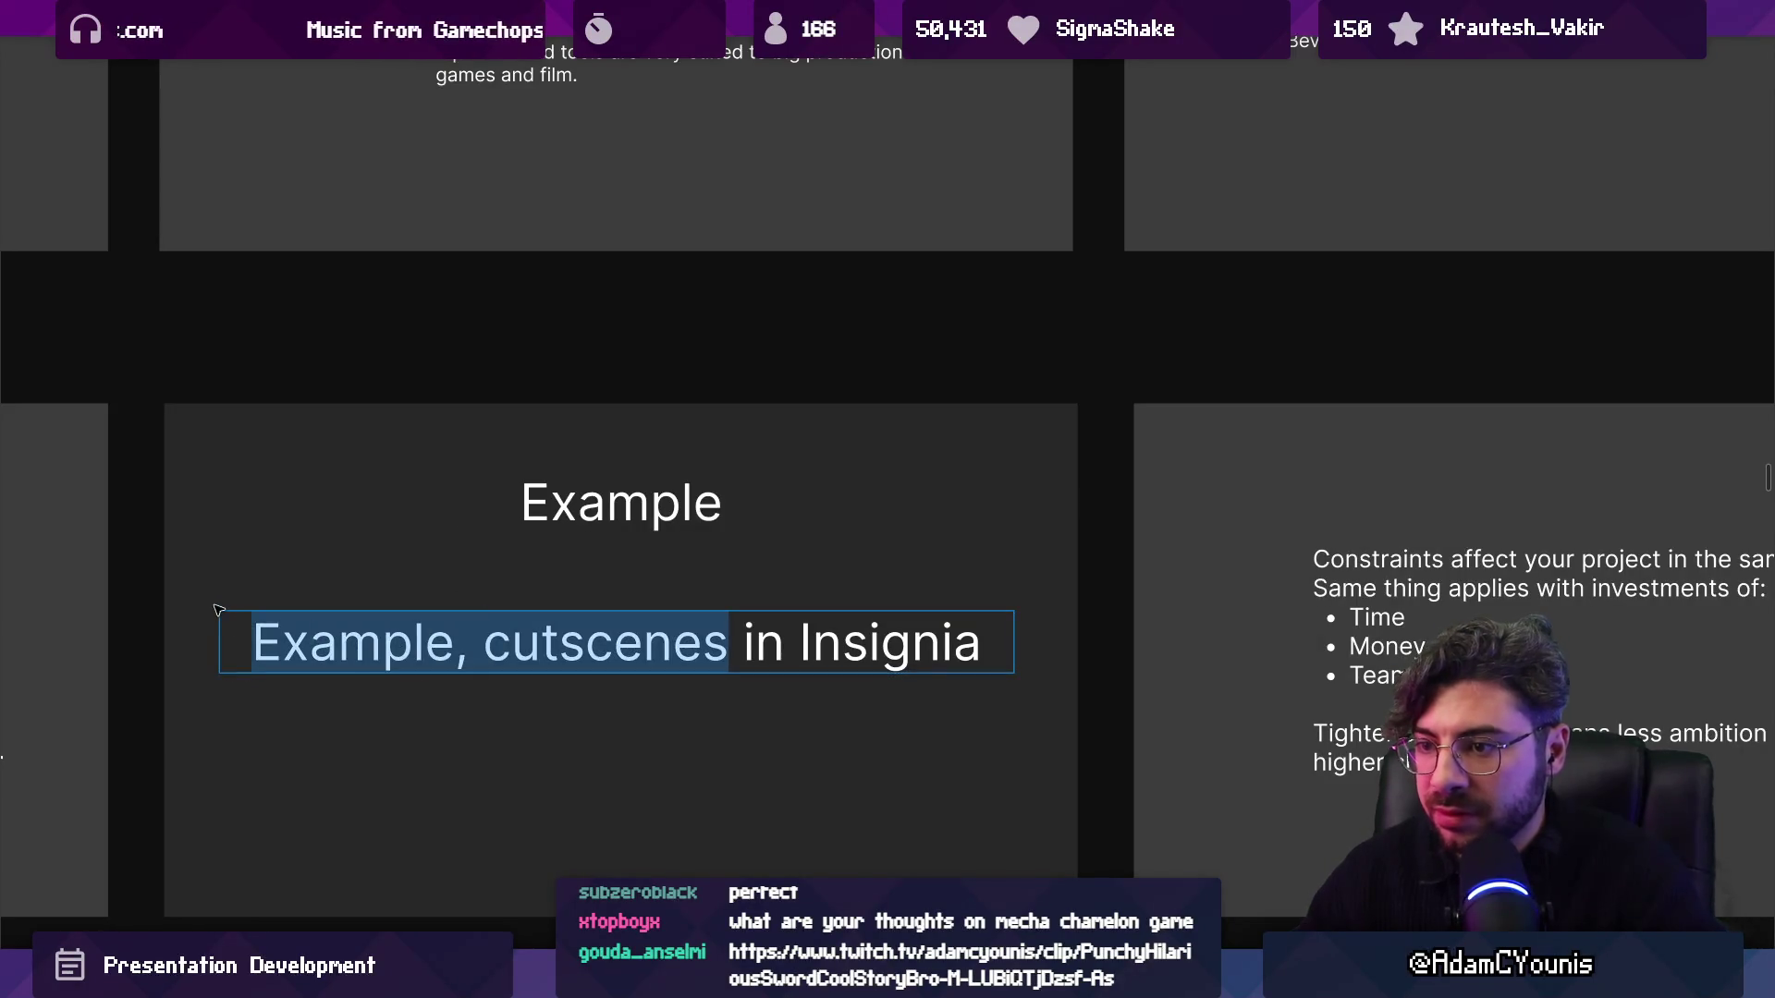
{"action": "key", "text": "Left"}
{"action": "key", "text": "ctrl+shift+Right"}
{"action": "key", "text": "ctrl+shift+Right"}
{"action": "key", "text": "ctrl+shift+Left"}
{"action": "key", "text": "shift+Right"}
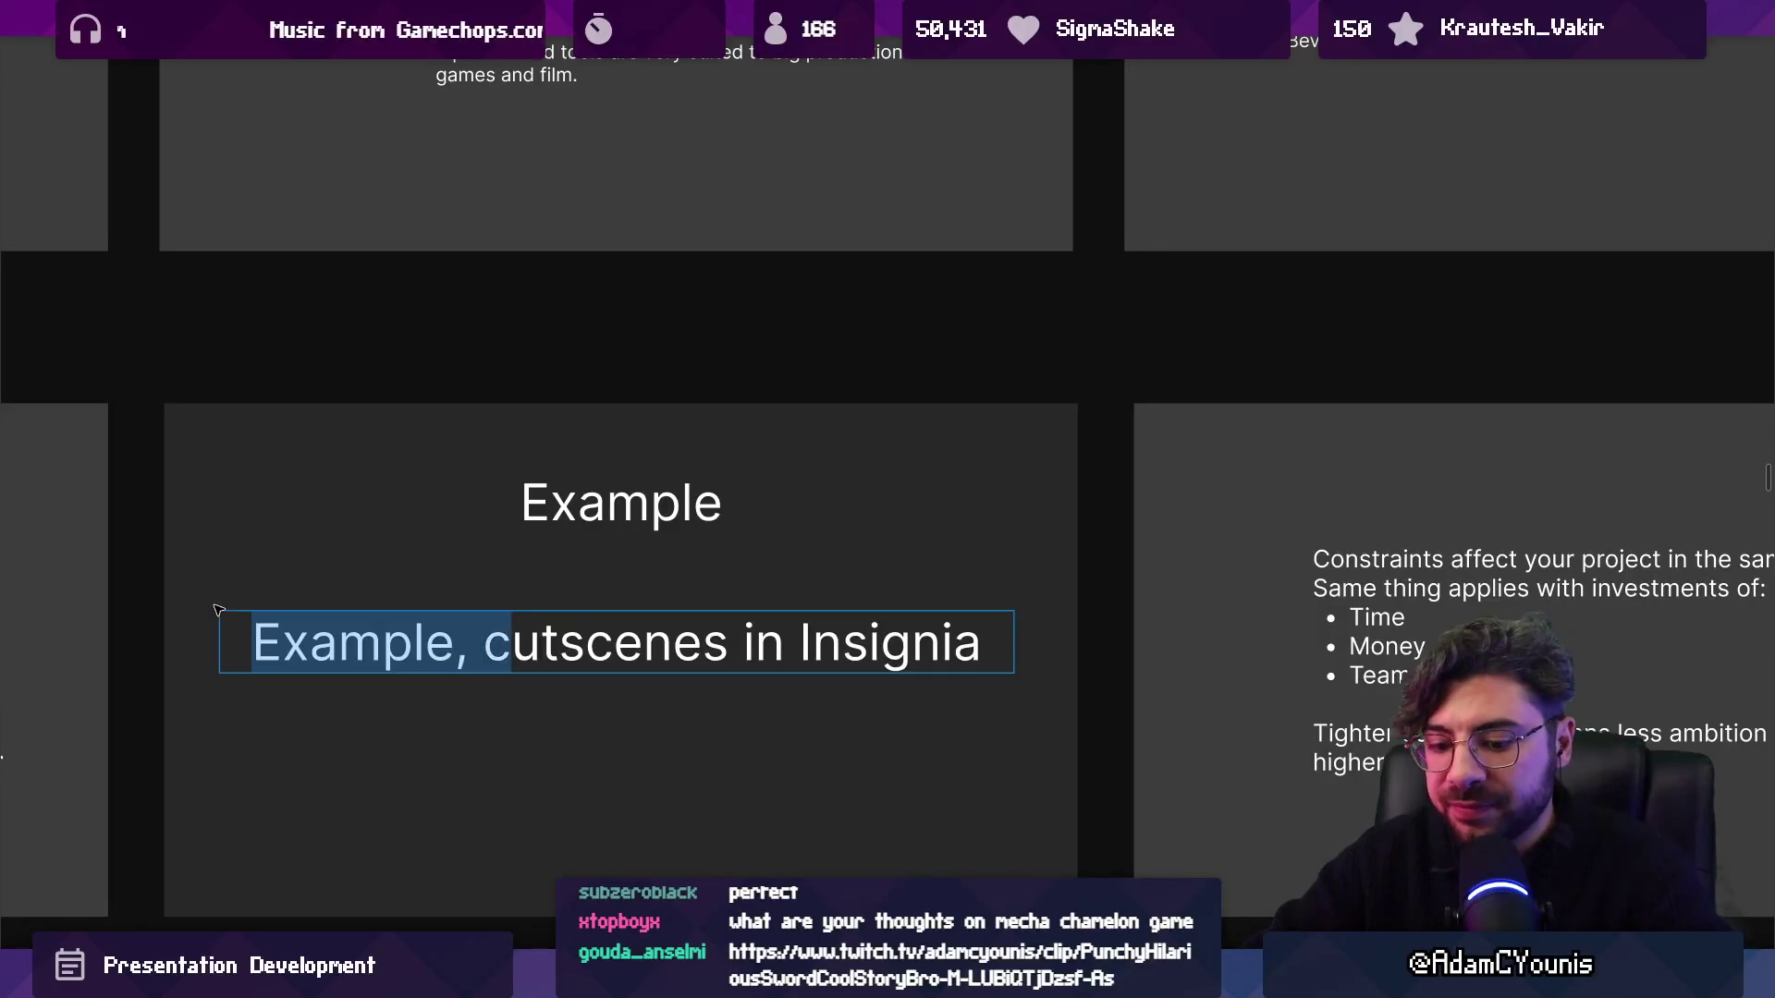
{"action": "type", "text": "C"}
{"action": "key", "text": "Escape"}
{"action": "key", "text": "Escape"}
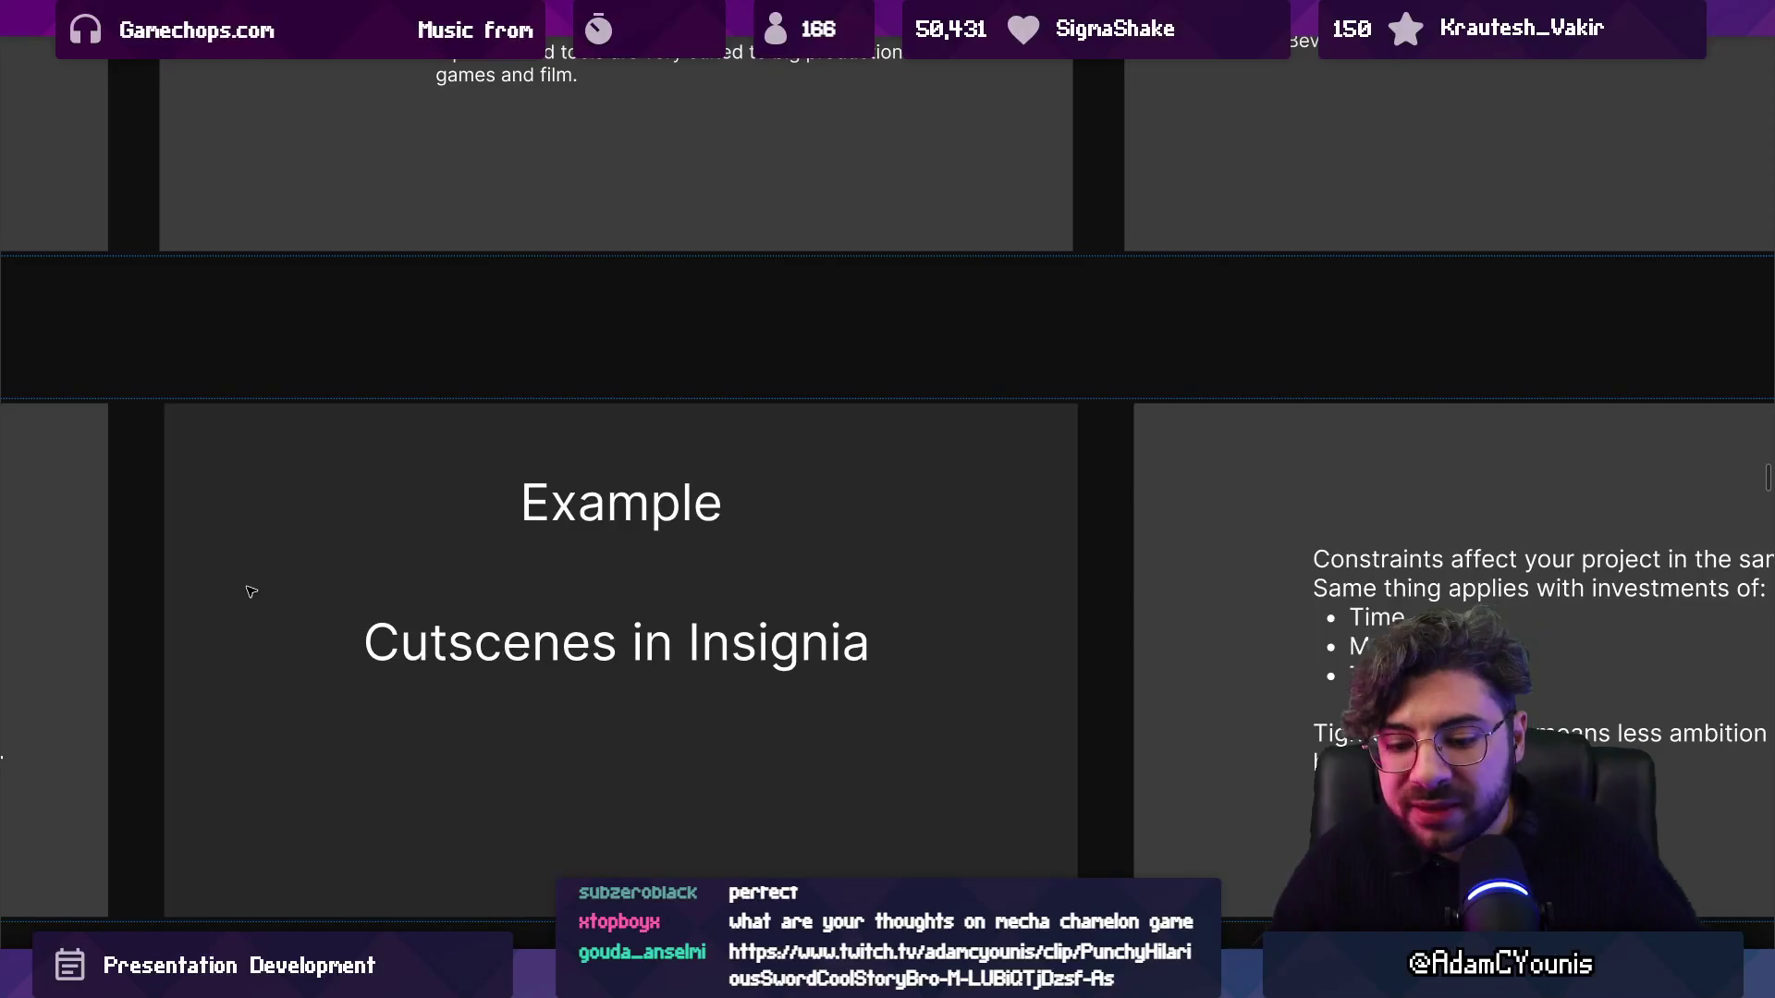
{"action": "key", "text": "Right"}
{"action": "key", "text": "Escape"}
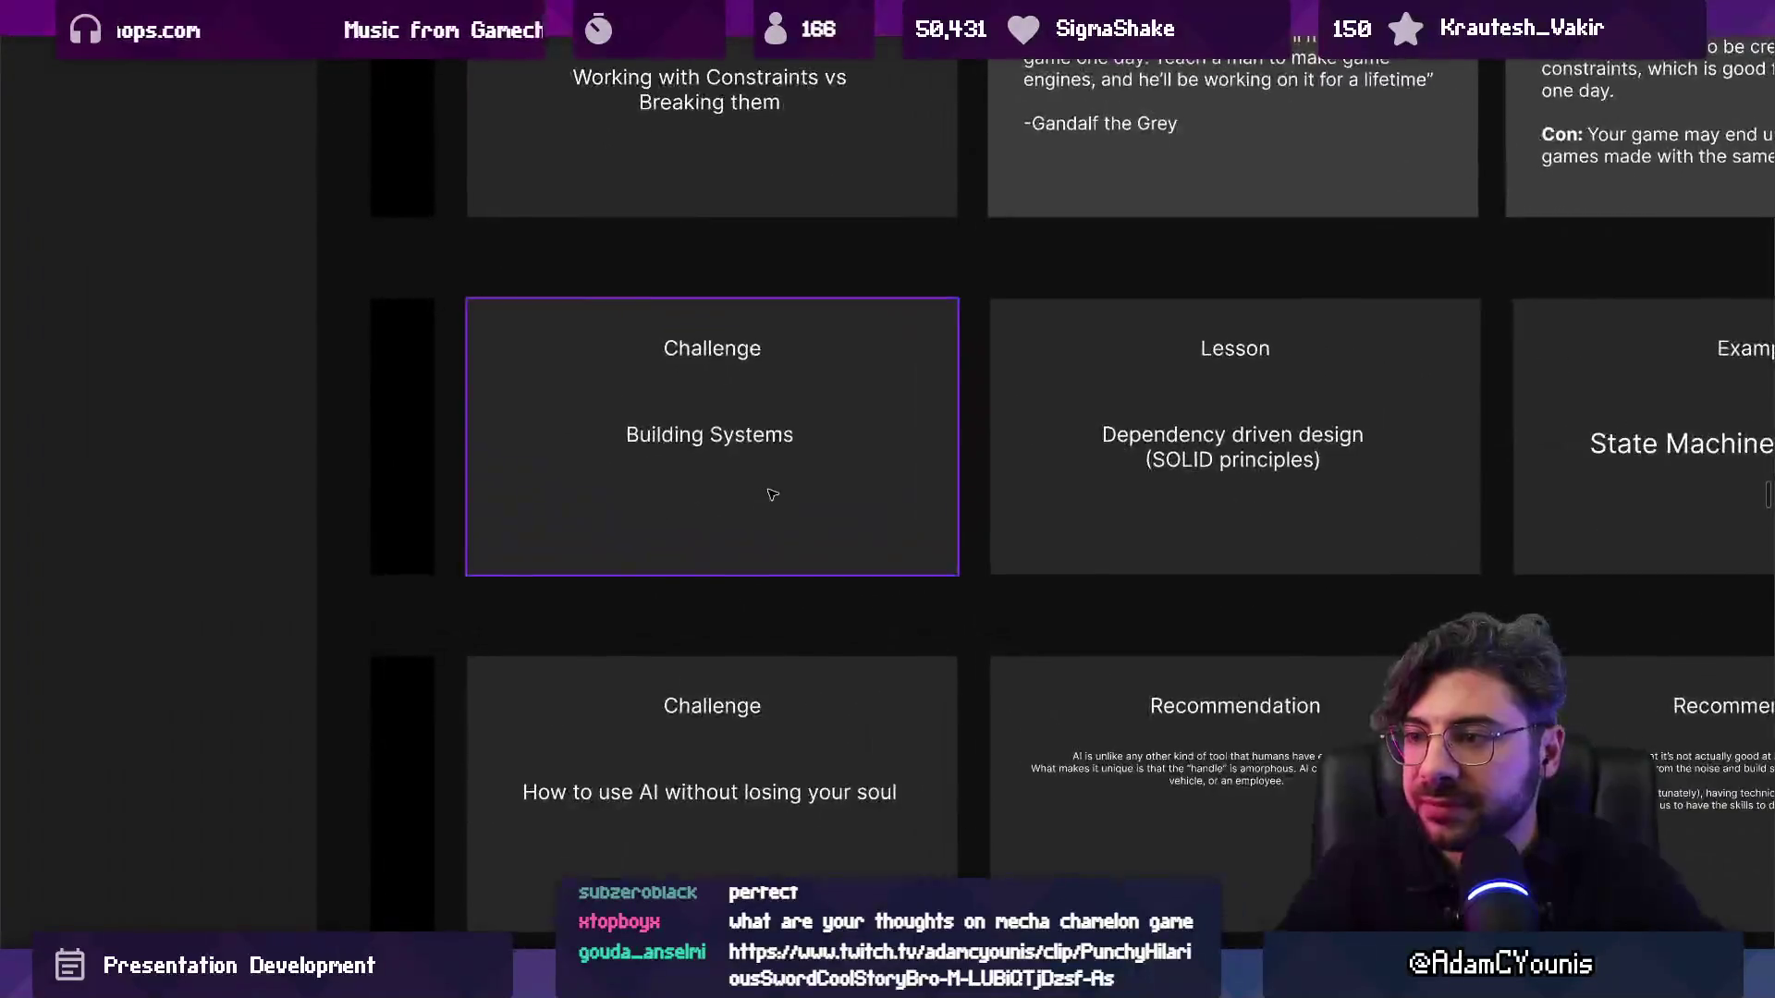
Zoom out to the slide grid and select the 'How big does the game need to be?' row.
{"action": "scroll", "coordinate": [773, 491], "scroll_direction": "up", "scroll_amount": 3}
{"action": "scroll", "coordinate": [776, 460], "scroll_direction": "down", "scroll_amount": 8}
{"action": "scroll", "coordinate": [673, 645], "scroll_direction": "up", "scroll_amount": 5}
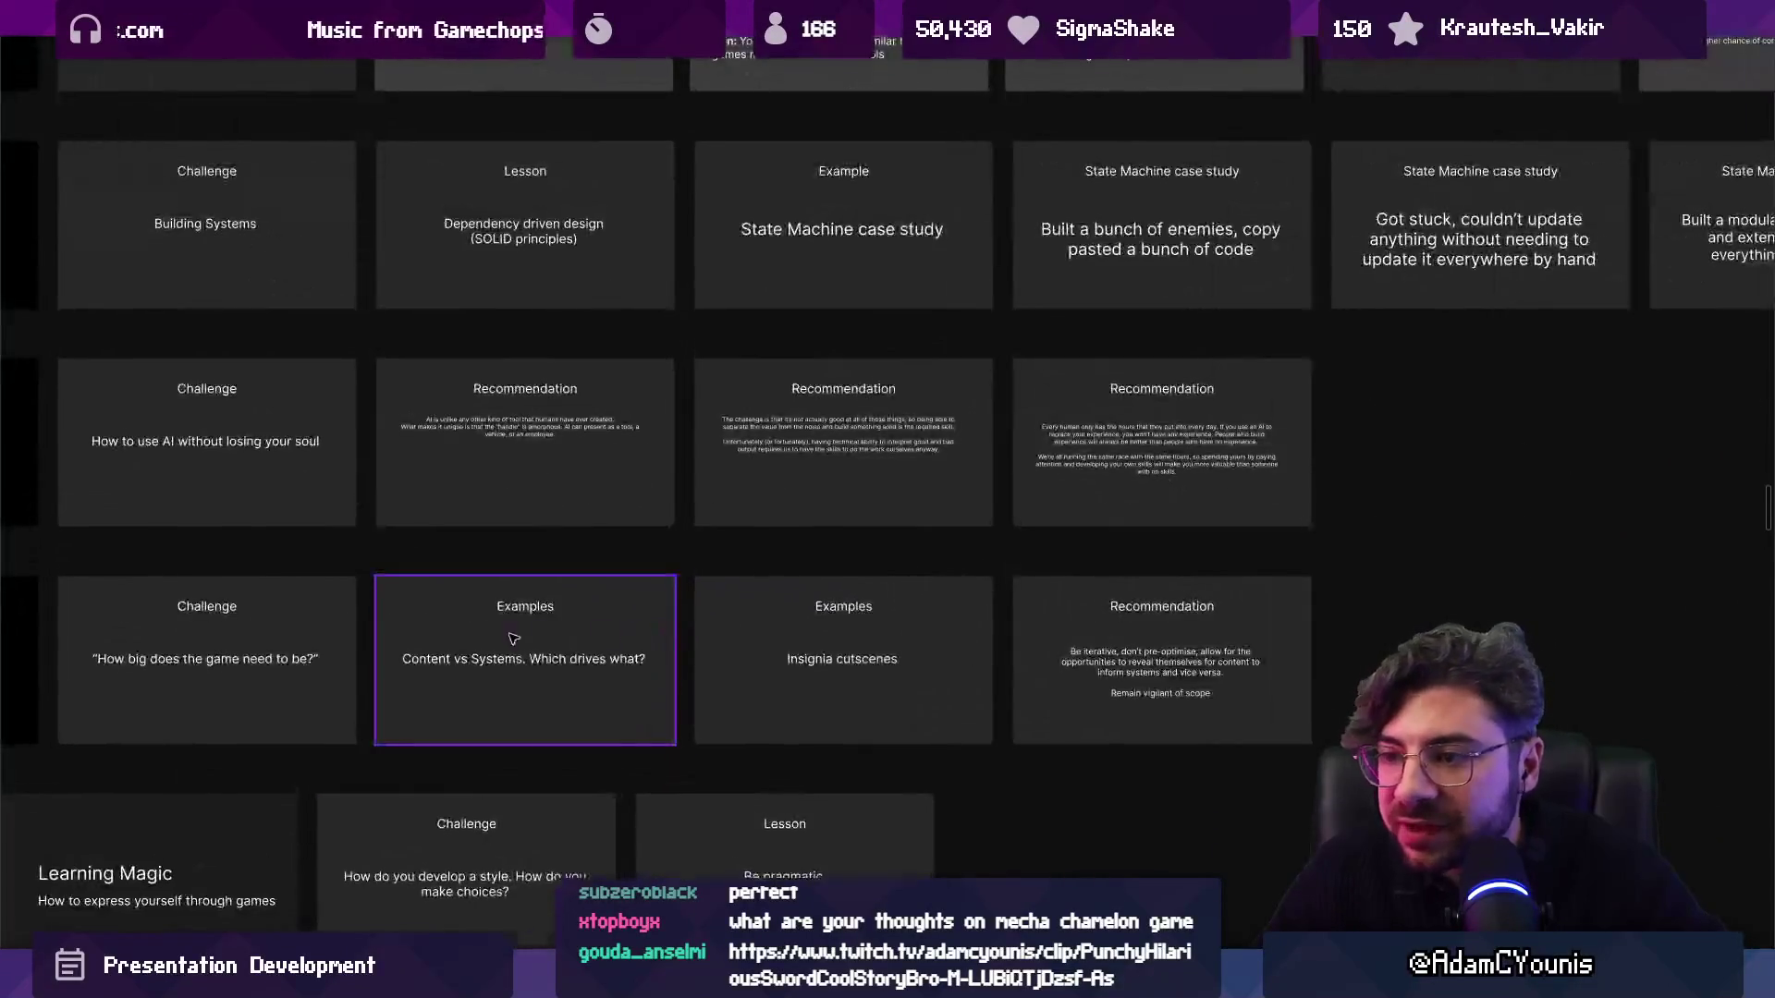
{"action": "scroll", "coordinate": [320, 456], "scroll_direction": "up", "scroll_amount": 1}
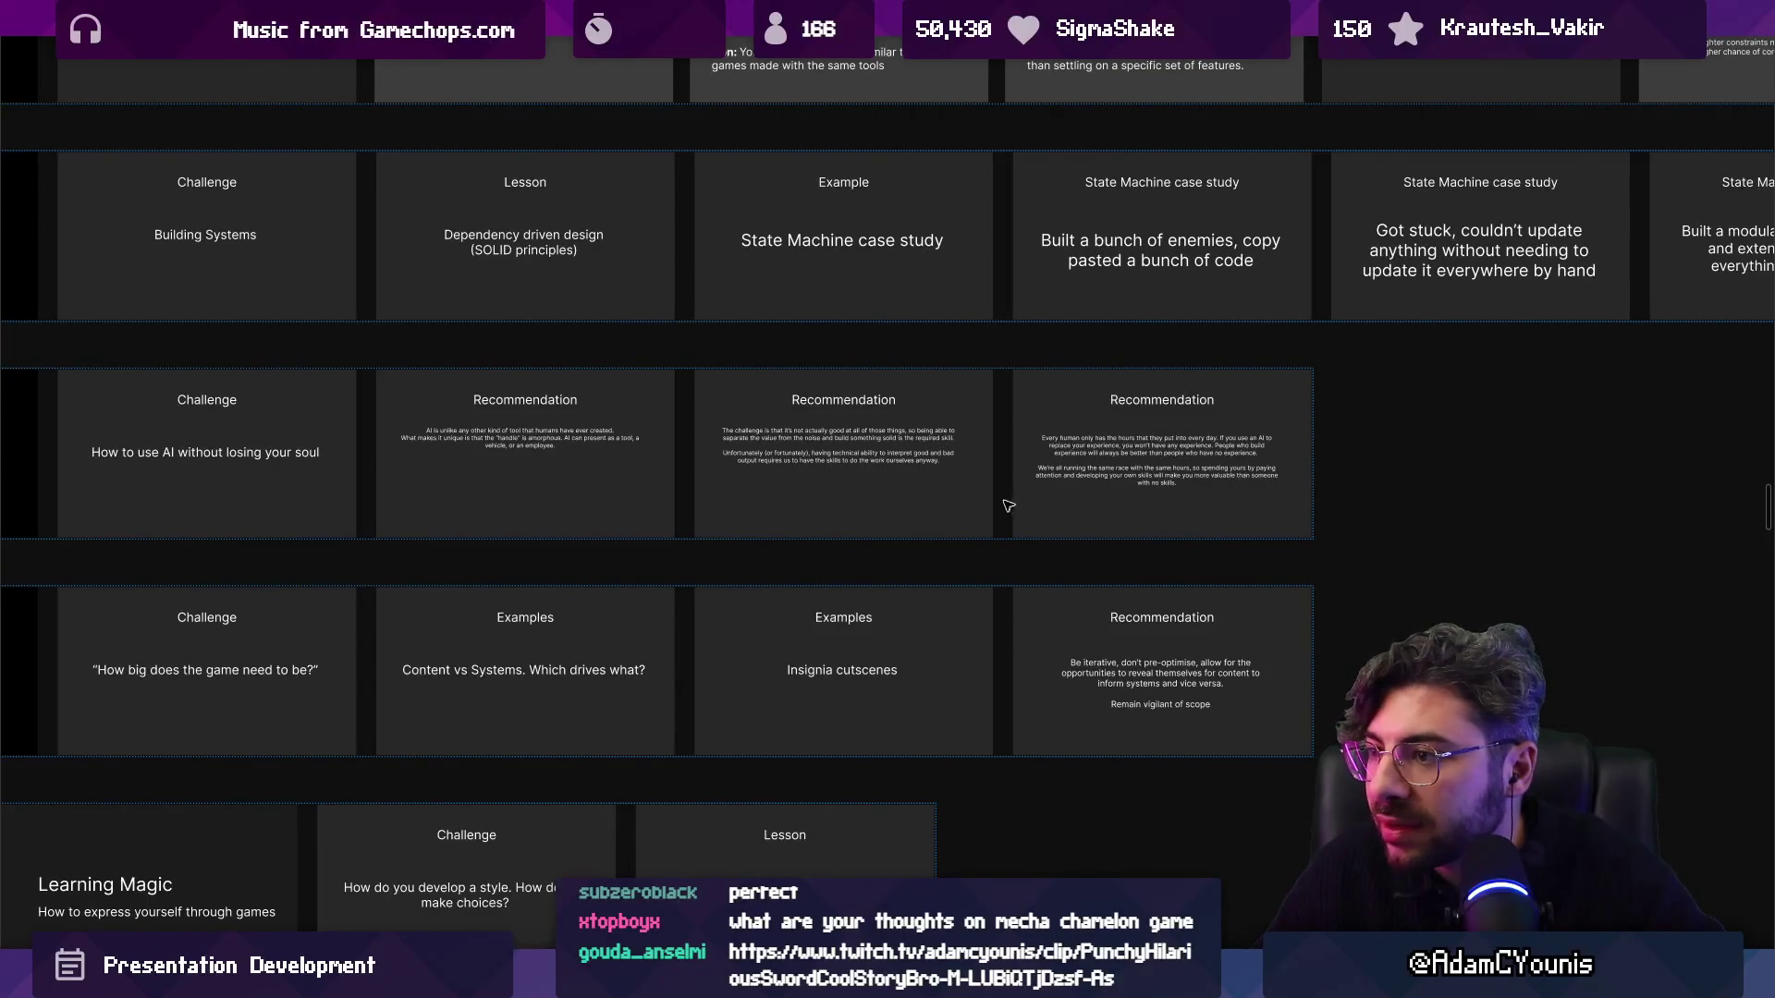
{"action": "left_click", "coordinate": [897, 632]}
Scroll up to the Building Systems row of slides and select it.
{"action": "scroll", "coordinate": [894, 634], "scroll_direction": "down", "scroll_amount": 3}
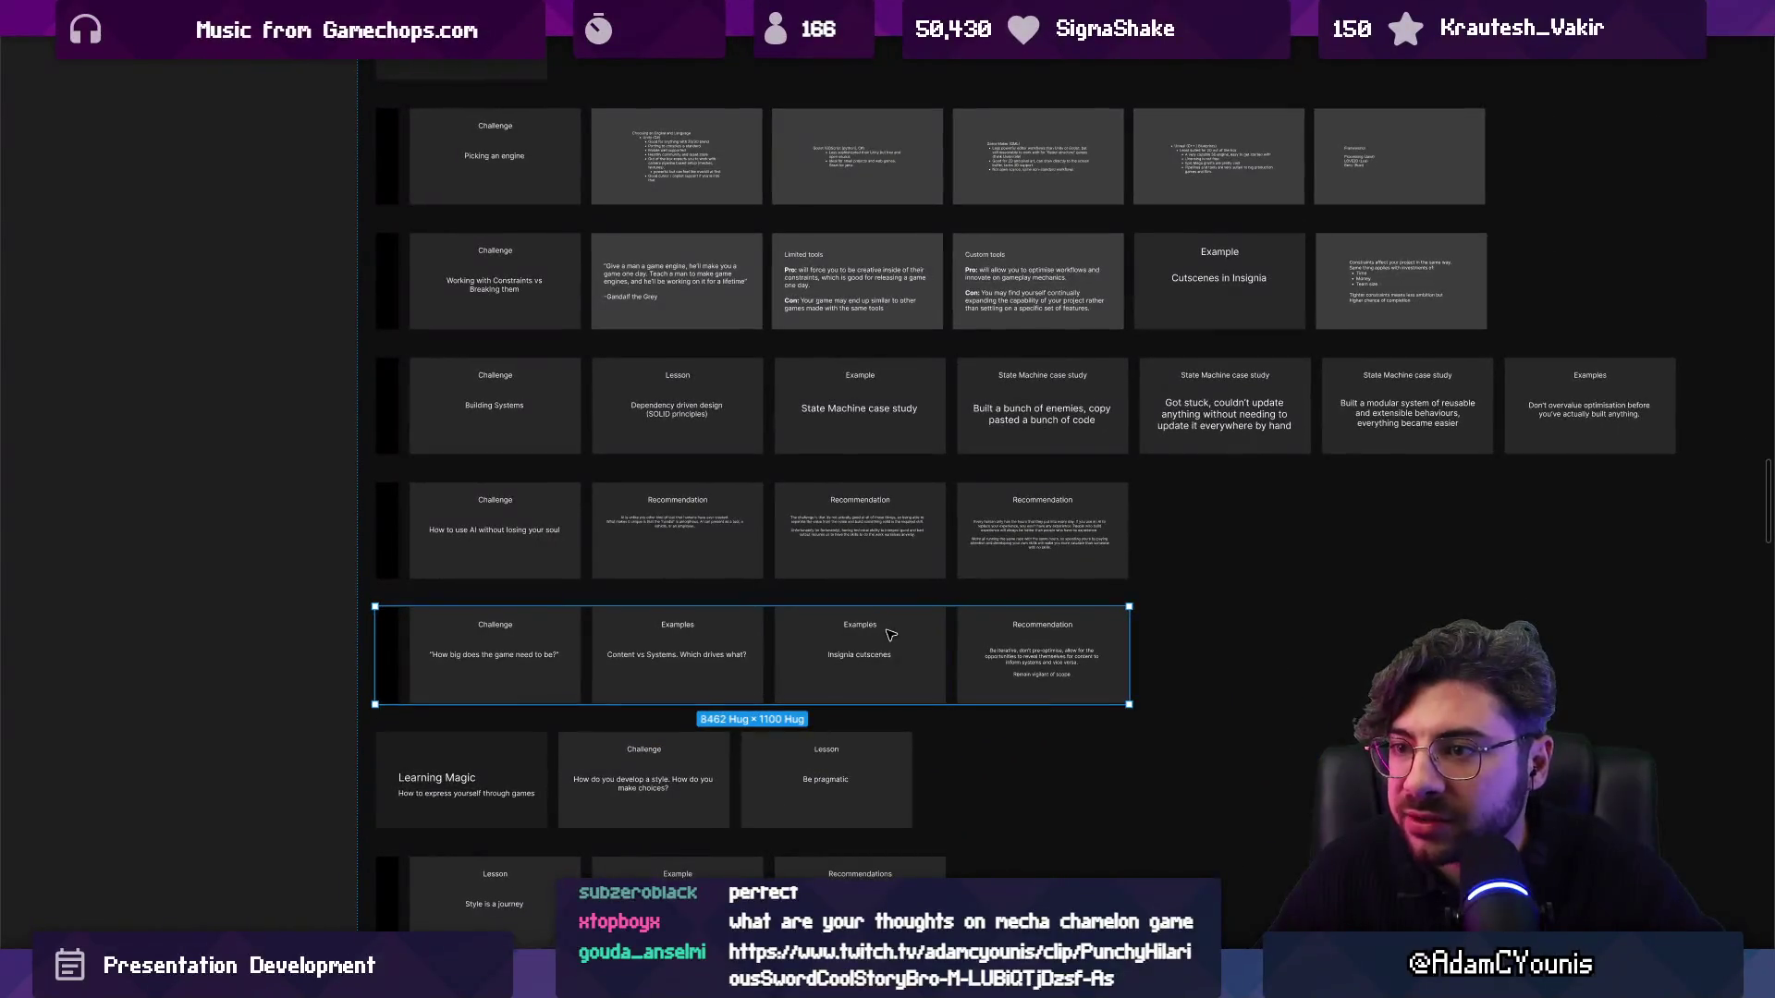
{"action": "scroll", "coordinate": [890, 634], "scroll_direction": "up", "scroll_amount": 1}
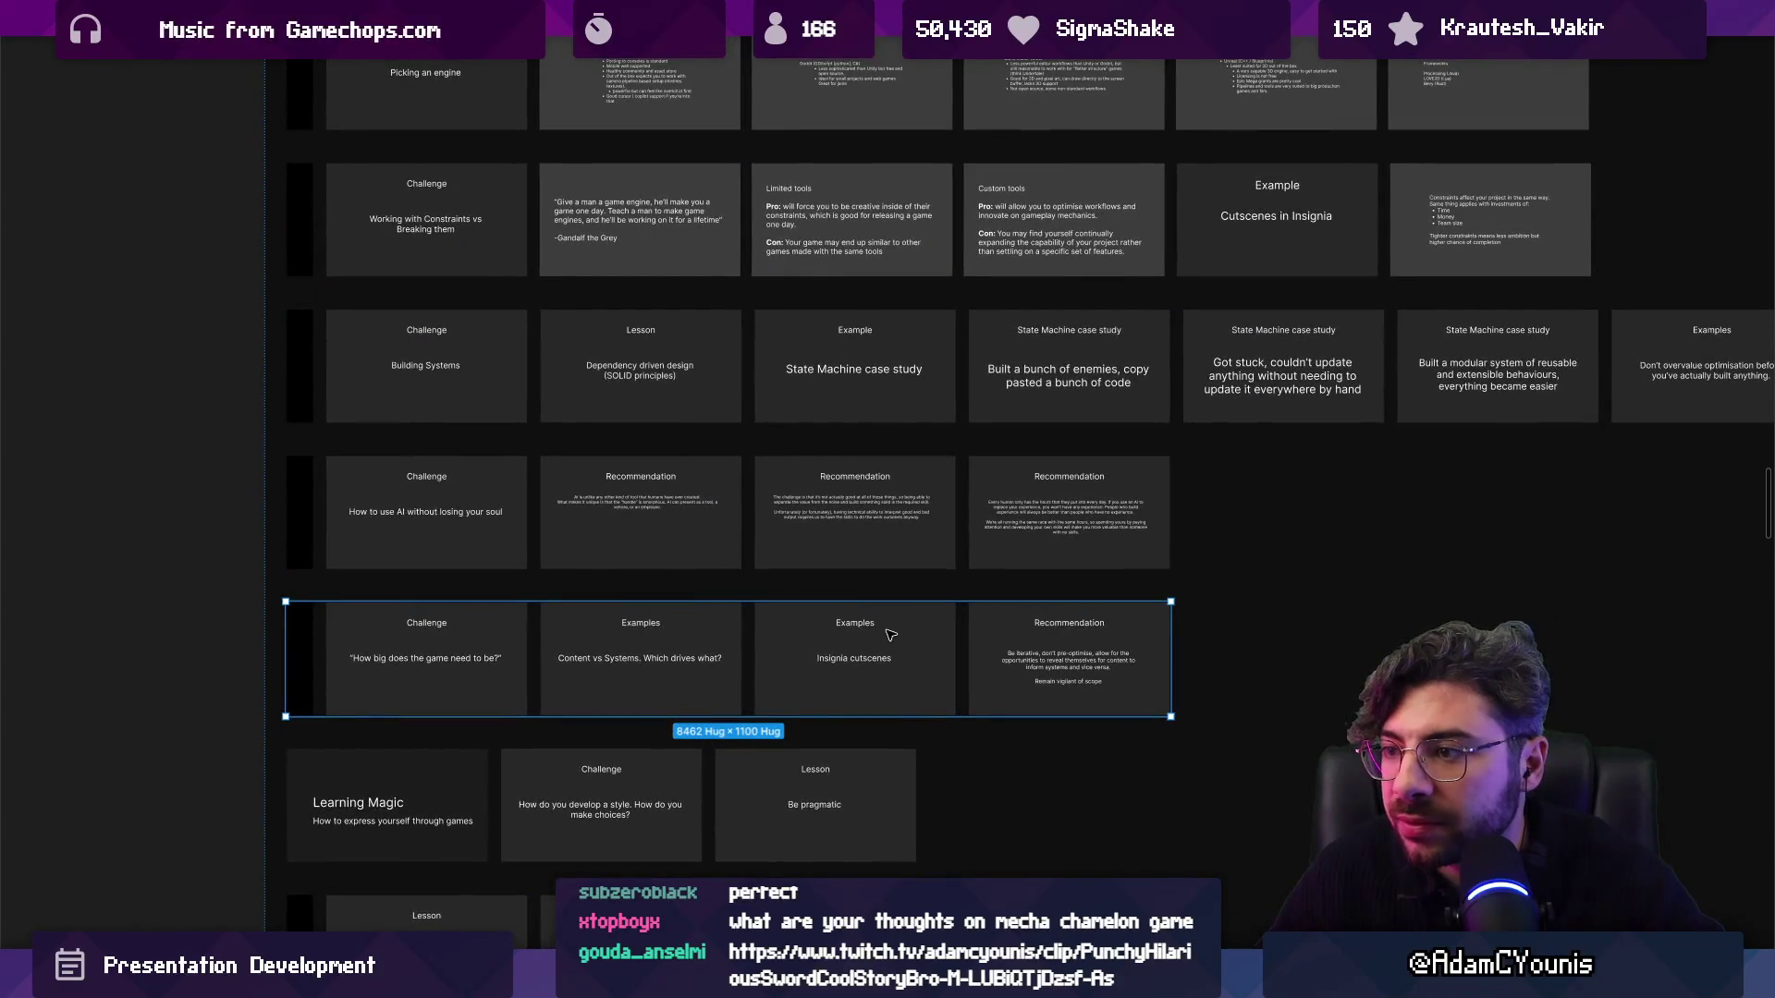
{"action": "scroll", "coordinate": [653, 463], "scroll_direction": "up", "scroll_amount": 2}
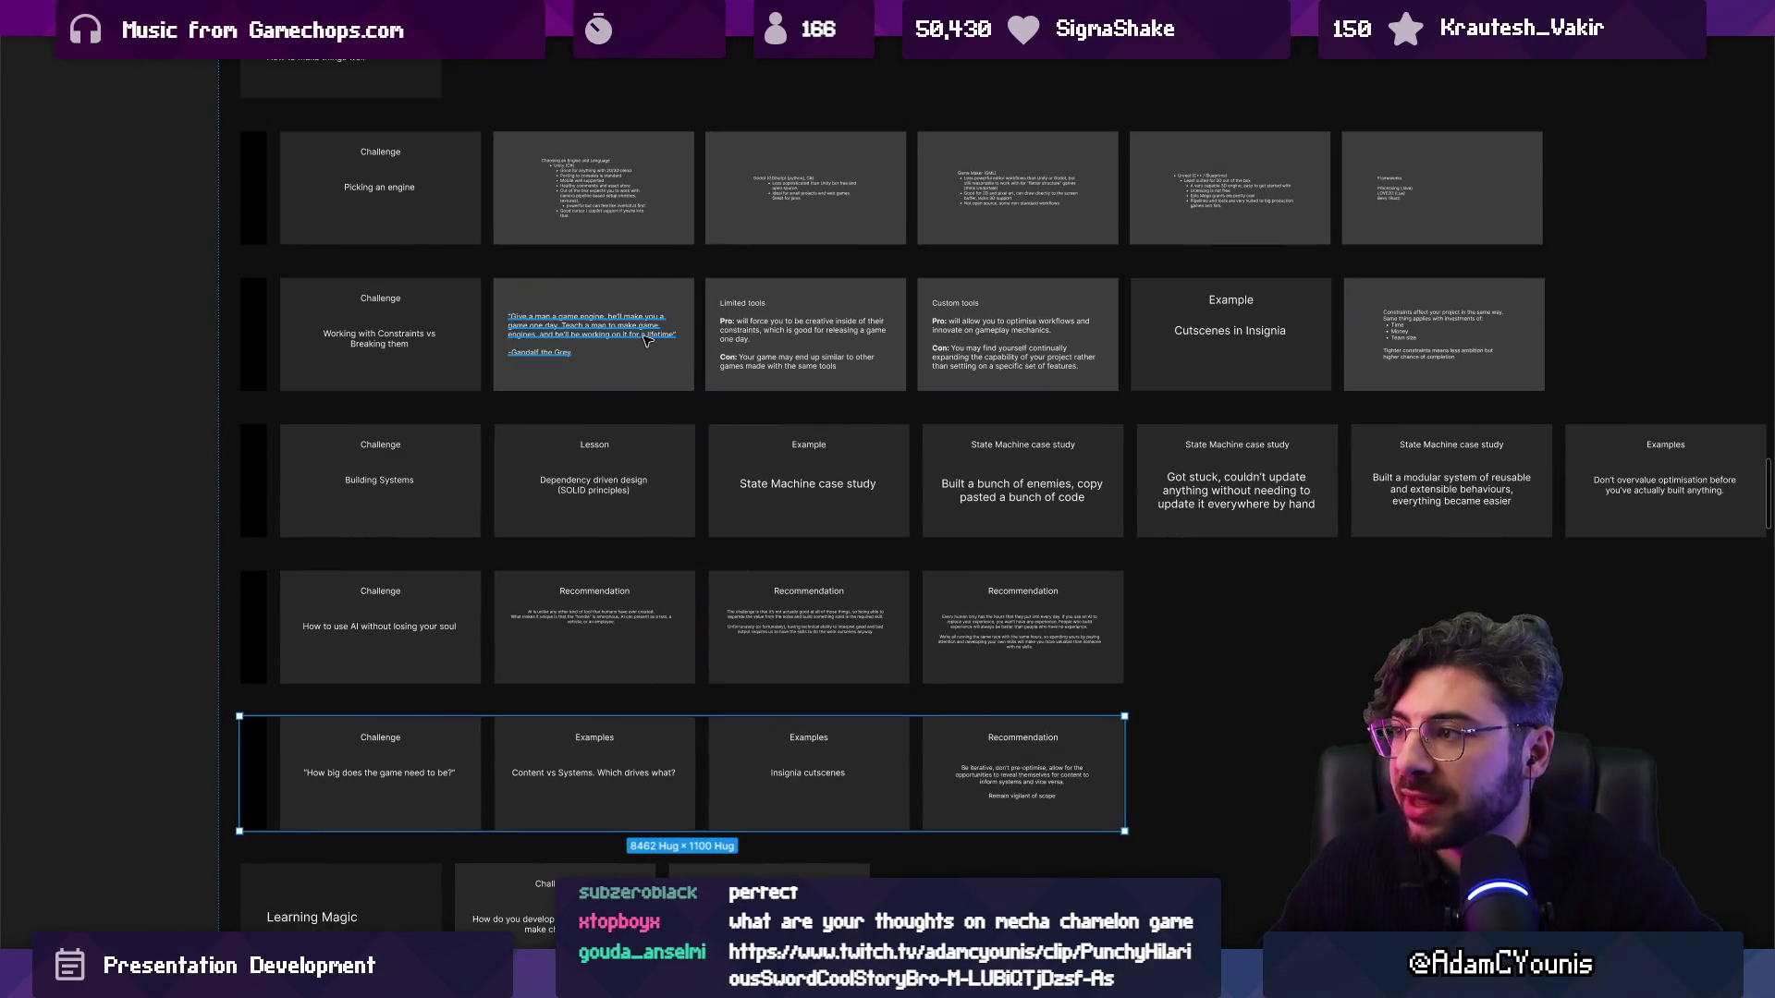
{"action": "scroll", "coordinate": [379, 485], "scroll_direction": "up", "scroll_amount": 5}
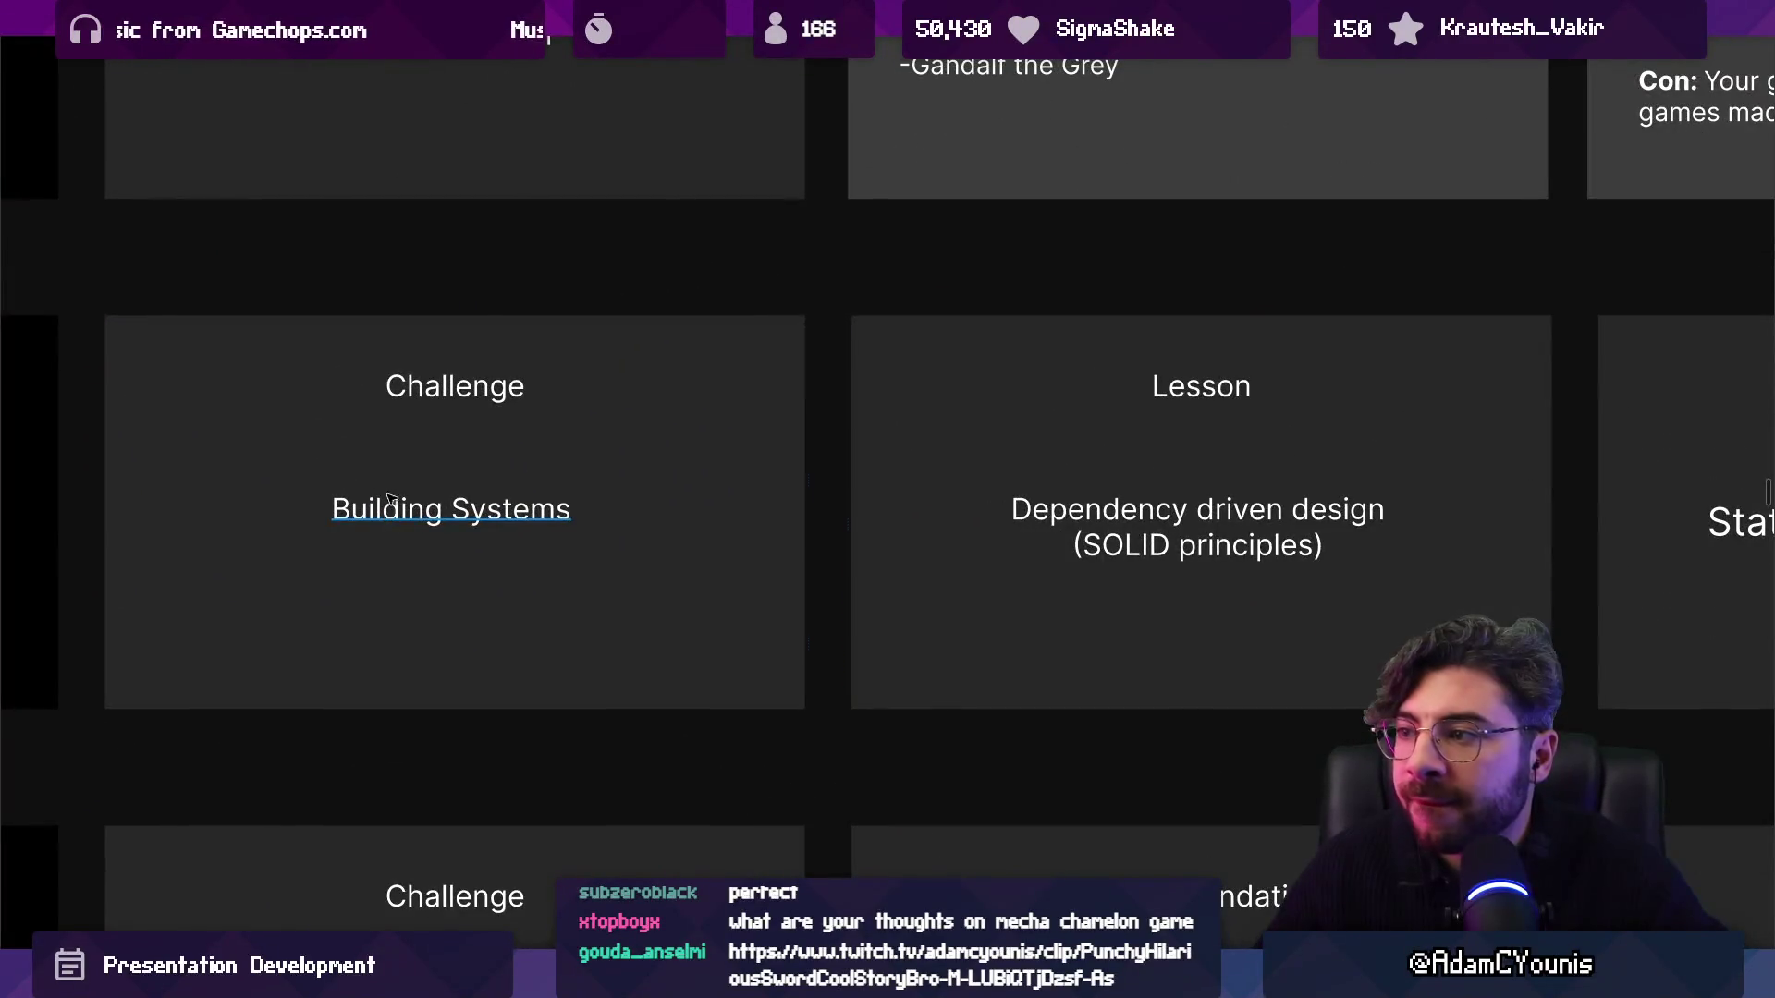
{"action": "left_click", "coordinate": [553, 482]}
{"action": "scroll", "coordinate": [556, 482], "scroll_direction": "down", "scroll_amount": 5}
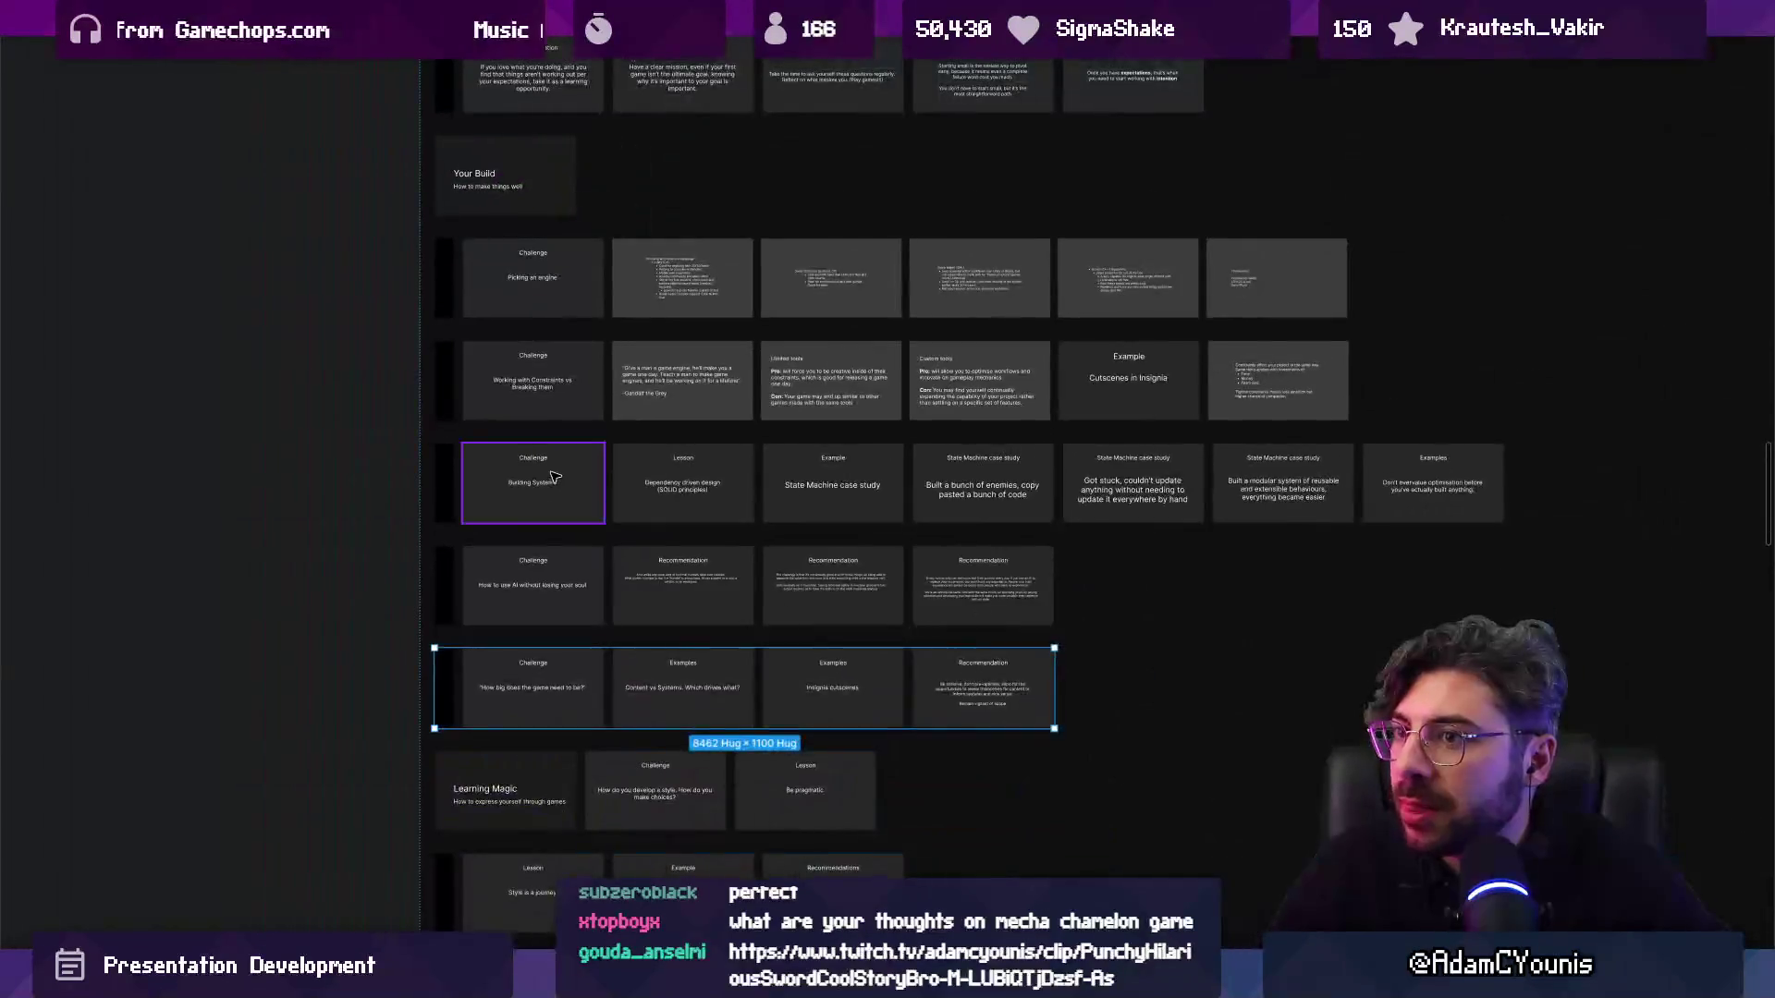
{"action": "scroll", "coordinate": [554, 475], "scroll_direction": "up", "scroll_amount": 5}
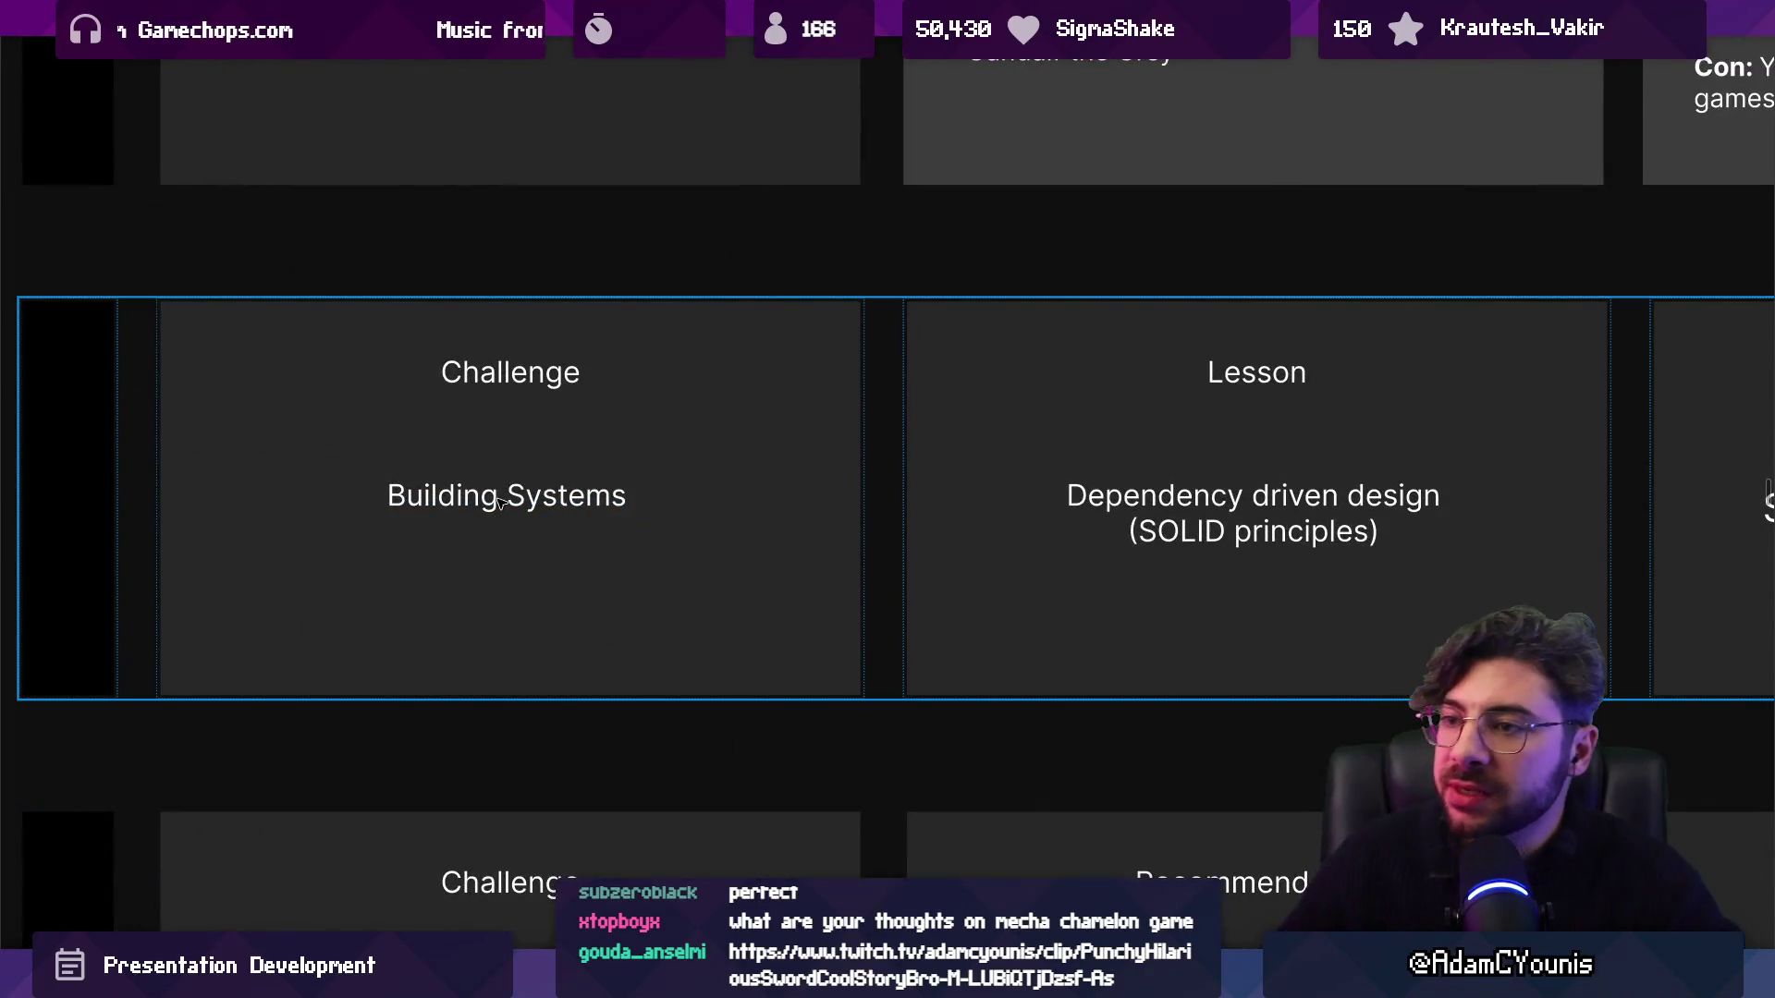
Zoom and pan to the Dependency driven design Lesson slide and the State Machines Example slide.
{"action": "scroll", "coordinate": [499, 500], "scroll_direction": "down", "scroll_amount": 5}
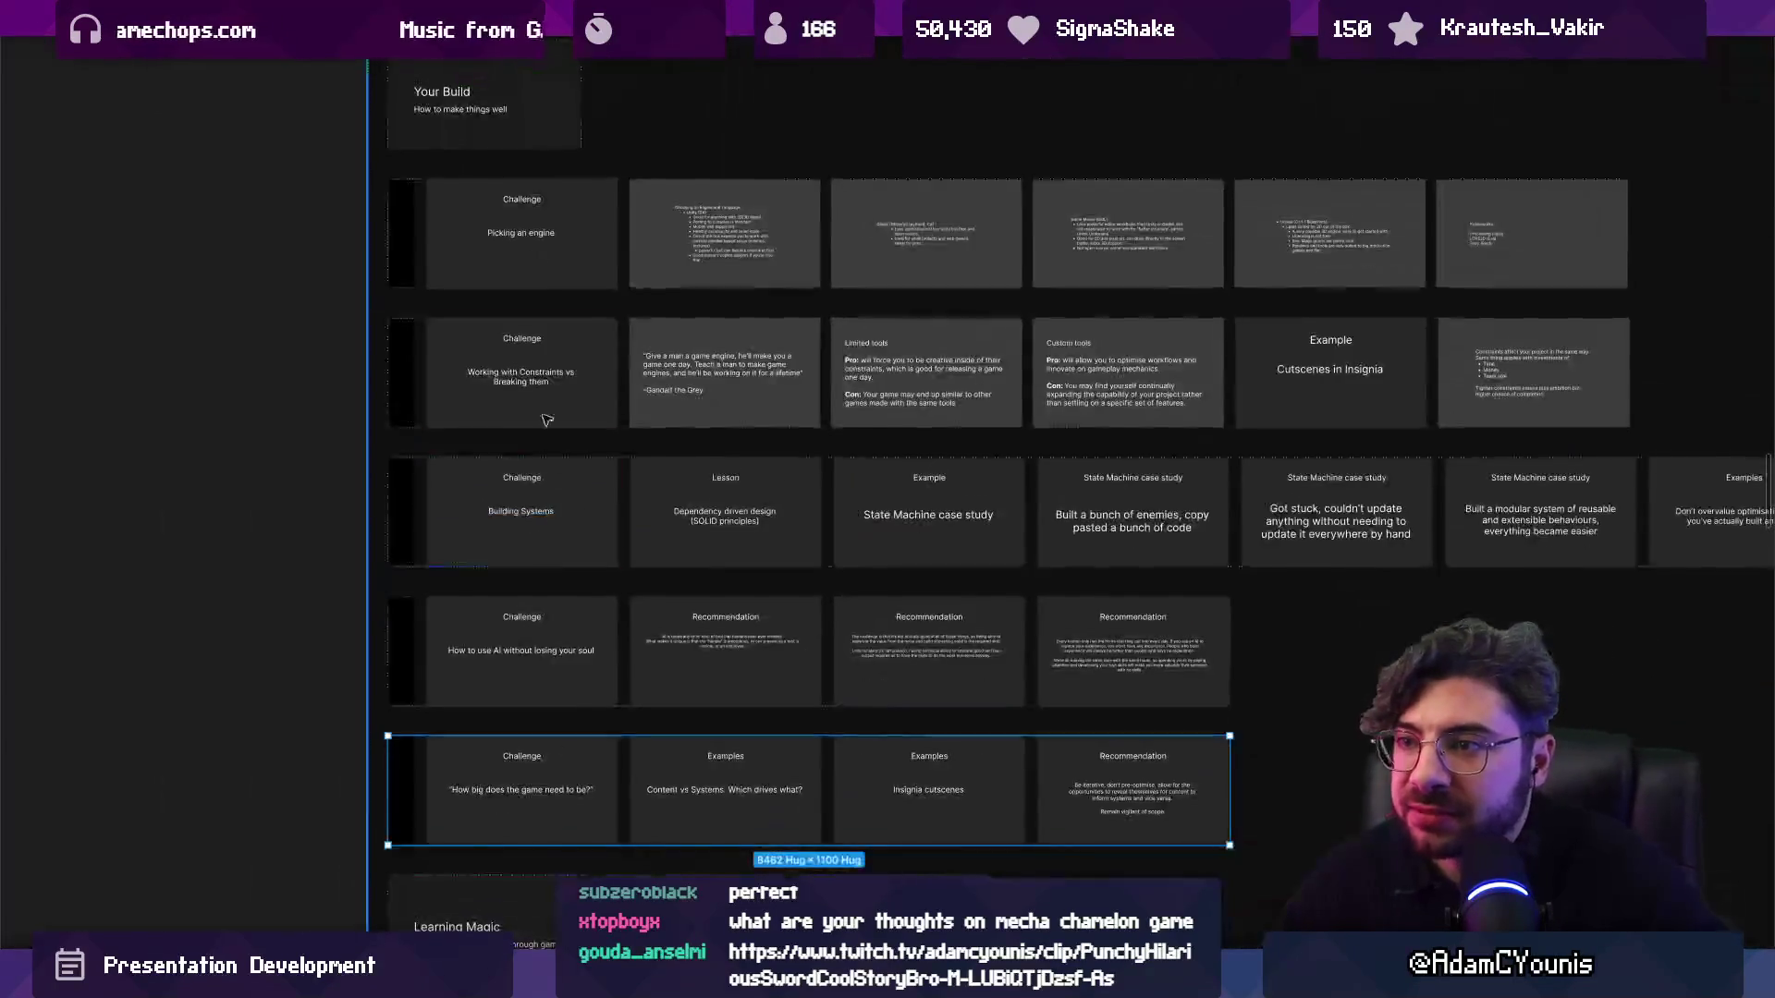
{"action": "scroll", "coordinate": [523, 377], "scroll_direction": "up", "scroll_amount": 4}
{"action": "scroll", "coordinate": [499, 393], "scroll_direction": "up", "scroll_amount": 2}
{"action": "scroll", "coordinate": [481, 406], "scroll_direction": "down", "scroll_amount": 2}
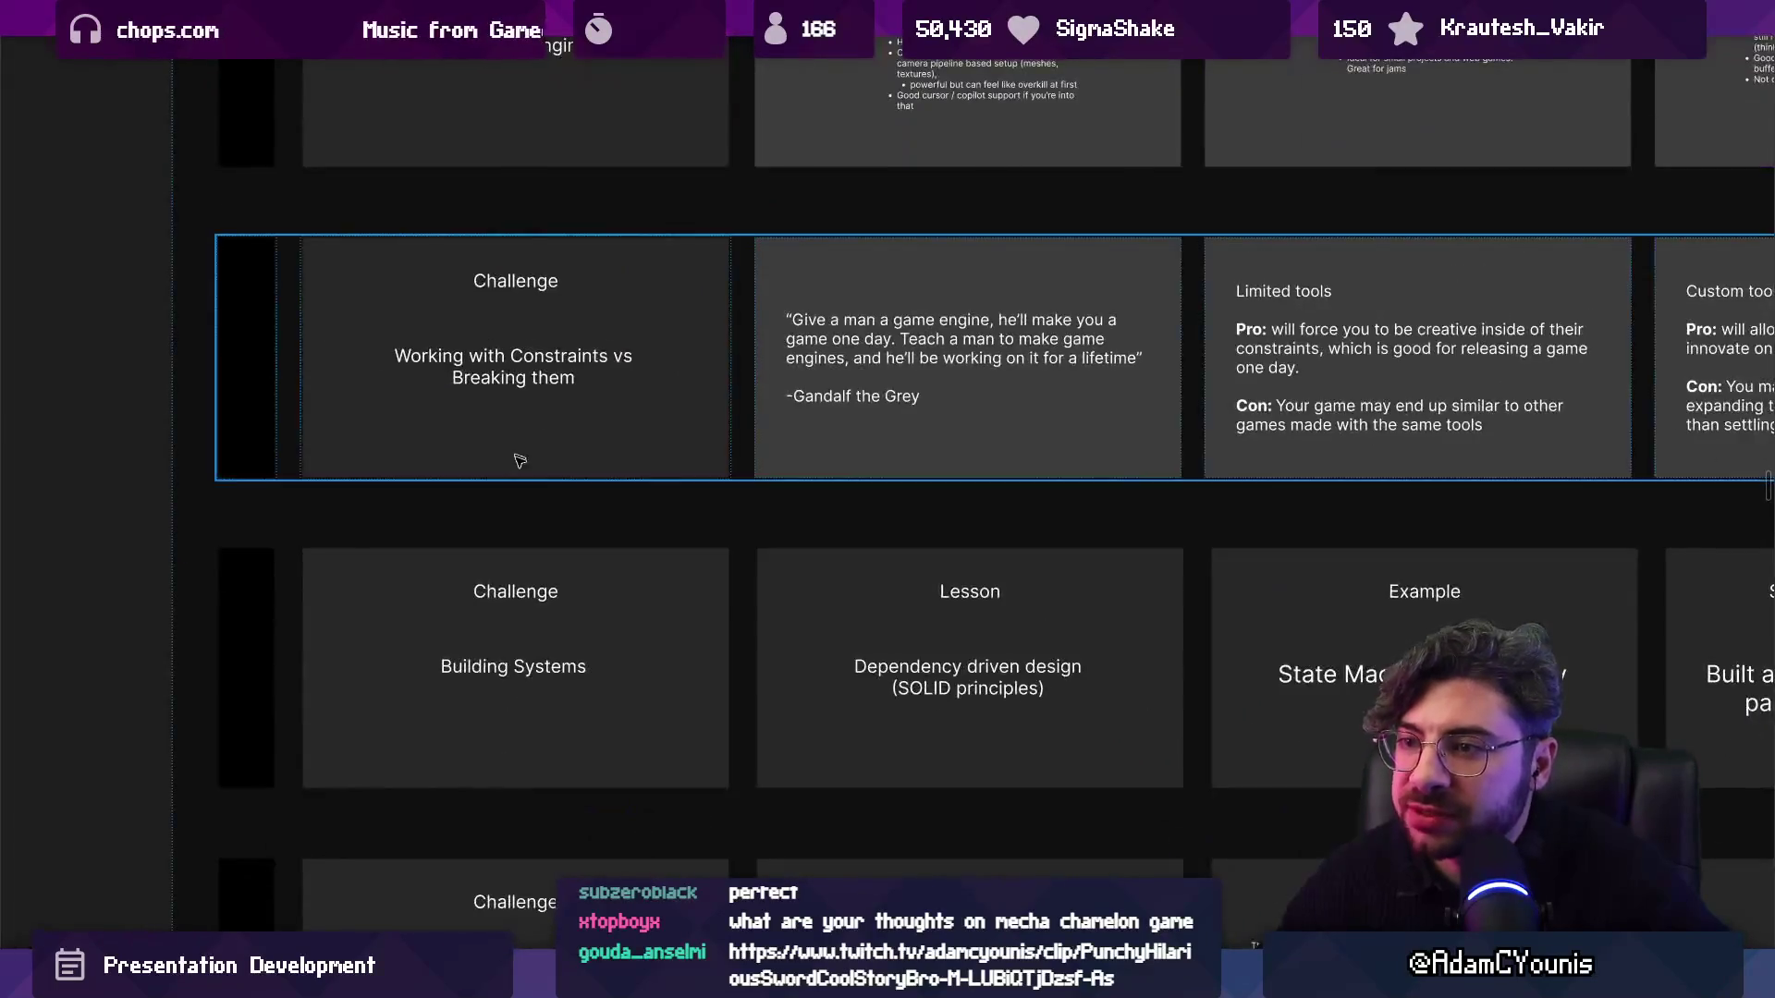
{"action": "scroll", "coordinate": [462, 440], "scroll_direction": "down", "scroll_amount": 3}
{"action": "scroll", "coordinate": [463, 440], "scroll_direction": "up", "scroll_amount": 2}
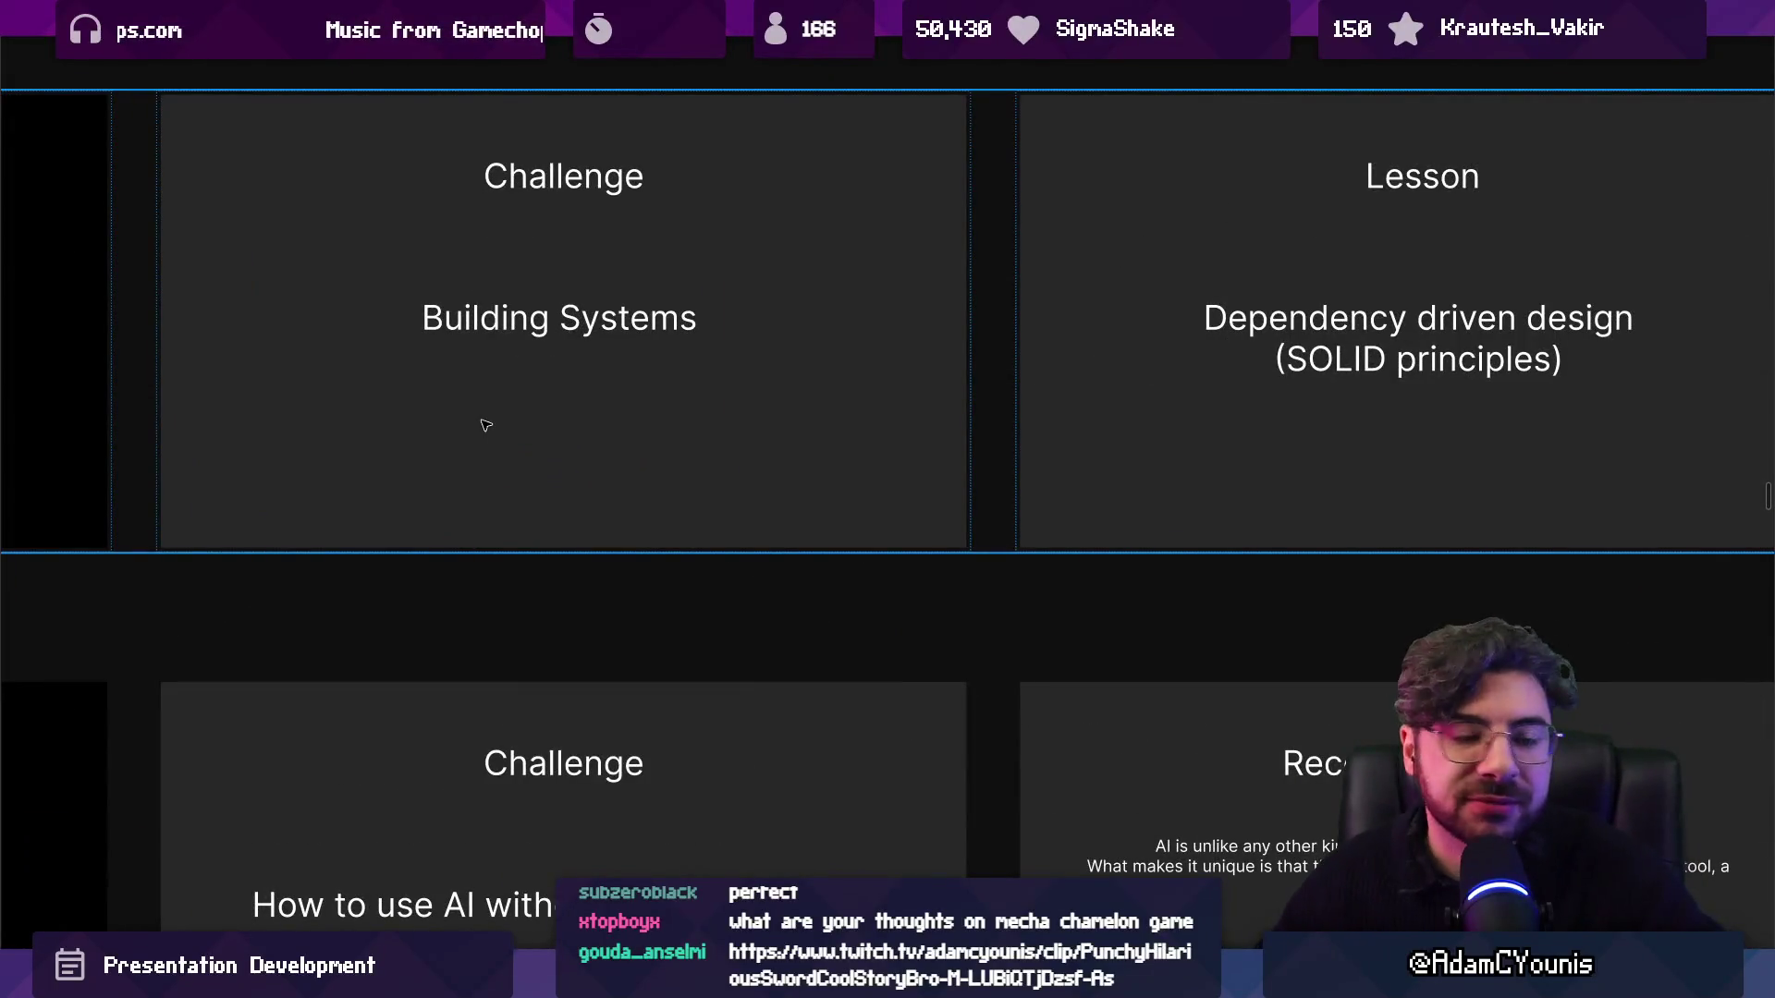
{"action": "scroll", "coordinate": [486, 425], "scroll_direction": "down", "scroll_amount": 3}
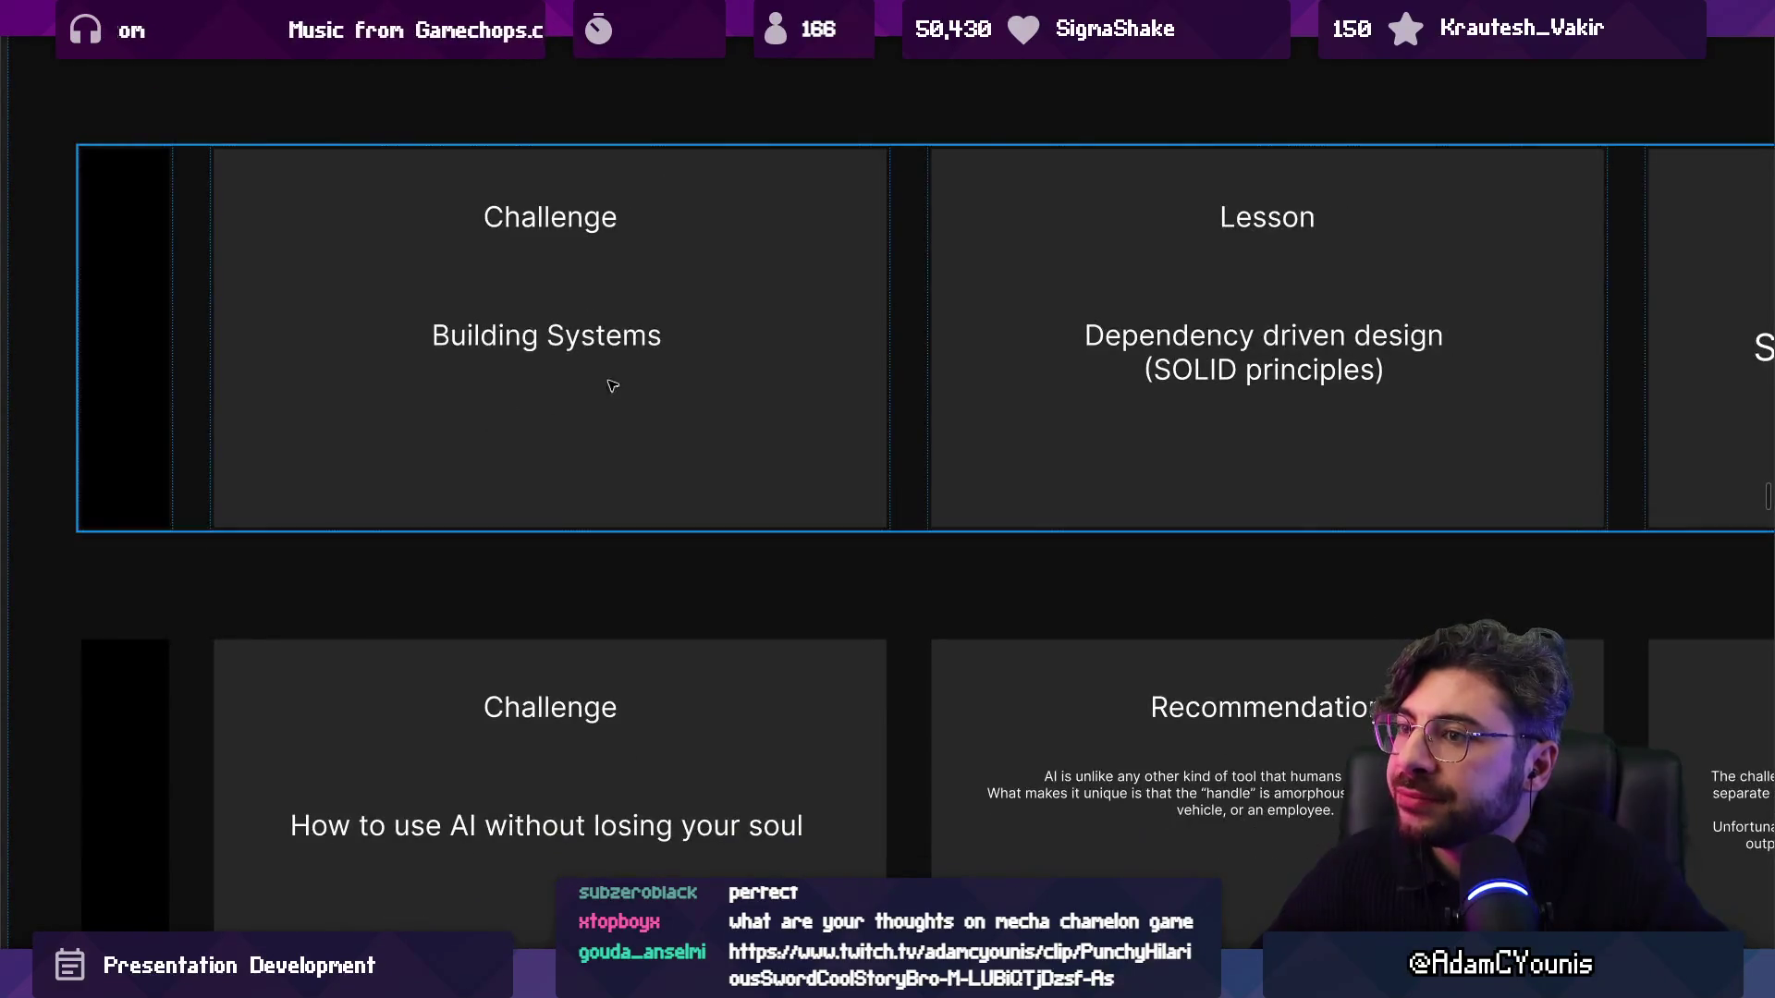
{"action": "left_click_drag", "start_coordinate": [610, 385], "coordinate": [74, 411]}
{"action": "scroll", "coordinate": [666, 356], "scroll_direction": "up", "scroll_amount": 2}
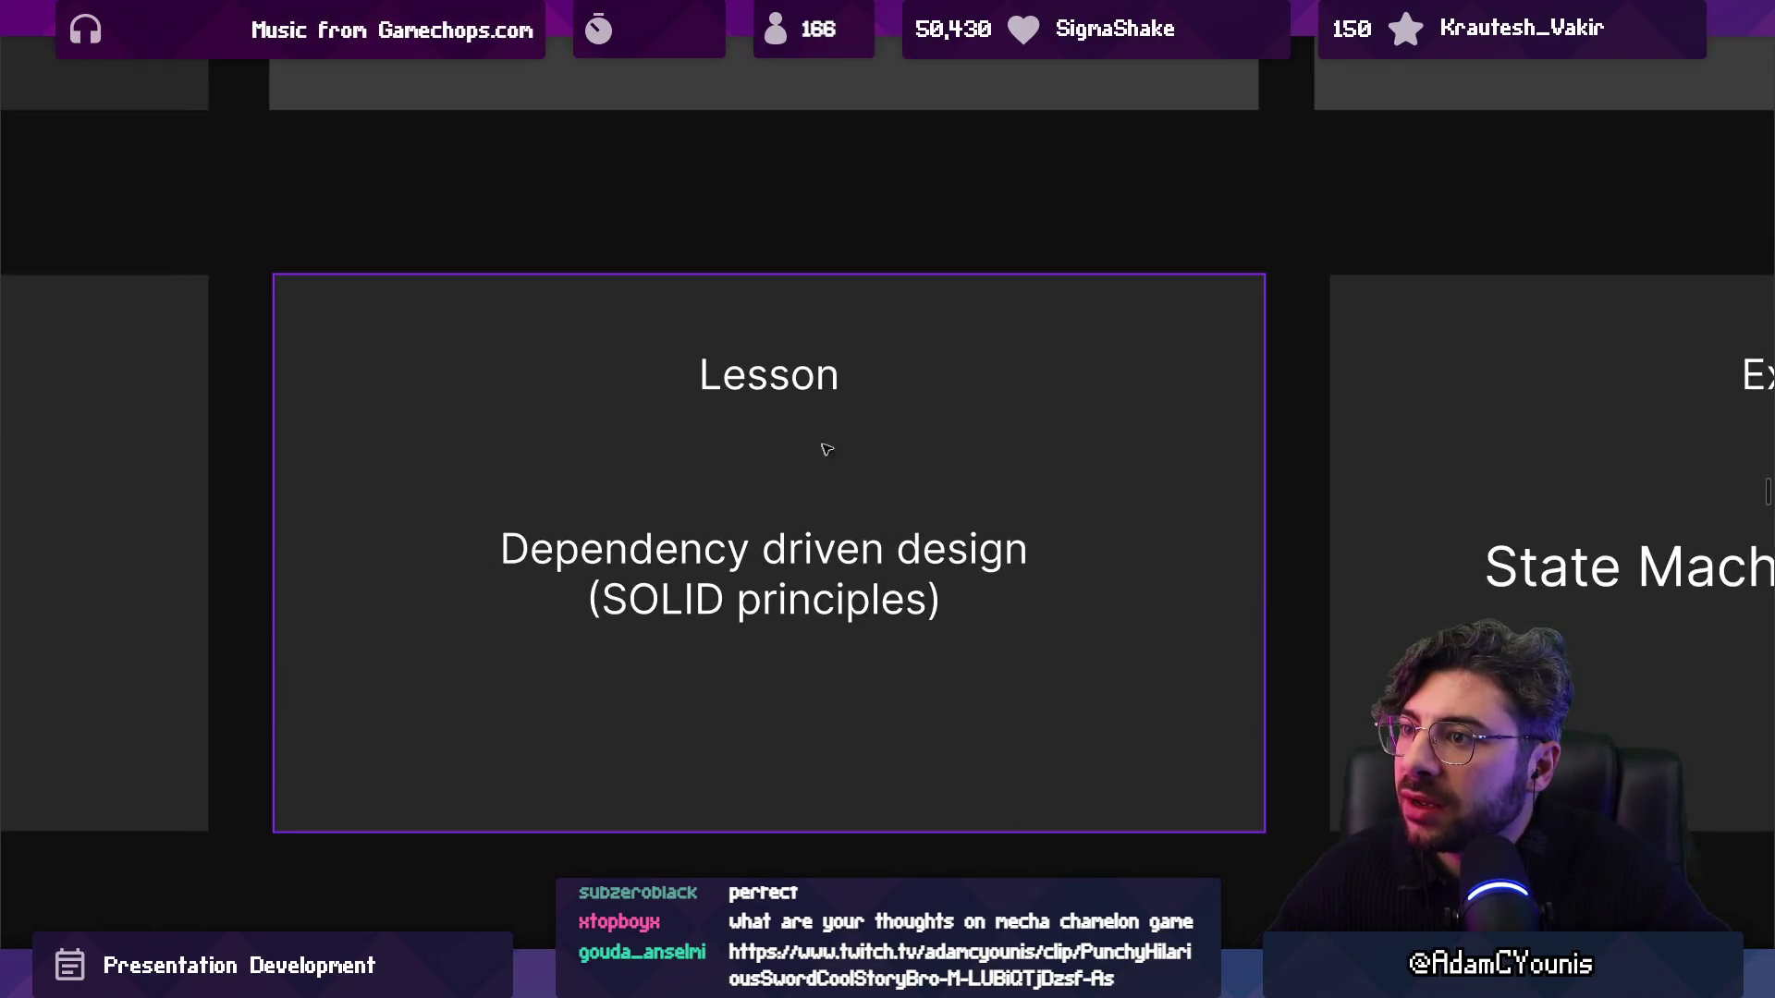
{"action": "scroll", "coordinate": [824, 447], "scroll_direction": "down", "scroll_amount": 2}
{"action": "scroll", "coordinate": [813, 384], "scroll_direction": "up", "scroll_amount": 1}
Step through the State Machine case study slides to 'Got stuck, couldn't update anything…'.
{"action": "scroll", "coordinate": [821, 410], "scroll_direction": "up", "scroll_amount": 1}
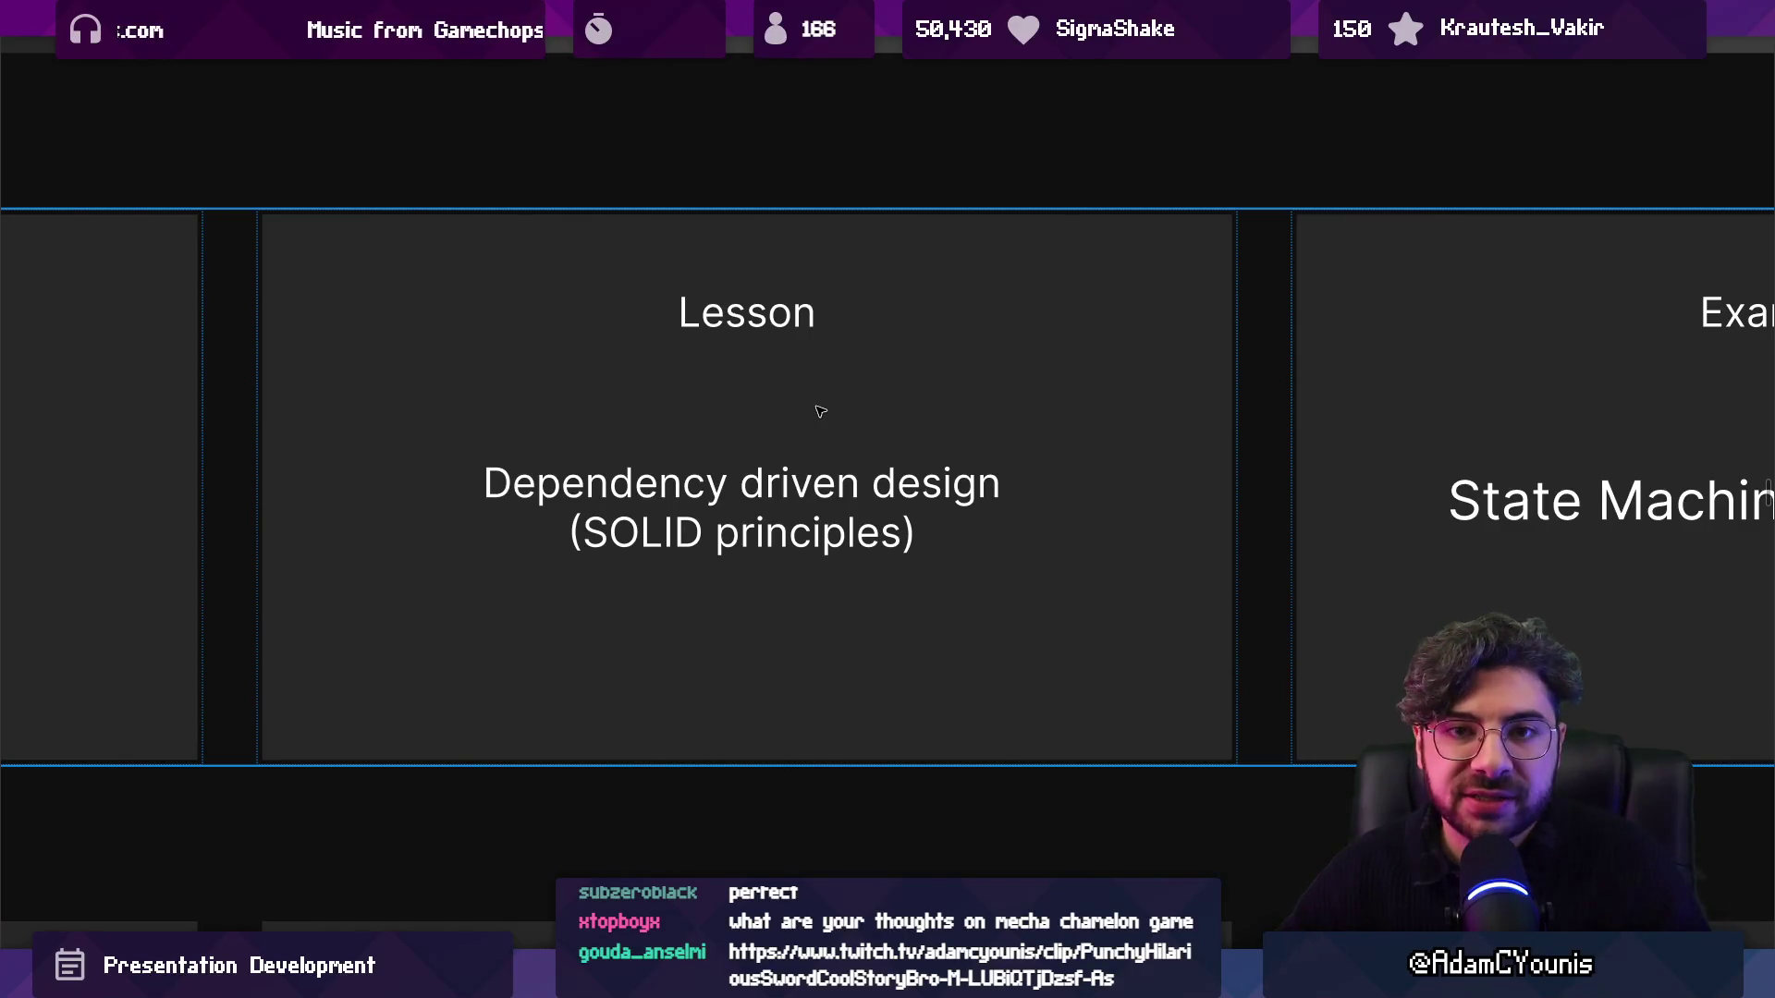
{"action": "key", "text": "Right"}
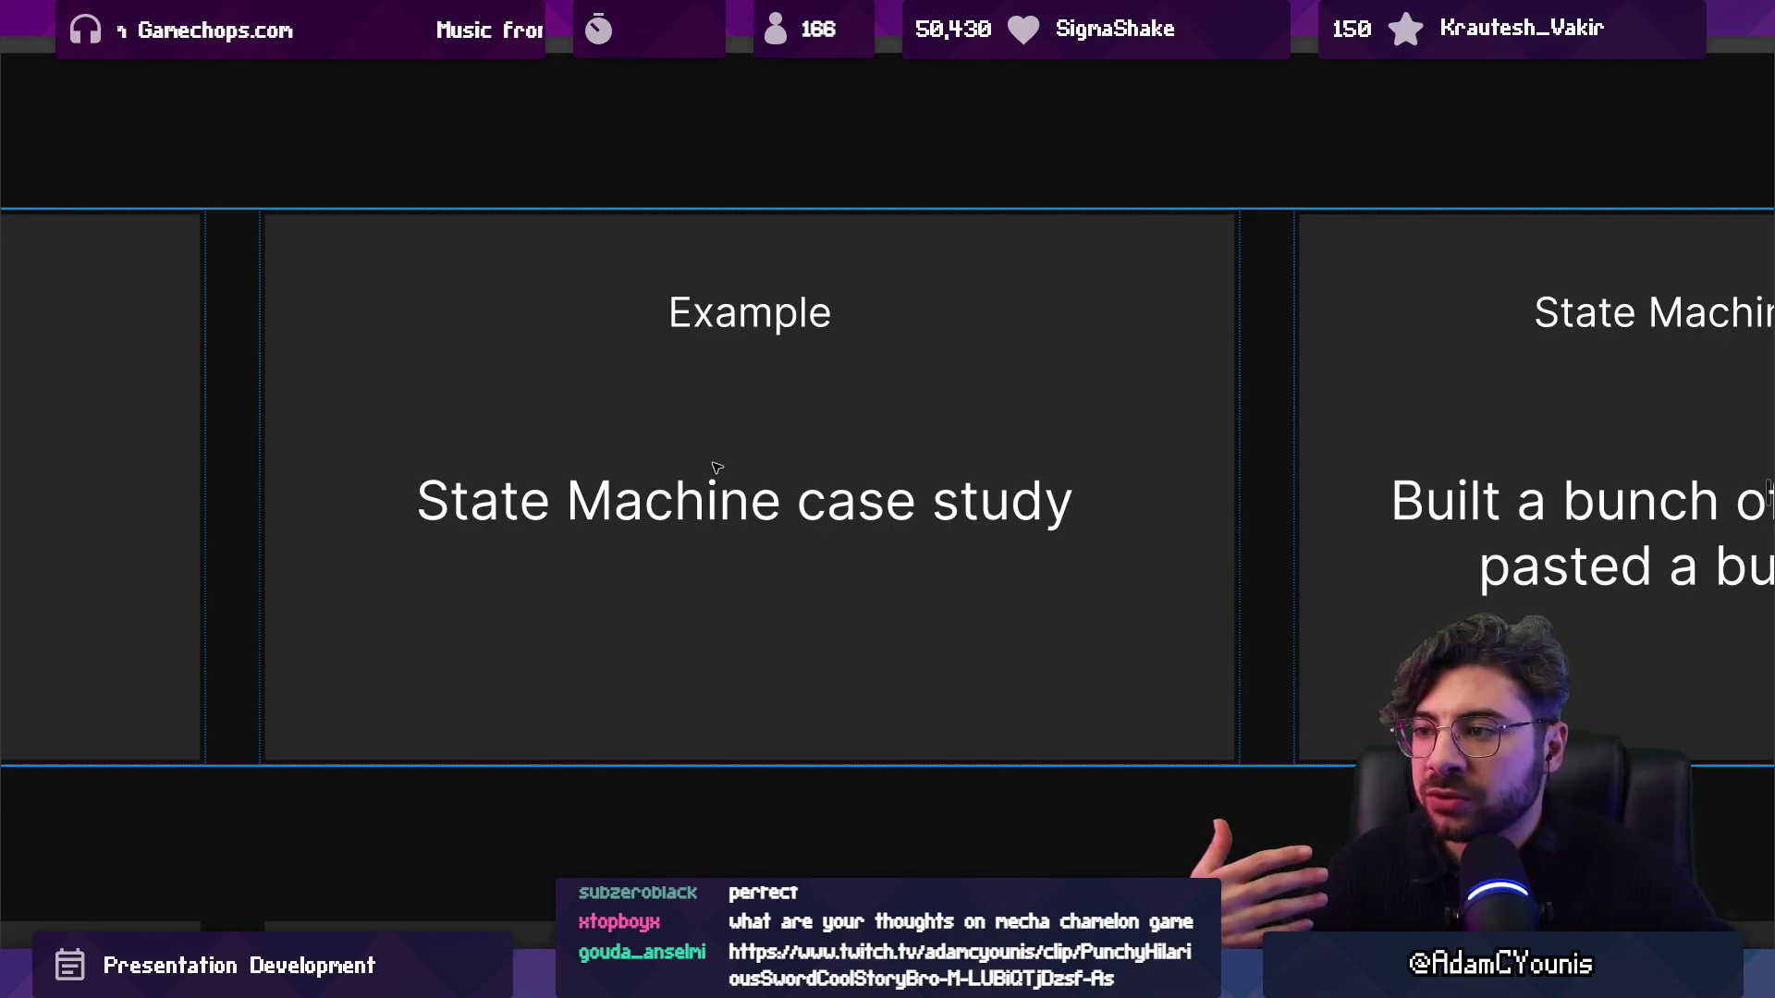
{"action": "key", "text": "Right"}
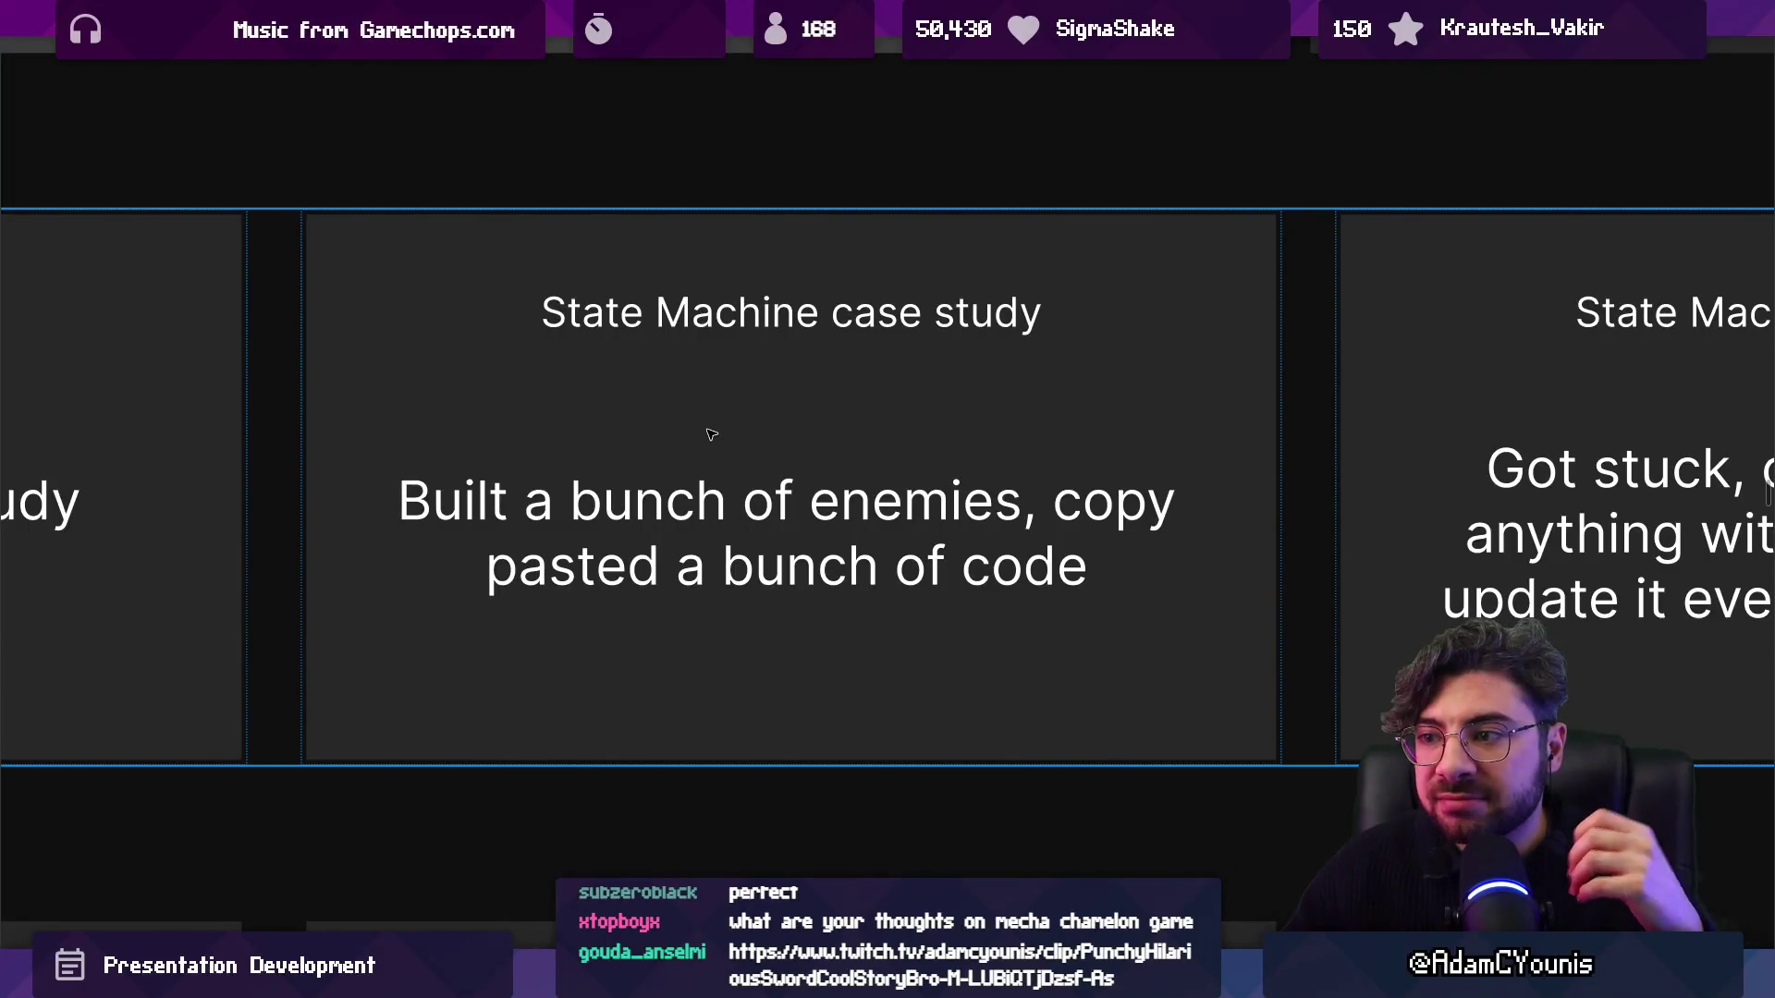
{"action": "left_click", "coordinate": [1356, 507]}
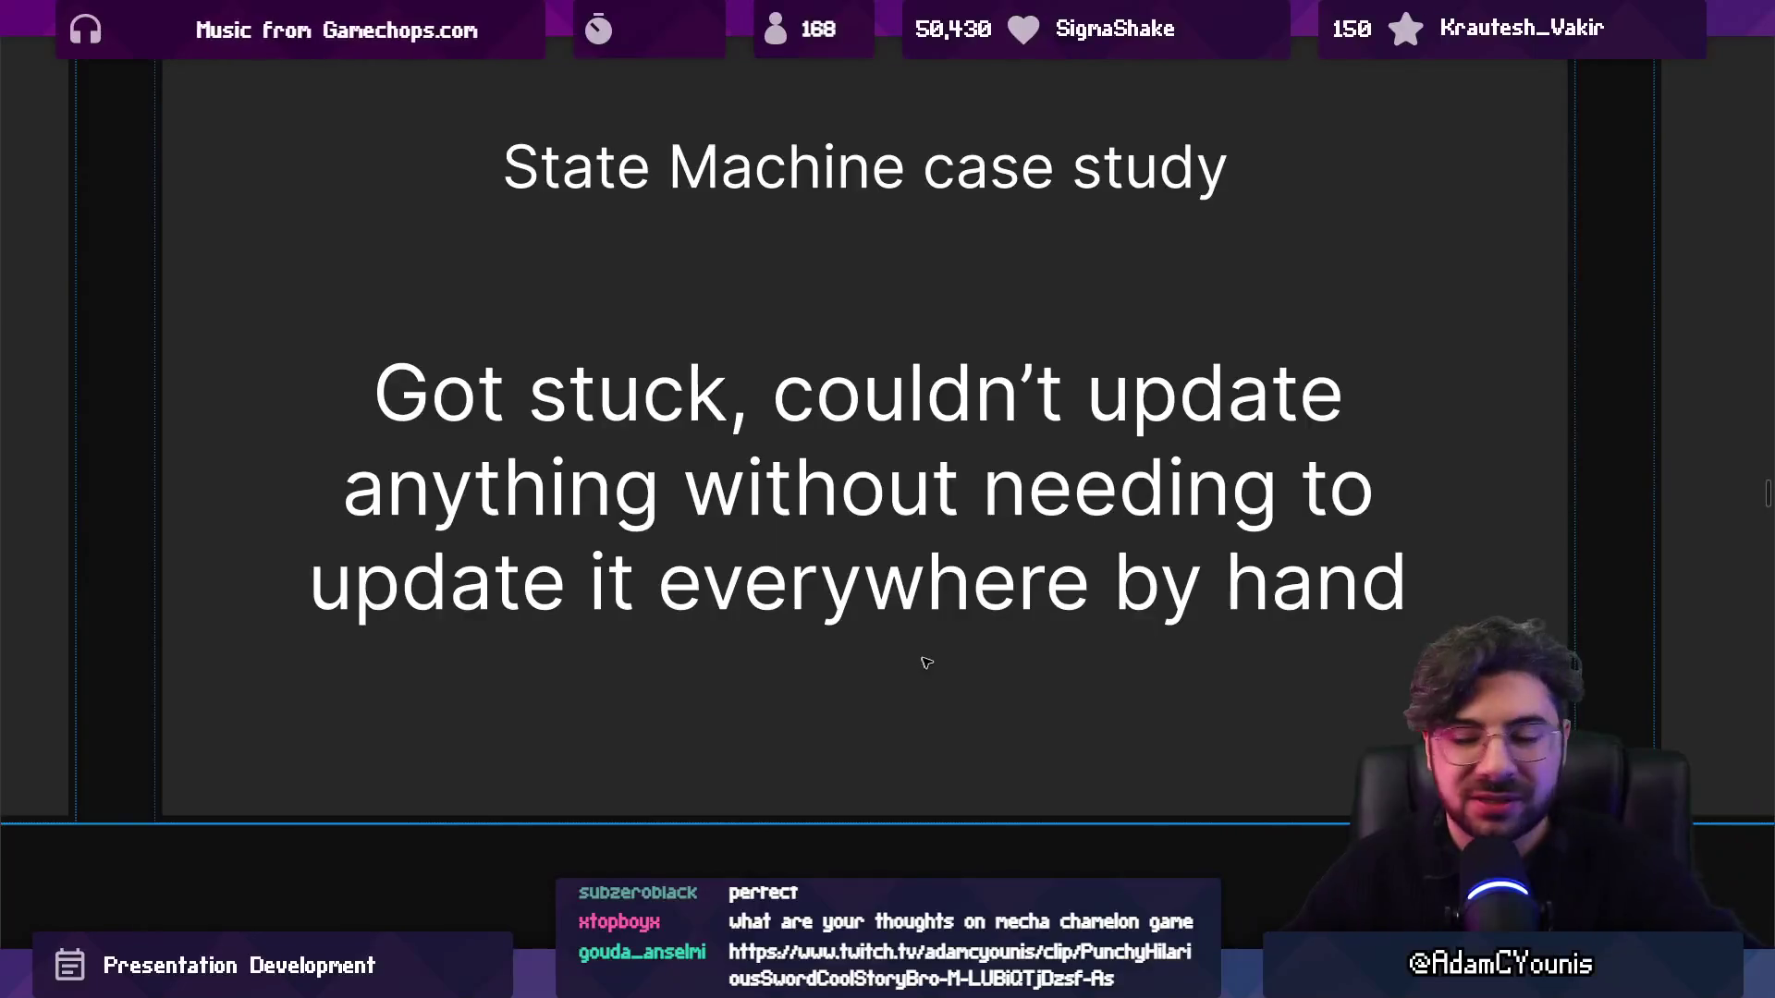
Advance to the 'Built a modular system of reusable and extensible behaviours' slide.
{"action": "key", "text": "Right"}
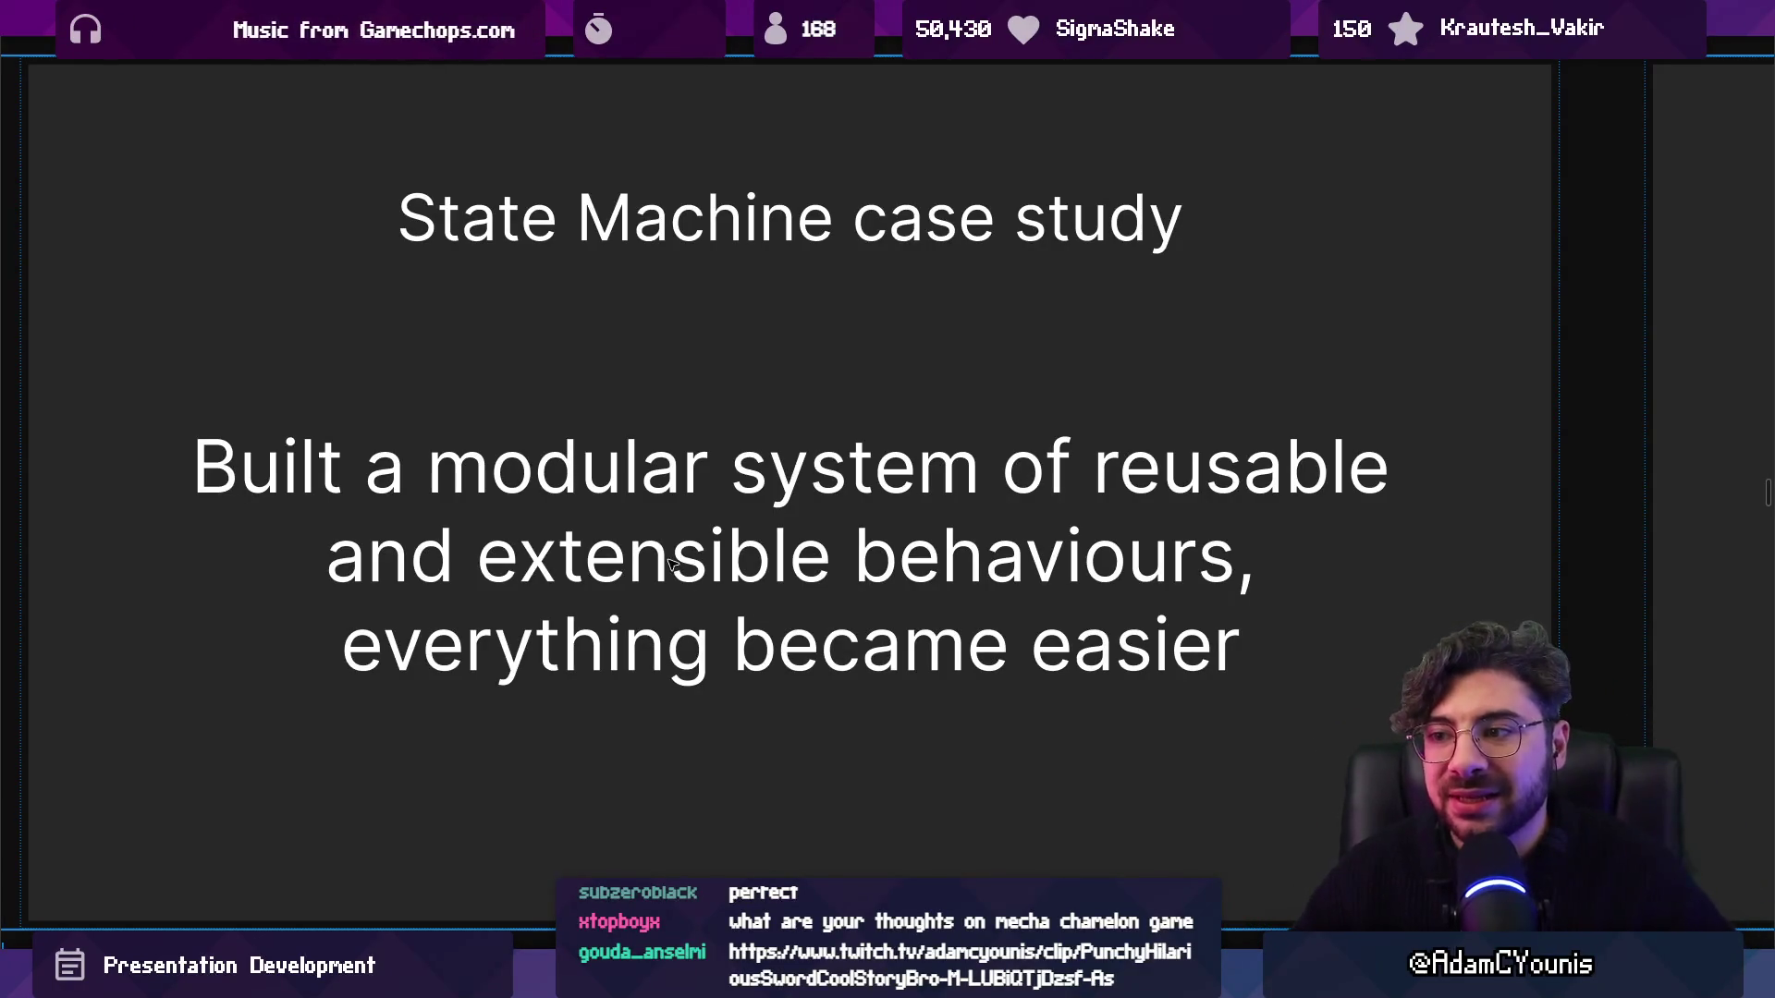
Advance to the Examples slide and show it full screen.
{"action": "key", "text": "Right"}
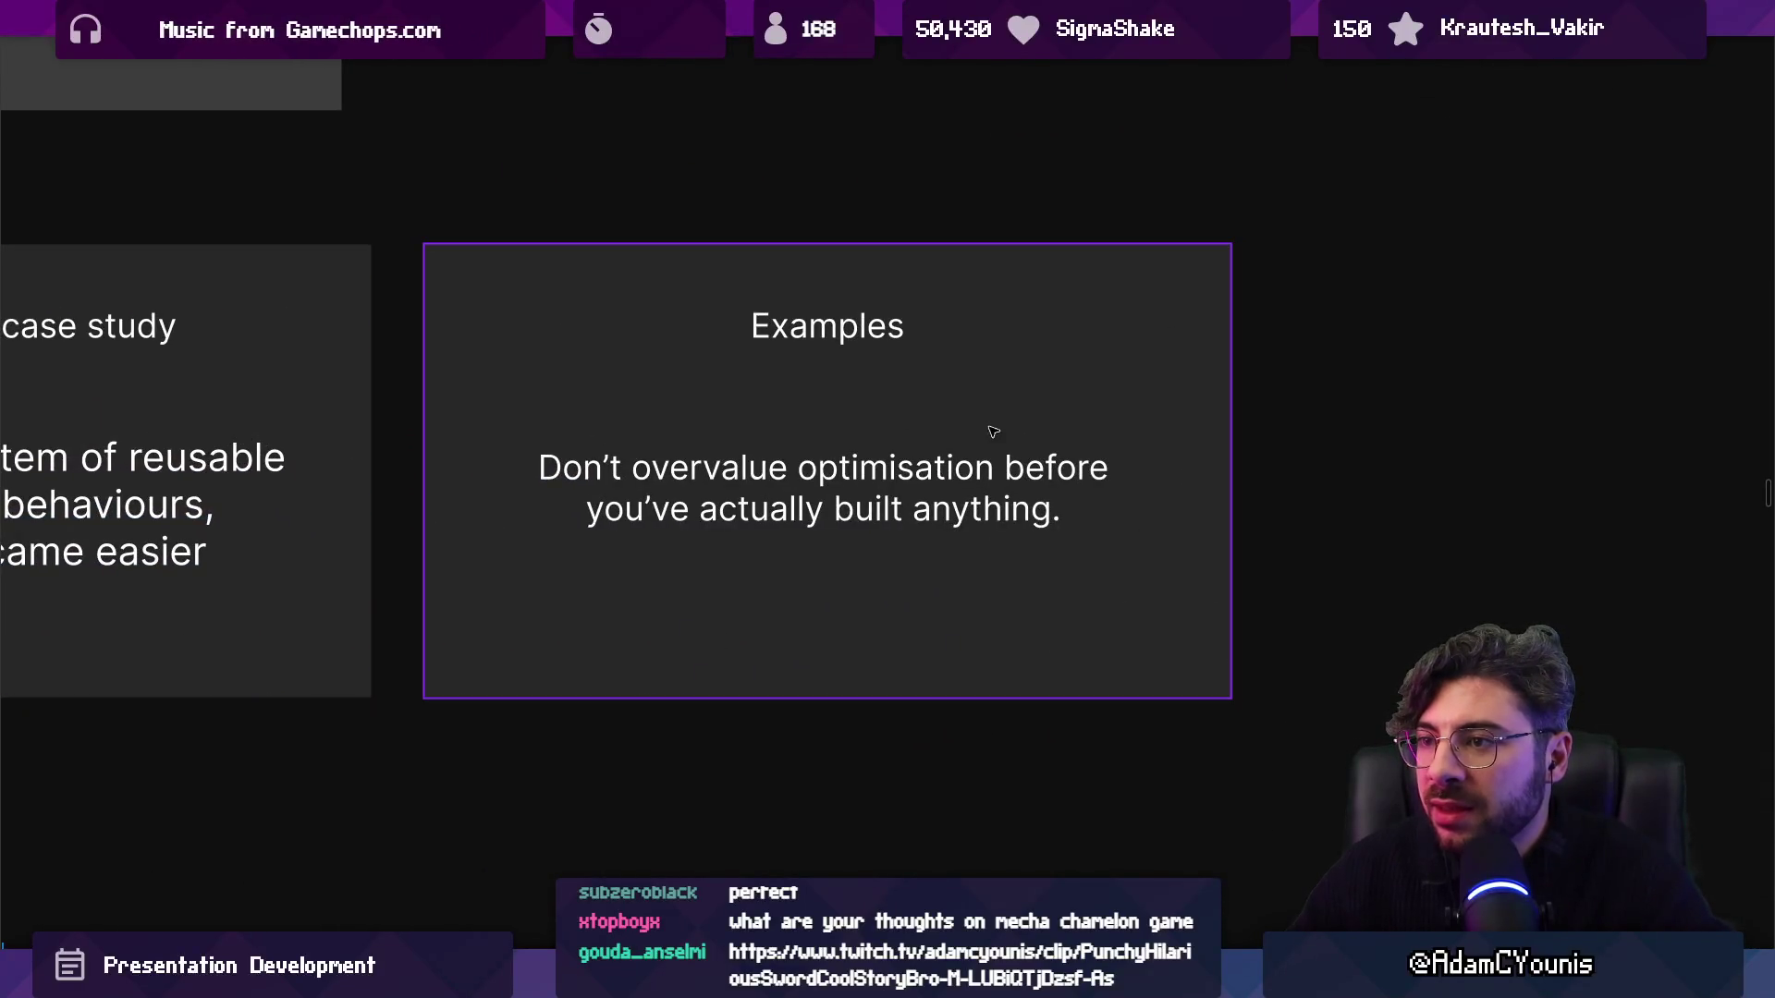
{"action": "scroll", "coordinate": [1064, 434], "scroll_direction": "down", "scroll_amount": 10, "text": "ctrl"}
{"action": "scroll", "coordinate": [1100, 447], "scroll_direction": "left", "scroll_amount": 5}
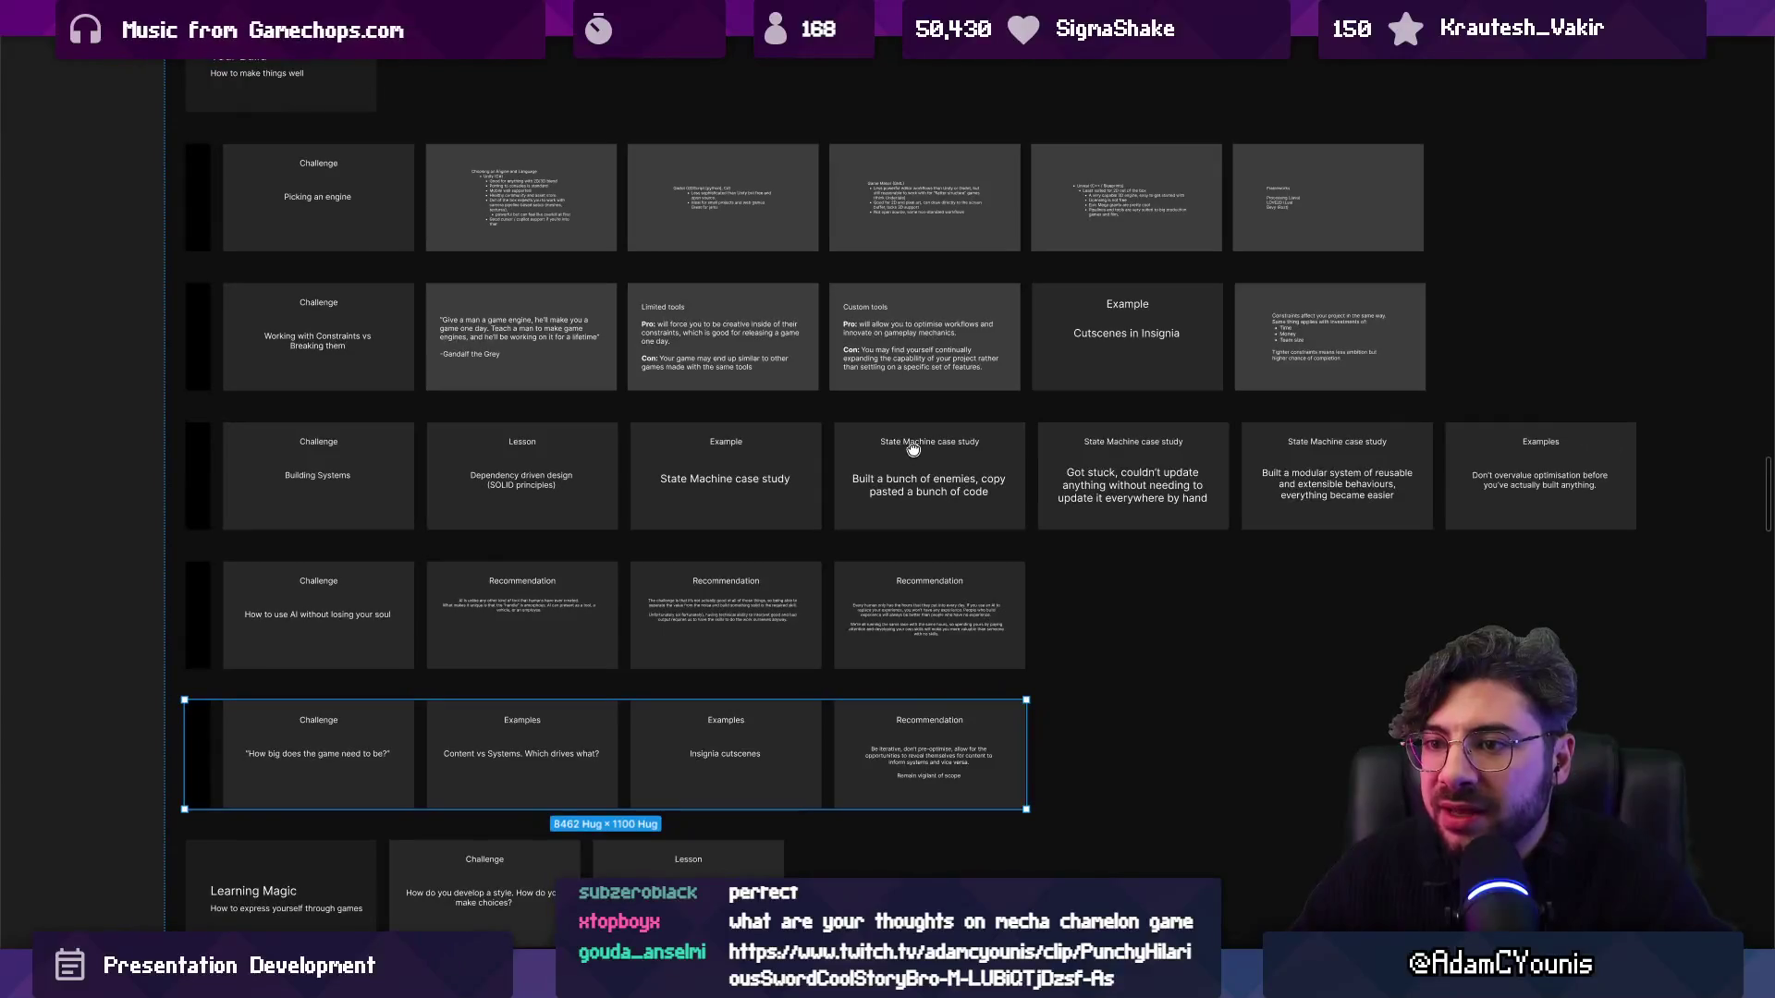
{"action": "key", "text": "Right"}
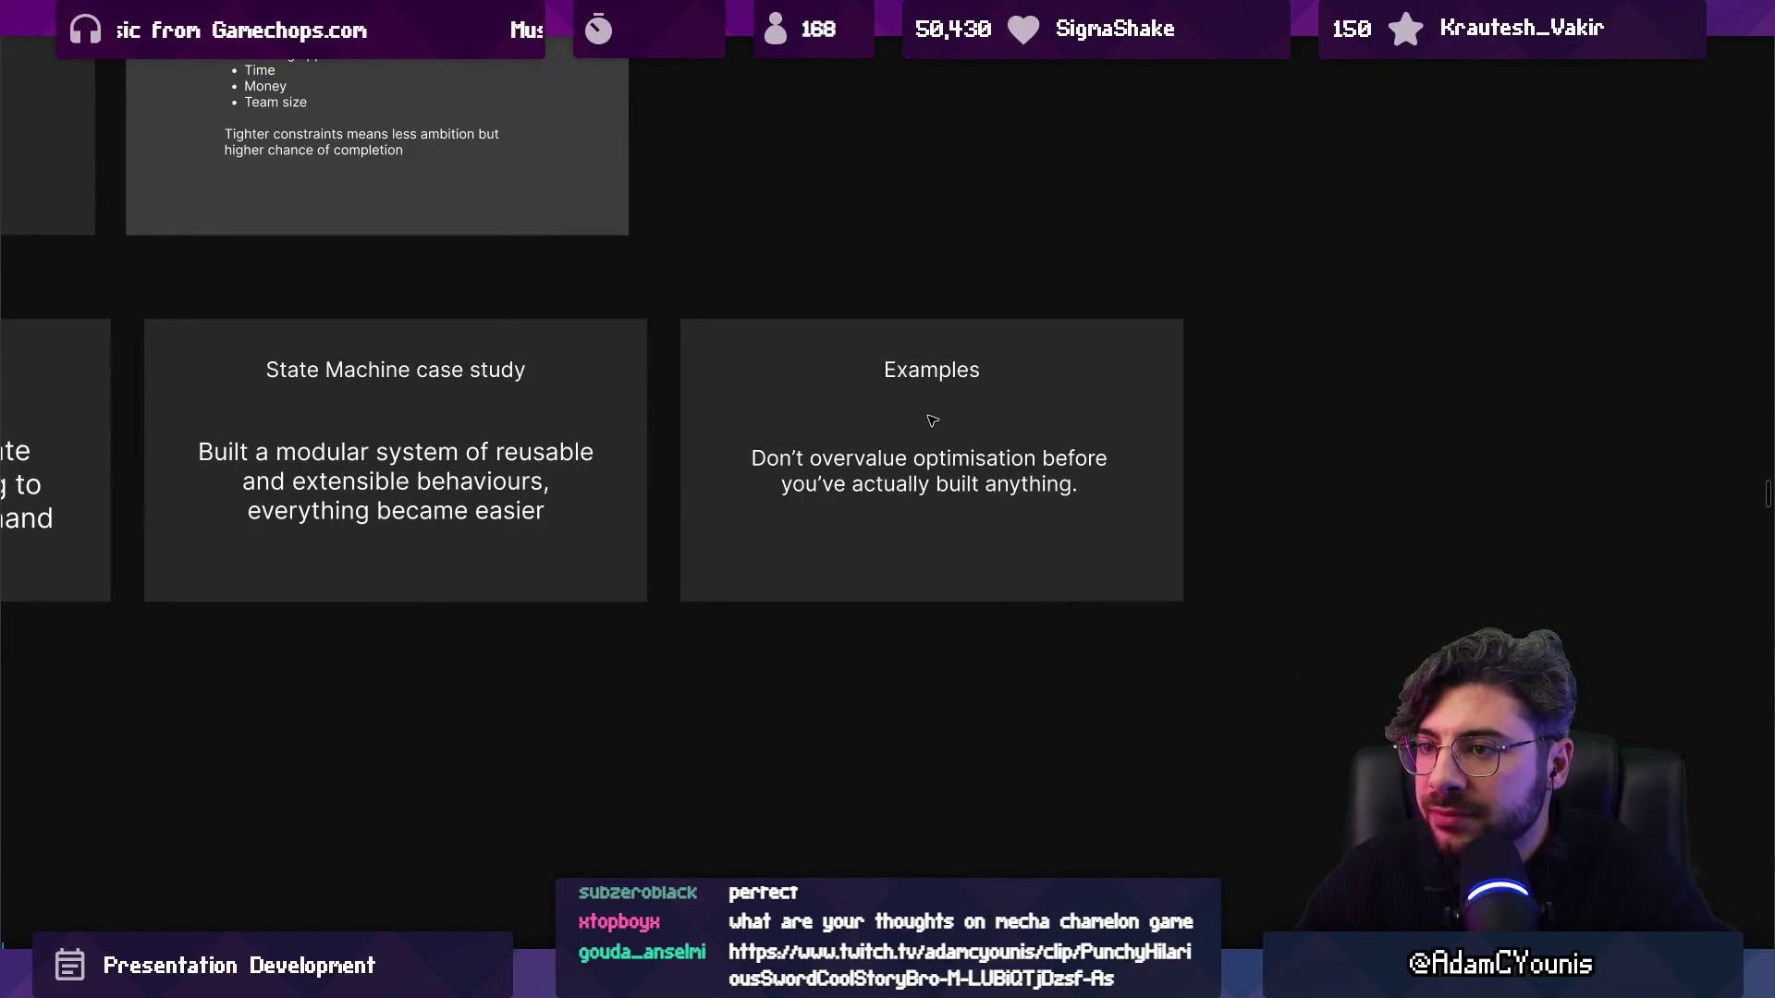
{"action": "left_click", "coordinate": [1024, 444]}
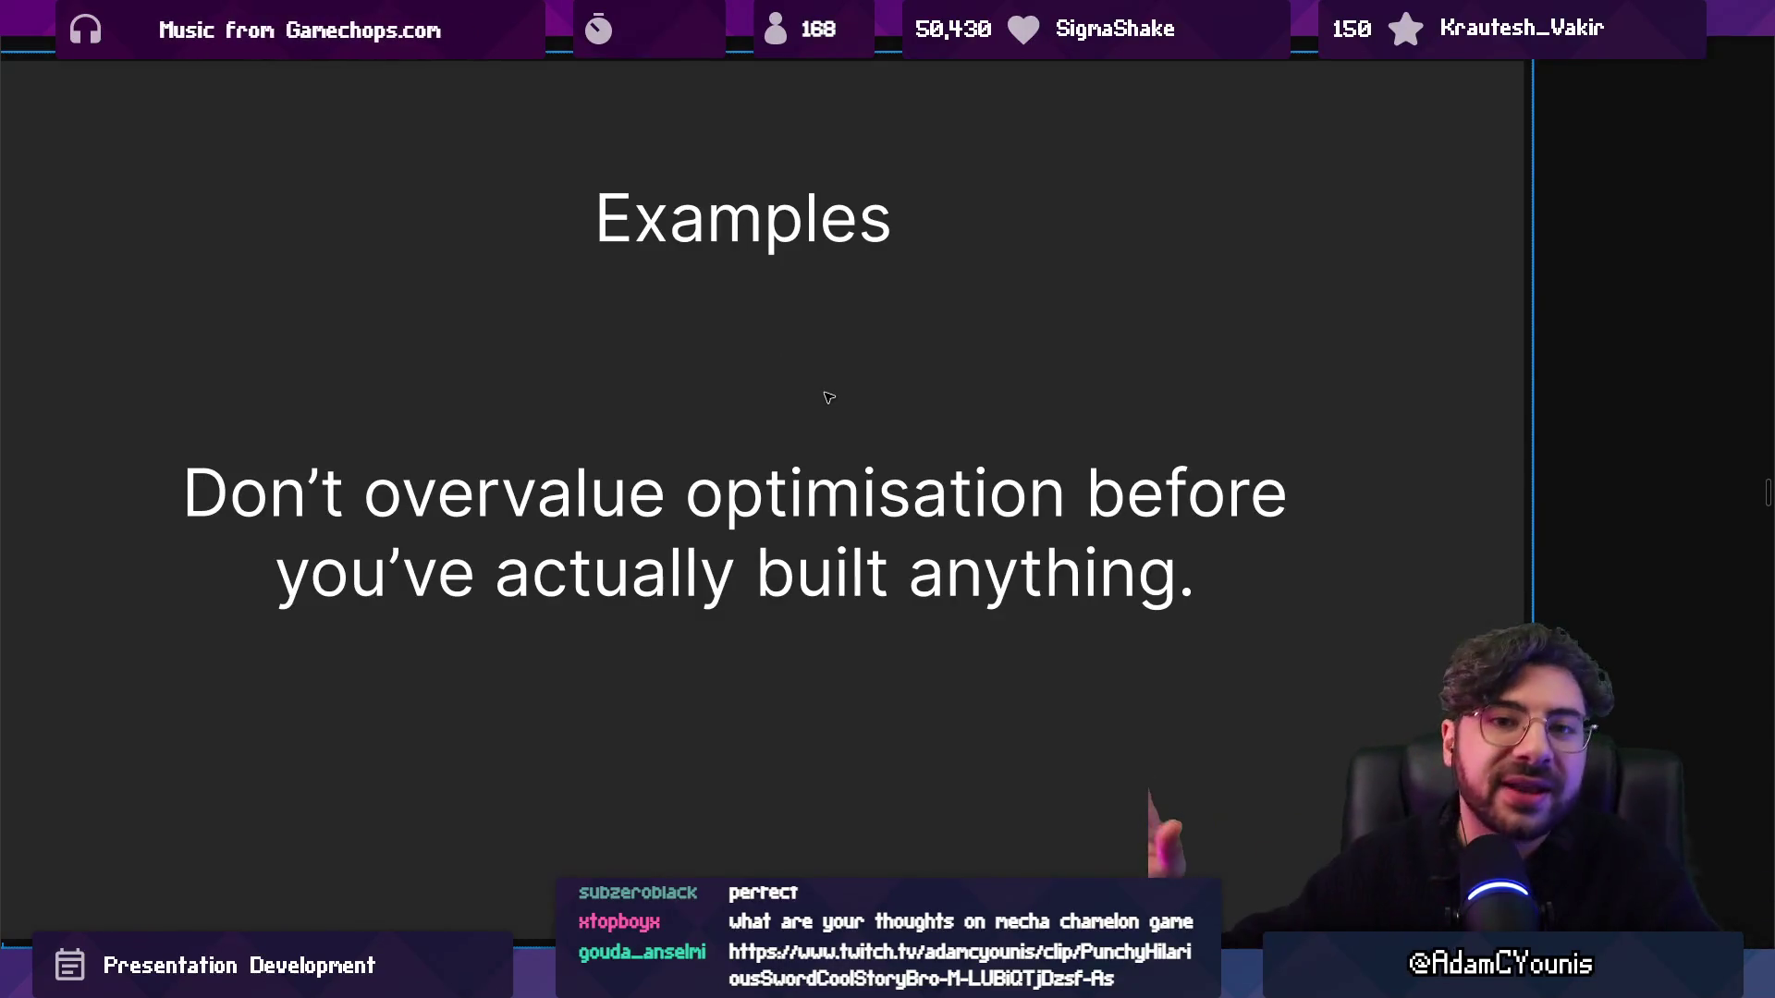
Exit to the thumbnail overview and zoom in on 'How to use AI without losing your soul'.
{"action": "key", "text": "Escape"}
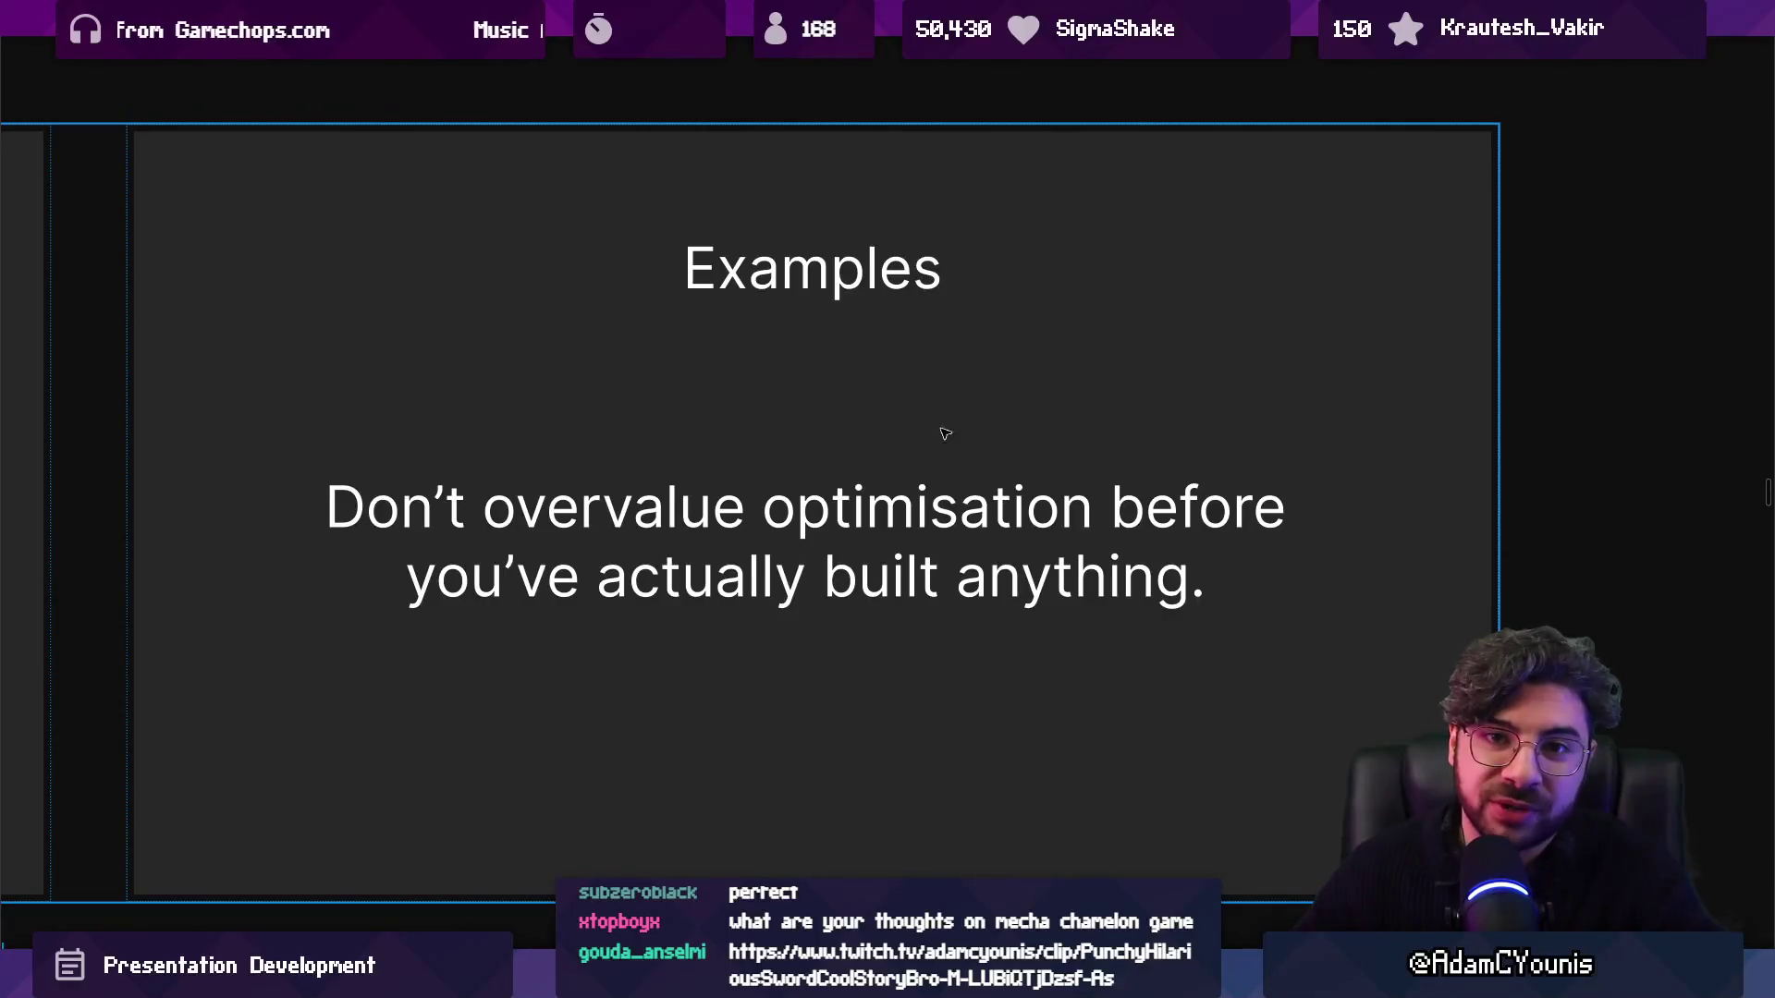
{"action": "key", "text": "Escape"}
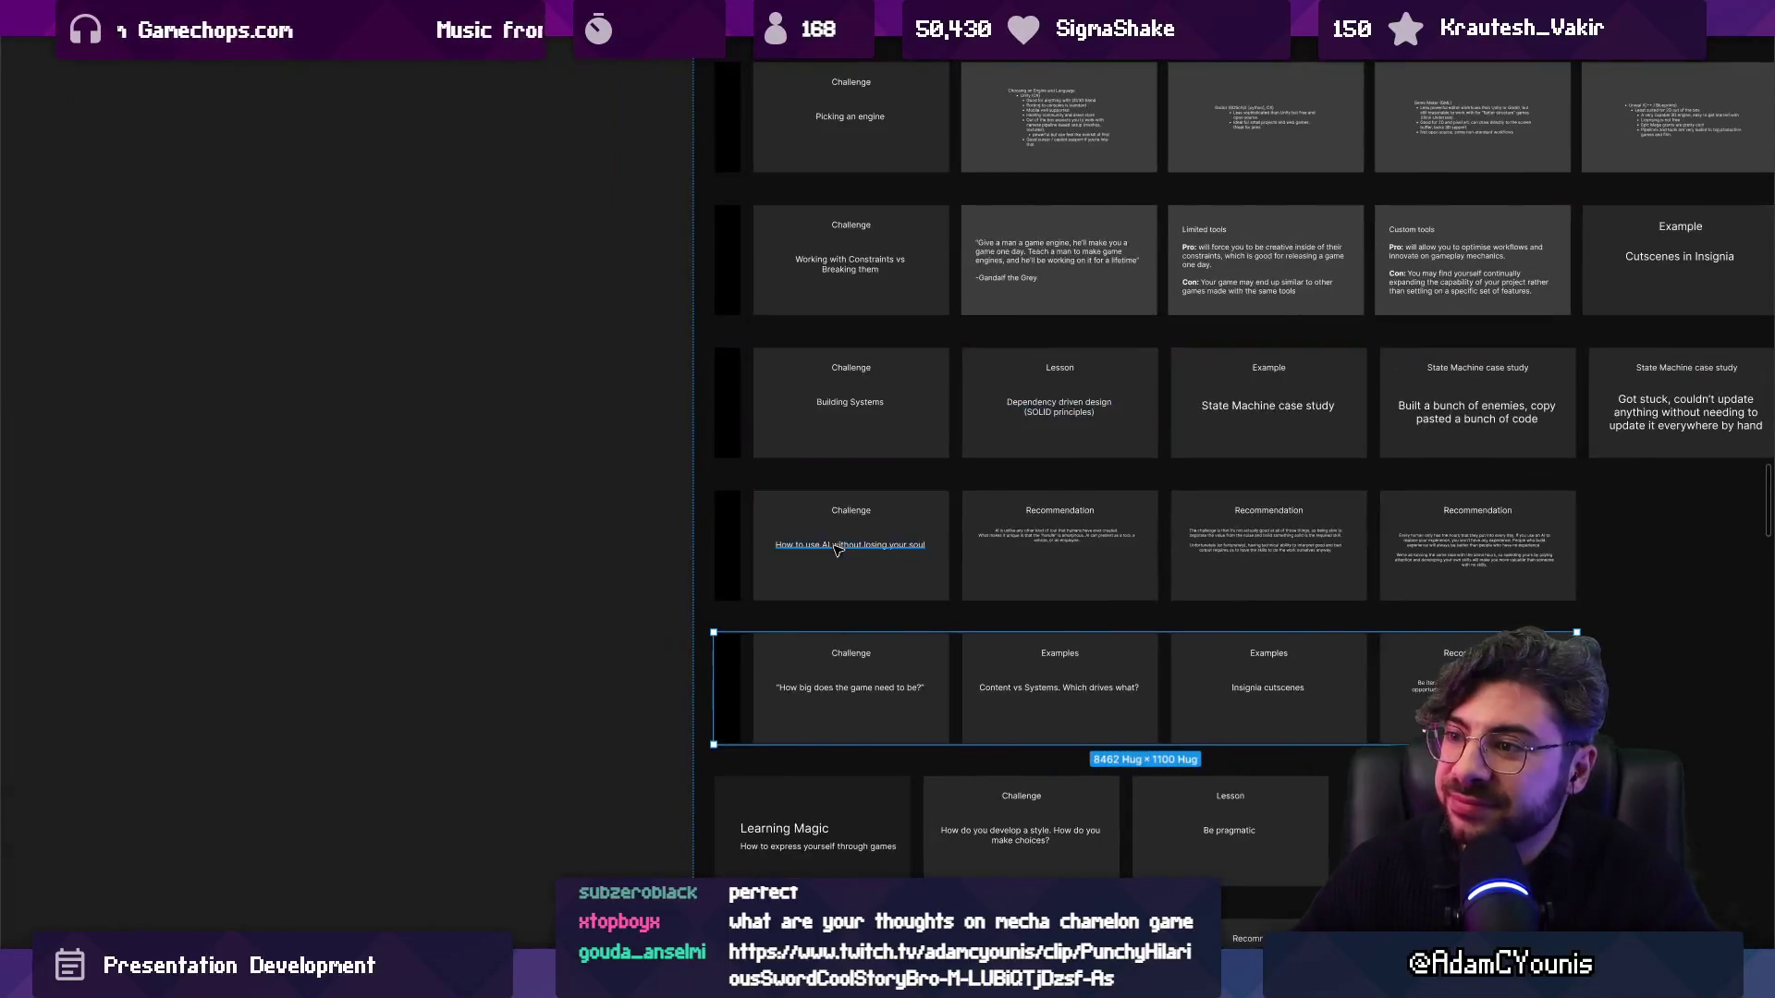
{"action": "scroll", "coordinate": [249, 553], "scroll_direction": "up", "scroll_amount": 10}
{"action": "scroll", "coordinate": [562, 479], "scroll_direction": "up", "scroll_amount": 2}
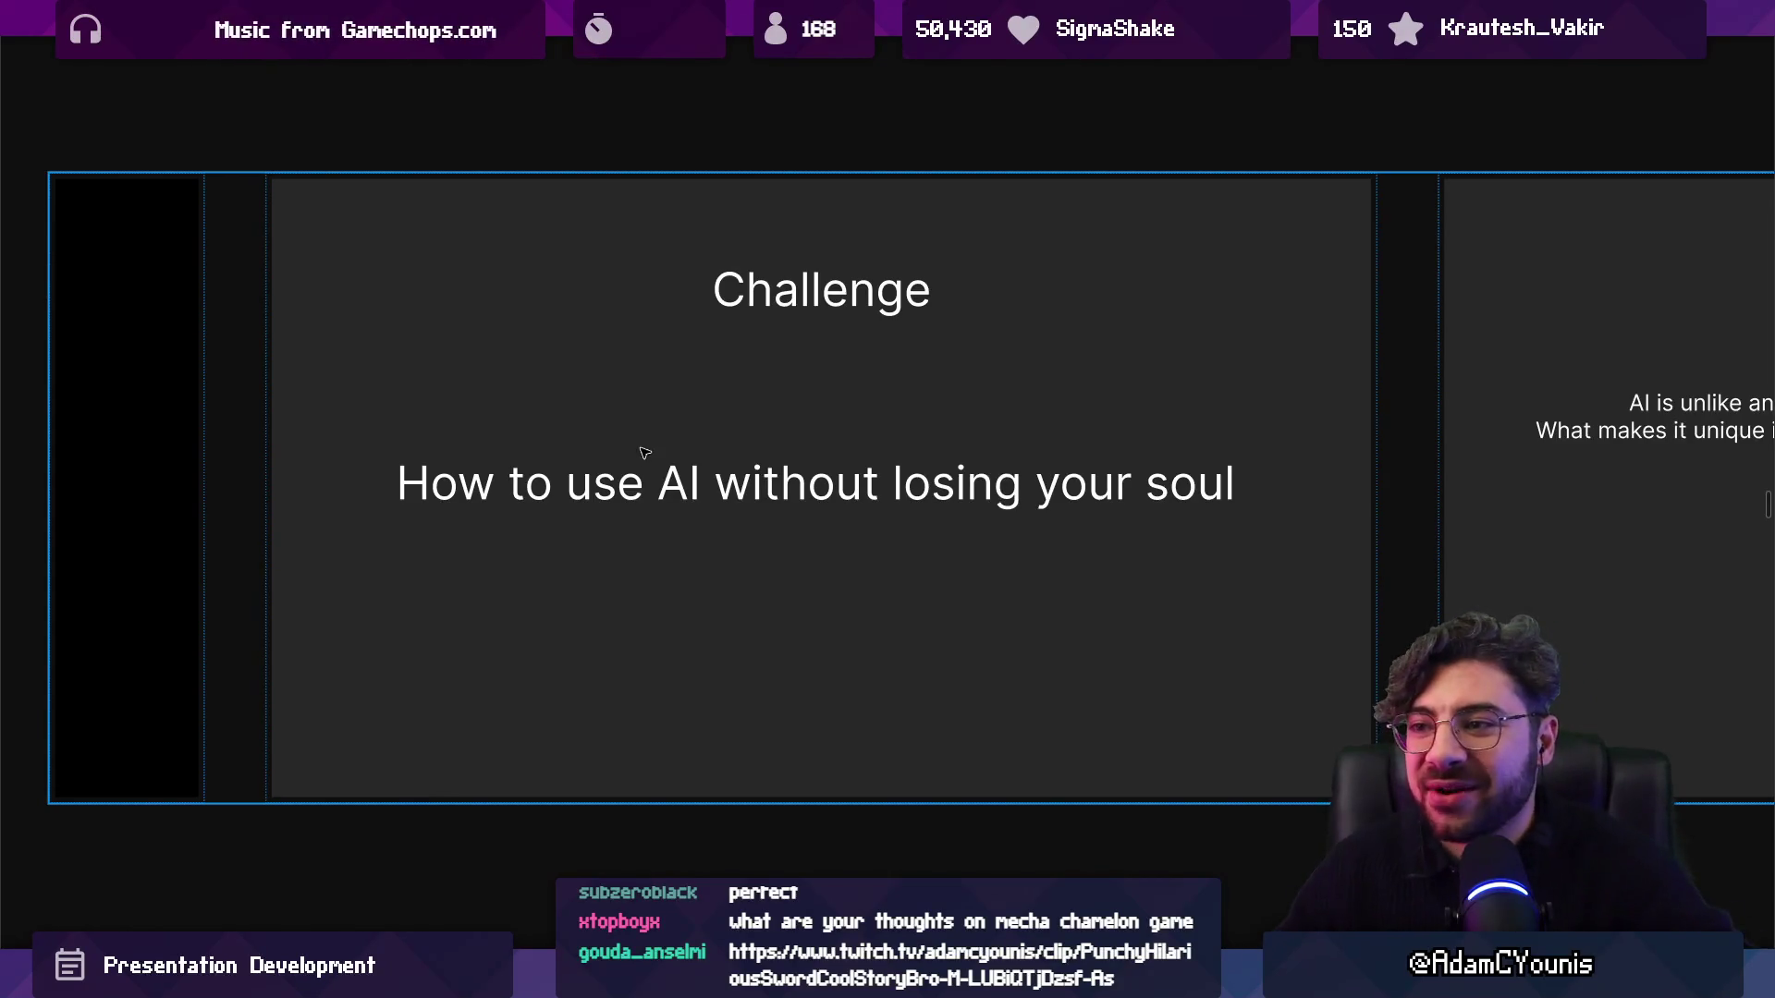
Advance two slides to the Recommendation slide on AI's amorphous 'handle' as tool, vehicle, or employee.
{"action": "key", "text": "Right"}
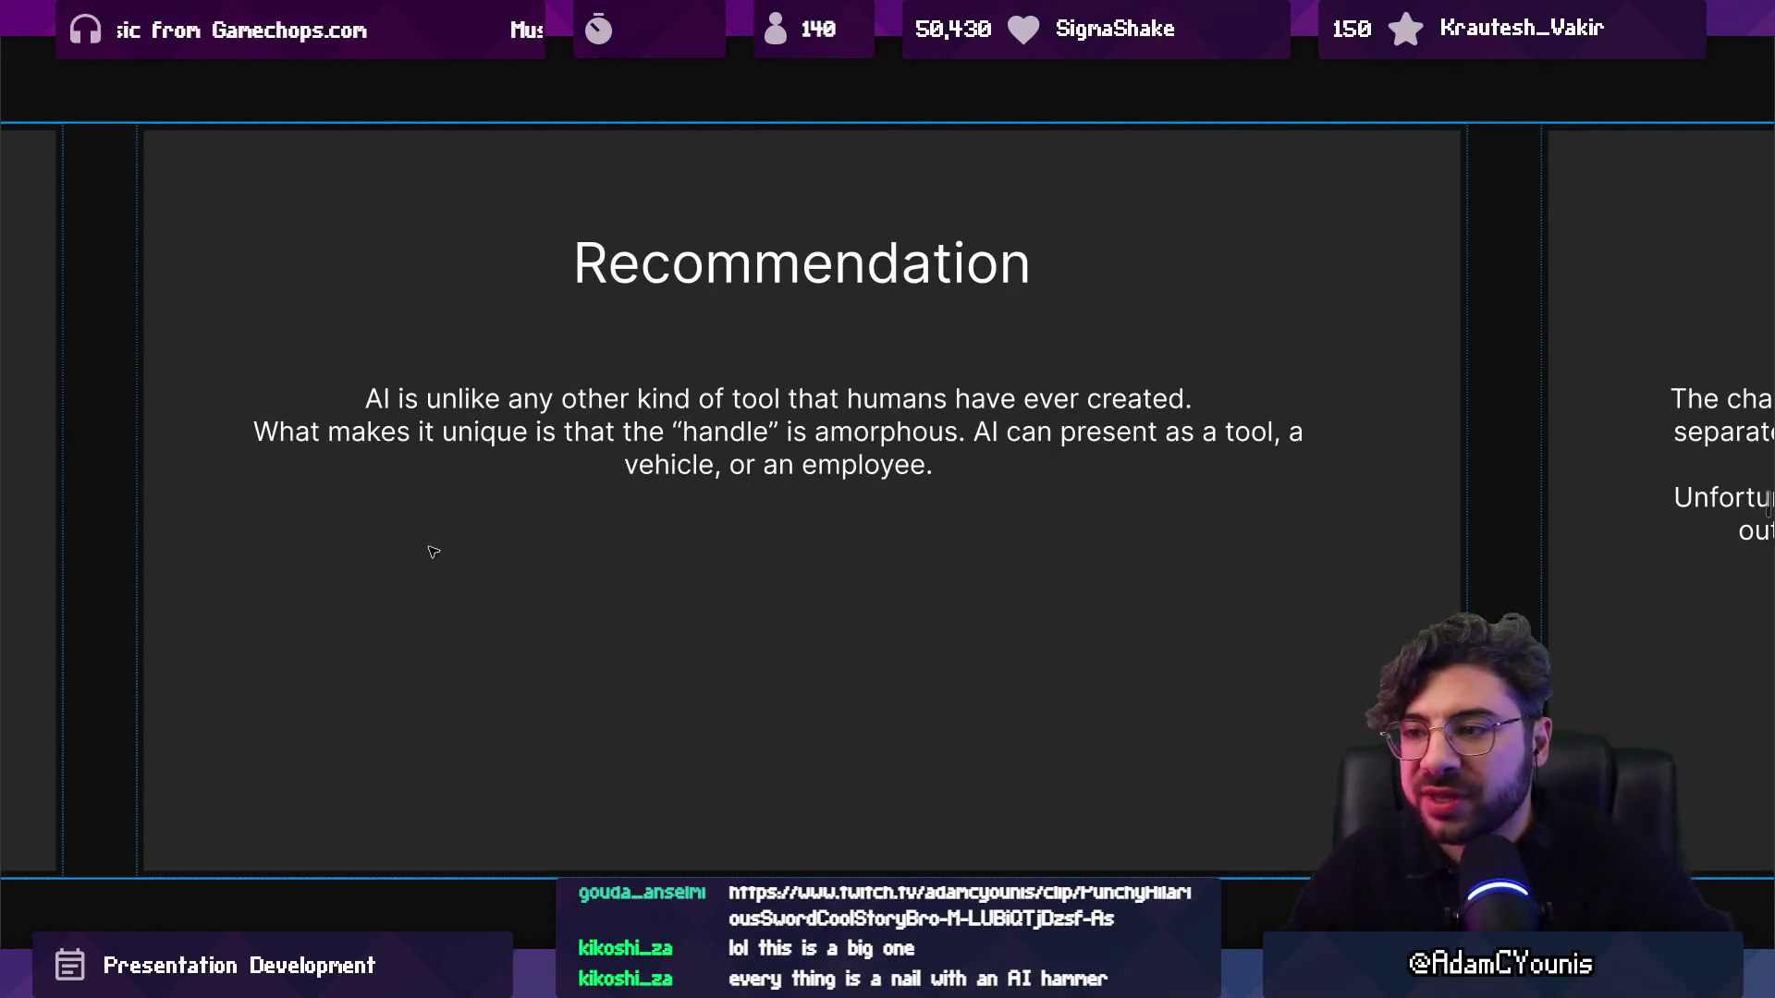
{"action": "key", "text": "Right"}
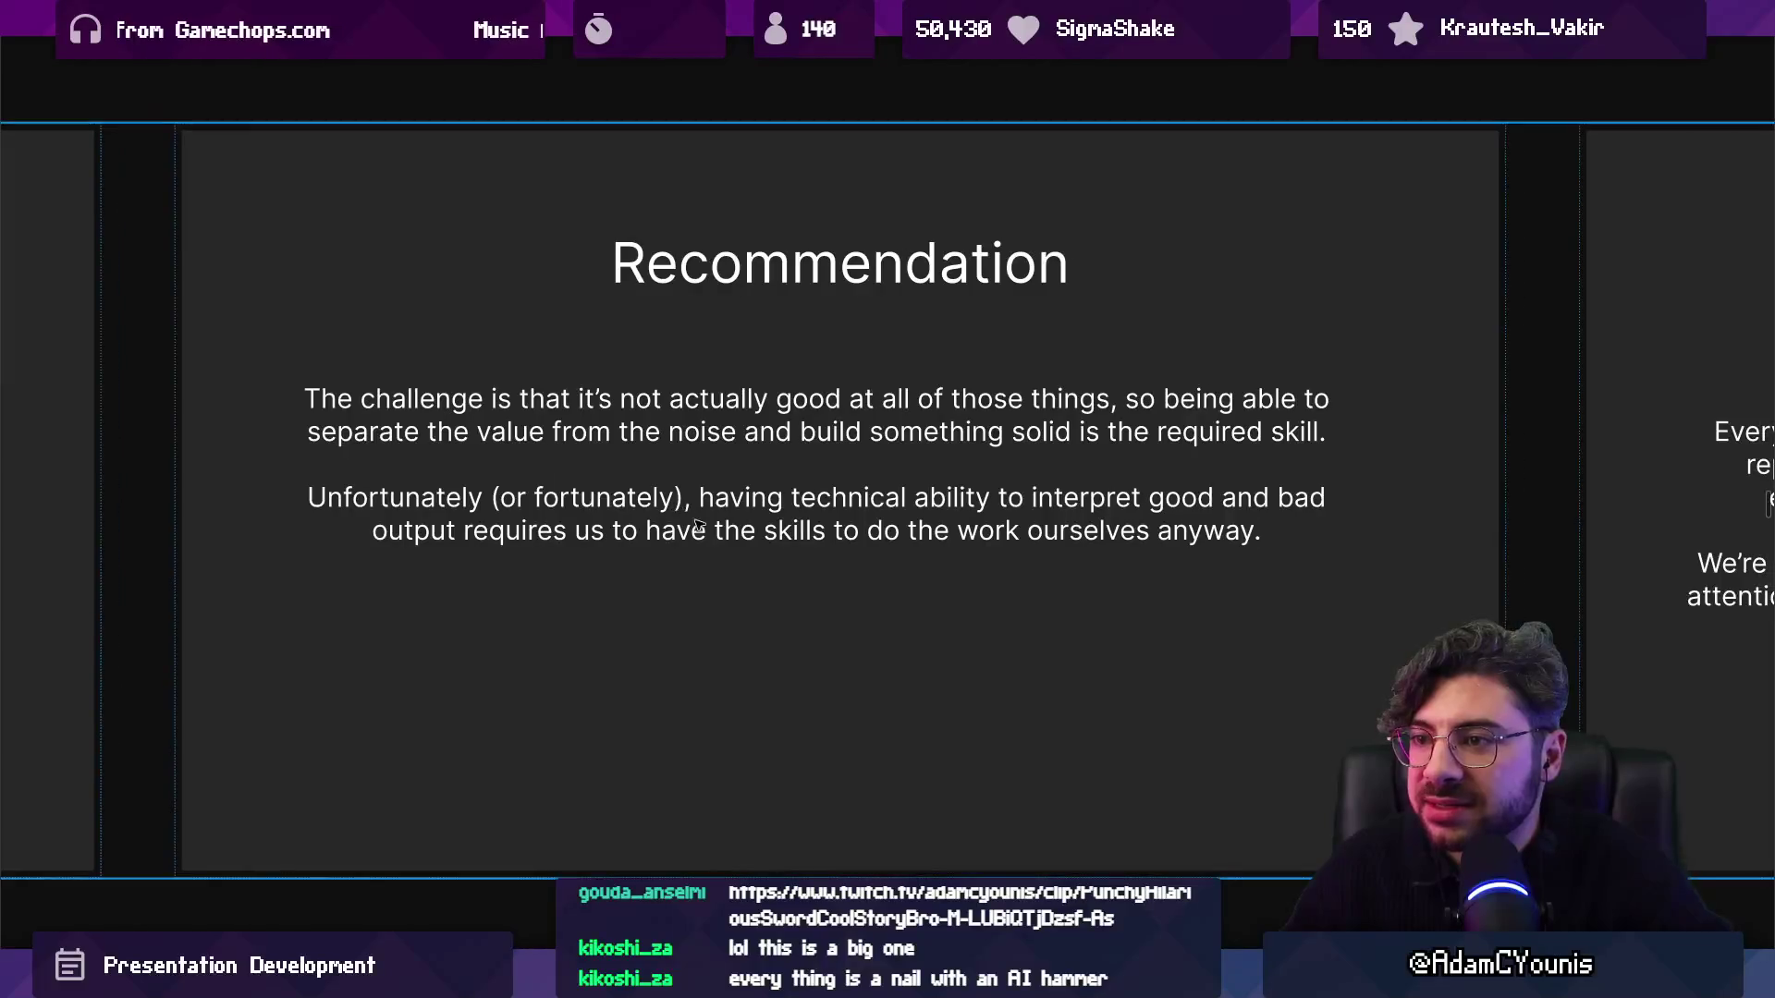
{"action": "left_click", "coordinate": [833, 632]}
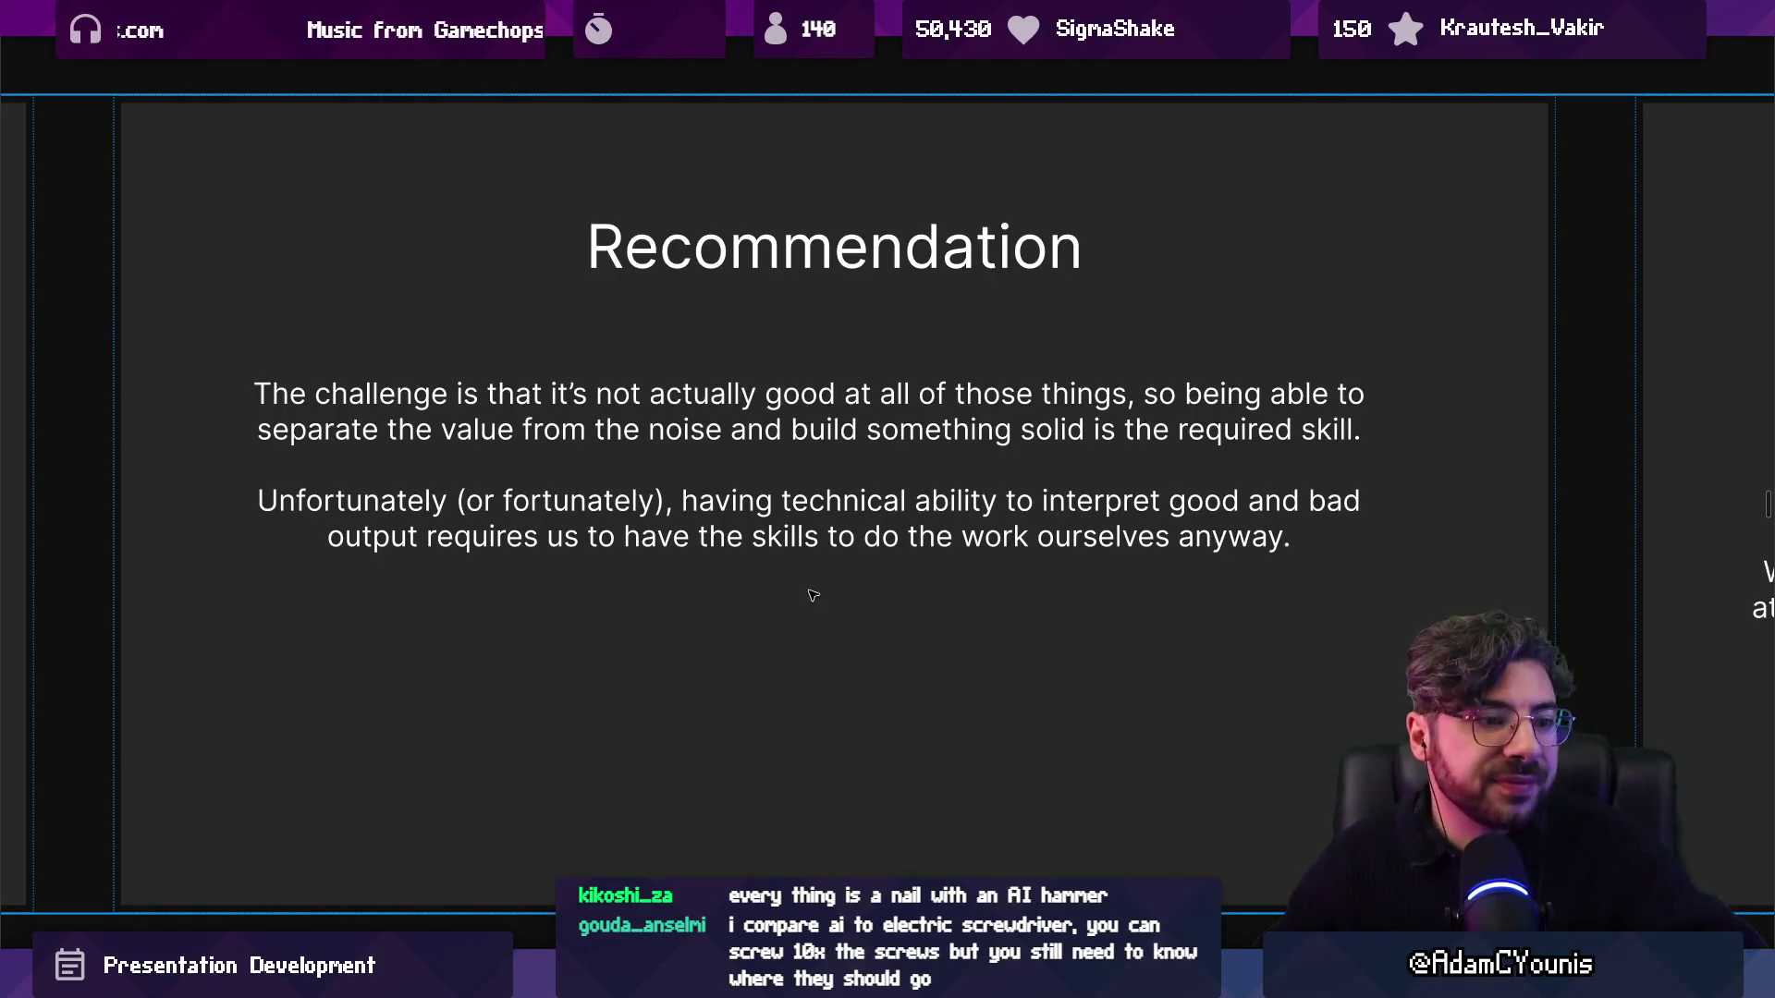
{"action": "key", "text": "Right"}
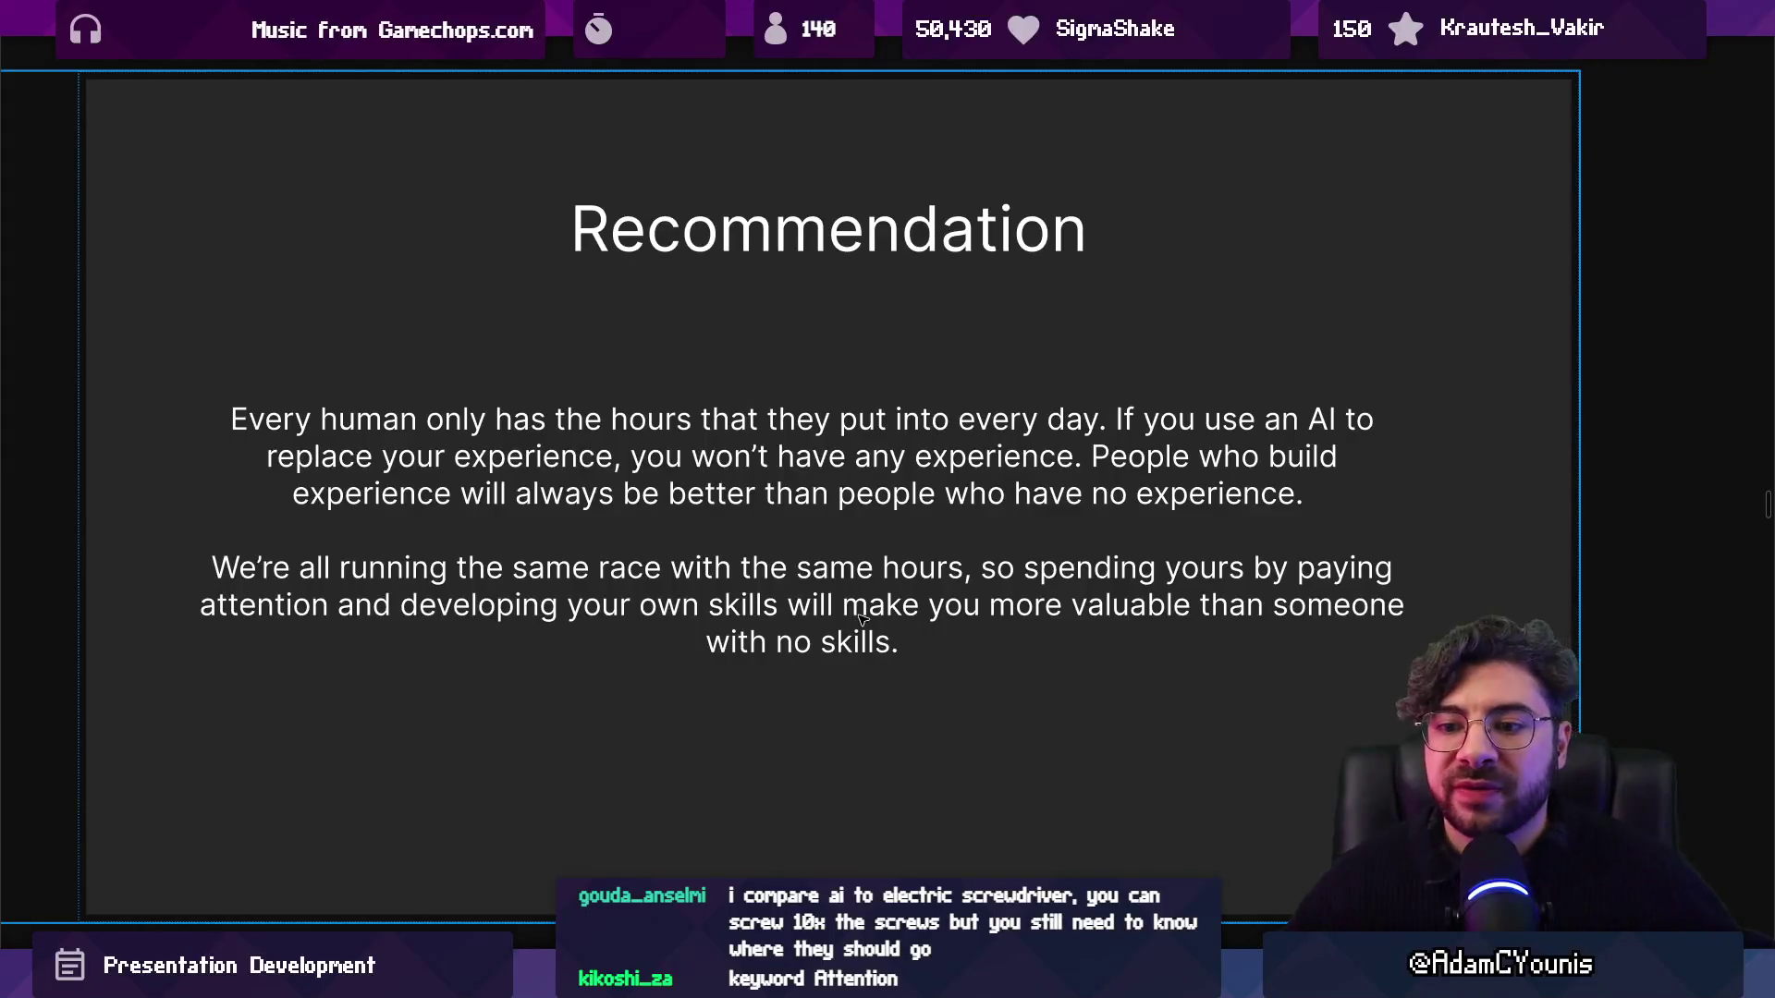
Exit the full-screen view to show the experience-and-skills Recommendation slide among its neighbouring slides.
{"action": "key", "text": "Escape"}
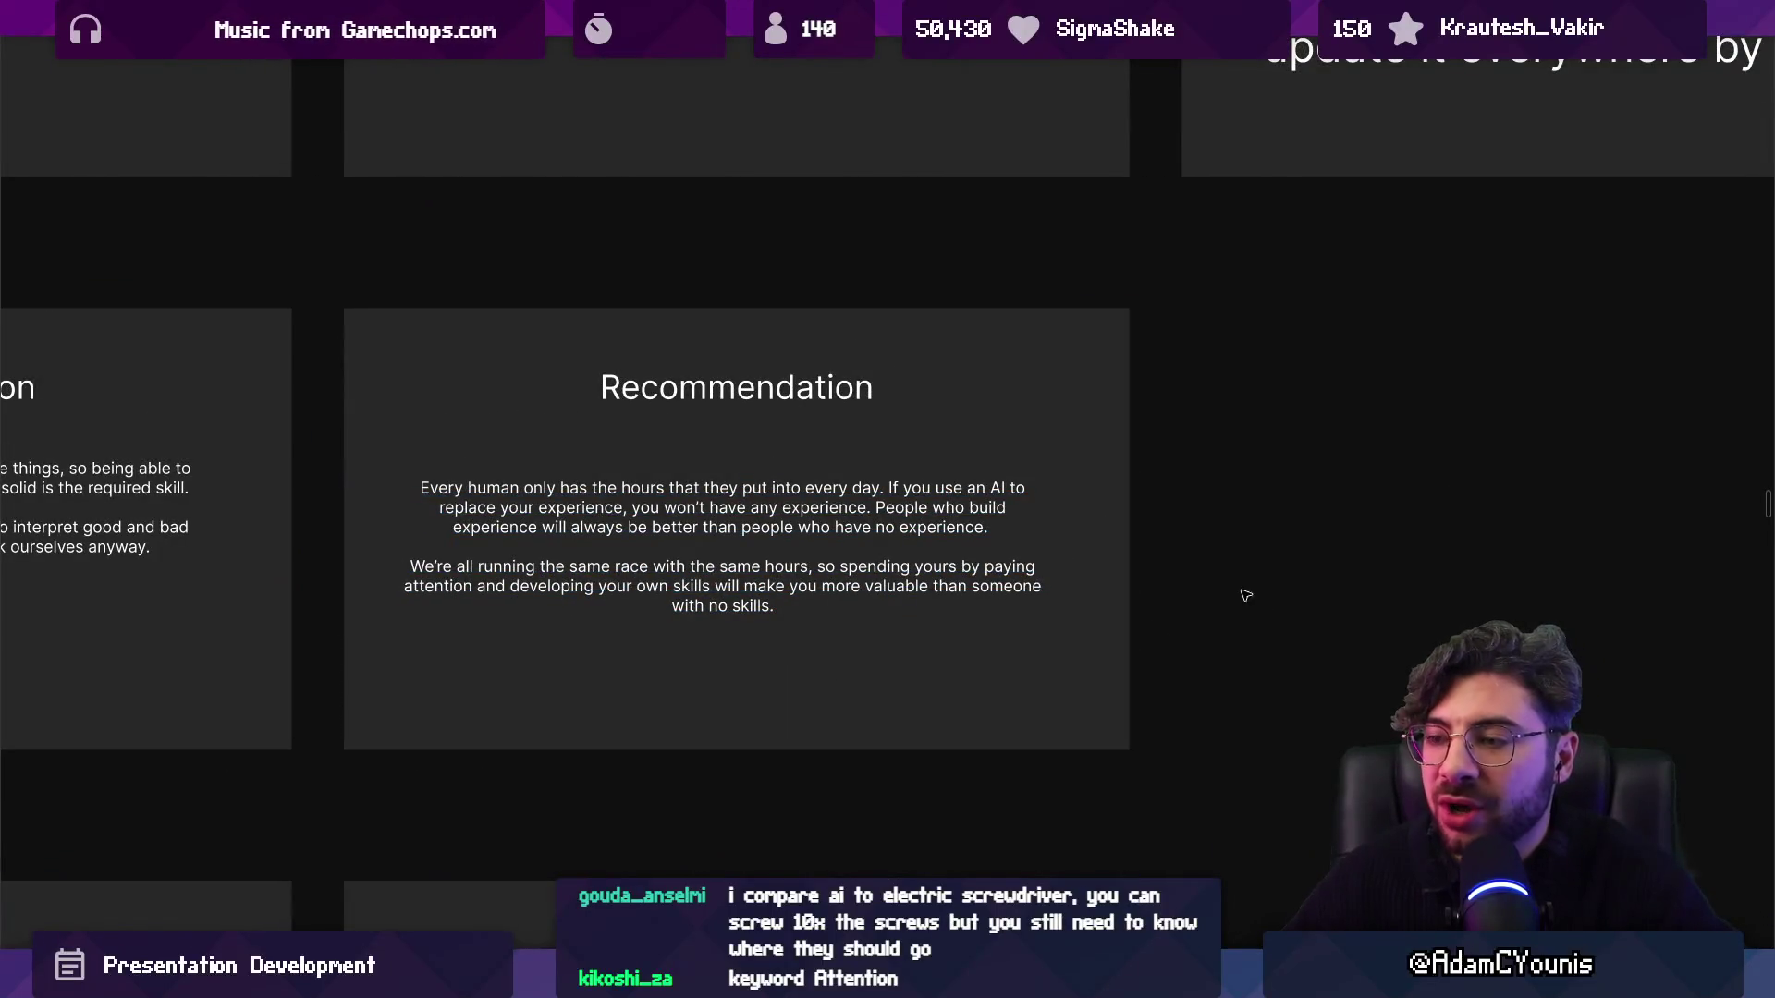
Select the current Recommendation slide, then the 'How big does the game need to be?' slide, zooming around it.
{"action": "left_click", "coordinate": [1106, 502]}
{"action": "scroll", "coordinate": [1106, 502], "scroll_direction": "down", "scroll_amount": 5}
{"action": "left_click", "coordinate": [569, 447]}
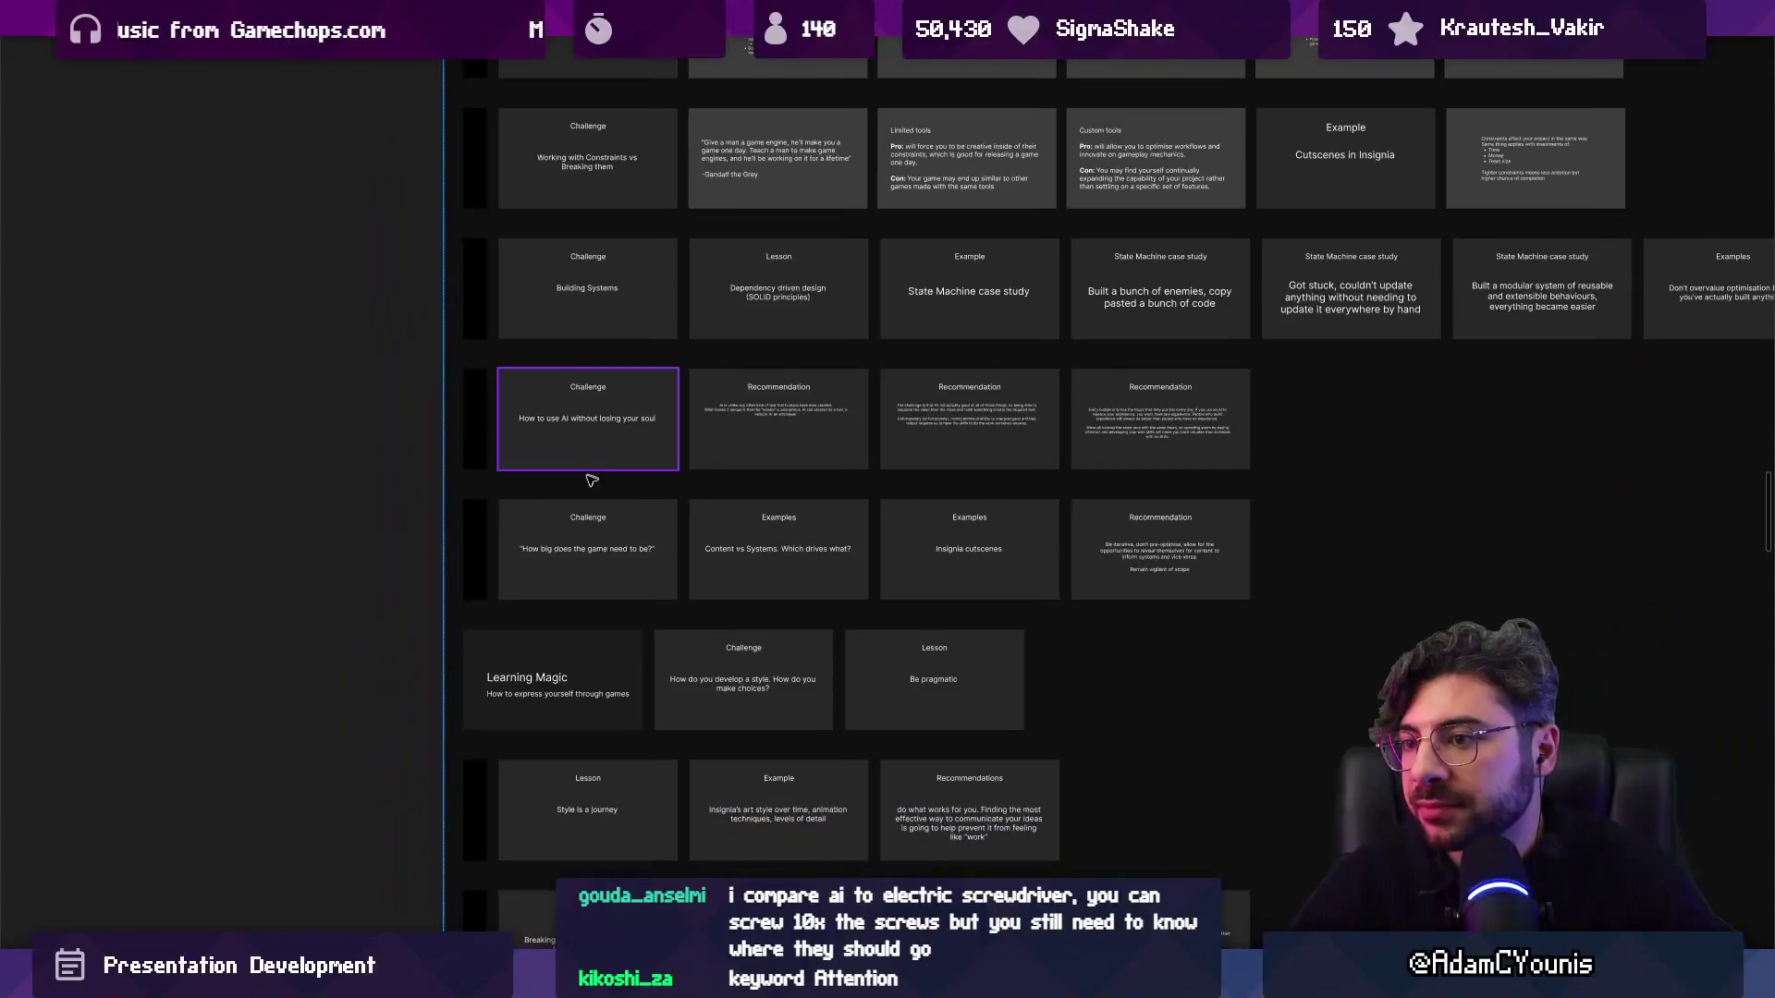
{"action": "scroll", "coordinate": [568, 448], "scroll_direction": "up", "scroll_amount": 5}
{"action": "scroll", "coordinate": [601, 537], "scroll_direction": "up", "scroll_amount": 2}
{"action": "scroll", "coordinate": [627, 499], "scroll_direction": "up", "scroll_amount": 2}
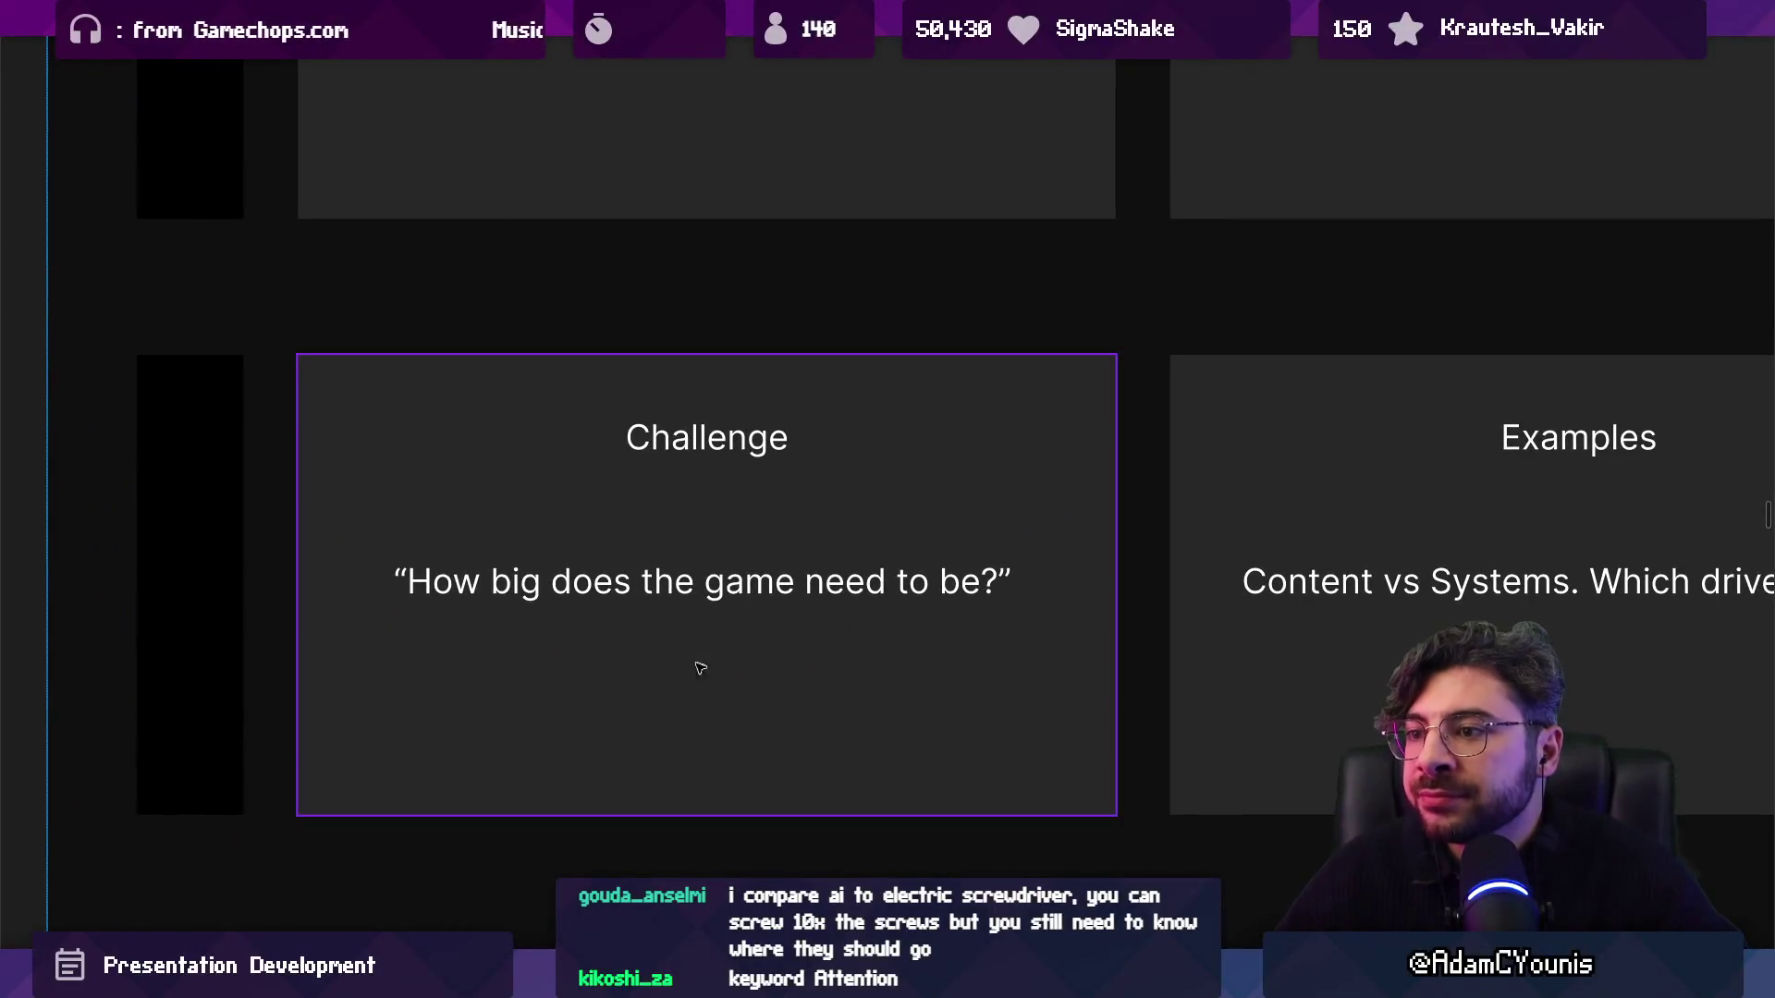
{"action": "scroll", "coordinate": [713, 665], "scroll_direction": "down", "scroll_amount": 3}
{"action": "scroll", "coordinate": [705, 654], "scroll_direction": "up", "scroll_amount": 5}
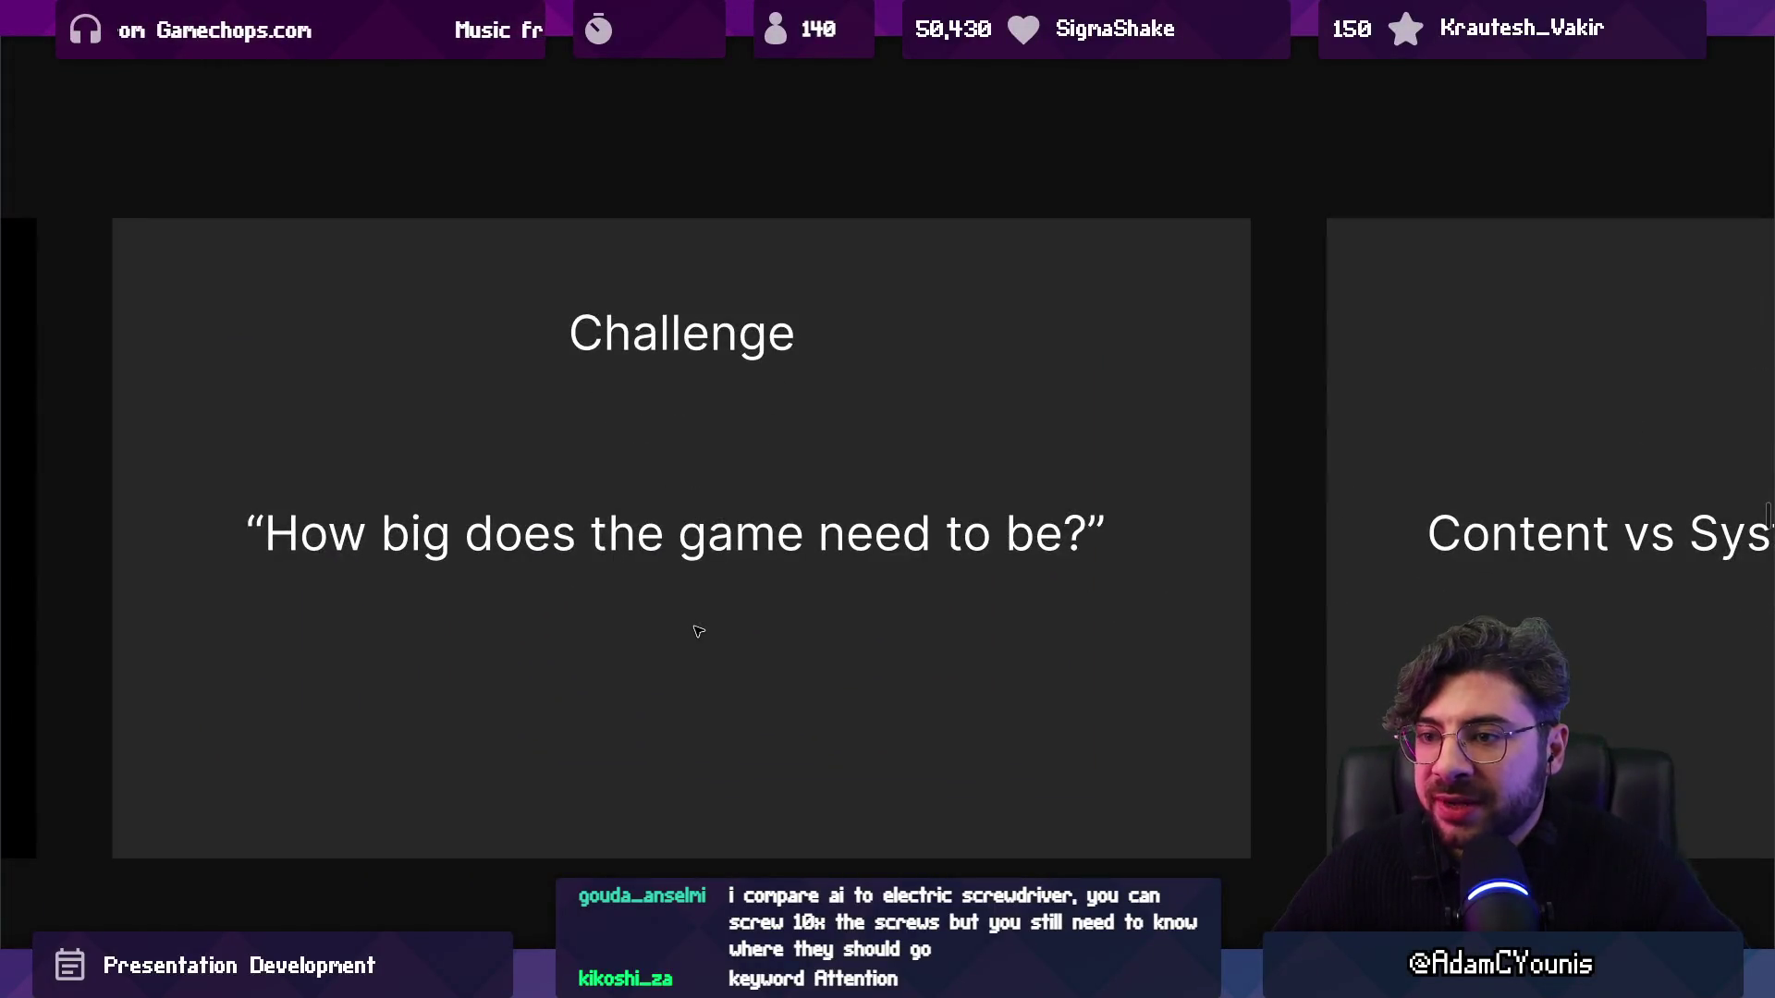
Pan across the row to its Examples slide and select the whole row containing it.
{"action": "scroll", "coordinate": [684, 624], "scroll_direction": "right", "scroll_amount": 5}
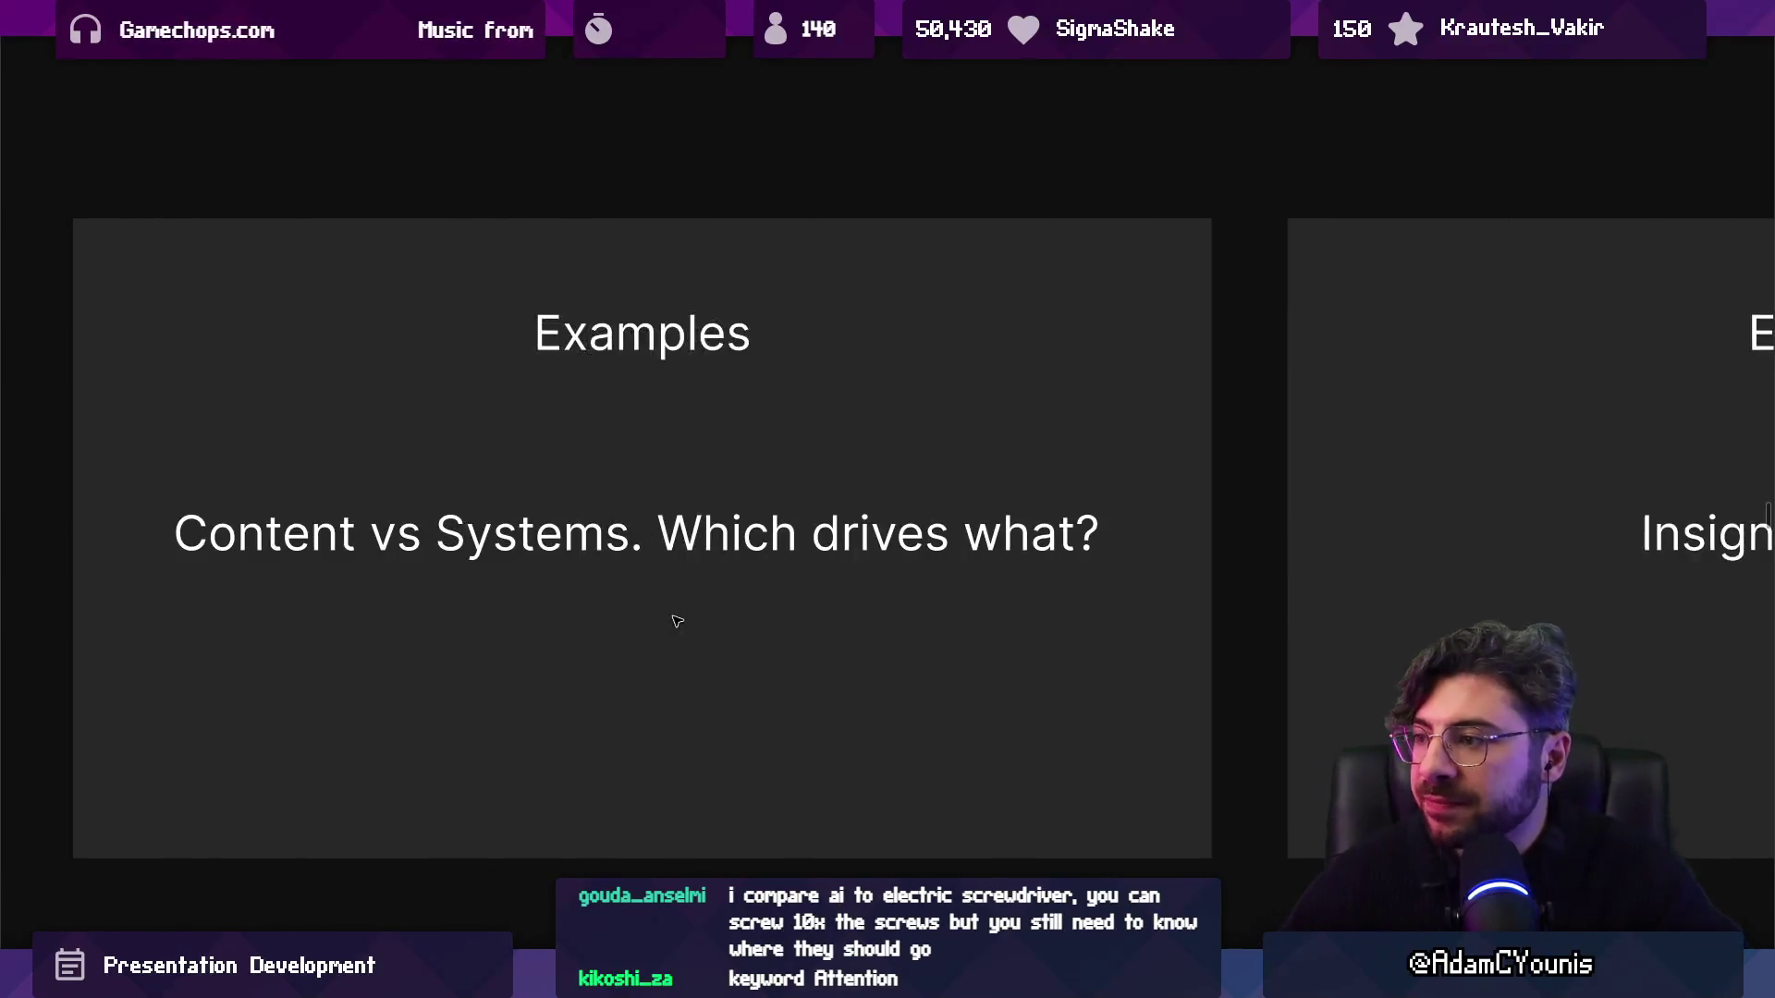
{"action": "scroll", "coordinate": [678, 618], "scroll_direction": "down", "scroll_amount": 3}
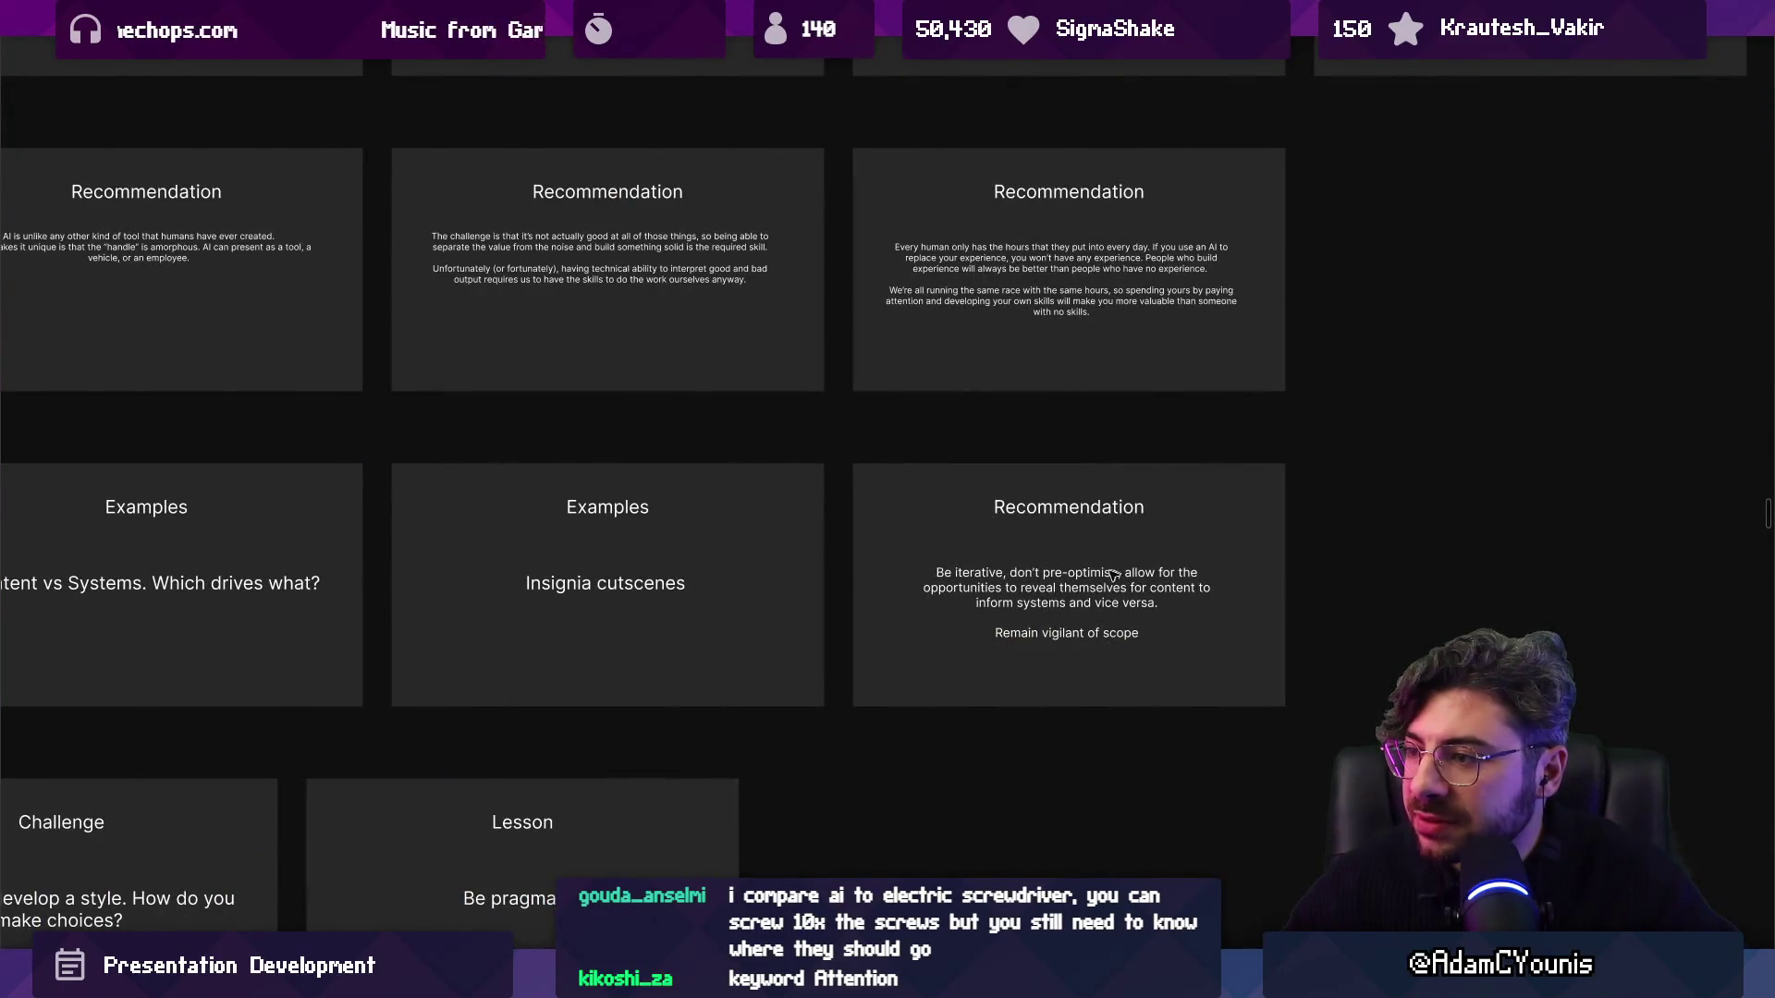
{"action": "scroll", "coordinate": [1023, 575], "scroll_direction": "right", "scroll_amount": 3}
{"action": "scroll", "coordinate": [1012, 570], "scroll_direction": "up", "scroll_amount": 3}
{"action": "scroll", "coordinate": [703, 579], "scroll_direction": "down", "scroll_amount": 6}
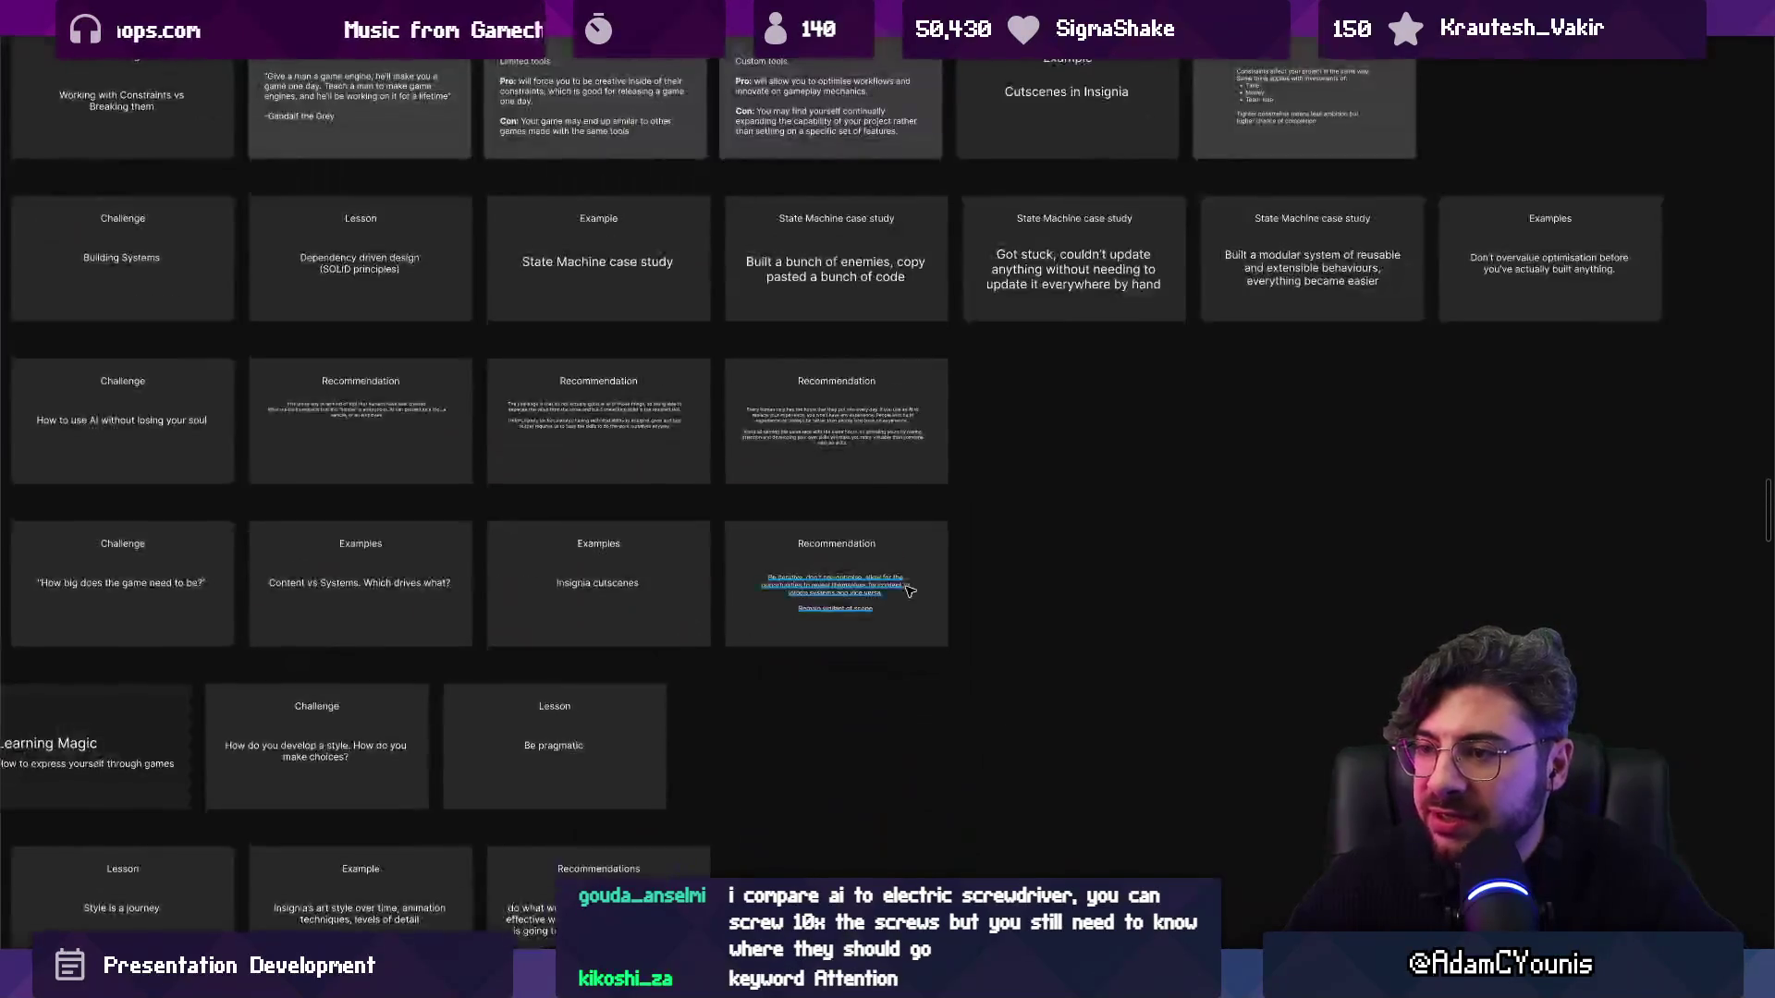
{"action": "left_click", "coordinate": [703, 580]}
{"action": "key", "text": "shift+Return"}
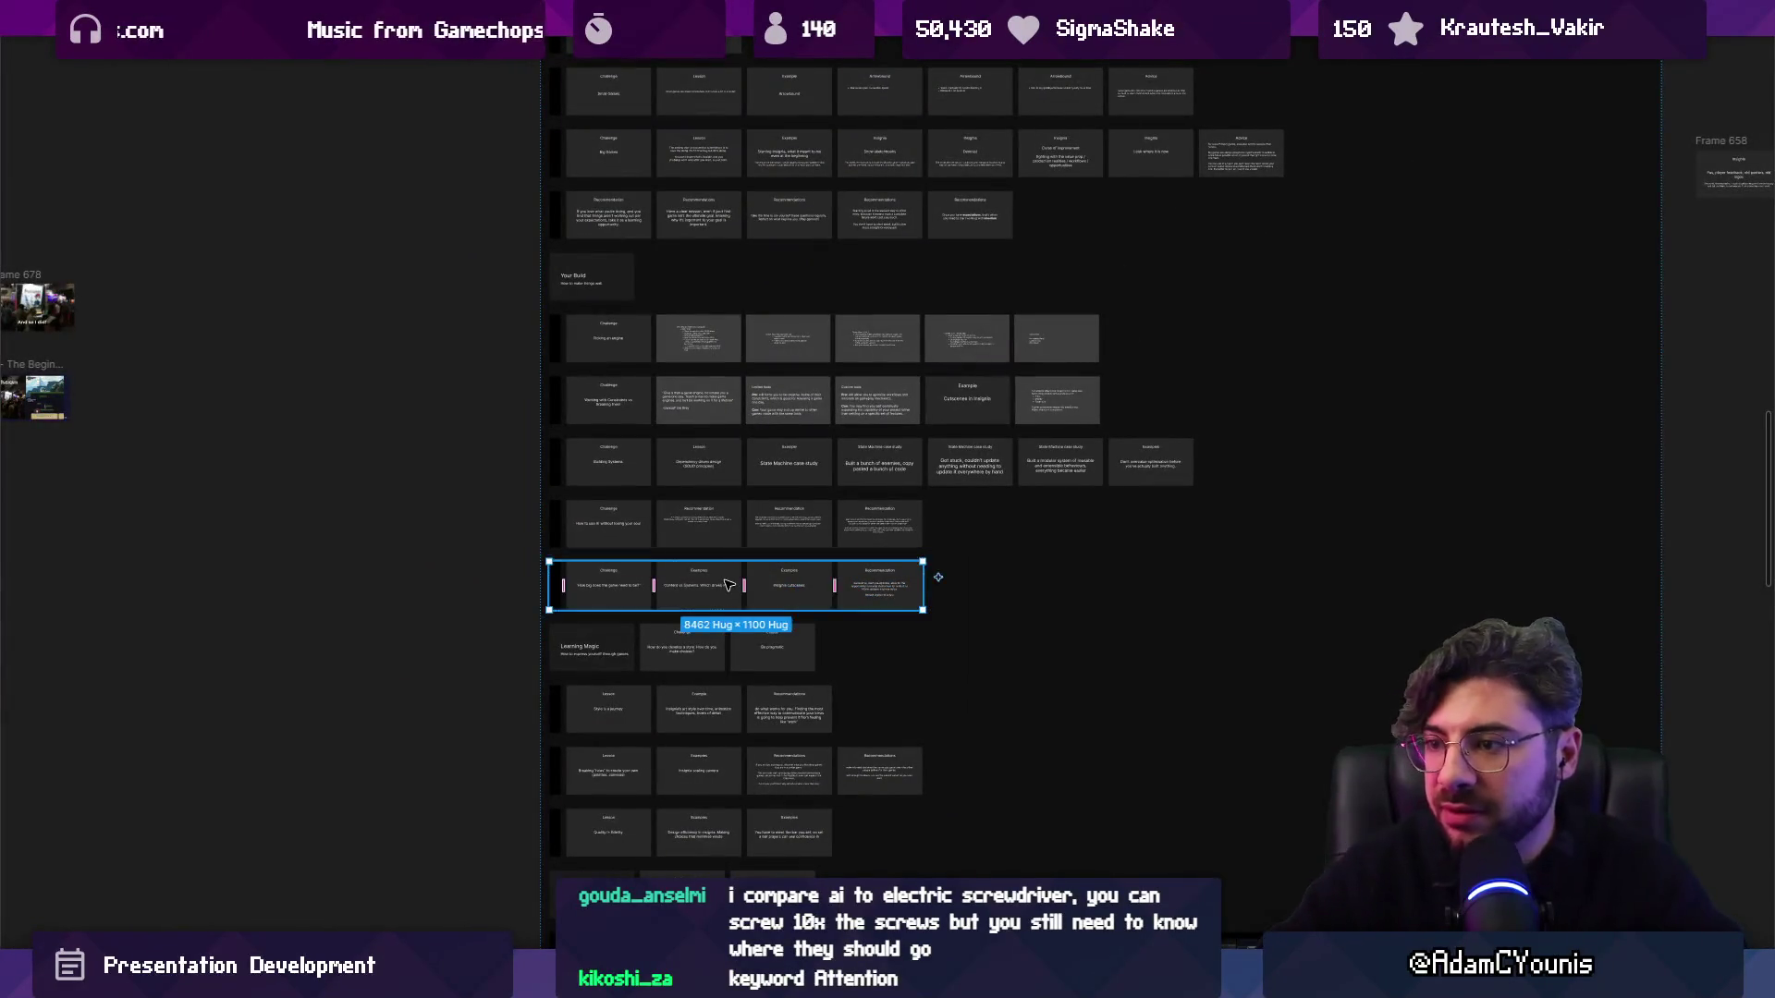
Drag the 'How big does the game need to be?' row out of the deck grid to the right.
{"action": "scroll", "coordinate": [727, 584], "scroll_direction": "down", "scroll_amount": 3}
{"action": "mouse_move", "coordinate": [622, 576]}
{"action": "left_mouse_down"}
{"action": "mouse_move", "coordinate": [1211, 606]}
{"action": "mouse_move", "coordinate": [1394, 436]}
{"action": "mouse_move", "coordinate": [1294, 407]}
{"action": "left_mouse_up"}
{"action": "scroll", "coordinate": [603, 520], "scroll_direction": "up", "scroll_amount": 10}
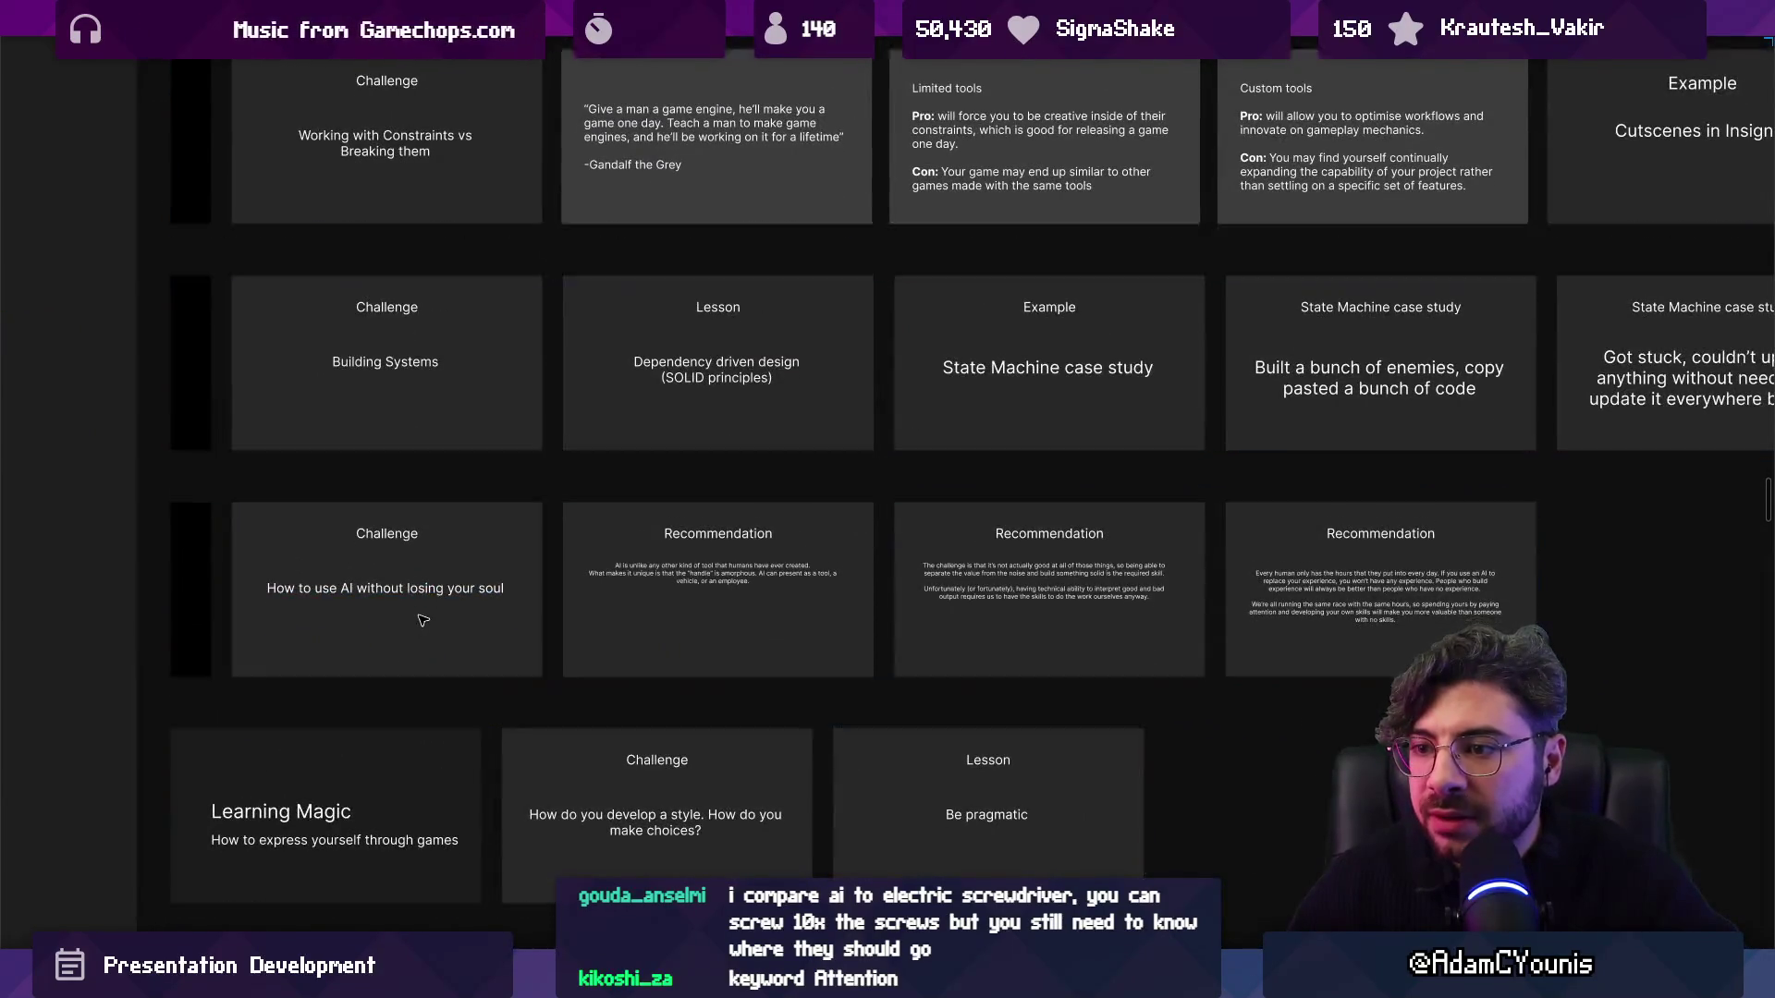
{"action": "scroll", "coordinate": [390, 649], "scroll_direction": "down", "scroll_amount": 5}
{"action": "scroll", "coordinate": [296, 403], "scroll_direction": "up", "scroll_amount": 5}
{"action": "scroll", "coordinate": [296, 403], "scroll_direction": "up", "scroll_amount": 5}
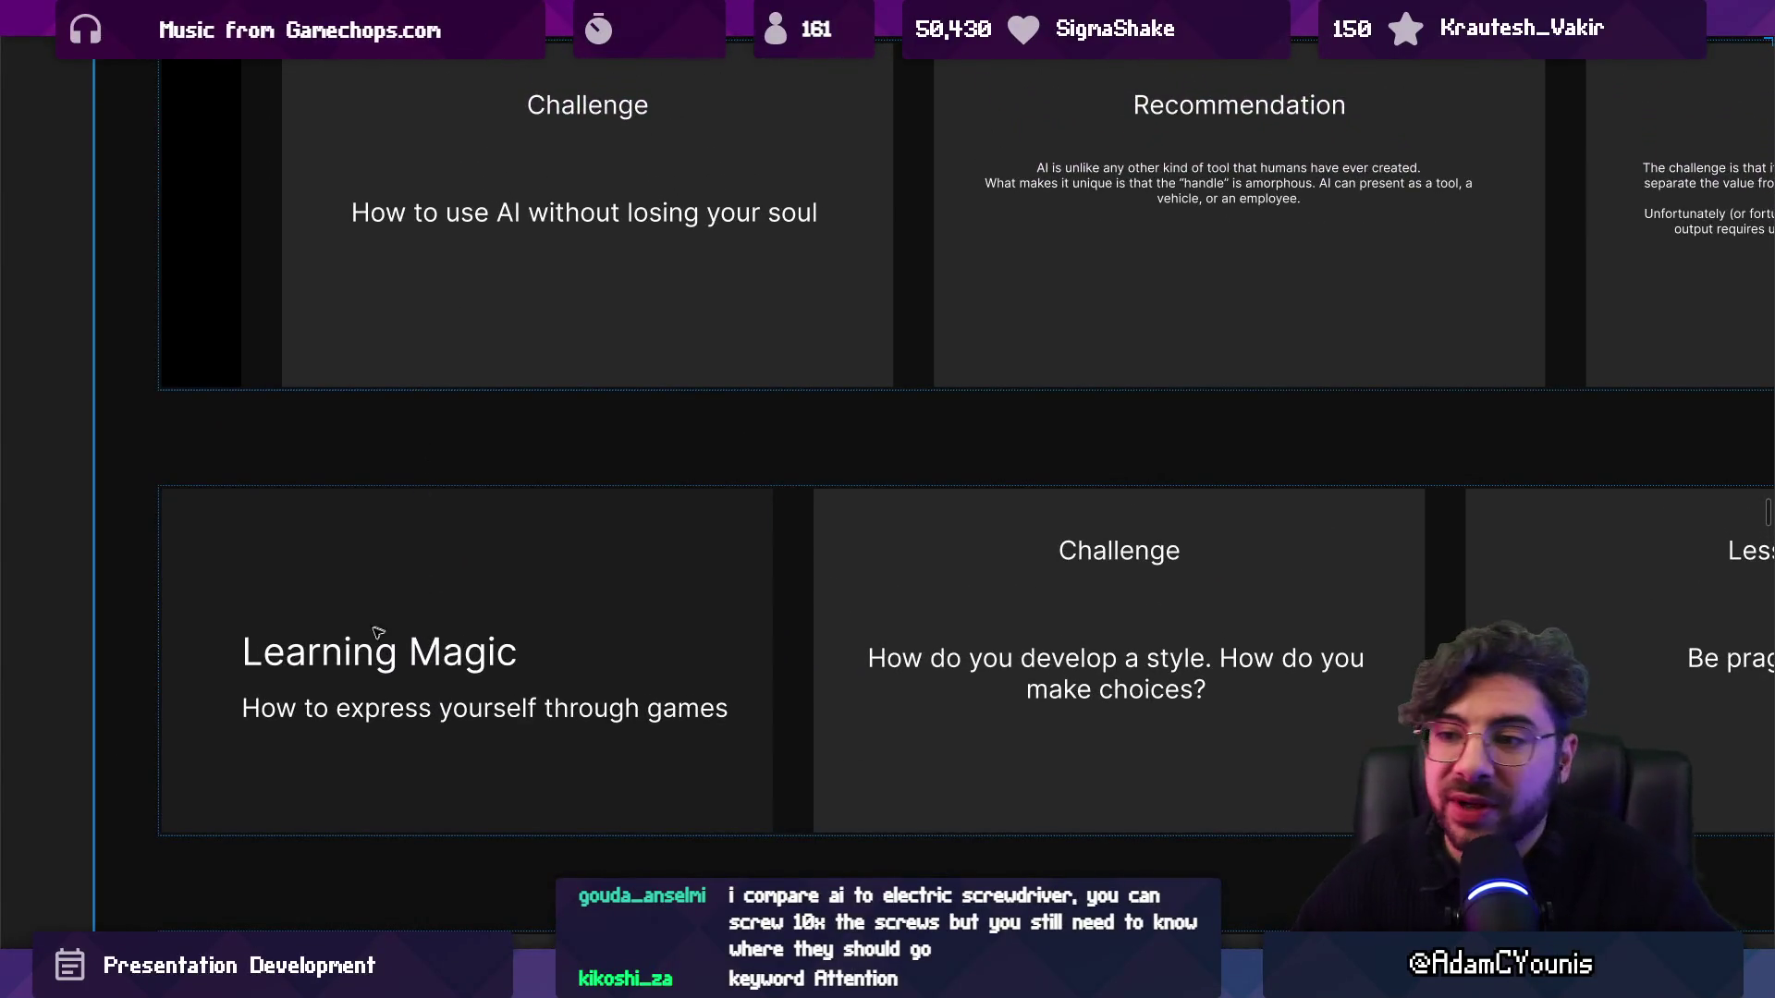
Select the Learning Magic row and zoom in on its title and style Challenge slides.
{"action": "left_click", "coordinate": [371, 552]}
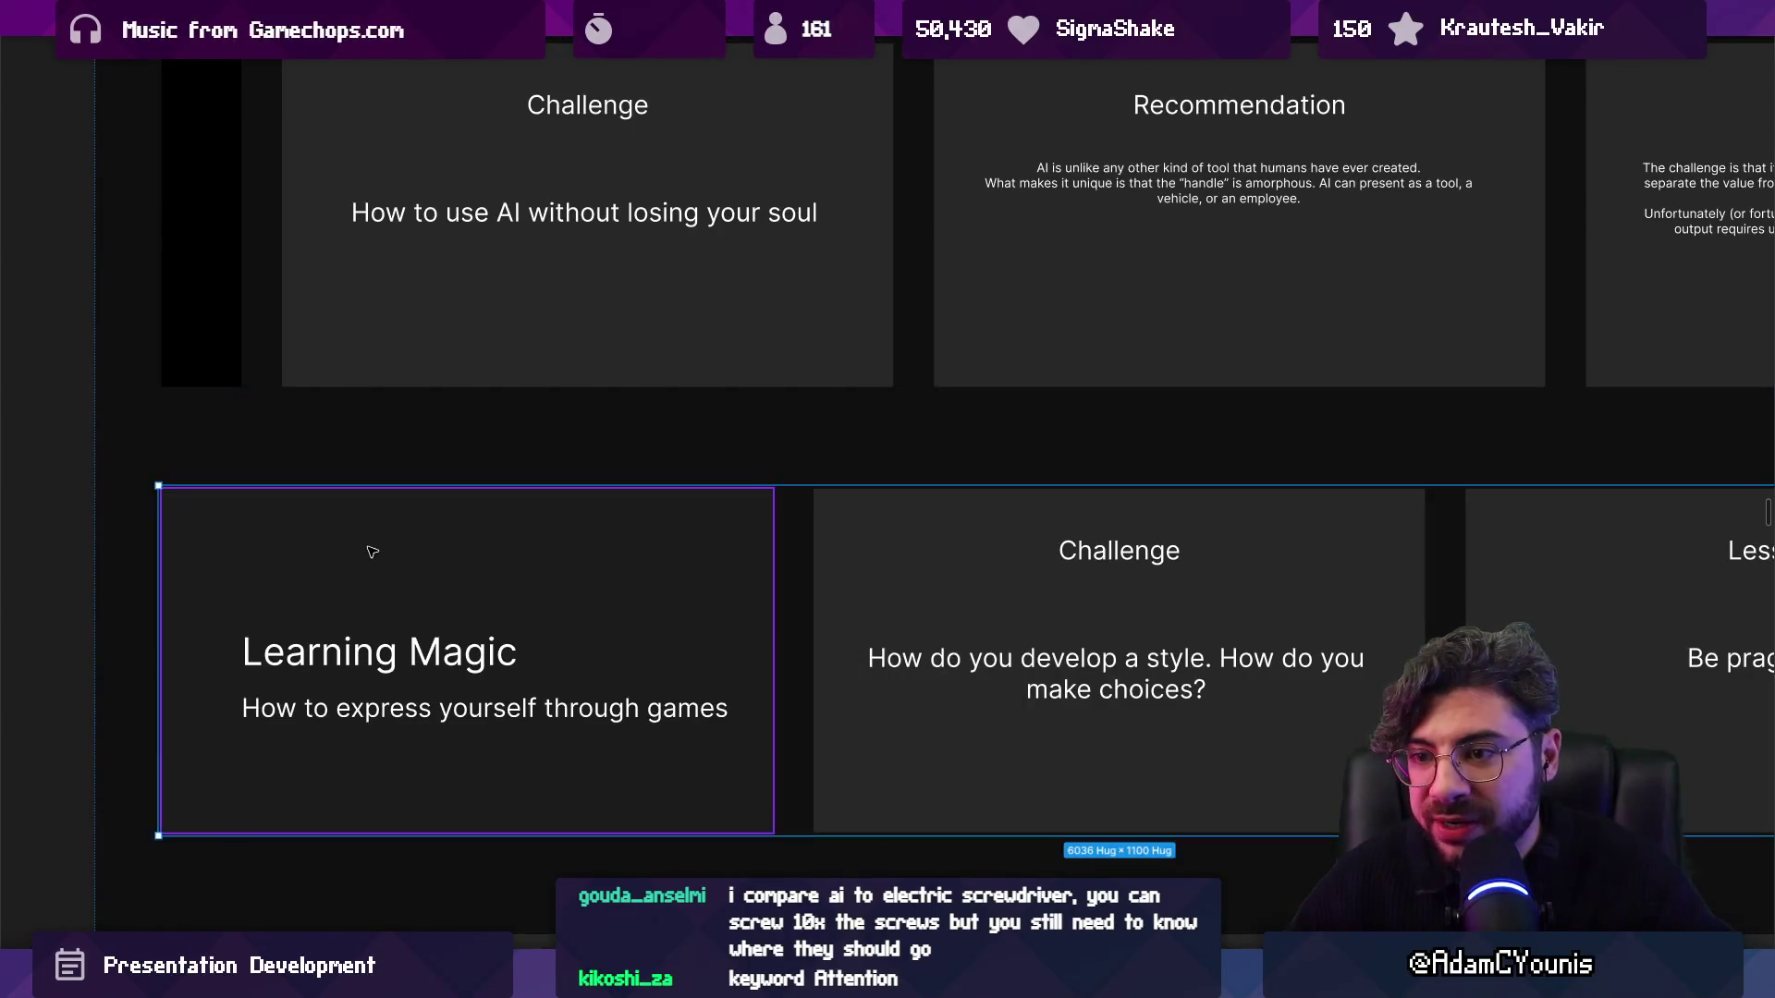
{"action": "scroll", "coordinate": [372, 552], "scroll_direction": "down", "scroll_amount": 3}
{"action": "scroll", "coordinate": [444, 564], "scroll_direction": "up", "scroll_amount": 5}
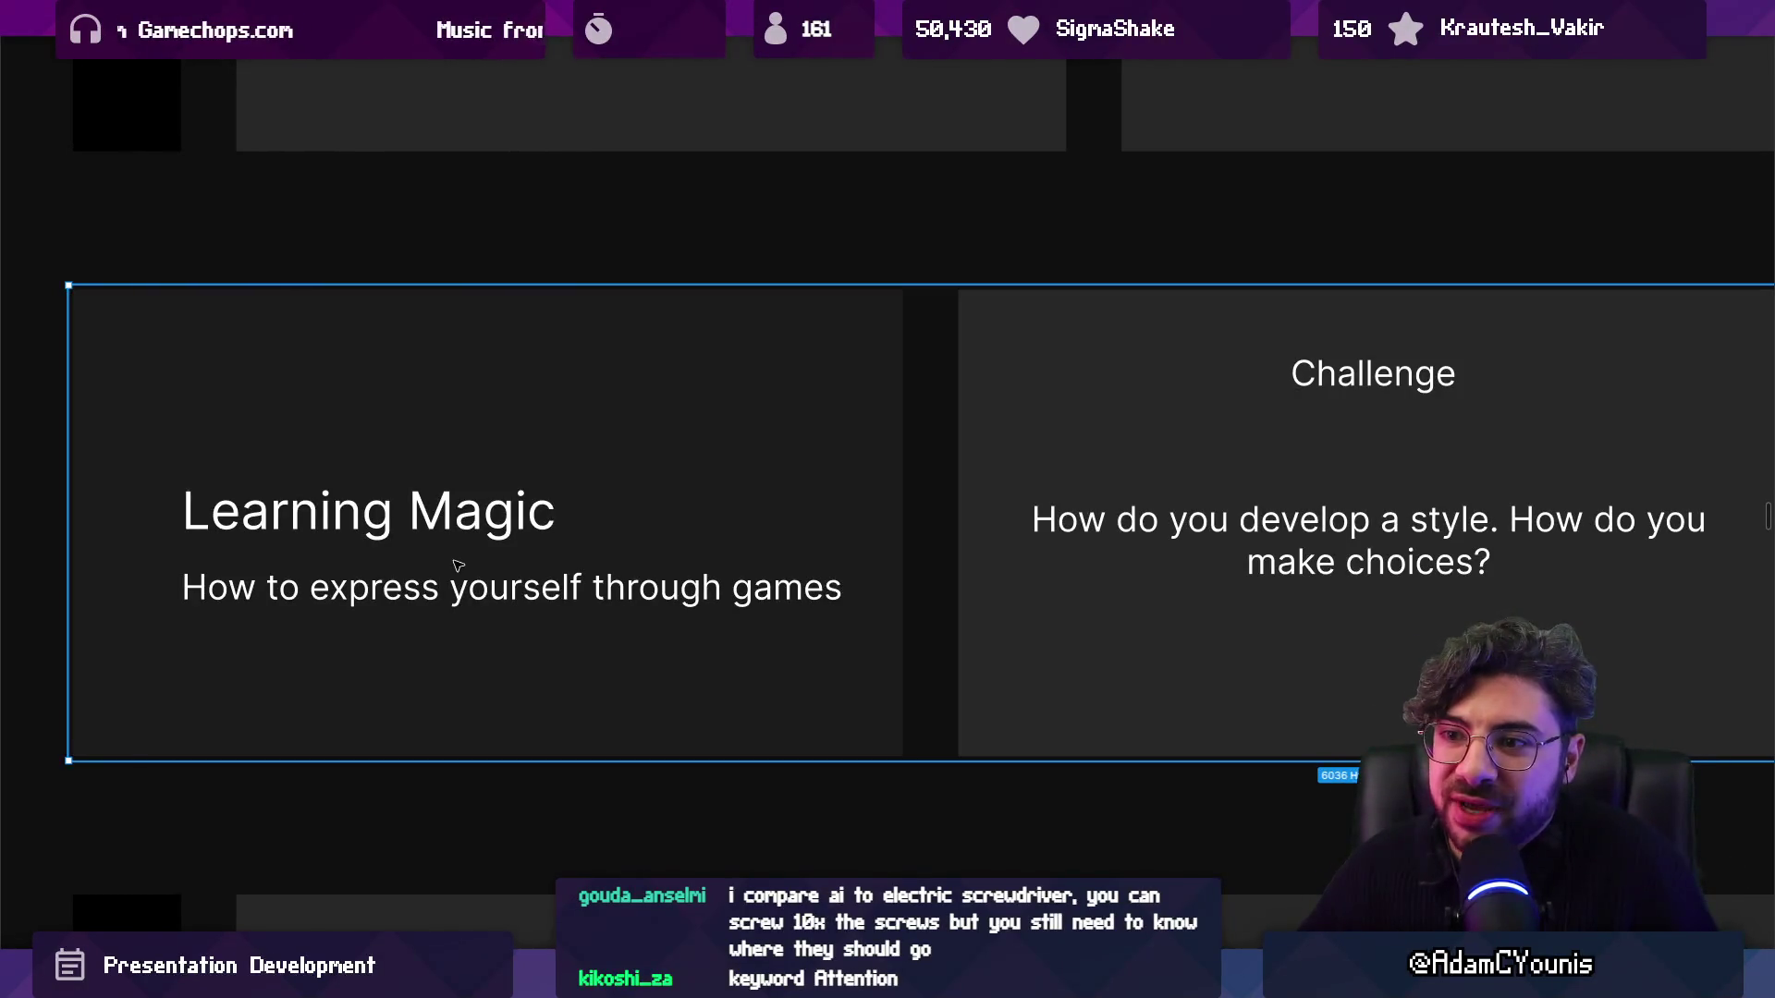
{"action": "scroll", "coordinate": [249, 319], "scroll_direction": "up", "scroll_amount": 4}
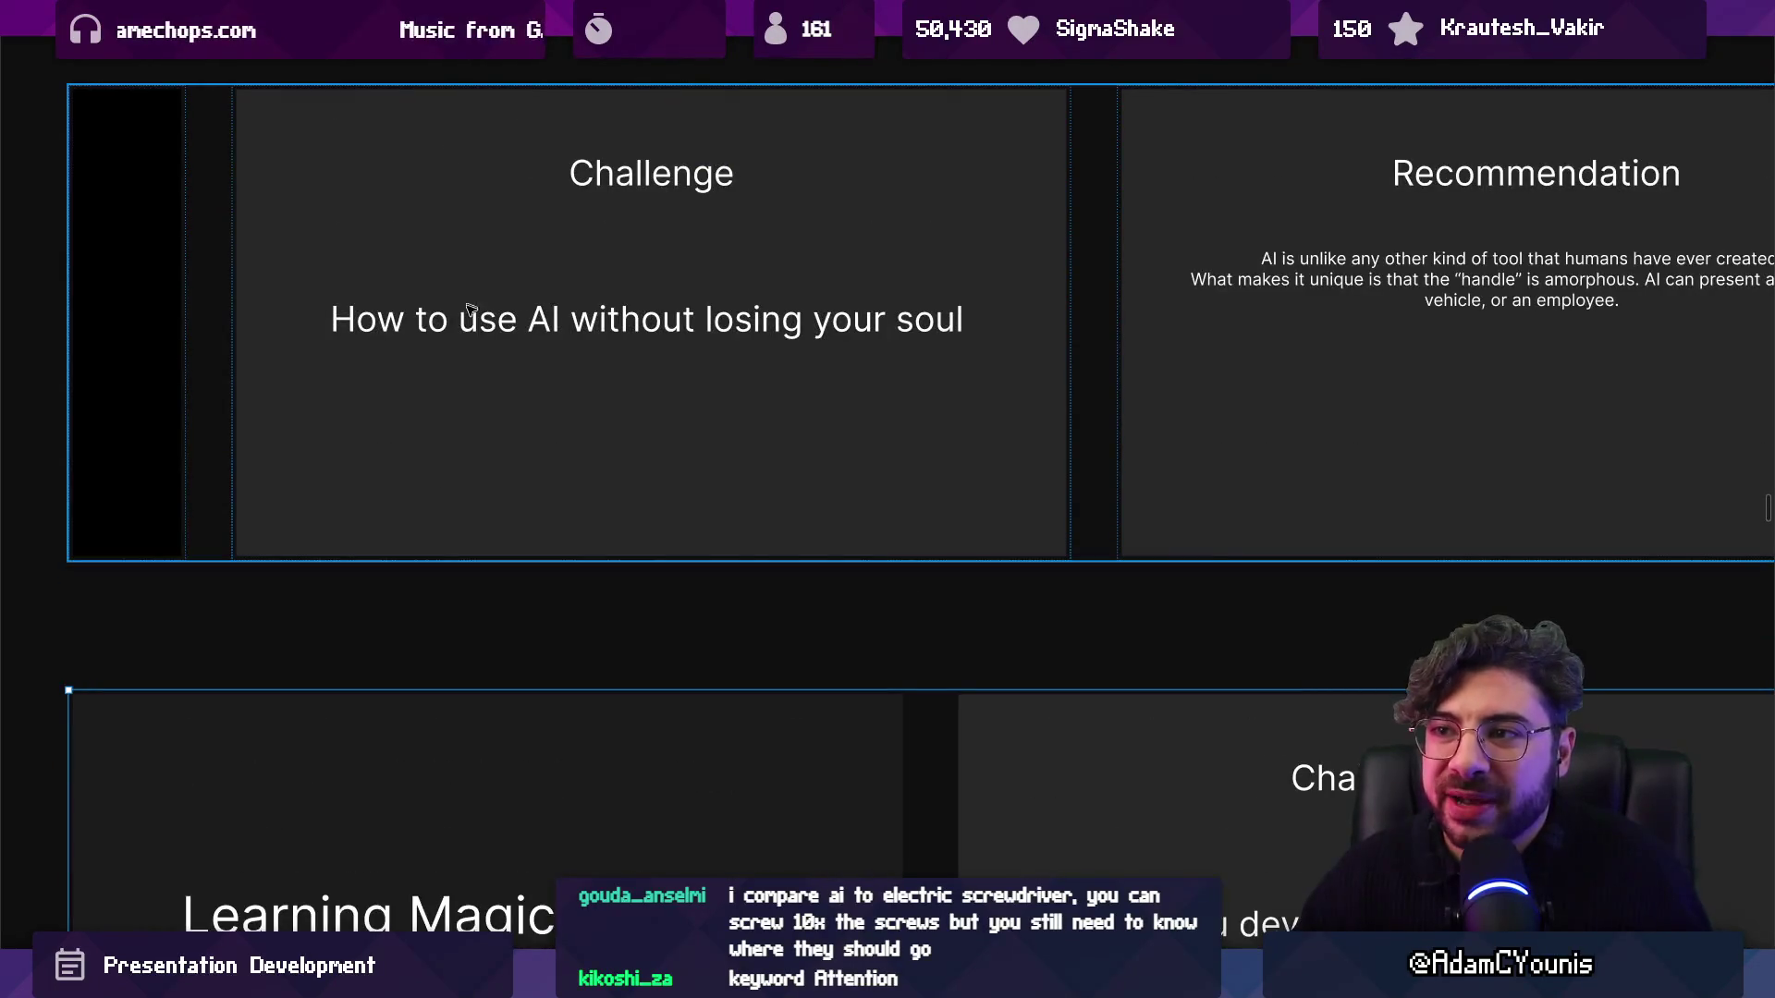
{"action": "scroll", "coordinate": [491, 551], "scroll_direction": "down", "scroll_amount": 5}
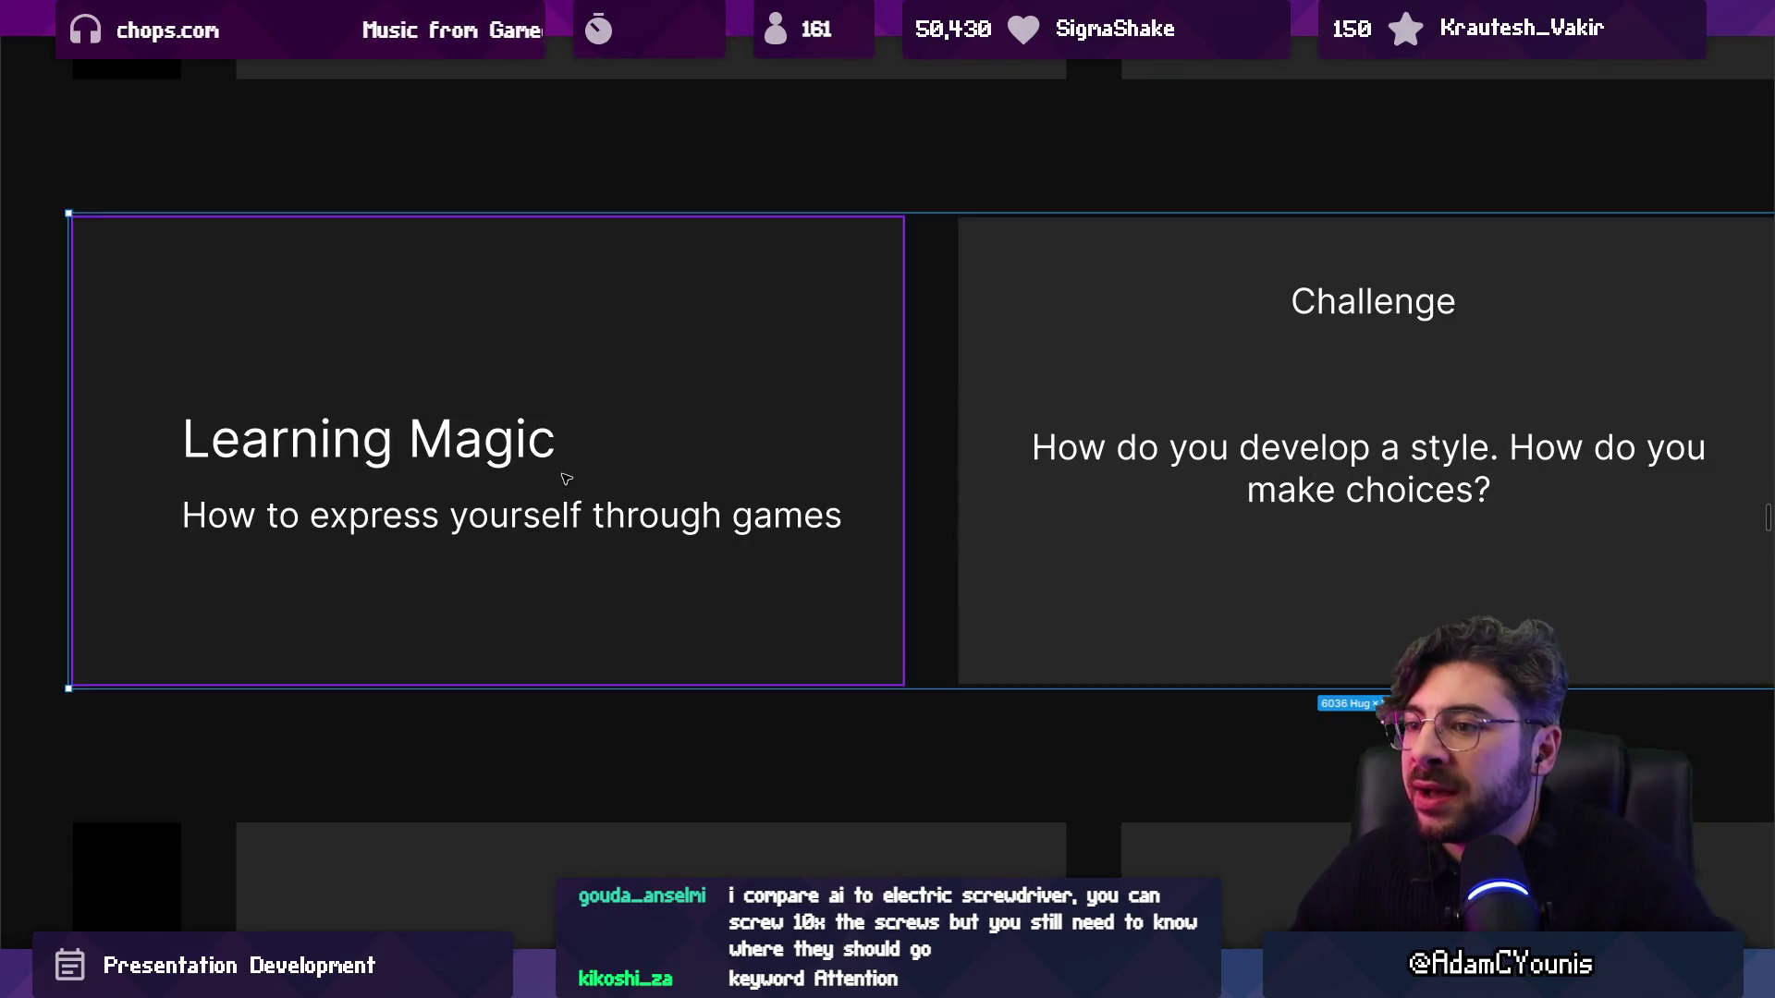
{"action": "scroll", "coordinate": [566, 477], "scroll_direction": "down", "scroll_amount": 10}
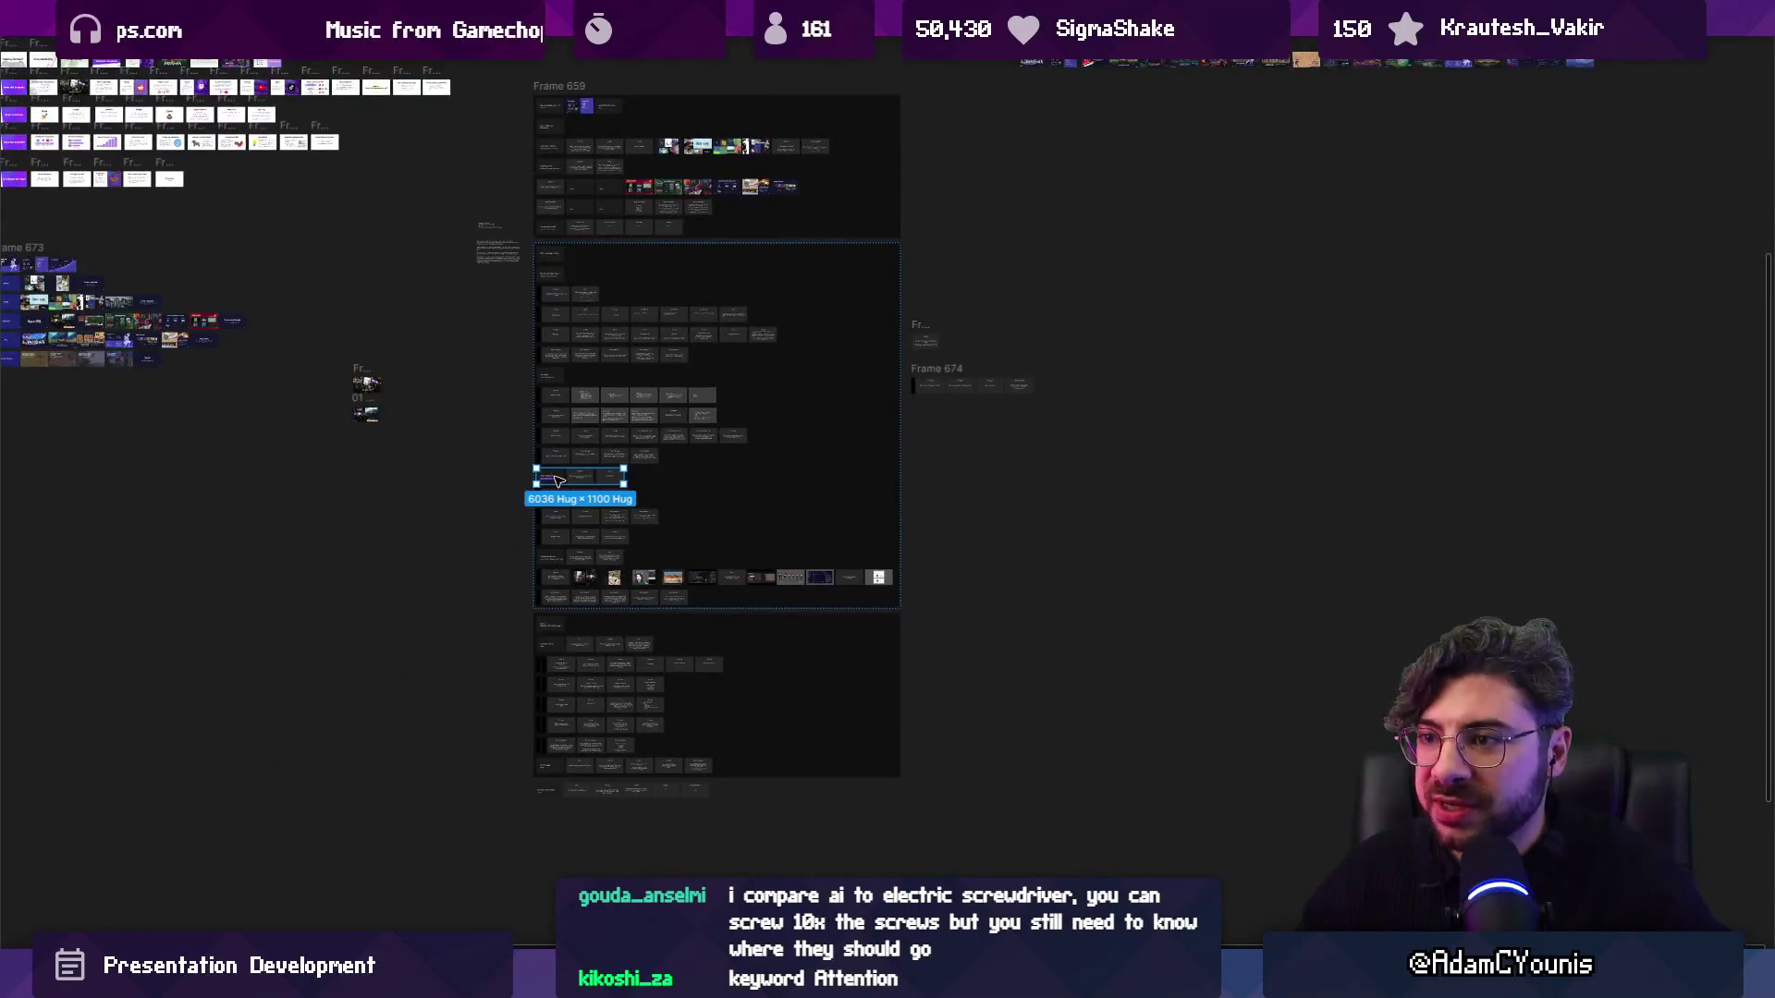
{"action": "left_click_drag", "start_coordinate": [557, 480], "coordinate": [522, 500]}
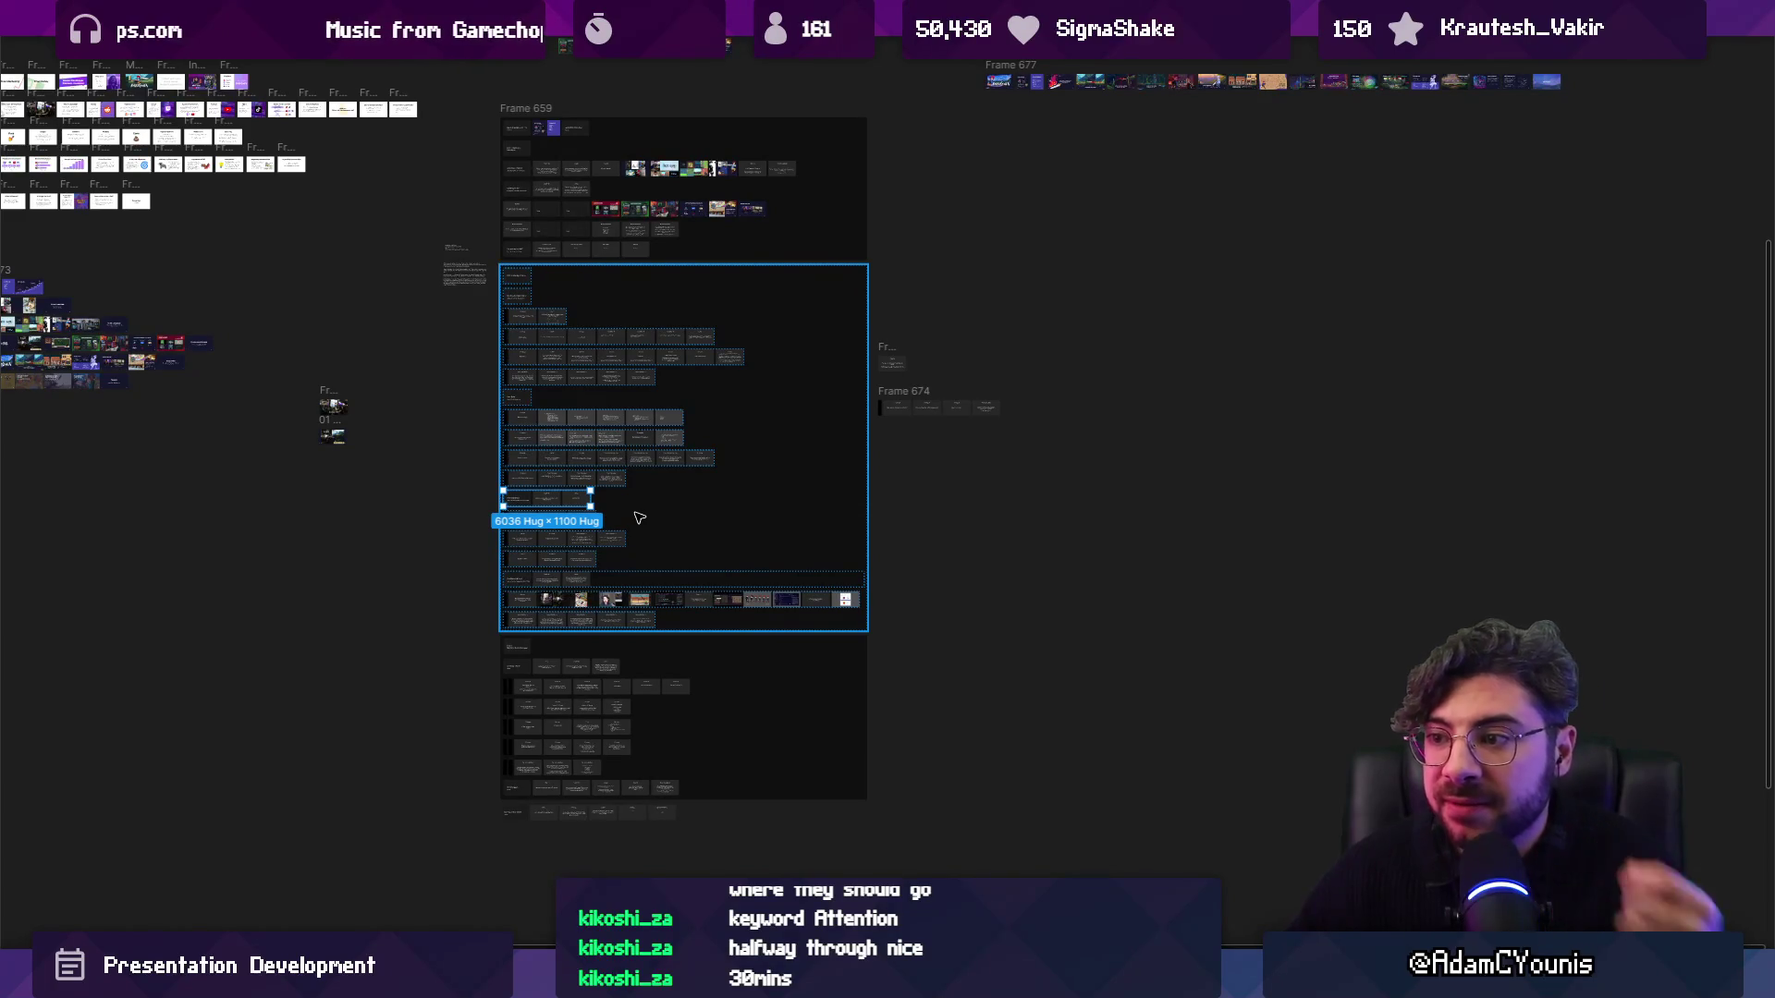
{"action": "scroll", "coordinate": [615, 499], "scroll_direction": "up", "scroll_amount": 5}
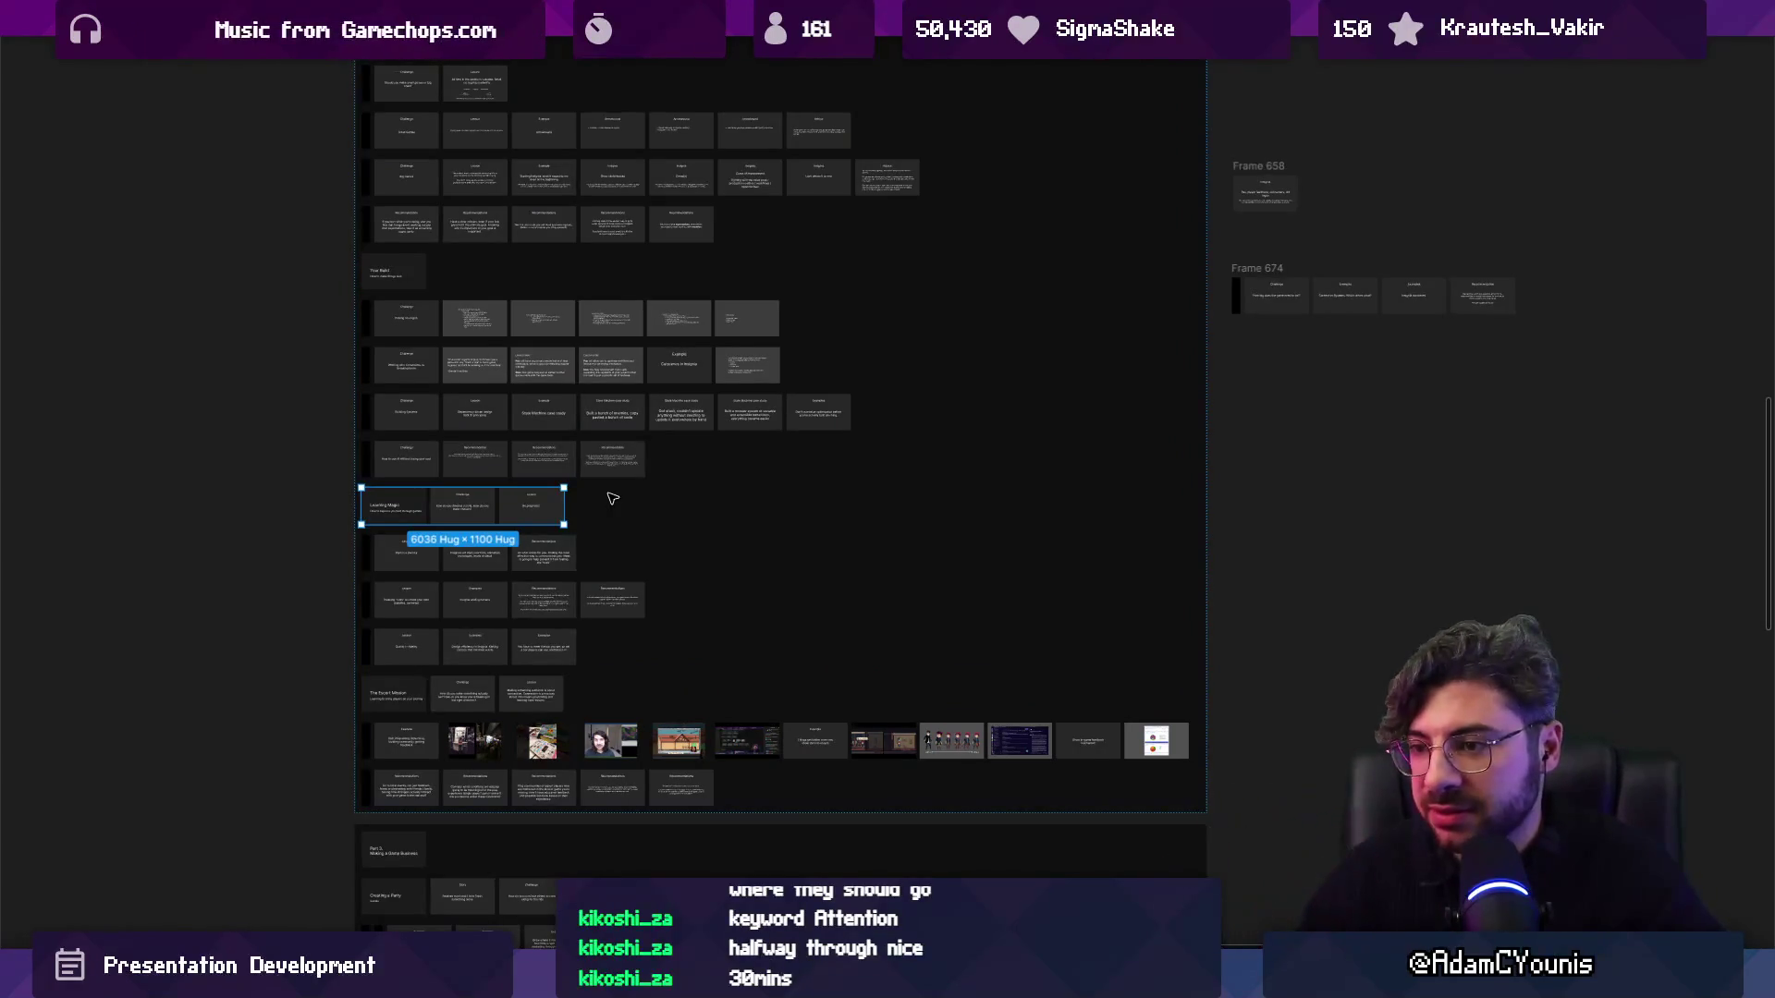
Zoom in on the Learning Magic row below the AI Recommendation row and clear its selection.
{"action": "scroll", "coordinate": [463, 555], "scroll_direction": "up", "scroll_amount": 5}
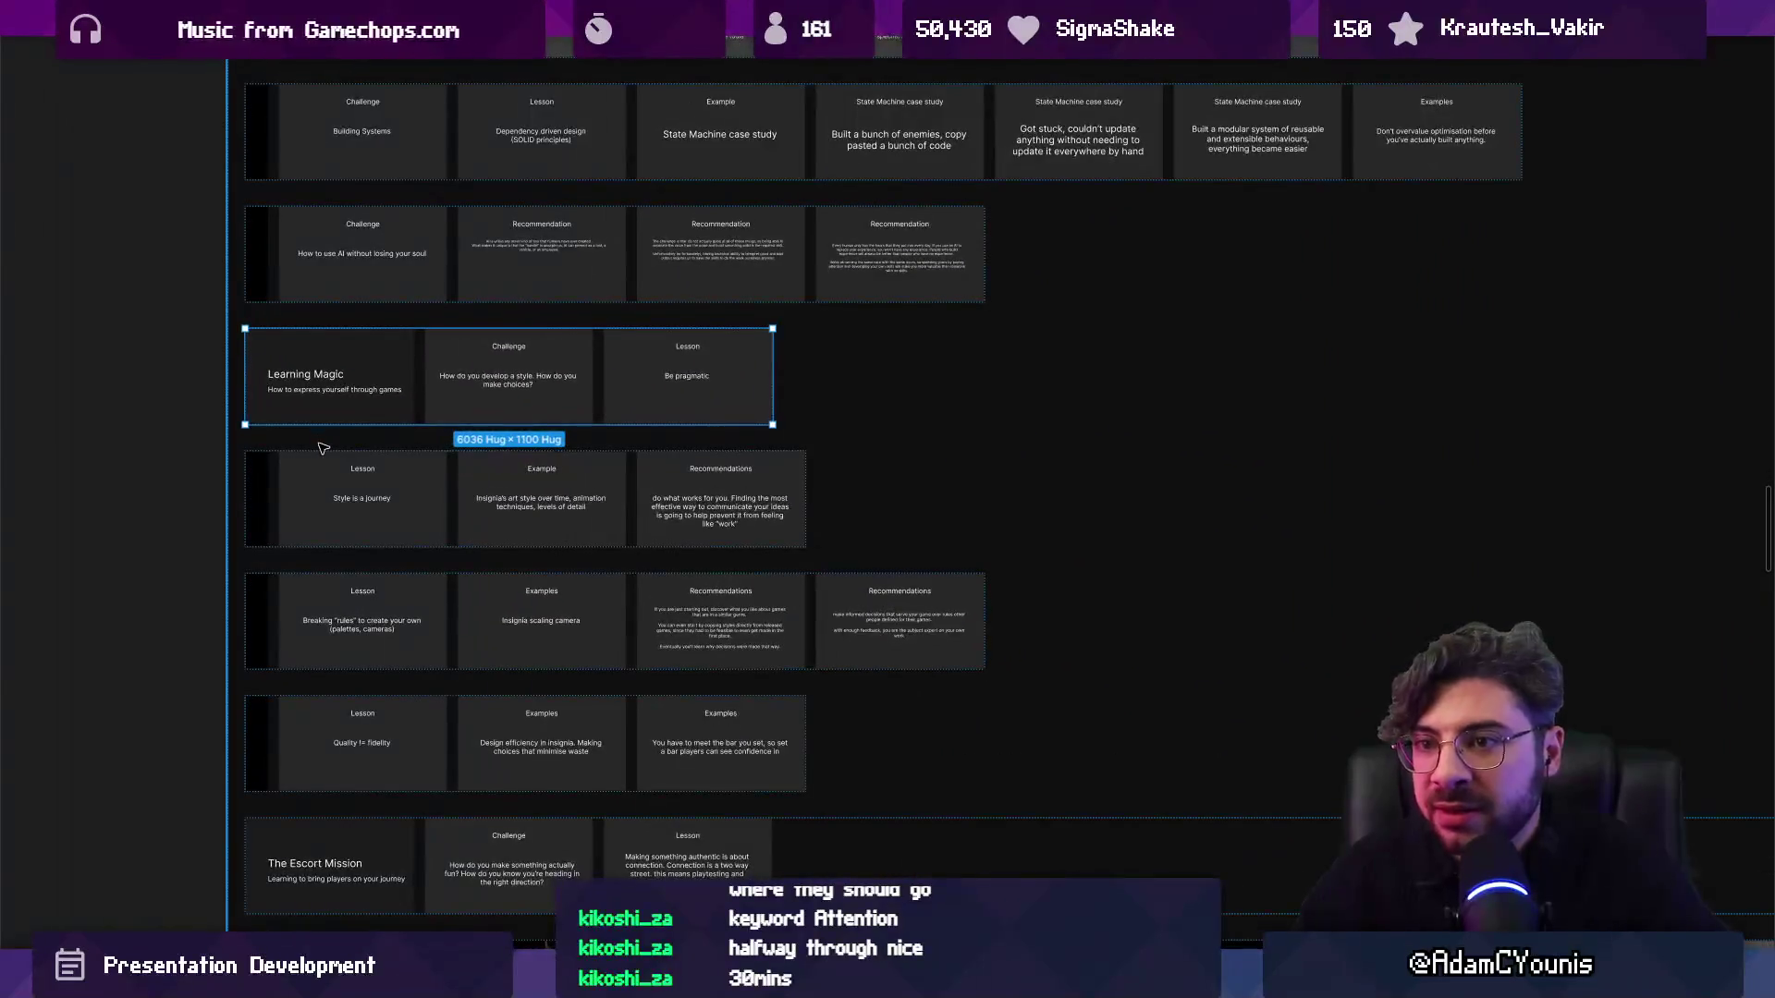
{"action": "scroll", "coordinate": [317, 447], "scroll_direction": "down", "scroll_amount": 2}
{"action": "scroll", "coordinate": [259, 453], "scroll_direction": "up", "scroll_amount": 4}
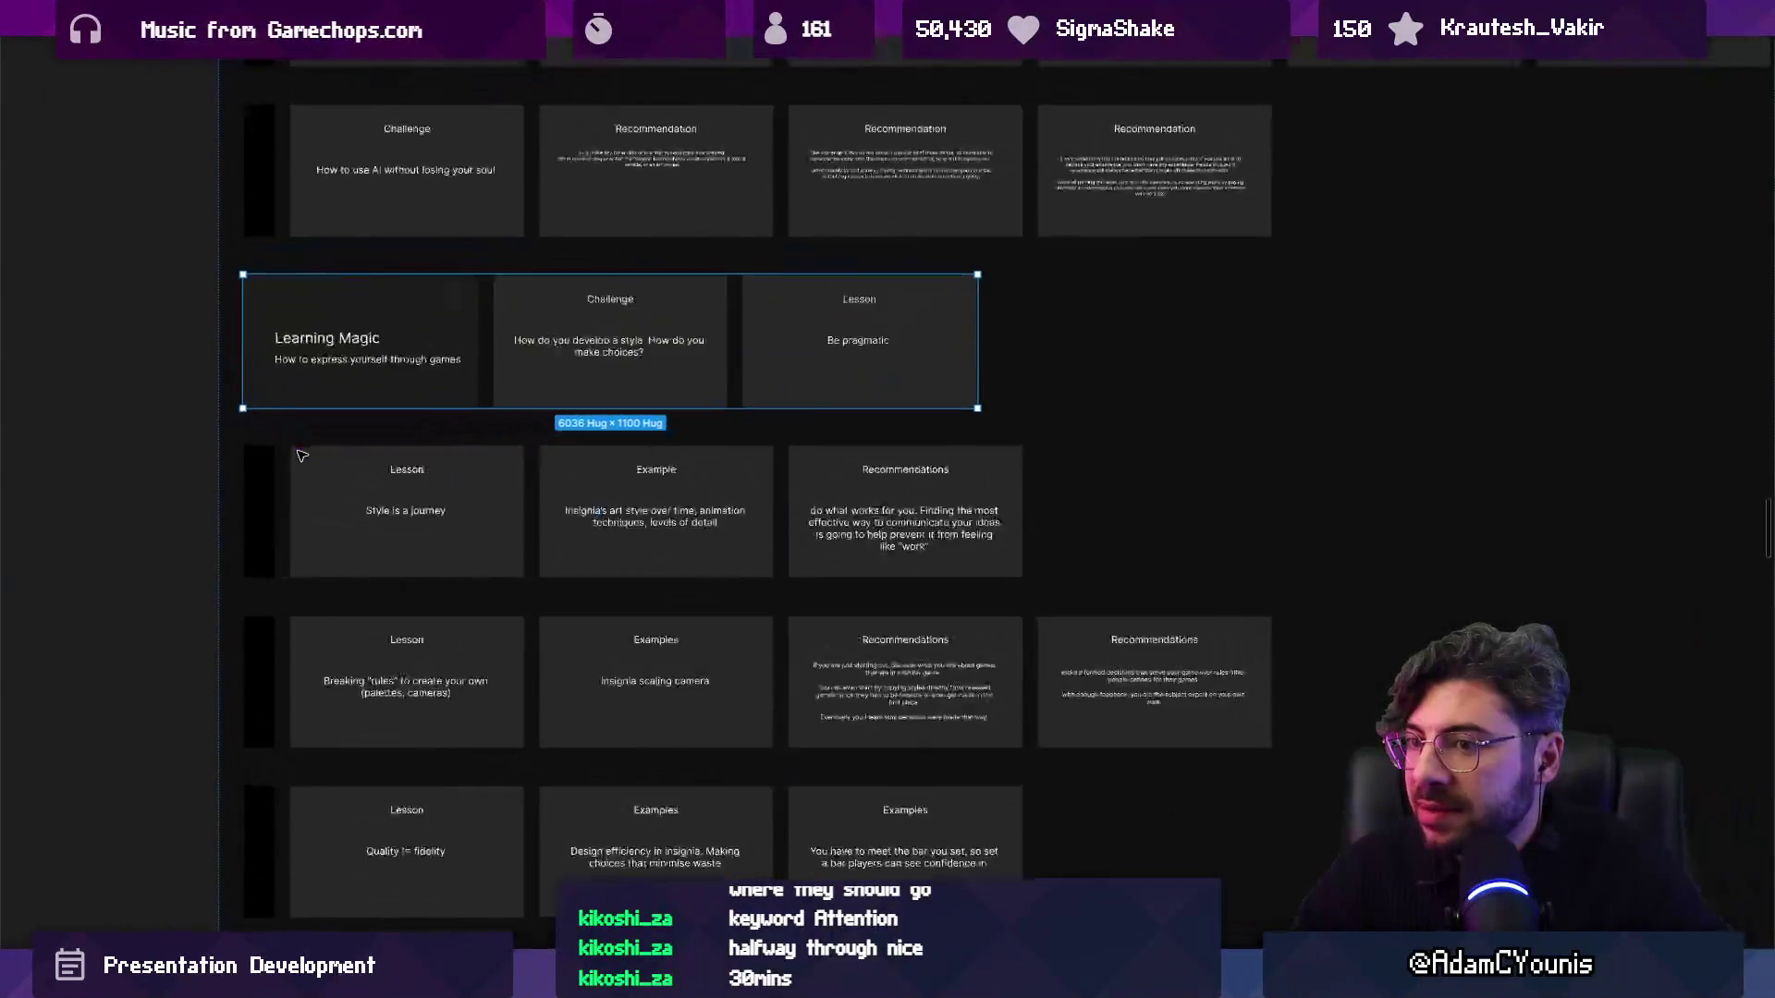
{"action": "left_click", "coordinate": [194, 442]}
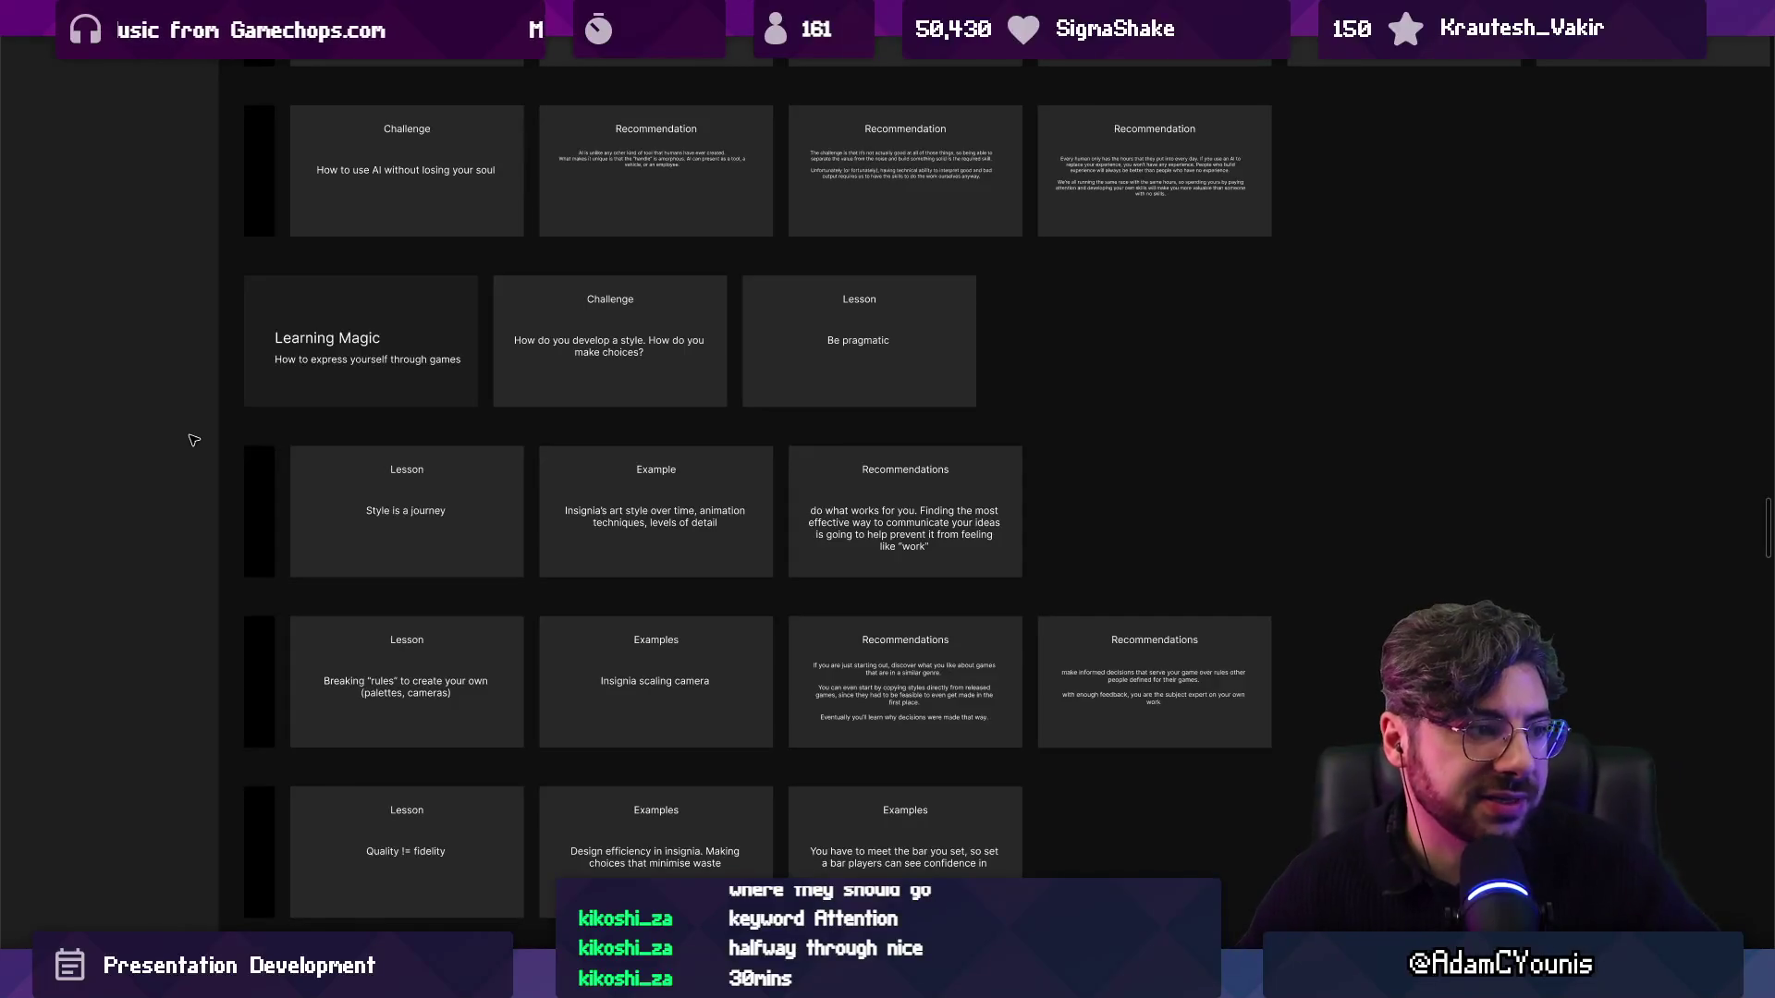
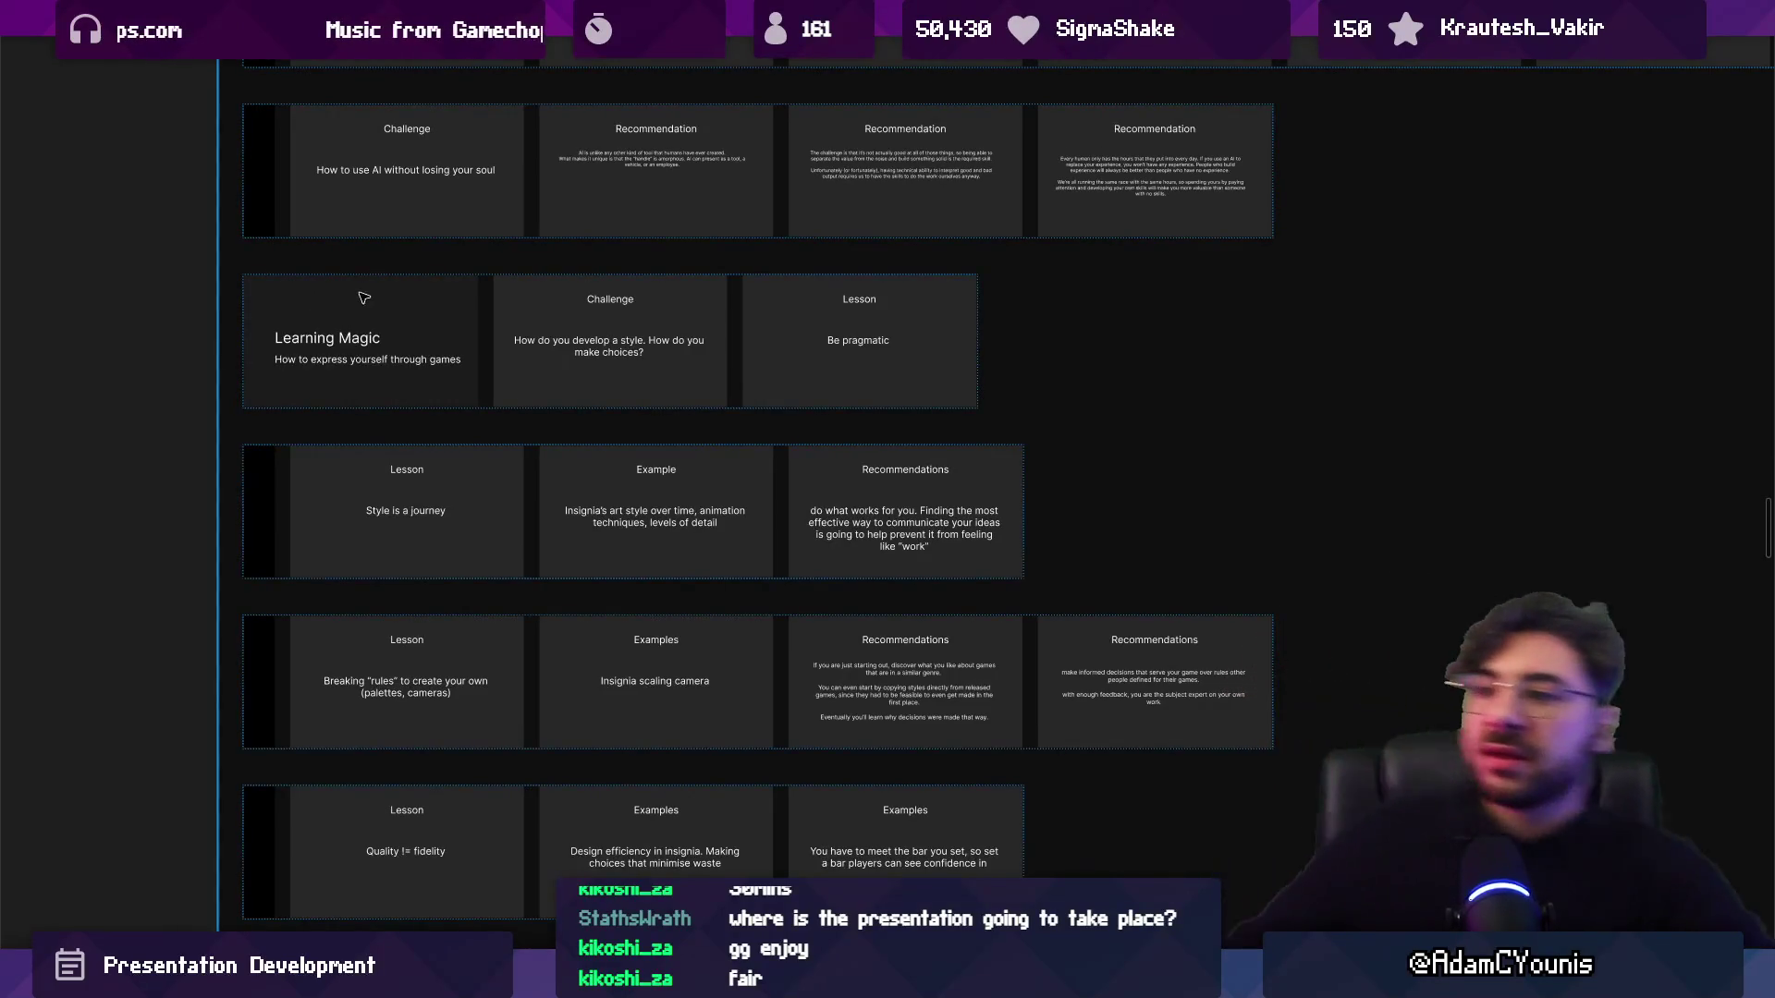
Move around the board to bring the Learning Magic rows and their Challenge card into view.
{"action": "scroll", "coordinate": [435, 442], "scroll_direction": "down", "scroll_amount": 5}
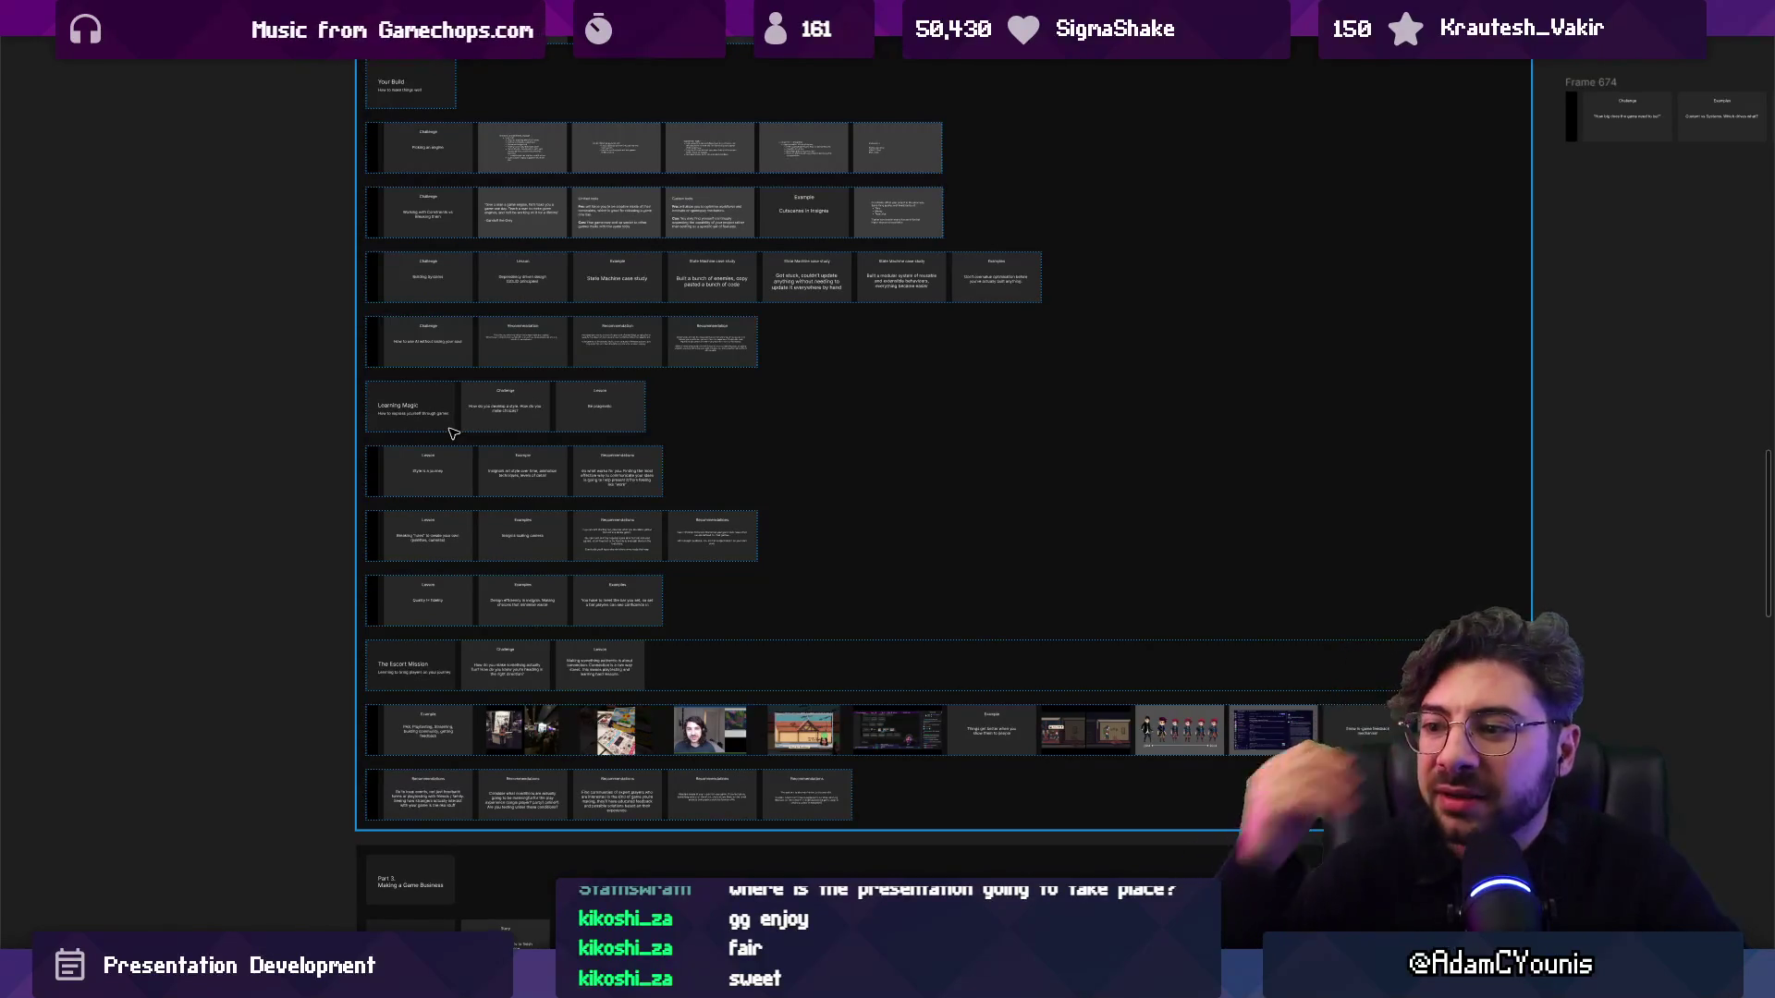
{"action": "scroll", "coordinate": [437, 417], "scroll_direction": "down", "scroll_amount": 5}
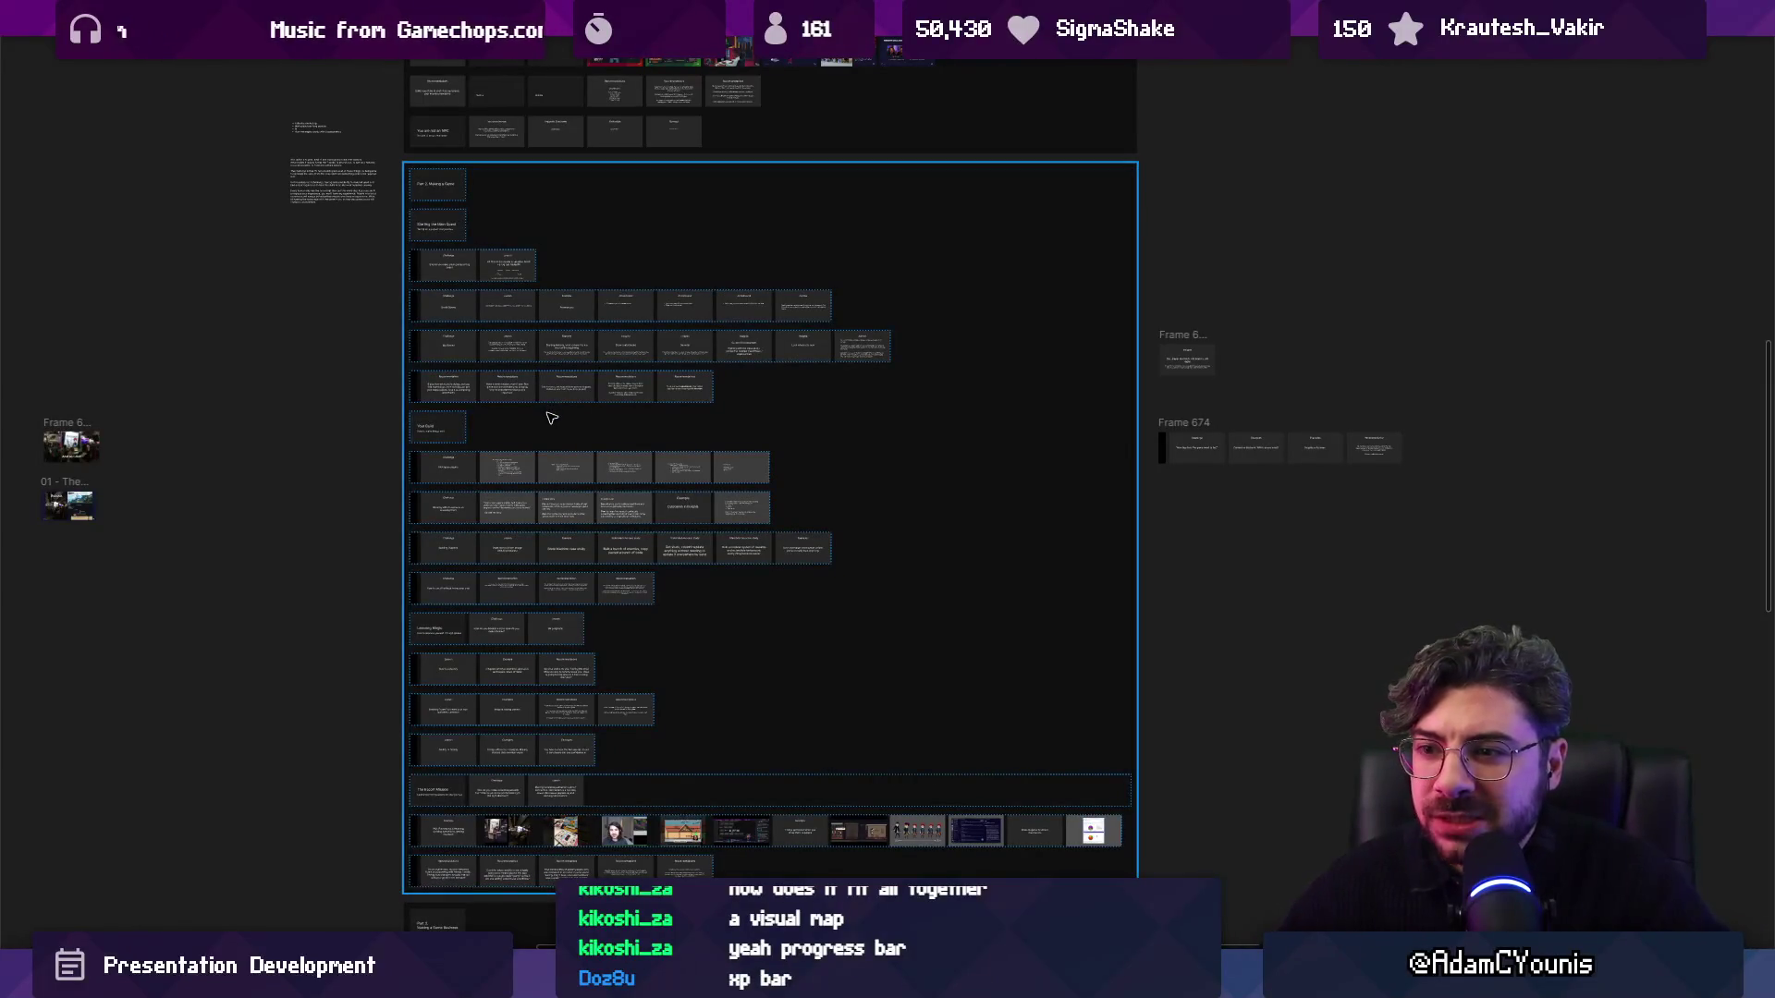
{"action": "scroll", "coordinate": [581, 510], "scroll_direction": "up", "scroll_amount": 3}
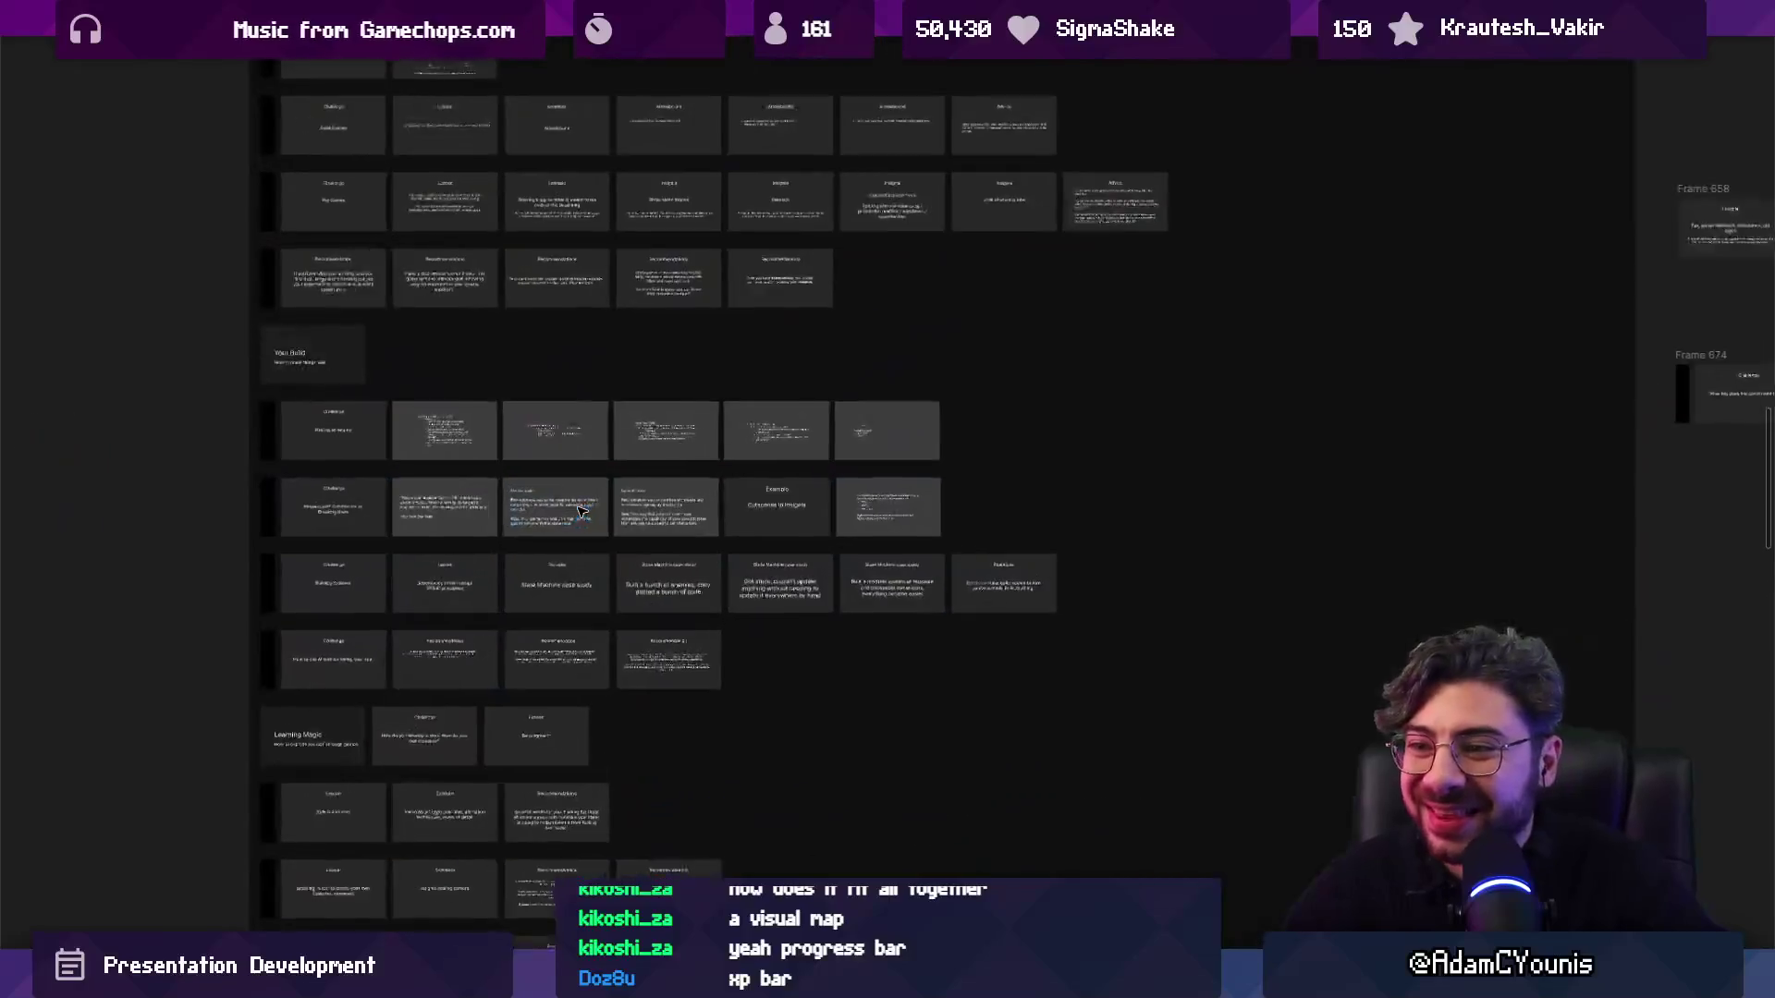
{"action": "scroll", "coordinate": [519, 541], "scroll_direction": "up", "scroll_amount": 3}
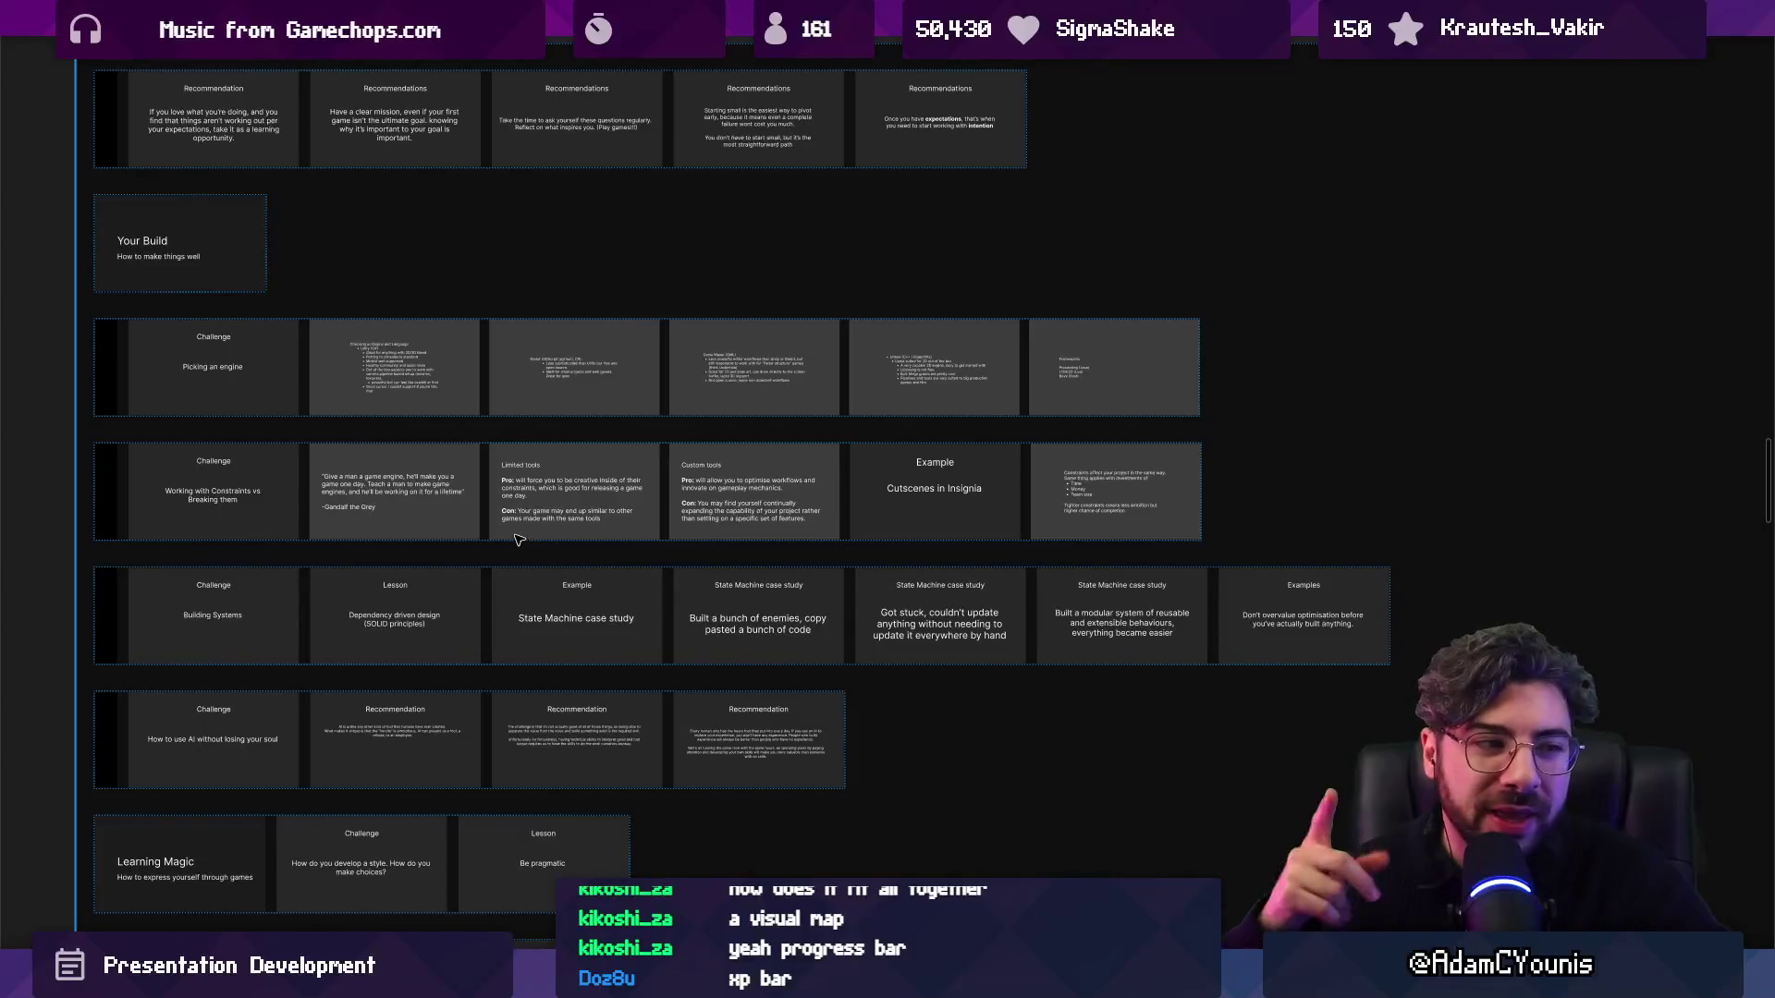
{"action": "scroll", "coordinate": [504, 540], "scroll_direction": "down", "scroll_amount": 1}
{"action": "left_click", "coordinate": [292, 530]}
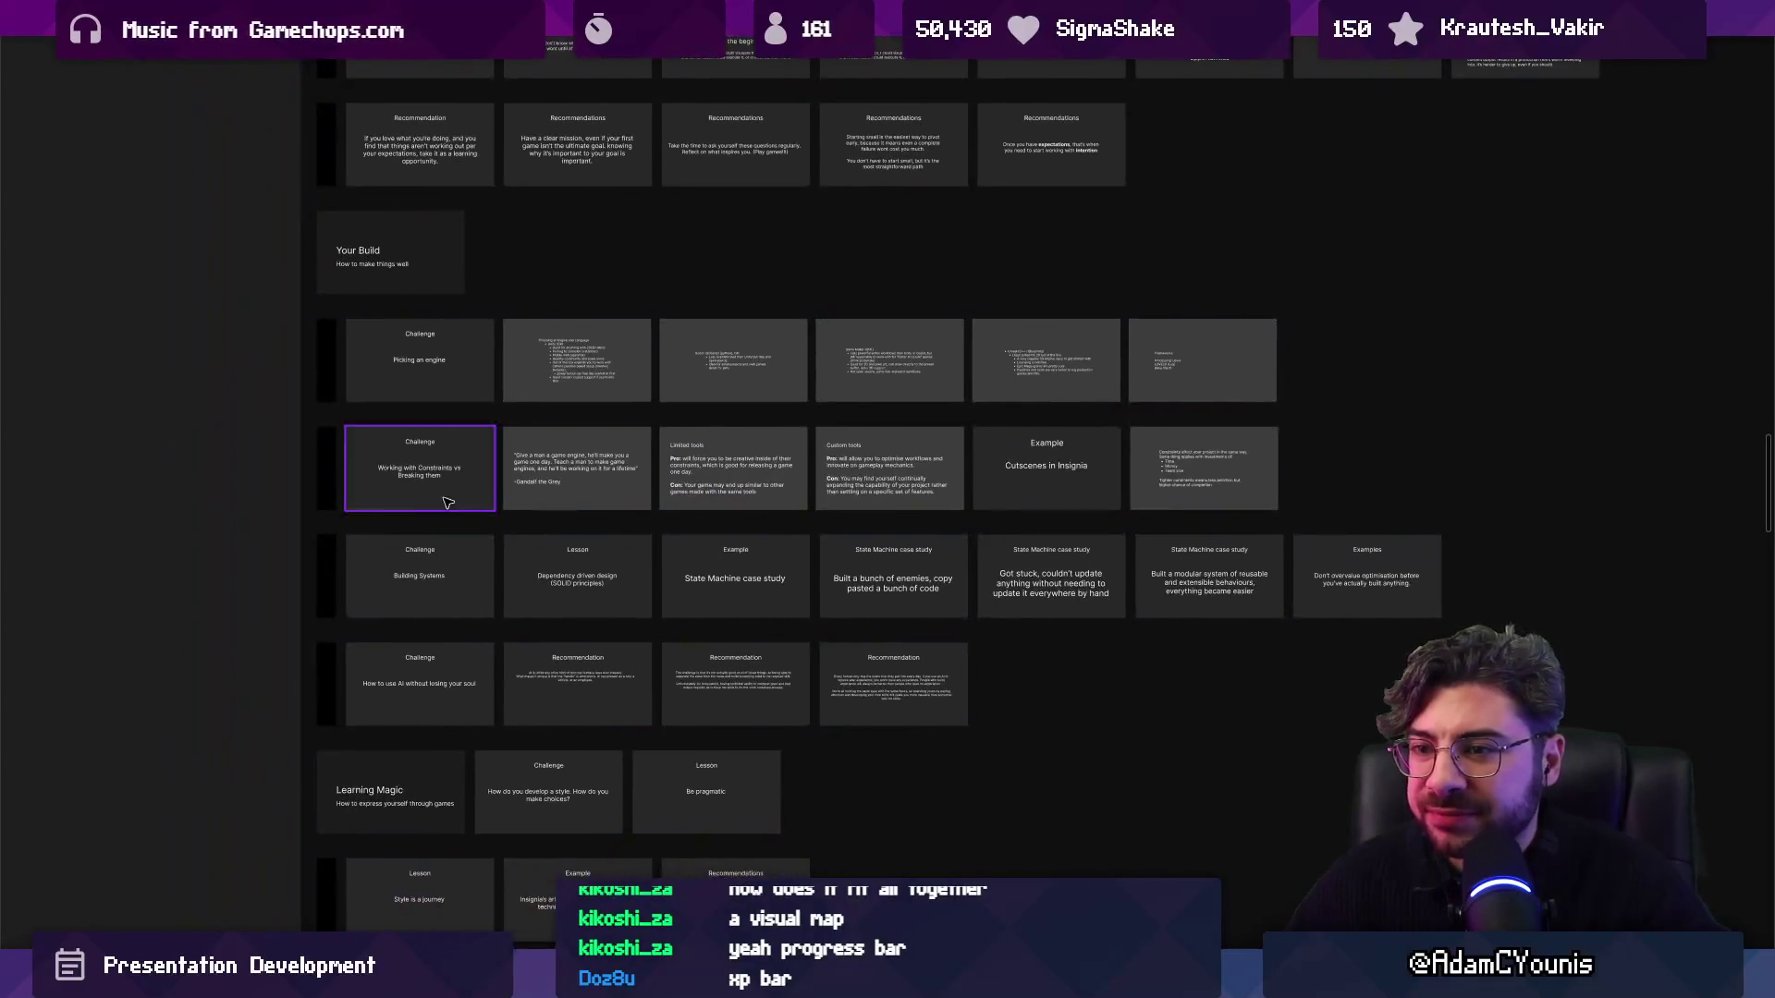
{"action": "scroll", "coordinate": [431, 502], "scroll_direction": "up", "scroll_amount": 2}
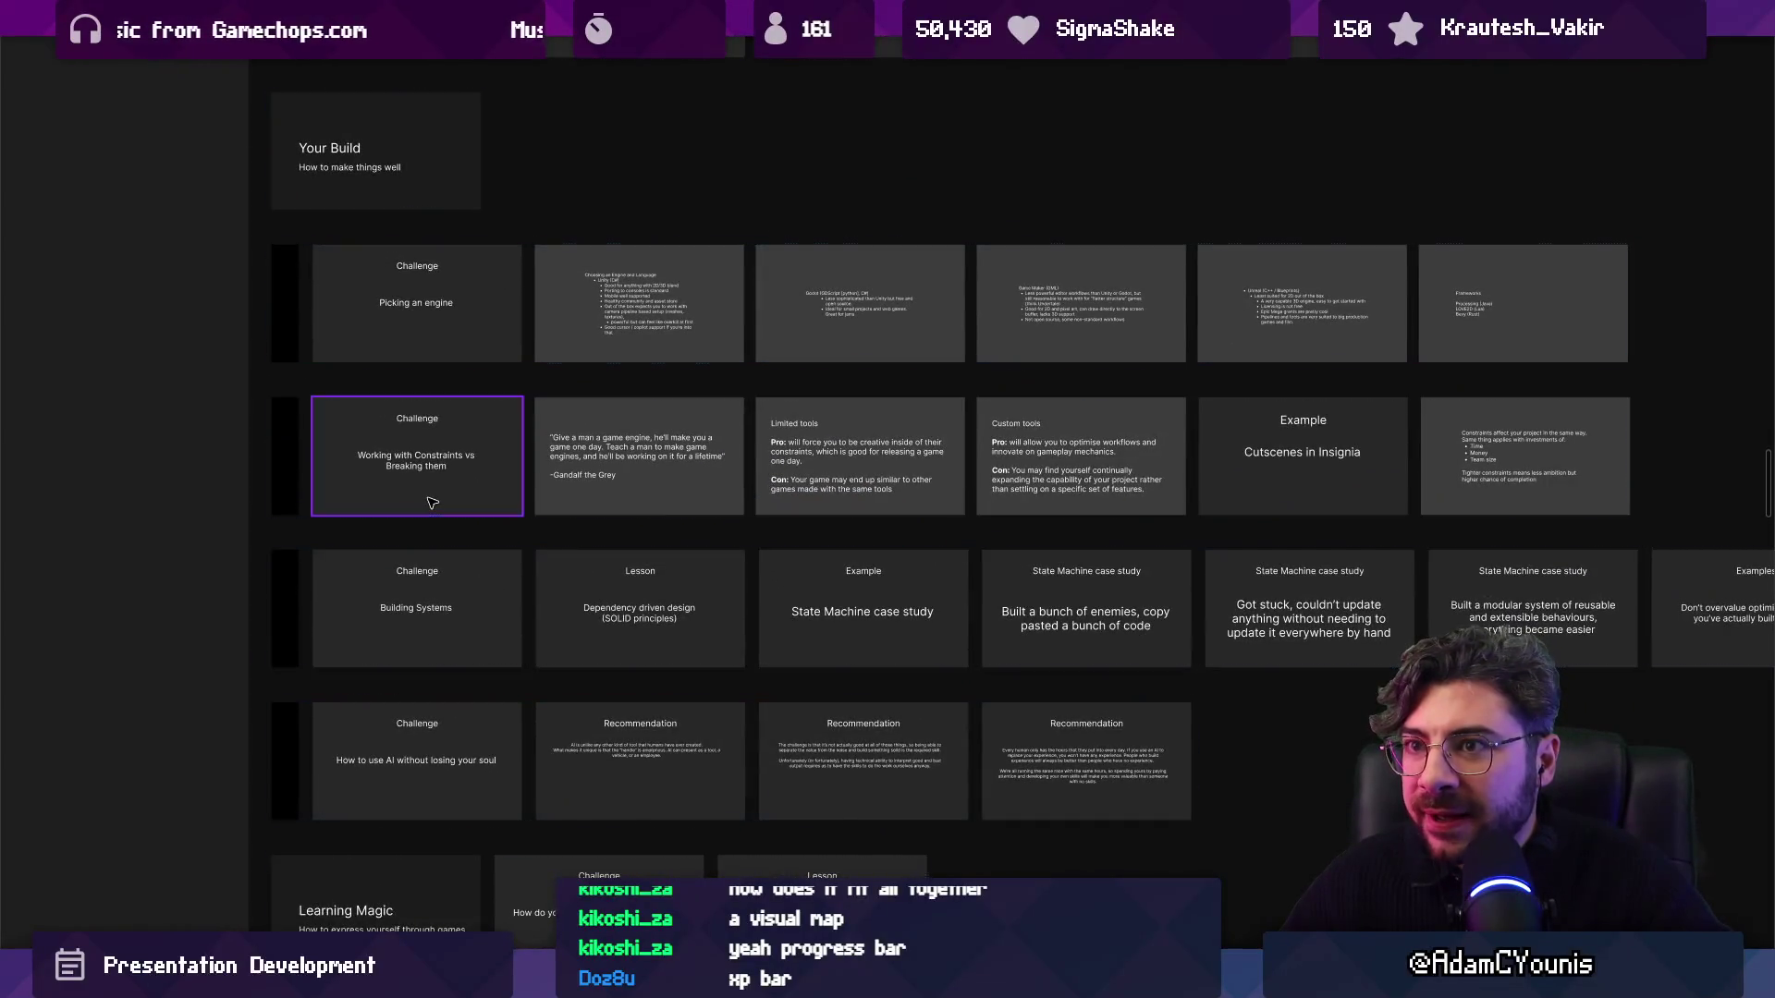
{"action": "scroll", "coordinate": [430, 502], "scroll_direction": "down", "scroll_amount": 3}
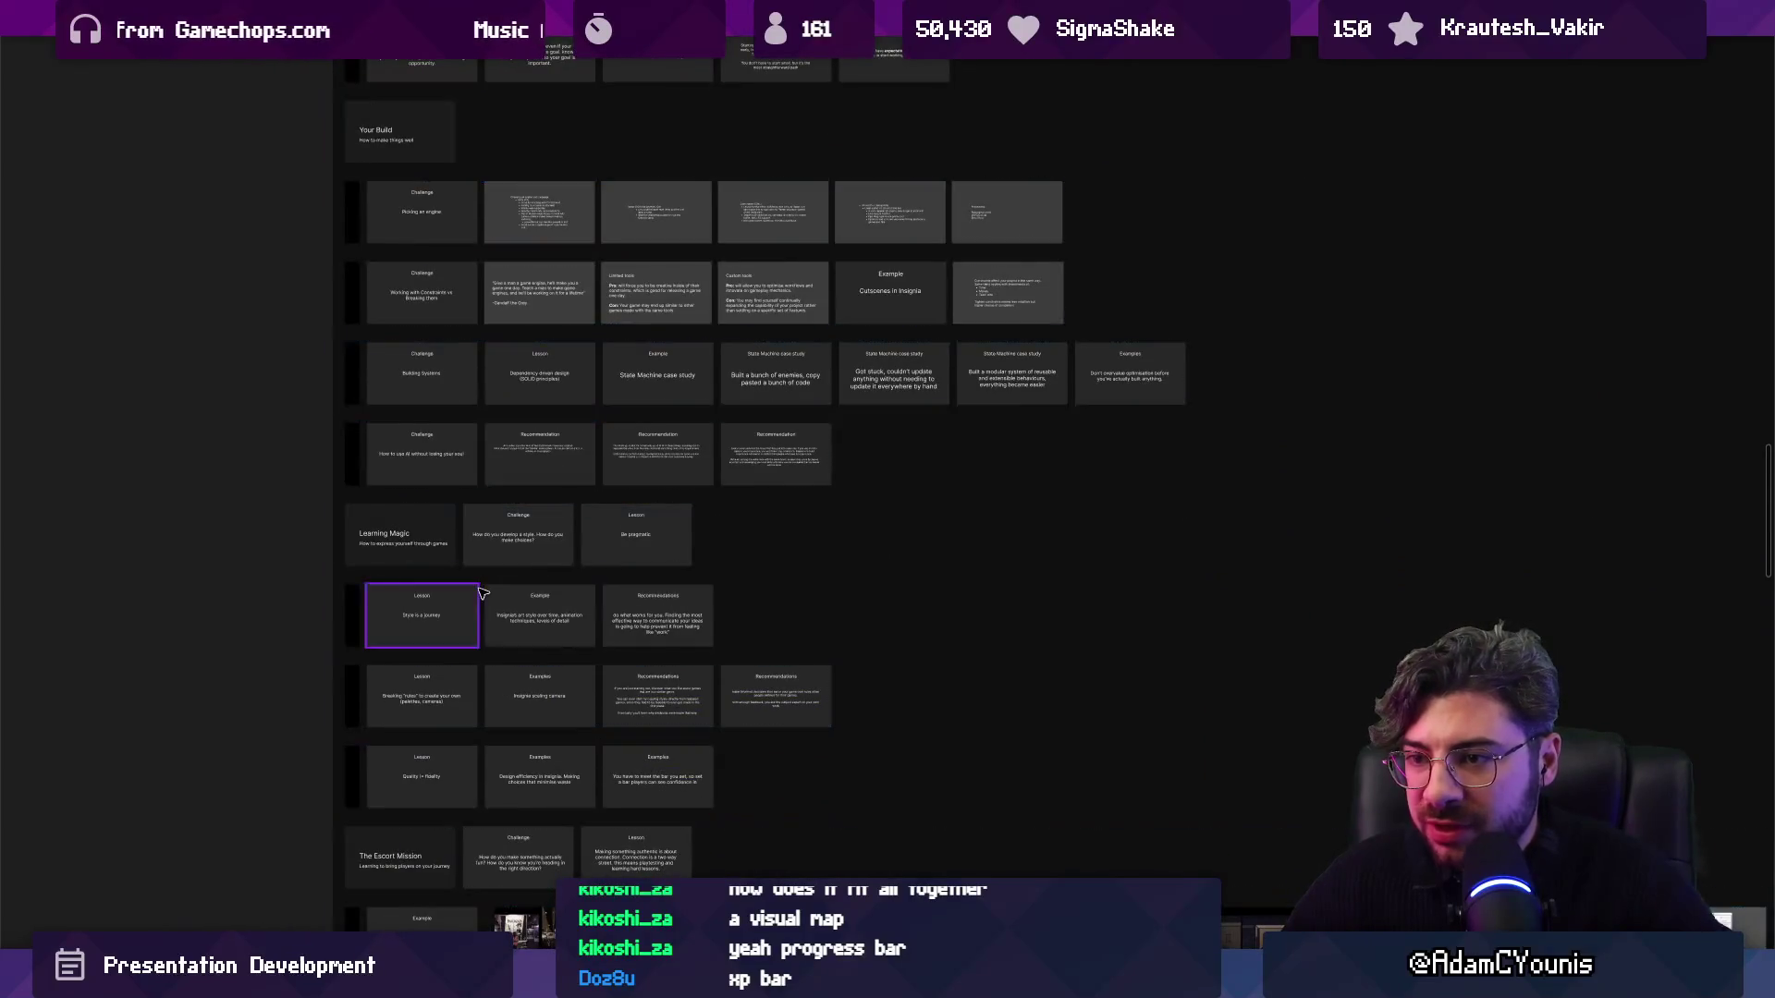
{"action": "scroll", "coordinate": [481, 593], "scroll_direction": "up", "scroll_amount": 3}
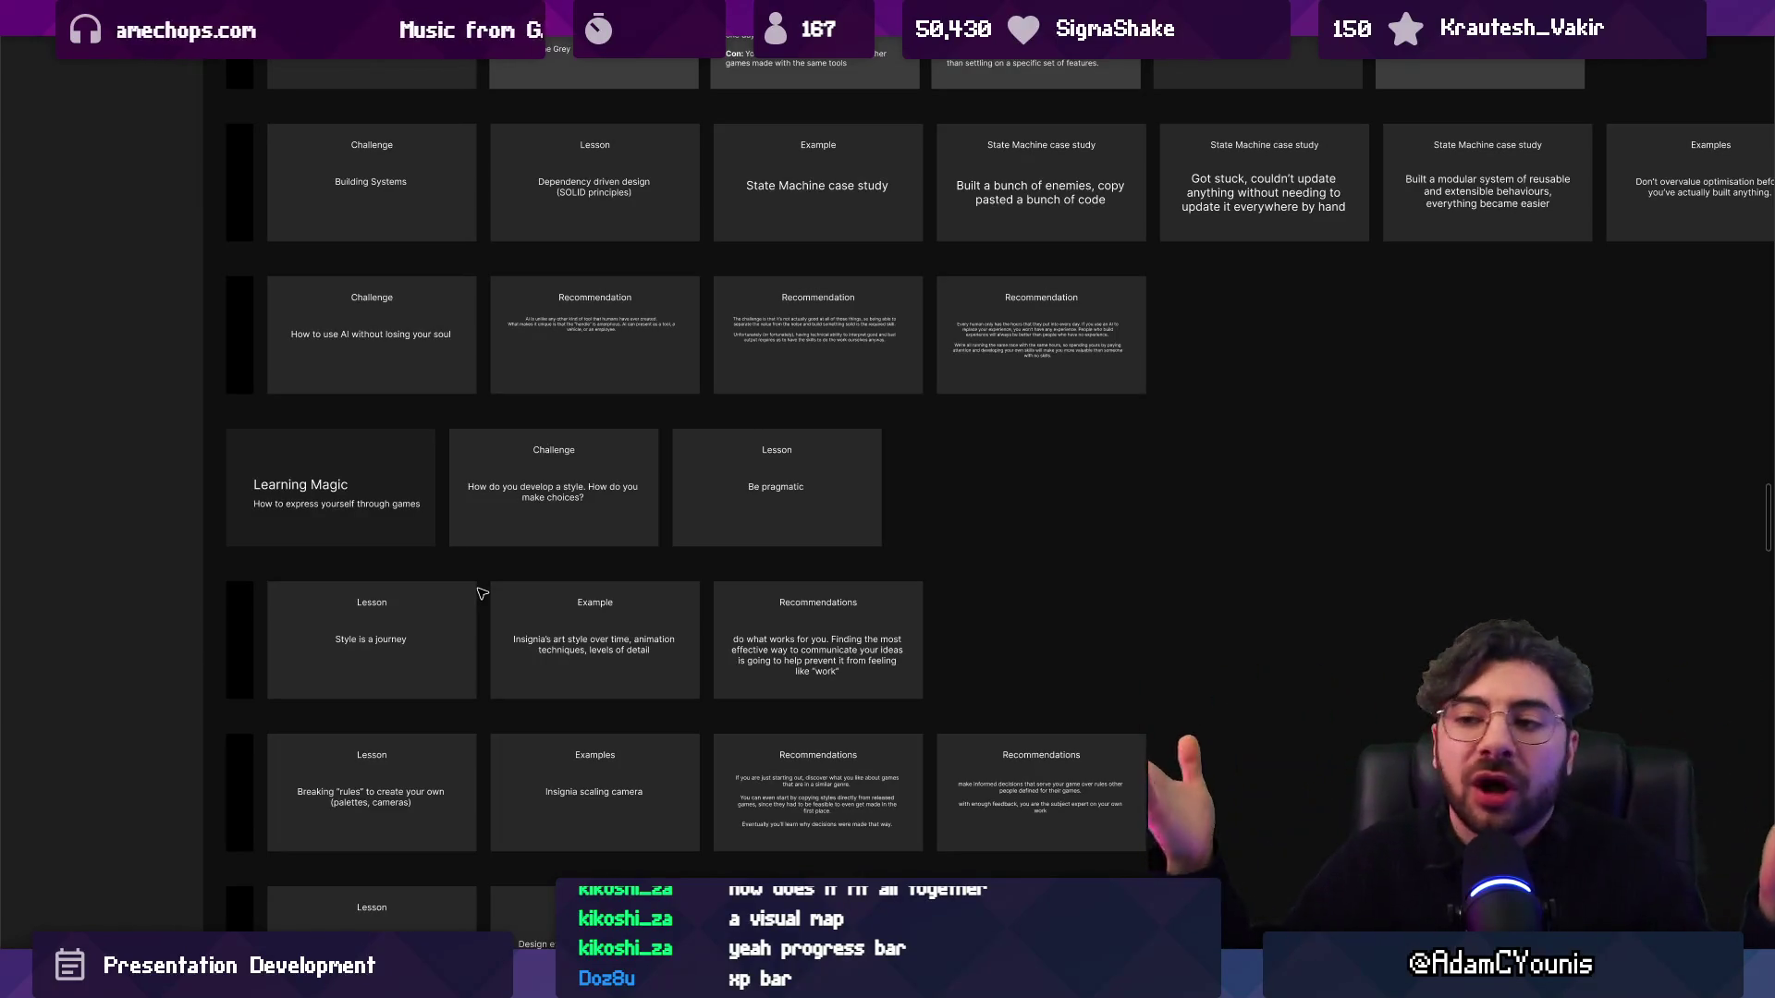
{"action": "scroll", "coordinate": [481, 592], "scroll_direction": "up", "scroll_amount": 3}
{"action": "left_click_drag", "start_coordinate": [580, 578], "coordinate": [784, 414]}
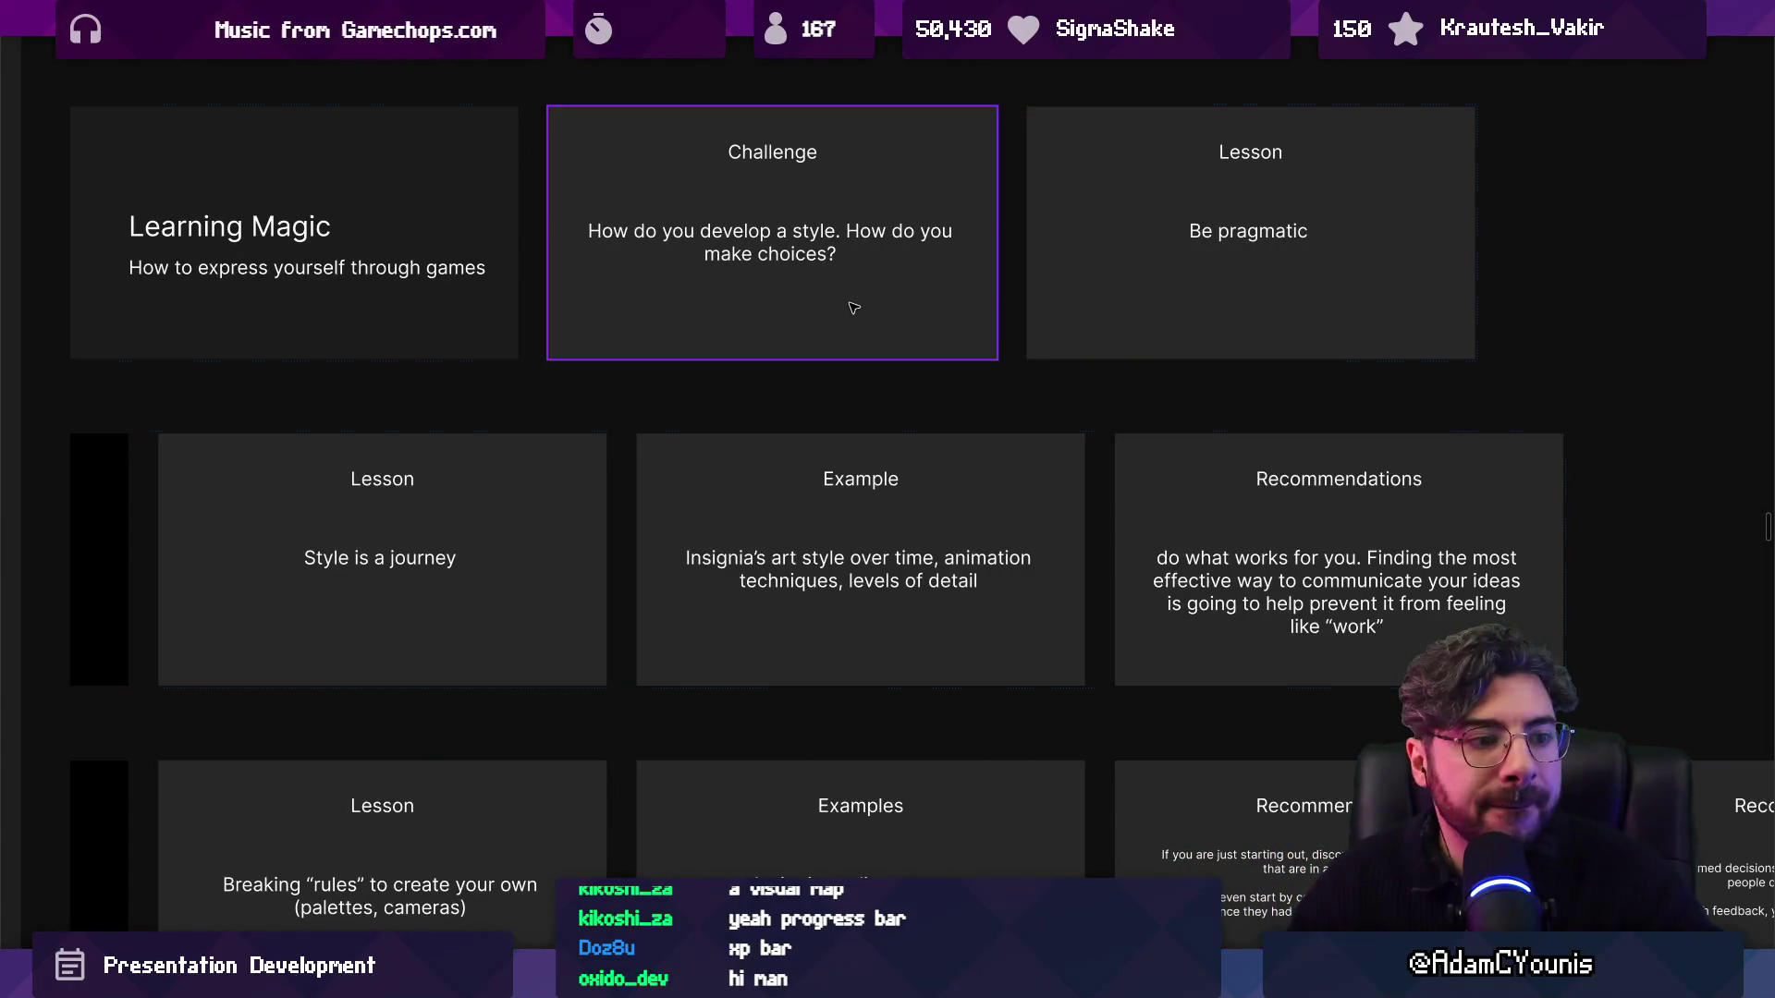
{"action": "scroll", "coordinate": [816, 321], "scroll_direction": "down", "scroll_amount": 1}
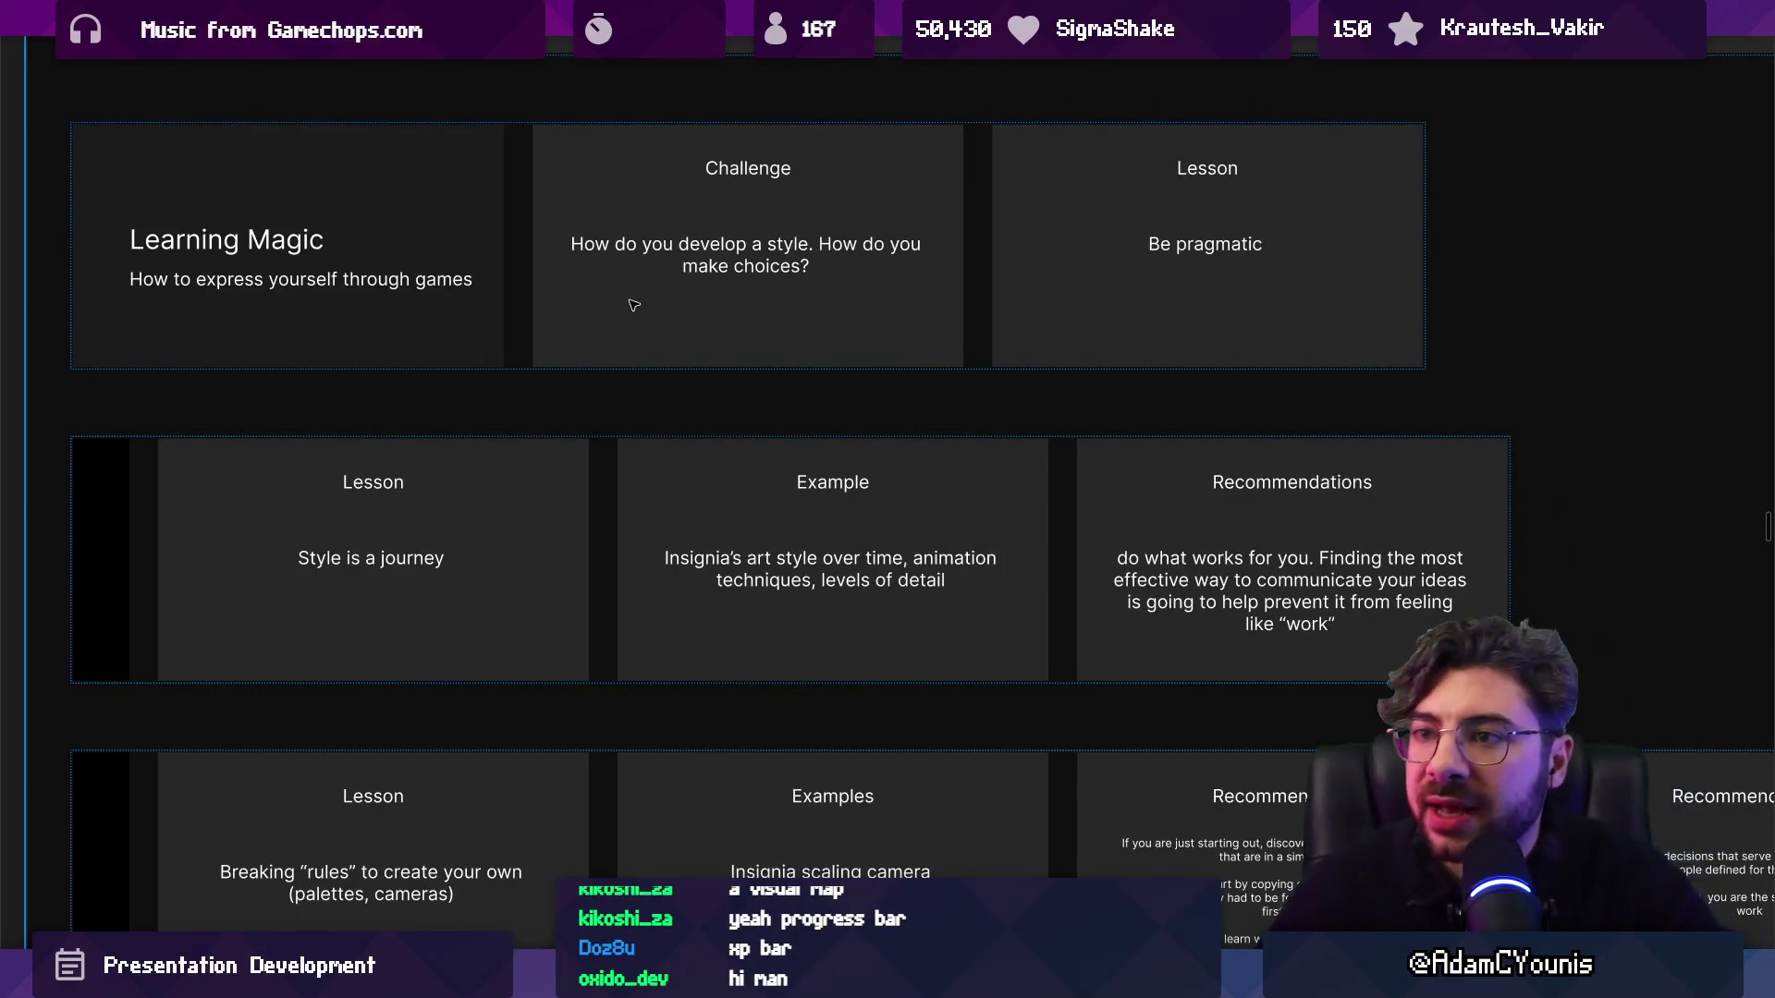
{"action": "scroll", "coordinate": [645, 296], "scroll_direction": "up", "scroll_amount": 4}
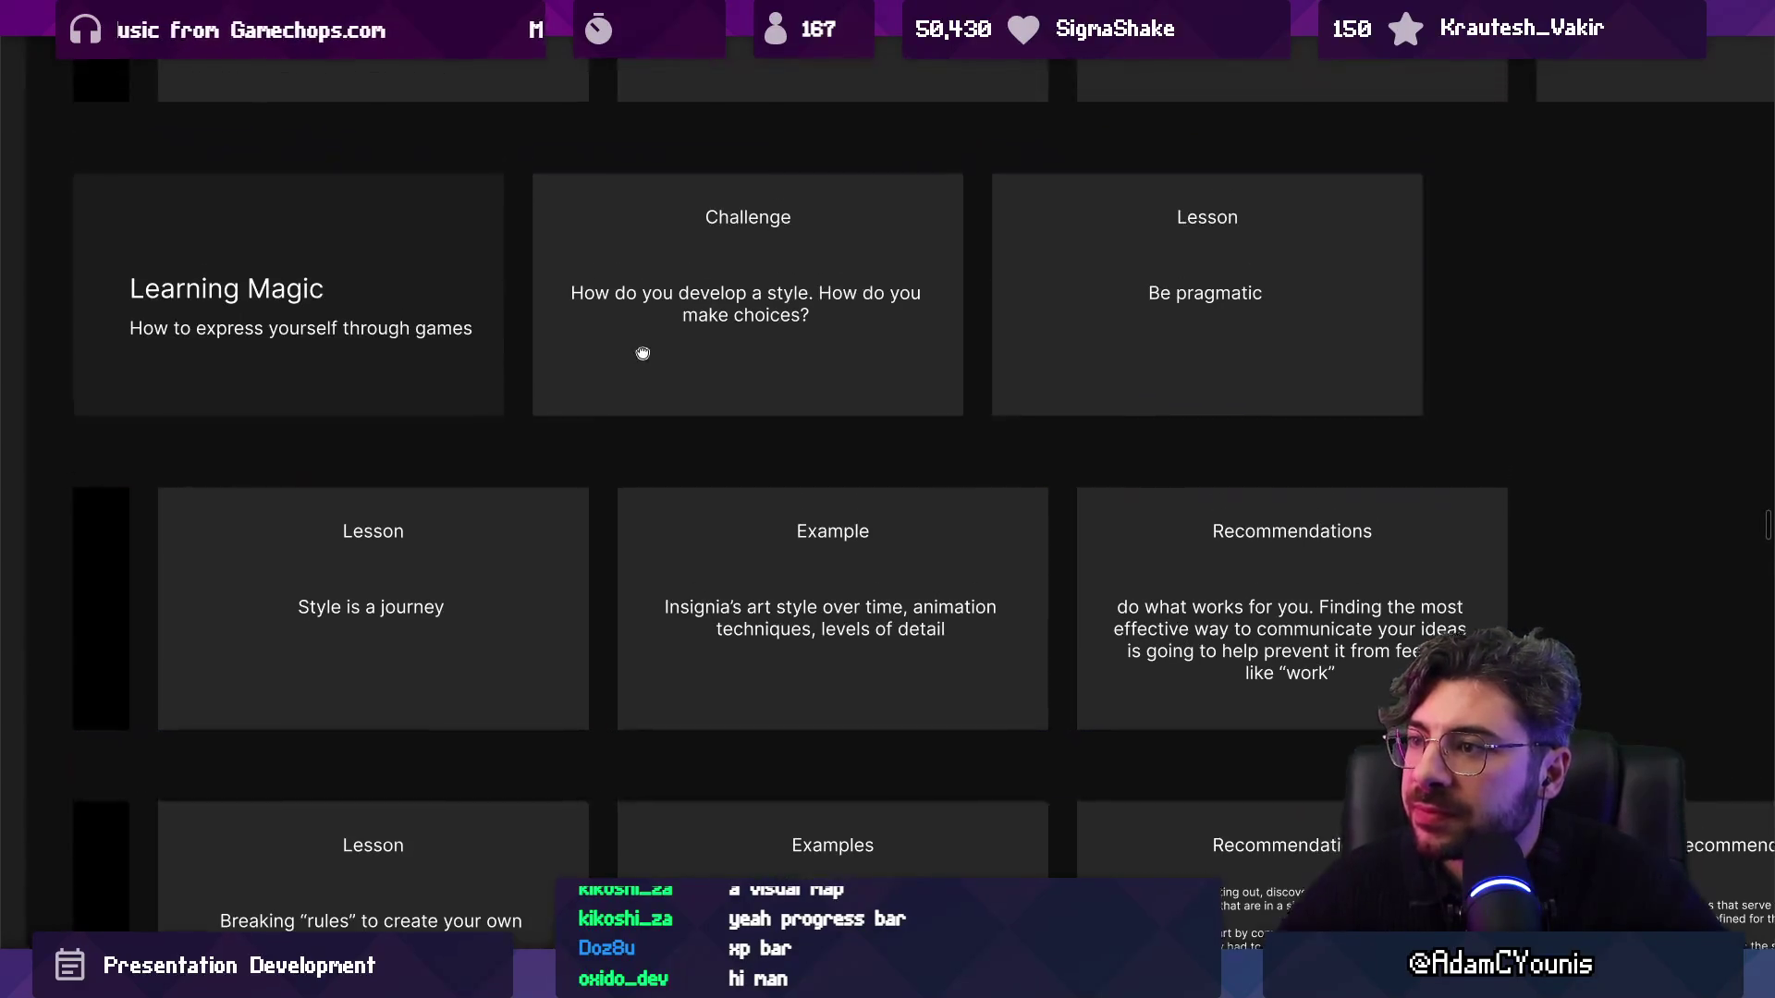
{"action": "scroll", "coordinate": [424, 408], "scroll_direction": "up", "scroll_amount": 3}
{"action": "scroll", "coordinate": [601, 379], "scroll_direction": "right", "scroll_amount": 3}
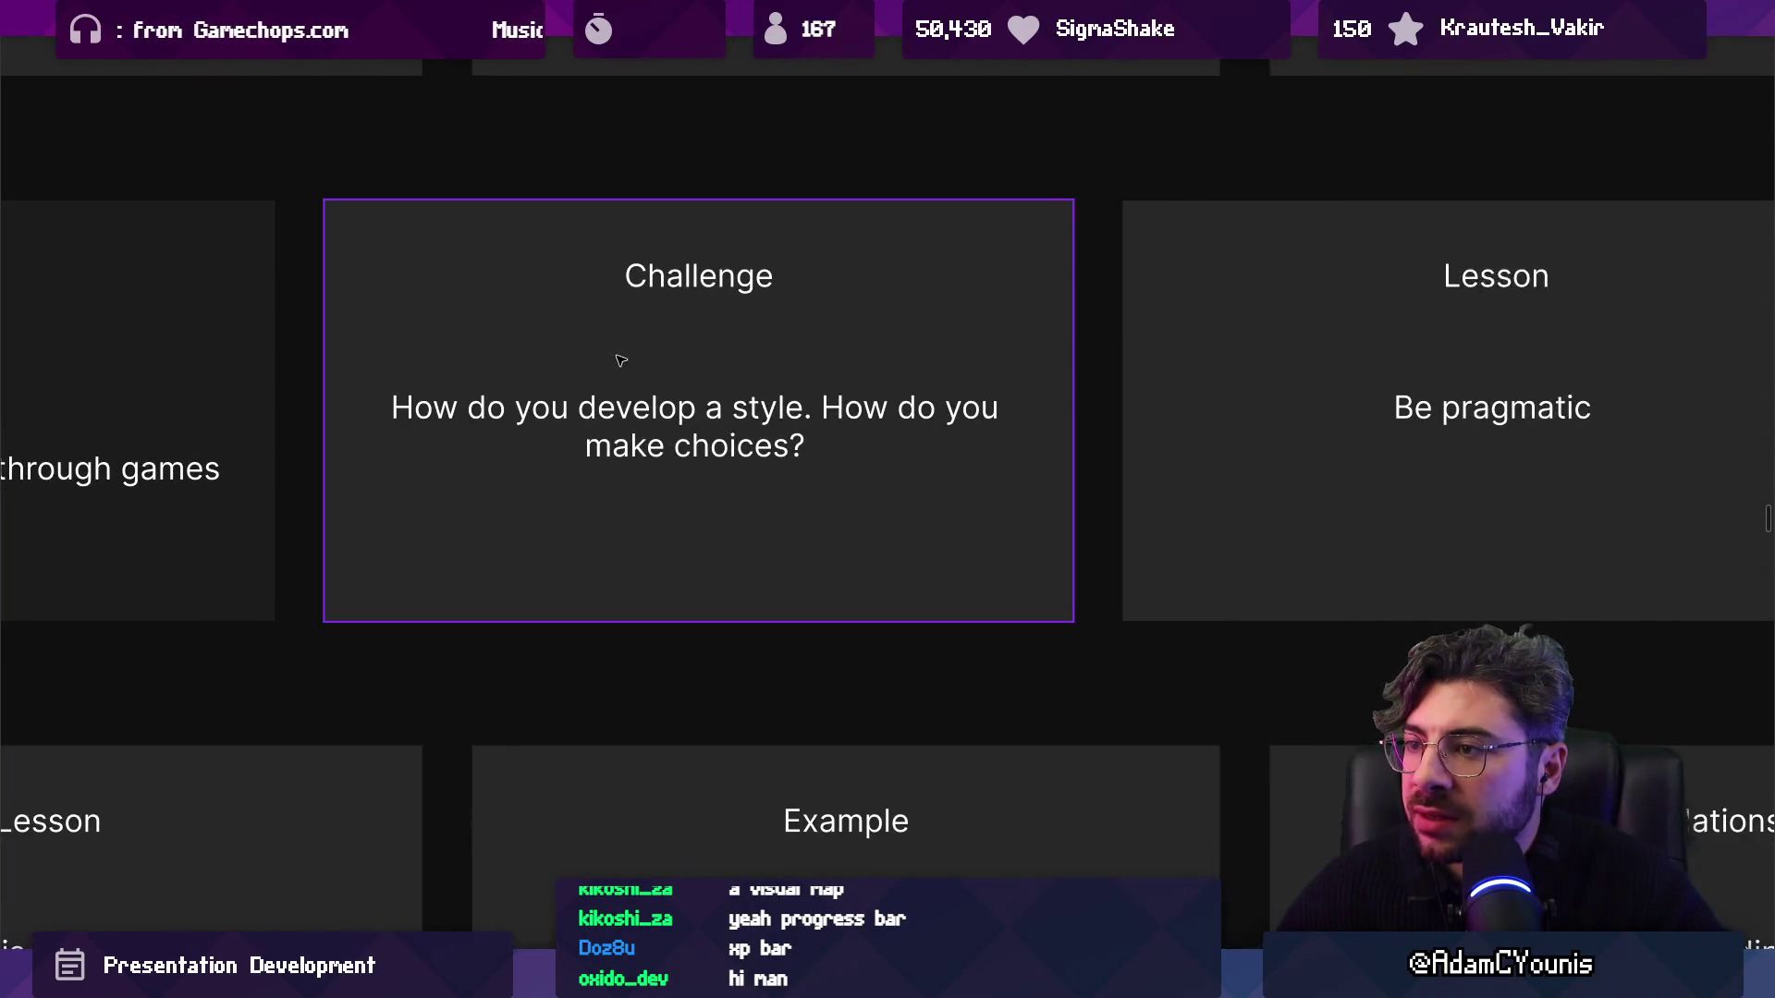
Begin the Challenge card's question with the word 'How'.
{"action": "left_click", "coordinate": [666, 432]}
{"action": "double_click", "coordinate": [804, 445]}
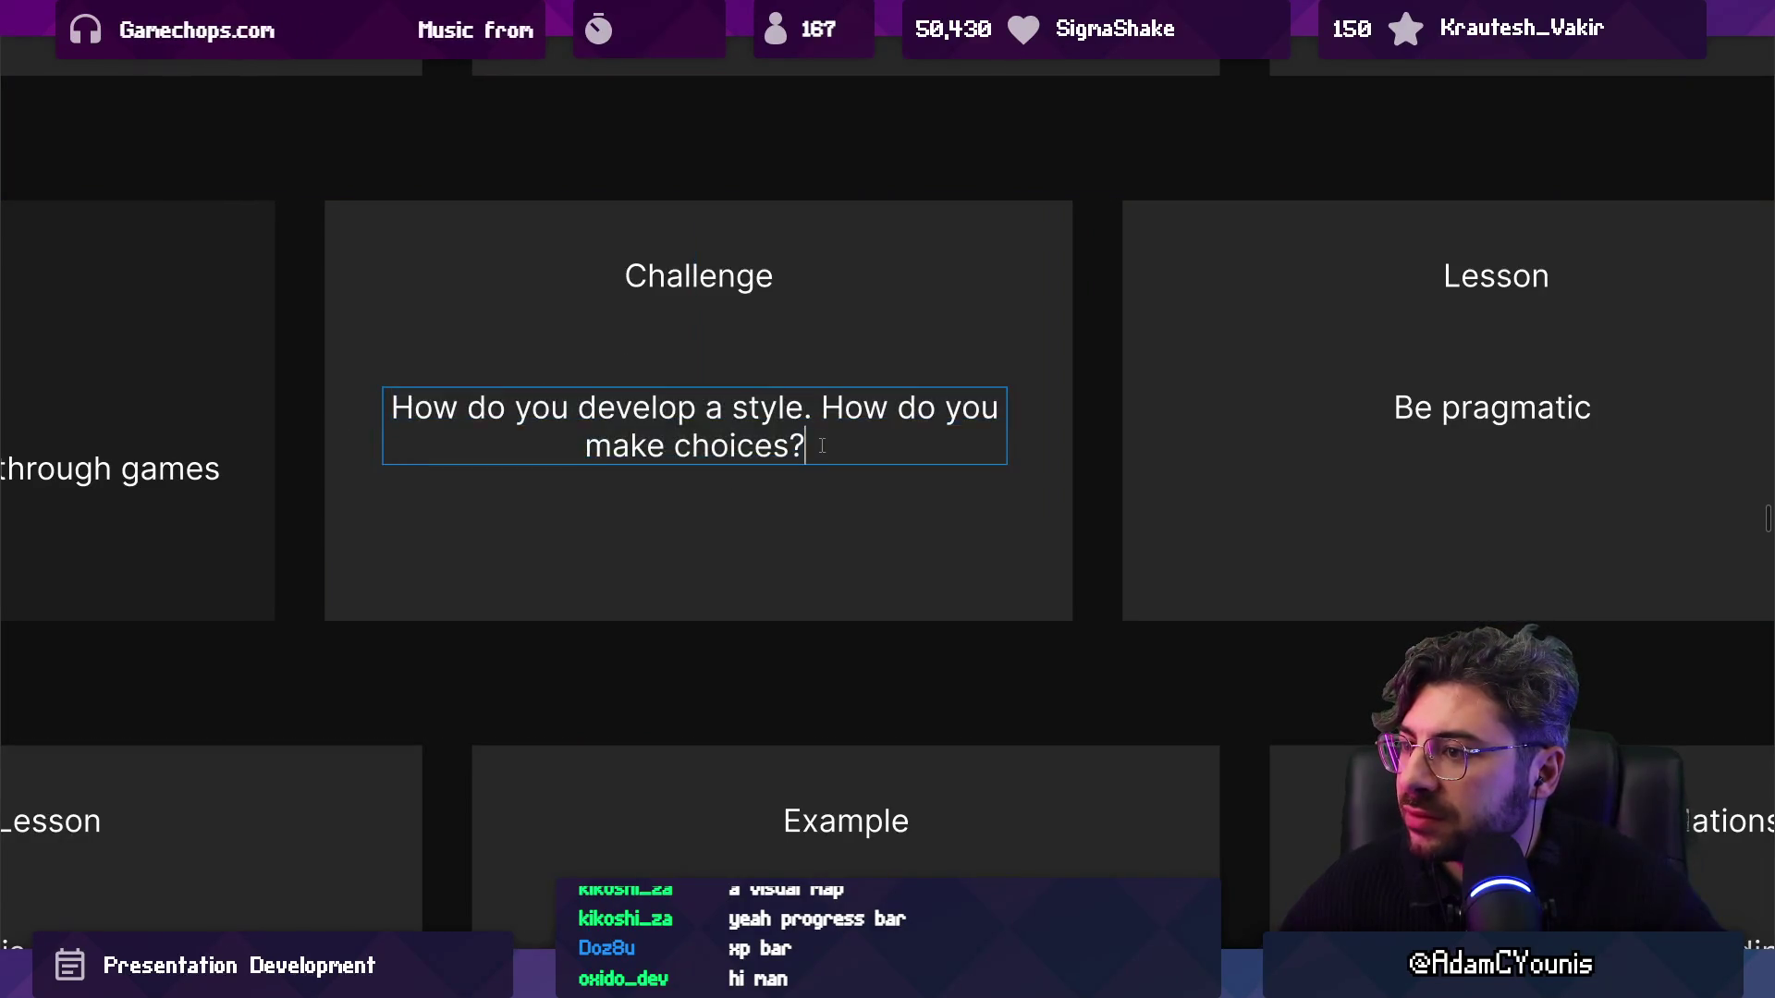
{"action": "type", "text": " how"}
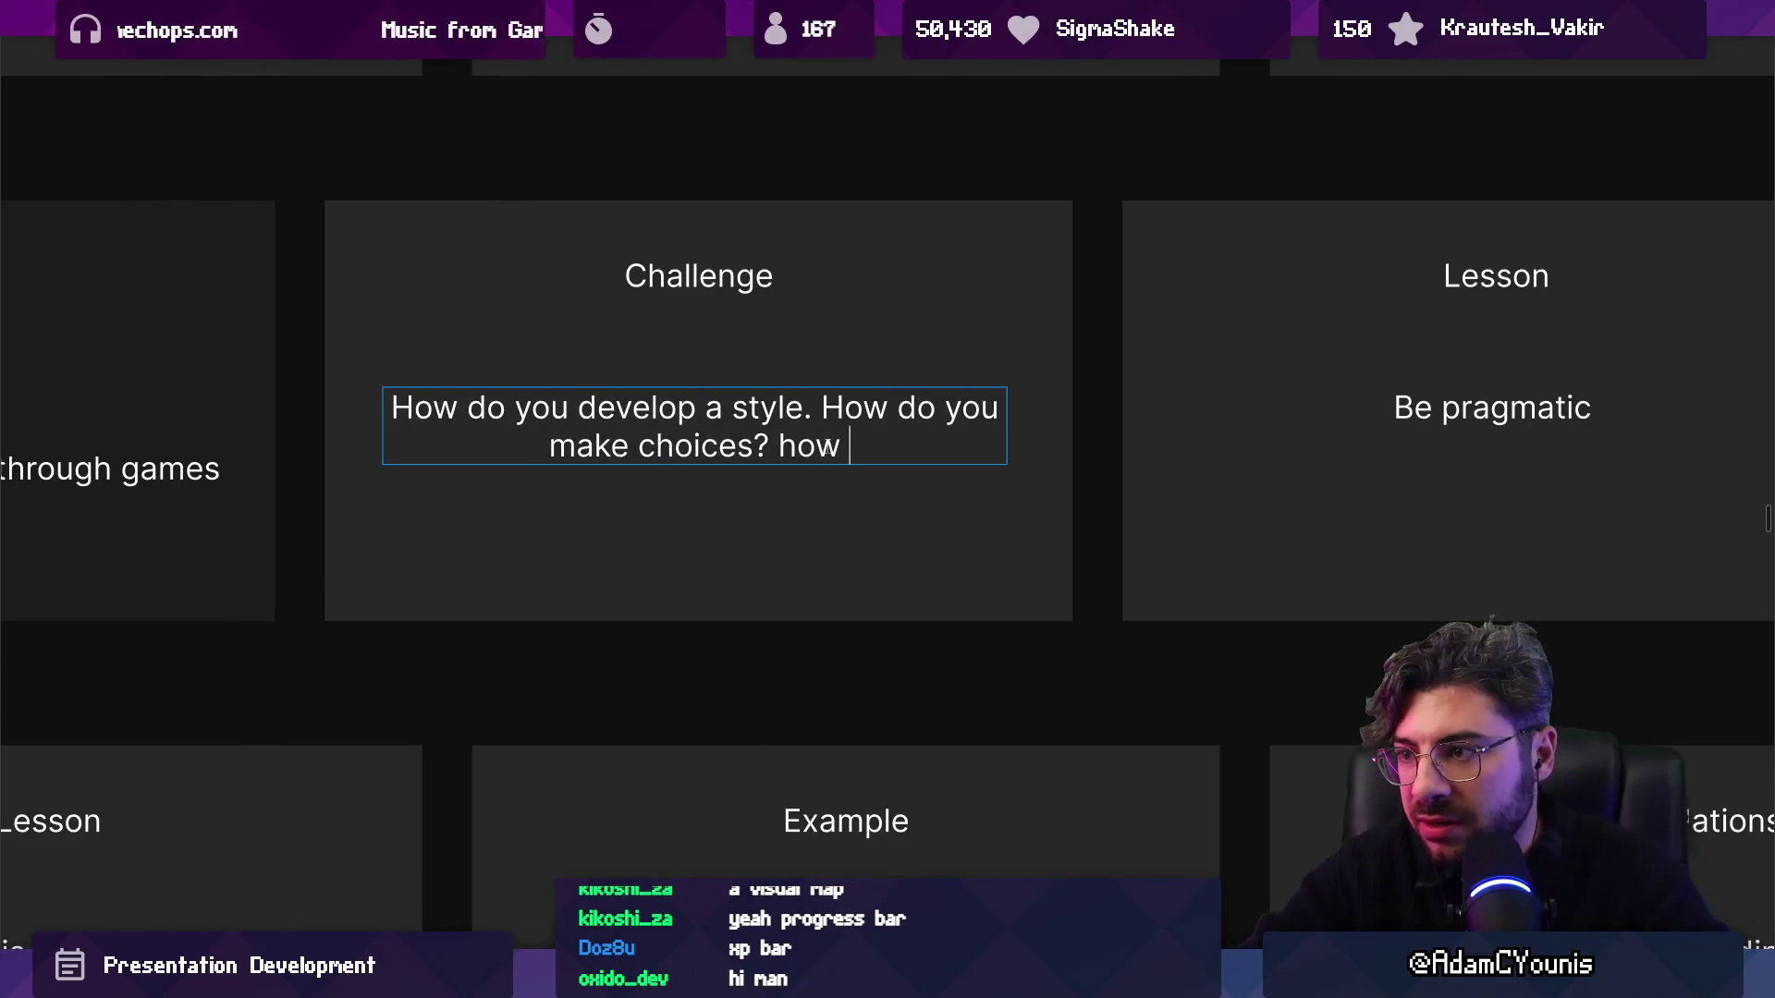
{"action": "key", "text": "BackSpace"}
{"action": "key", "text": "BackSpace"}
{"action": "type", "text": "How"}
End the question with 'that set you apart or form your signature look and feel?'.
{"action": "key", "text": "shift+Up"}
{"action": "key", "text": "shift+Left"}
{"action": "key", "text": "shift+Left"}
{"action": "key", "text": "shift+Down"}
{"action": "key", "text": "ctrl+shift+Left"}
{"action": "key", "text": "ctrl+shift+Left"}
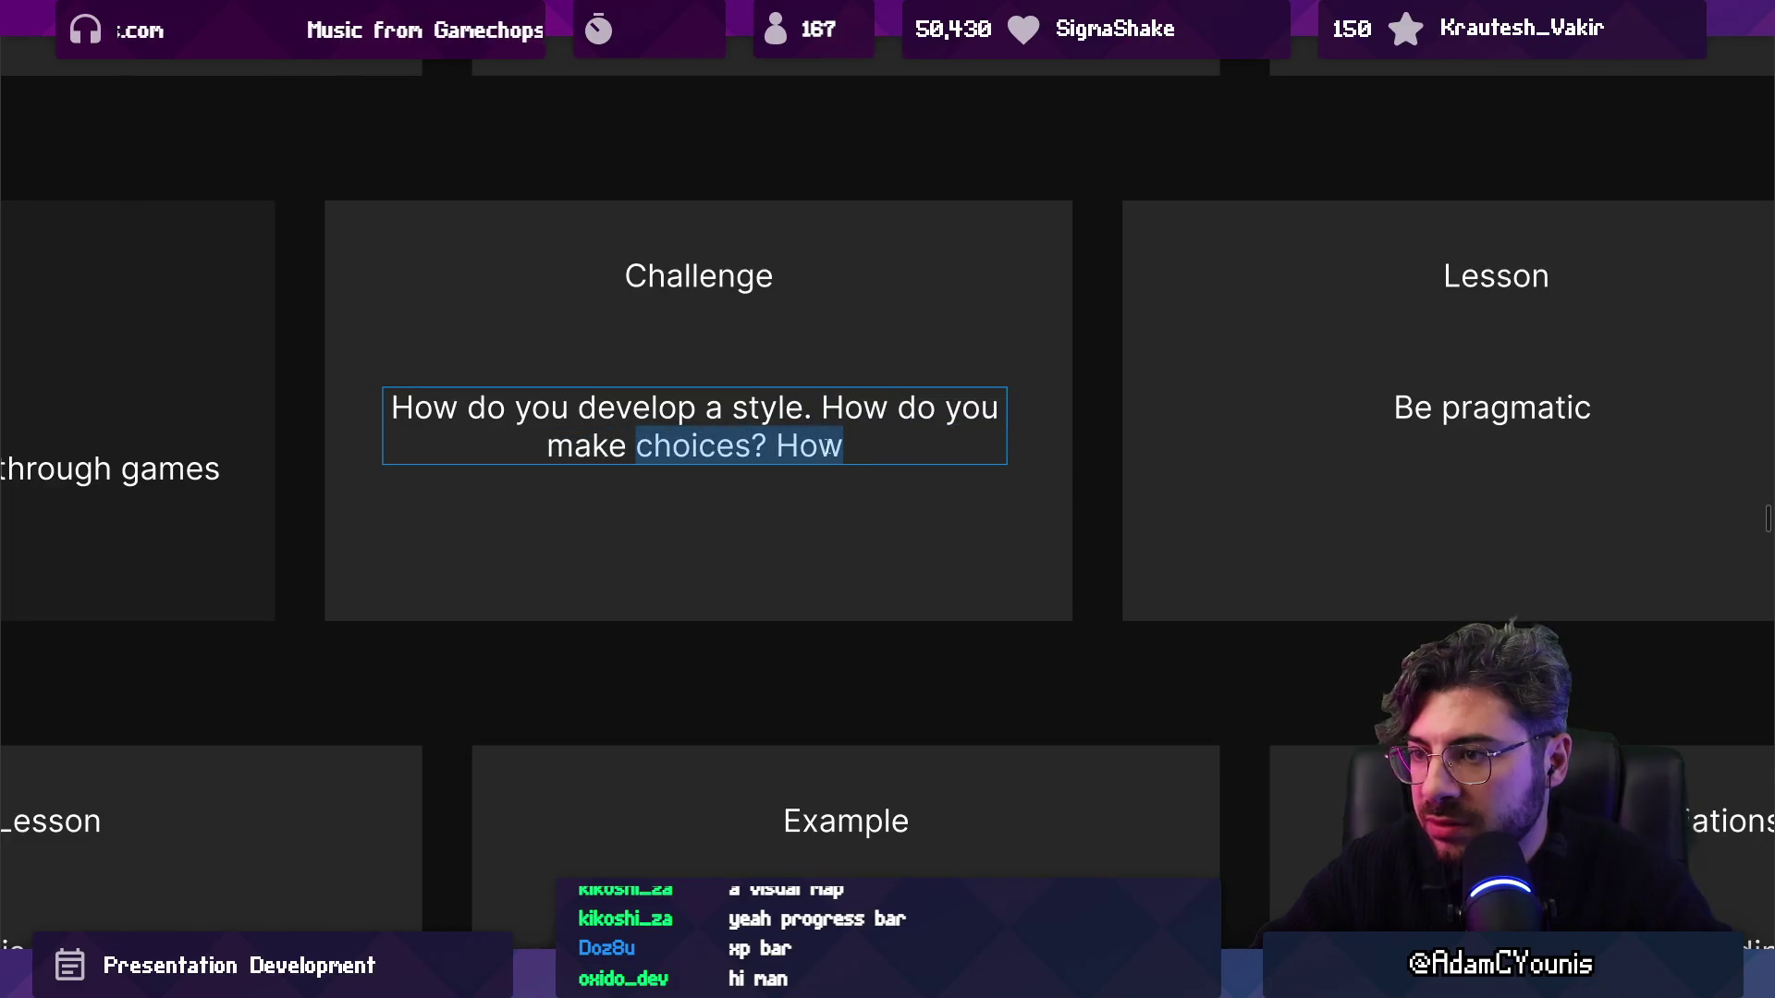
{"action": "key", "text": "Left"}
{"action": "key", "text": "shift+End"}
{"action": "key", "text": "BackSpace"}
{"action": "type", "text": "that set you apart"}
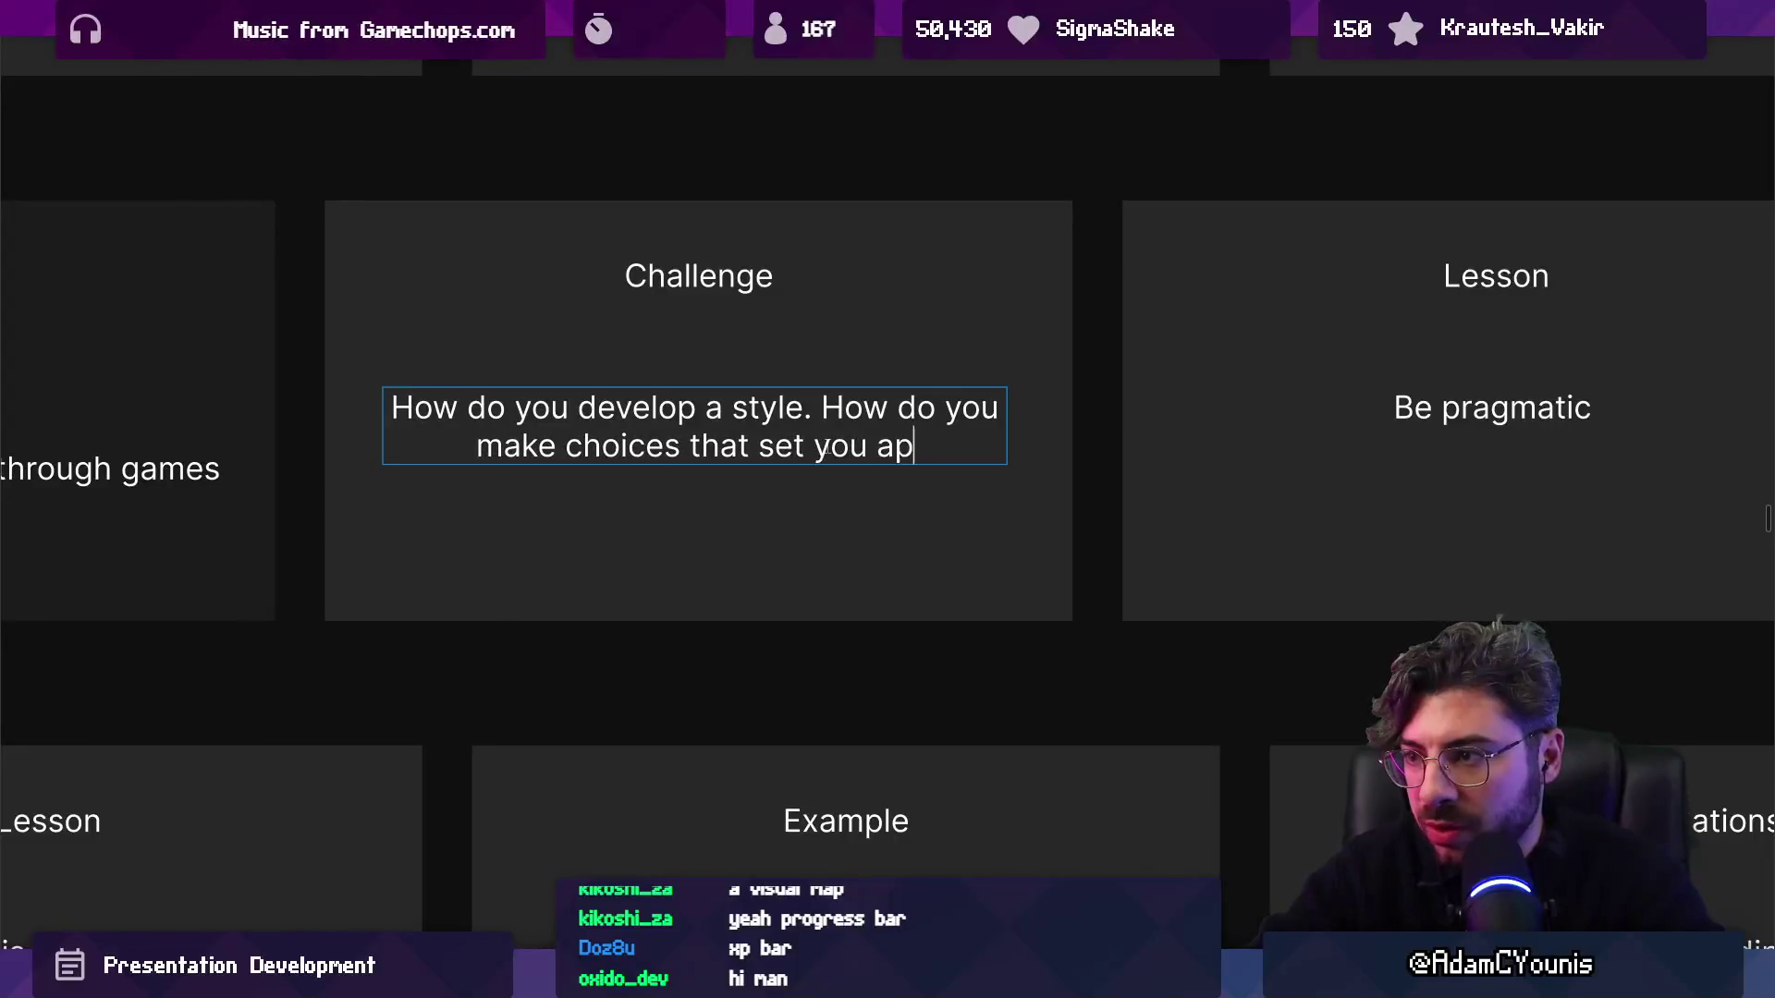
{"action": "type", "text": " or "}
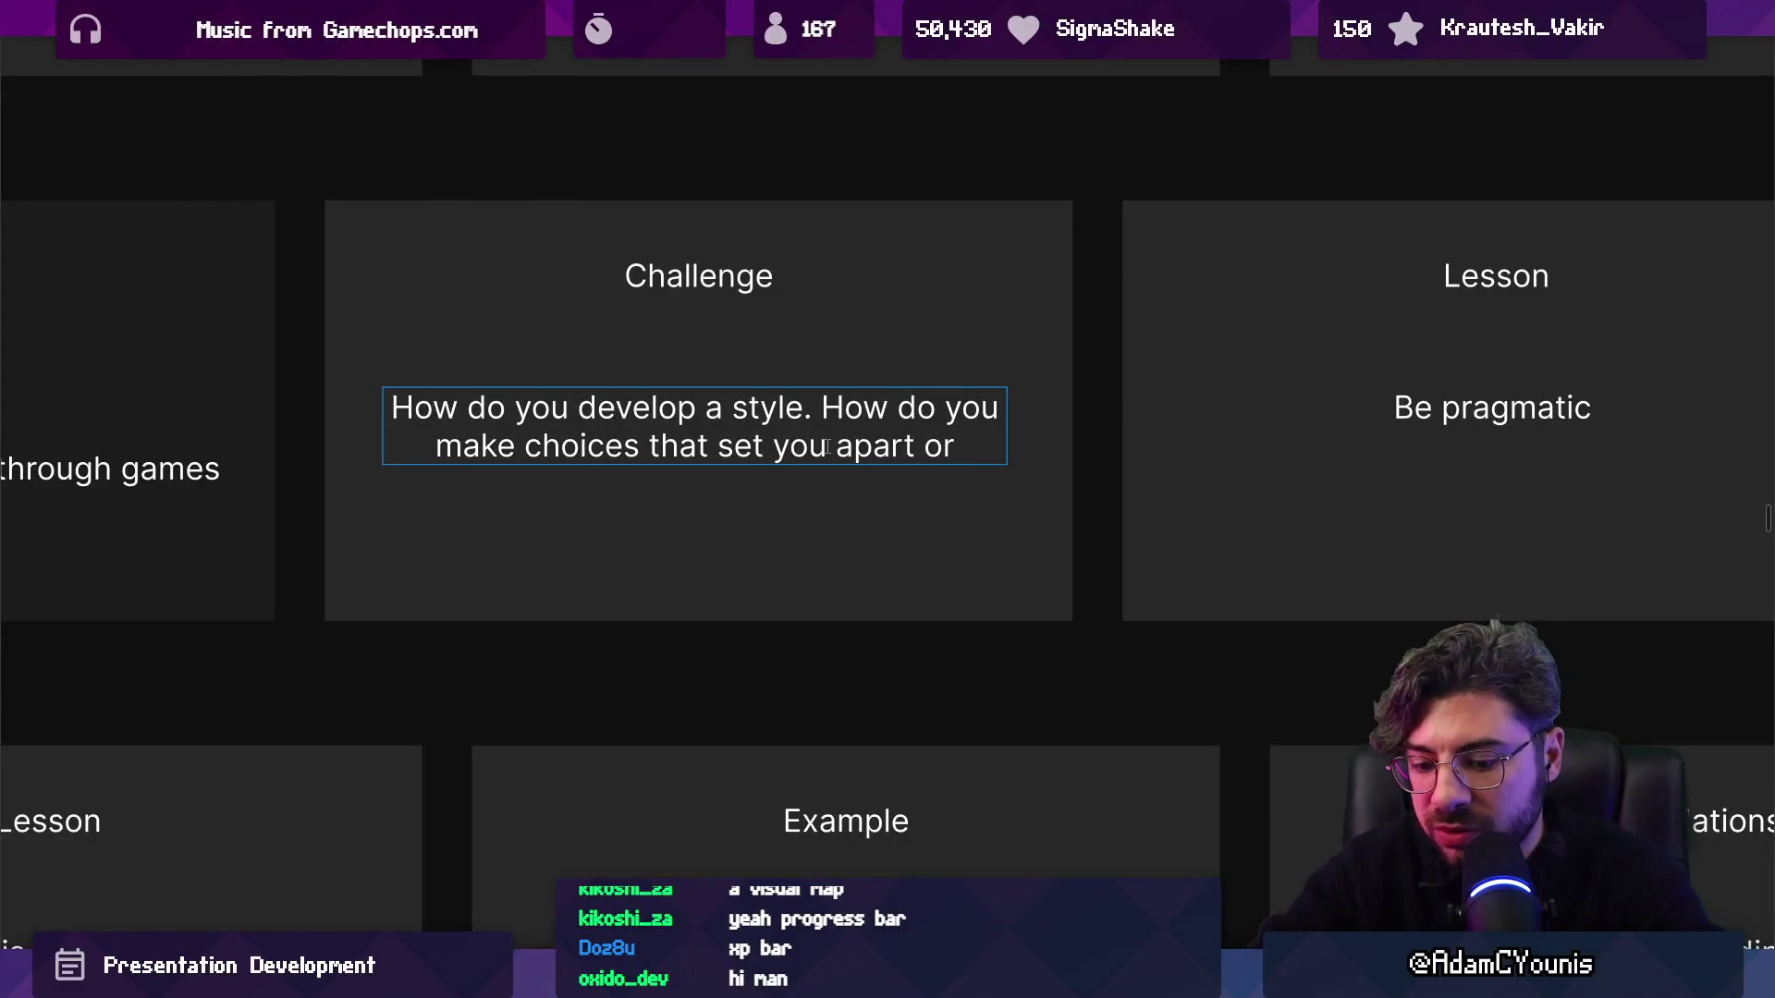
{"action": "type", "text": "form your "}
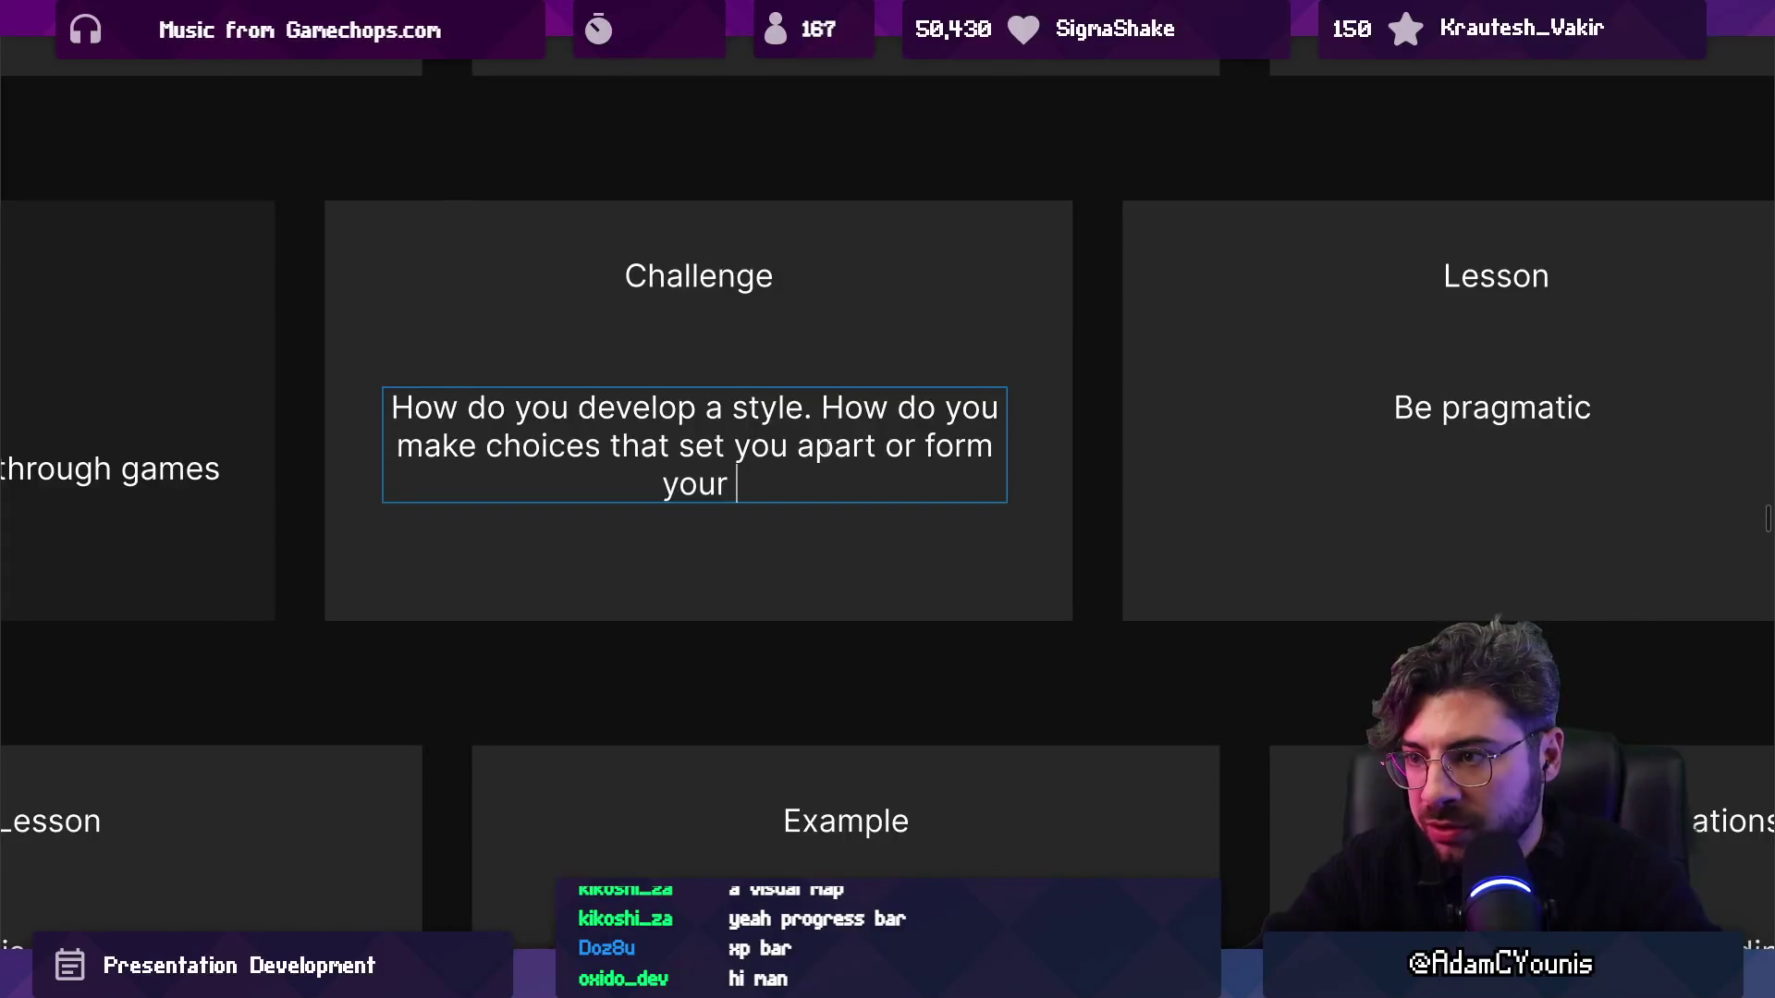
{"action": "type", "text": "signature"}
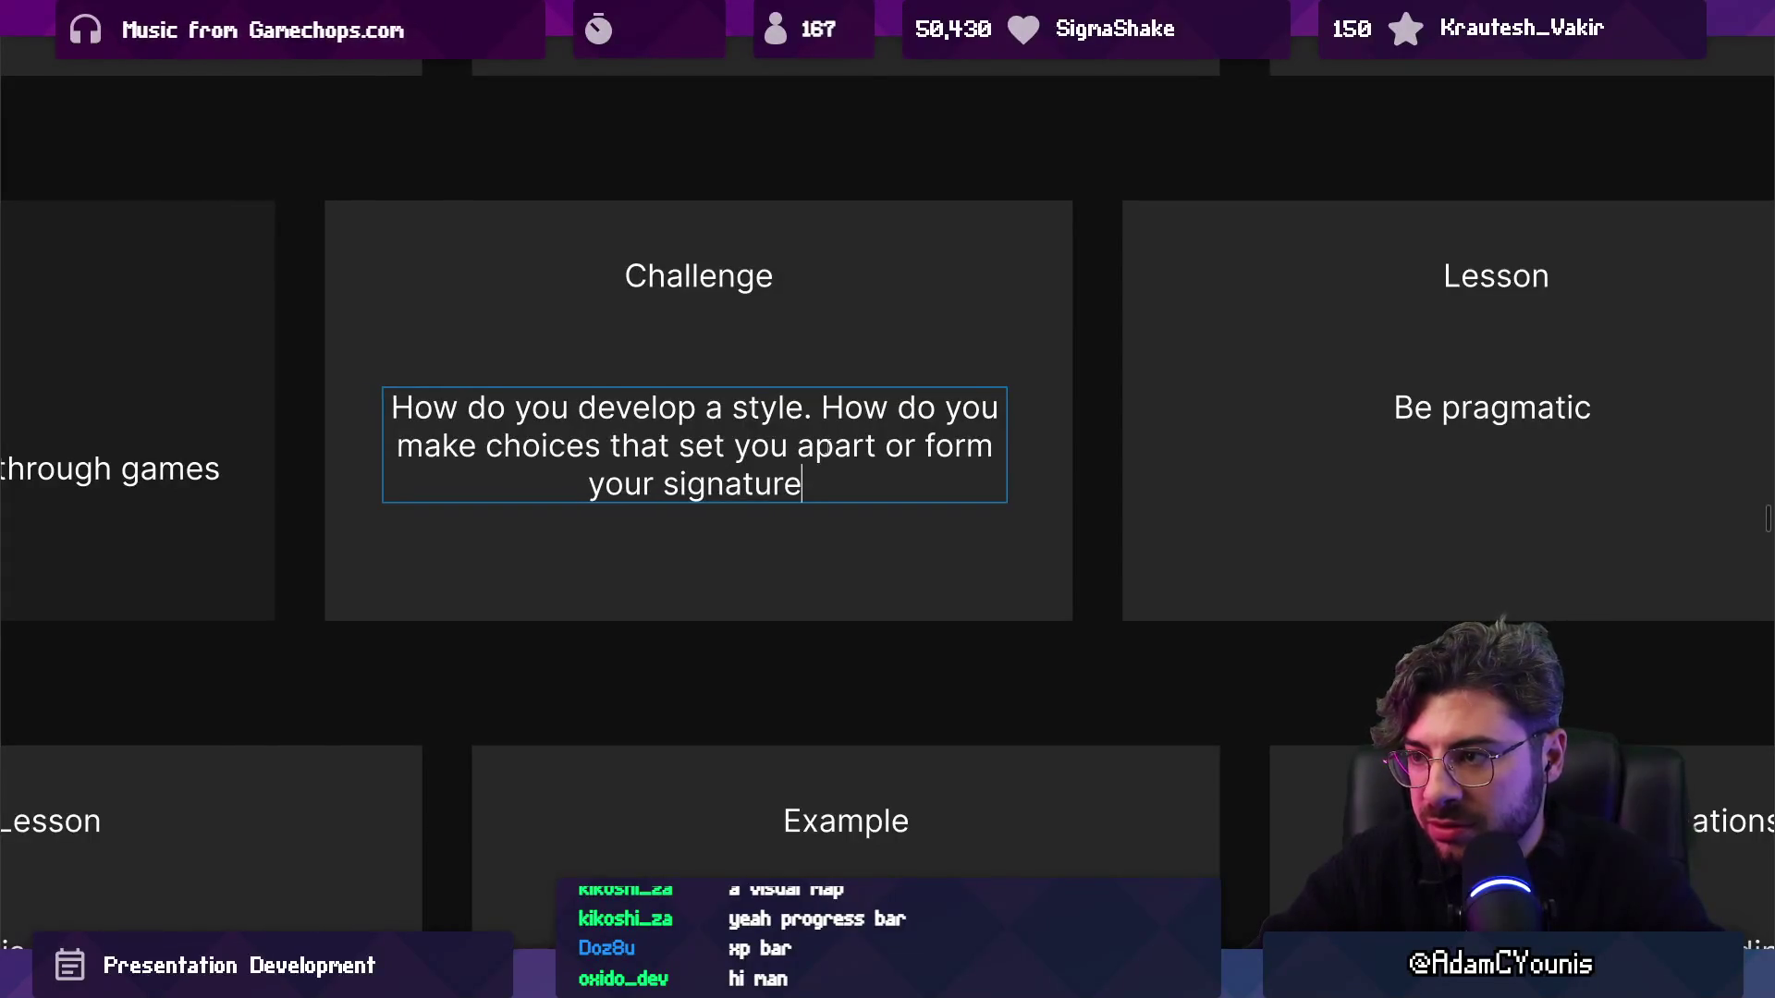
{"action": "type", "text": "?"}
{"action": "key", "text": "BackSpace"}
{"action": "type", "text": "lo"}
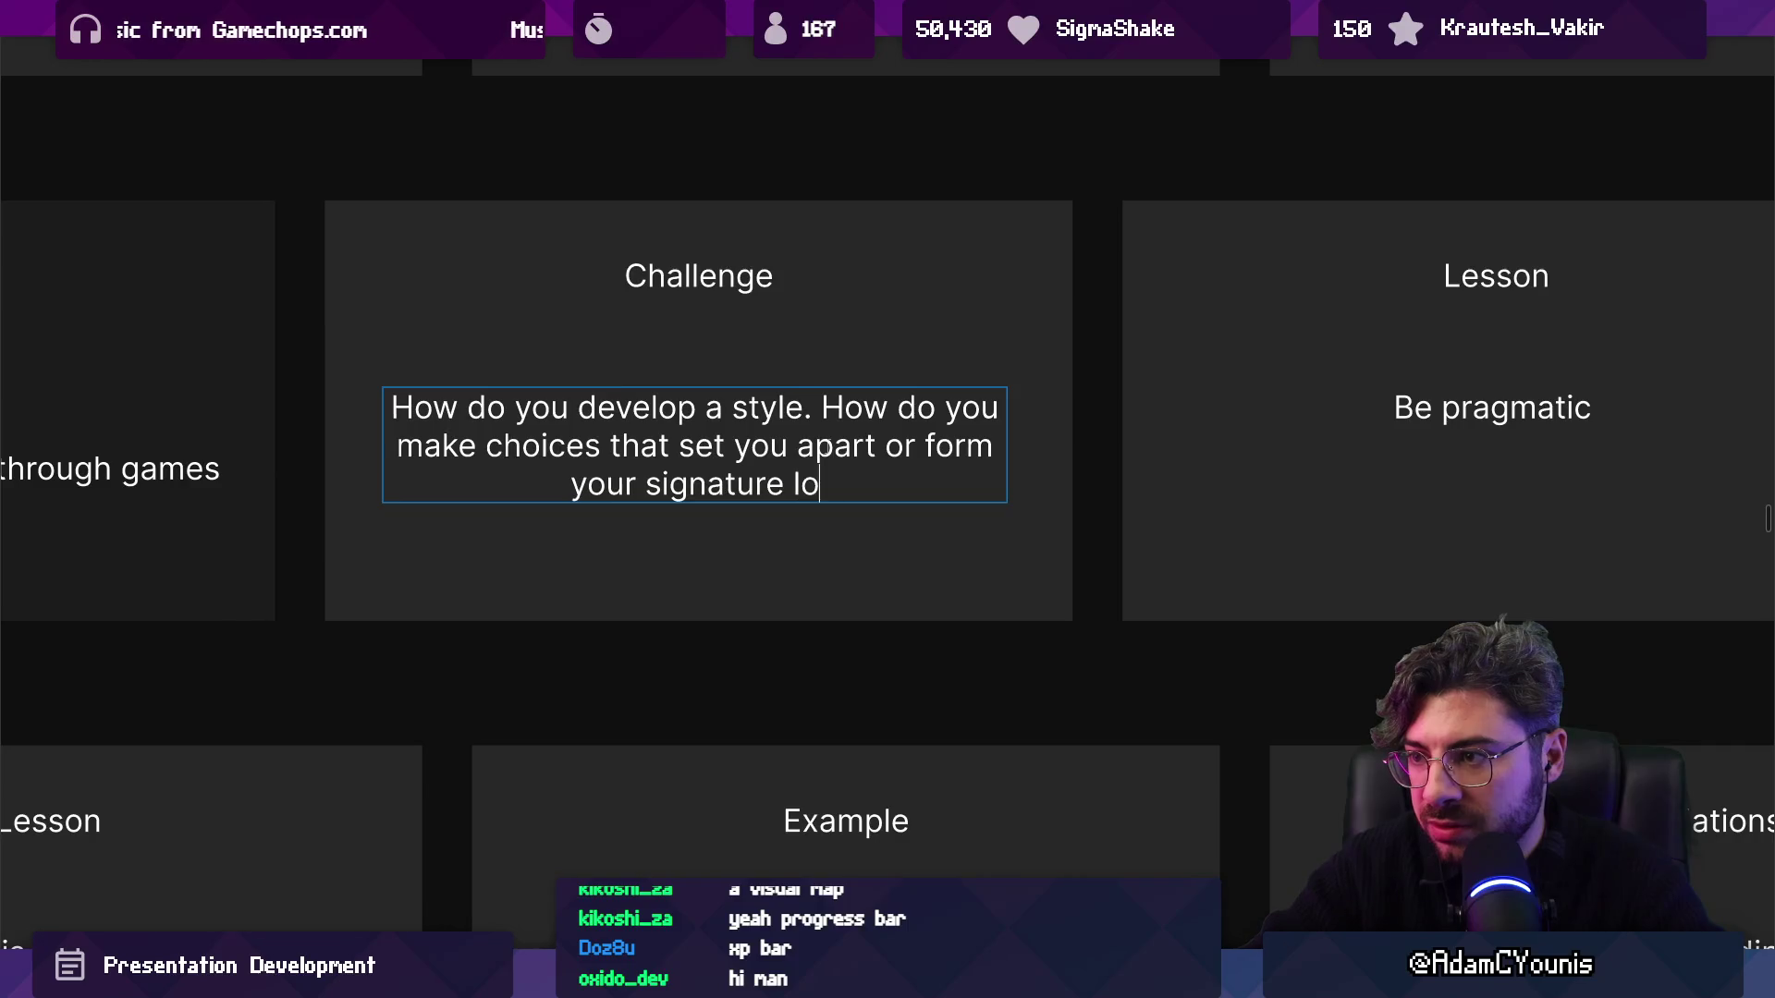
{"action": "type", "text": "ok and feel?>"}
{"action": "key", "text": "BackSpace"}
{"action": "key", "text": "Escape"}
{"action": "key", "text": "Escape"}
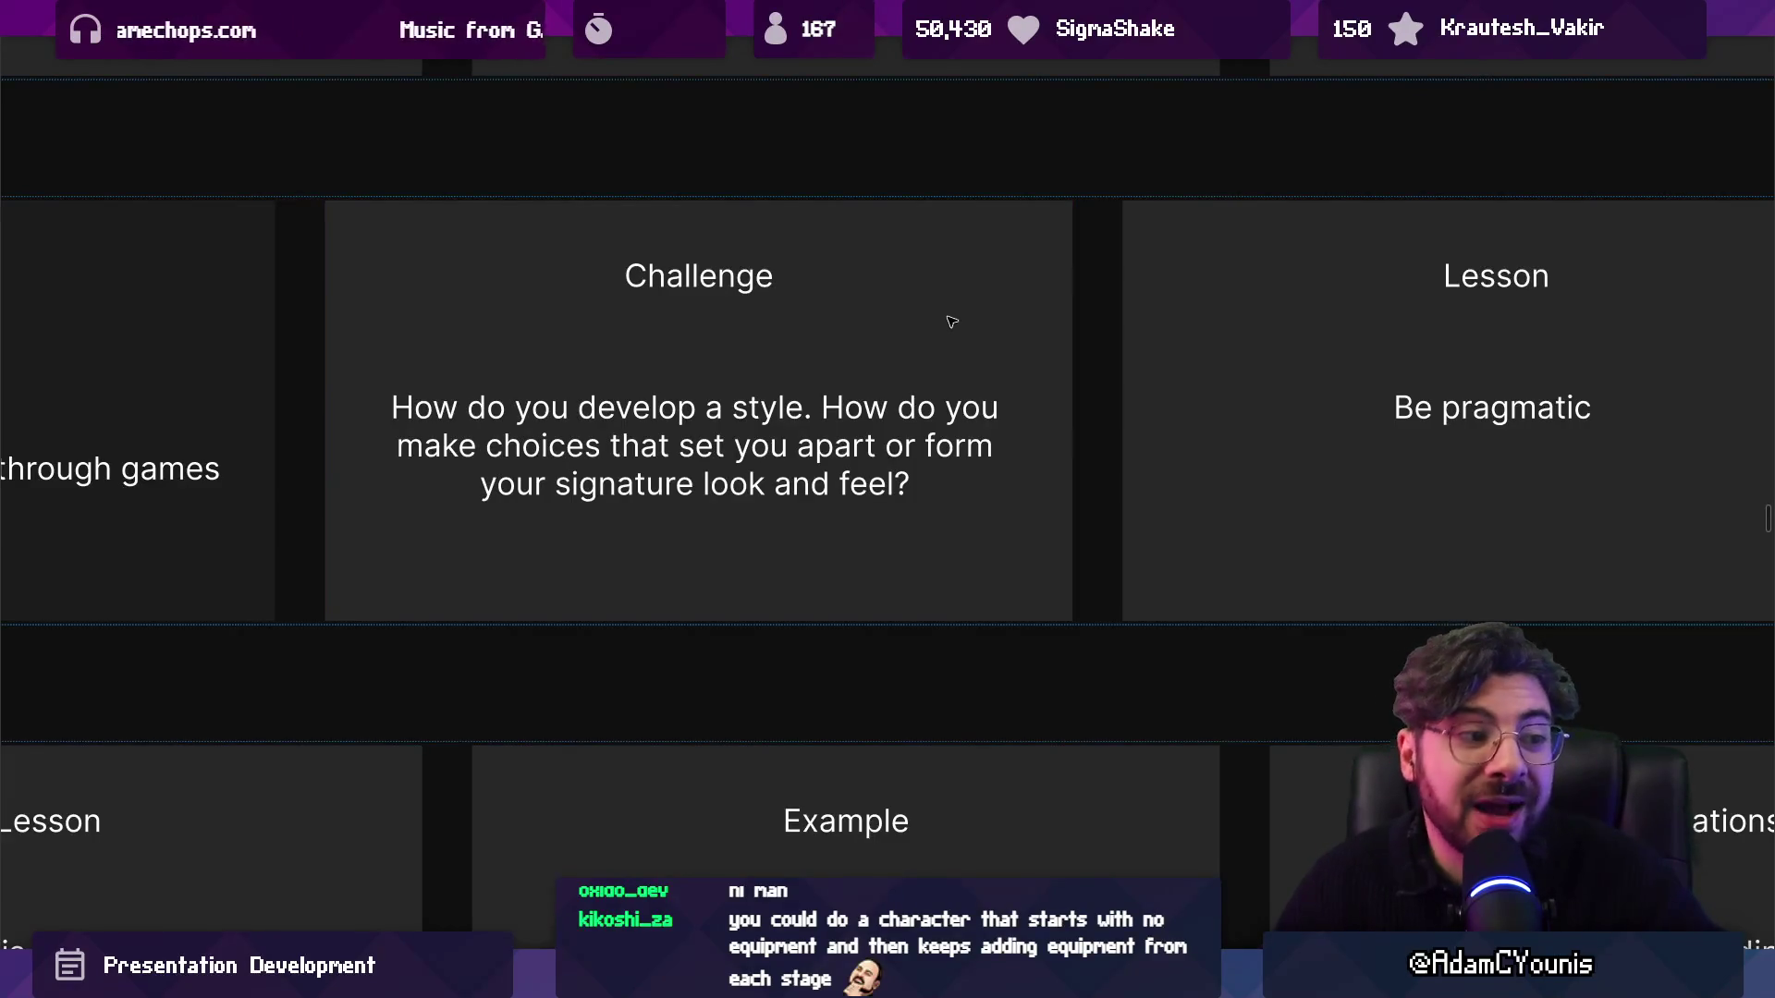
Scroll down past the edited Challenge card.
{"action": "scroll", "coordinate": [951, 321], "scroll_direction": "down", "scroll_amount": 3}
Zoom into the Learning Magic section and select the 'Style is a journey' Lesson slide.
{"action": "scroll", "coordinate": [830, 357], "scroll_direction": "down", "scroll_amount": 5}
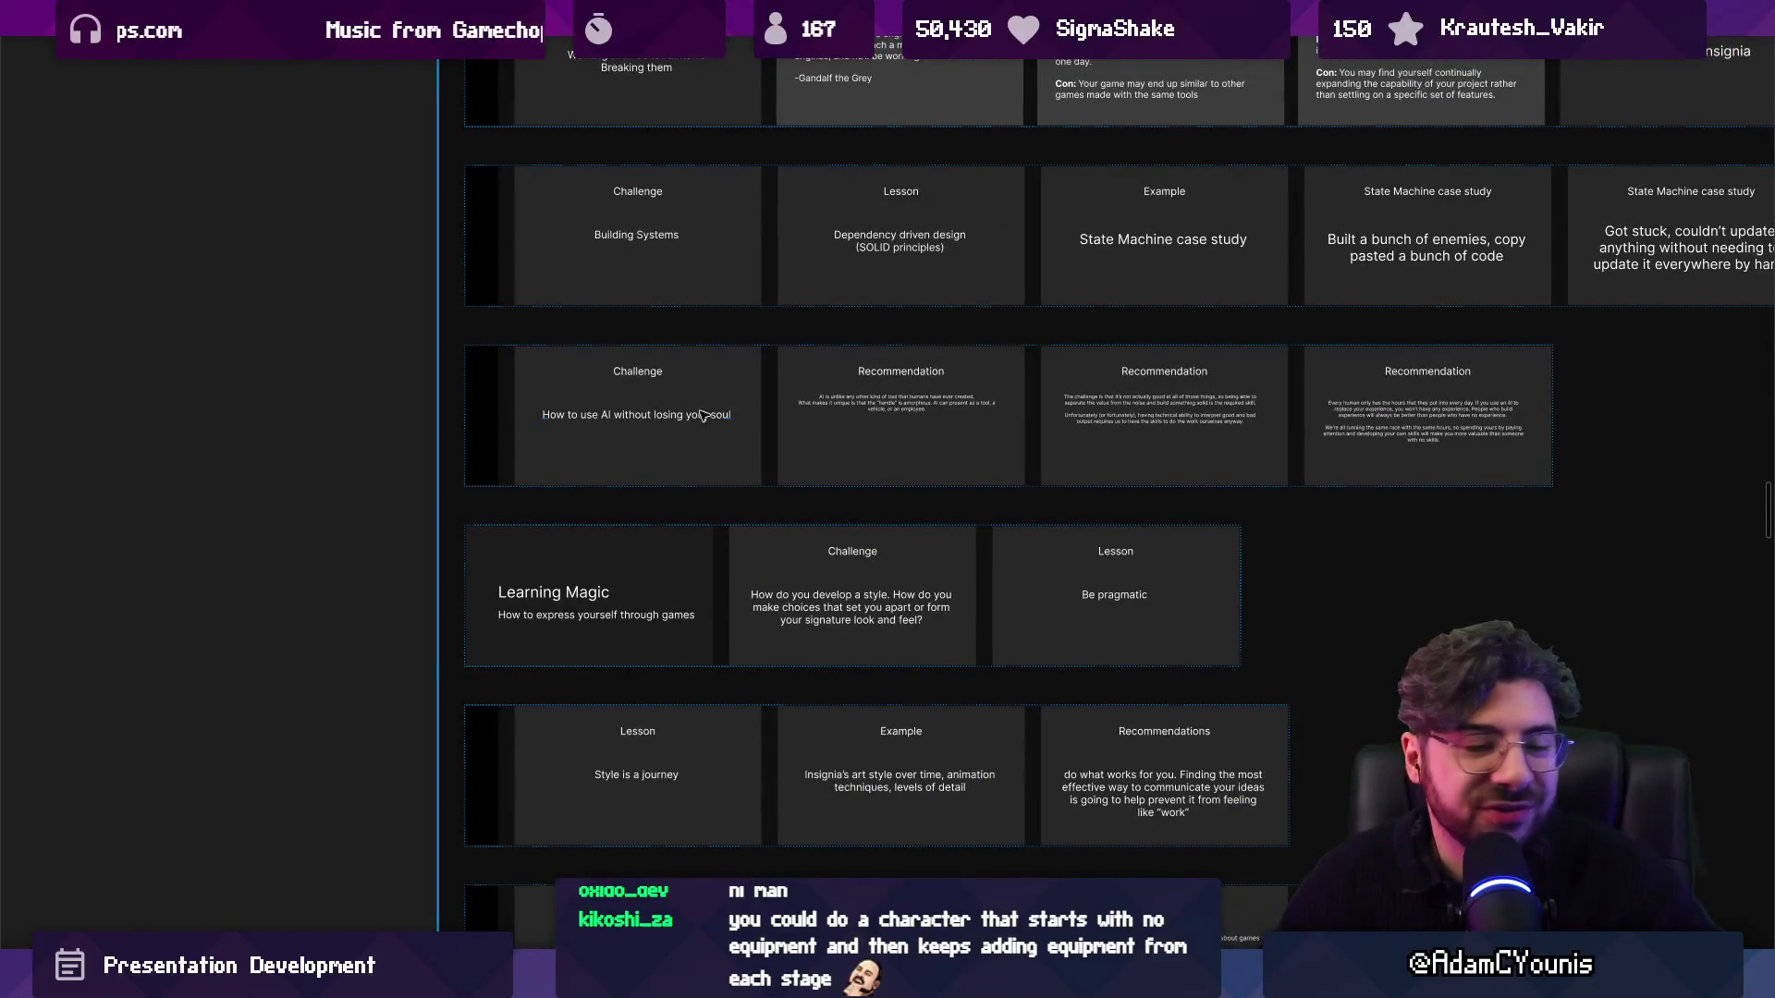
{"action": "scroll", "coordinate": [717, 414], "scroll_direction": "up", "scroll_amount": 5}
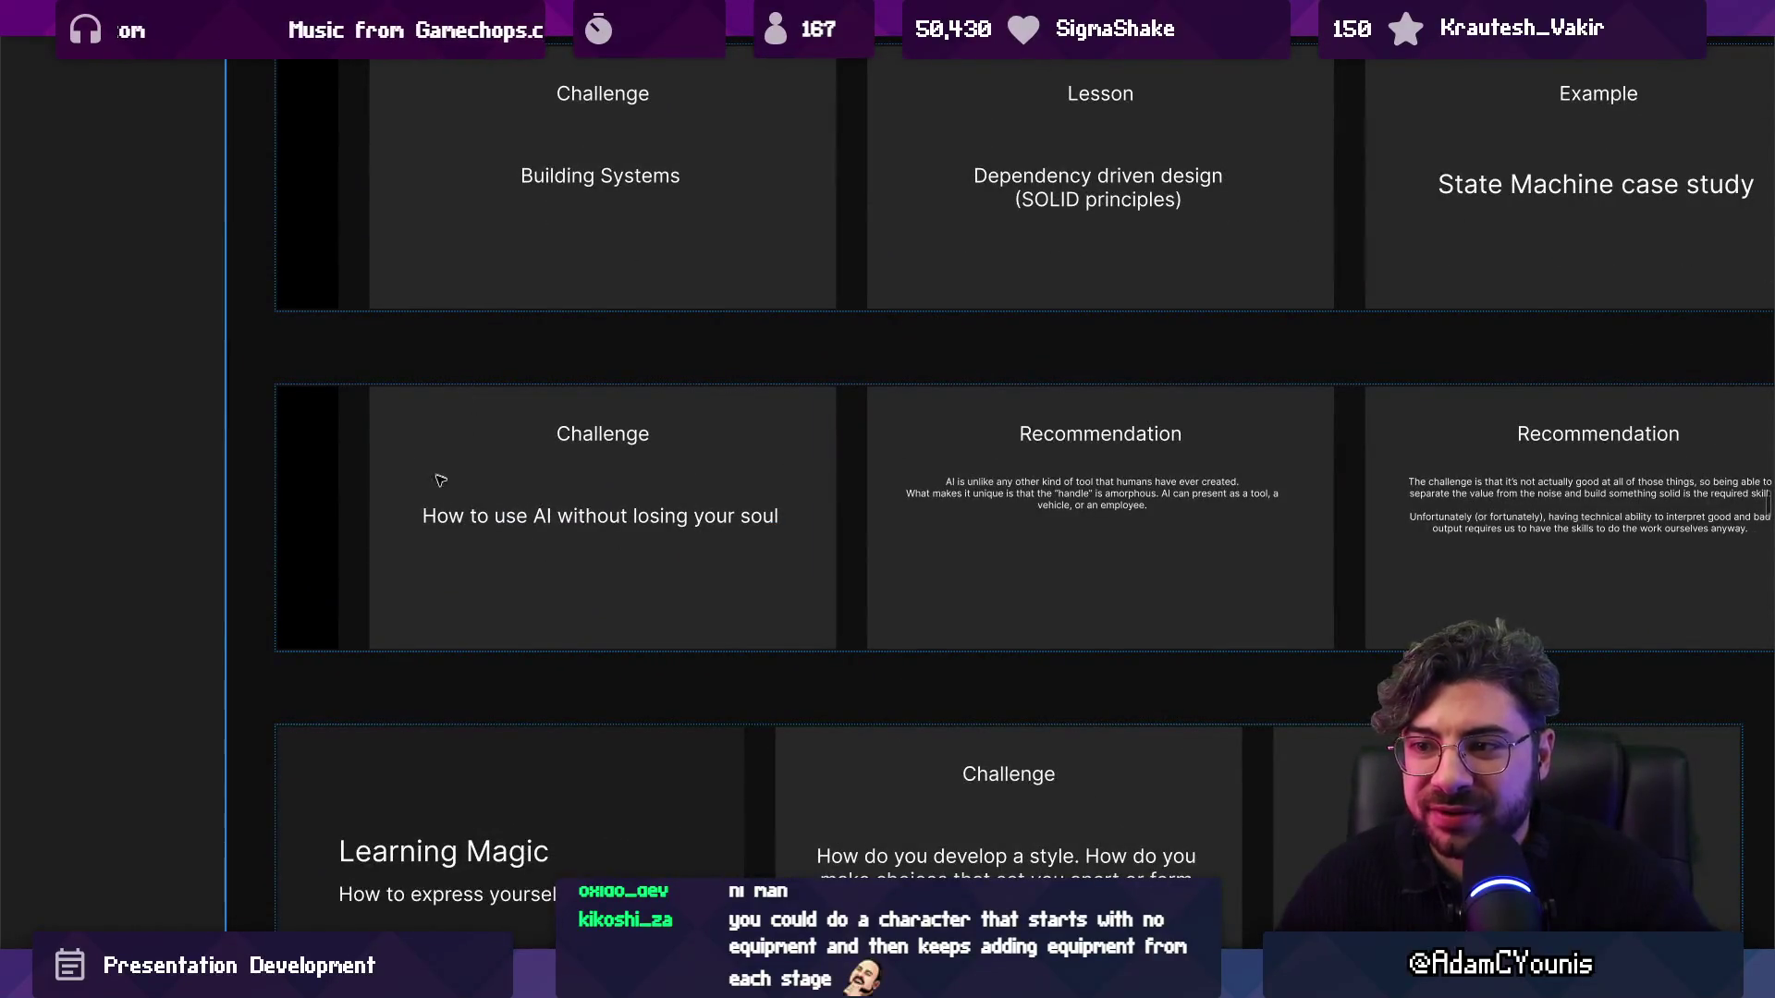
{"action": "scroll", "coordinate": [472, 490], "scroll_direction": "down", "scroll_amount": 5}
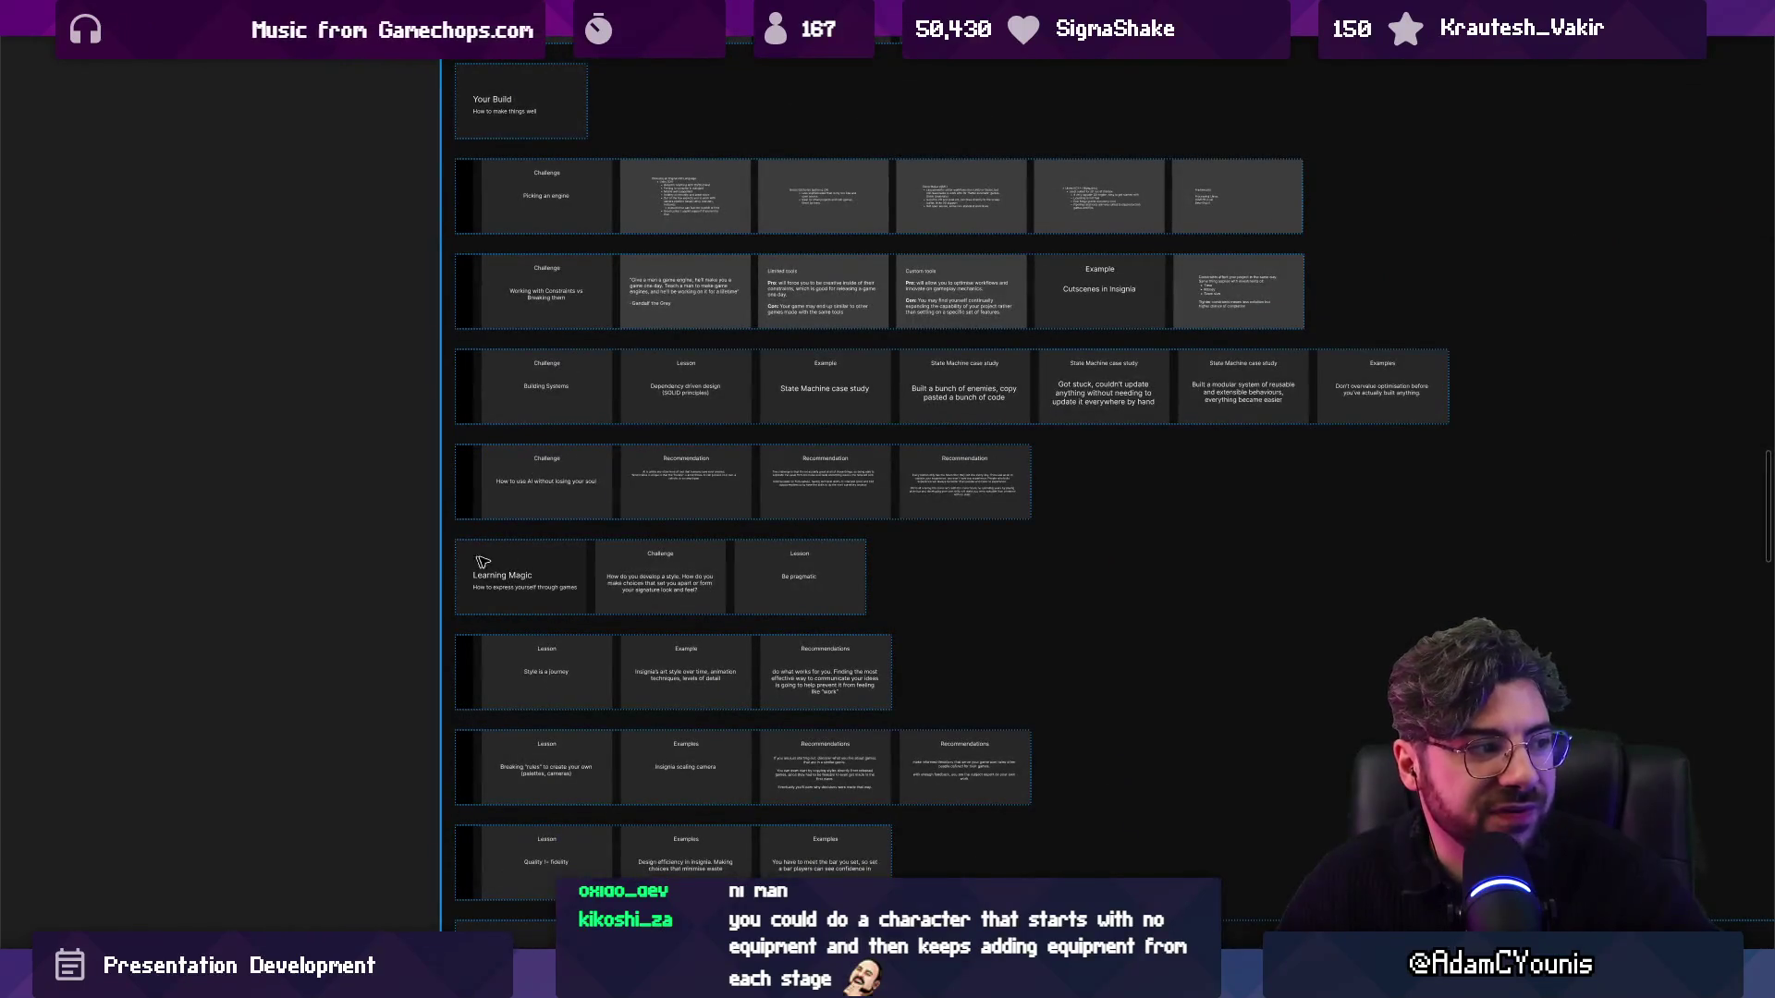
{"action": "scroll", "coordinate": [786, 597], "scroll_direction": "up", "scroll_amount": 5}
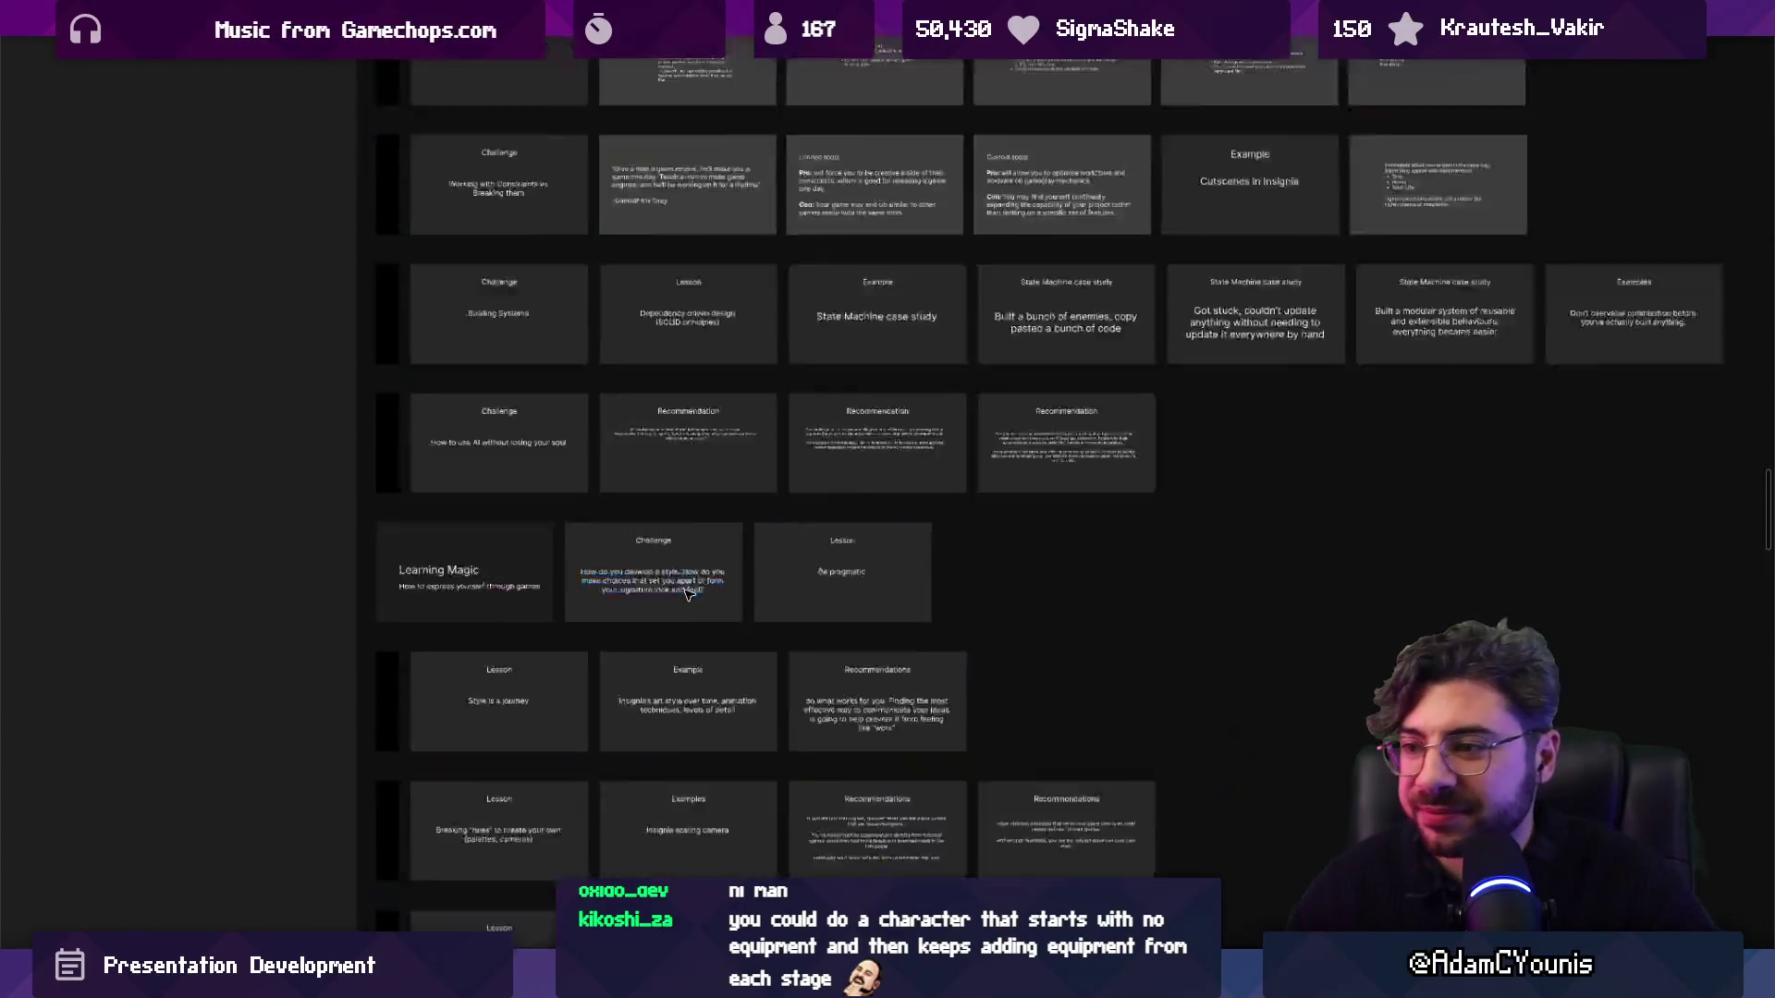
{"action": "scroll", "coordinate": [730, 508], "scroll_direction": "down", "scroll_amount": 5}
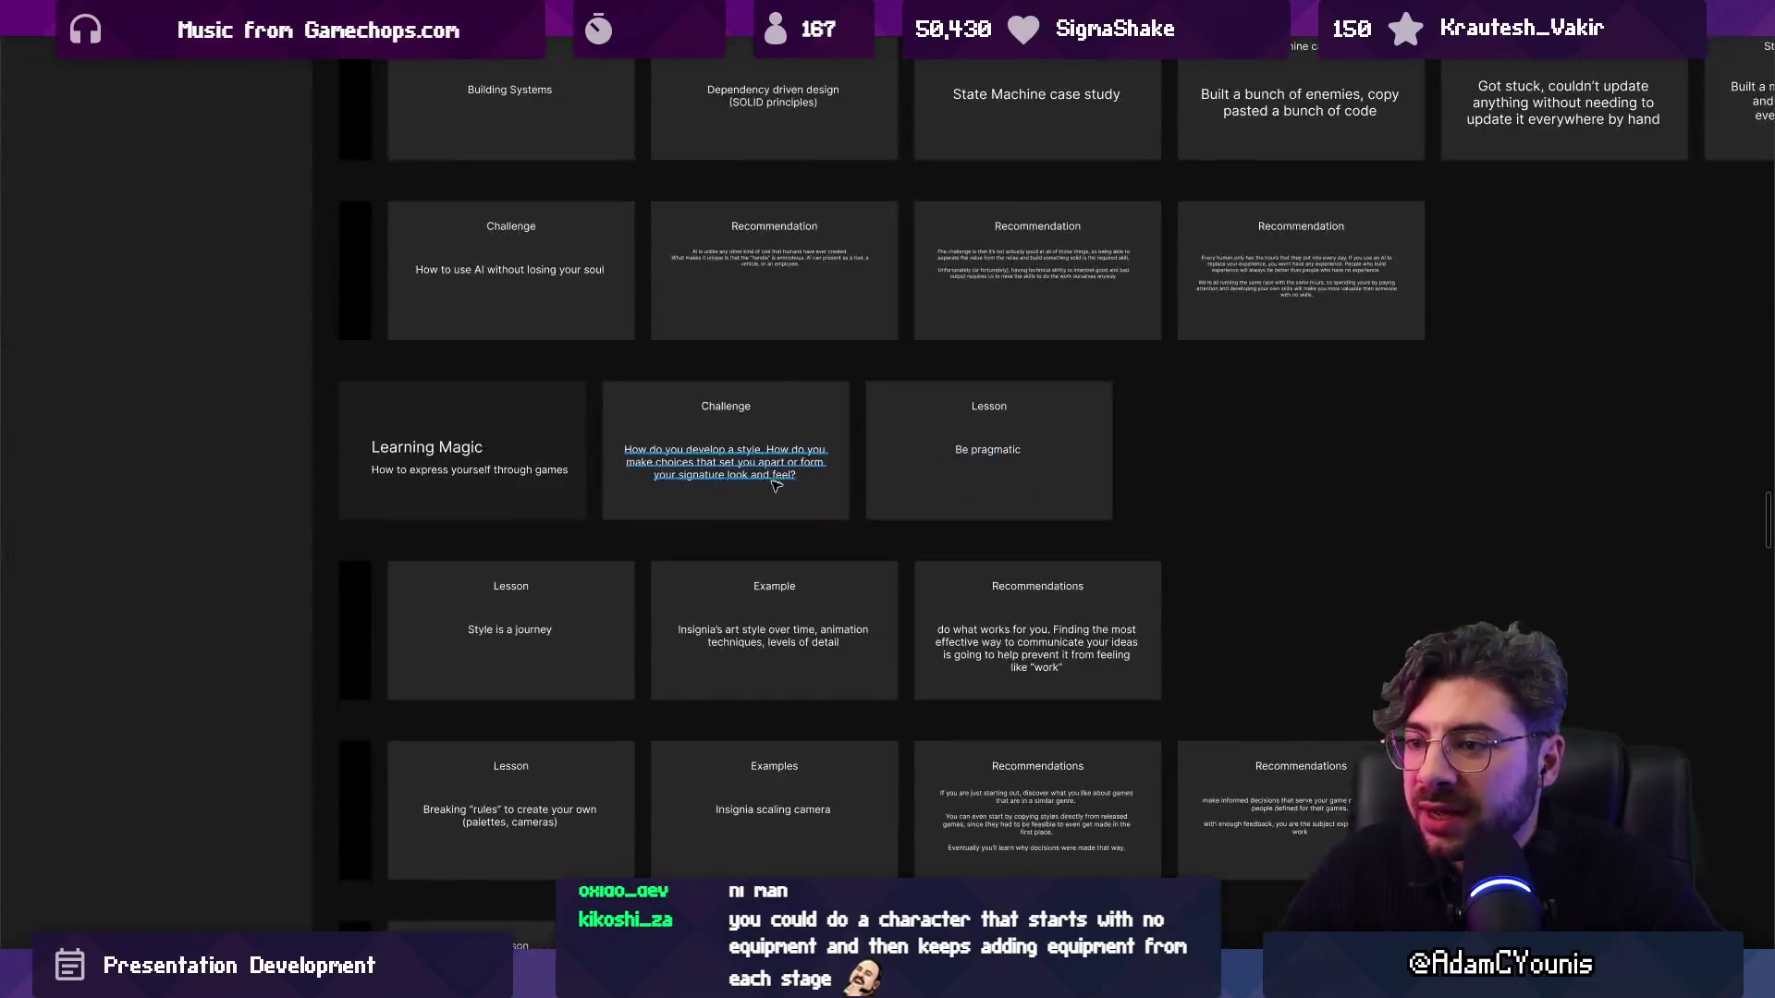
{"action": "scroll", "coordinate": [525, 608], "scroll_direction": "up", "scroll_amount": 5}
{"action": "scroll", "coordinate": [608, 470], "scroll_direction": "down", "scroll_amount": 3}
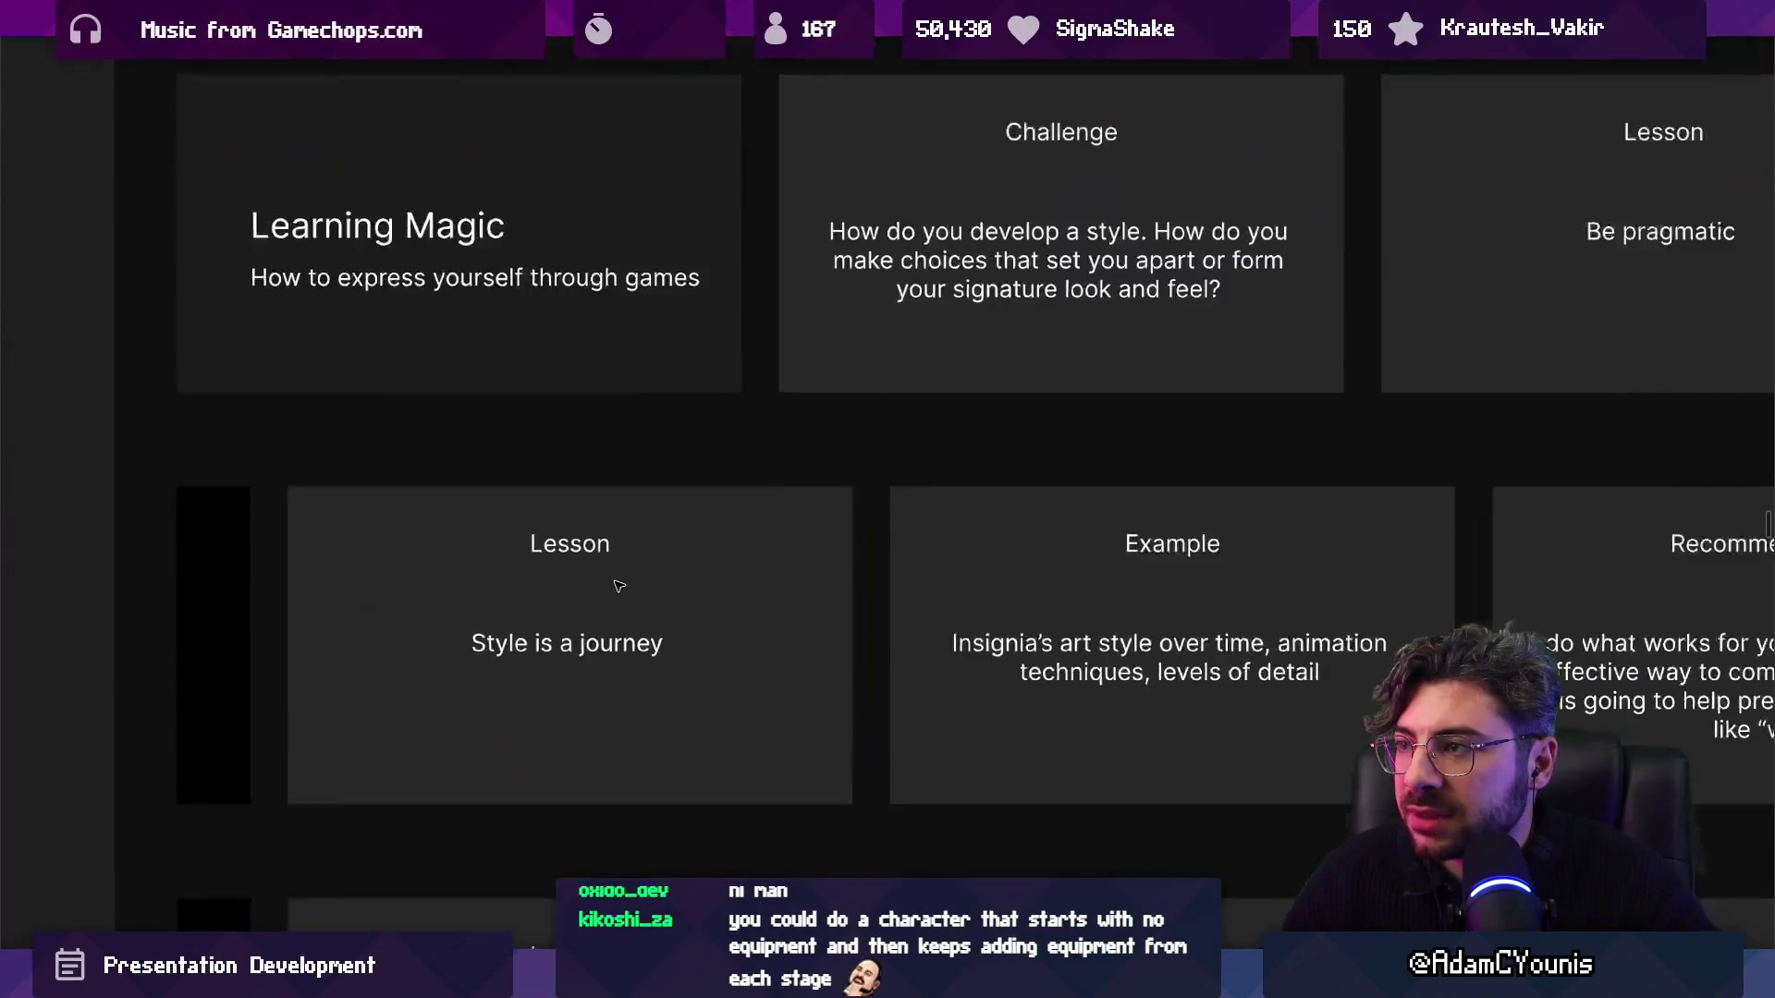
{"action": "scroll", "coordinate": [617, 531], "scroll_direction": "down", "scroll_amount": 2}
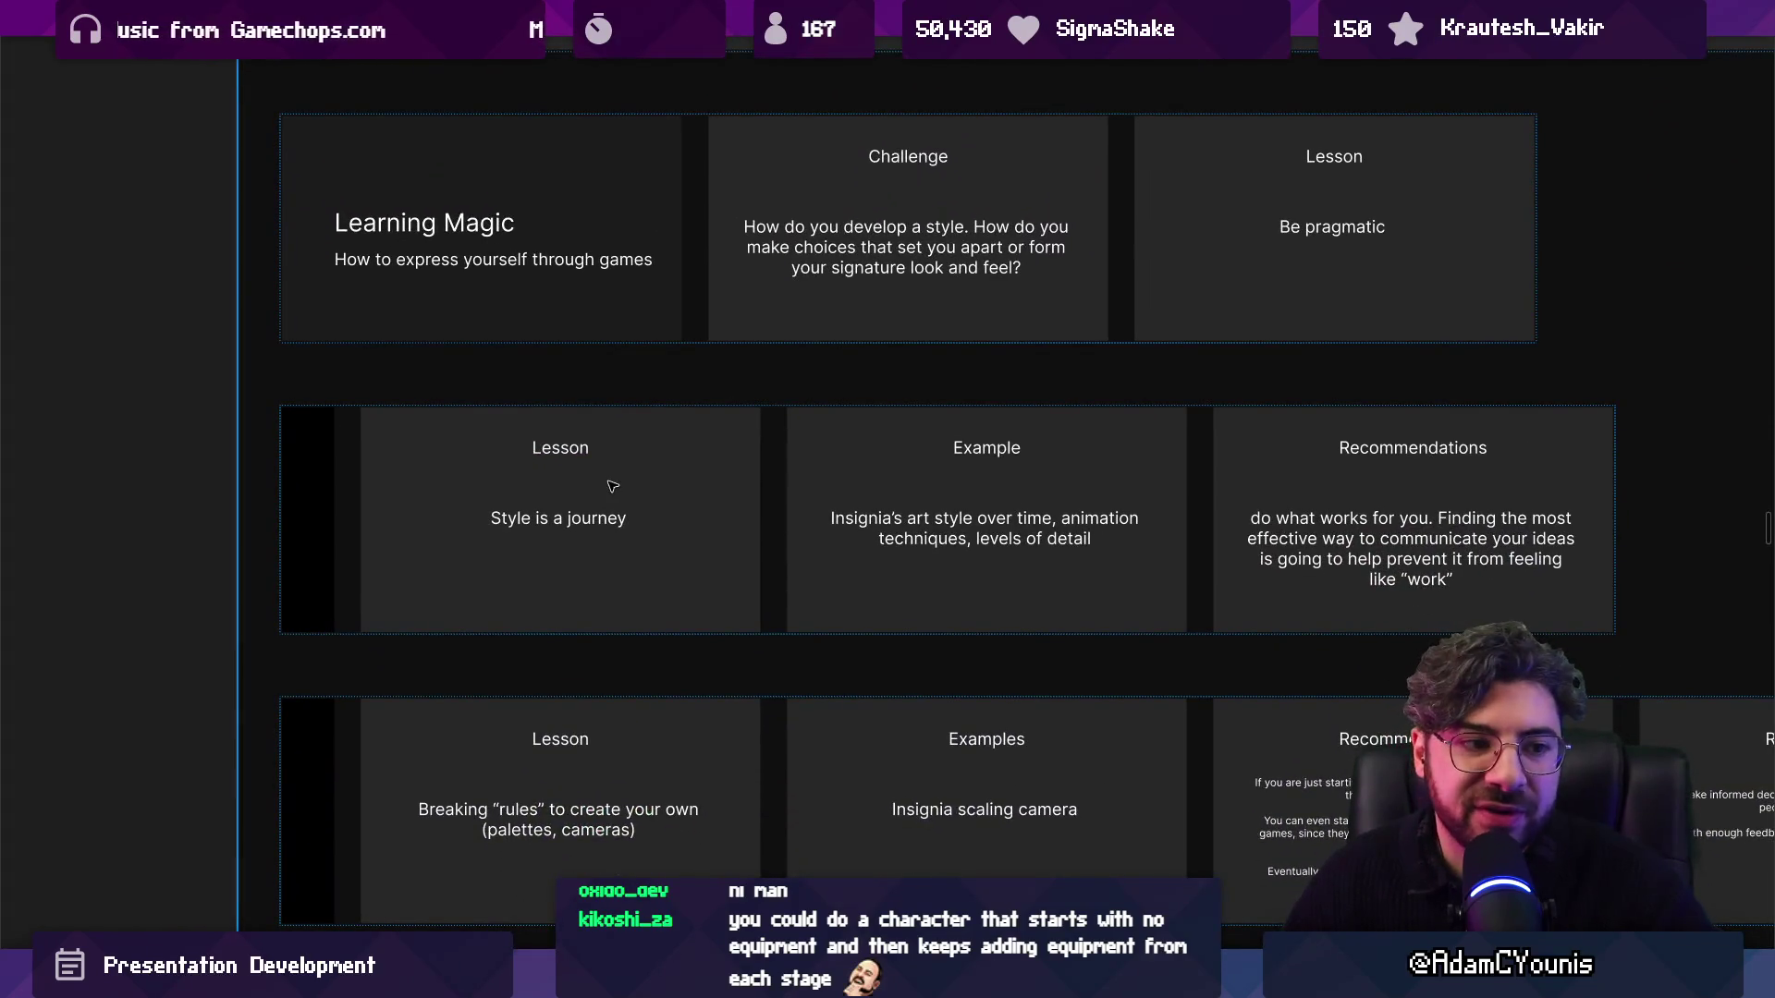
{"action": "scroll", "coordinate": [614, 488], "scroll_direction": "up", "scroll_amount": 2}
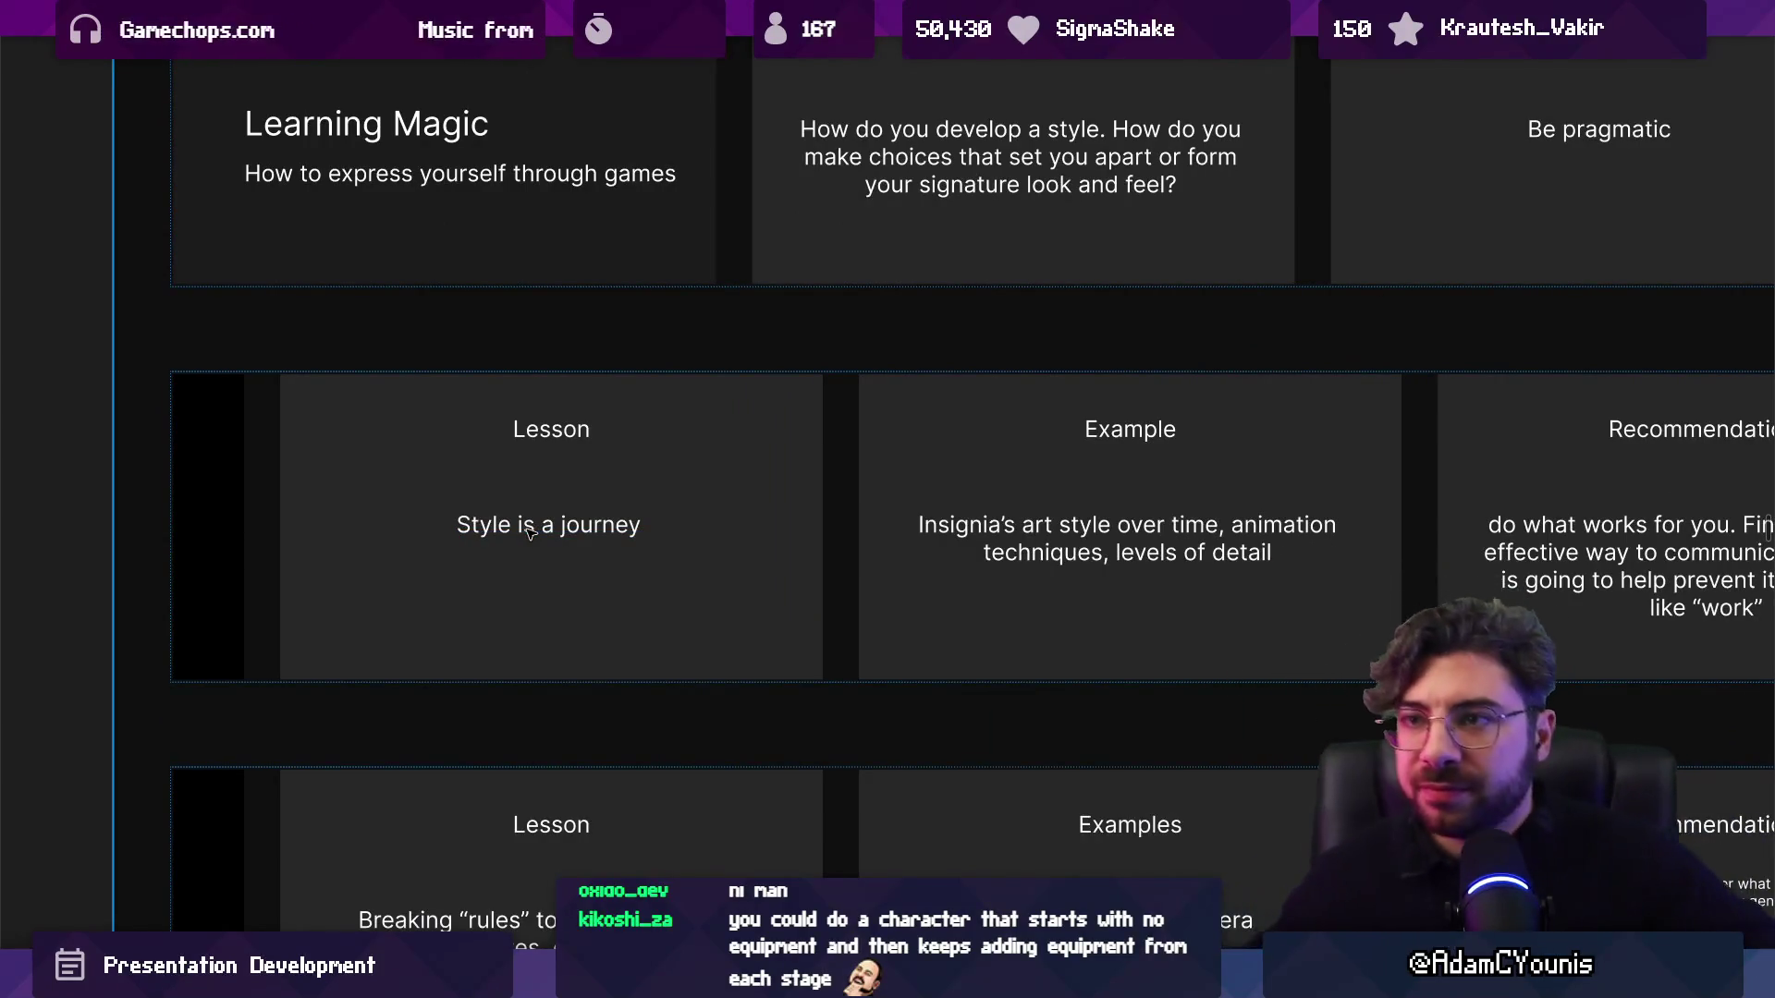
{"action": "left_click", "coordinate": [525, 492]}
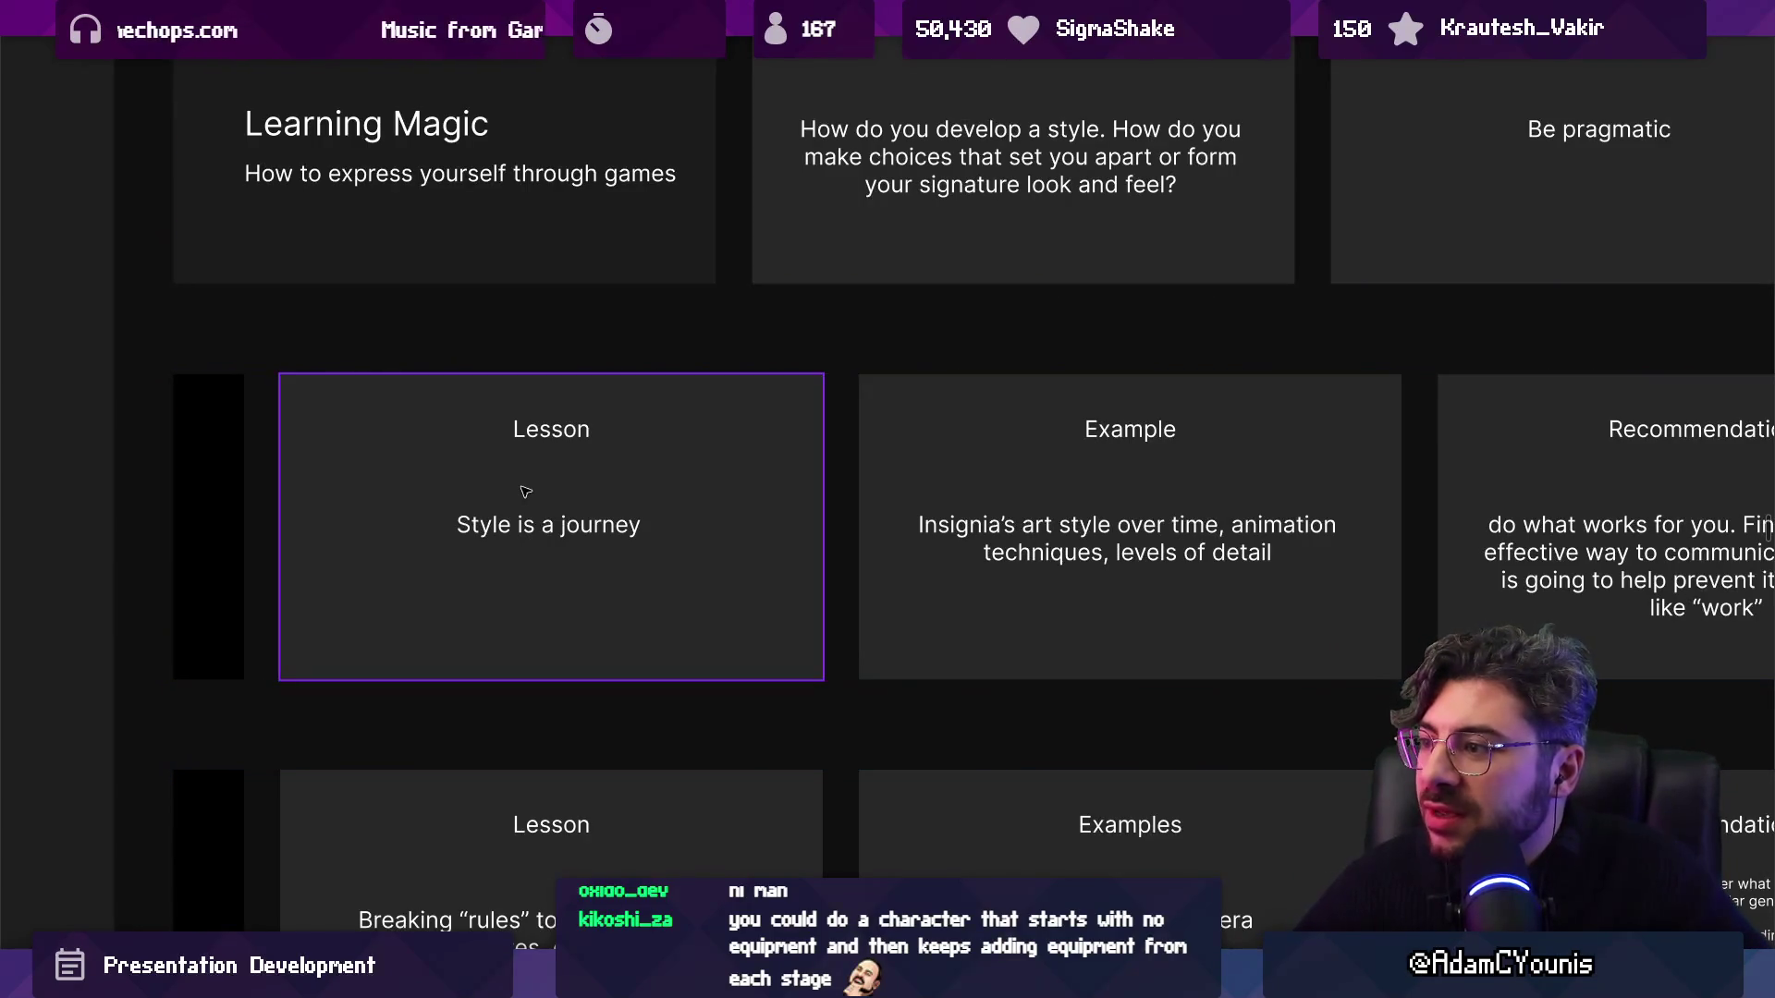
Drag the pixel-character 2014–2024 timeline slide into the Style is a journey row, right after Example.
{"action": "scroll", "coordinate": [525, 492], "scroll_direction": "down", "scroll_amount": 10}
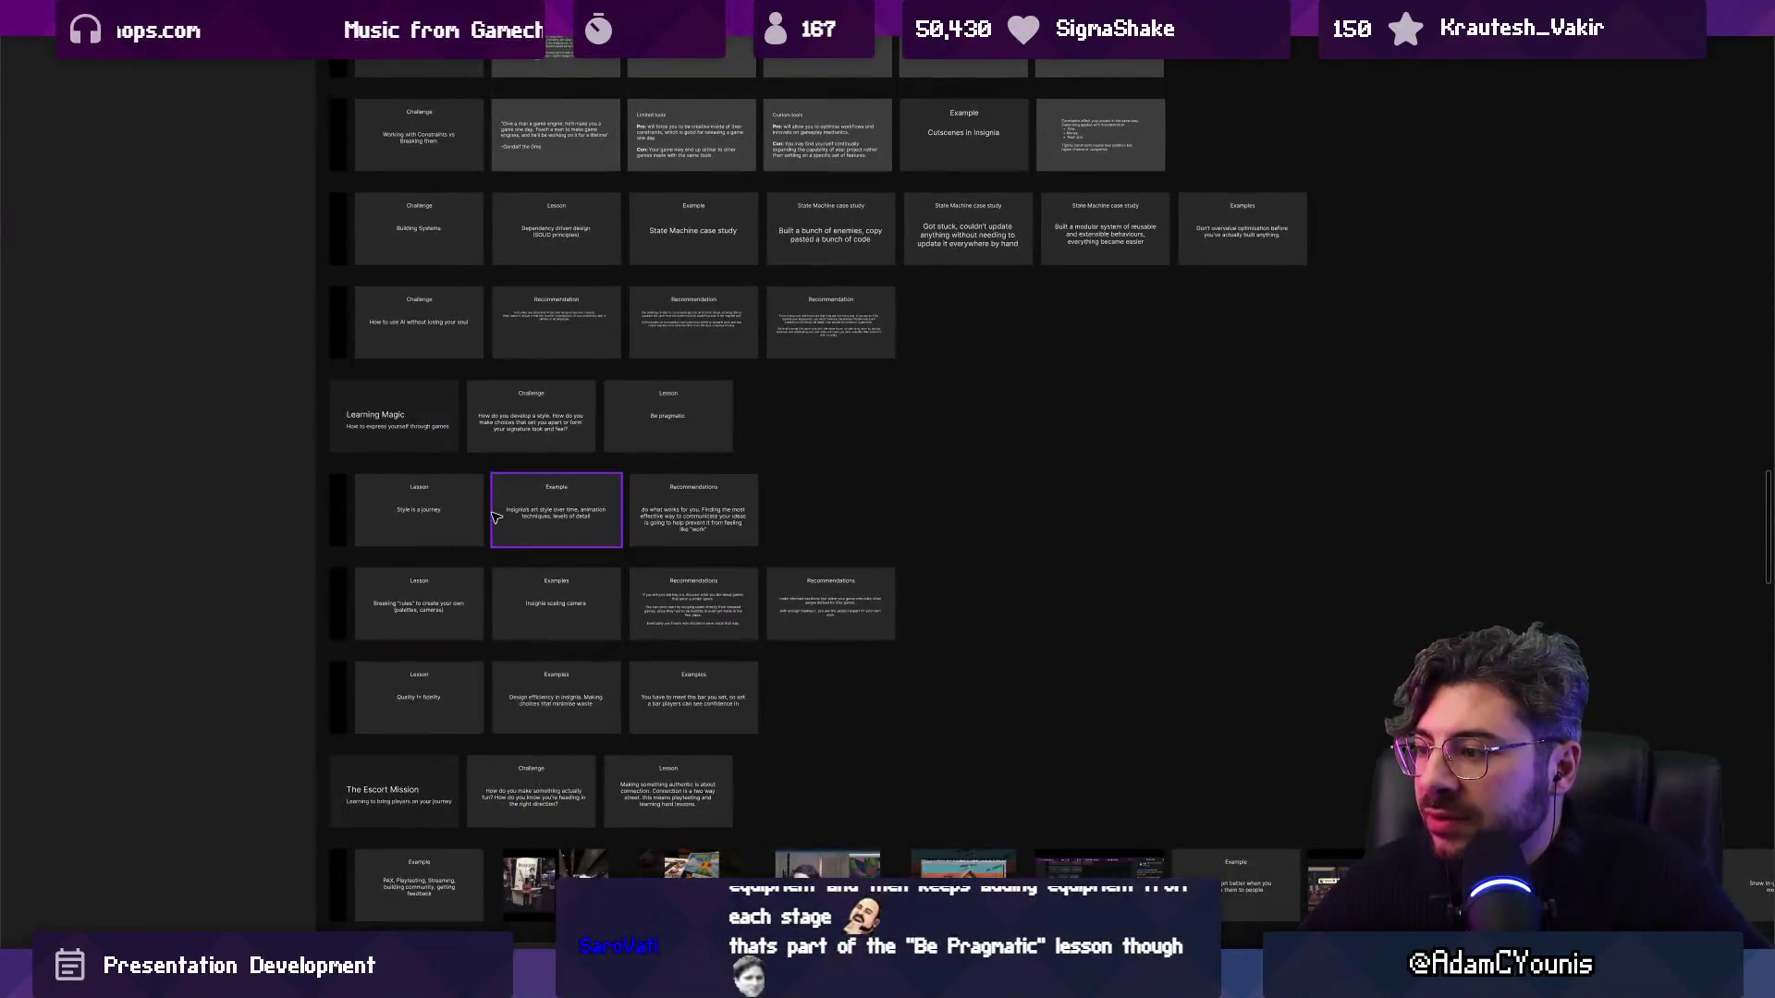
{"action": "left_click", "coordinate": [1106, 812]}
{"action": "scroll", "coordinate": [1156, 806], "scroll_direction": "down", "scroll_amount": 2}
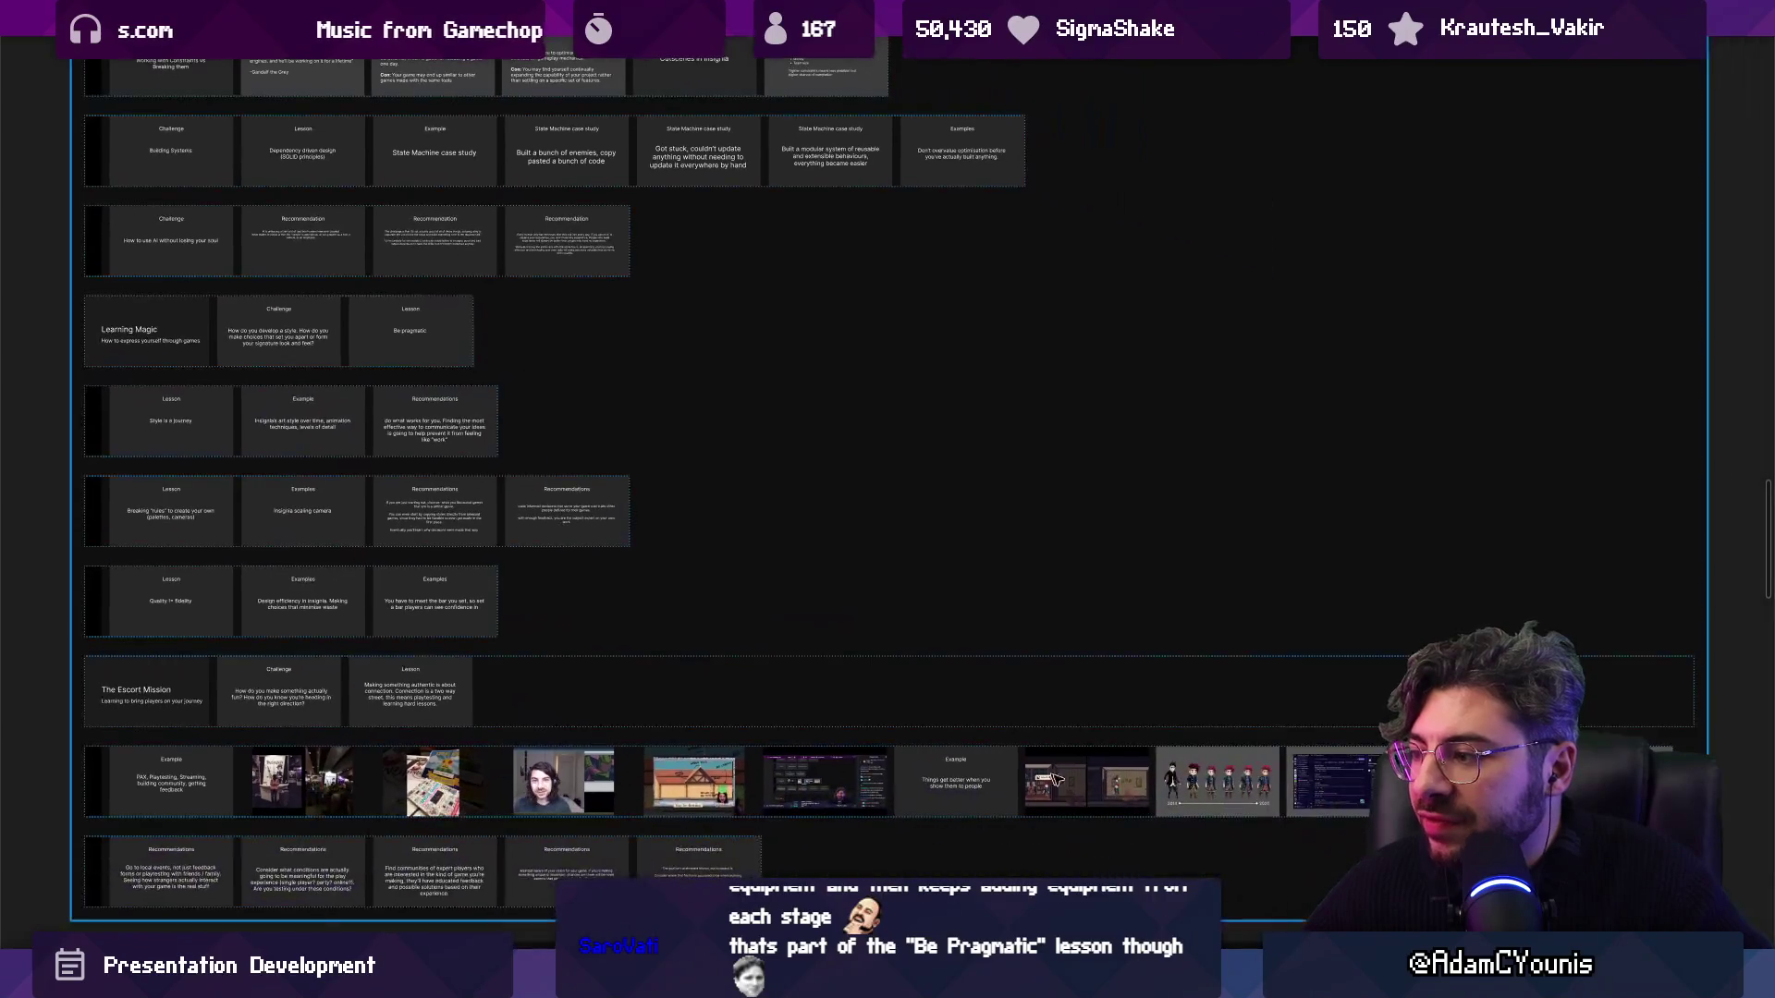
{"action": "left_click", "coordinate": [1218, 801]}
{"action": "mouse_move", "coordinate": [1212, 787]}
{"action": "left_mouse_down"}
{"action": "mouse_move", "coordinate": [515, 337]}
{"action": "mouse_move", "coordinate": [424, 349]}
{"action": "mouse_move", "coordinate": [248, 422]}
{"action": "left_mouse_up"}
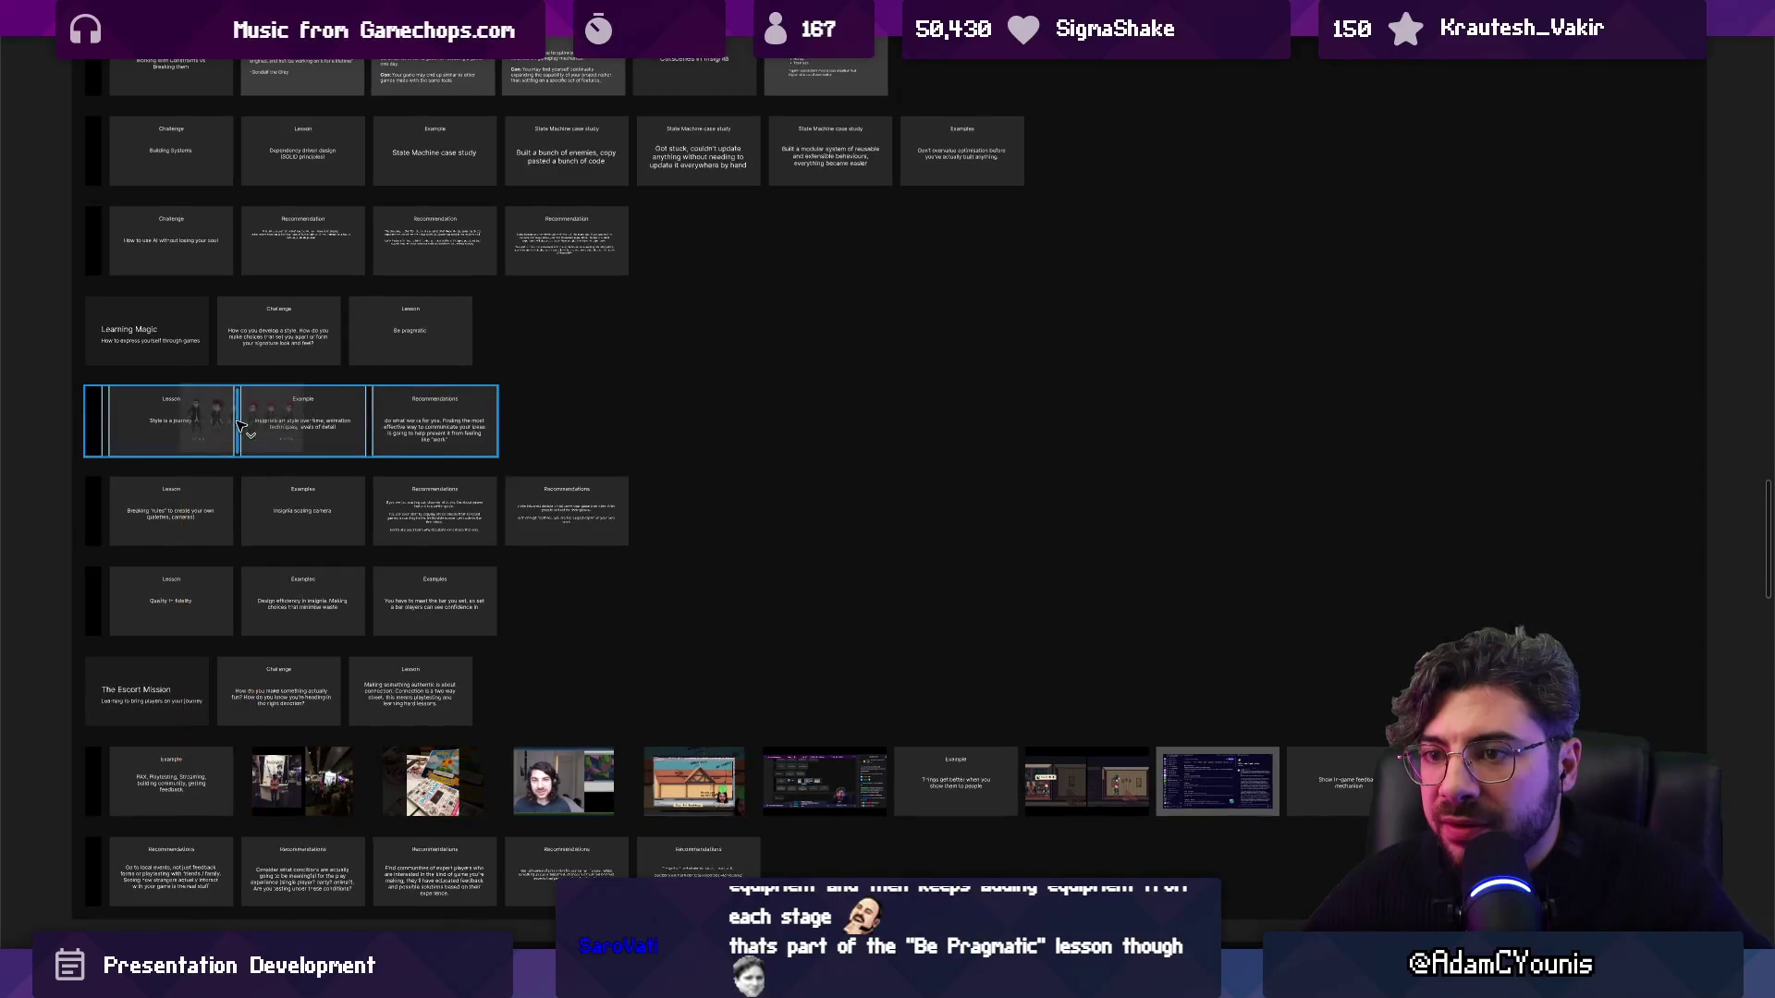
{"action": "scroll", "coordinate": [1004, 519], "scroll_direction": "up", "scroll_amount": 5}
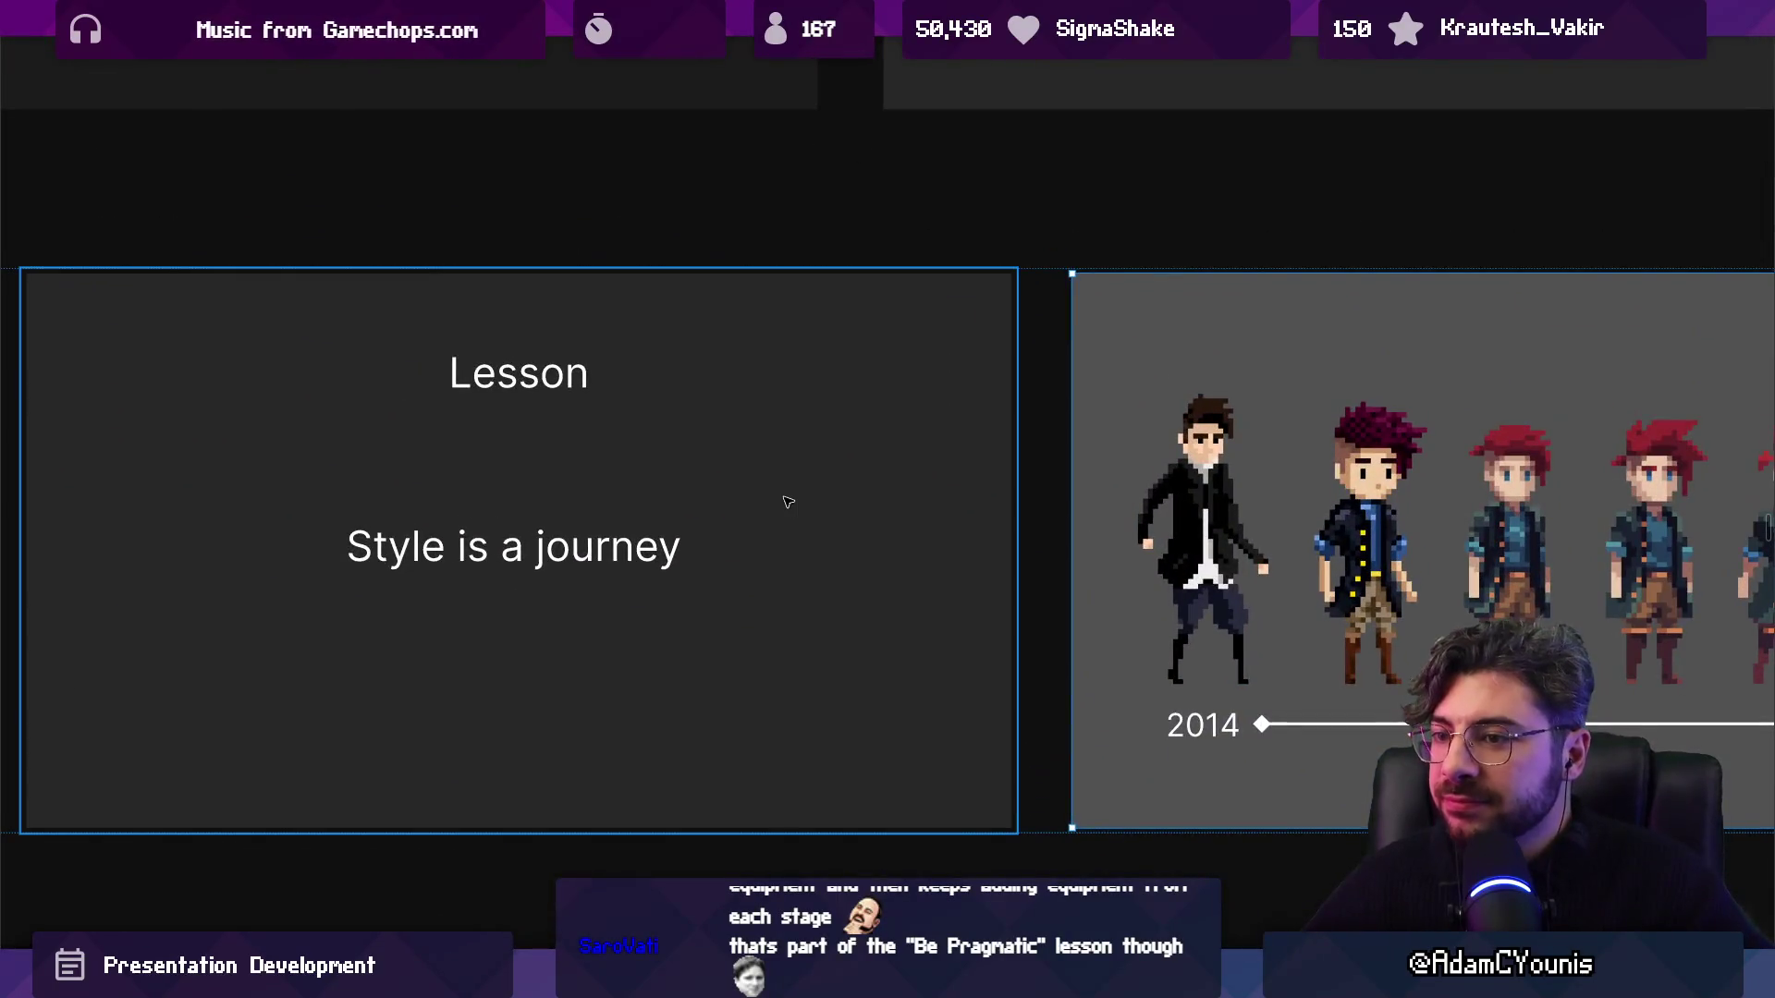
{"action": "scroll", "coordinate": [784, 503], "scroll_direction": "down", "scroll_amount": 5}
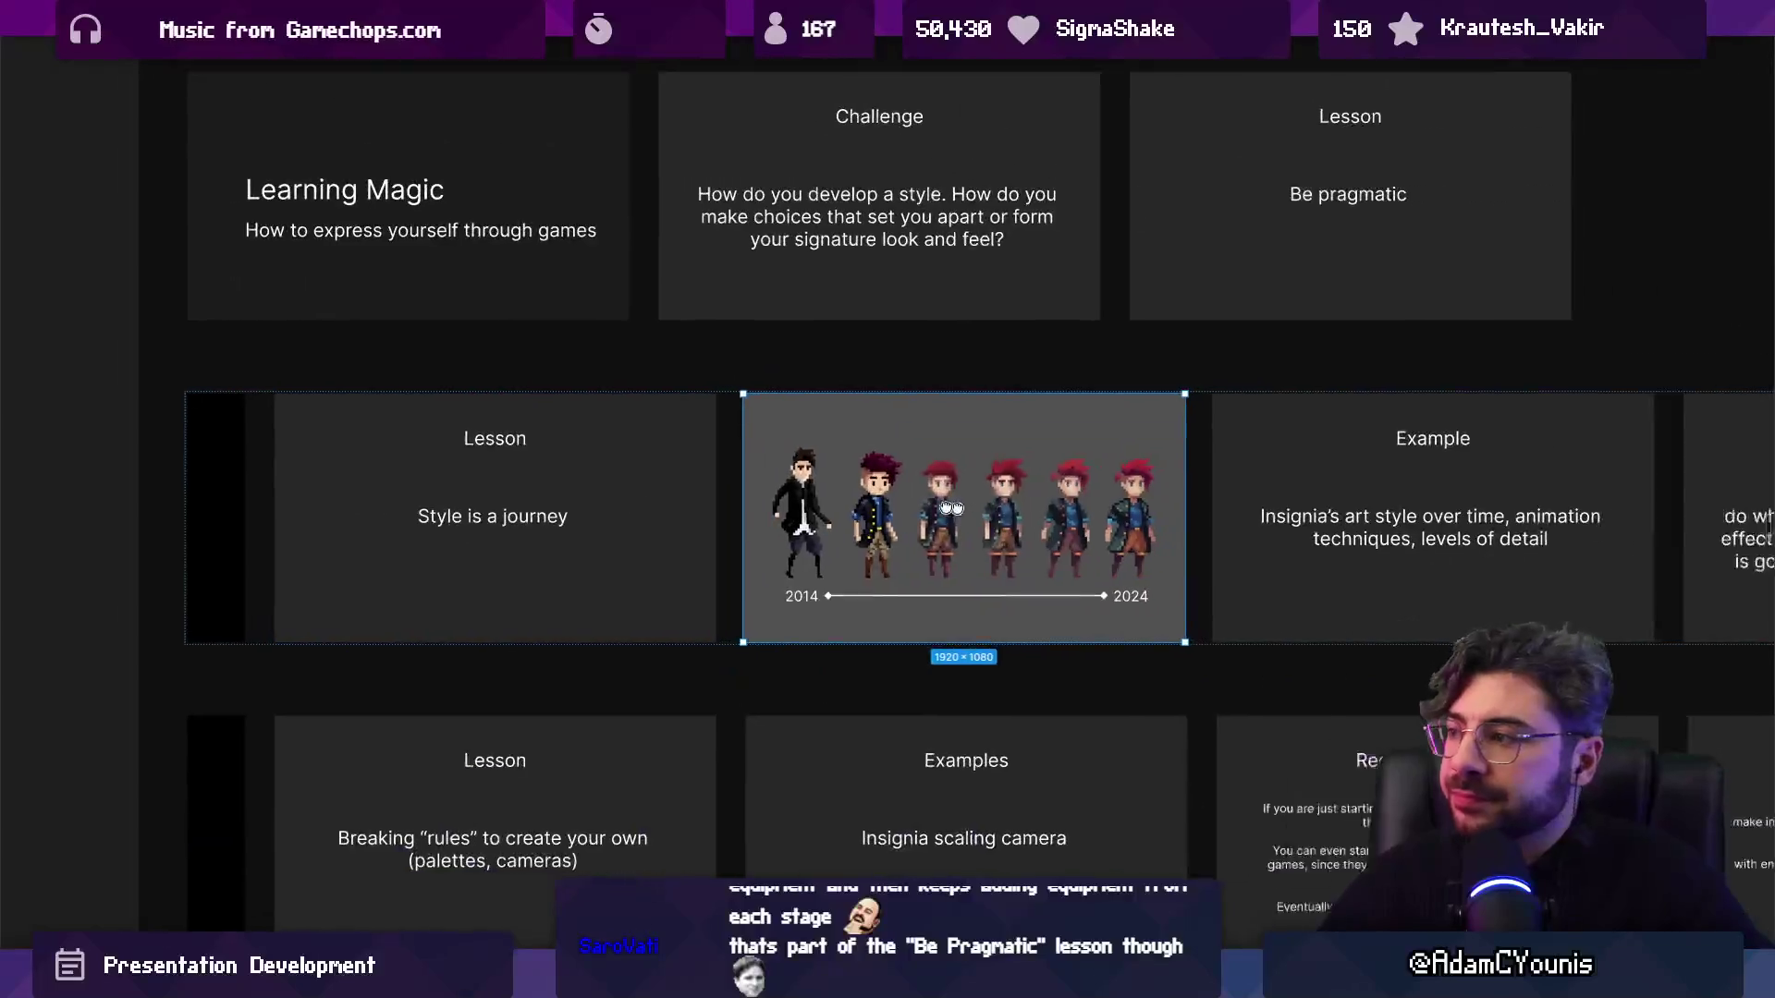
{"action": "scroll", "coordinate": [627, 444], "scroll_direction": "up", "scroll_amount": 3}
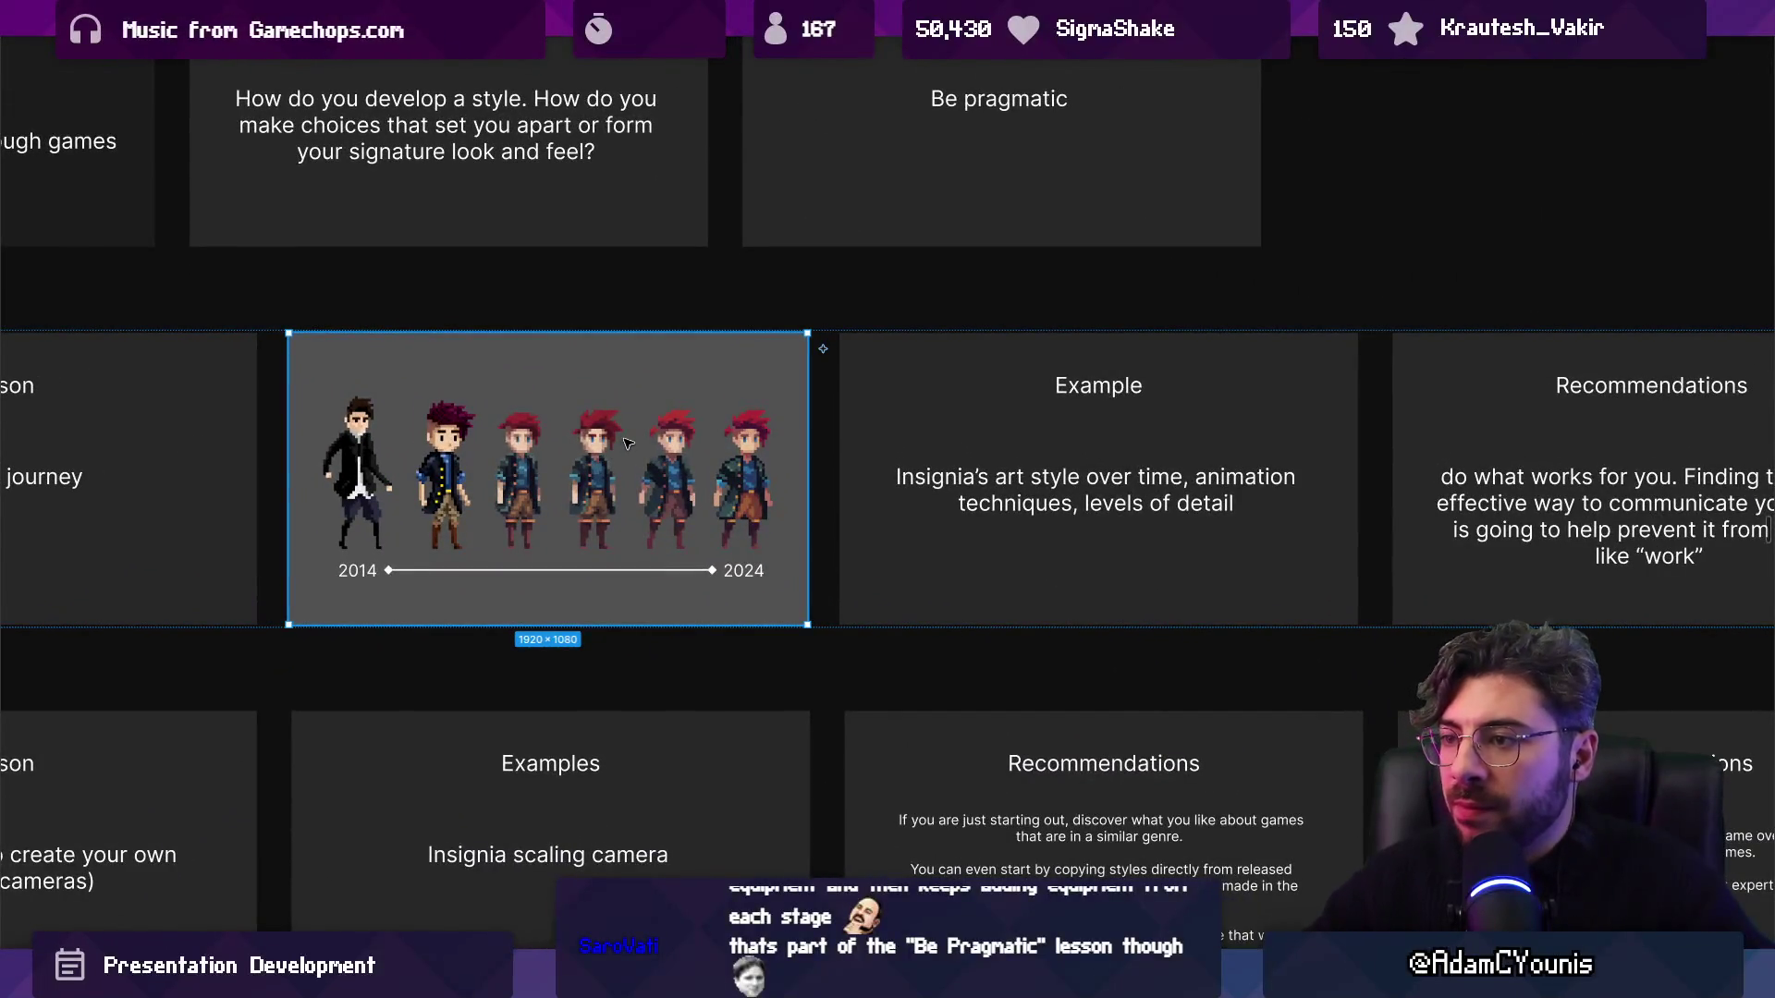
{"action": "key", "text": "Right"}
{"action": "key", "text": "Left"}
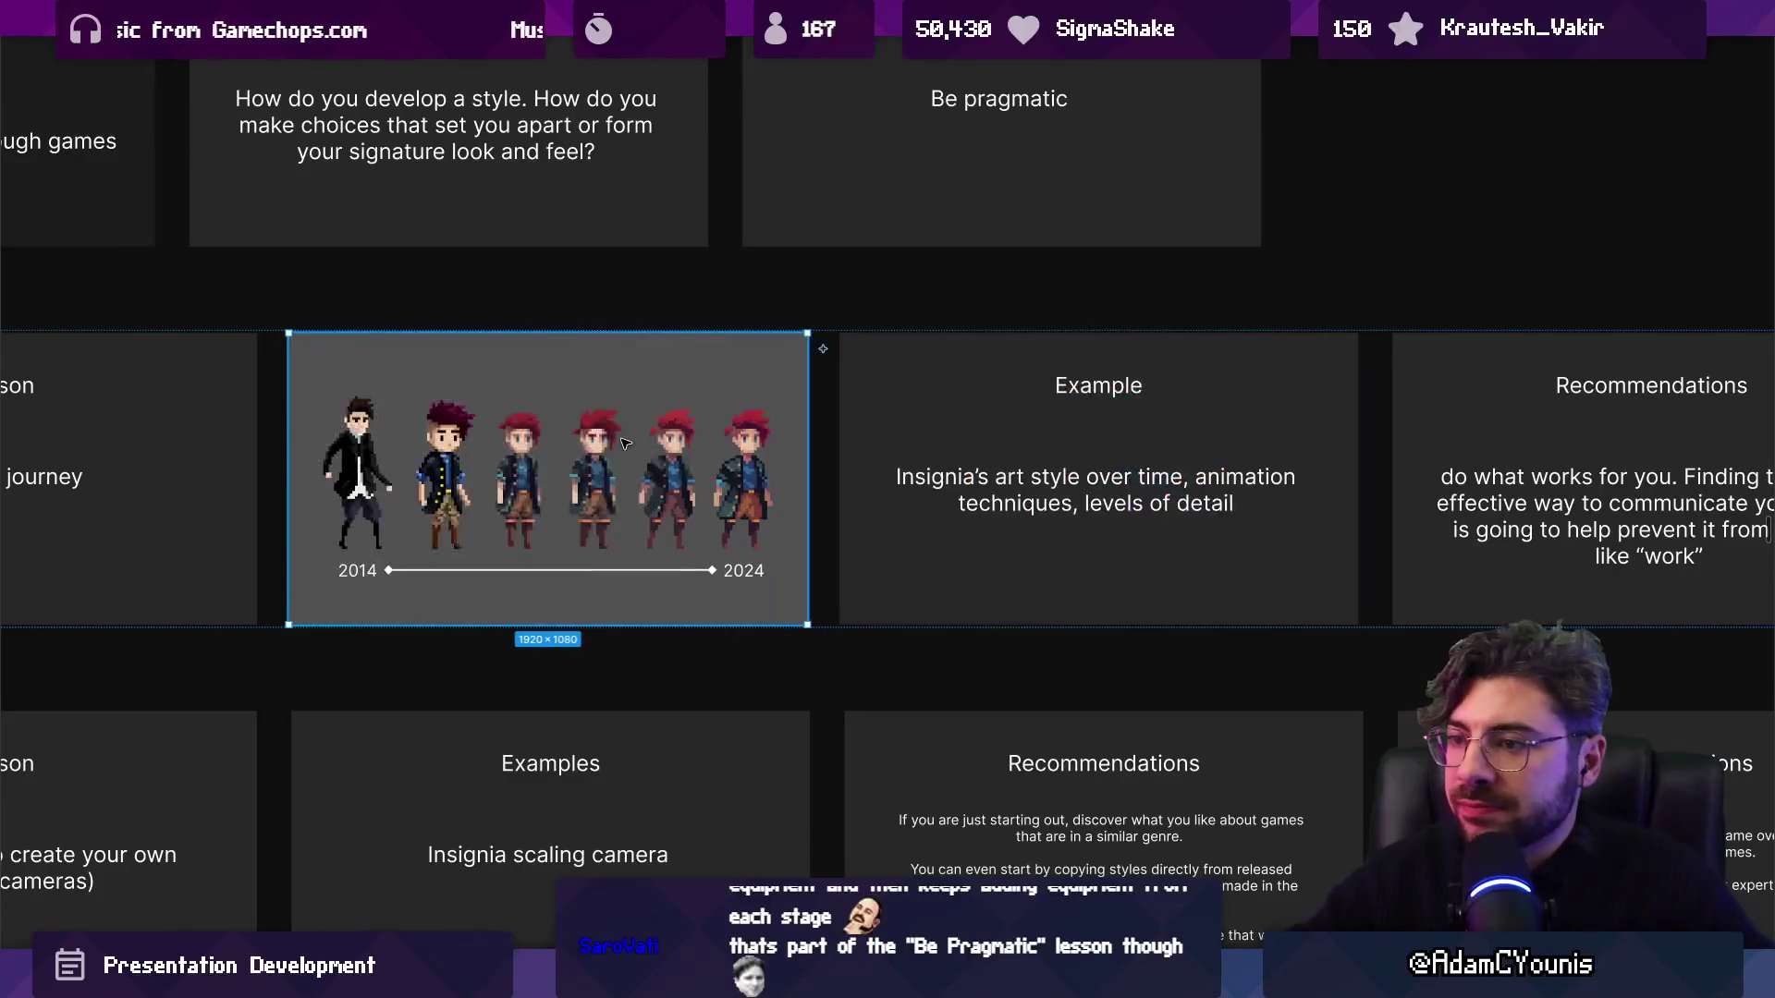
{"action": "key", "text": "Right"}
{"action": "scroll", "coordinate": [536, 476], "scroll_direction": "up", "scroll_amount": 3}
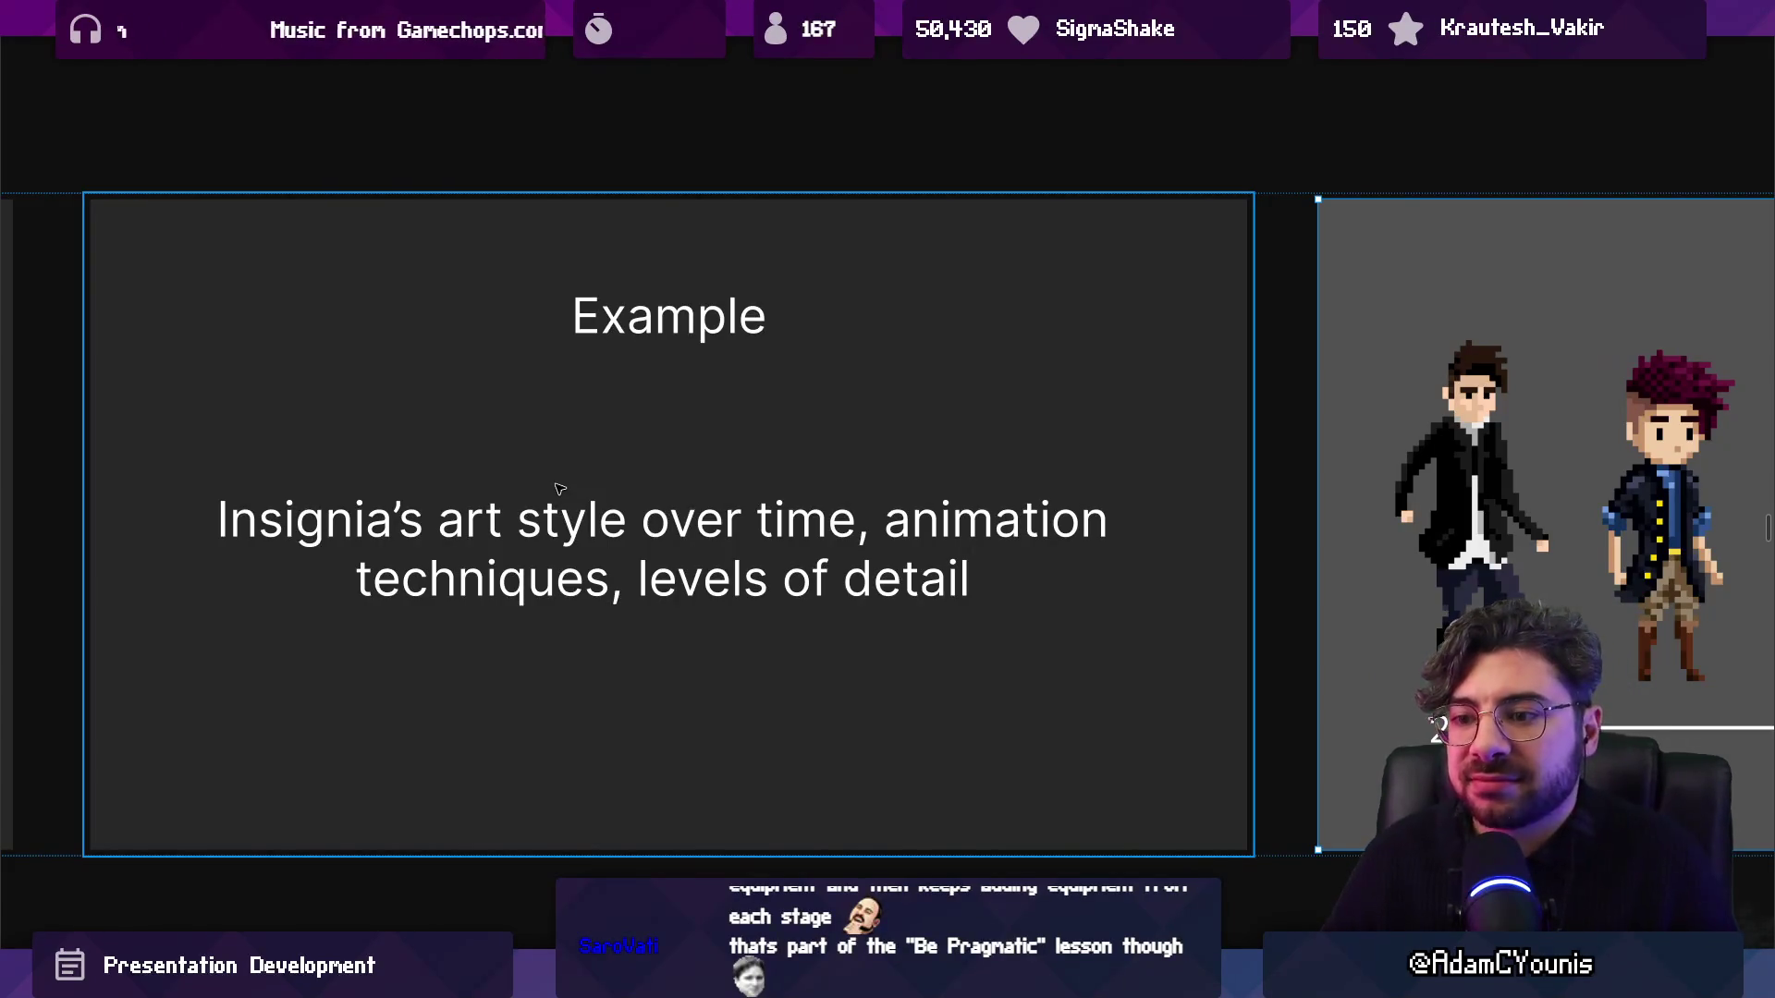
Pan across the Example and timeline slides, then jump to the Recommendations slide.
{"action": "scroll", "coordinate": [619, 475], "scroll_direction": "right", "scroll_amount": 5}
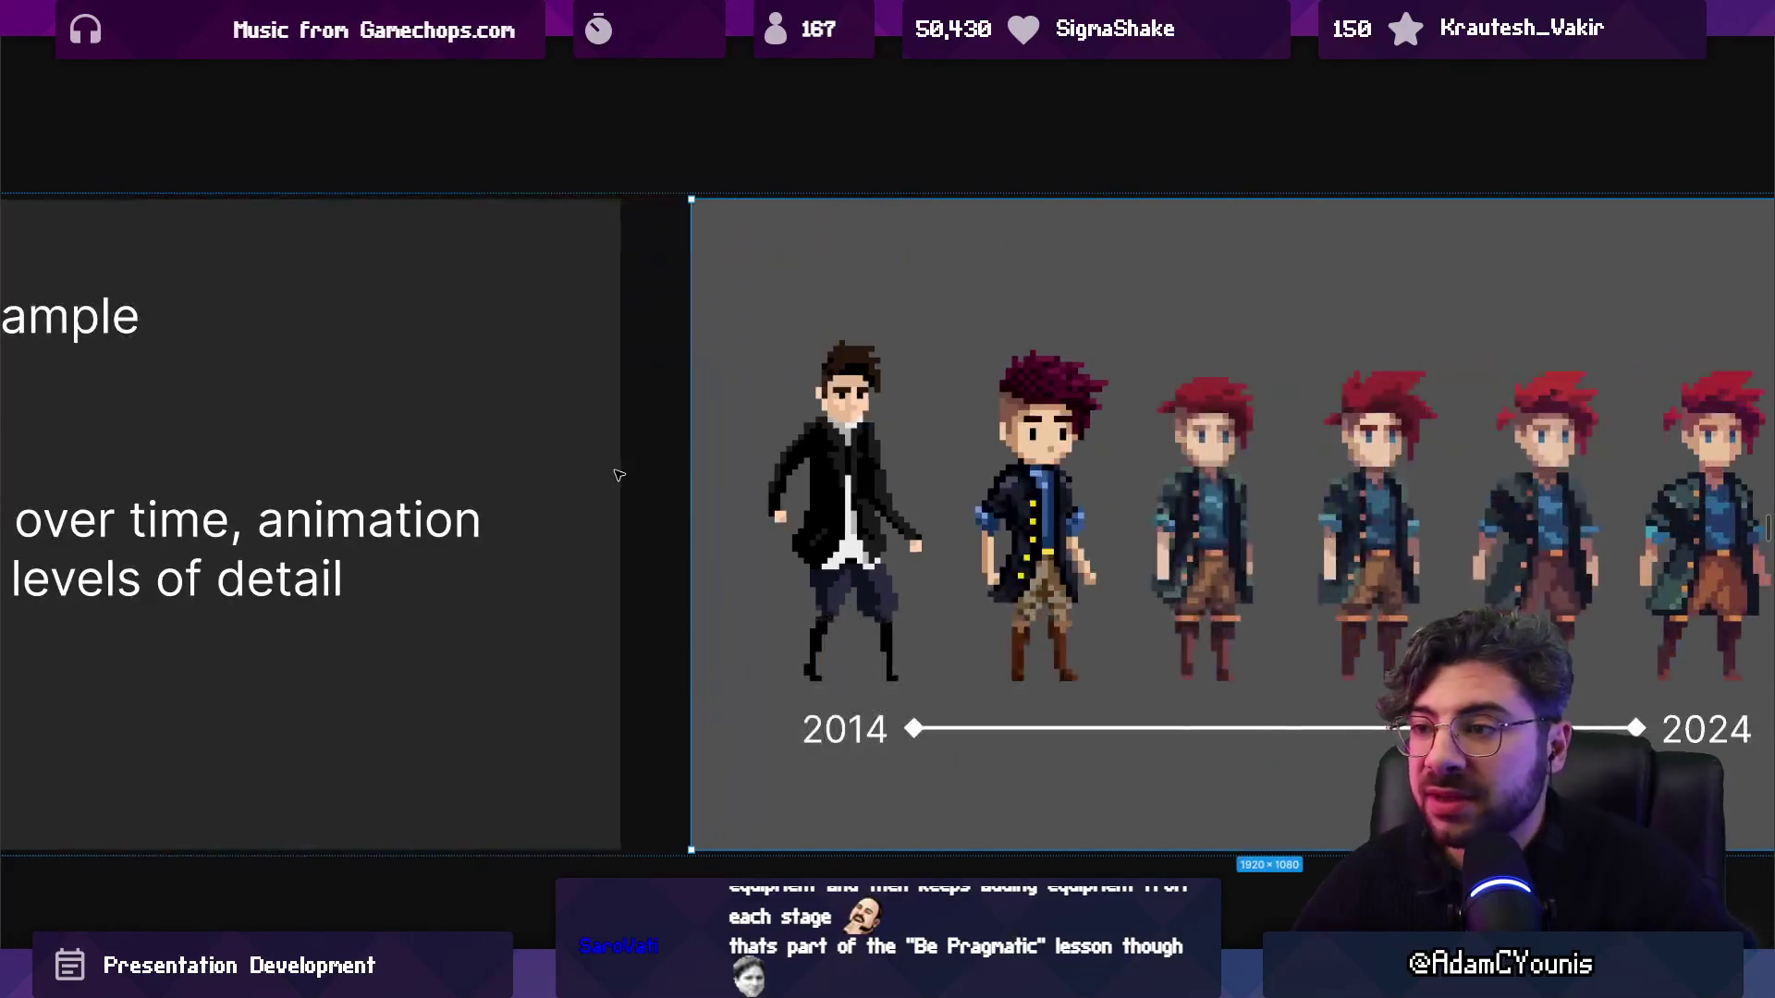
{"action": "scroll", "coordinate": [619, 476], "scroll_direction": "right", "scroll_amount": 4}
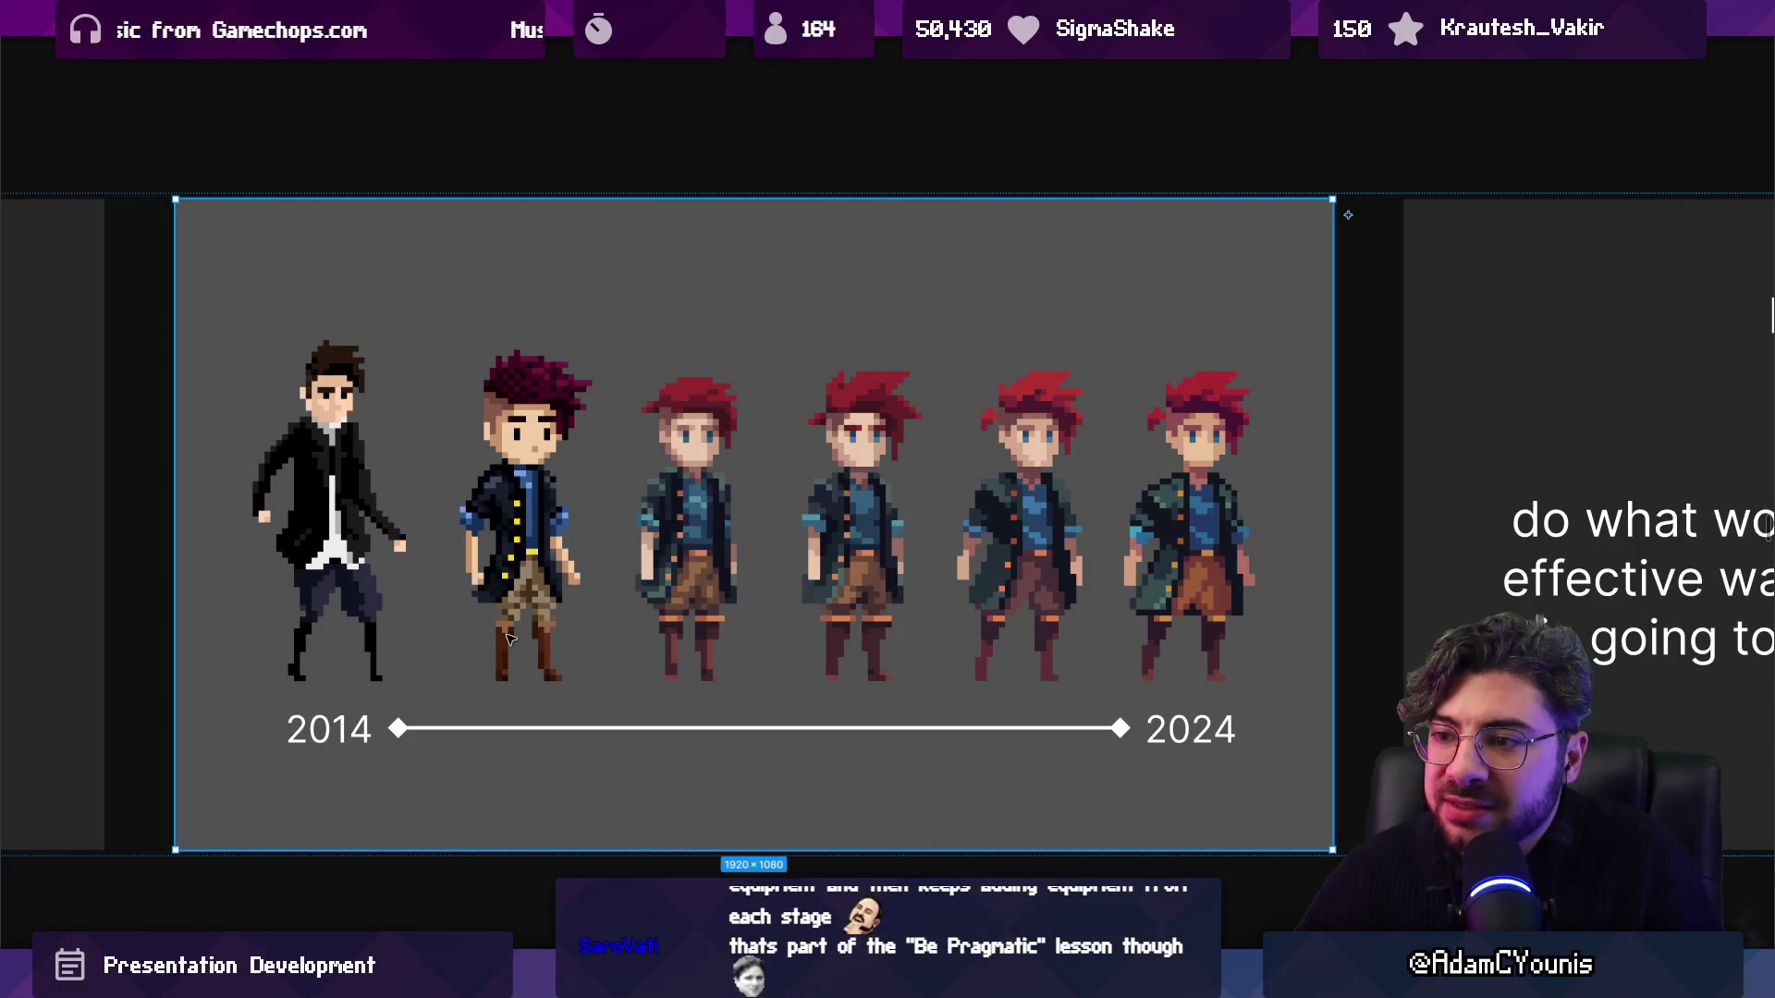
{"action": "scroll", "coordinate": [508, 638], "scroll_direction": "right", "scroll_amount": 2}
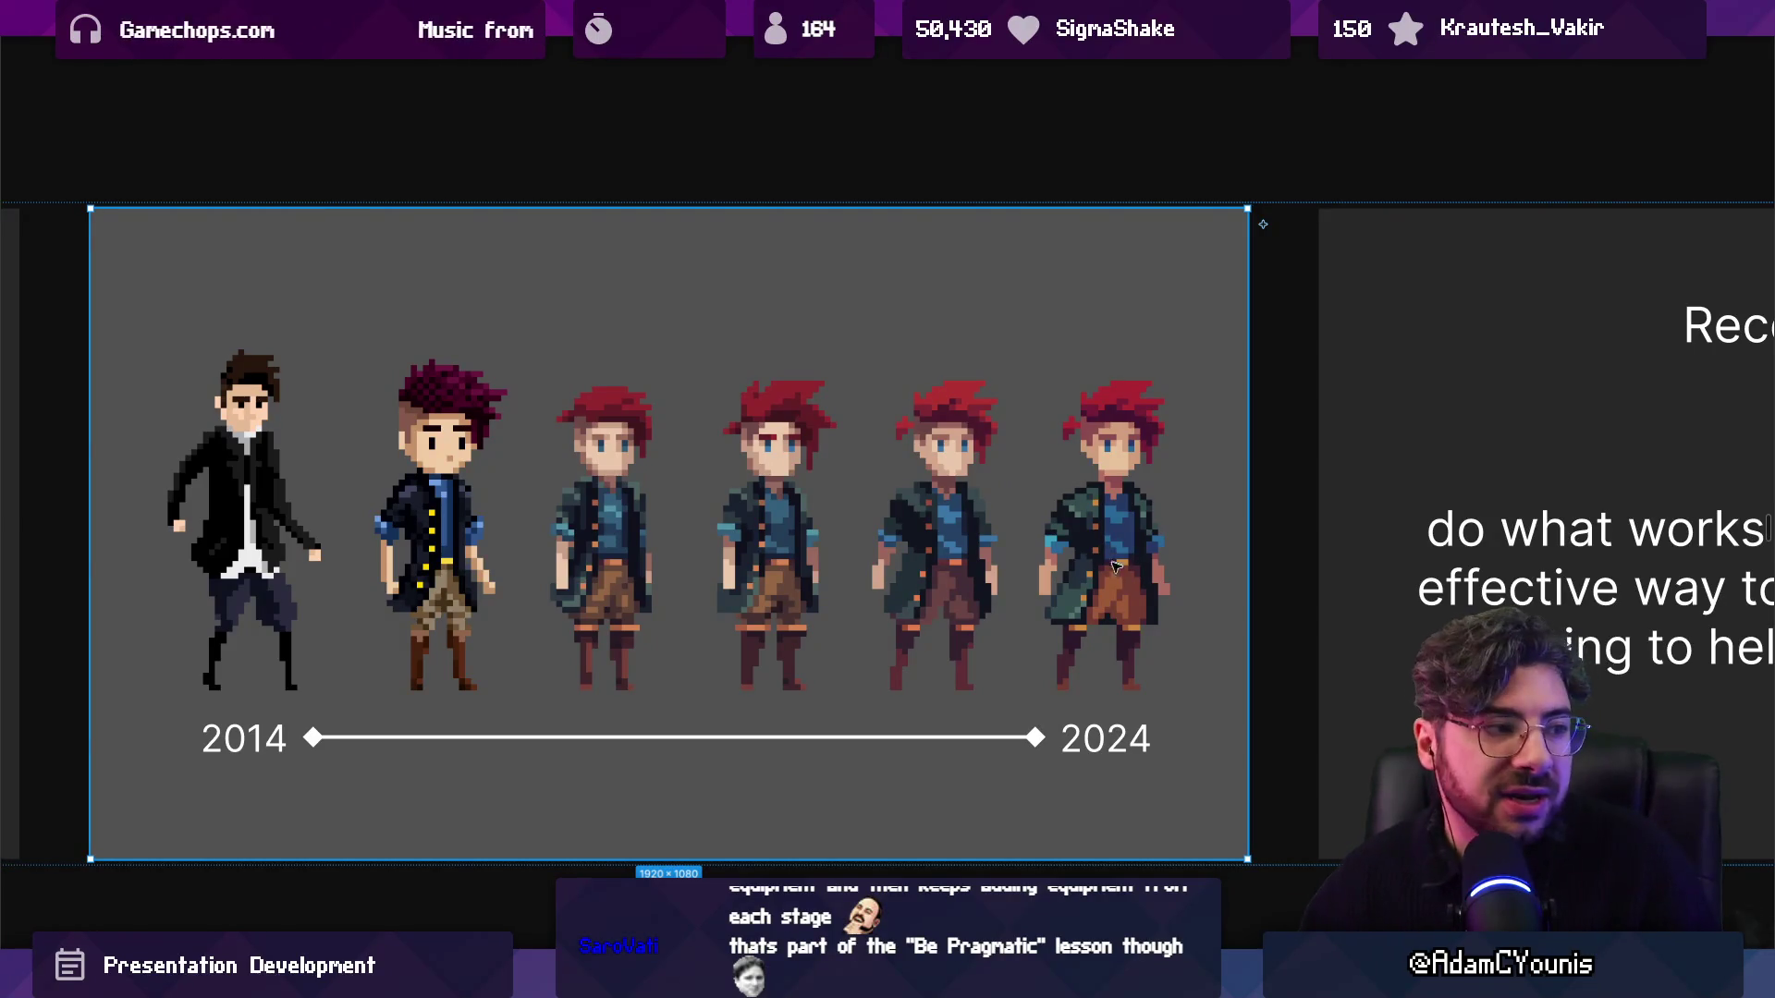
{"action": "scroll", "coordinate": [1156, 628], "scroll_direction": "right", "scroll_amount": 2}
{"action": "scroll", "coordinate": [1156, 628], "scroll_direction": "down", "scroll_amount": 1}
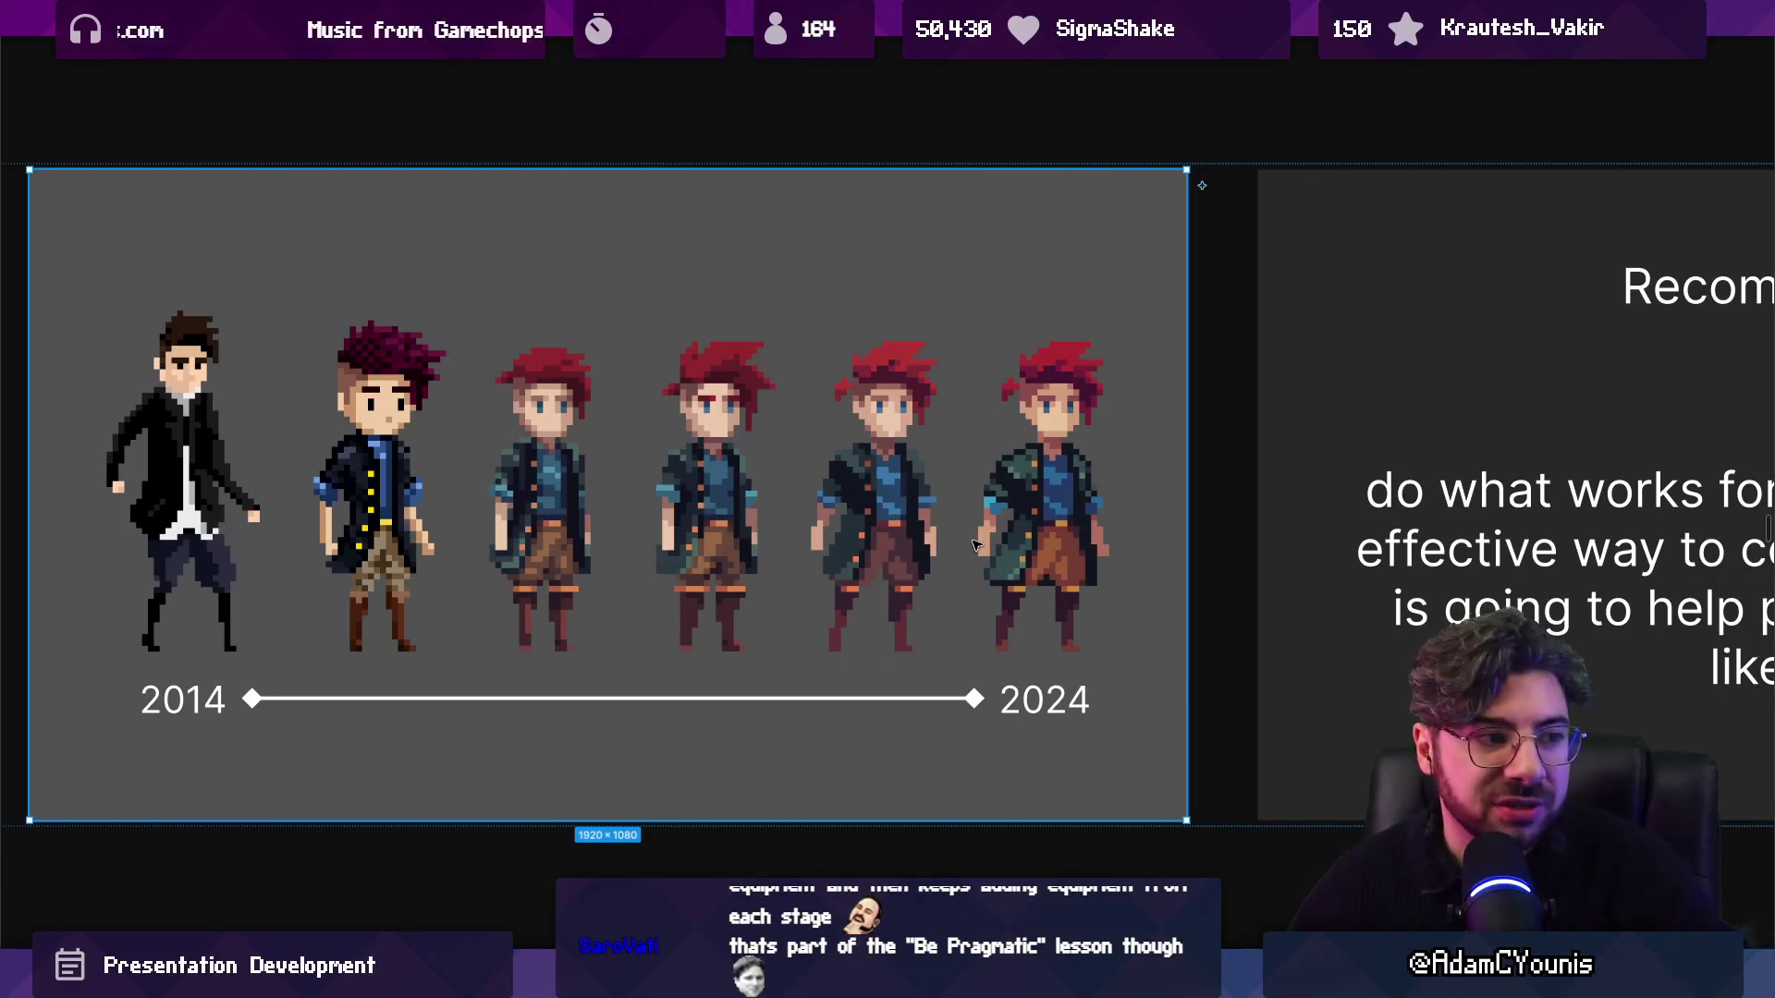
{"action": "scroll", "coordinate": [978, 549], "scroll_direction": "down", "scroll_amount": 2}
{"action": "scroll", "coordinate": [581, 557], "scroll_direction": "up", "scroll_amount": 1}
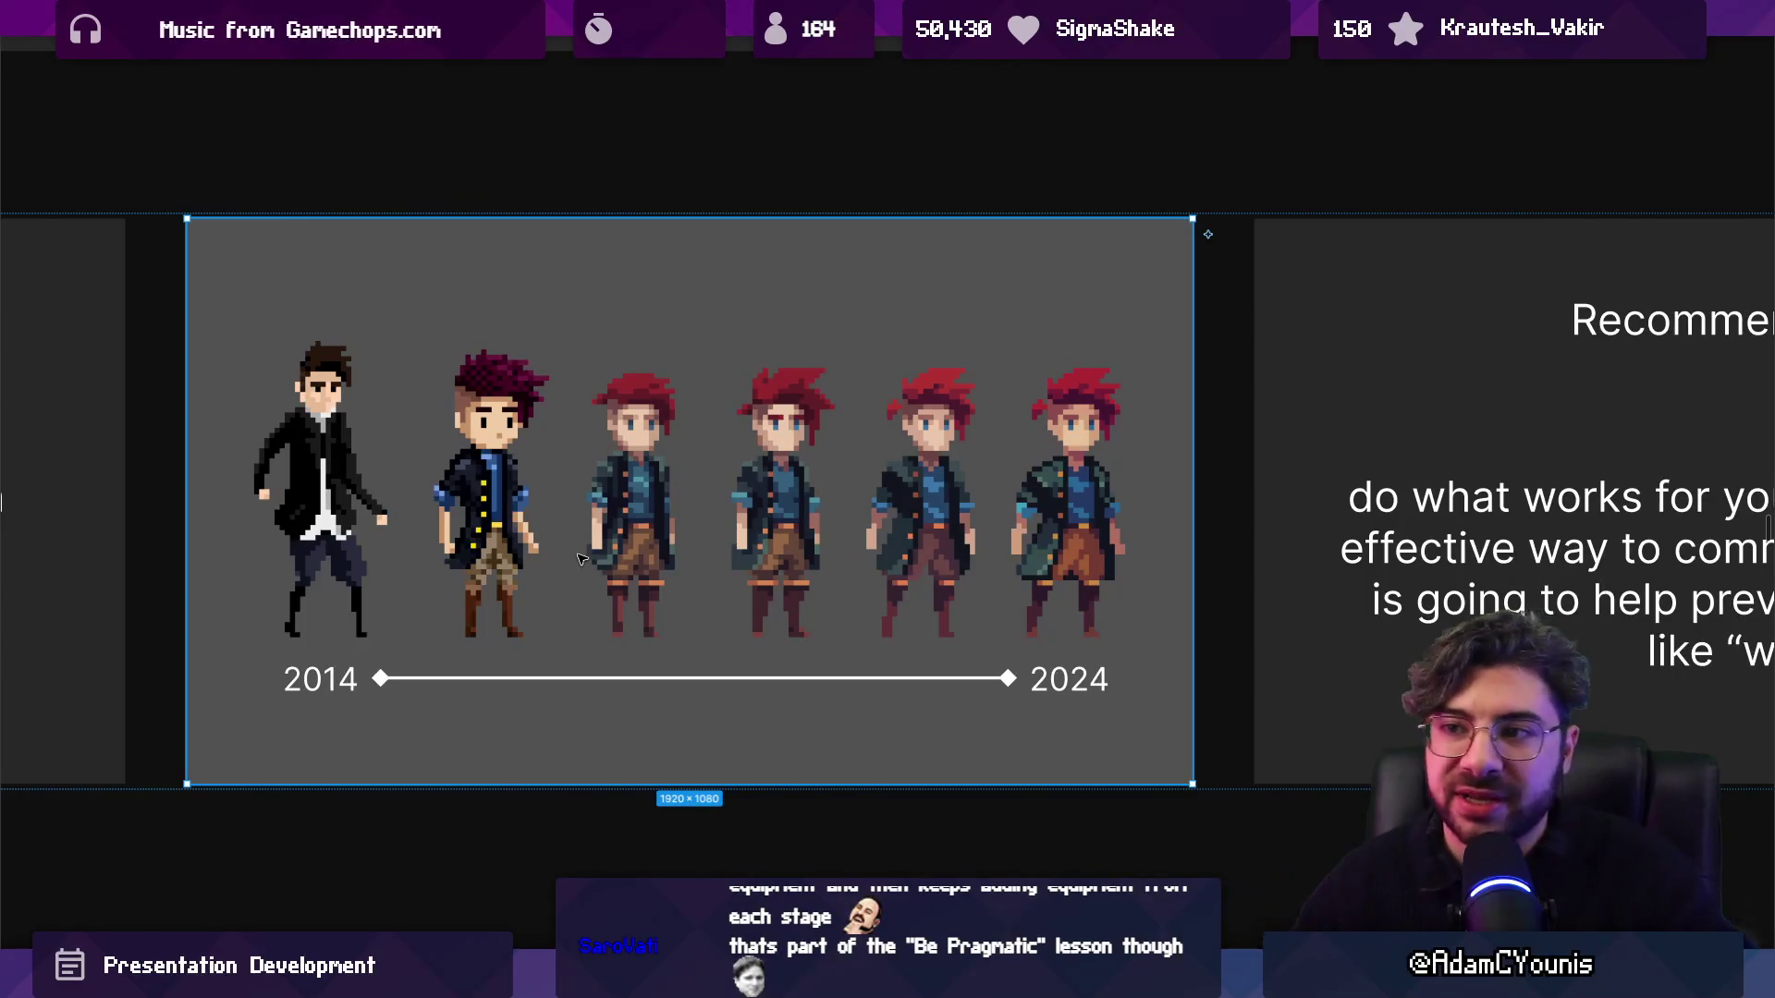
{"action": "key", "text": "n"}
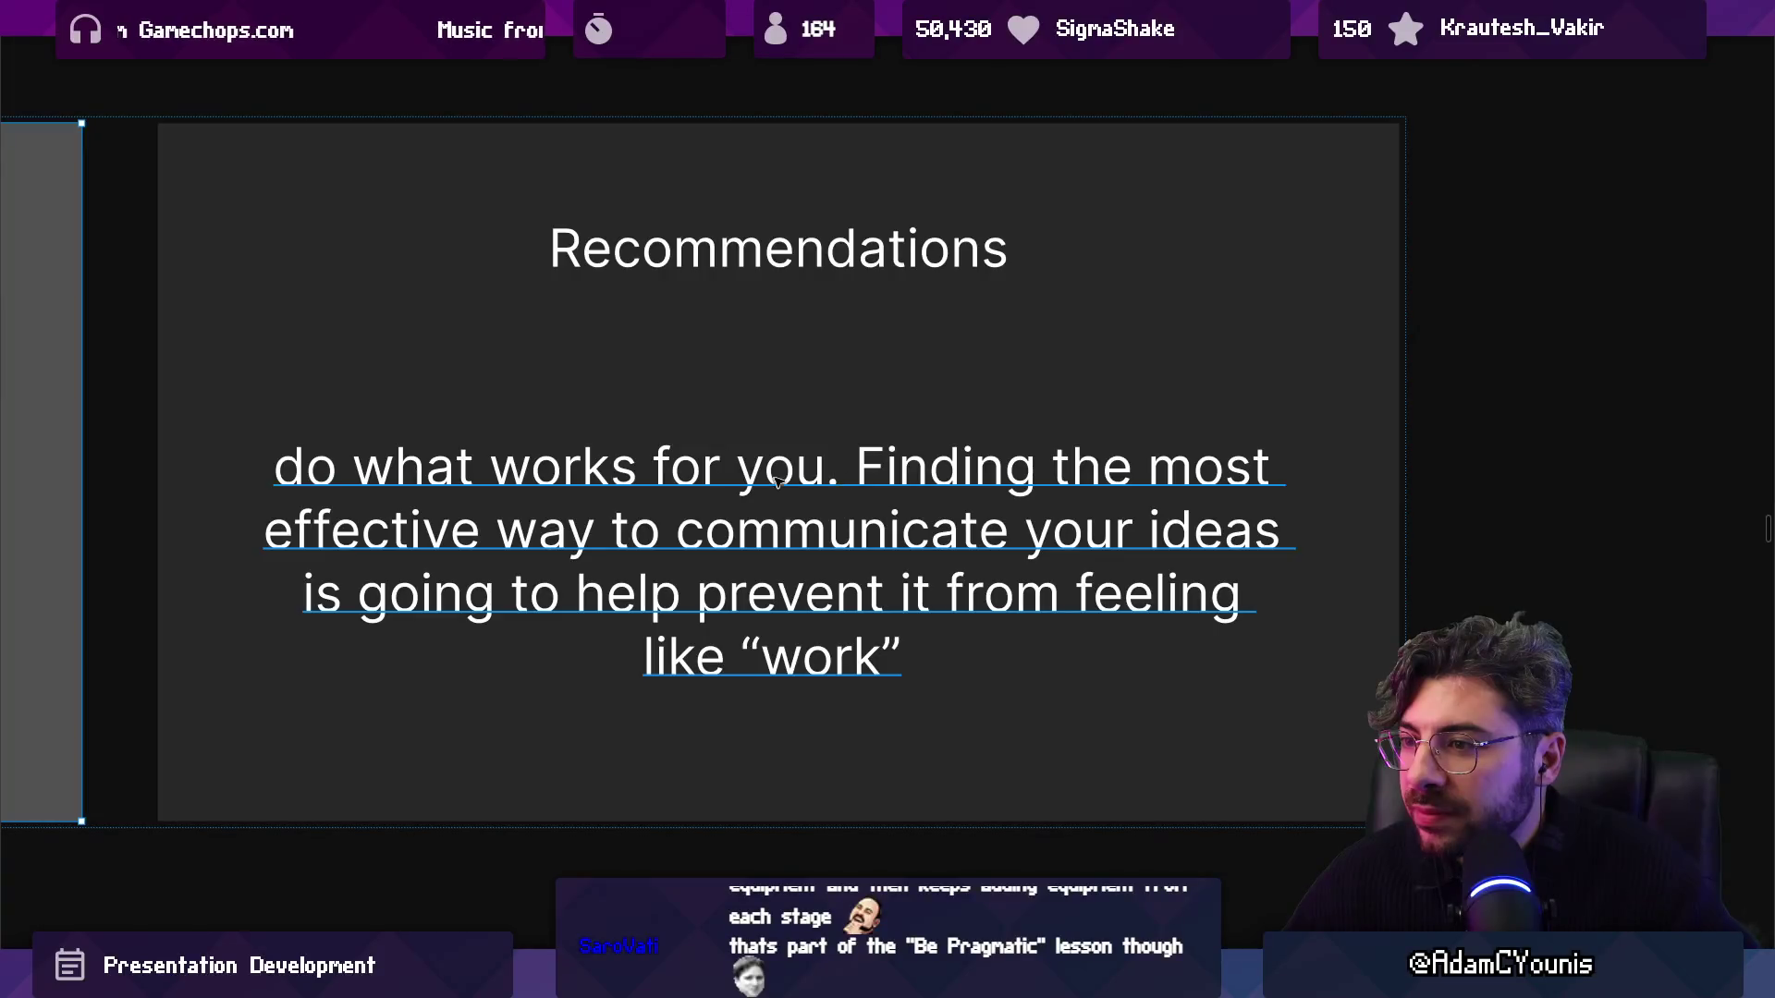
Drag the Recommendations slide out of the row onto empty canvas, leaving the timeline slide last.
{"action": "key", "text": "minus"}
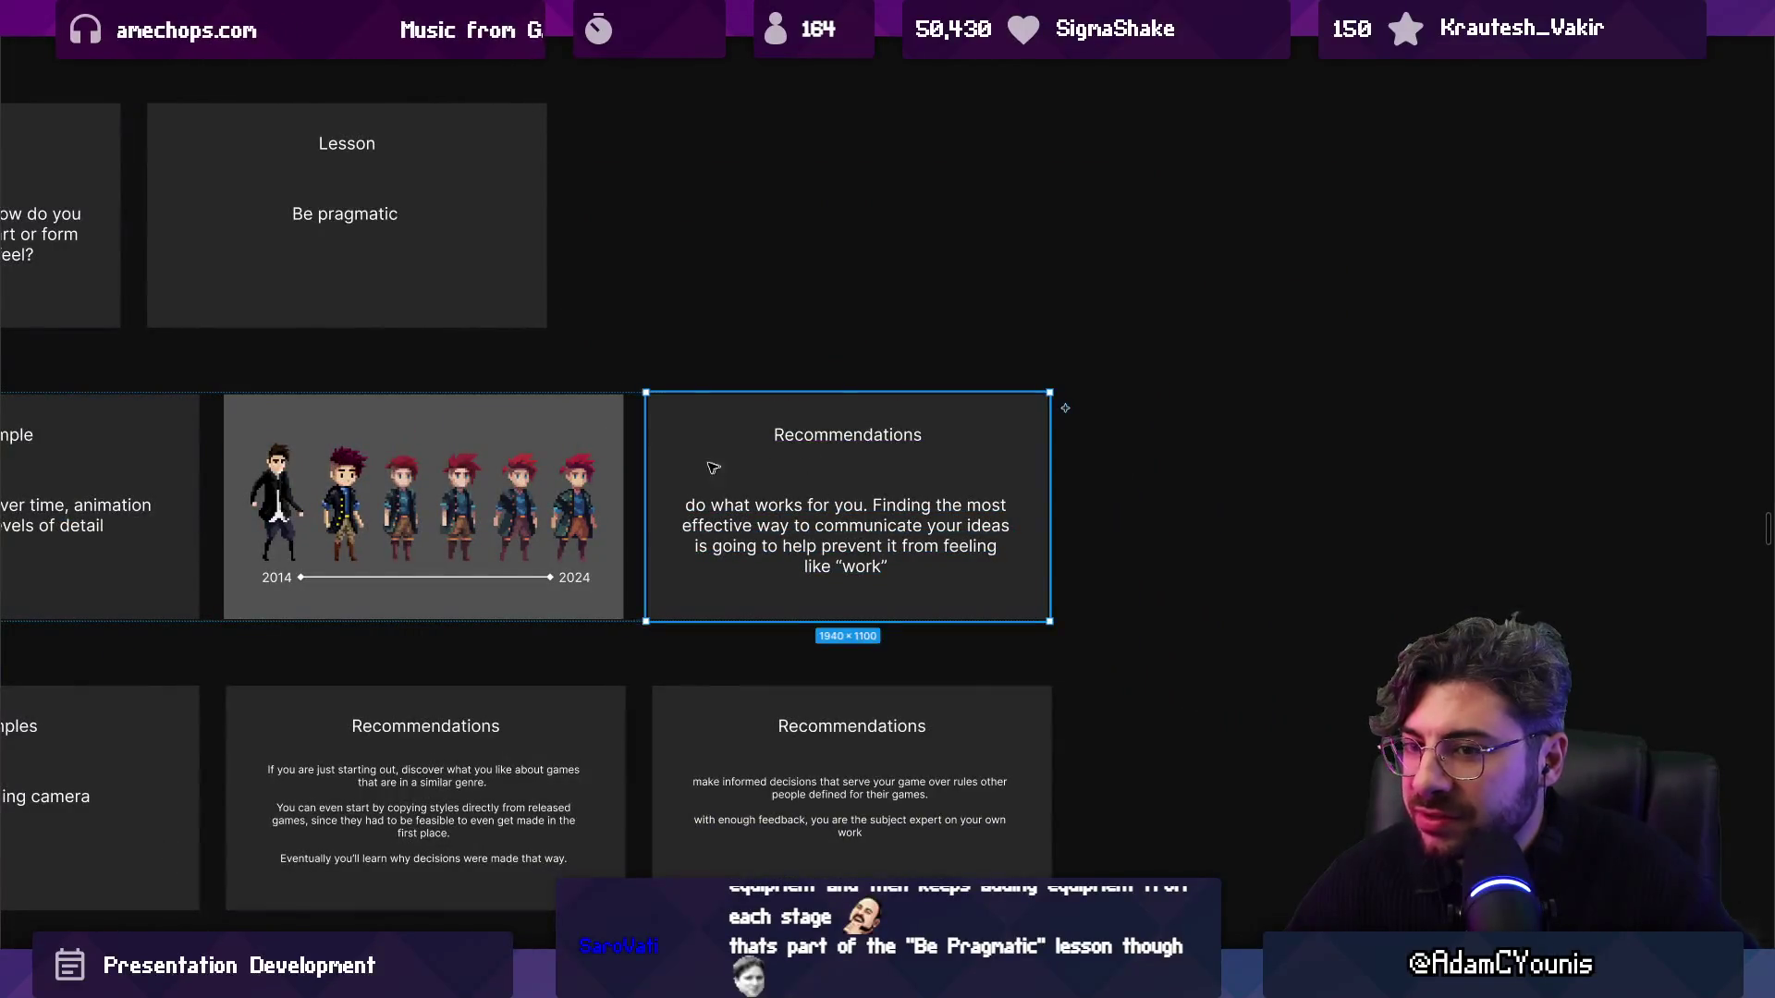
{"action": "scroll", "coordinate": [713, 468], "scroll_direction": "left", "scroll_amount": 3}
{"action": "scroll", "coordinate": [684, 470], "scroll_direction": "down", "scroll_amount": 3}
{"action": "scroll", "coordinate": [700, 471], "scroll_direction": "down", "scroll_amount": 5}
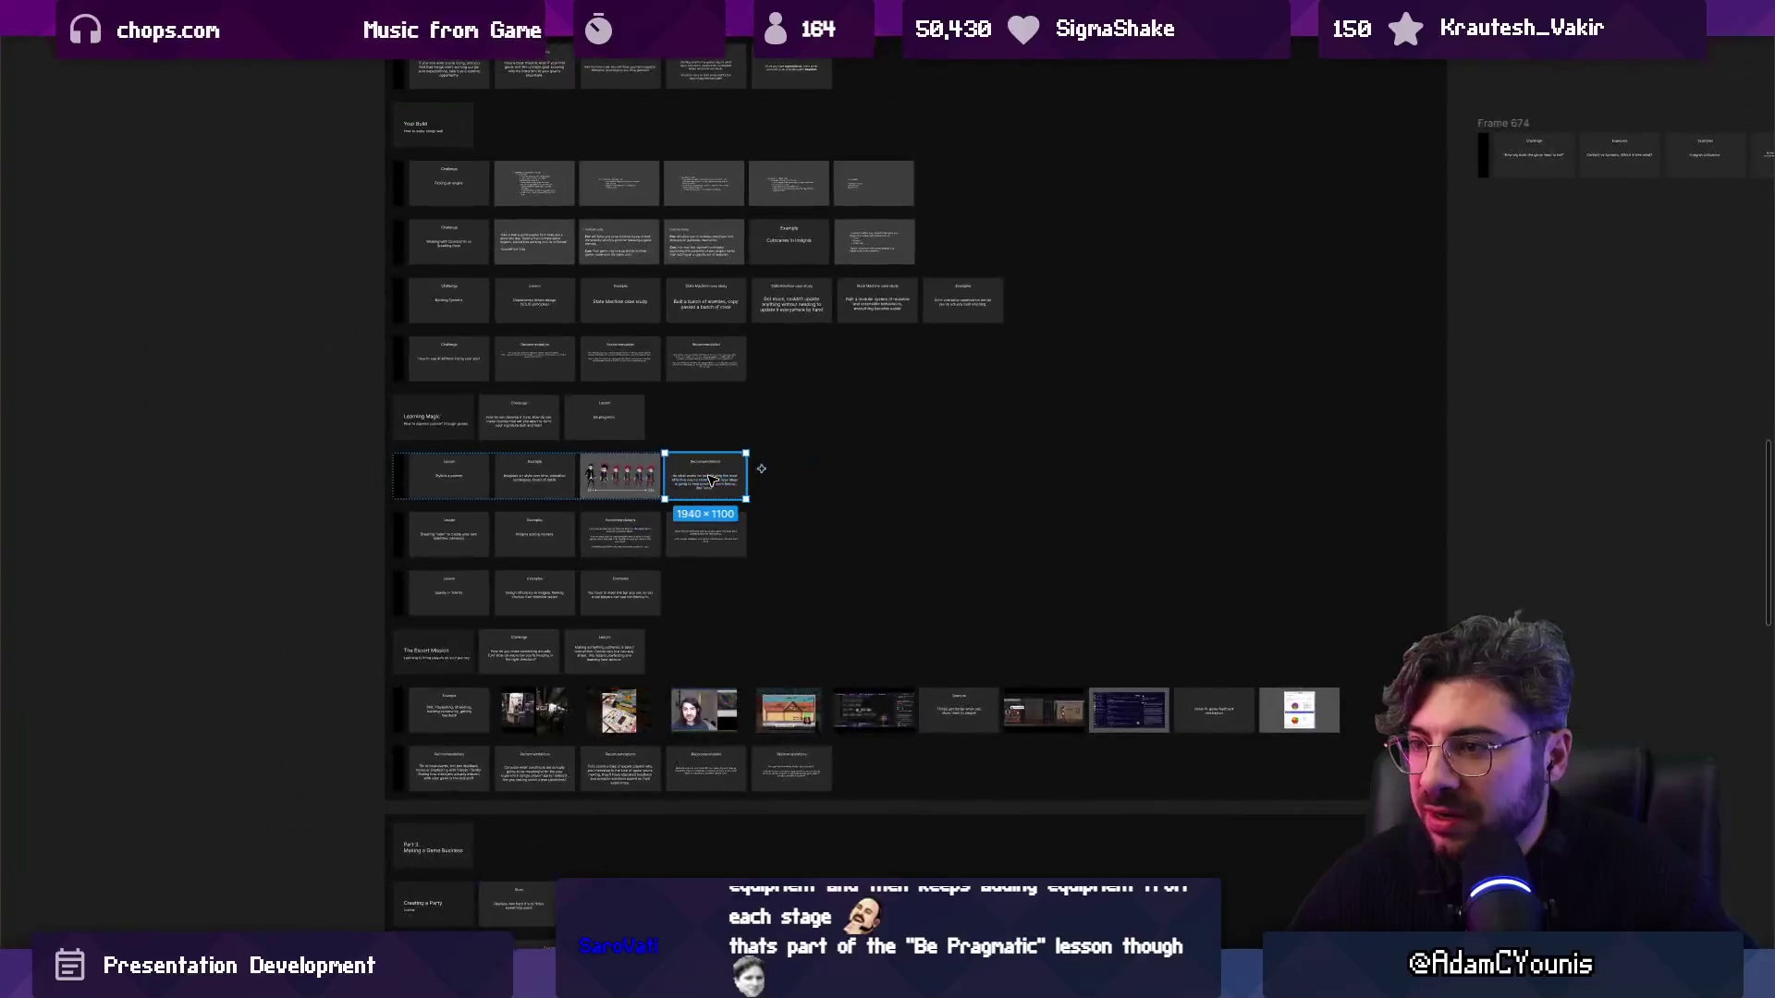
{"action": "mouse_move", "coordinate": [709, 478]}
{"action": "left_mouse_down"}
{"action": "mouse_move", "coordinate": [120, 453]}
{"action": "mouse_move", "coordinate": [1366, 491]}
{"action": "mouse_move", "coordinate": [1305, 422]}
{"action": "mouse_move", "coordinate": [1109, 420]}
{"action": "left_mouse_up"}
{"action": "scroll", "coordinate": [121, 453], "scroll_direction": "up", "scroll_amount": 3}
{"action": "scroll", "coordinate": [162, 462], "scroll_direction": "down", "scroll_amount": 5}
{"action": "scroll", "coordinate": [261, 459], "scroll_direction": "up", "scroll_amount": 6}
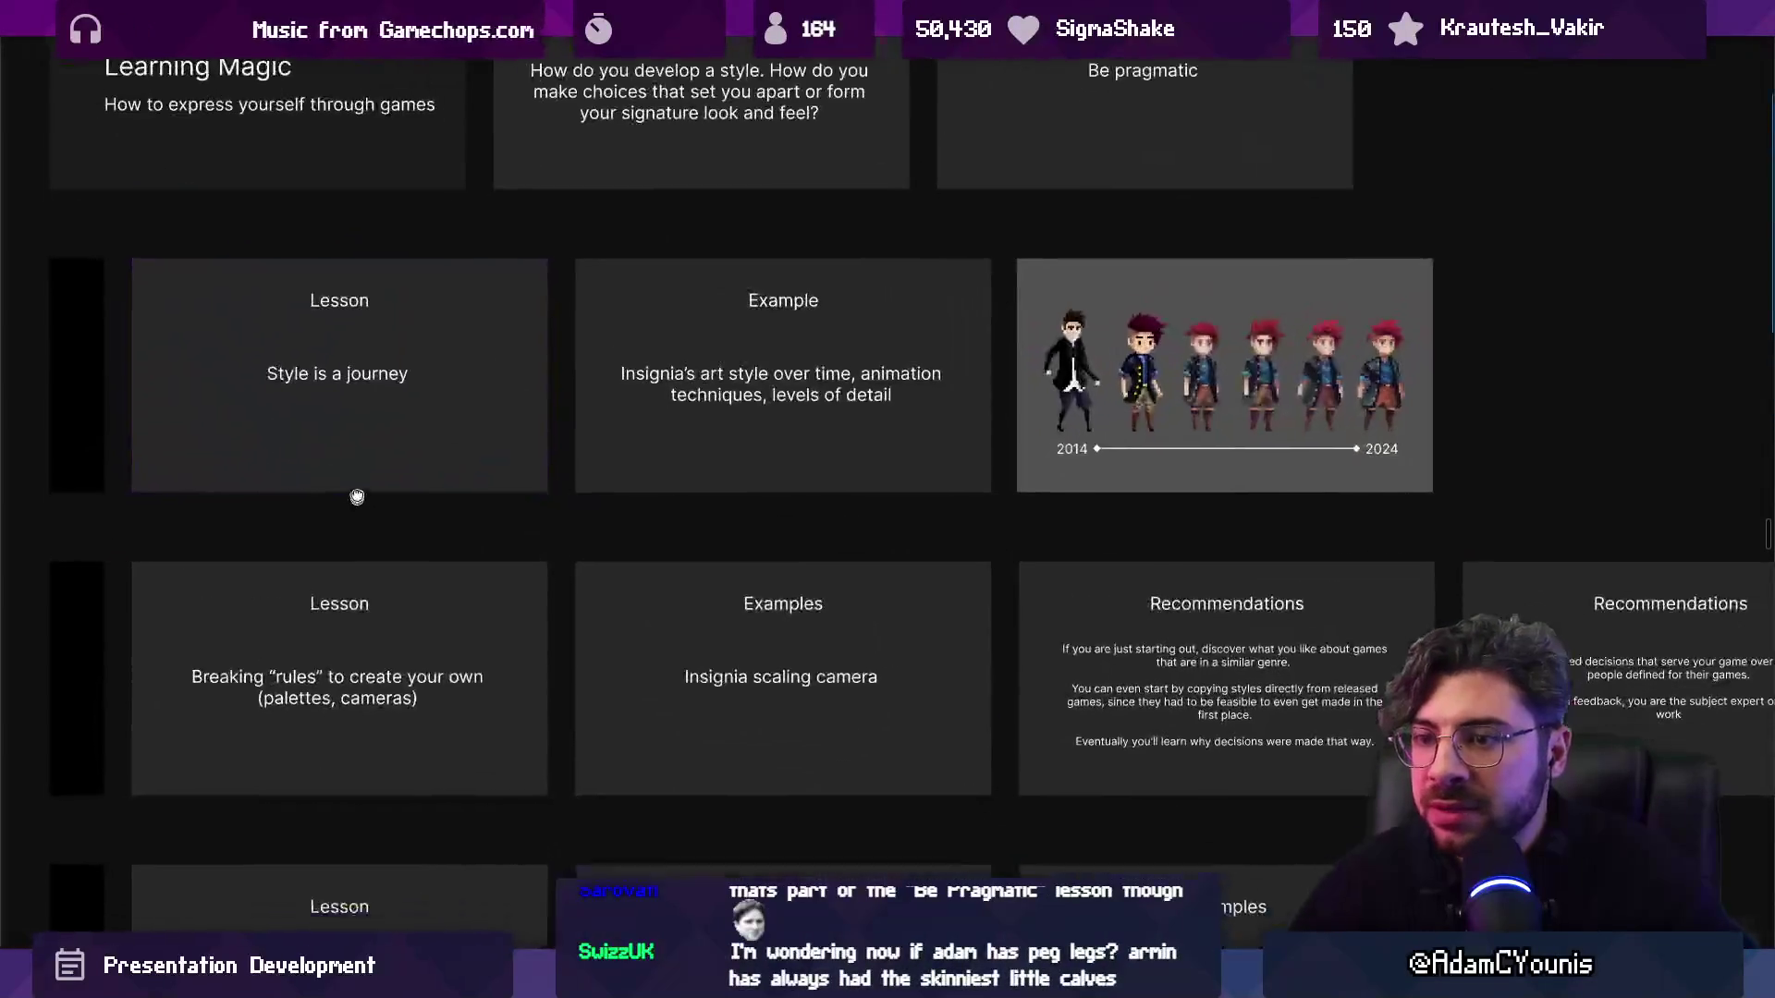
{"action": "scroll", "coordinate": [357, 497], "scroll_direction": "down", "scroll_amount": 2}
{"action": "scroll", "coordinate": [278, 619], "scroll_direction": "up", "scroll_amount": 4}
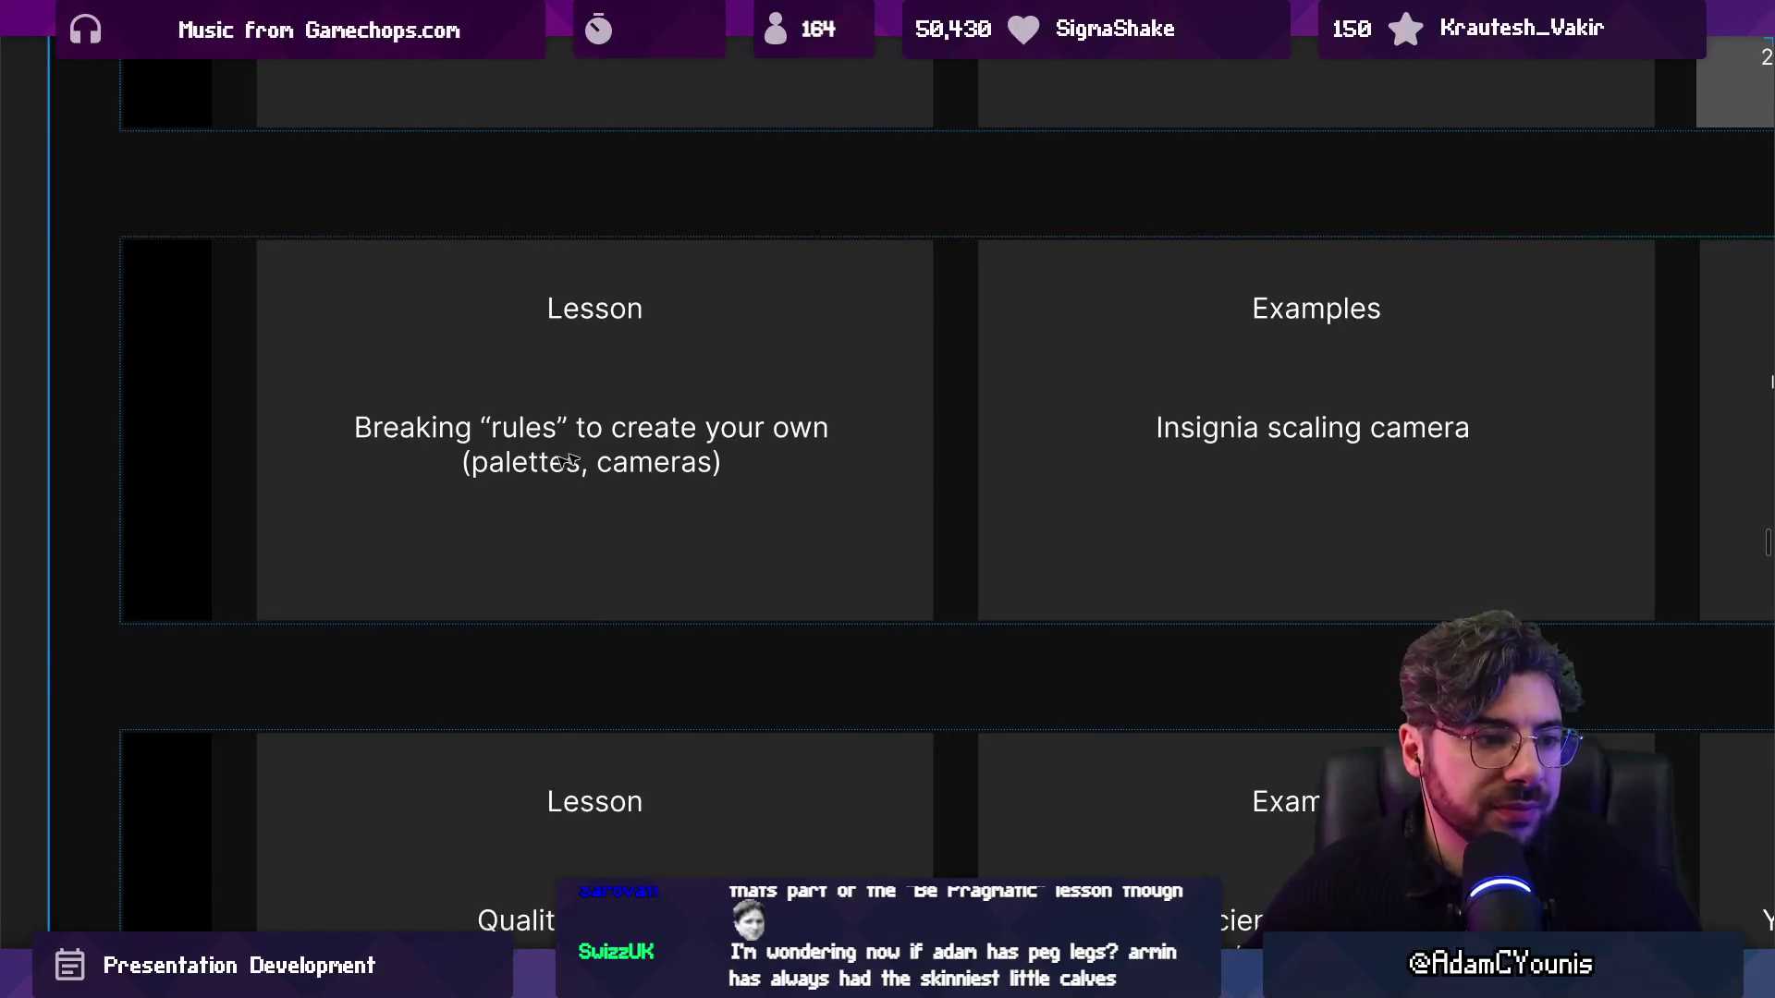
{"action": "scroll", "coordinate": [871, 339], "scroll_direction": "down", "scroll_amount": 4}
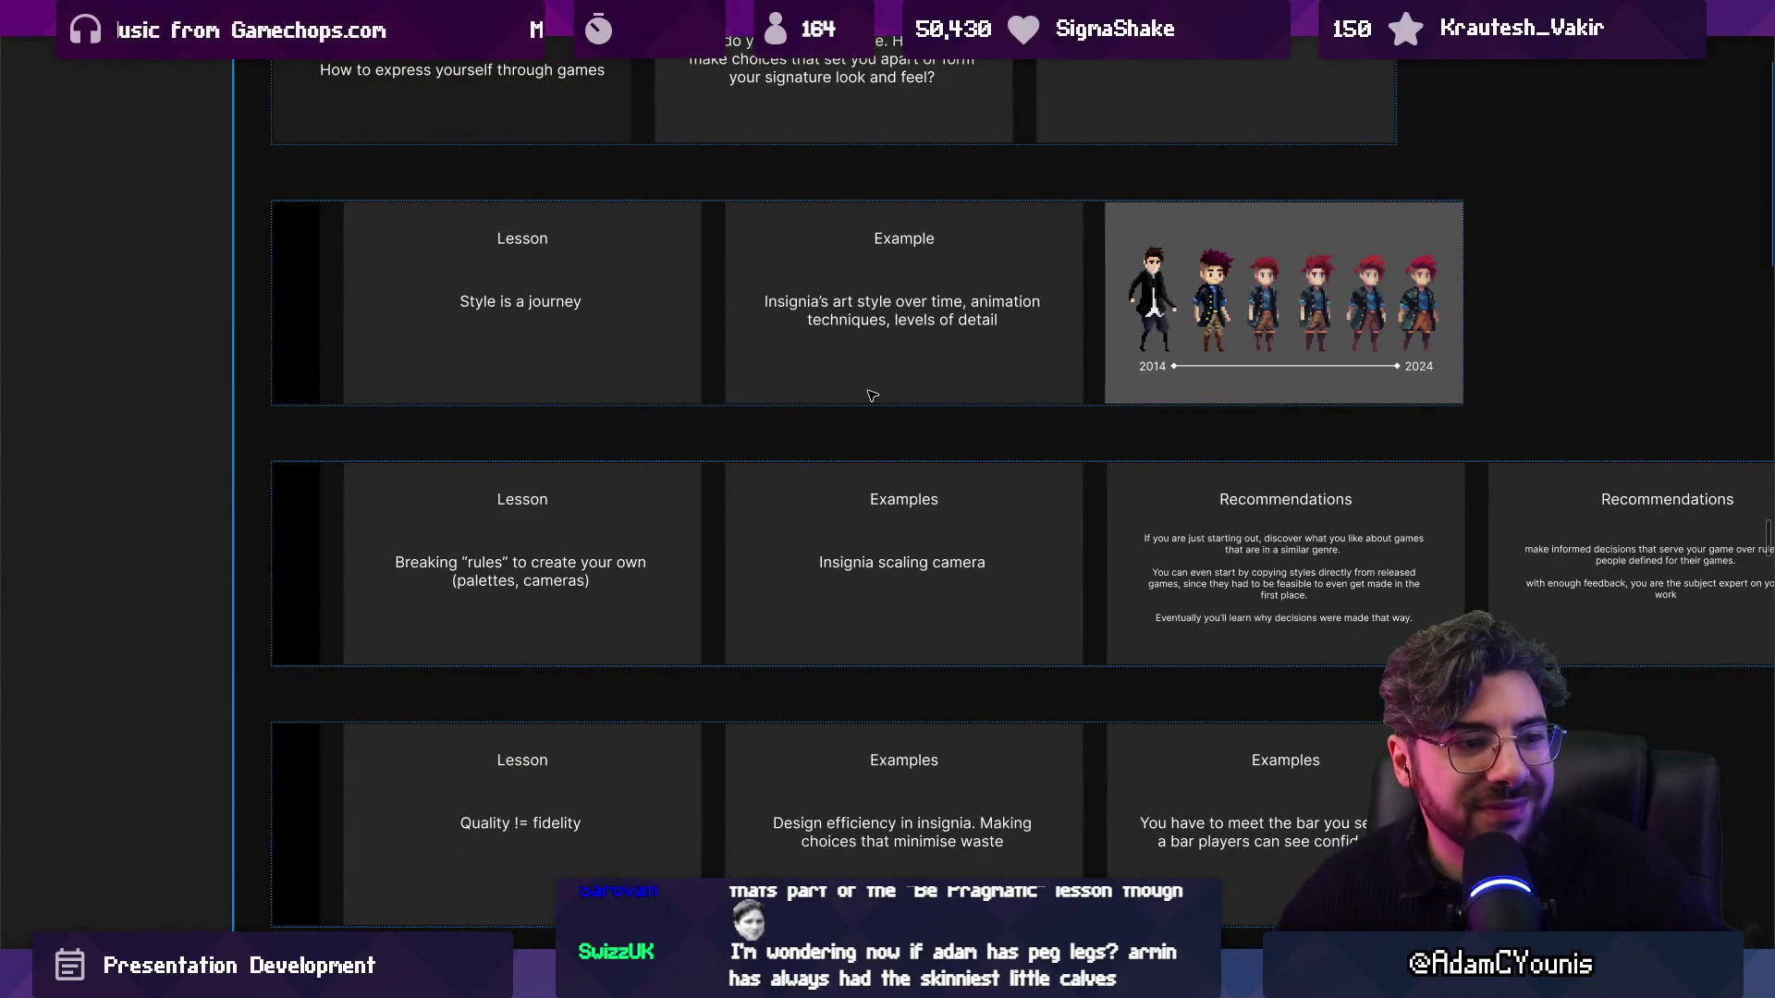
{"action": "scroll", "coordinate": [871, 396], "scroll_direction": "down", "scroll_amount": 2}
{"action": "scroll", "coordinate": [1123, 418], "scroll_direction": "up", "scroll_amount": 8}
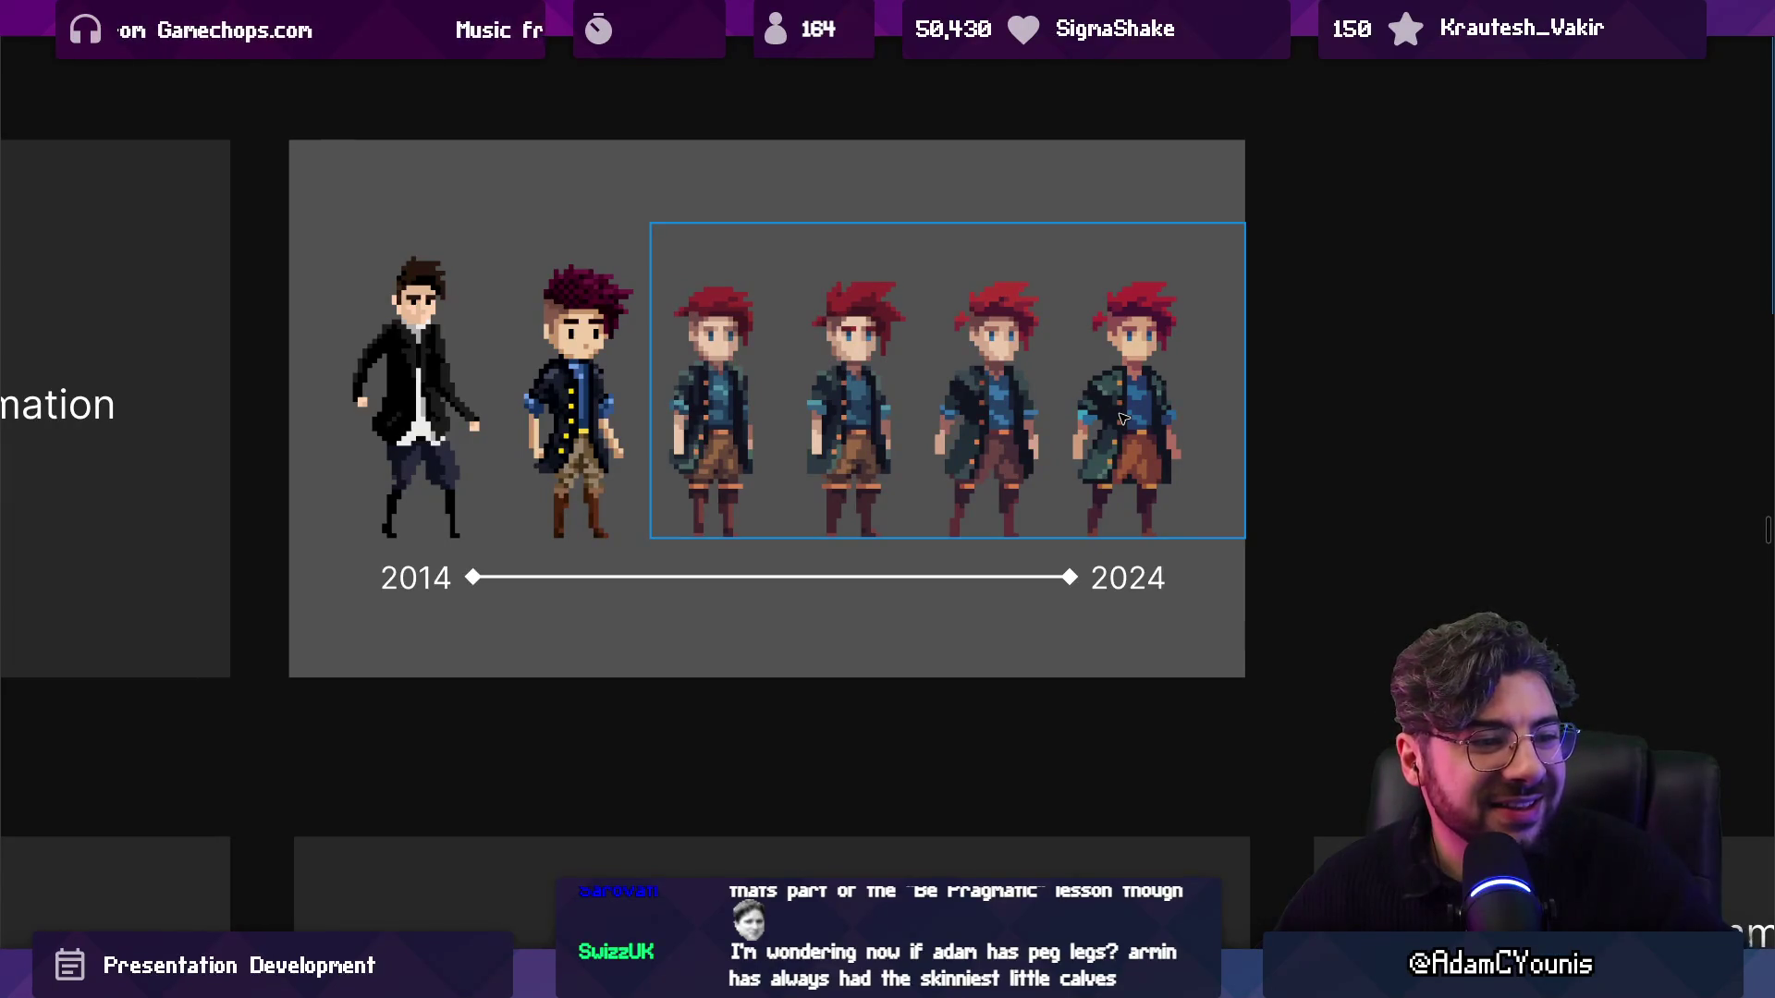
{"action": "scroll", "coordinate": [1145, 480], "scroll_direction": "down", "scroll_amount": 3}
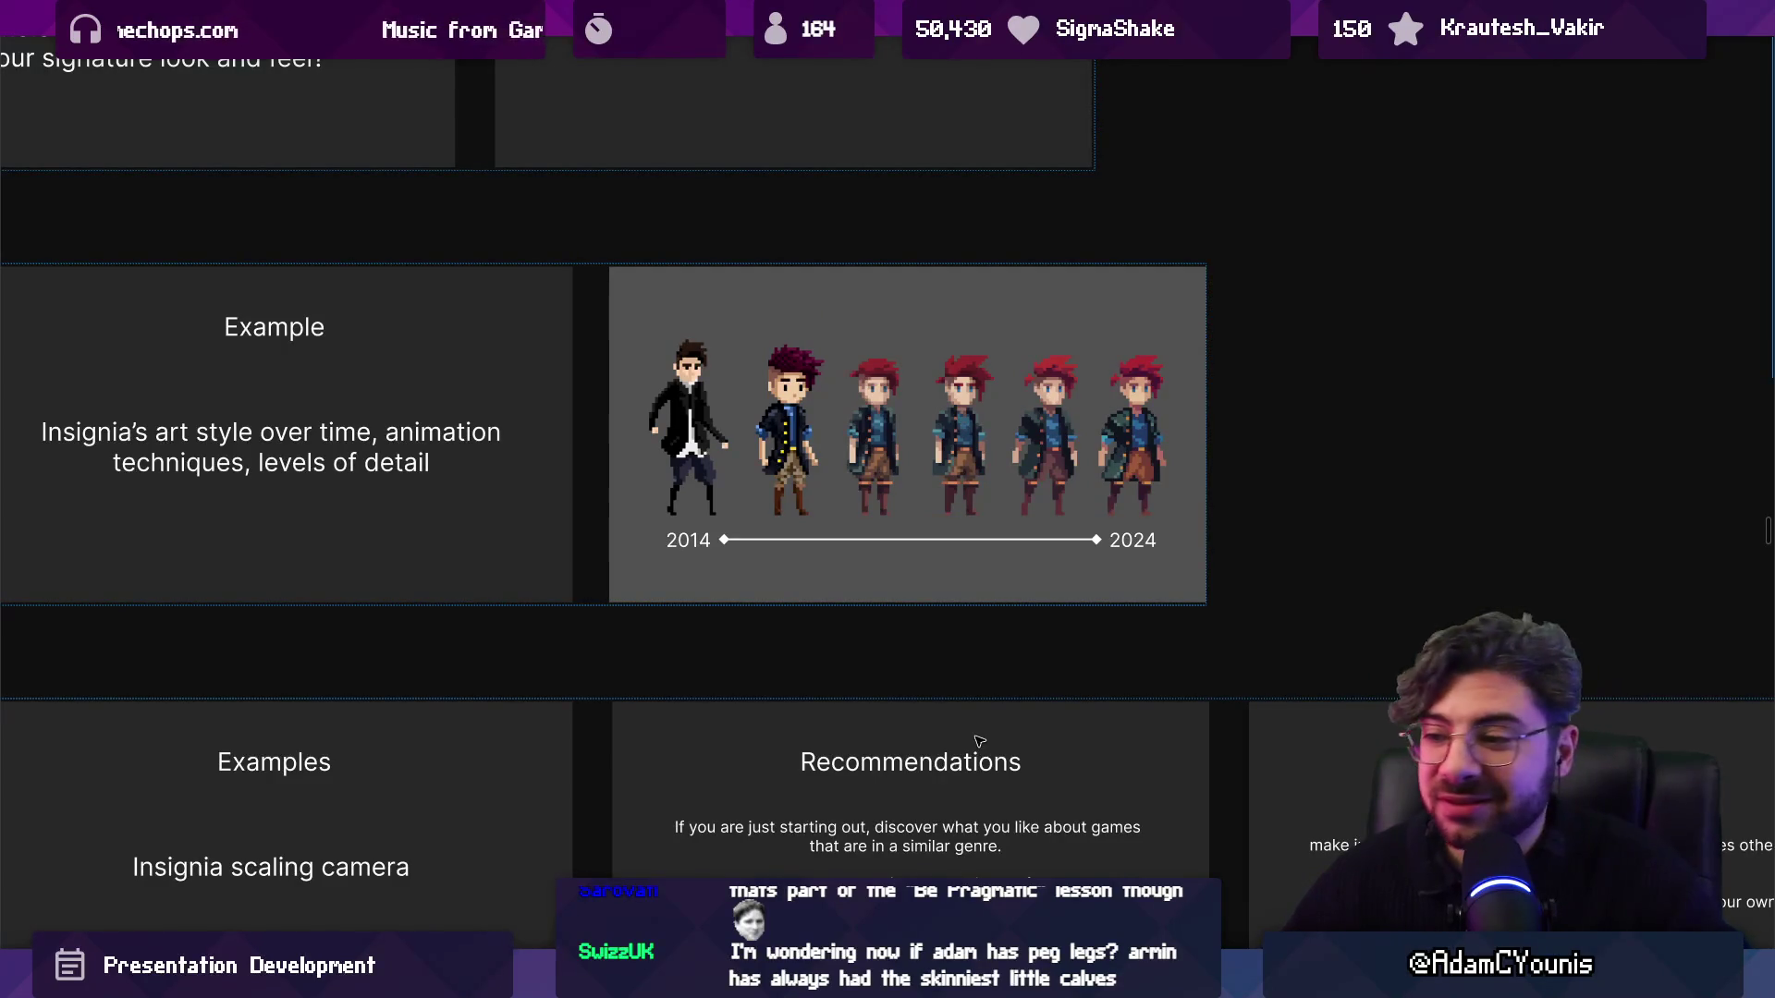
Launch Chrome, search images for 'k-on anime' and preview the K-On! Anime Film Review image.
{"action": "key", "text": "super"}
{"action": "type", "text": "chrome"}
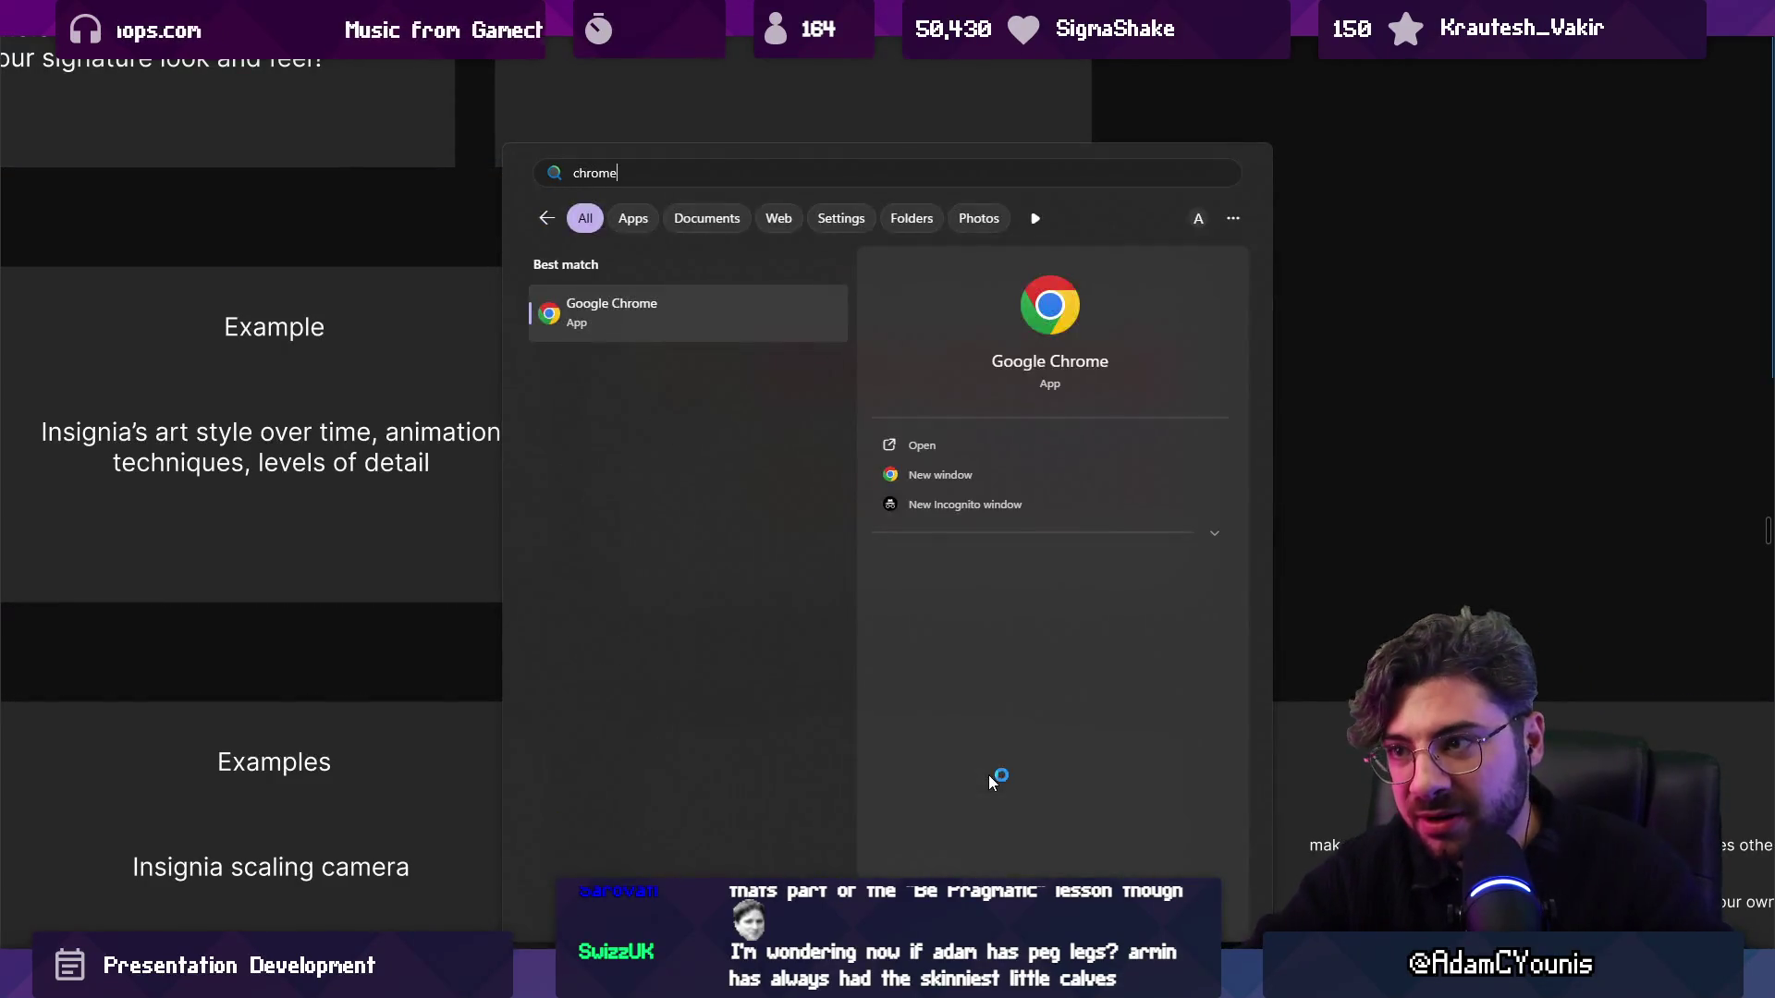
{"action": "key", "text": "Return"}
{"action": "type", "text": "k-on anime"}
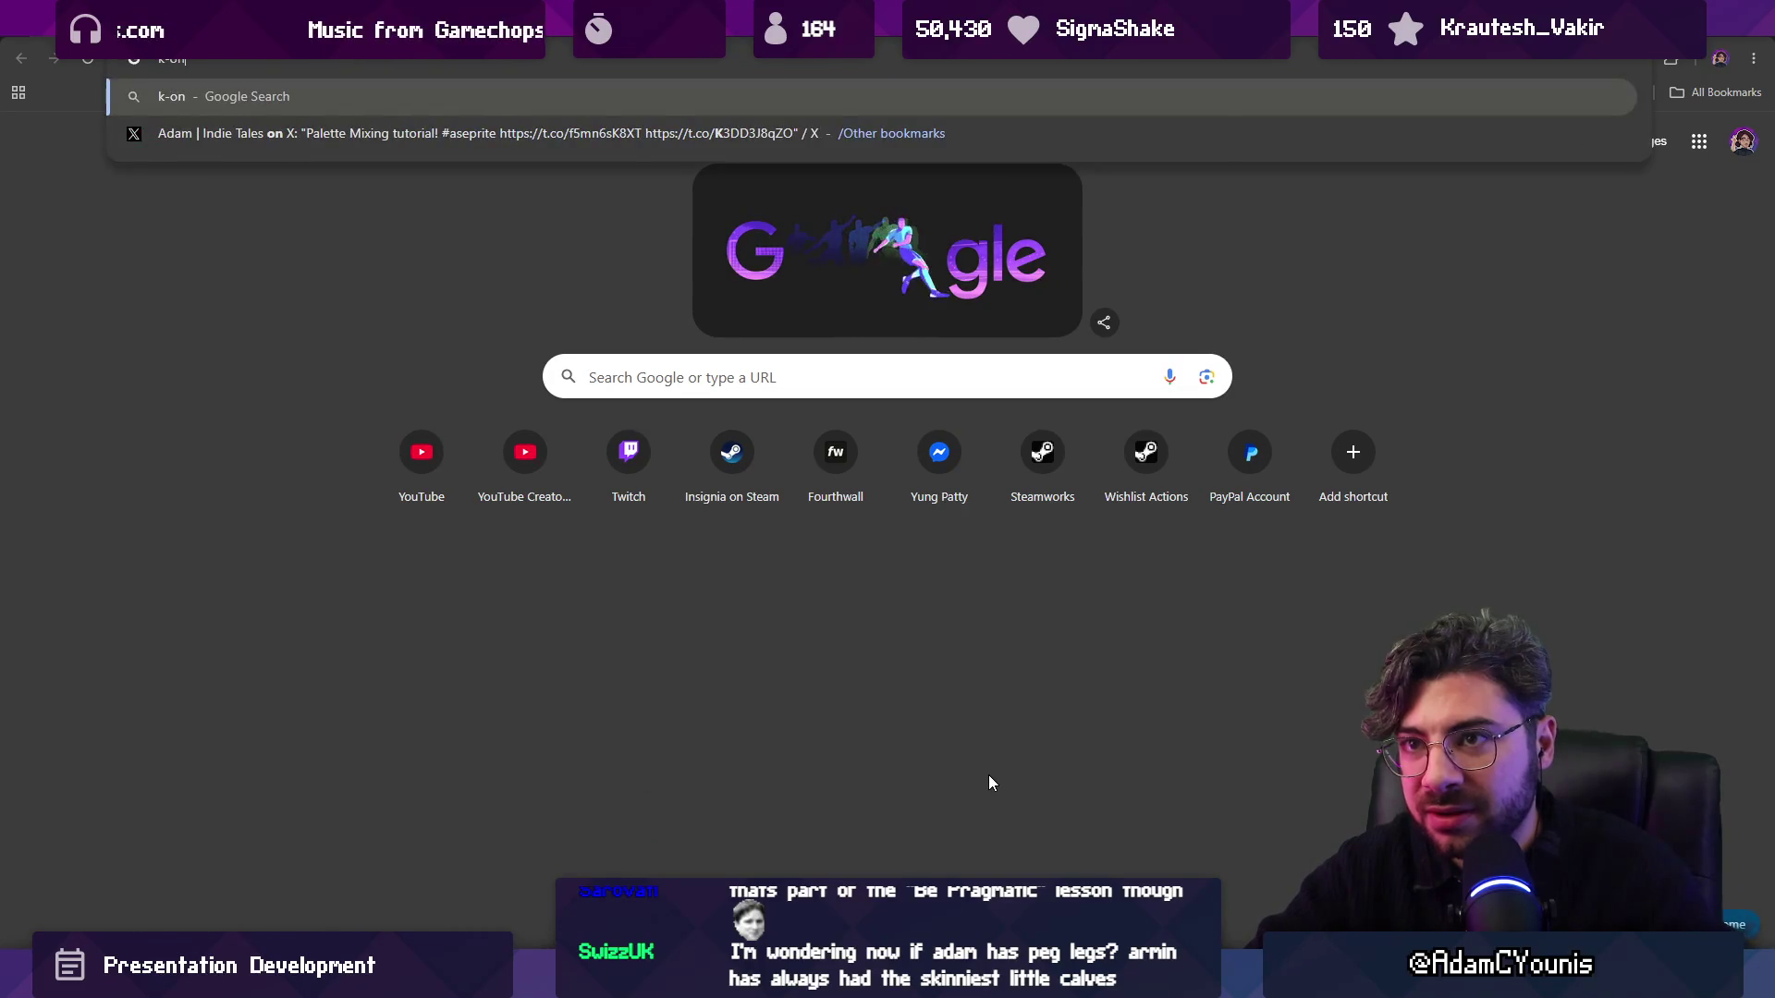
{"action": "key", "text": "Return"}
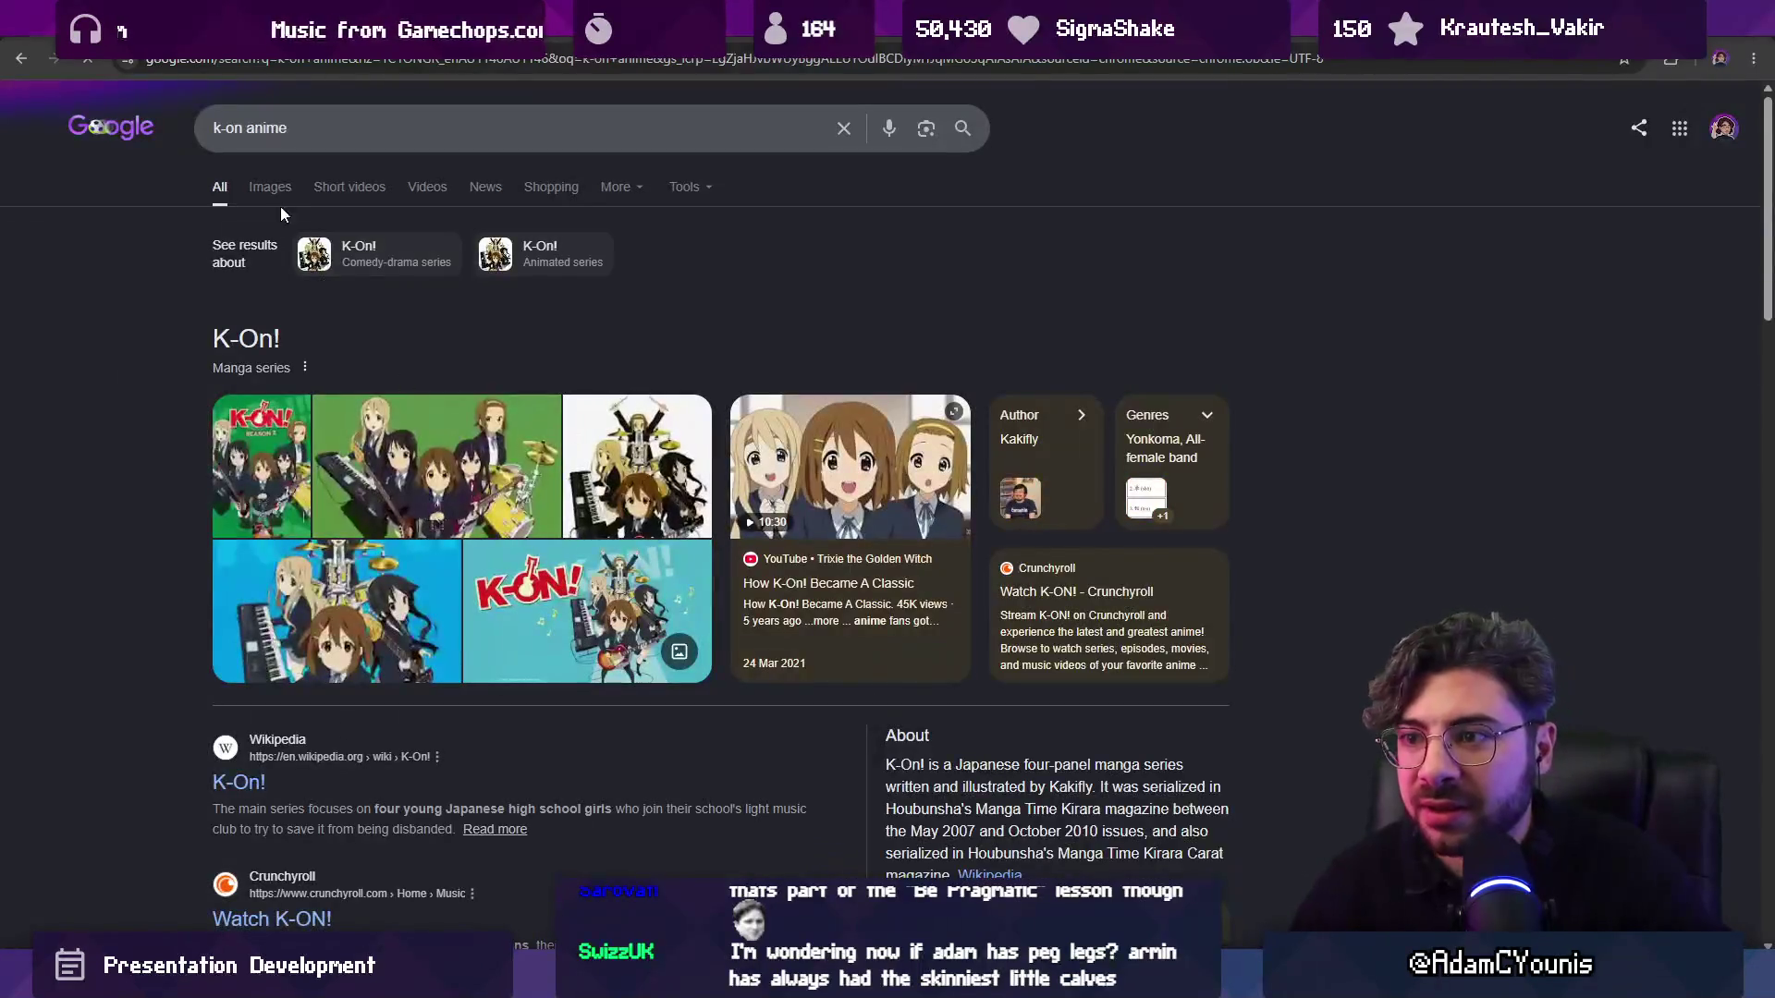
{"action": "left_click", "coordinate": [272, 184]}
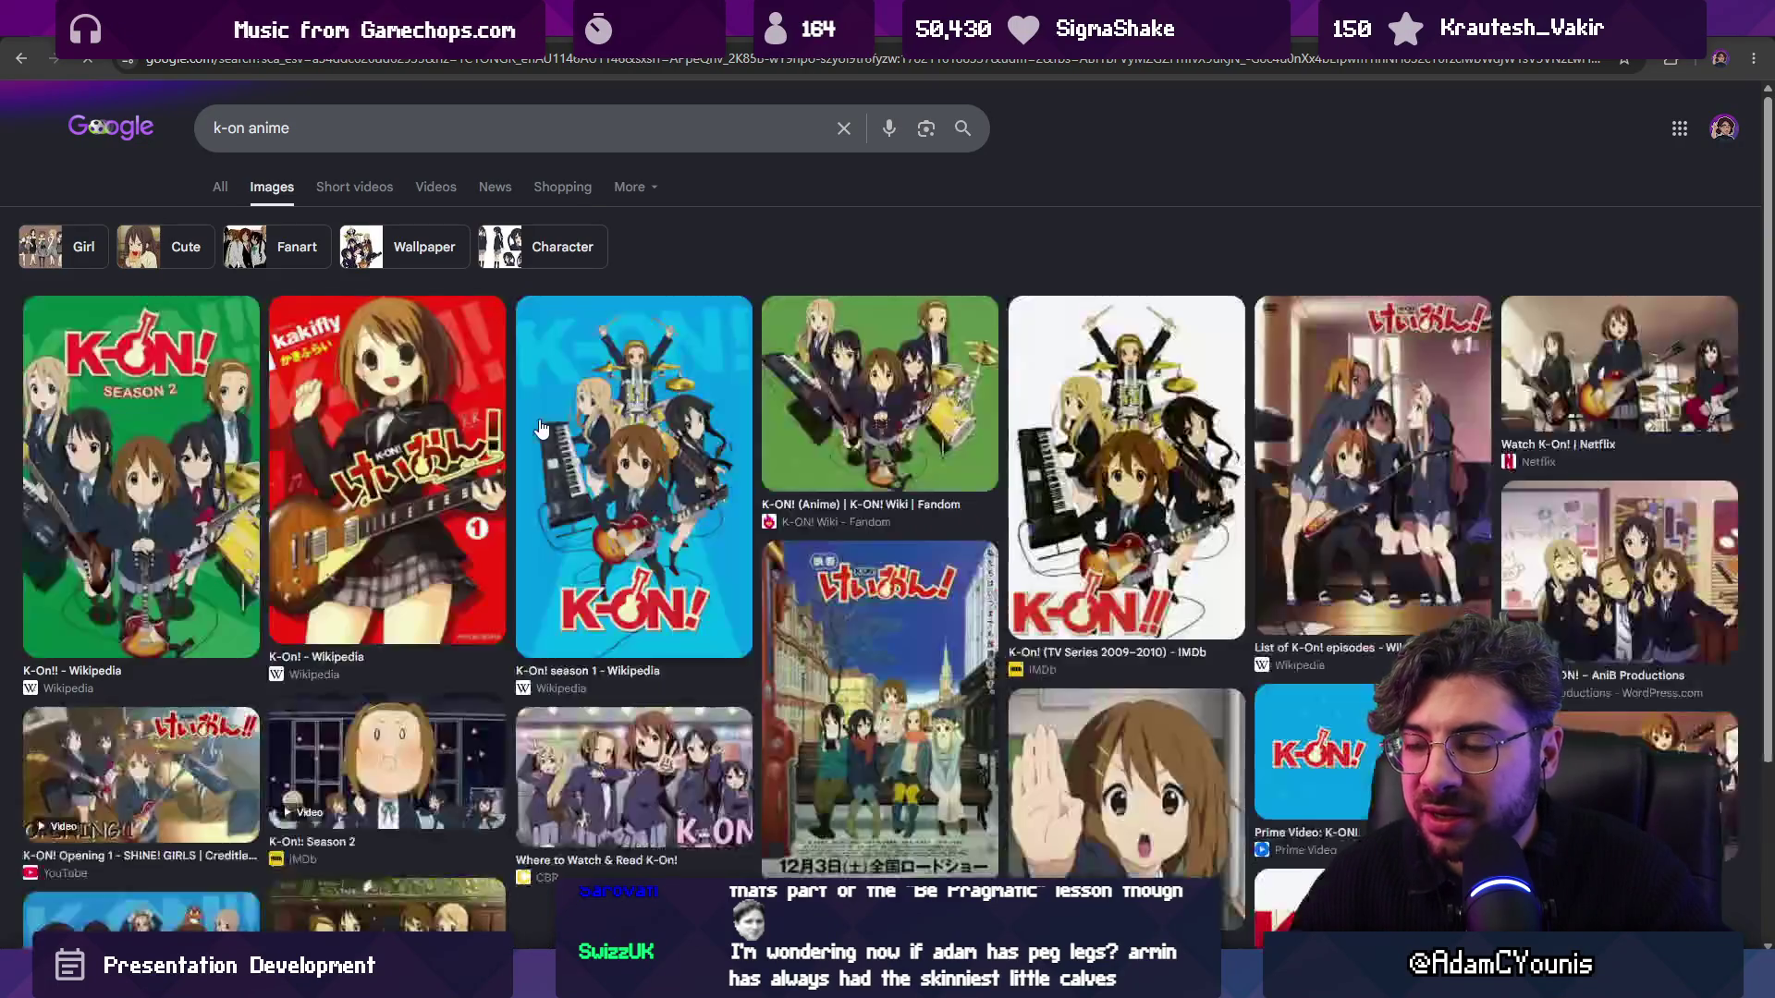
{"action": "scroll", "coordinate": [514, 412], "scroll_direction": "down", "scroll_amount": 5}
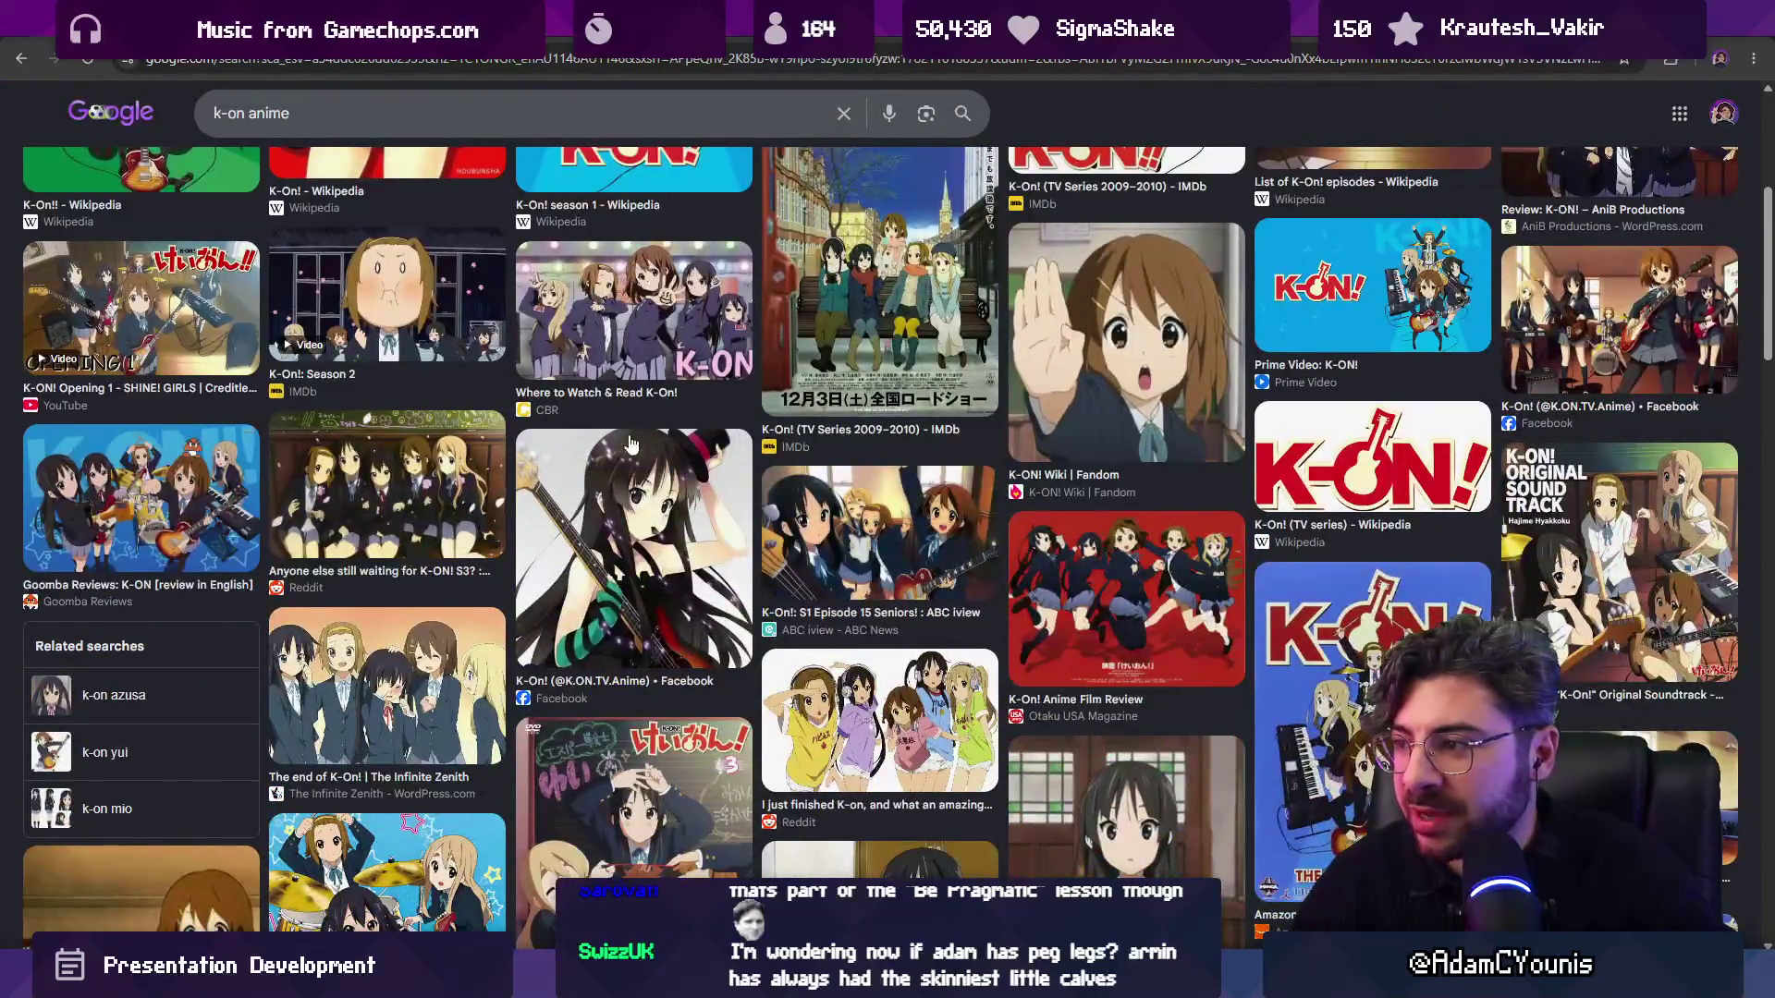
{"action": "left_click", "coordinate": [1100, 592]}
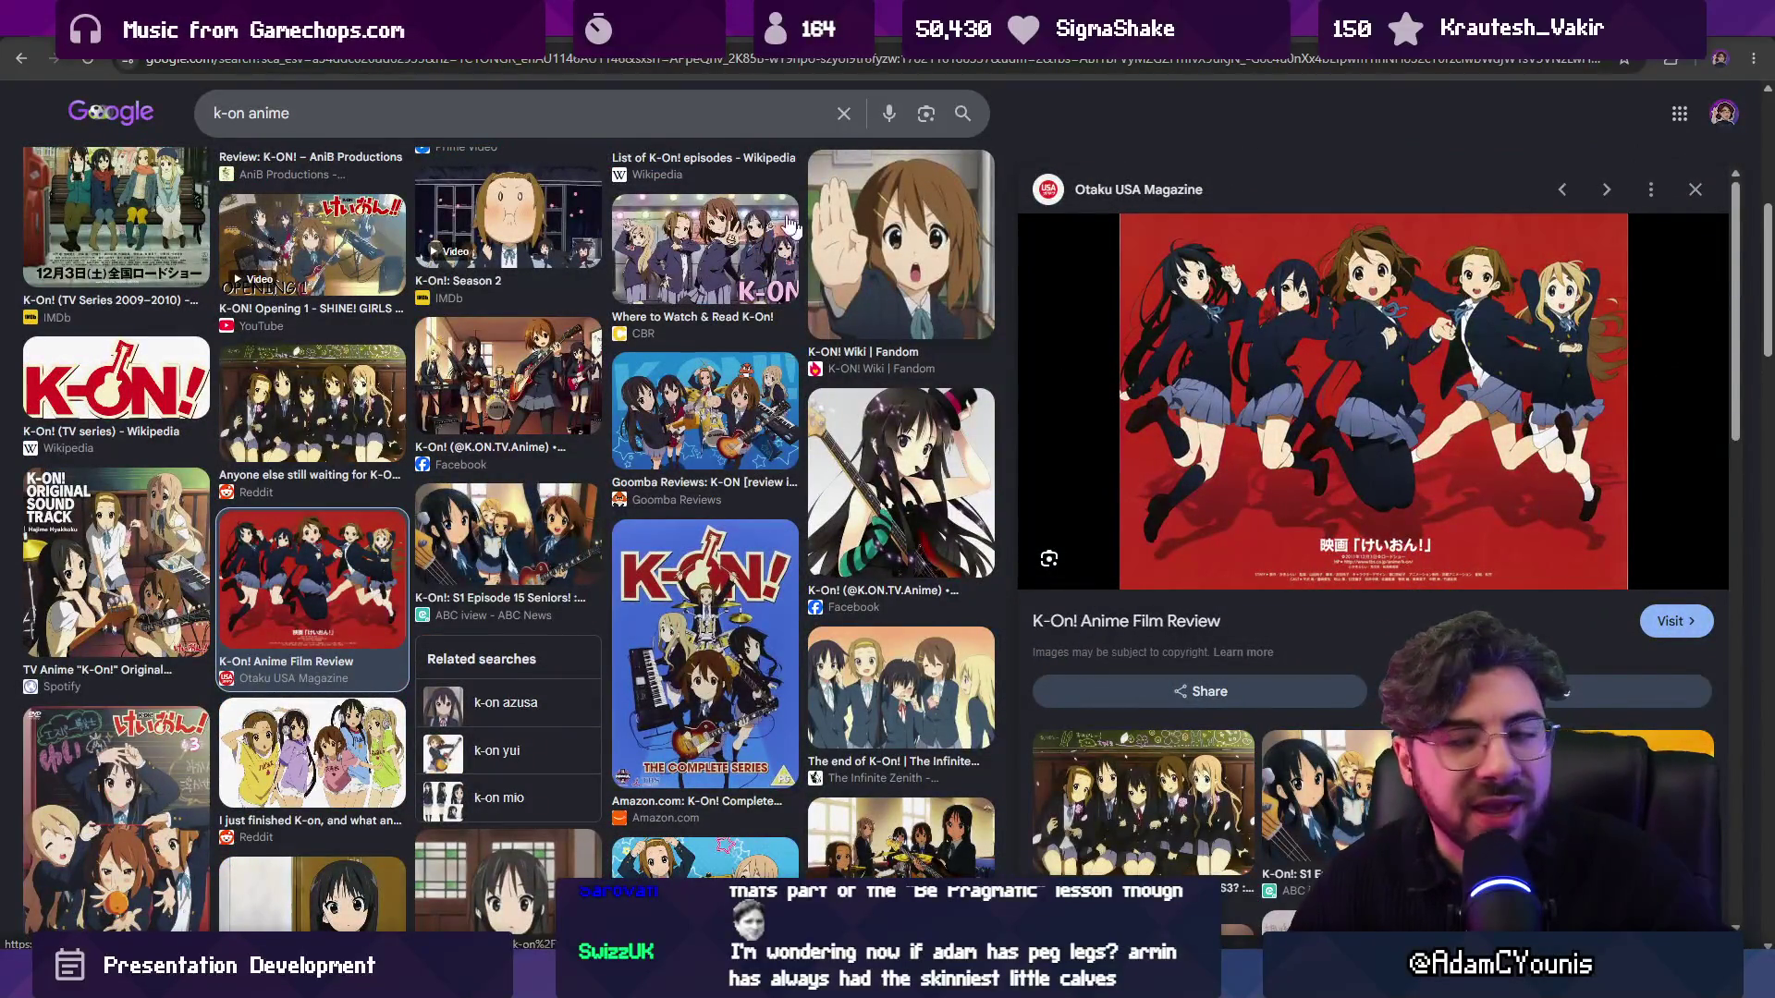
In a new tab, search for 'final fantasy tactics advance sprites'.
{"action": "key", "text": "ctrl+t"}
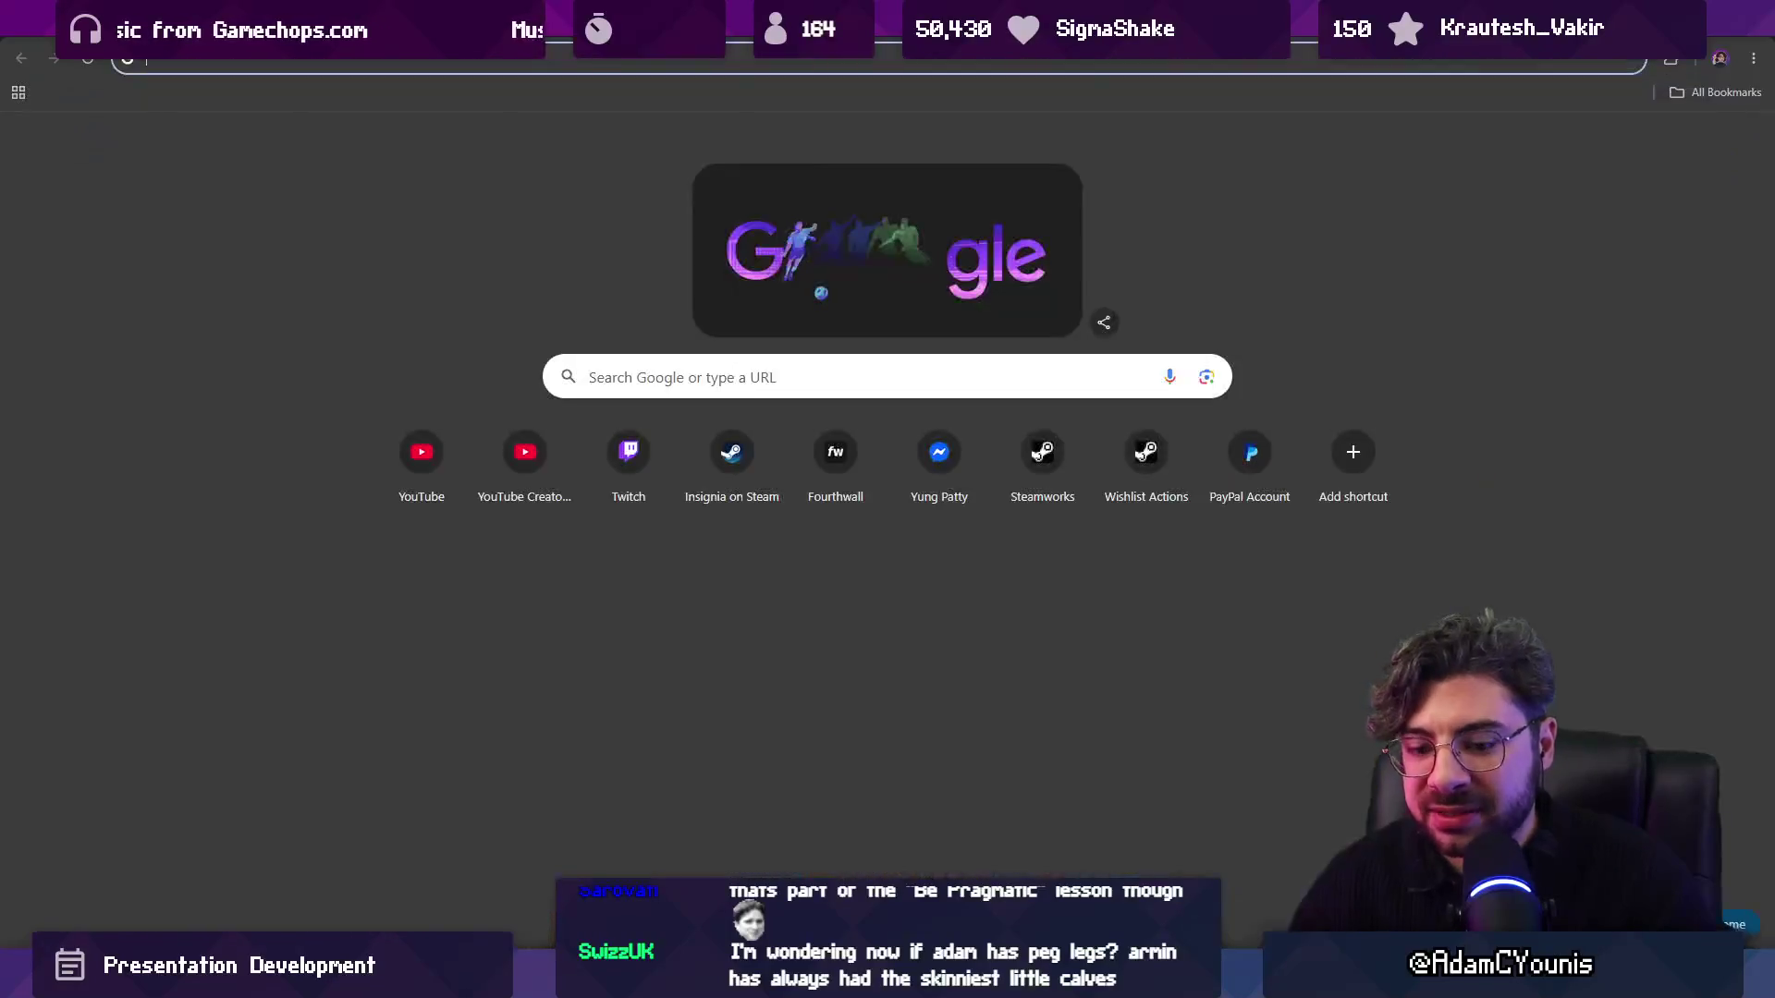
{"action": "type", "text": "final fantasyt"}
{"action": "key", "text": "BackSpace"}
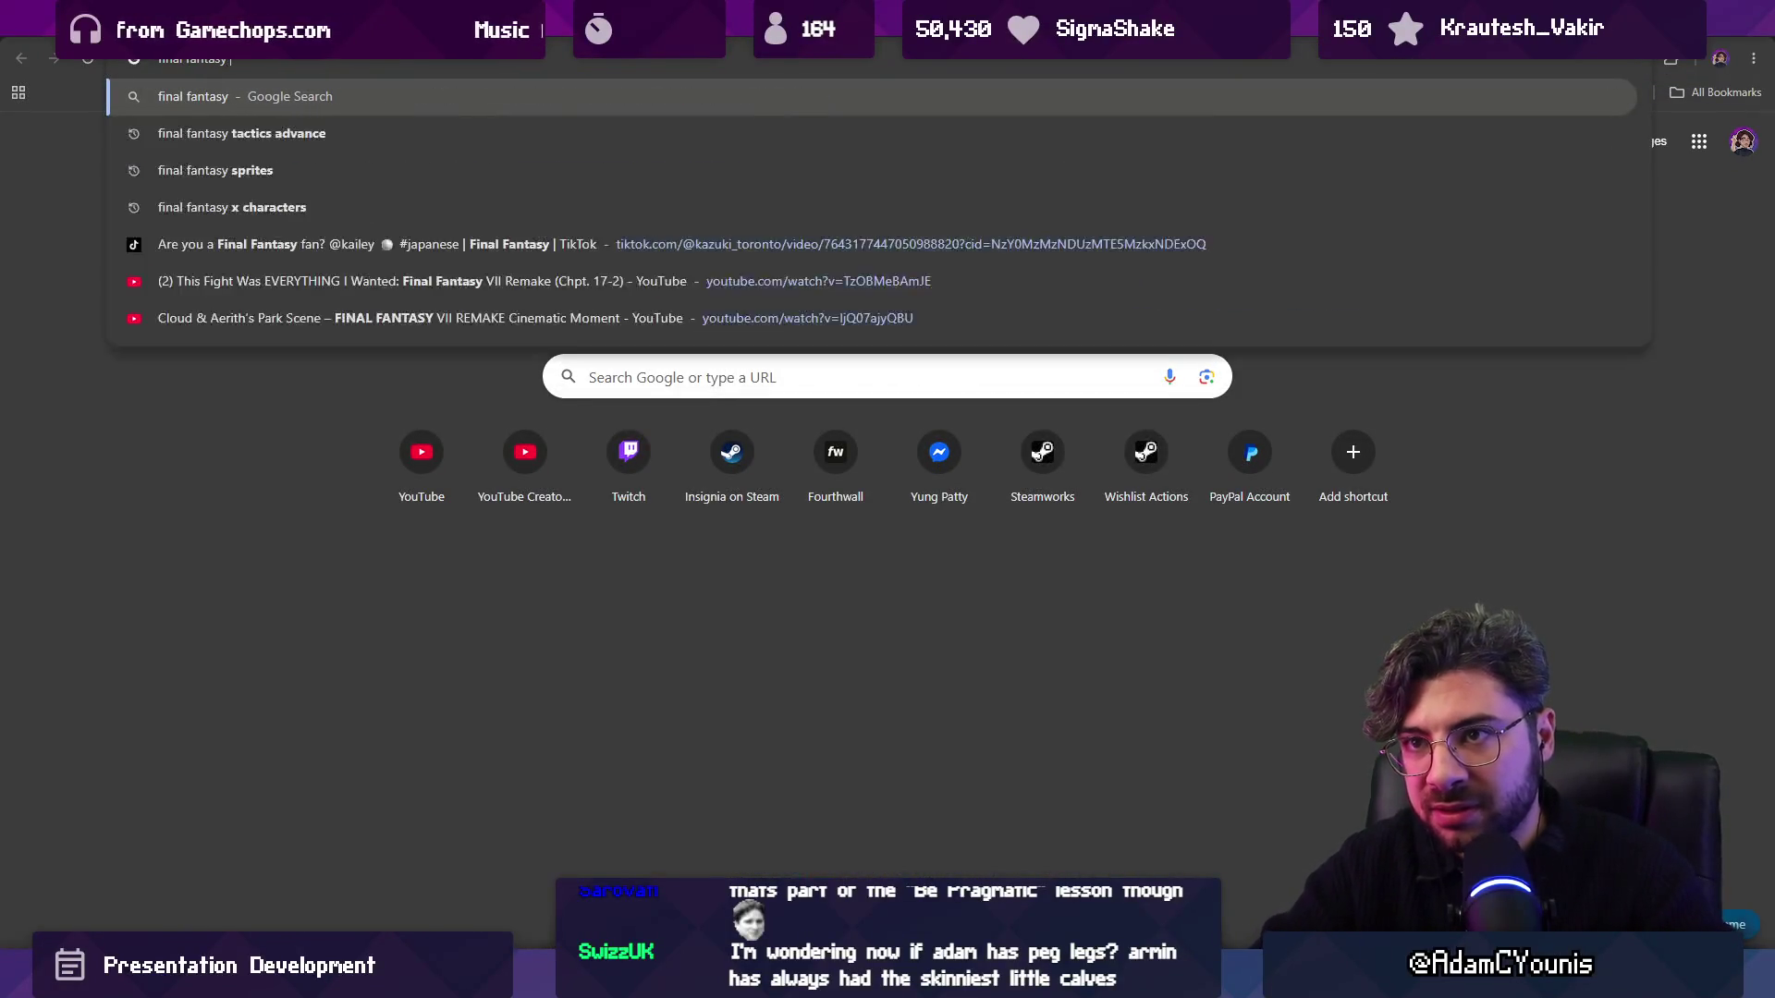
{"action": "type", "text": "tactics"}
{"action": "type", "text": " sprites"}
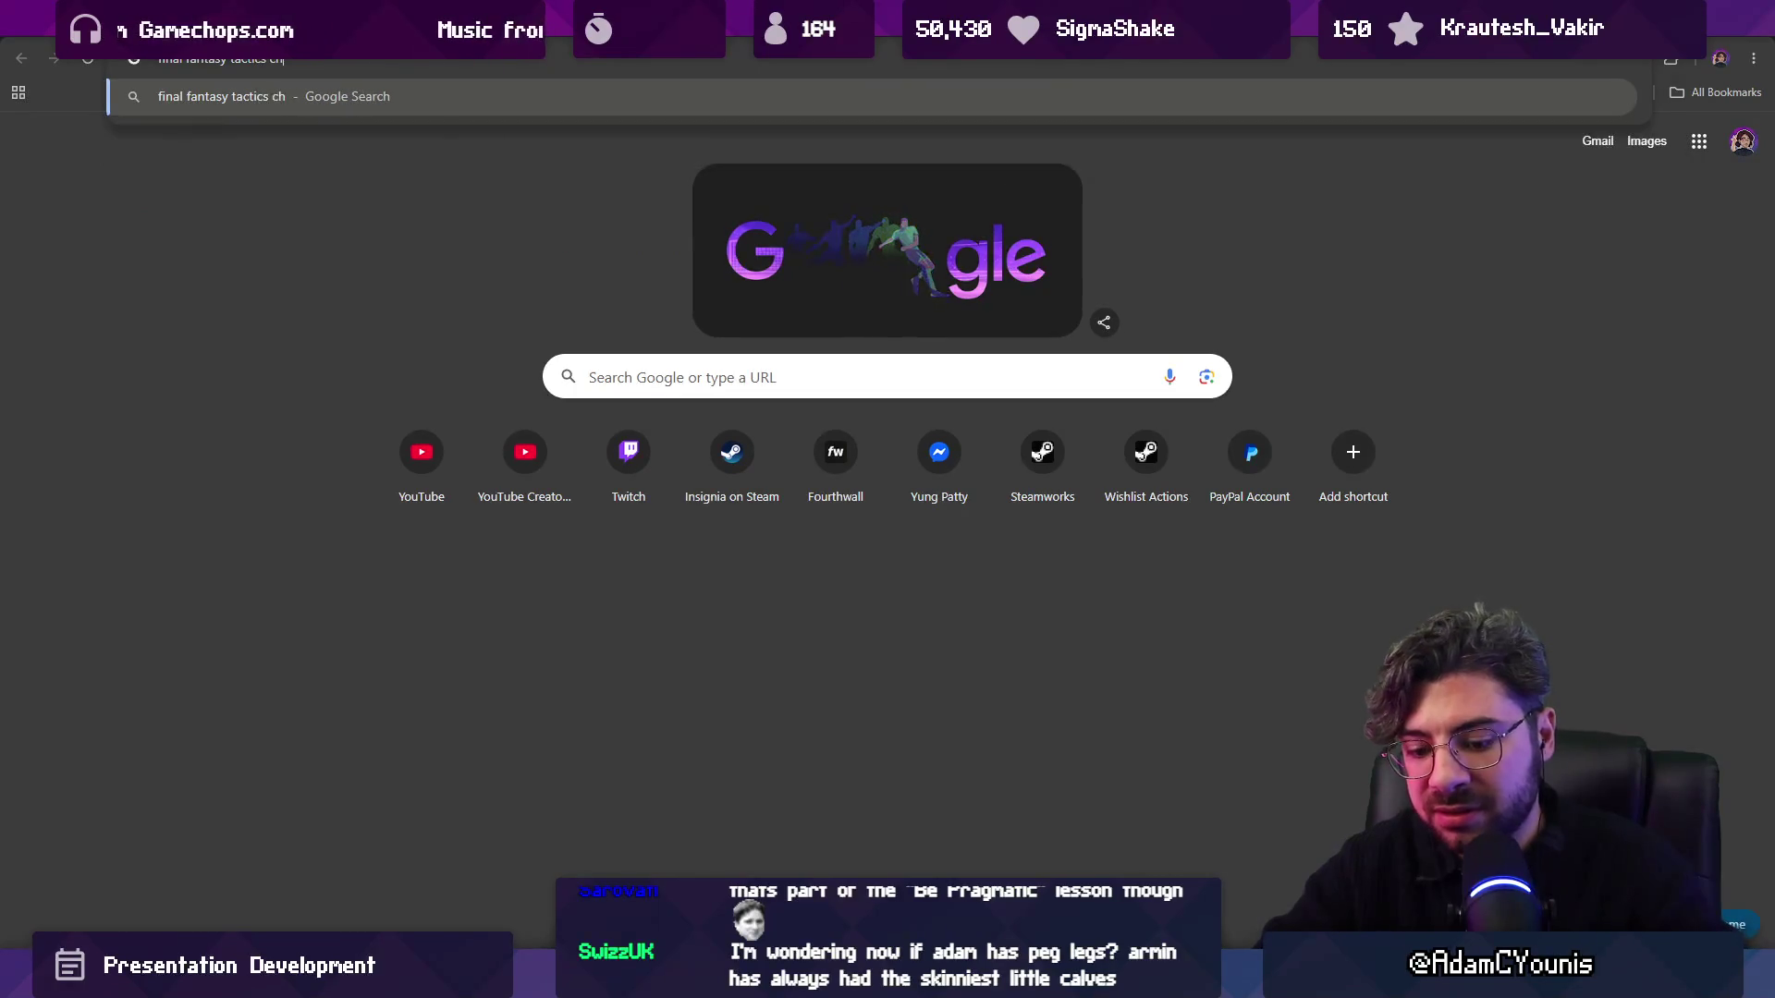
{"action": "key", "text": "Return"}
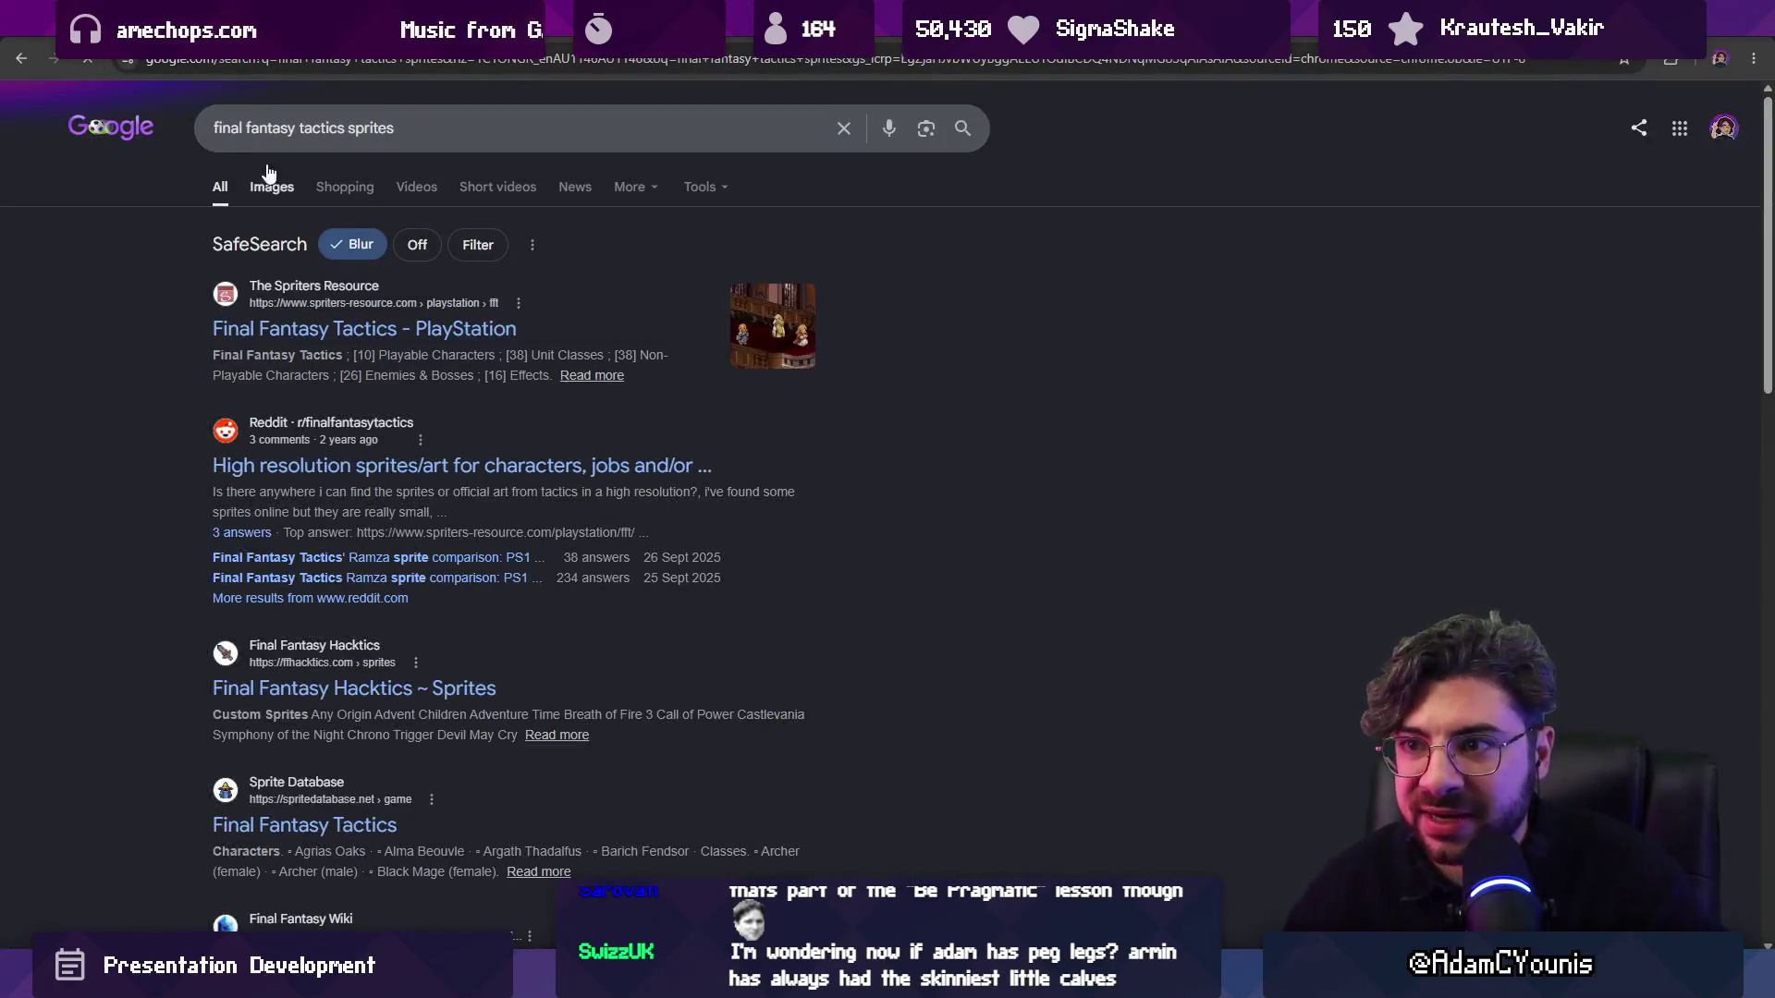
{"action": "type", "text": "advance"}
{"action": "key", "text": "Return"}
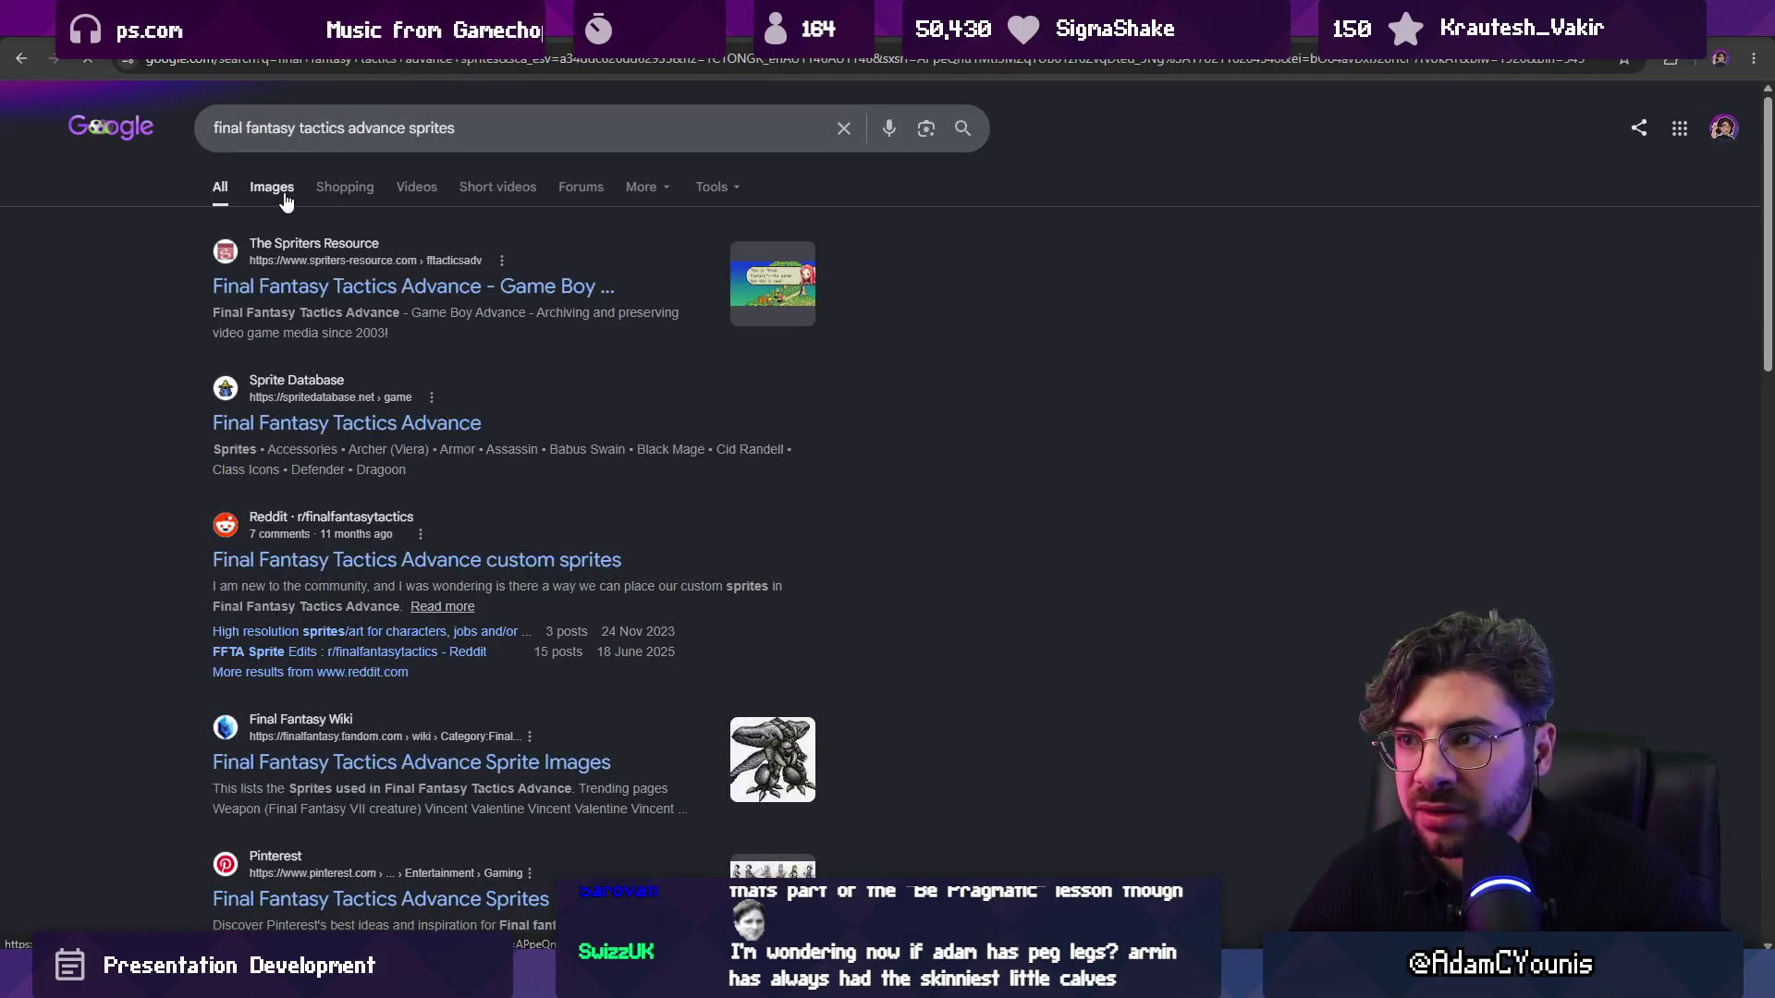
Copy the first image result from the Images tab.
{"action": "left_click", "coordinate": [272, 188]}
{"action": "left_click", "coordinate": [115, 347]}
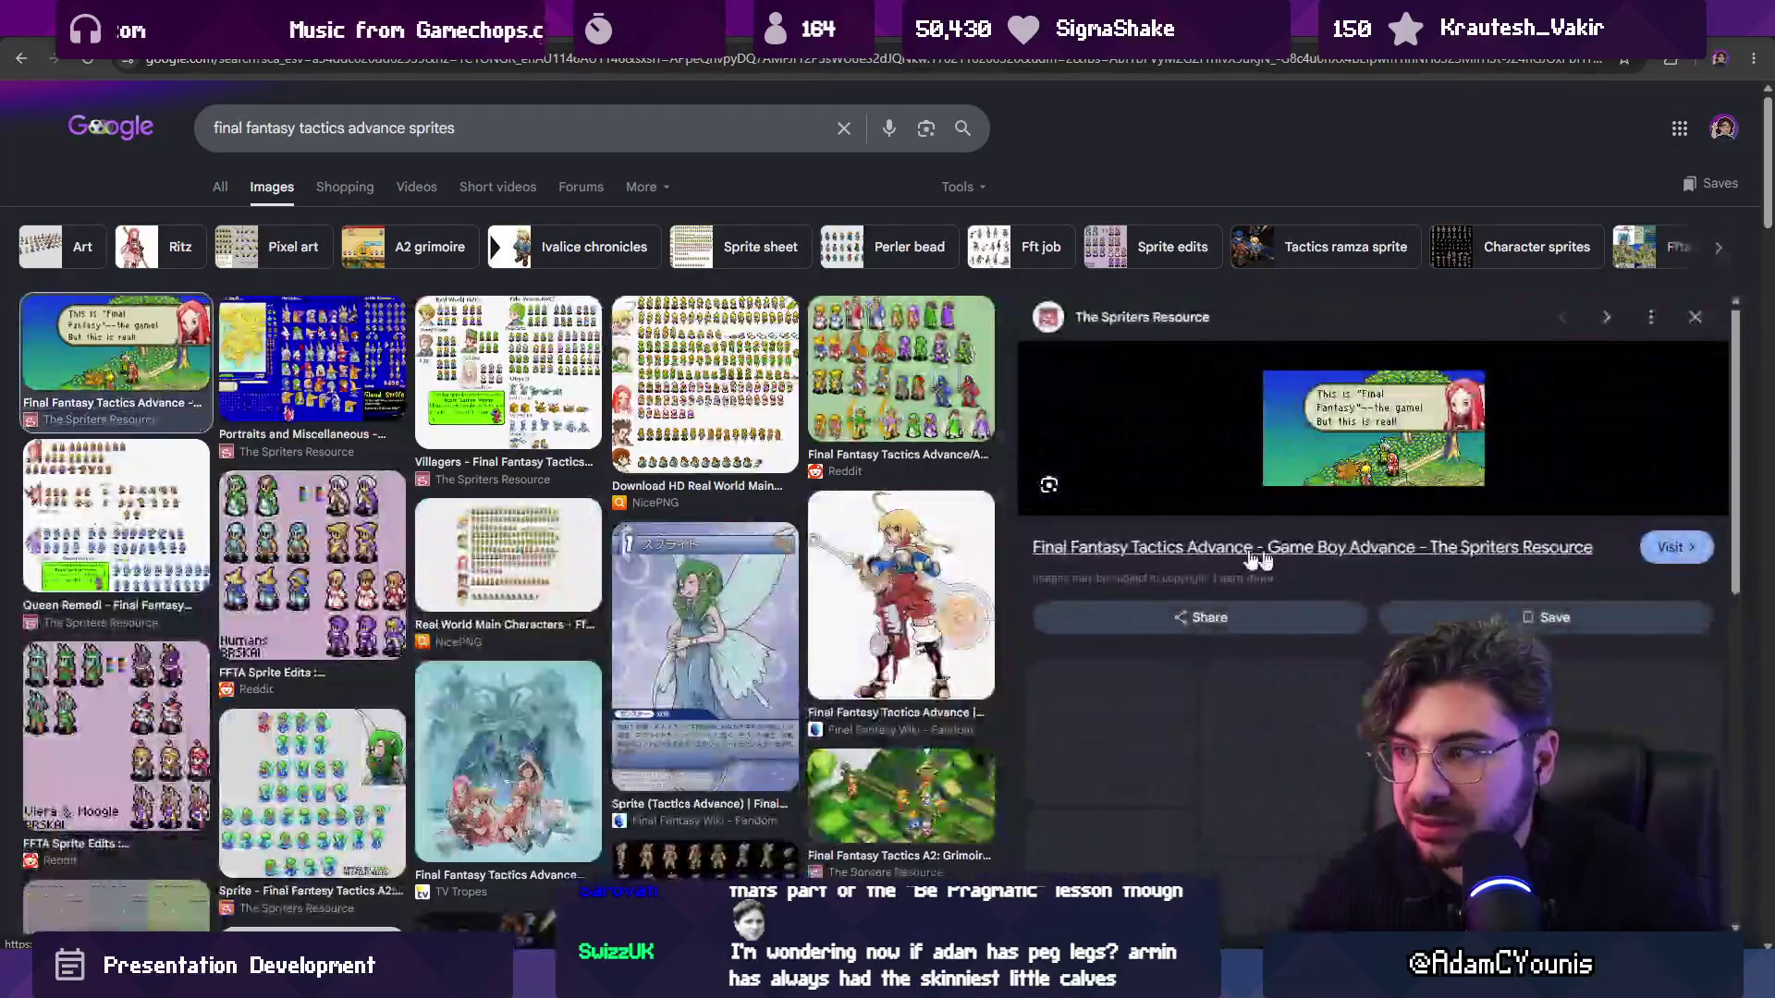
{"action": "right_click", "coordinate": [1436, 472]}
{"action": "left_click", "coordinate": [1479, 519]}
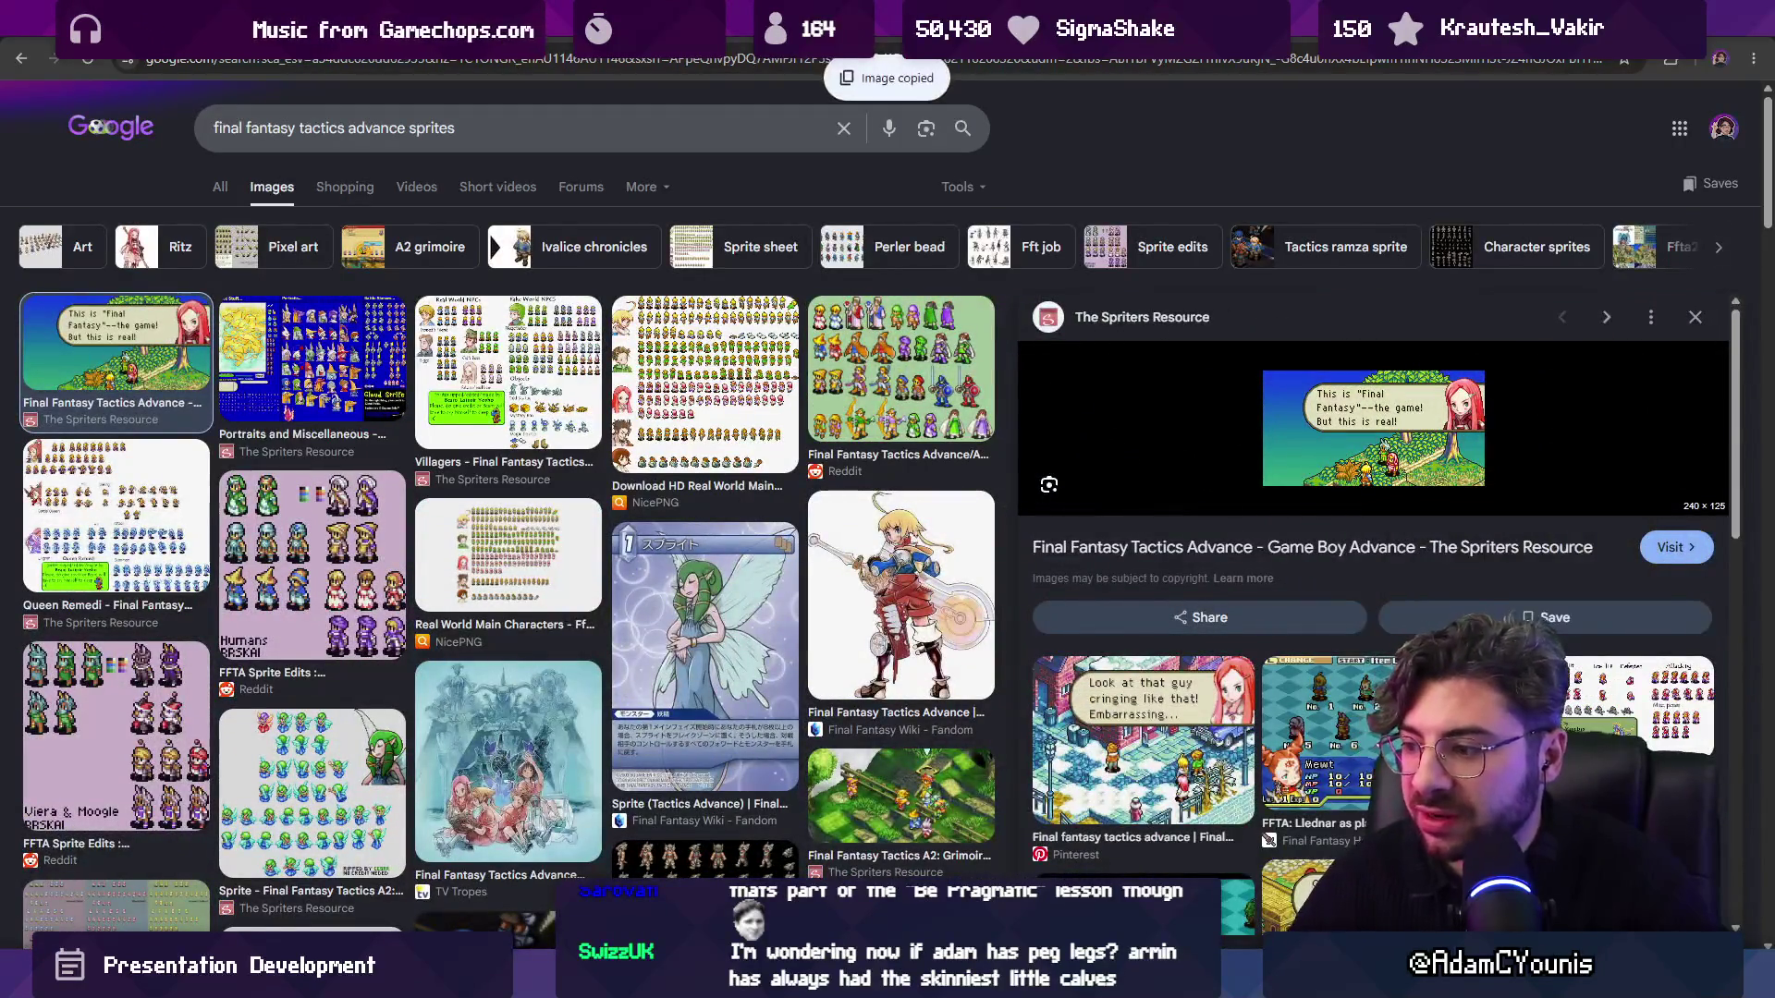
{"action": "key", "text": "alt+Tab"}
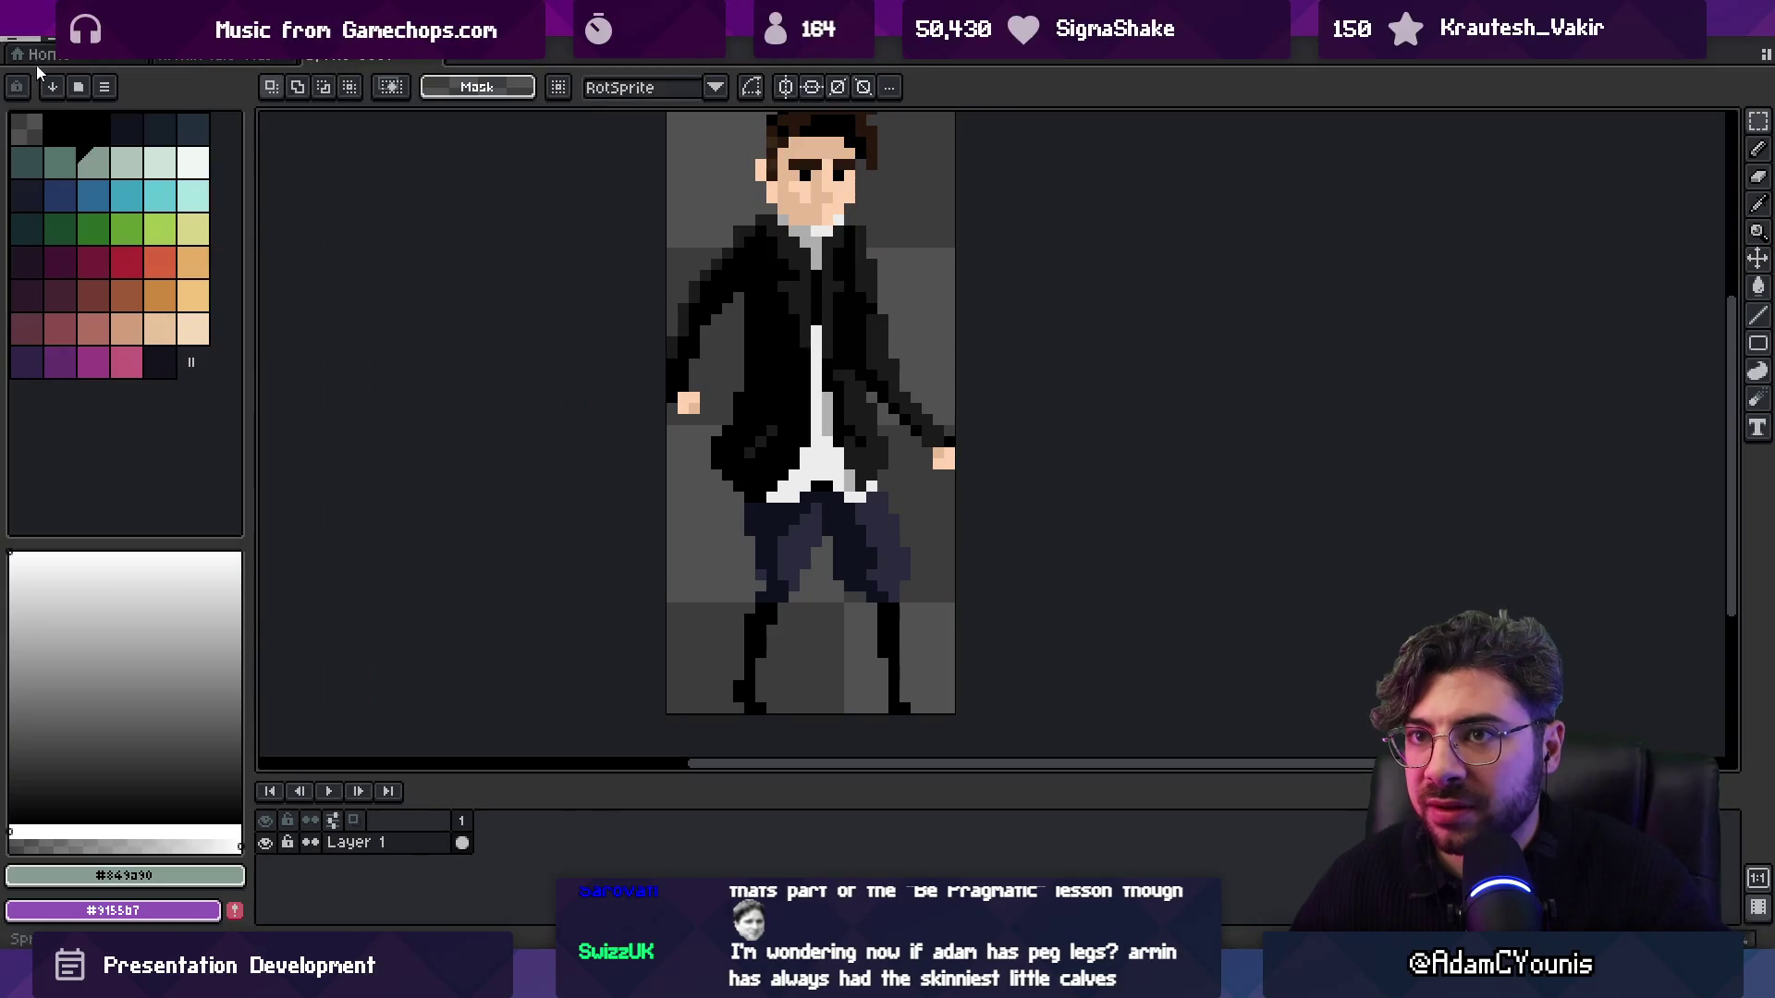
Paste the copied screenshot into a new Aseprite sprite, zoom in on it, and return to Figma.
{"action": "key", "text": "ctrl+n"}
{"action": "left_click", "coordinate": [831, 685]}
{"action": "key", "text": "ctrl+v"}
{"action": "key", "text": "Return"}
{"action": "scroll", "coordinate": [1011, 496], "scroll_direction": "up", "scroll_amount": 10}
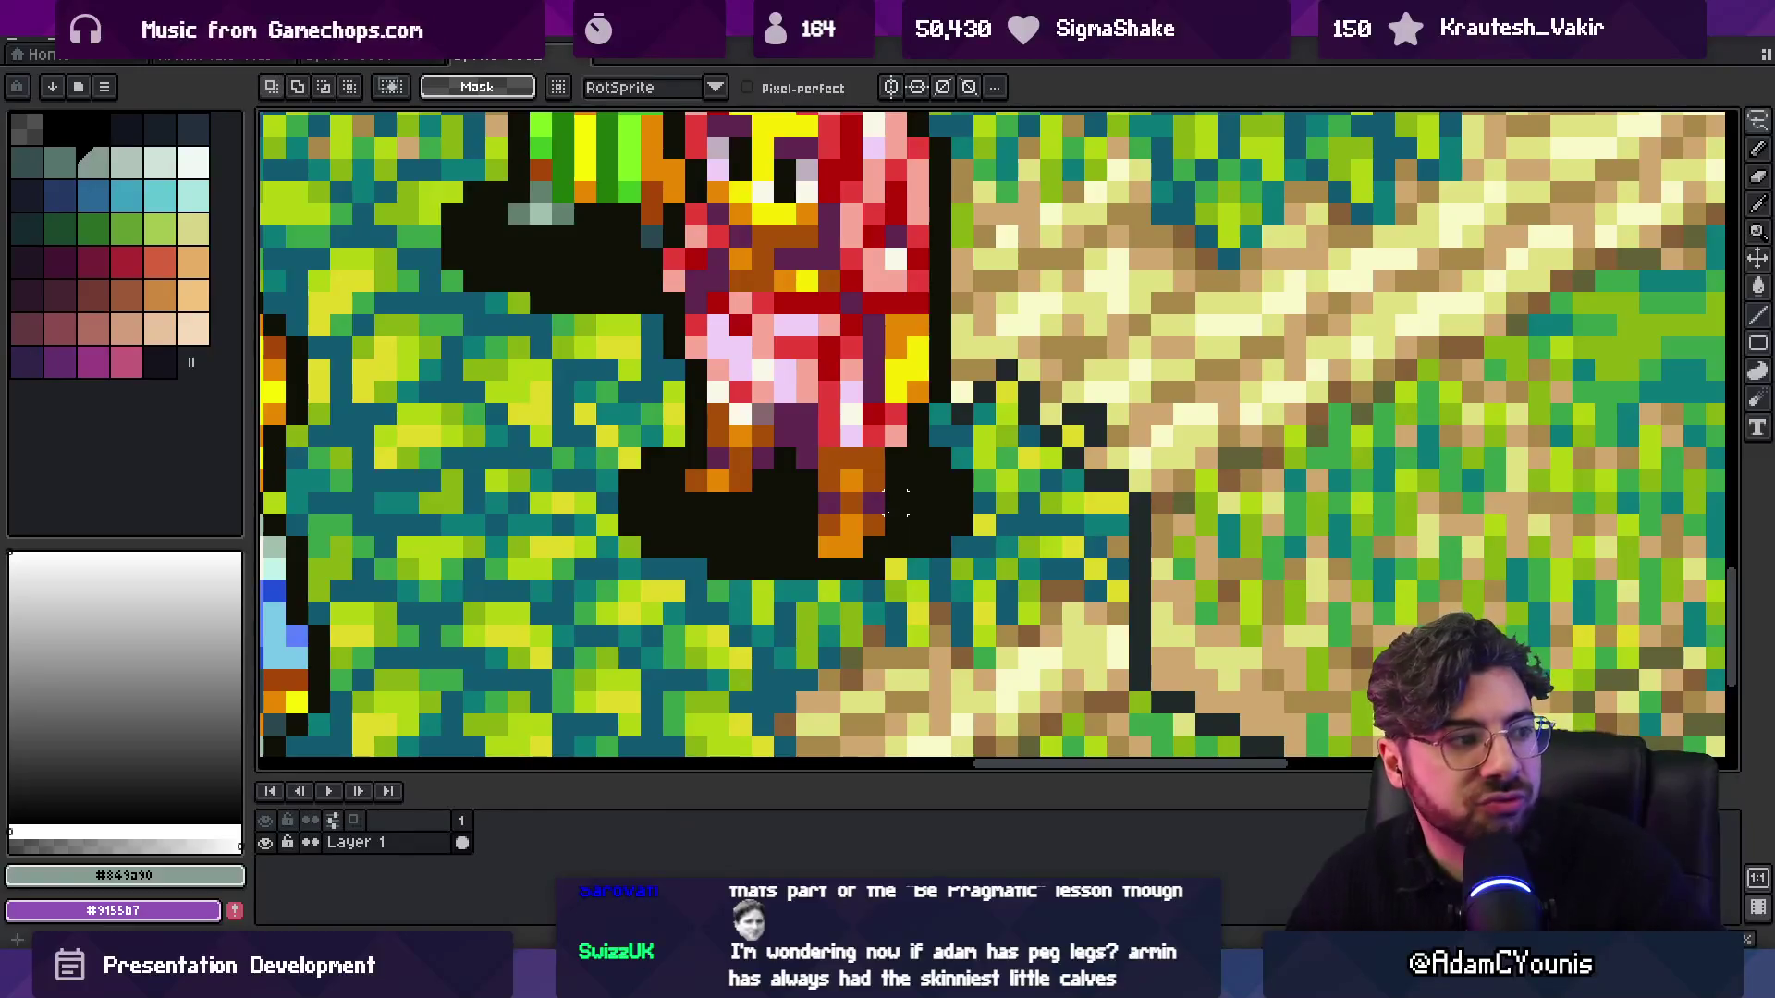
{"action": "scroll", "coordinate": [1003, 504], "scroll_direction": "down", "scroll_amount": 4}
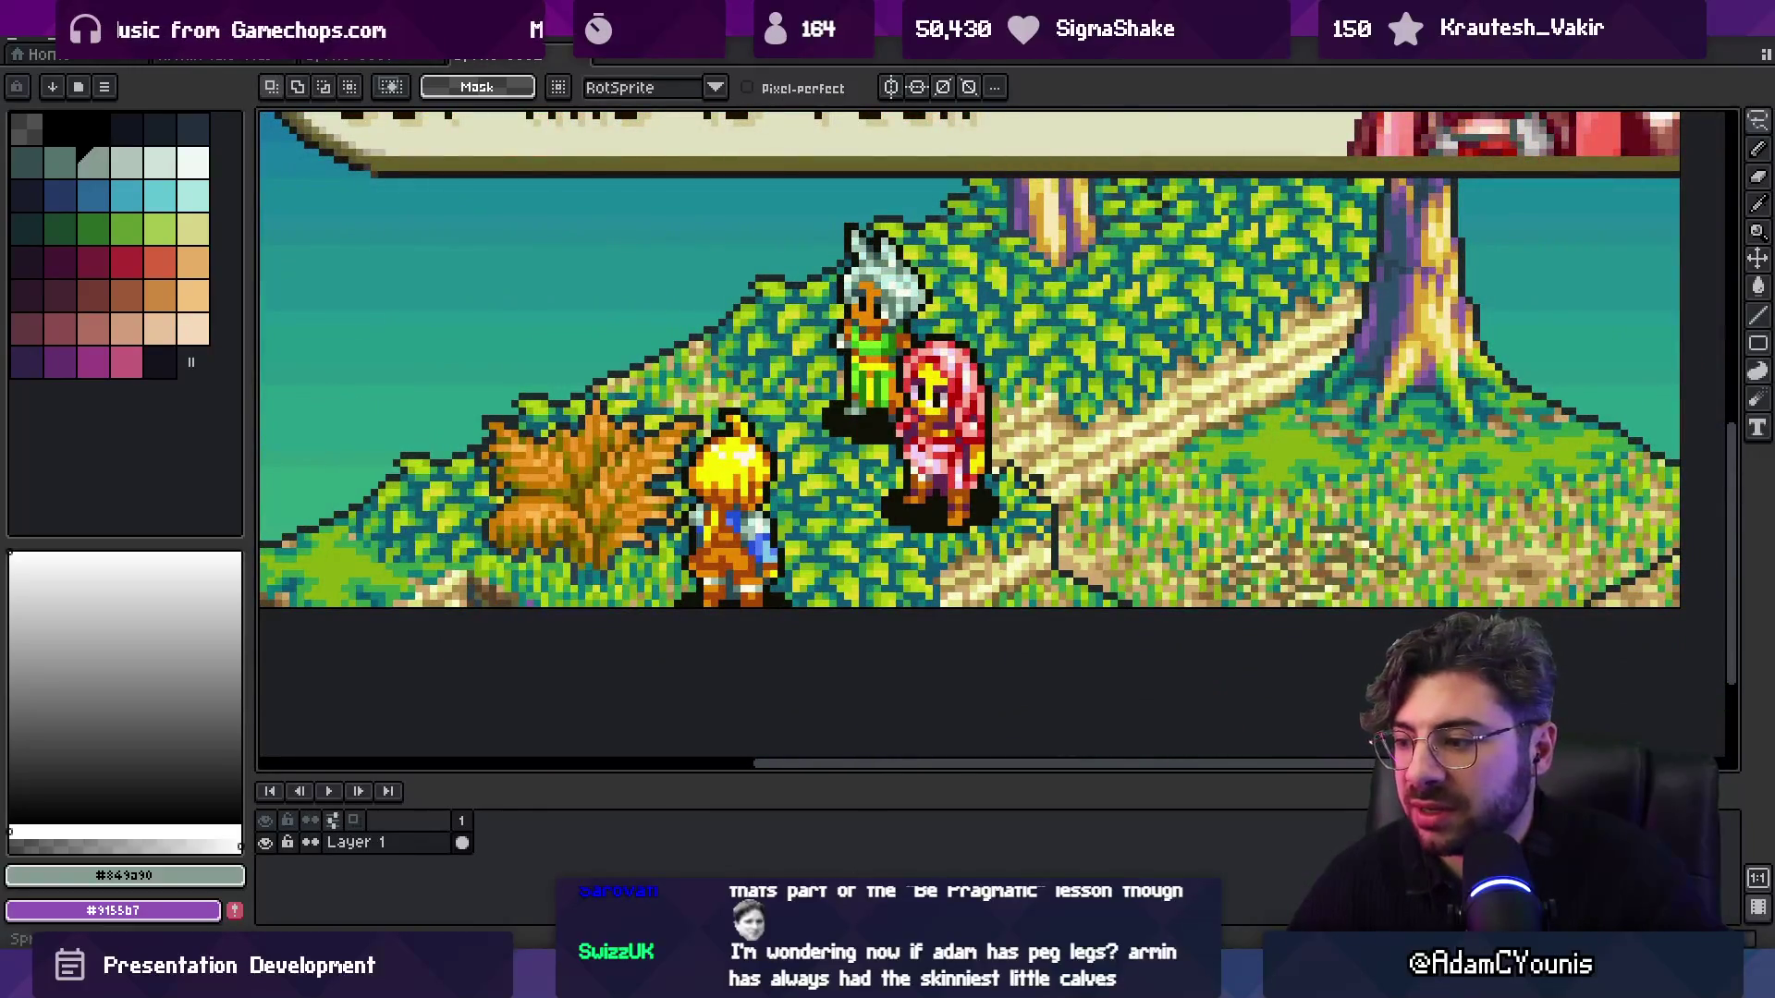
{"action": "left_click", "coordinate": [790, 846]}
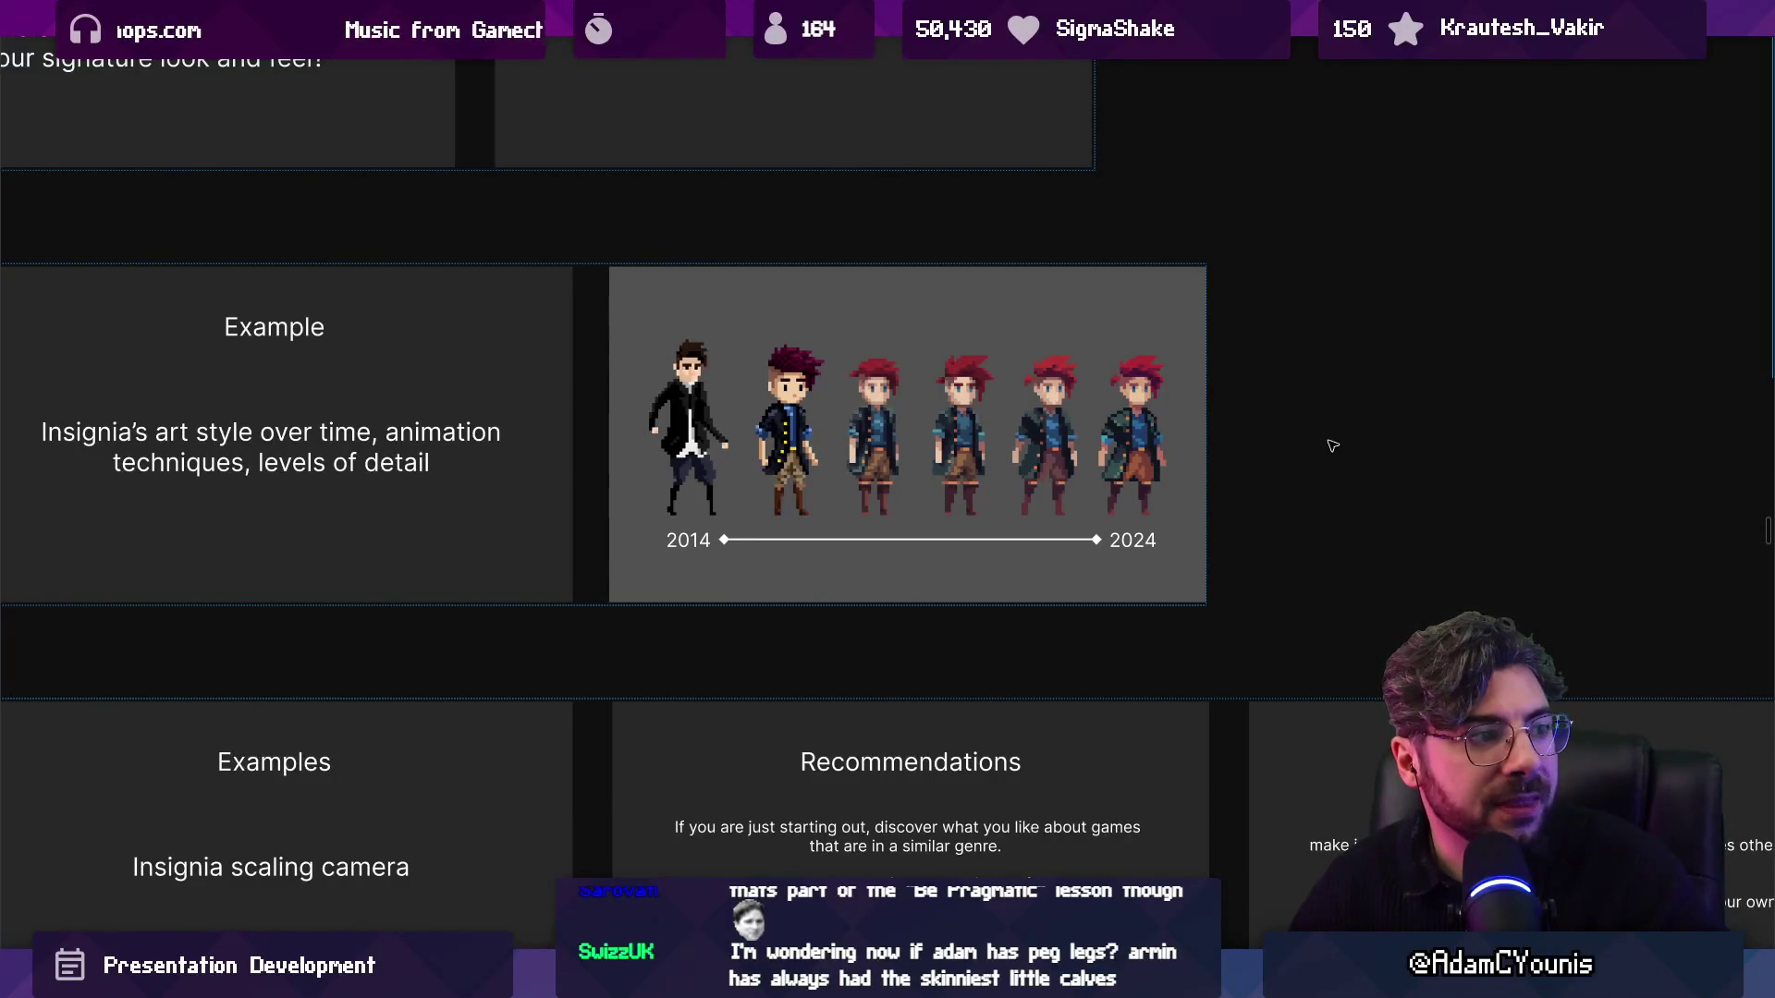
Start rewriting the rules slide's body text as 'How hard should I stick to'.
{"action": "scroll", "coordinate": [1329, 444], "scroll_direction": "down", "scroll_amount": 5}
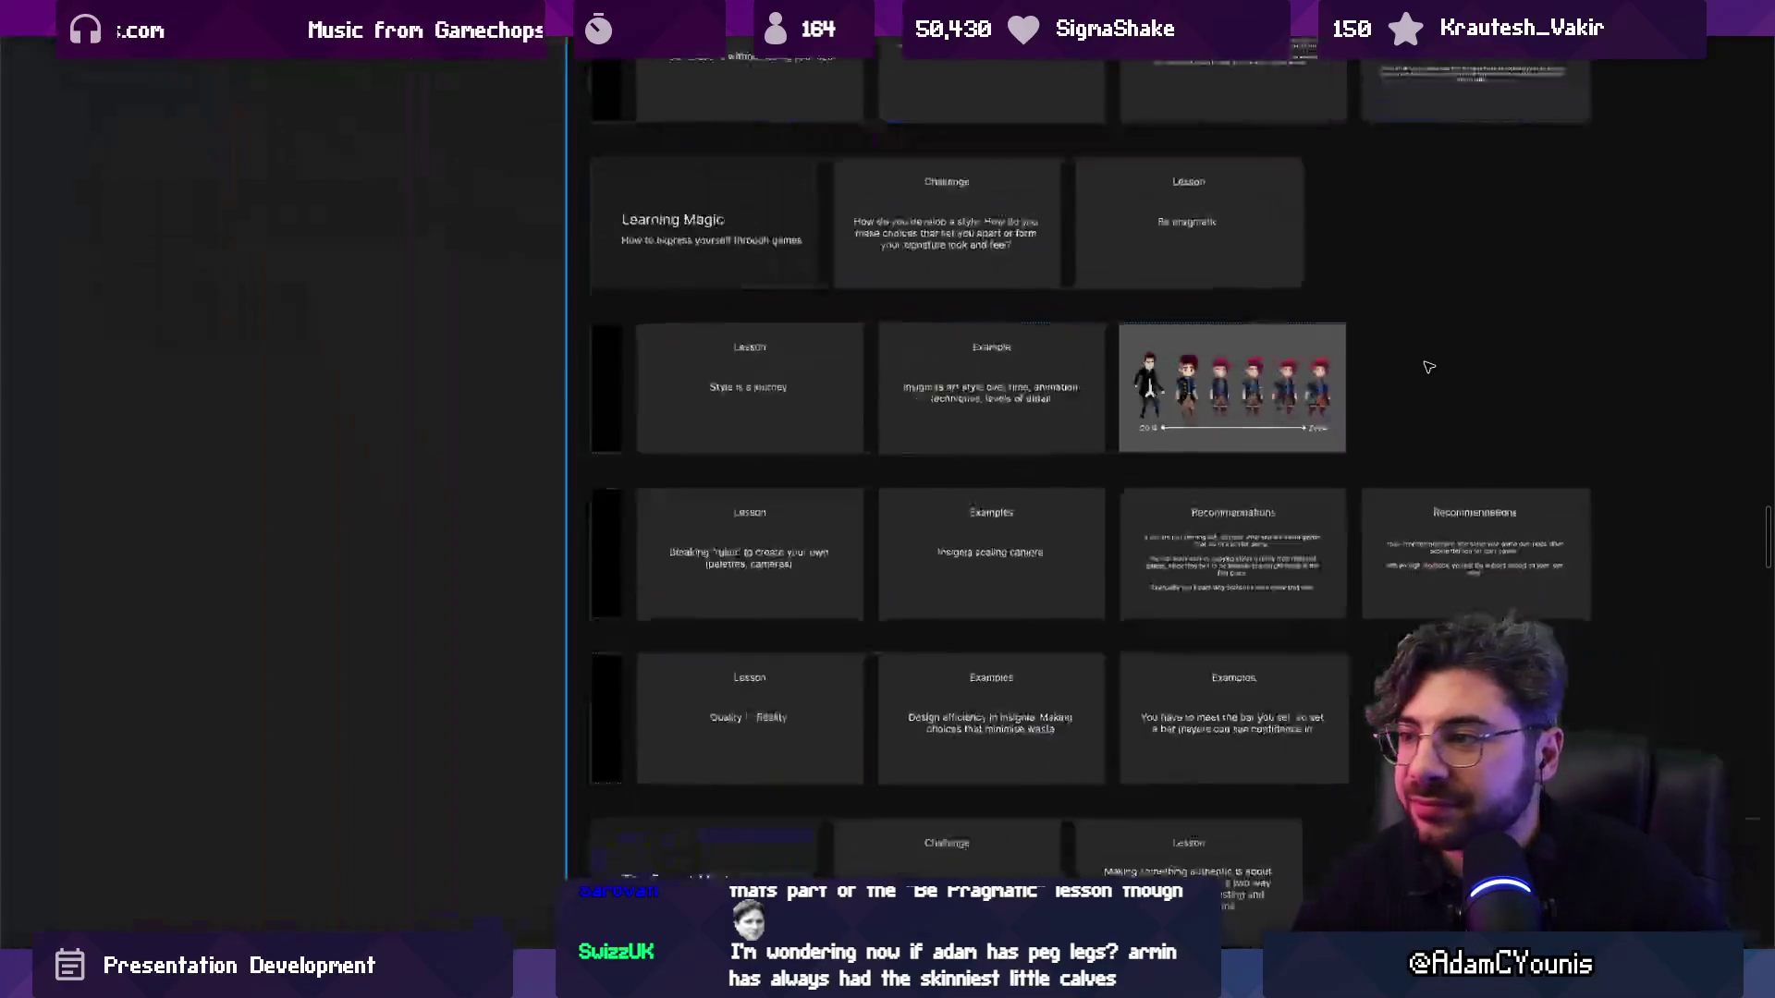
{"action": "scroll", "coordinate": [756, 561], "scroll_direction": "up", "scroll_amount": 5}
{"action": "scroll", "coordinate": [756, 561], "scroll_direction": "up", "scroll_amount": 3}
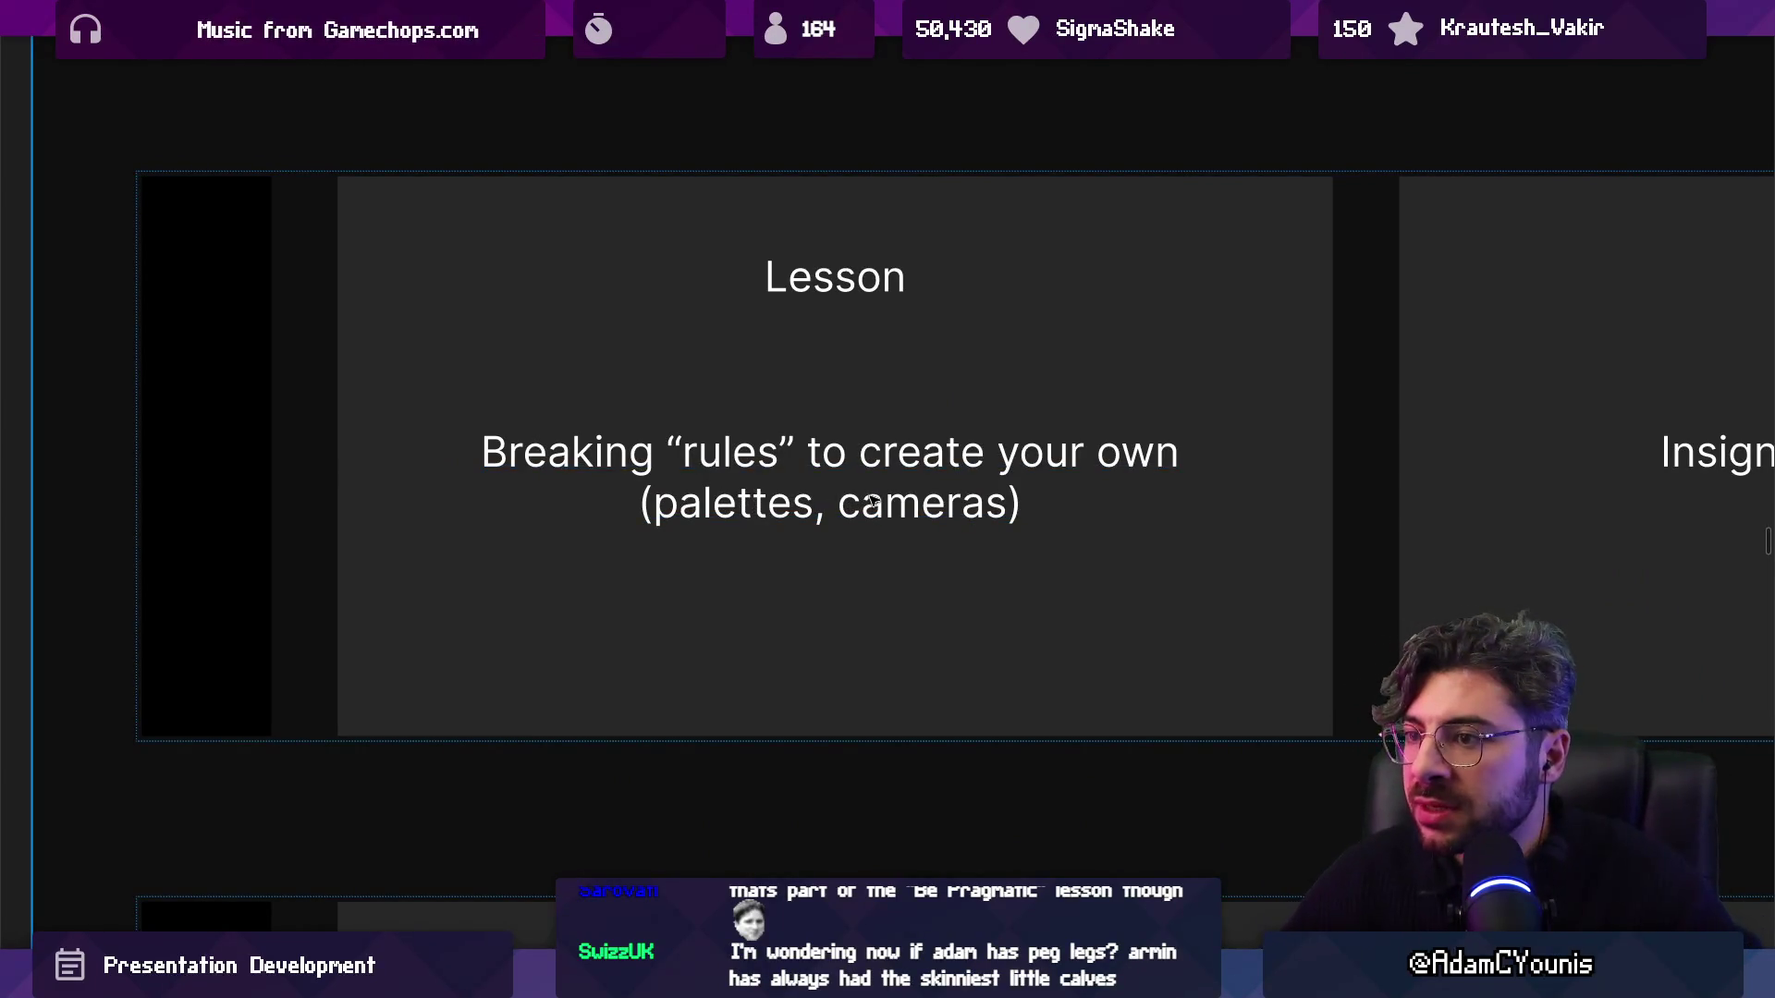
{"action": "scroll", "coordinate": [869, 504], "scroll_direction": "right", "scroll_amount": 5}
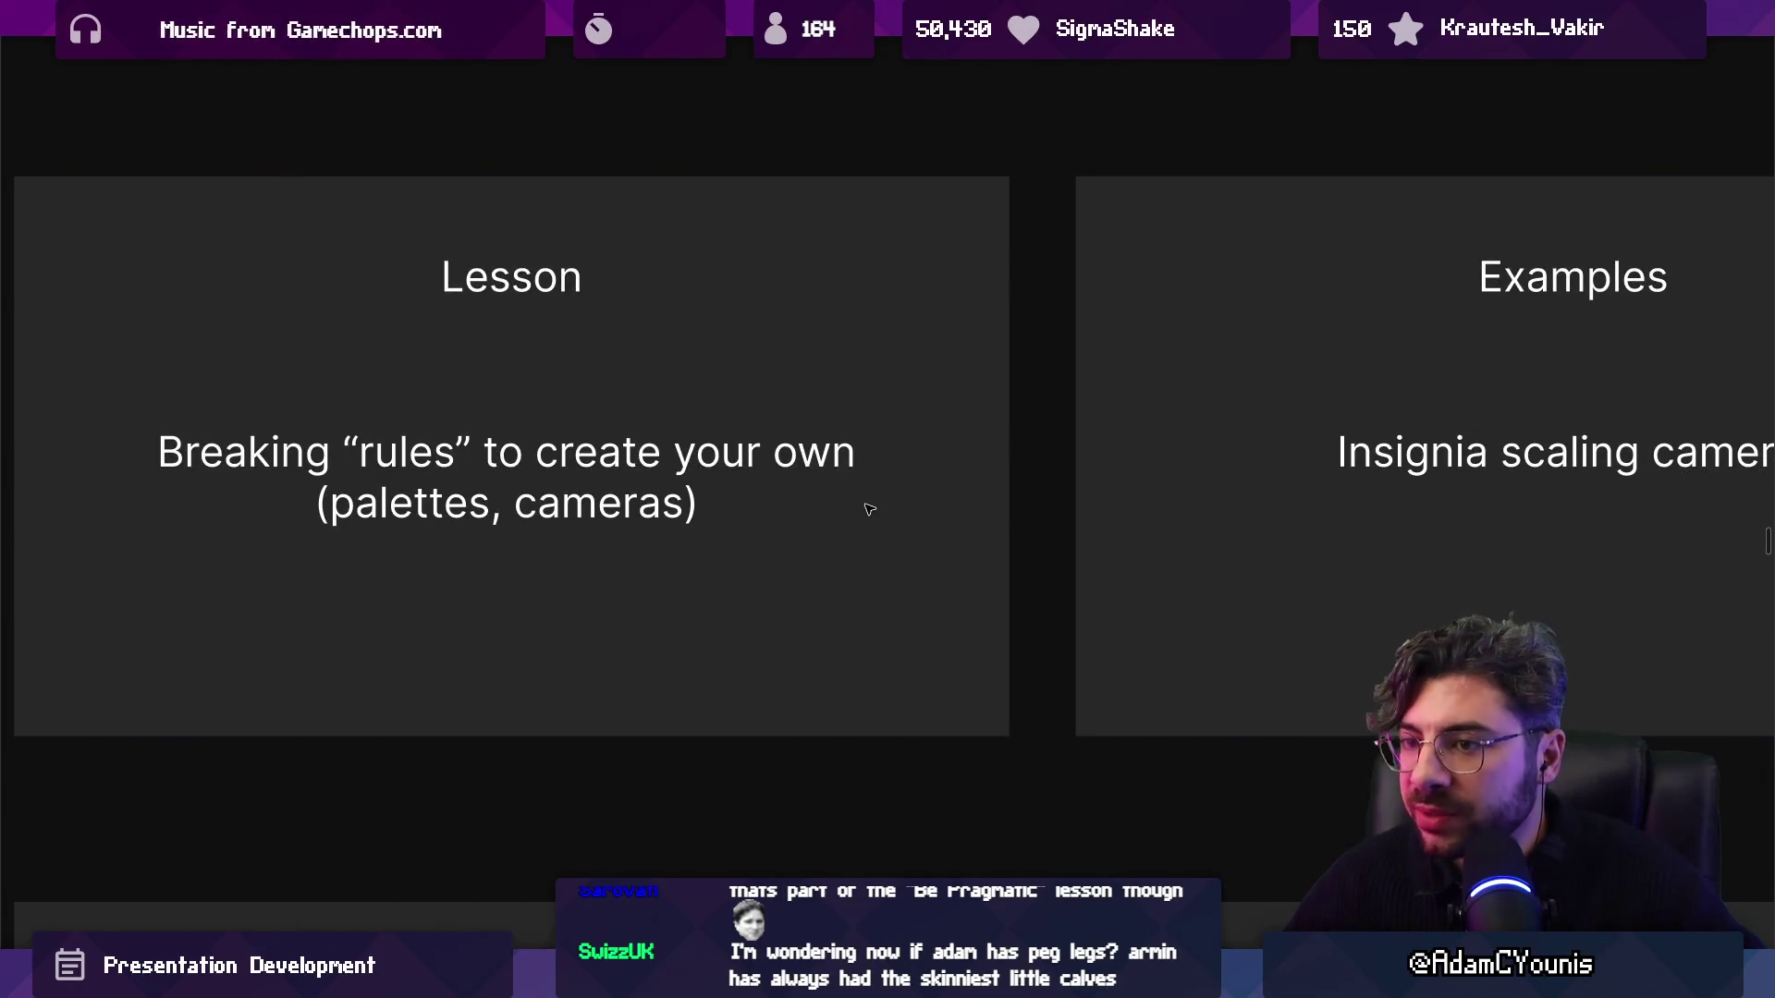
{"action": "scroll", "coordinate": [869, 510], "scroll_direction": "down", "scroll_amount": 5}
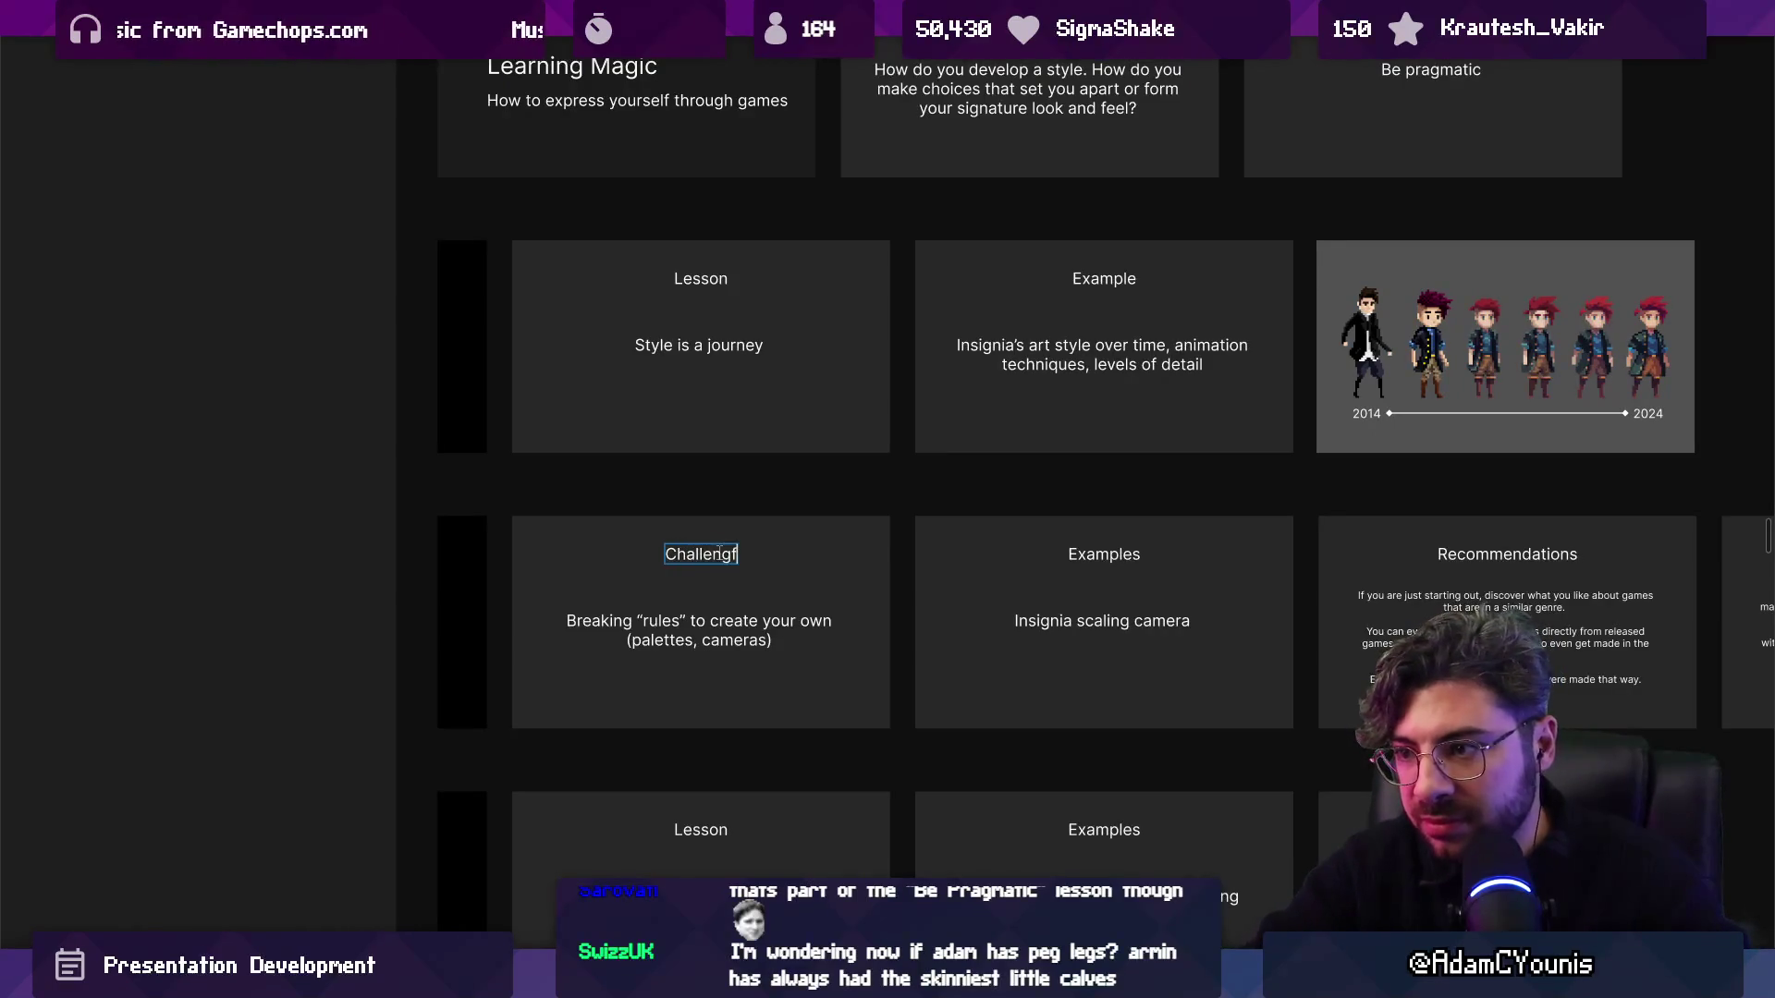
{"action": "scroll", "coordinate": [717, 613], "scroll_direction": "up", "scroll_amount": 3}
{"action": "double_click", "coordinate": [562, 630]}
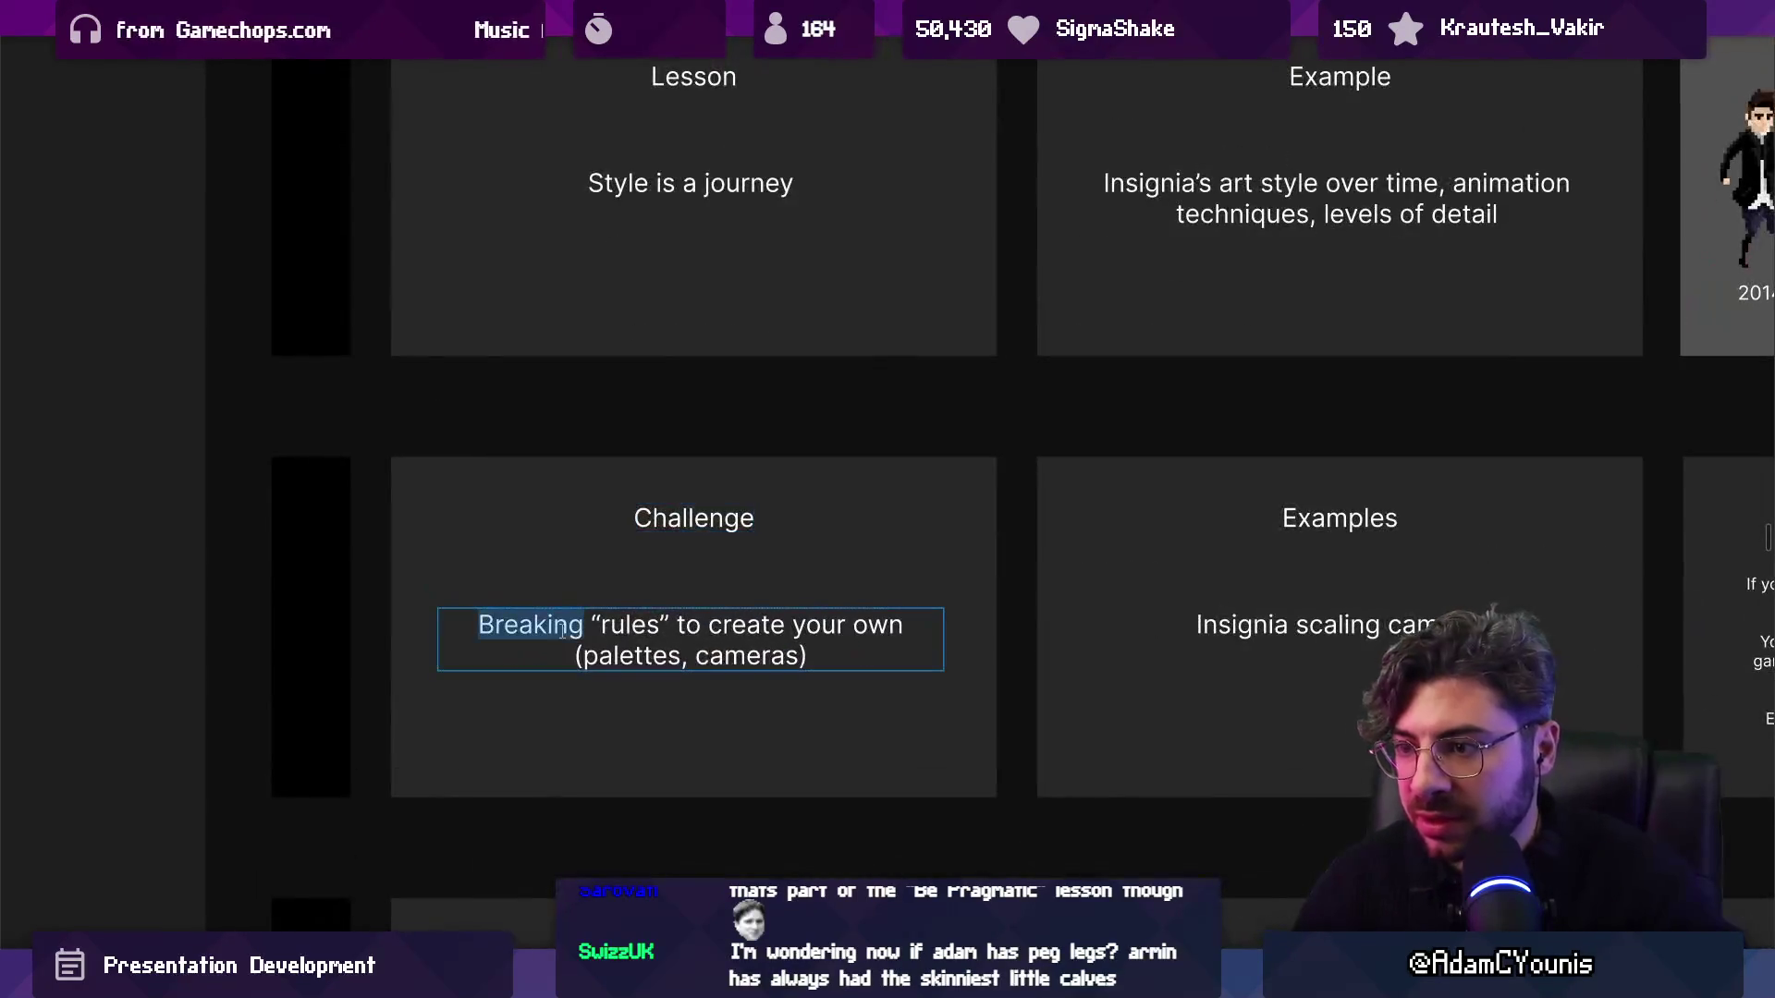
{"action": "type", "text": "How "}
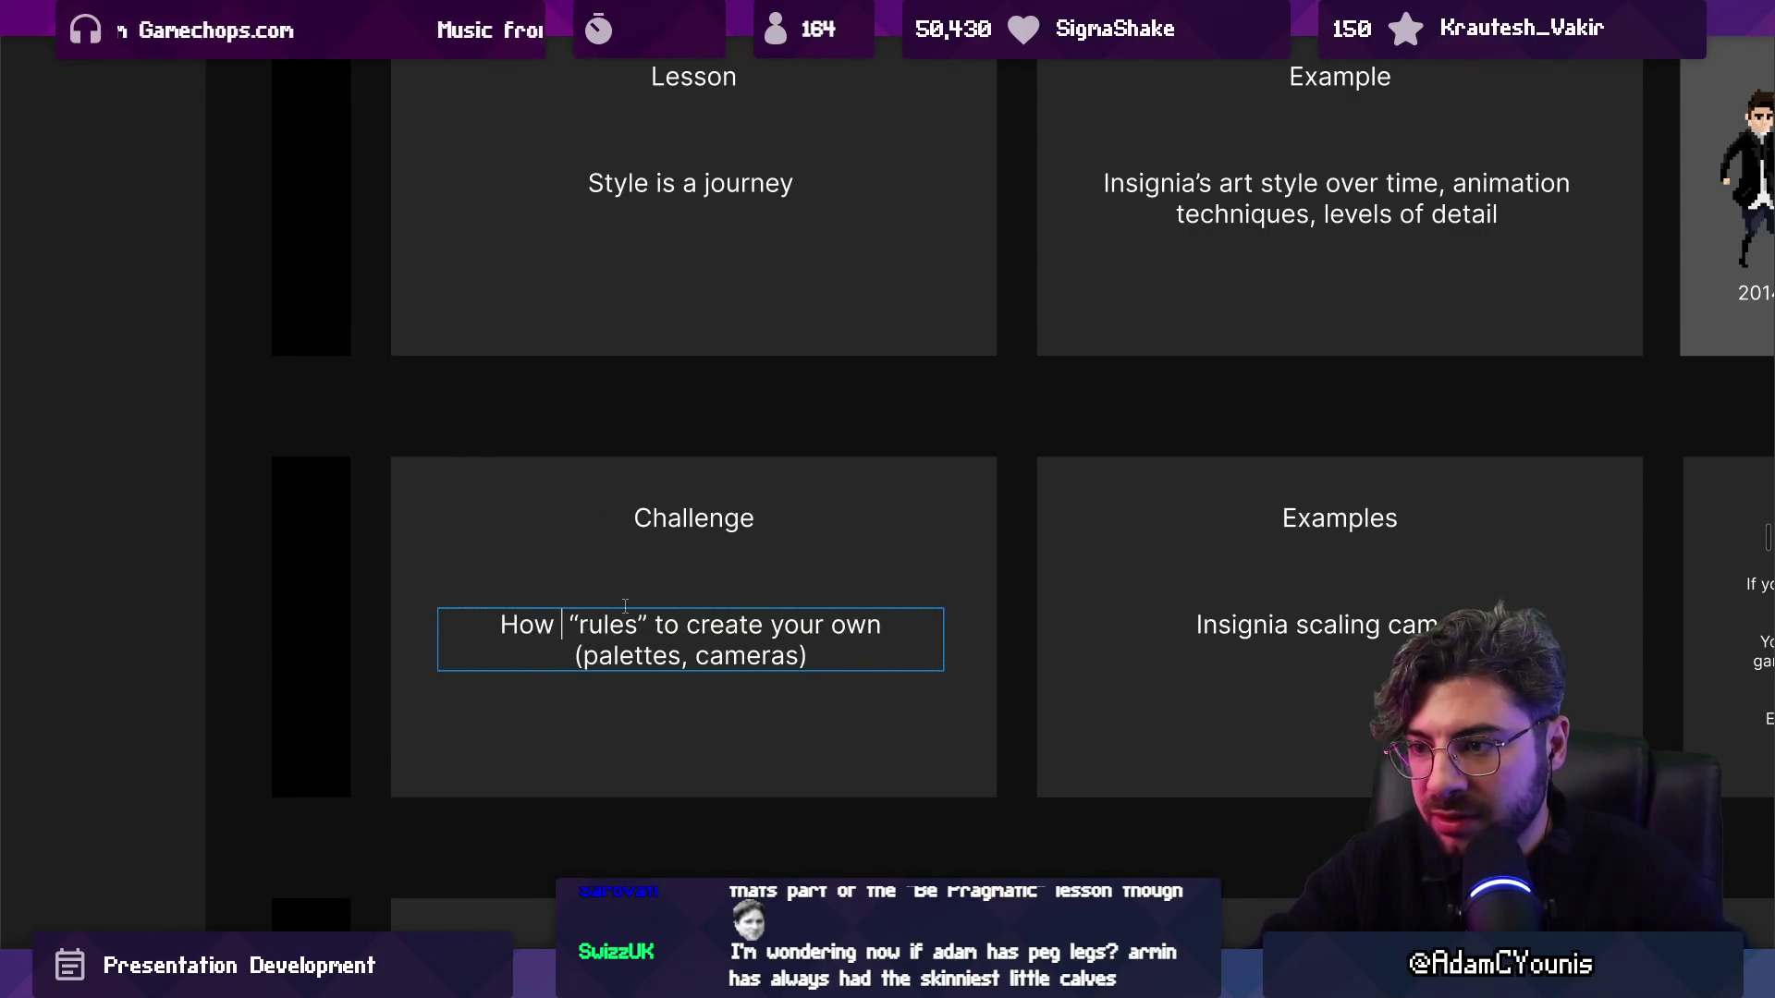
{"action": "type", "text": "shouyl"}
{"action": "key", "text": "BackSpace"}
{"action": "type", "text": "ld I stick t"}
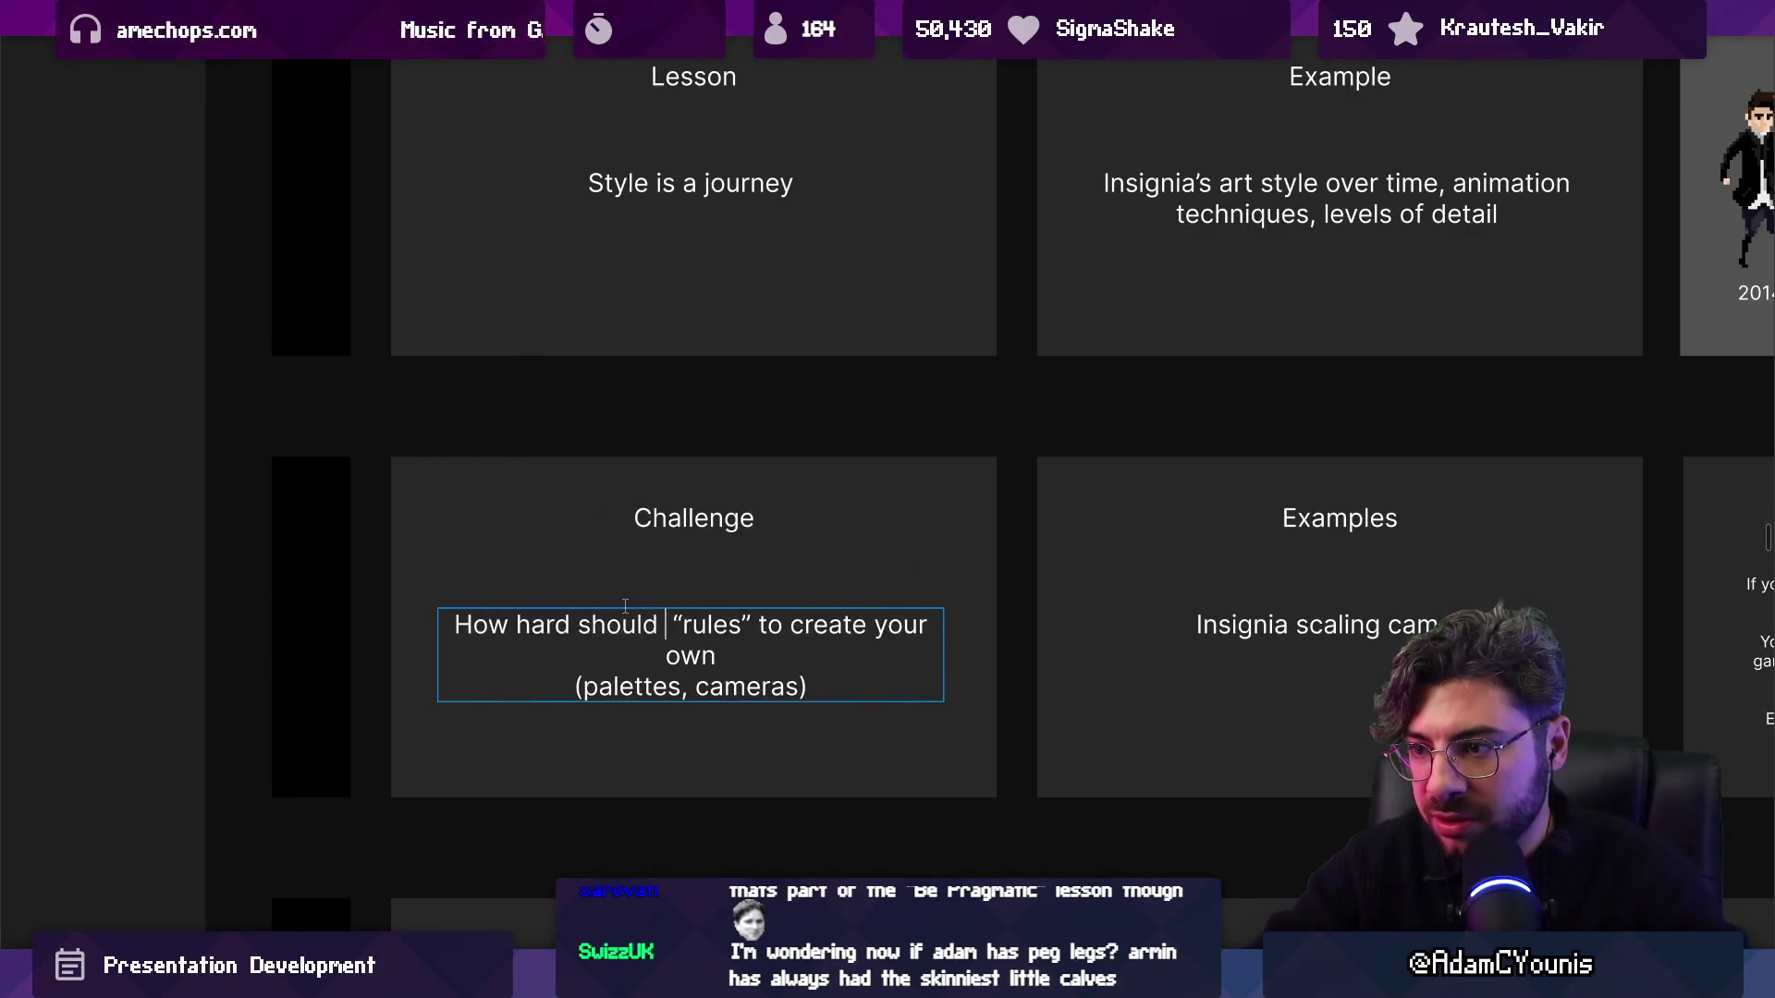
{"action": "type", "text": "o"}
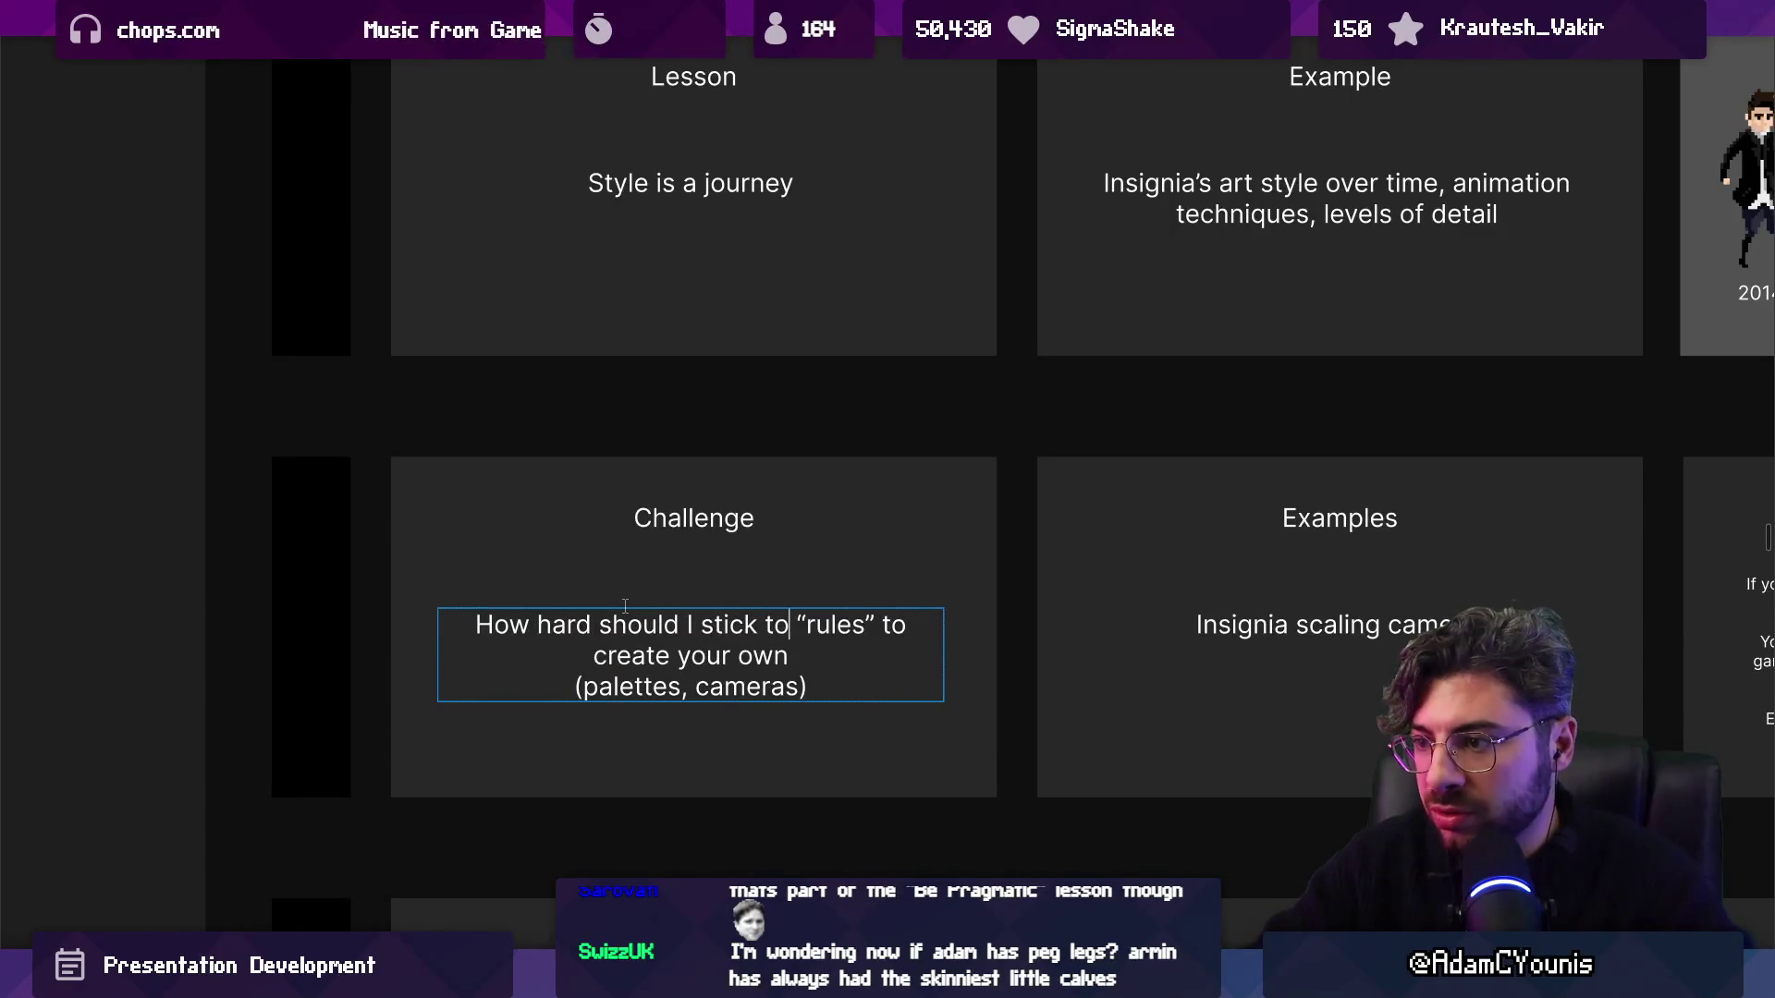
Replace the leftover wording so the question ends '"rules" v.s. breaking them?'.
{"action": "key", "text": "ctrl+shift+End"}
{"action": "key", "text": "Delete"}
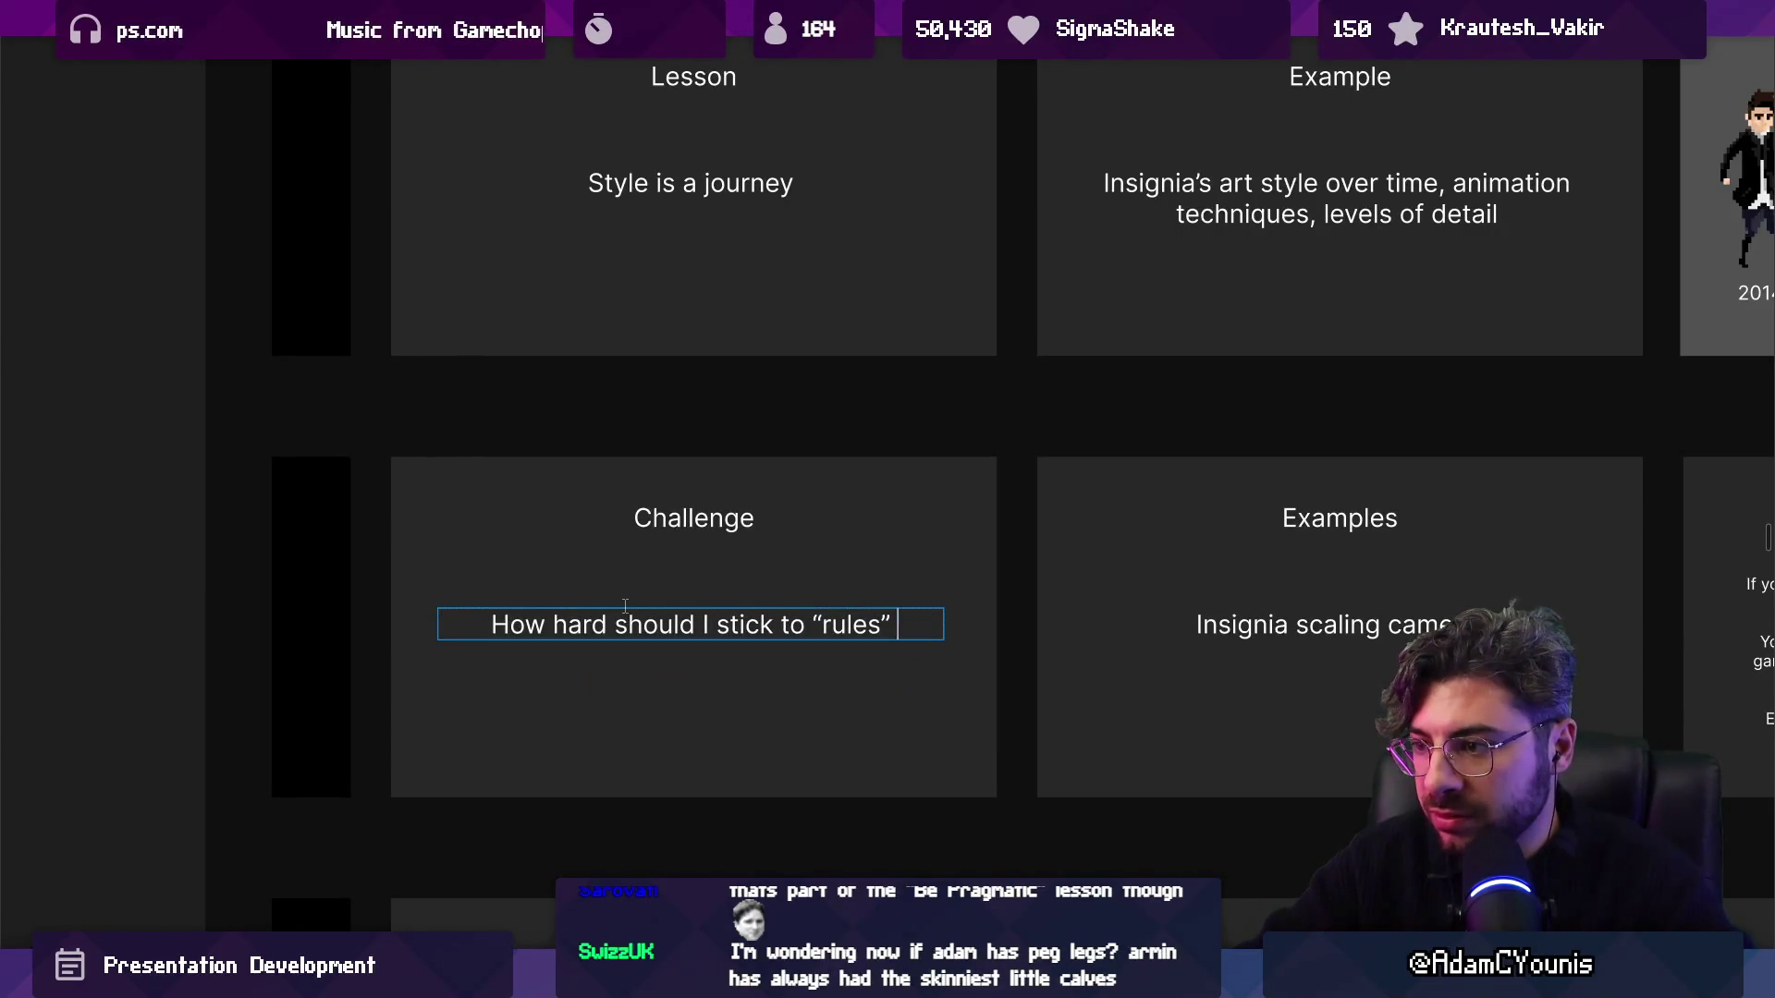
{"action": "type", "text": "v.s.break"}
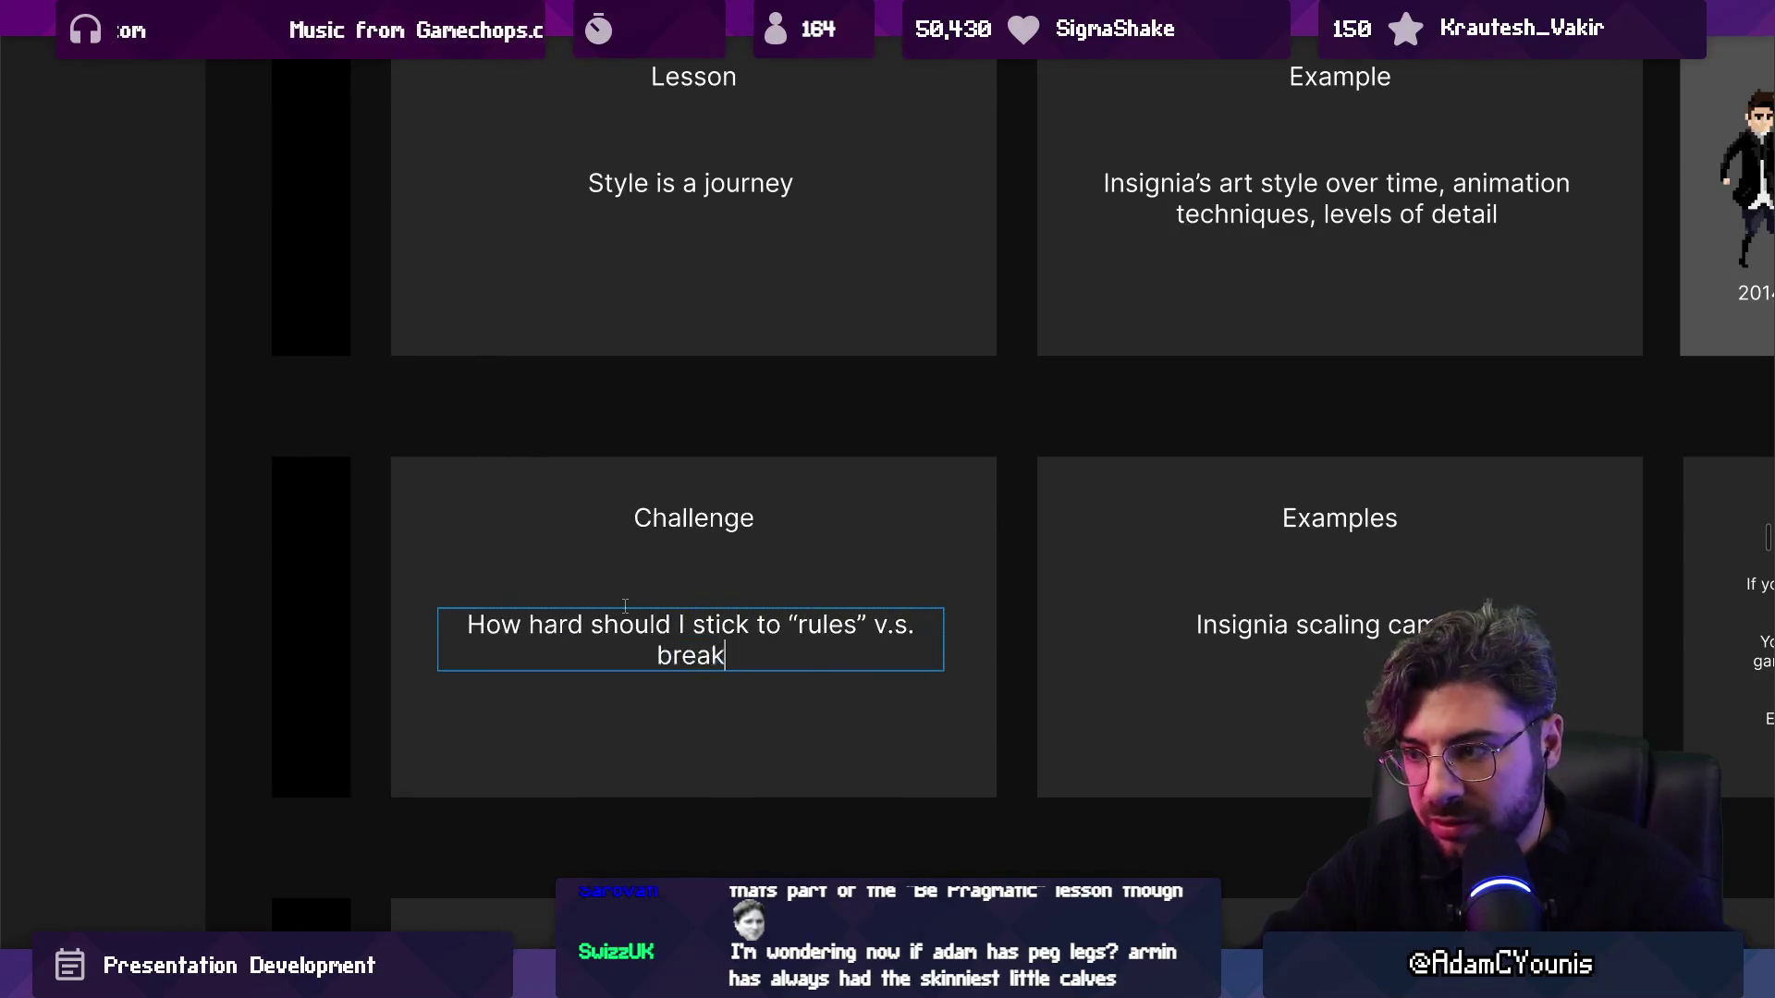
{"action": "left_click", "coordinate": [745, 600]}
Duplicate the Challenge slide and start retitling the copy.
{"action": "left_click", "coordinate": [756, 577]}
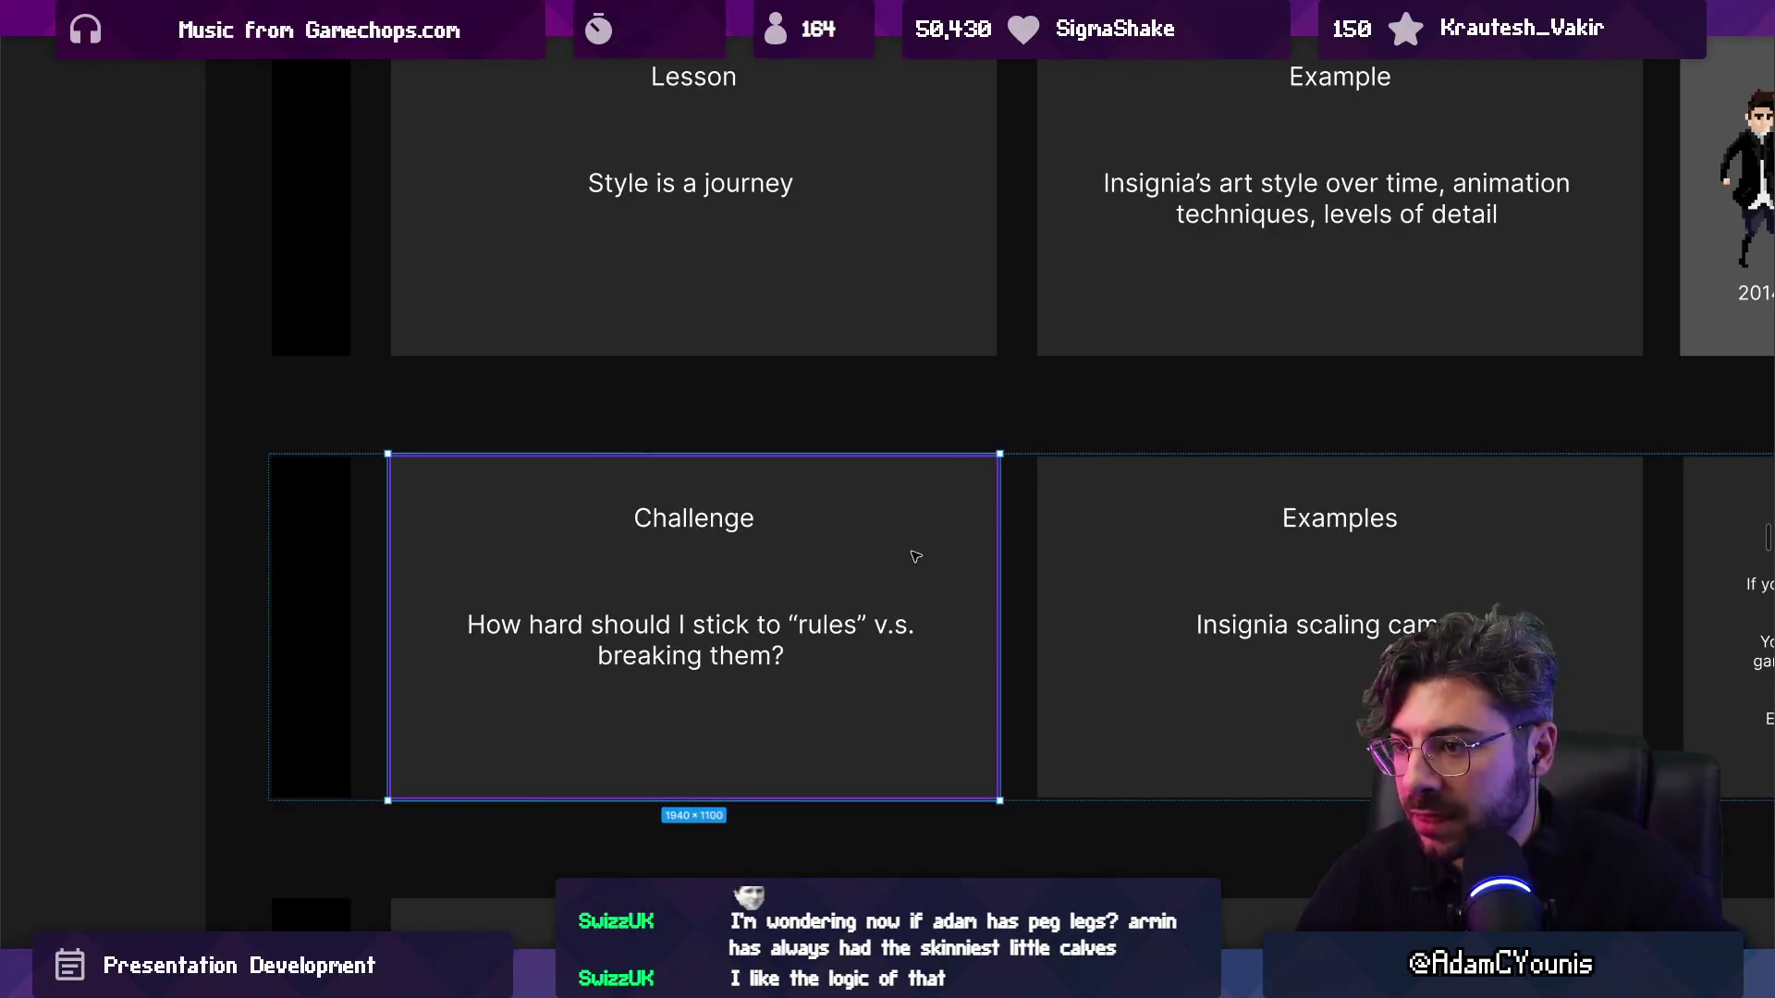
{"action": "key", "text": "ctrl+d"}
{"action": "double_click", "coordinate": [1082, 507]}
{"action": "type", "text": "Lesson"}
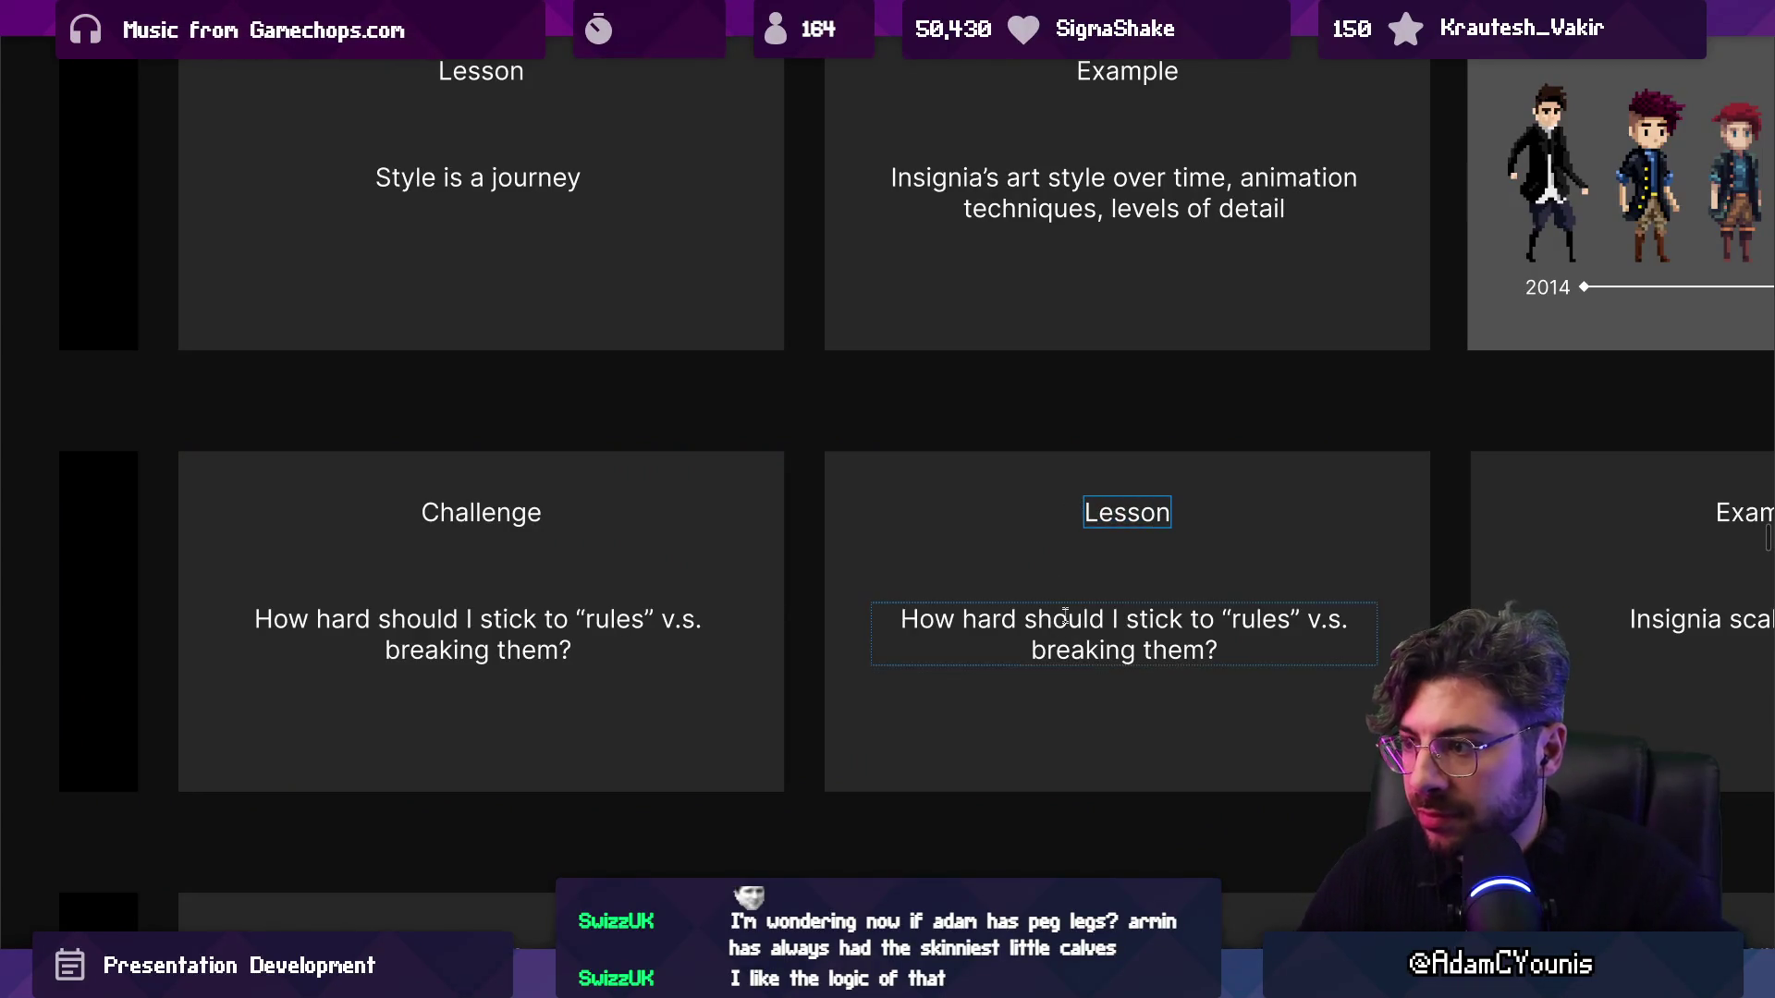
Rewrite the copy's body text to read 'Your game and workflow will tell you'.
{"action": "double_click", "coordinate": [1065, 638]}
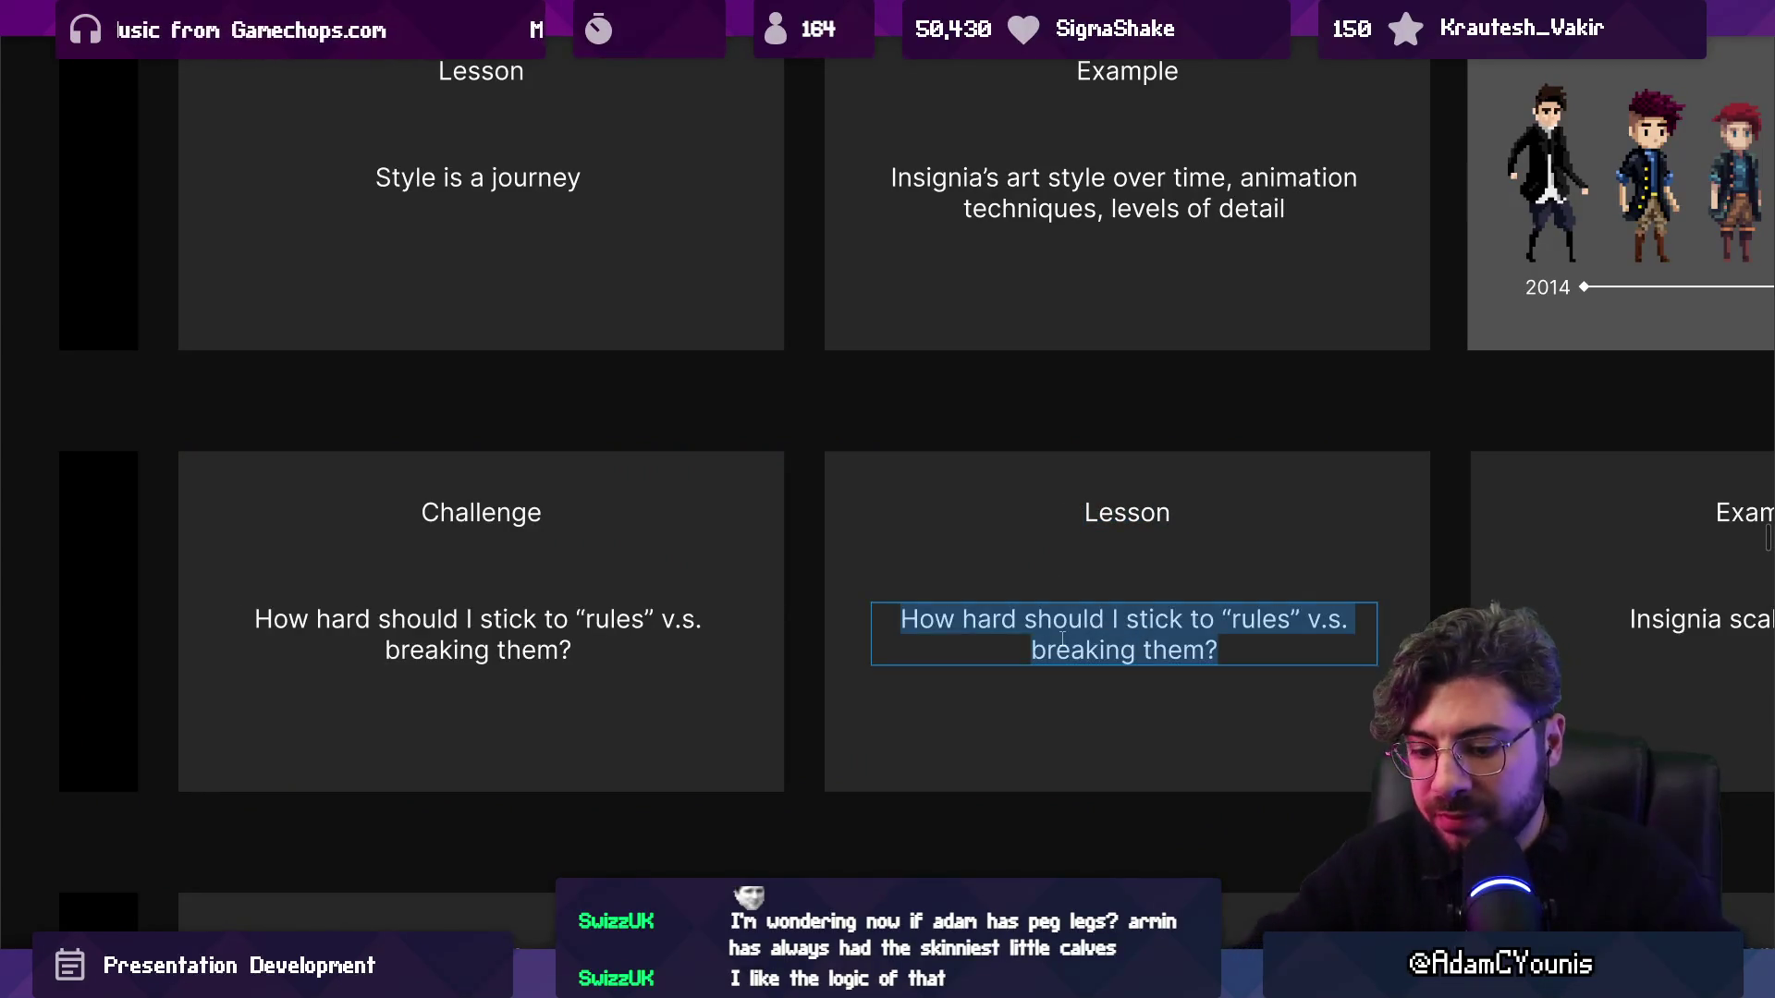
{"action": "type", "text": "Your game will tell you"}
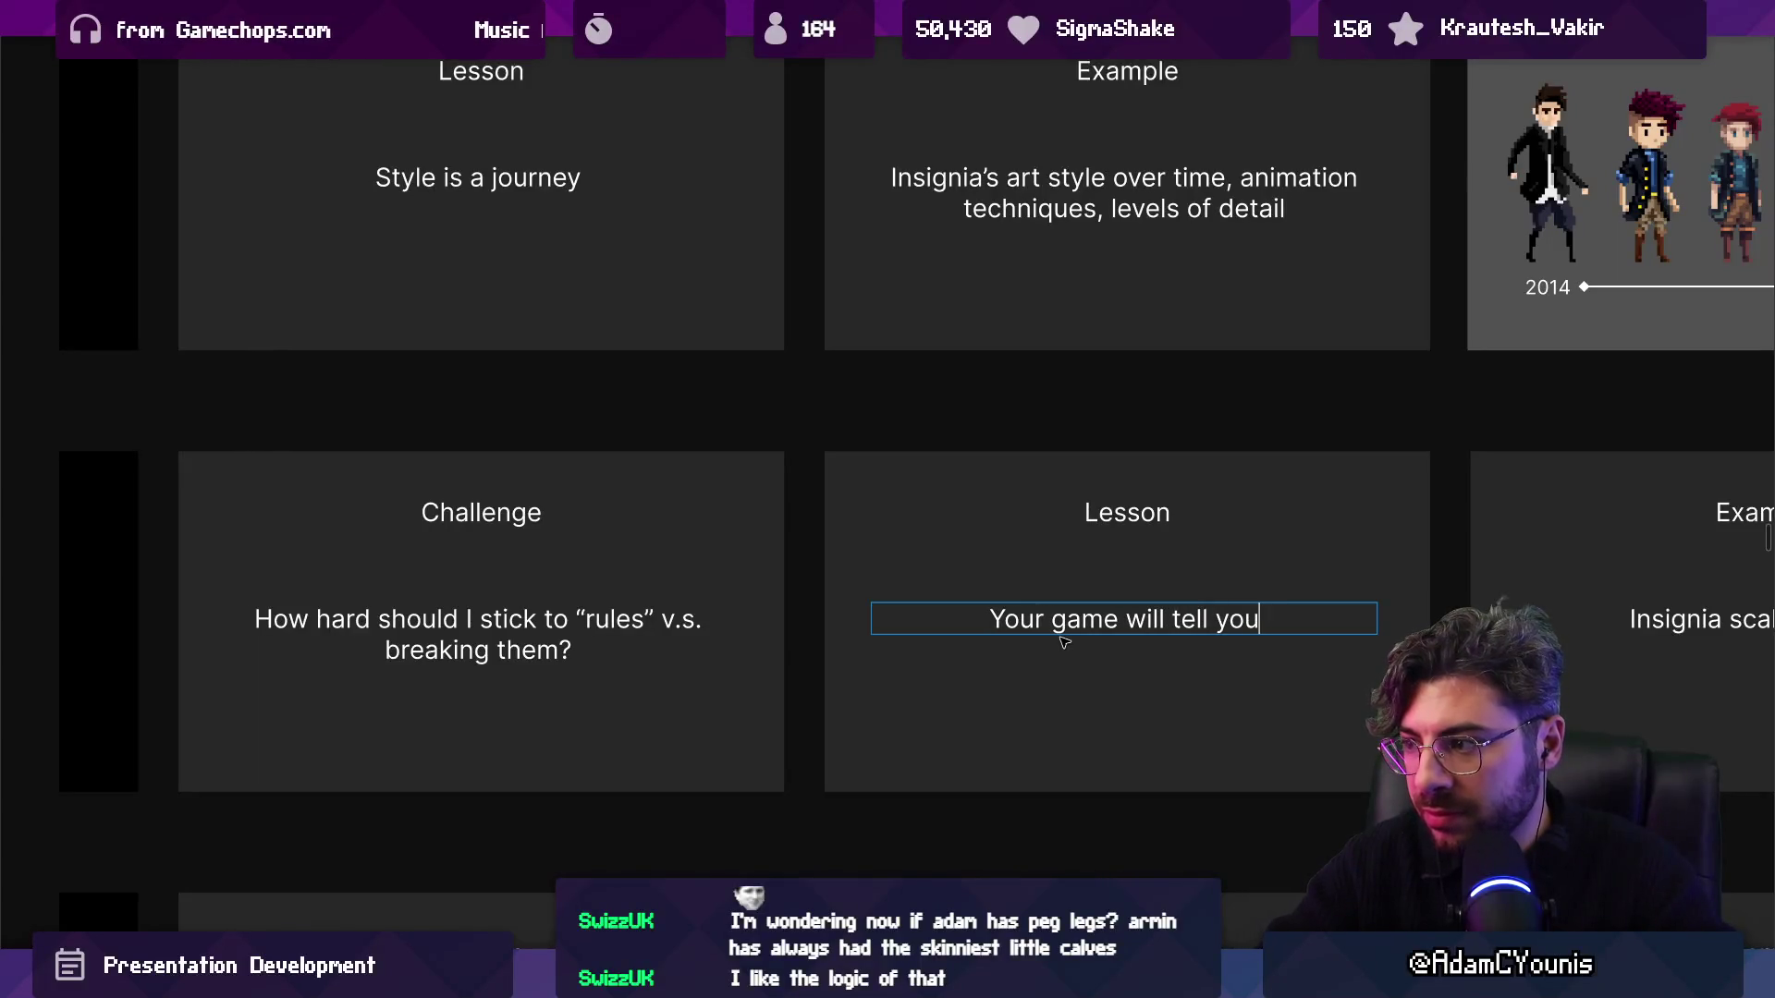
{"action": "key", "text": "ctrl+shift+Left"}
{"action": "key", "text": "ctrl+shift+Left"}
{"action": "key", "text": "ctrl+shift+Left"}
{"action": "key", "text": "Left"}
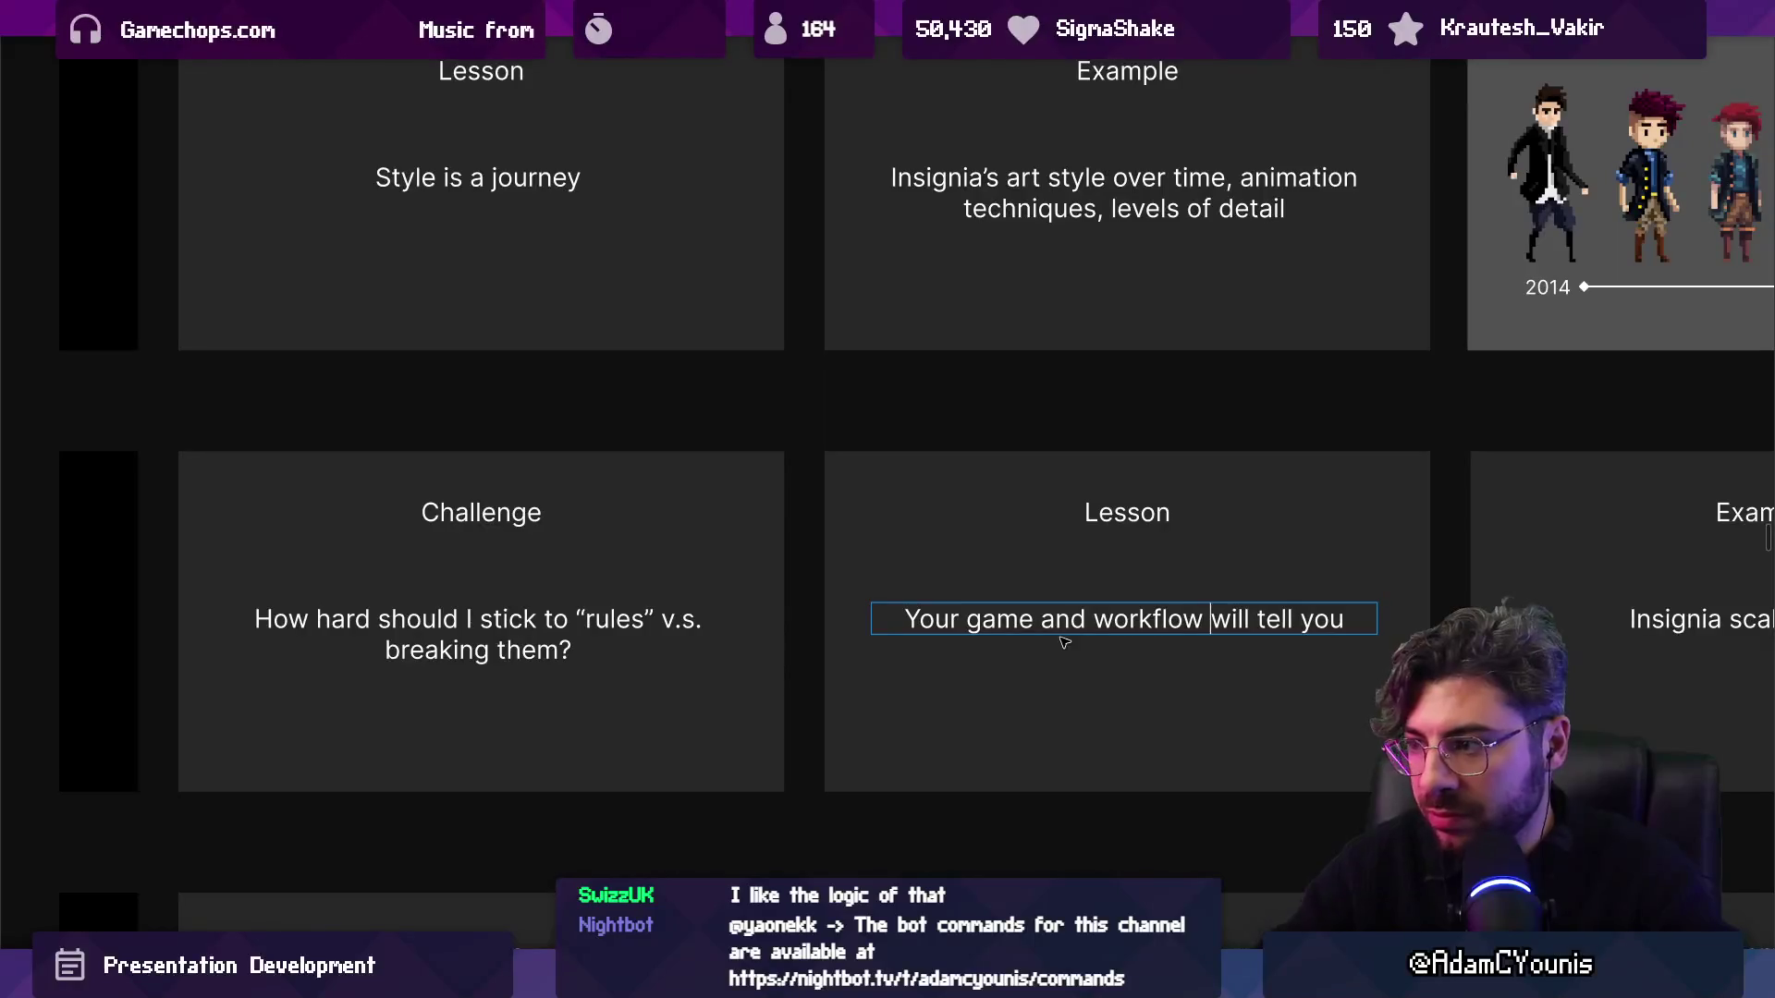
{"action": "key", "text": "Escape"}
Pan over to the 'Insignia scaling camera' Examples slide.
{"action": "scroll", "coordinate": [1017, 619], "scroll_direction": "right", "scroll_amount": 6}
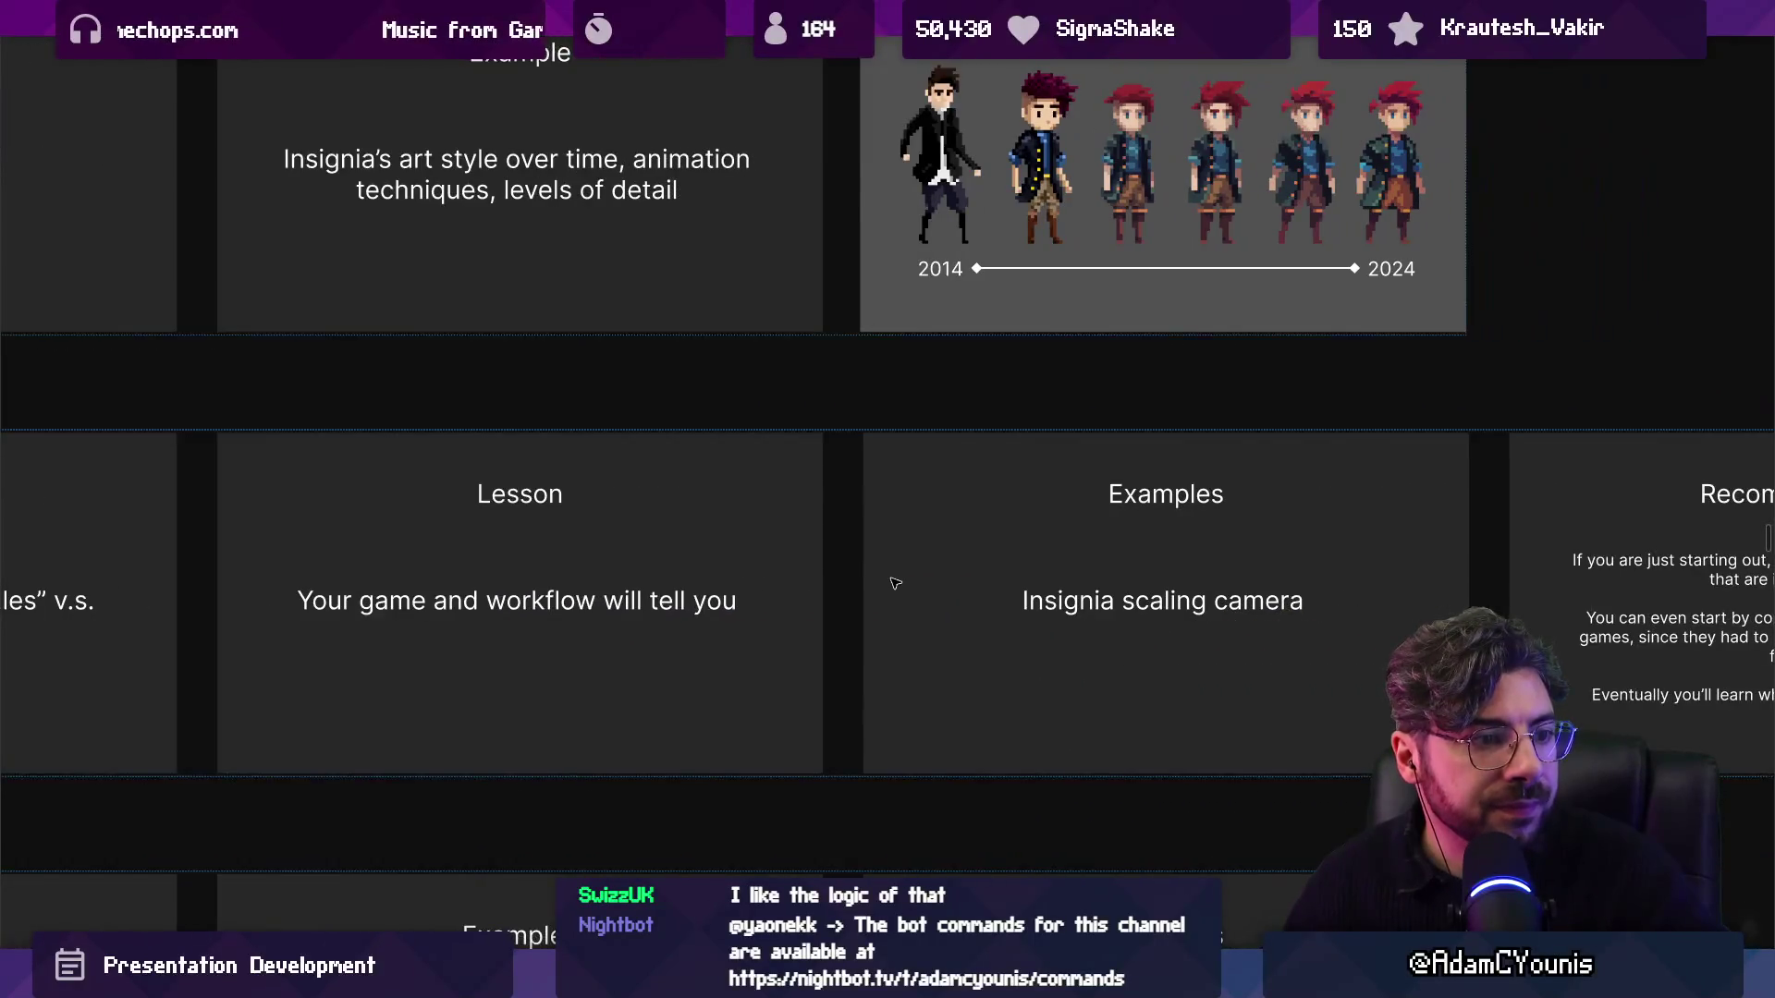
{"action": "scroll", "coordinate": [952, 584], "scroll_direction": "up", "scroll_amount": 4}
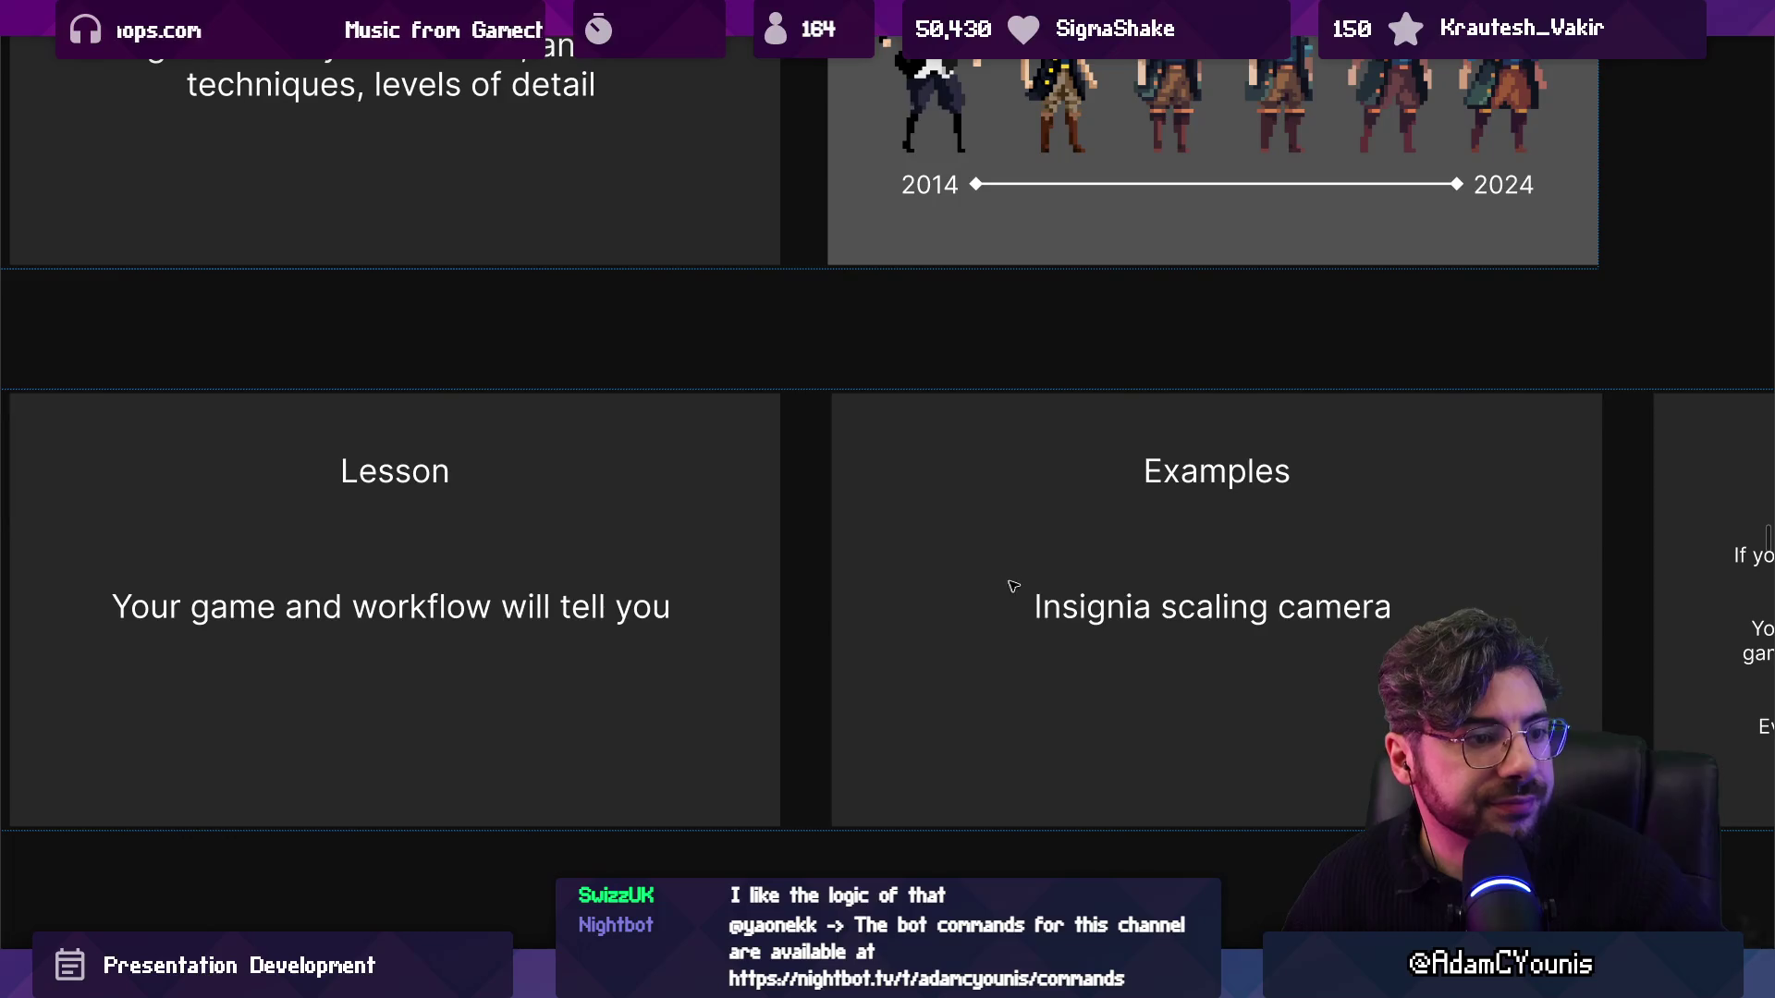
{"action": "mouse_move", "coordinate": [1033, 578]}
{"action": "left_mouse_down"}
{"action": "mouse_move", "coordinate": [674, 551]}
{"action": "mouse_move", "coordinate": [693, 551]}
{"action": "left_mouse_up"}
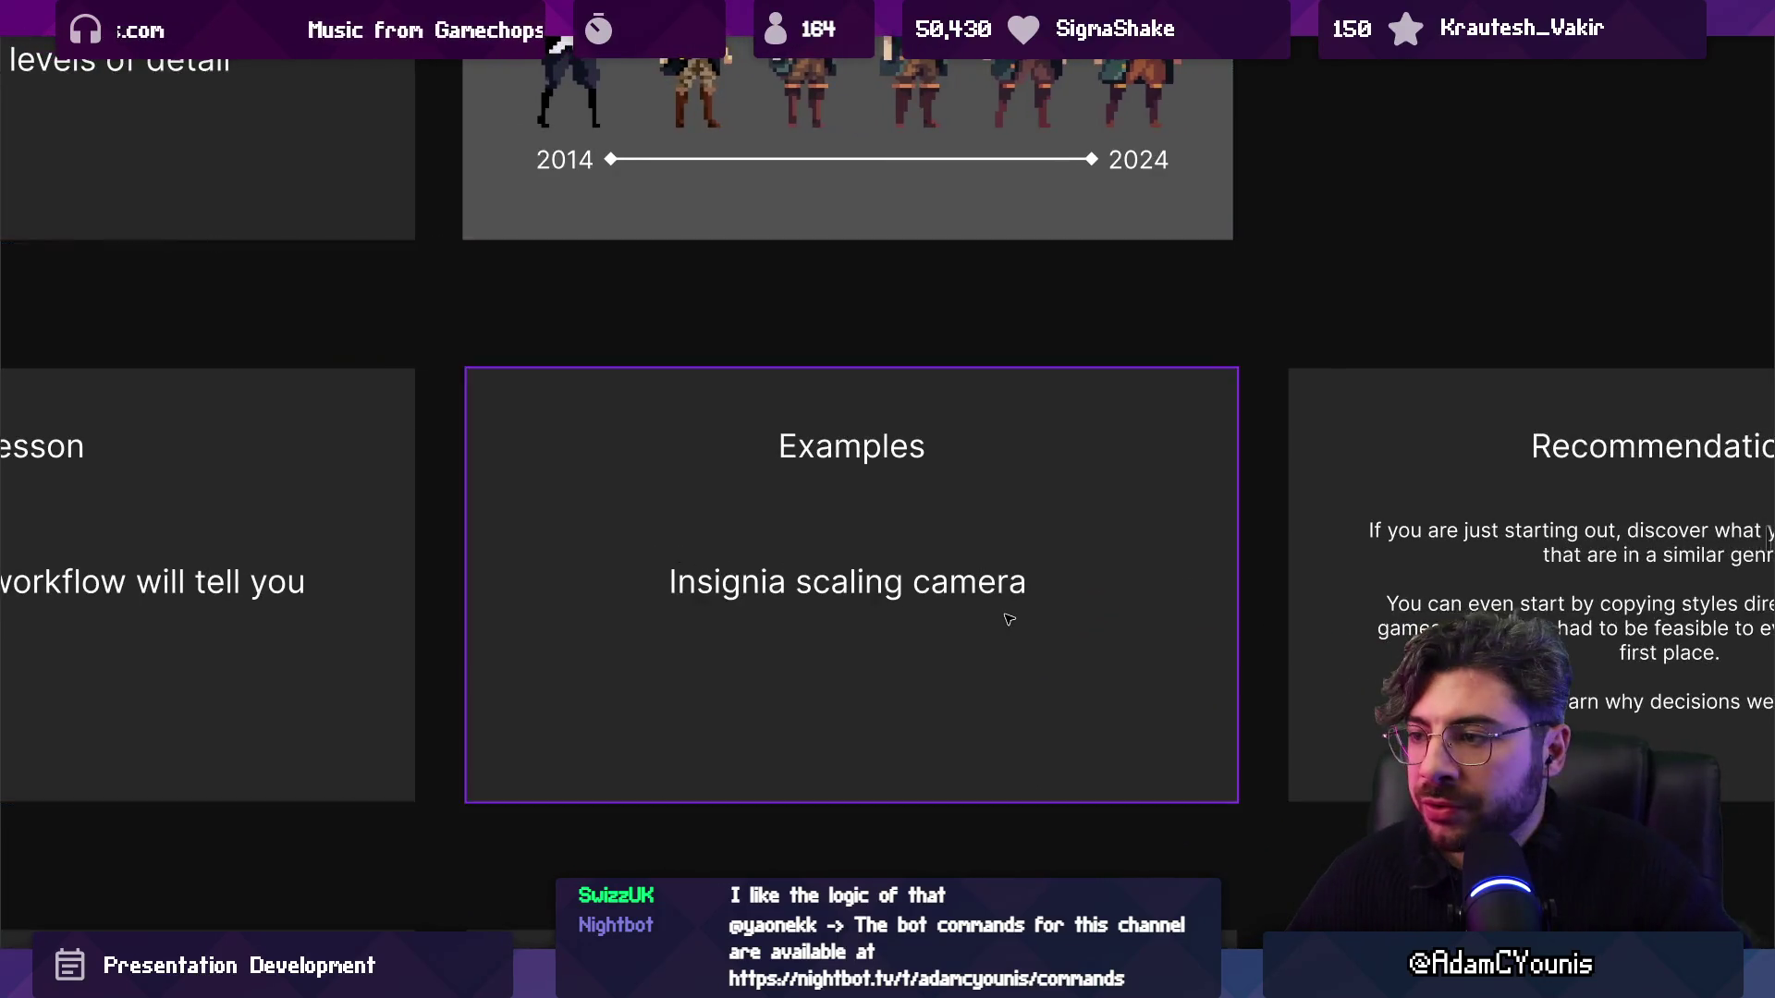
{"action": "scroll", "coordinate": [1008, 619], "scroll_direction": "up", "scroll_amount": 3}
{"action": "scroll", "coordinate": [863, 614], "scroll_direction": "down", "scroll_amount": 1}
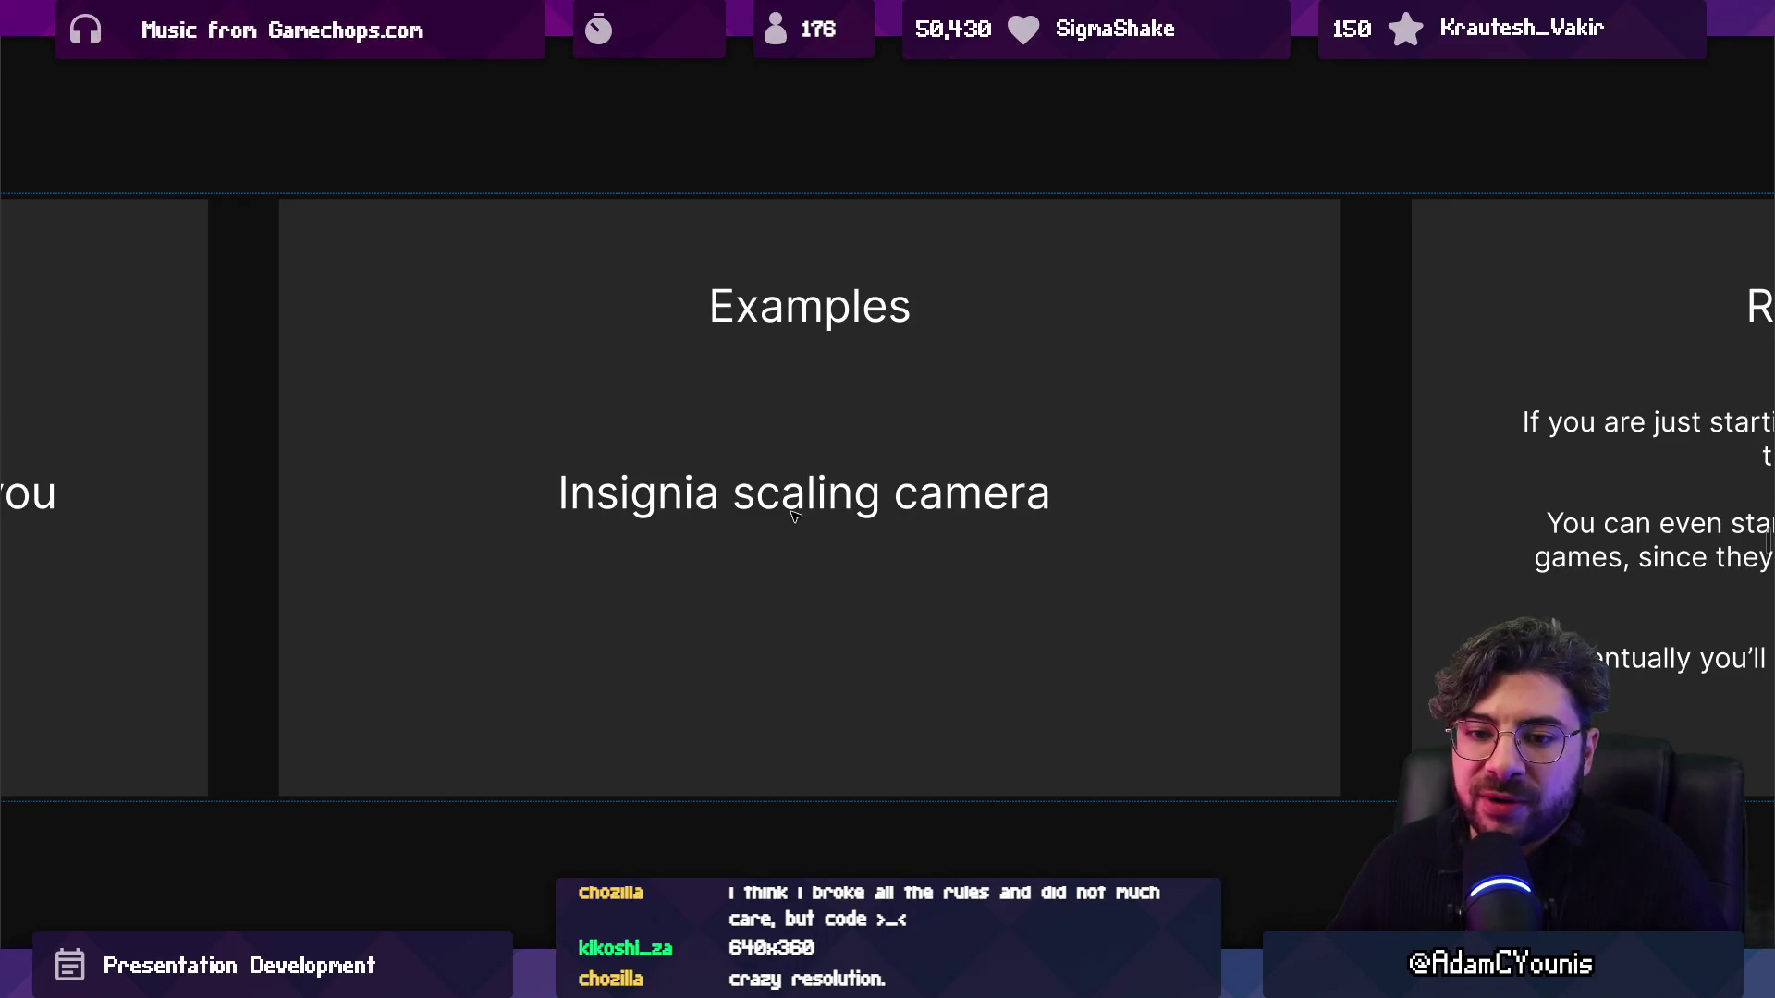
Advance to the Recommendations slide advising beginners to copy styles from released games.
{"action": "key", "text": "Right"}
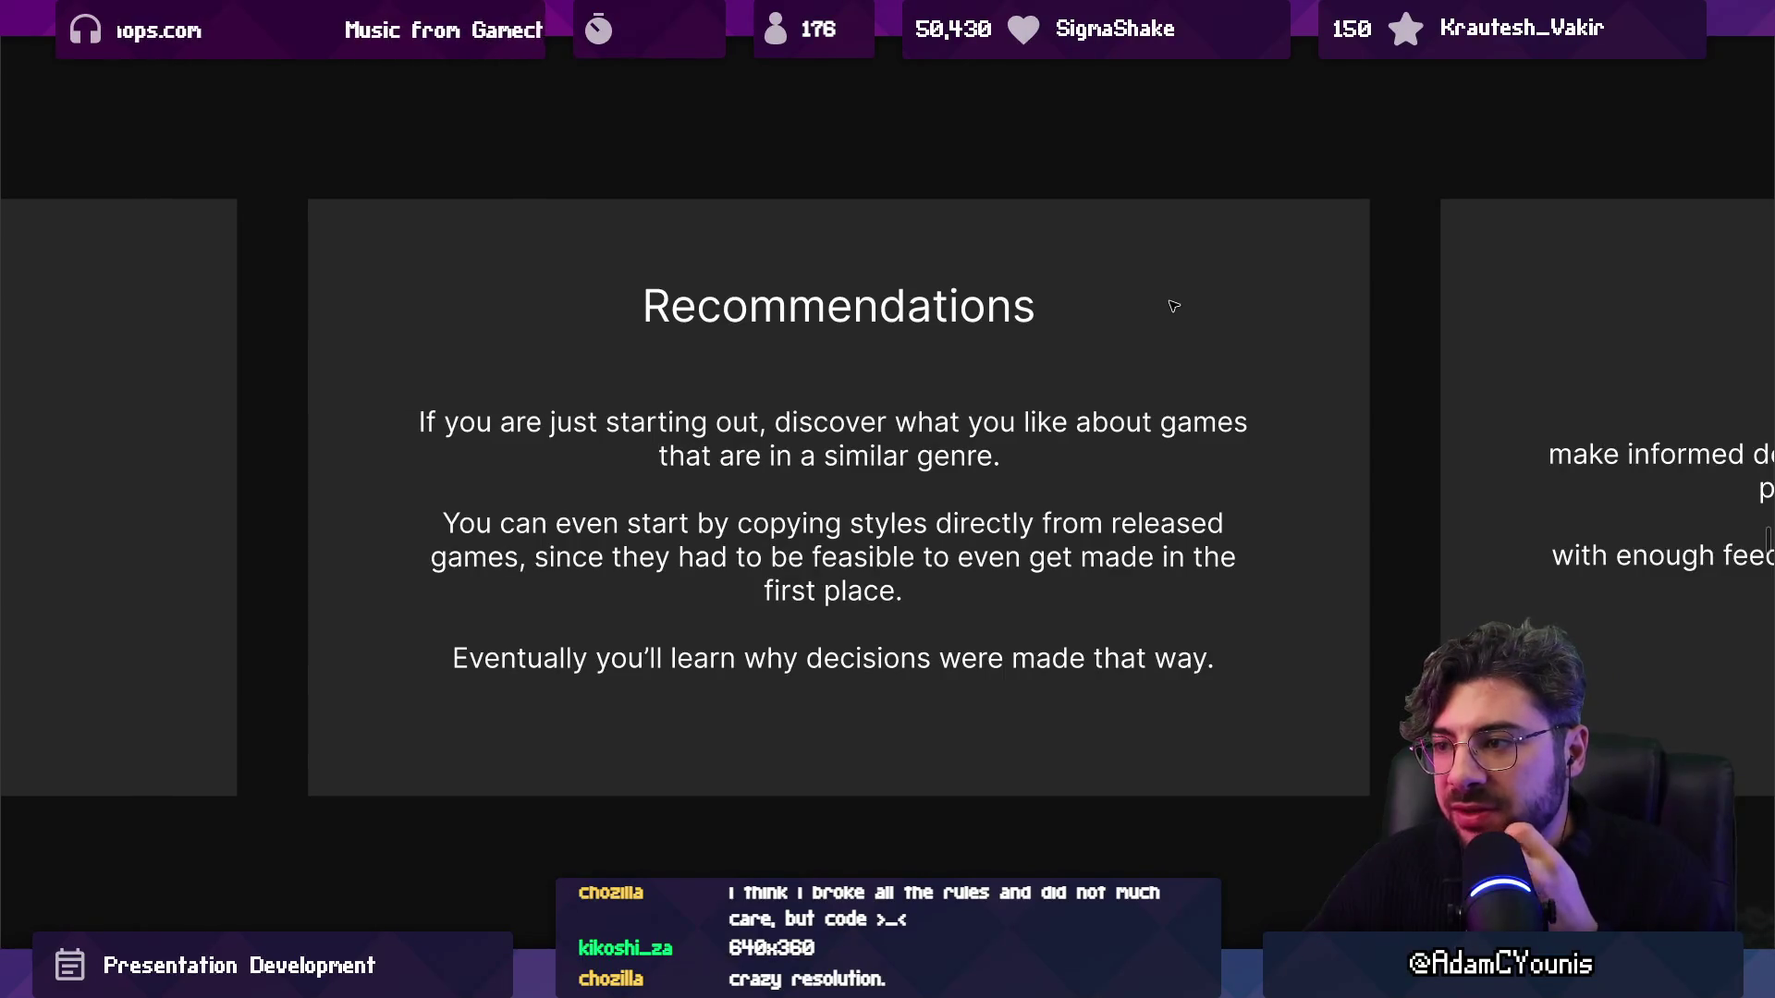
Drag the 'make informed decisions' Recommendations slide ahead of the 'If you are just starting out' one, then step through both.
{"action": "scroll", "coordinate": [1174, 306], "scroll_direction": "down", "scroll_amount": 2}
{"action": "scroll", "coordinate": [1201, 314], "scroll_direction": "up", "scroll_amount": 2}
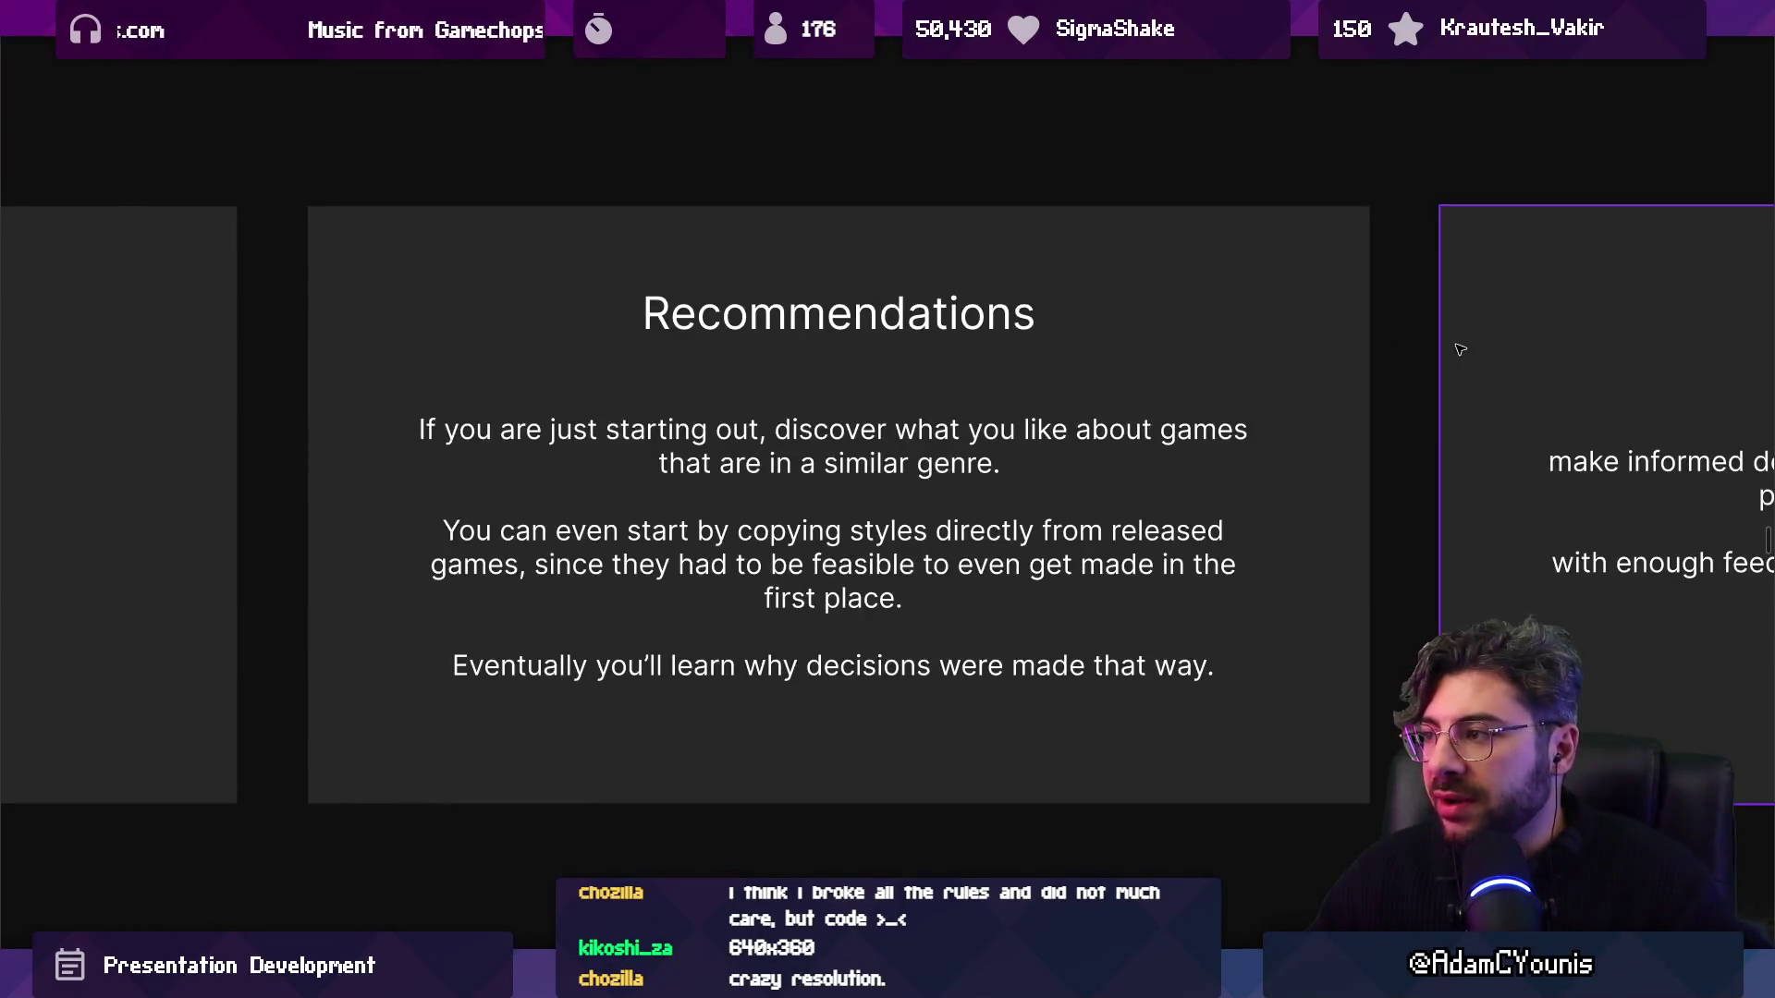
{"action": "scroll", "coordinate": [1459, 350], "scroll_direction": "down", "scroll_amount": 3}
{"action": "left_click", "coordinate": [1231, 337]}
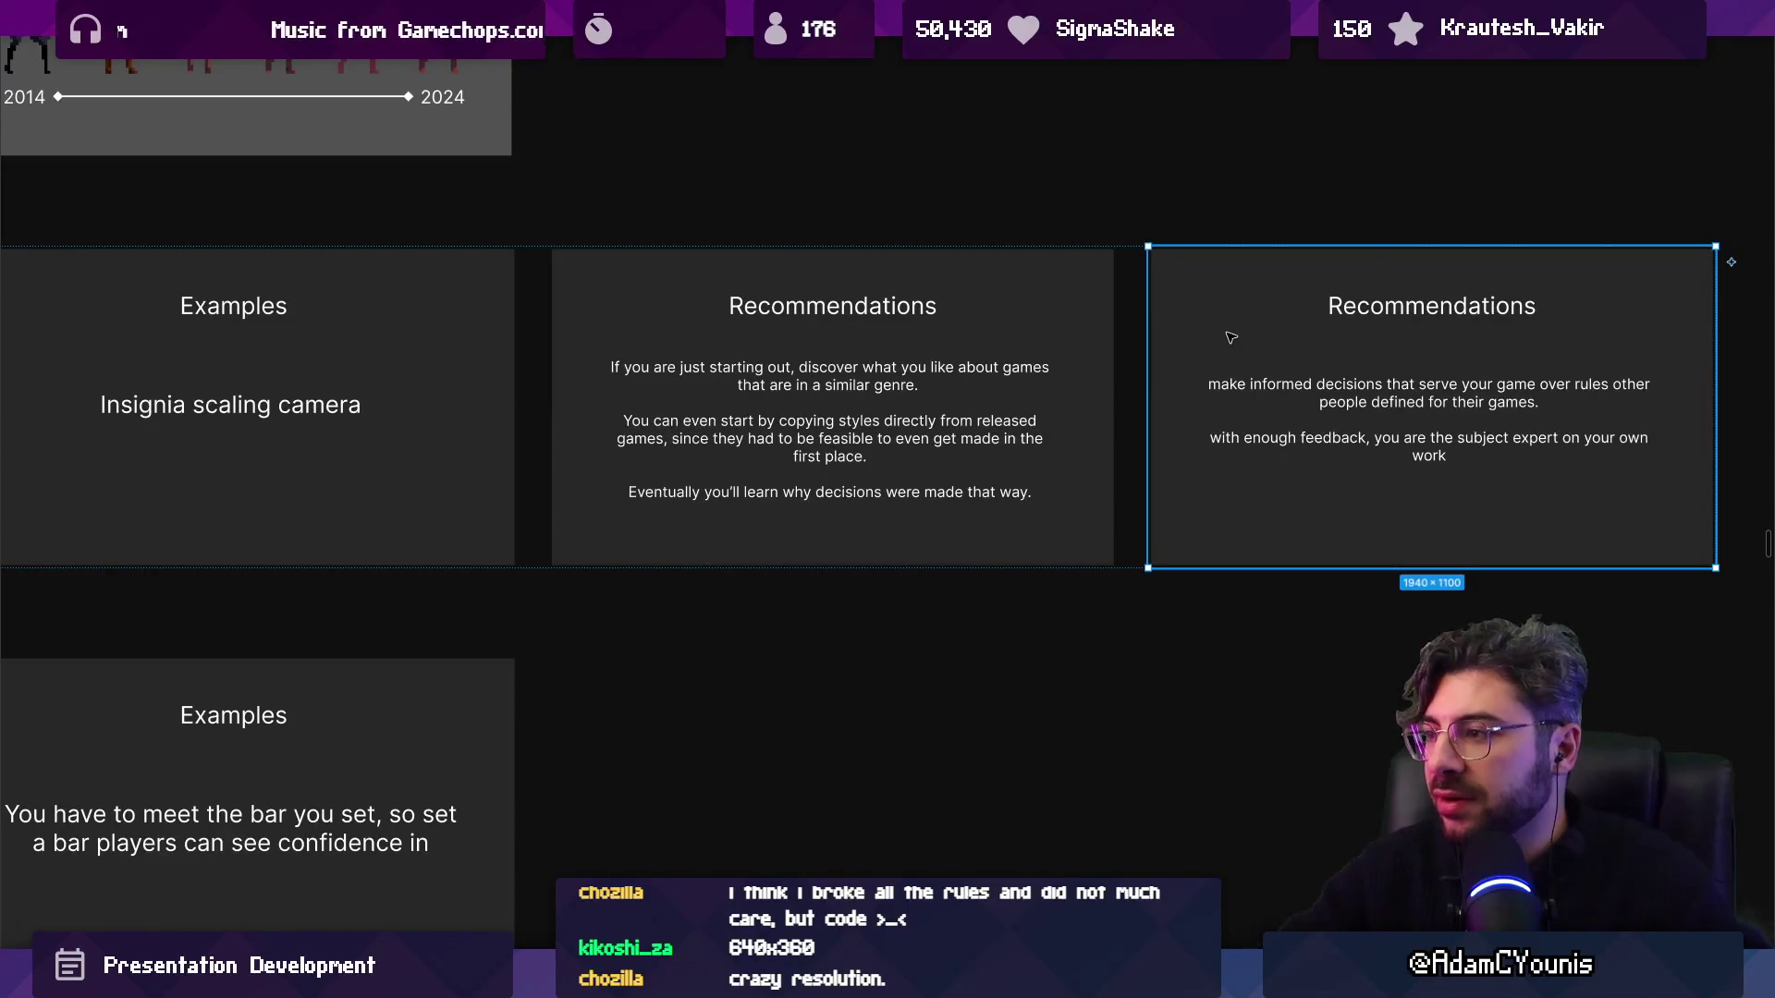
{"action": "left_click_drag", "start_coordinate": [1231, 338], "coordinate": [647, 342]}
{"action": "scroll", "coordinate": [879, 416], "scroll_direction": "up", "scroll_amount": 5}
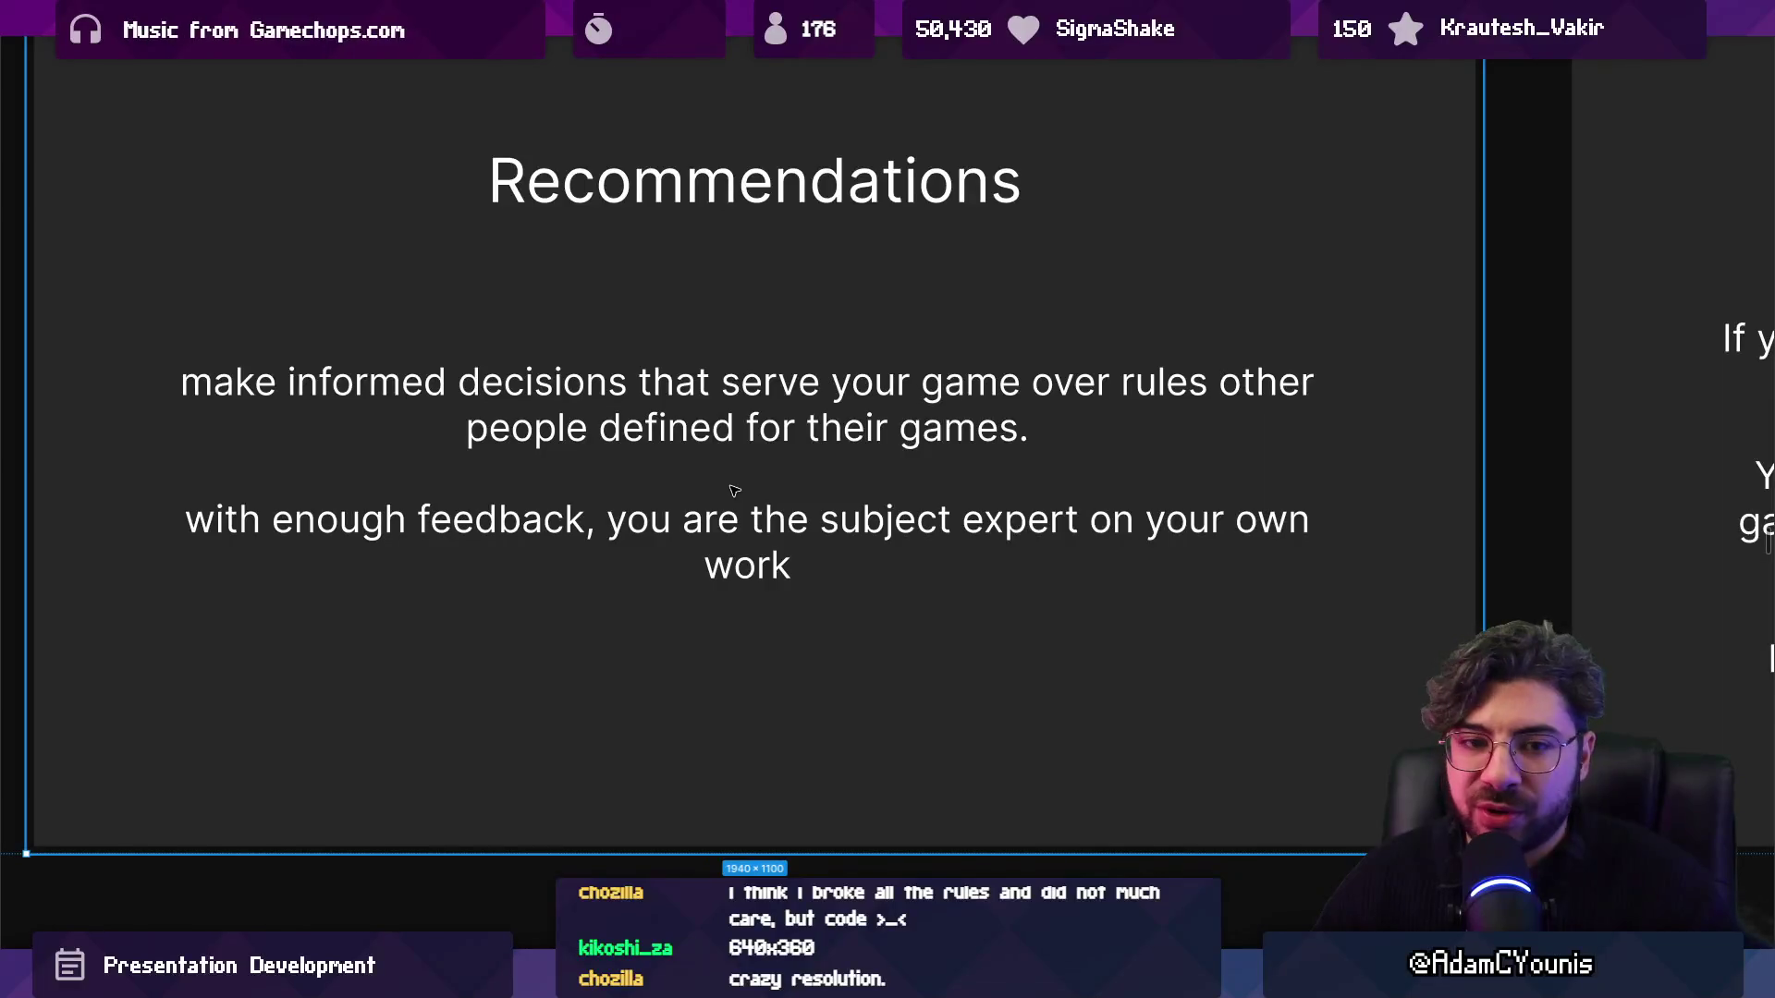
{"action": "key", "text": "Right"}
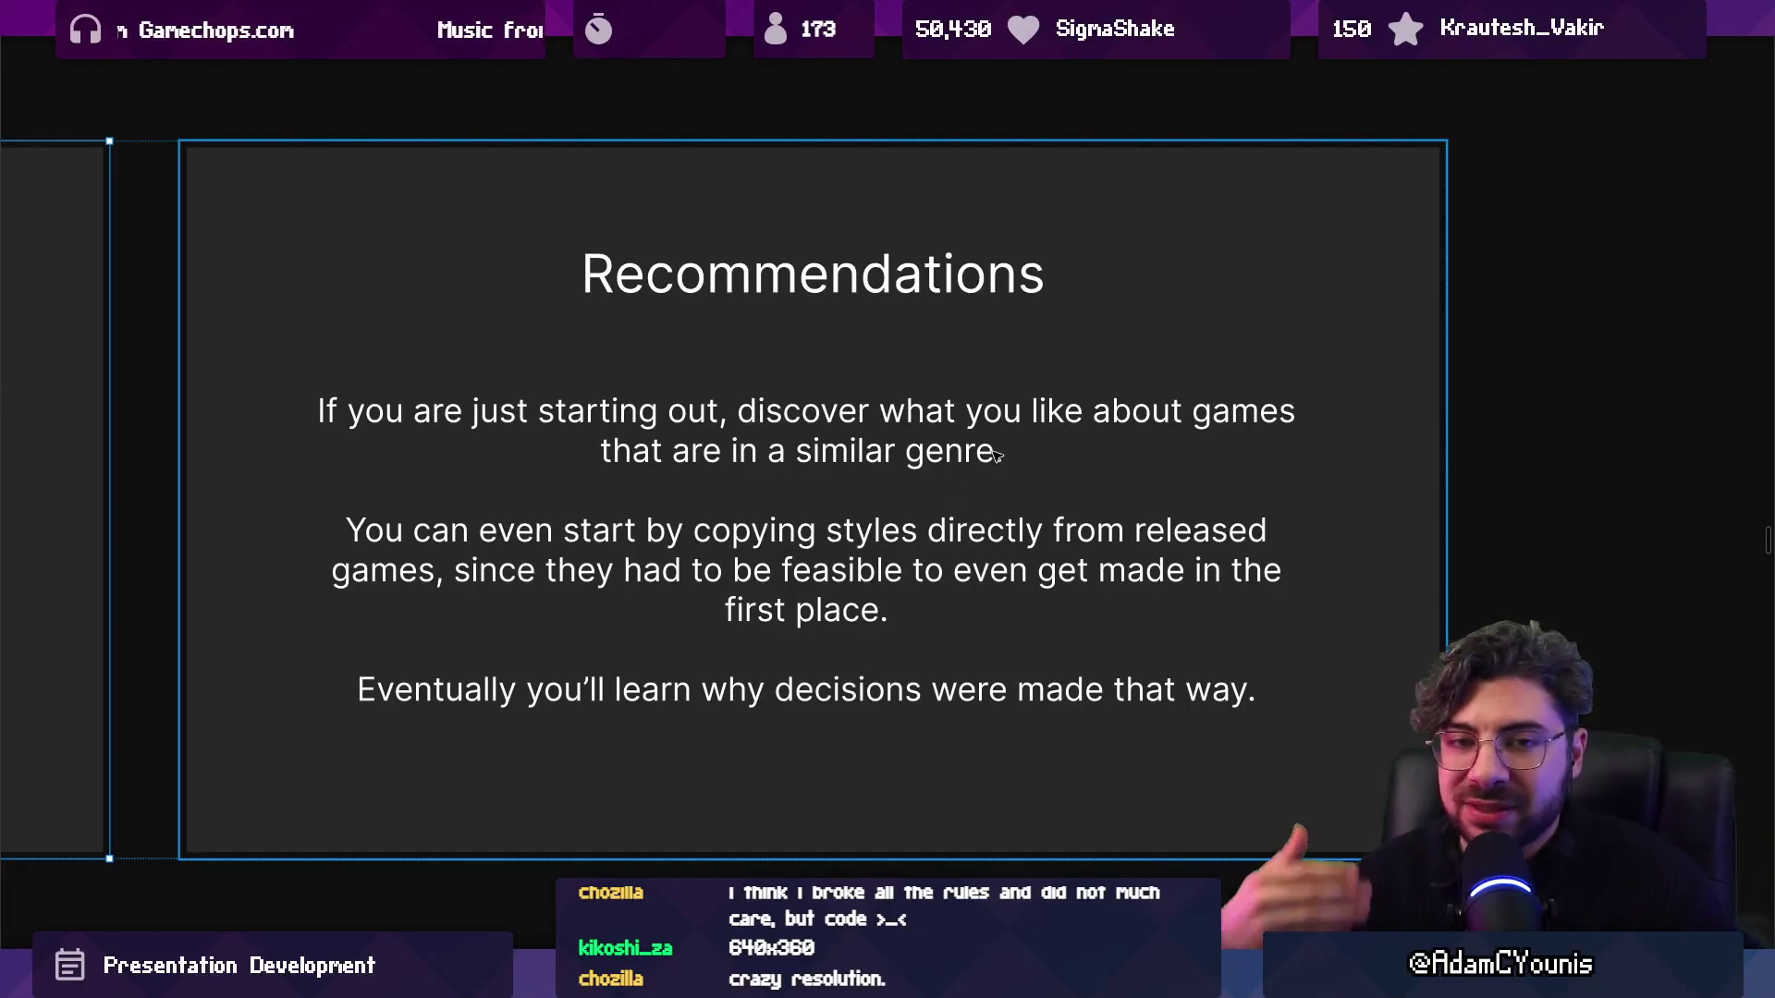
{"action": "scroll", "coordinate": [1054, 487], "scroll_direction": "down", "scroll_amount": 5}
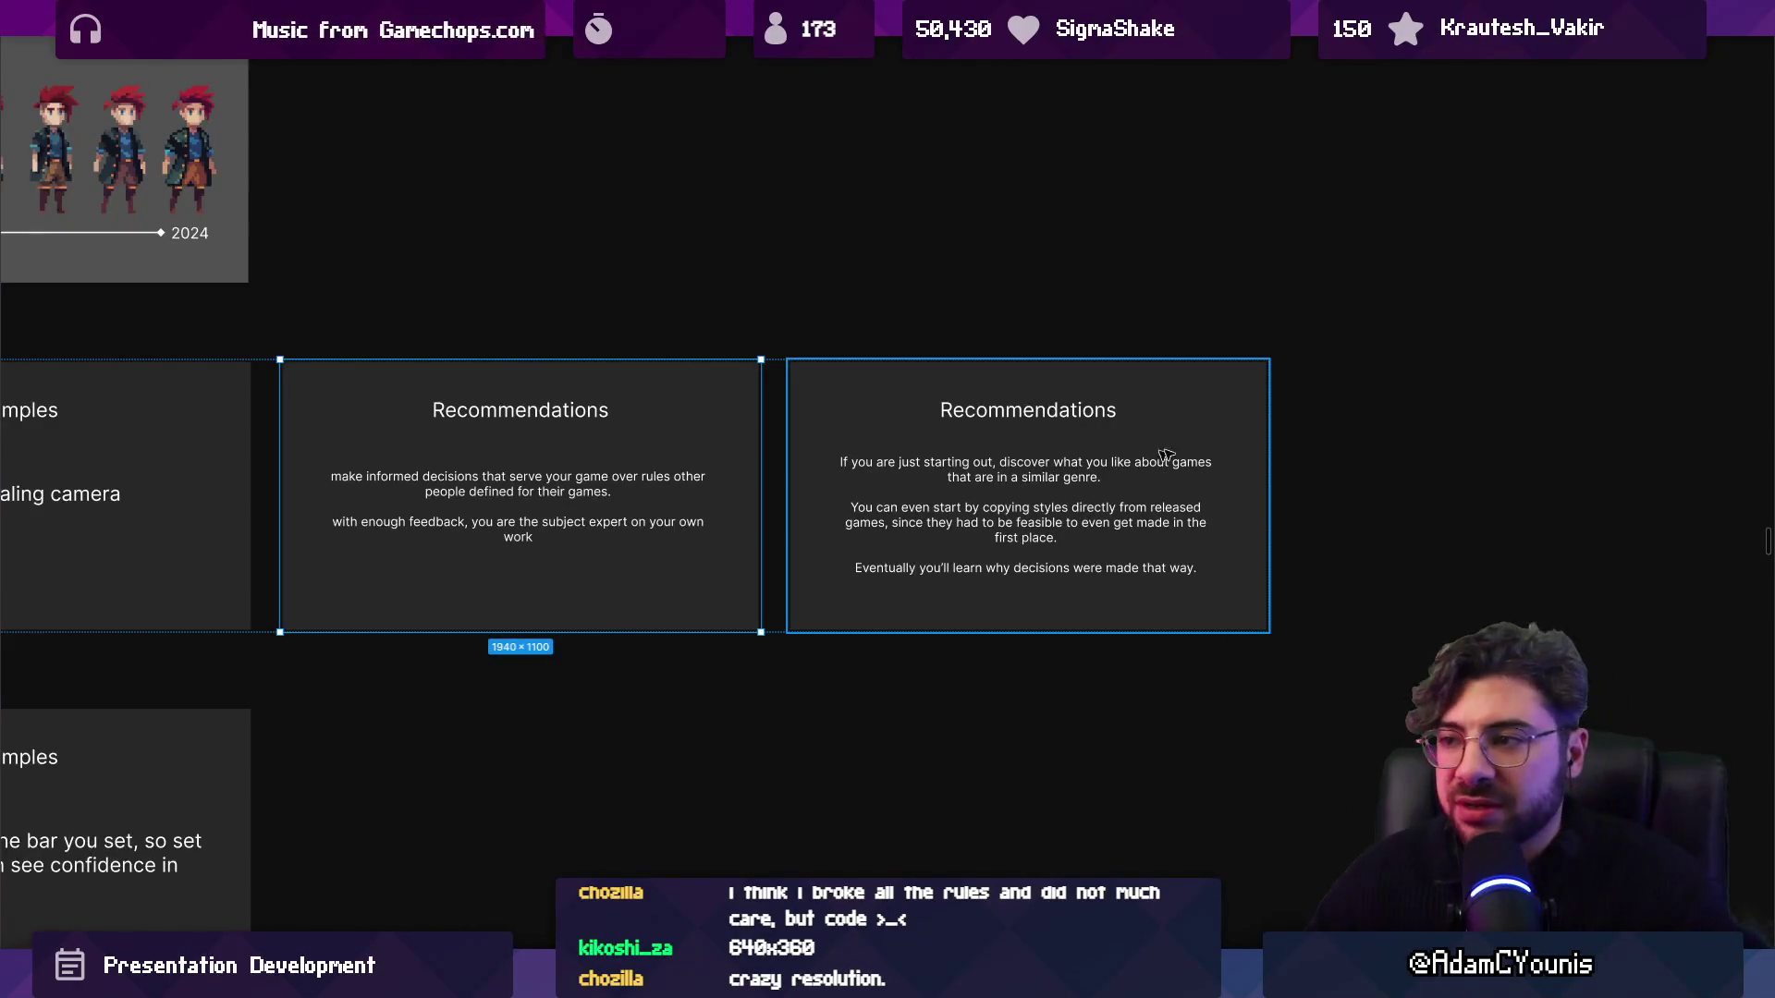
Zoom onto the Quality != fidelity row and select its whole Lesson and Examples row frame.
{"action": "scroll", "coordinate": [1201, 480], "scroll_direction": "right", "scroll_amount": 5}
{"action": "scroll", "coordinate": [1322, 500], "scroll_direction": "left", "scroll_amount": 15}
{"action": "scroll", "coordinate": [1305, 523], "scroll_direction": "down", "scroll_amount": 5}
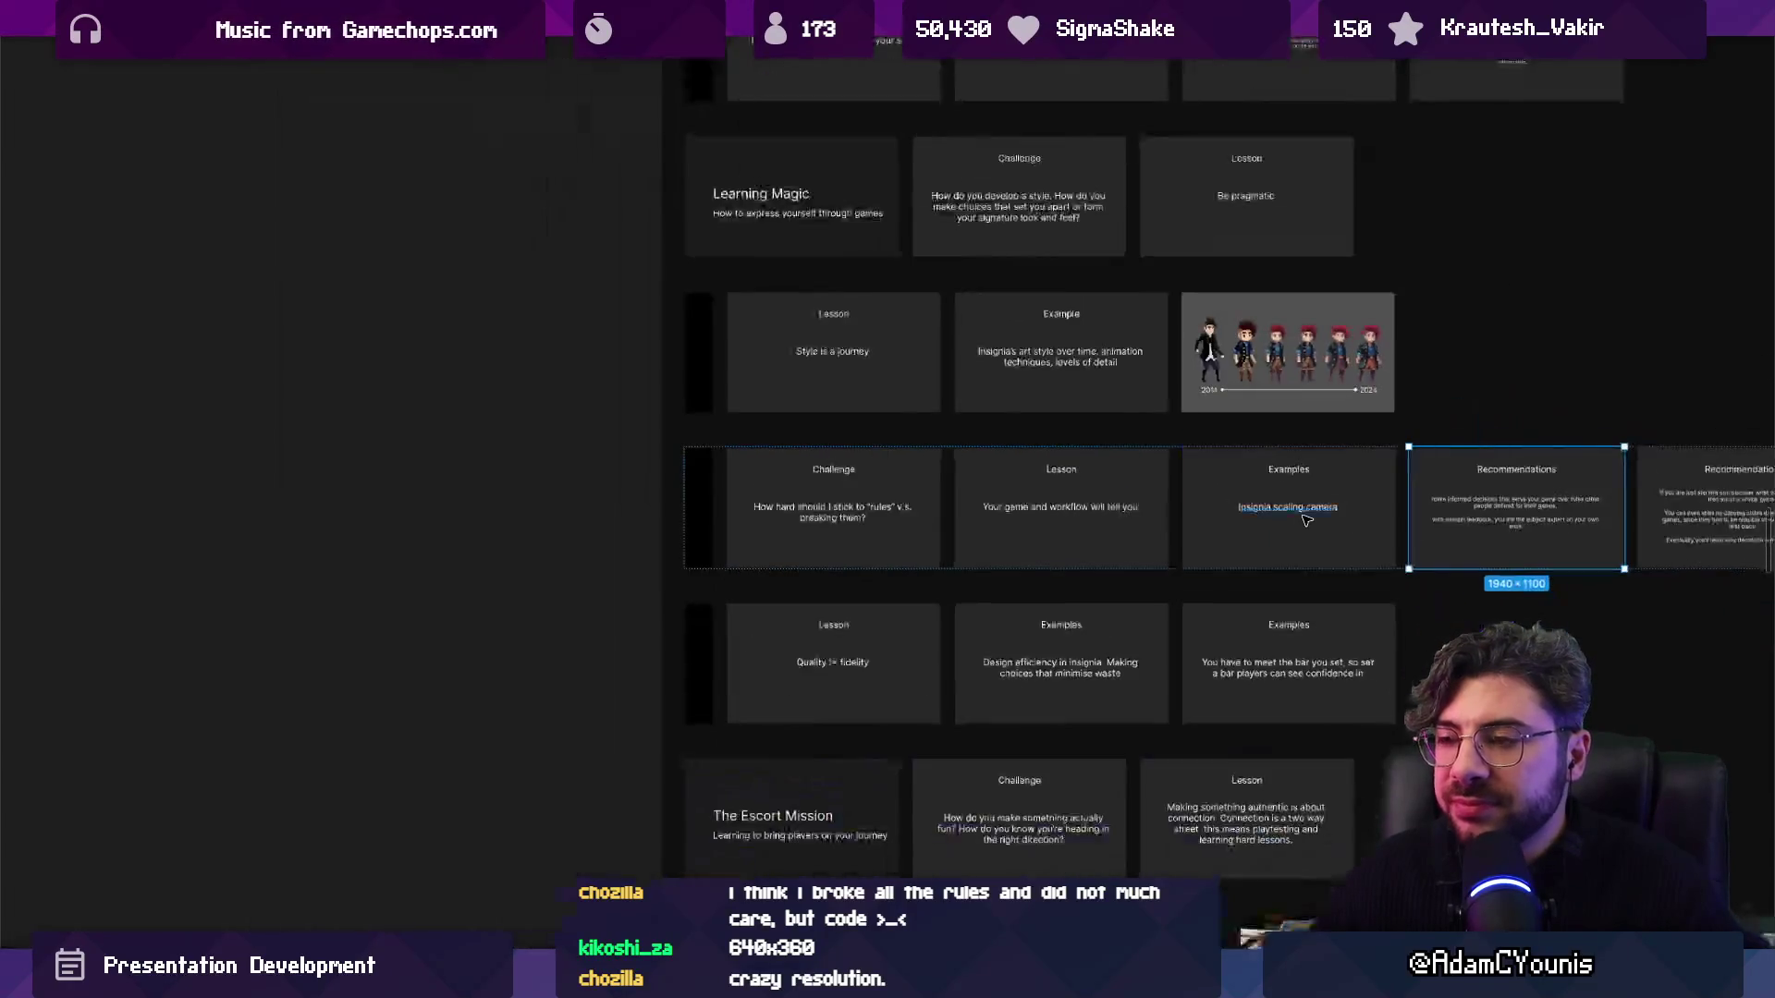
{"action": "scroll", "coordinate": [606, 660], "scroll_direction": "up", "scroll_amount": 8}
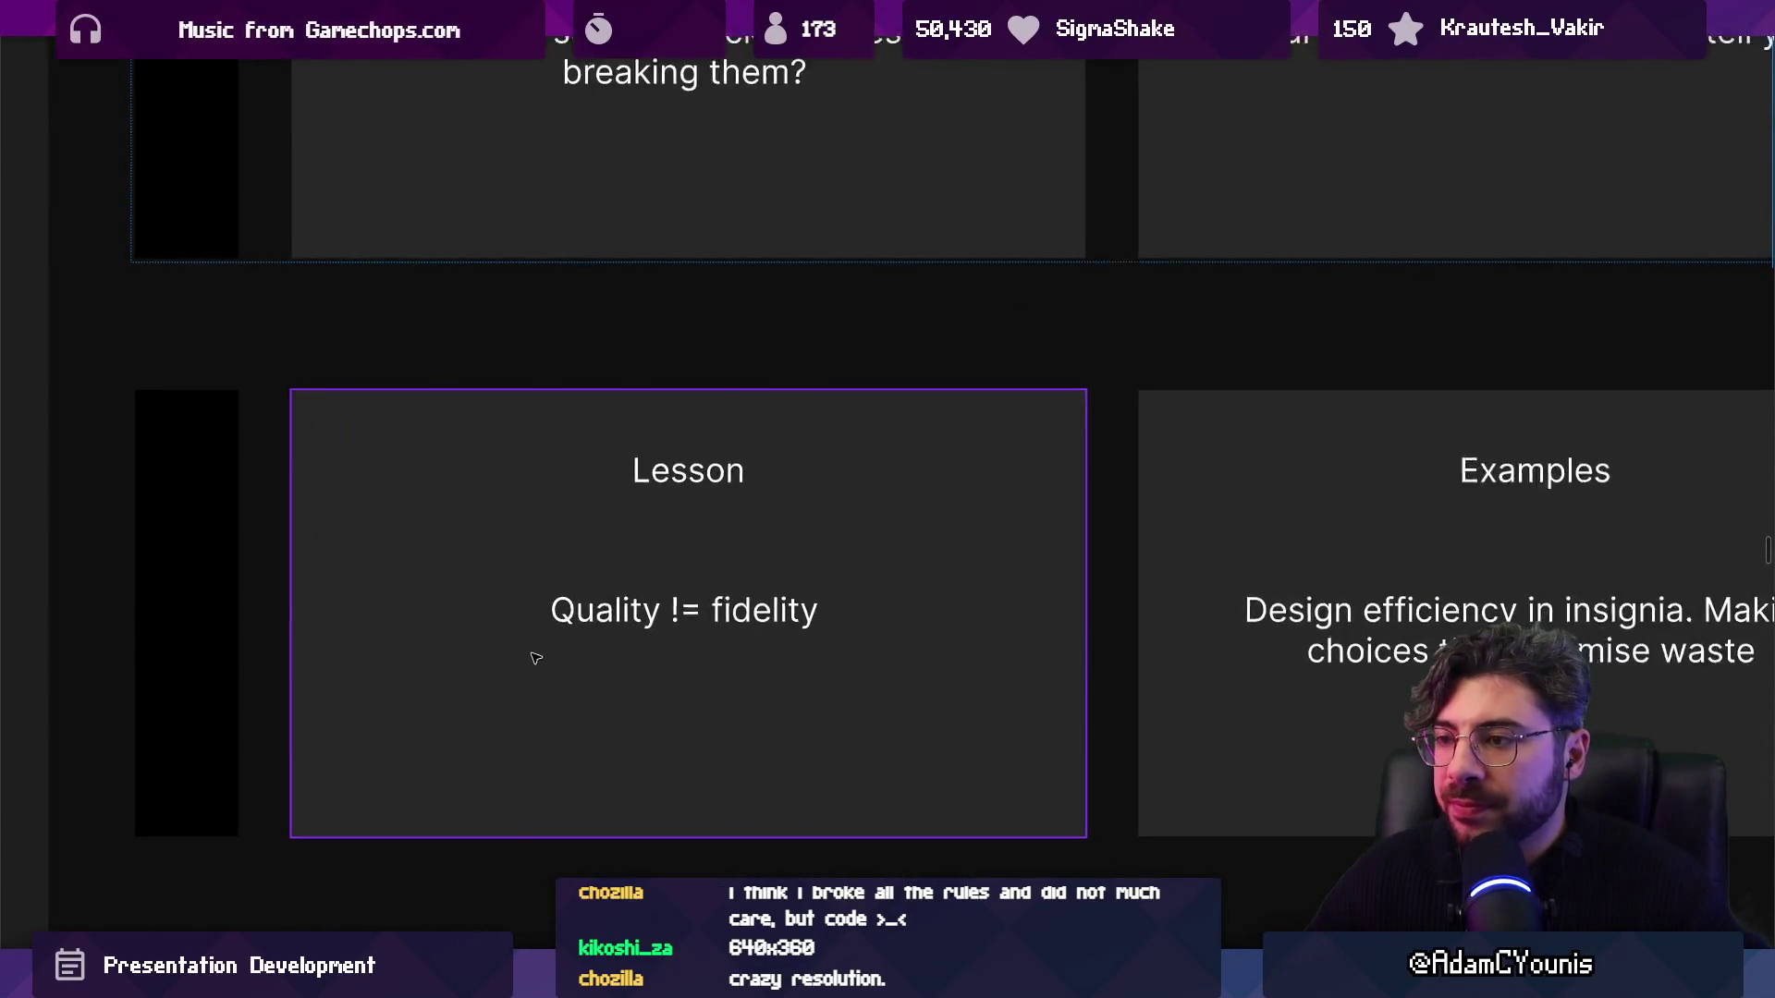
{"action": "scroll", "coordinate": [590, 642], "scroll_direction": "up", "scroll_amount": 2}
{"action": "scroll", "coordinate": [638, 496], "scroll_direction": "down", "scroll_amount": 5}
{"action": "scroll", "coordinate": [664, 573], "scroll_direction": "up", "scroll_amount": 2}
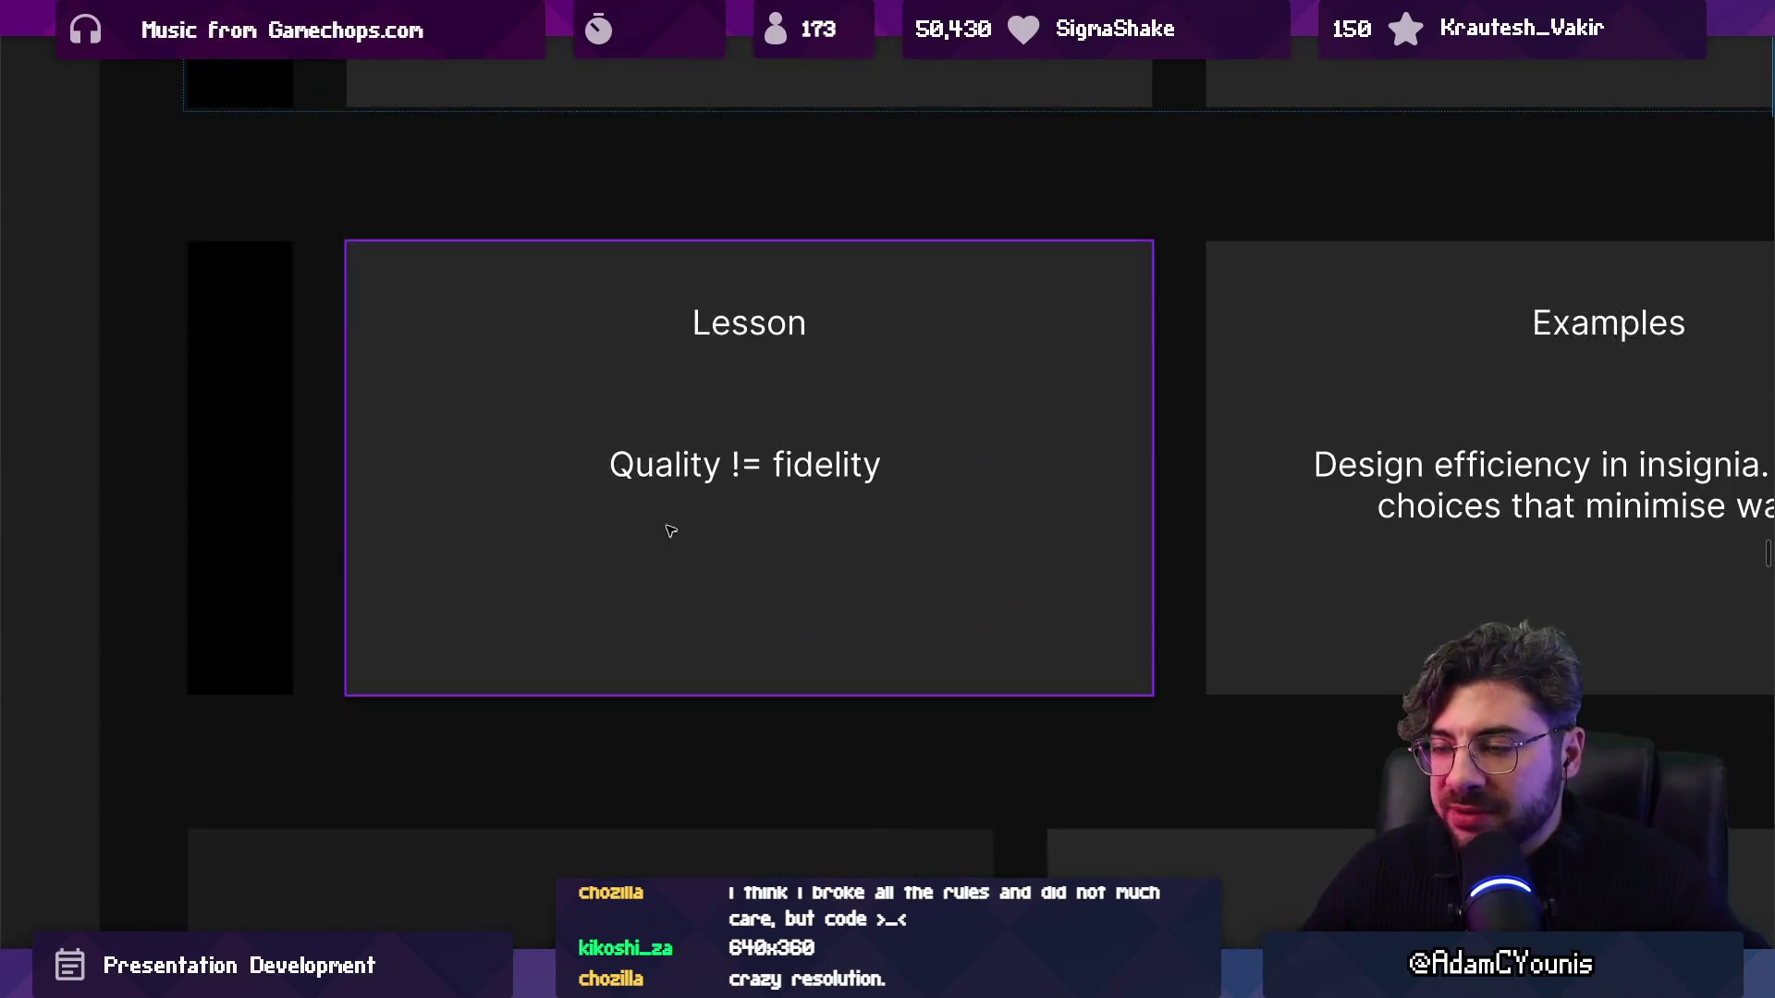
{"action": "left_click", "coordinate": [675, 485]}
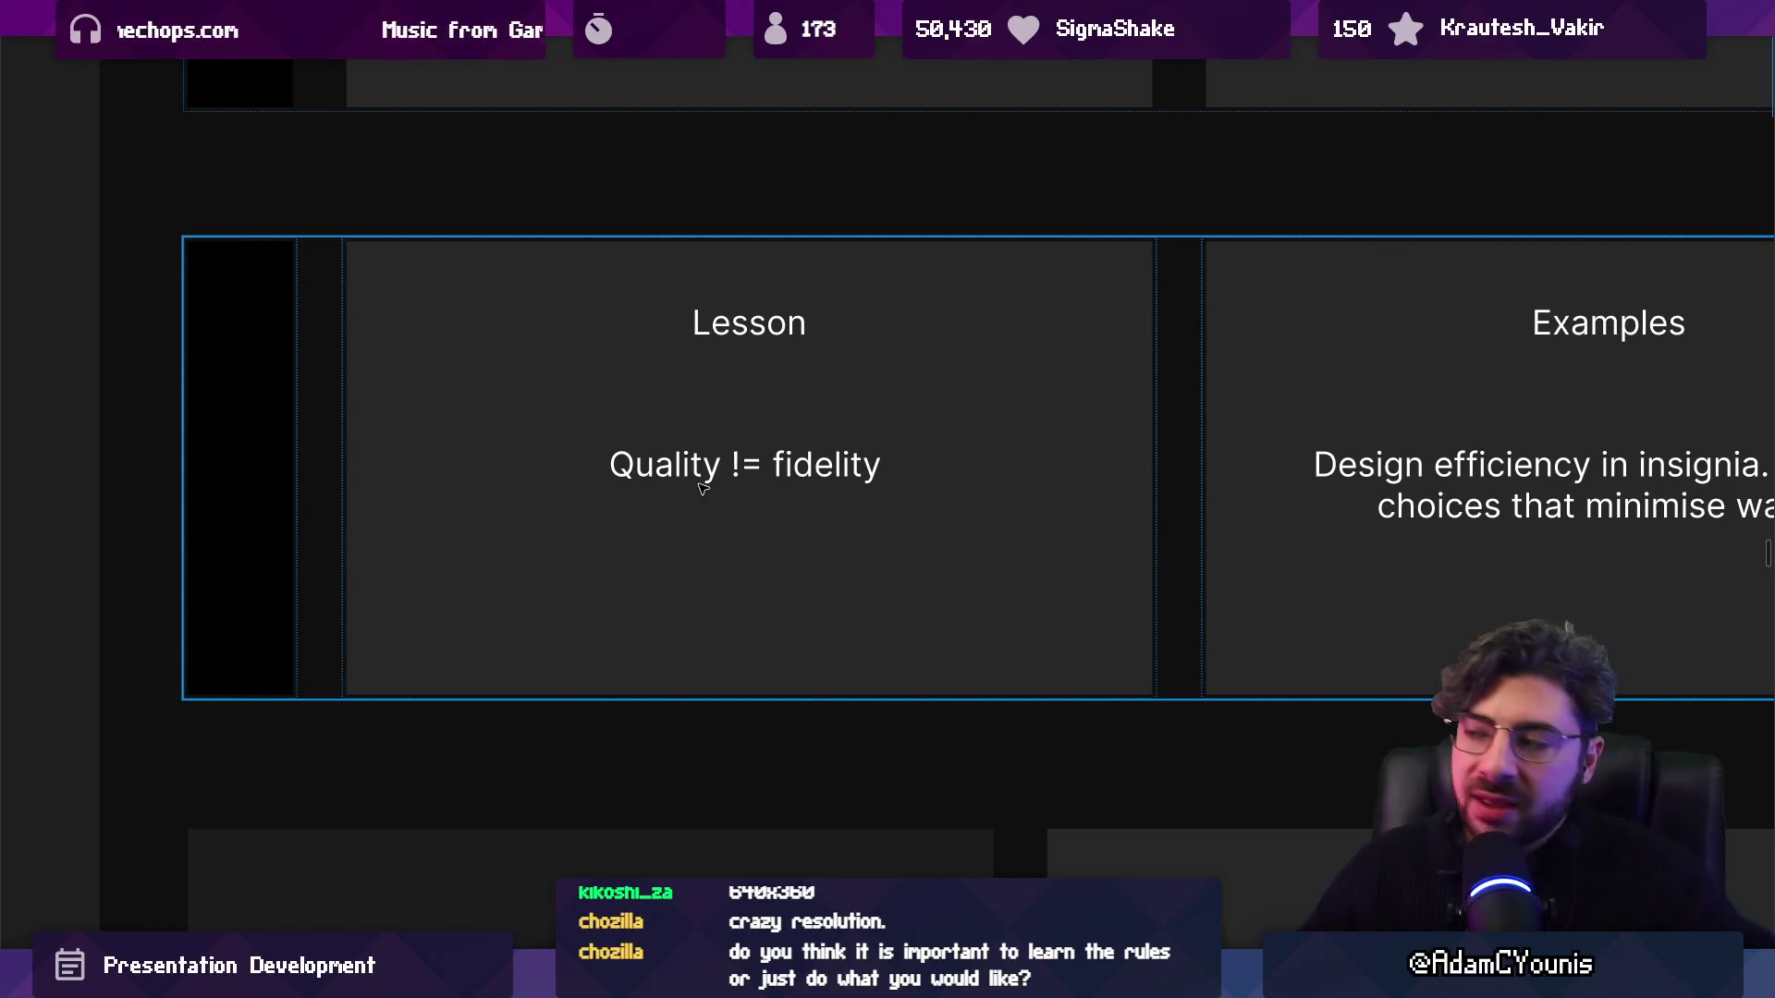
{"action": "scroll", "coordinate": [703, 489], "scroll_direction": "right", "scroll_amount": 10}
{"action": "scroll", "coordinate": [708, 491], "scroll_direction": "up", "scroll_amount": 3}
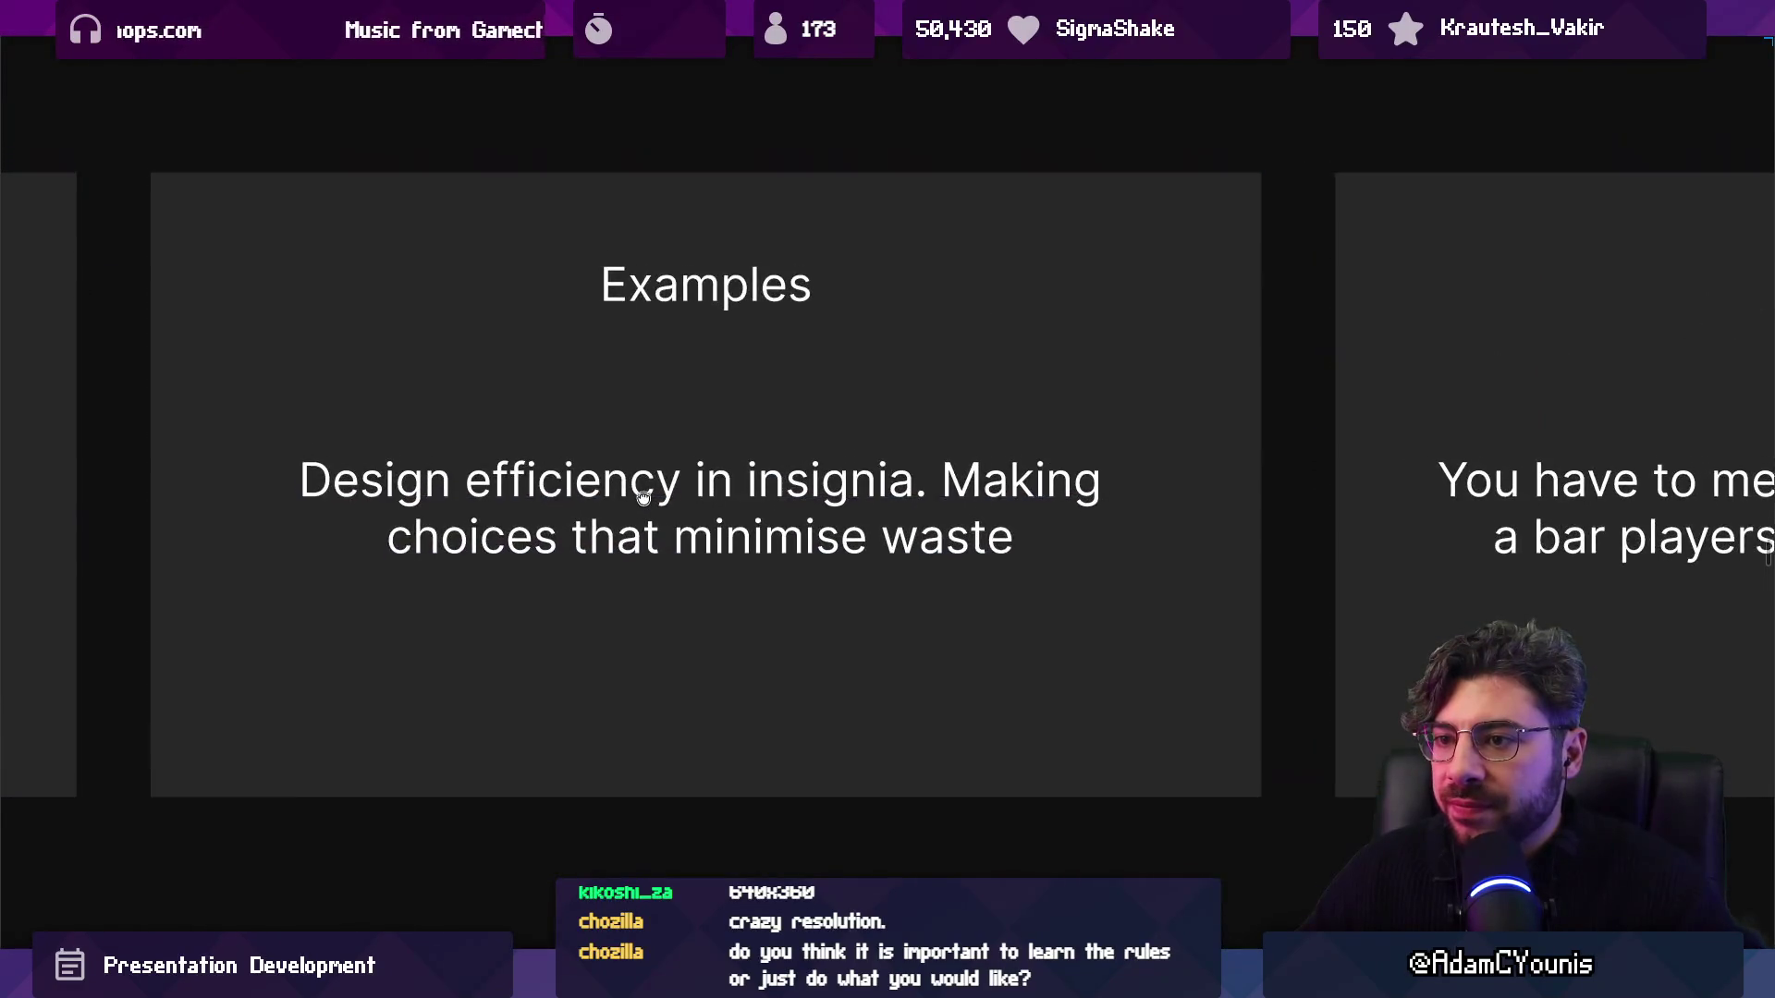
{"action": "scroll", "coordinate": [666, 459], "scroll_direction": "down", "scroll_amount": 5}
Duplicate the Quality != fidelity Lesson slide and make the copy read 'The more you do, the more you have to do'.
{"action": "left_click", "coordinate": [646, 496]}
{"action": "key", "text": "ctrl+d"}
{"action": "scroll", "coordinate": [823, 509], "scroll_direction": "up", "scroll_amount": 3}
{"action": "double_click", "coordinate": [936, 541]}
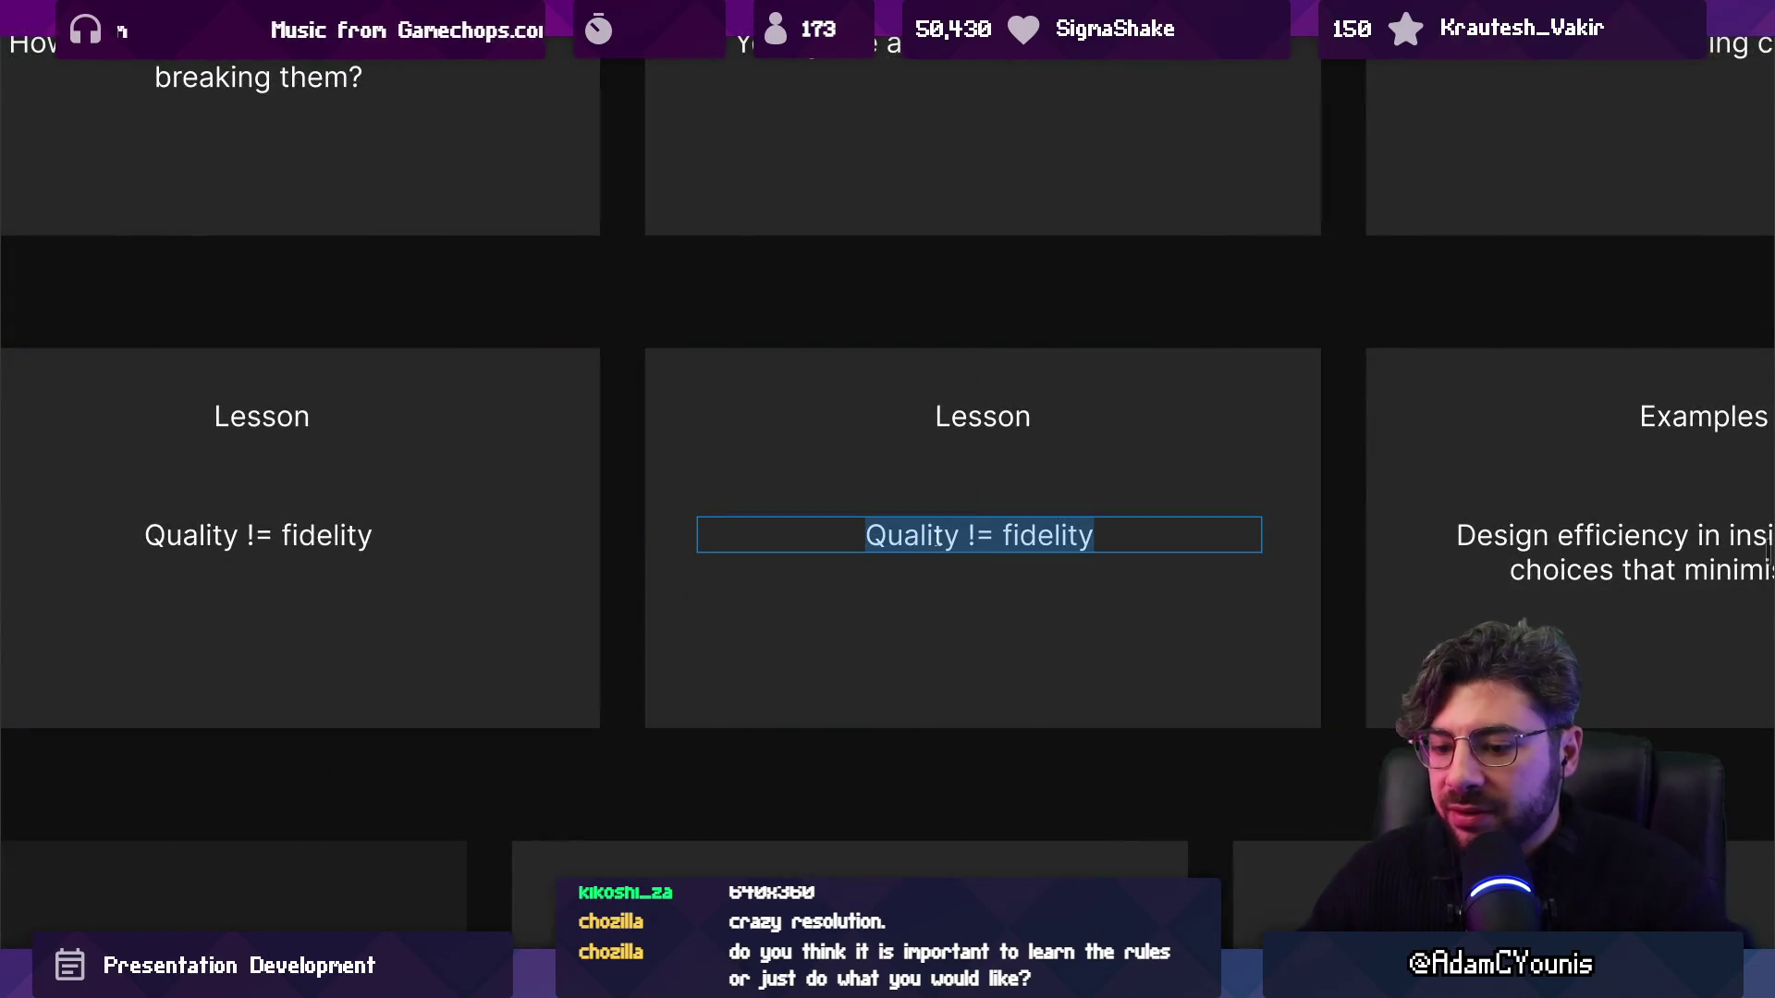
{"action": "type", "text": "The more you do"}
{"action": "key", "text": "BackSpace"}
{"action": "type", "text": "o, the more you have to do"}
{"action": "key", "text": "Escape"}
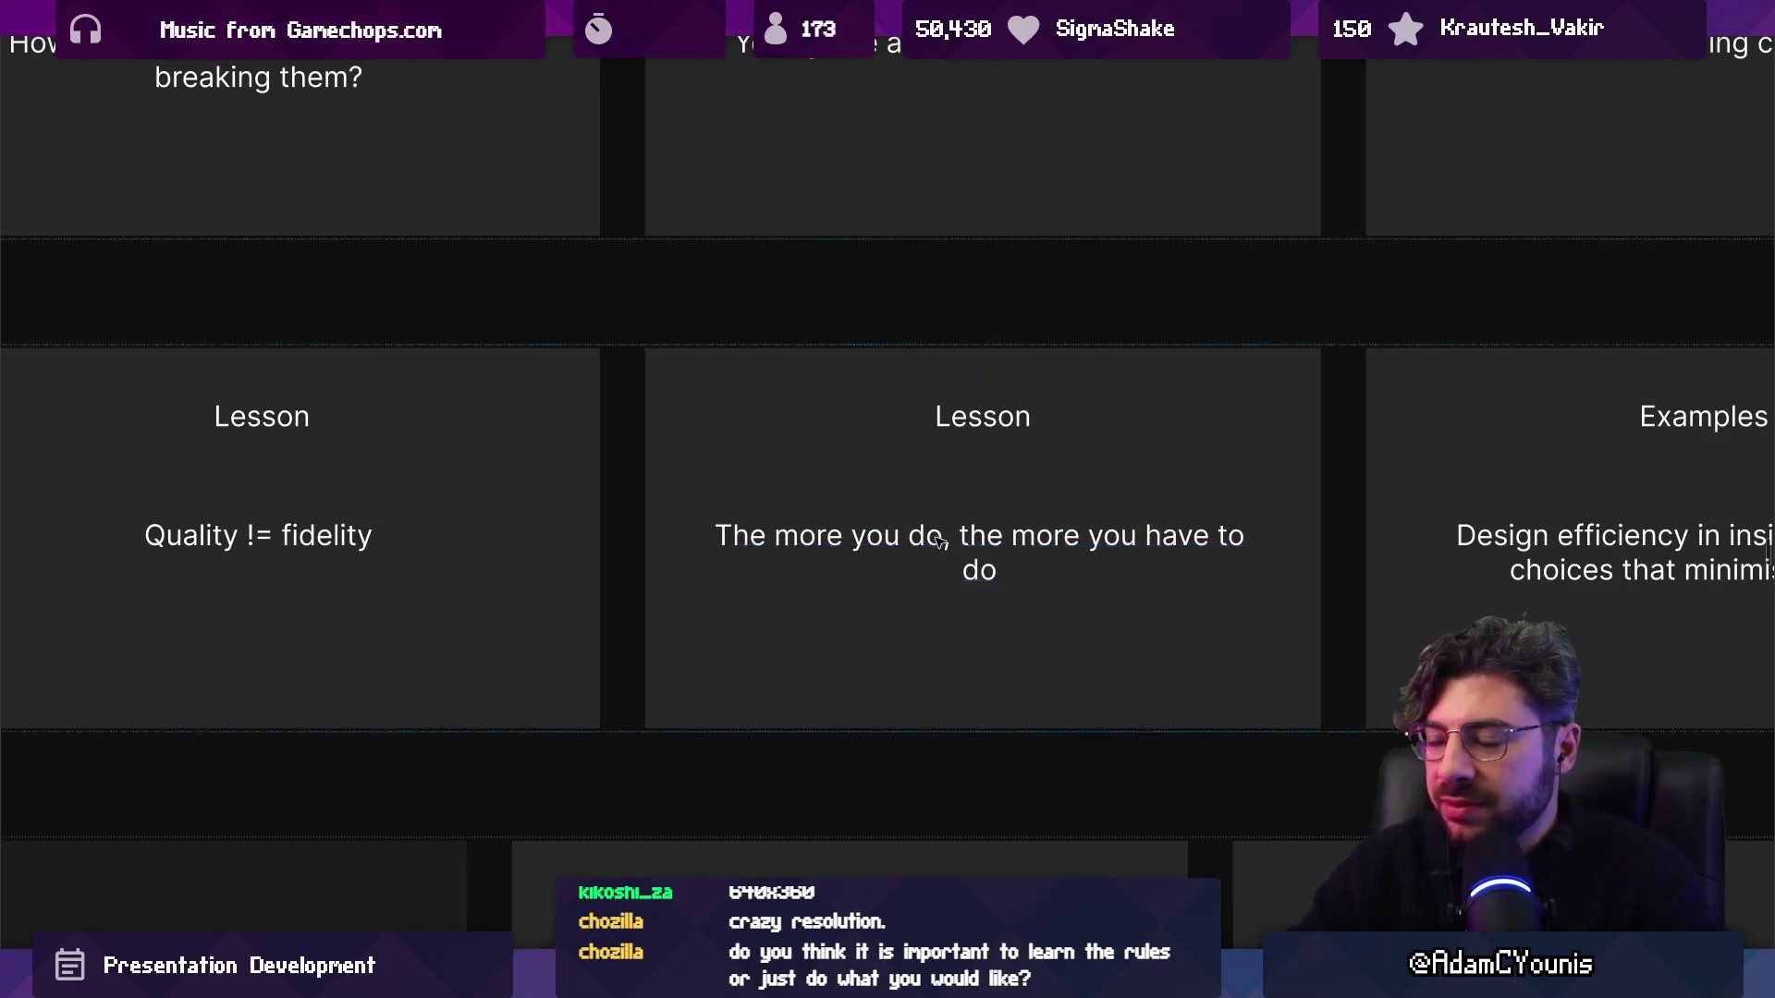
Zoom in on the Design efficiency in Insignia Examples slide.
{"action": "scroll", "coordinate": [637, 508], "scroll_direction": "down", "scroll_amount": 3}
{"action": "scroll", "coordinate": [727, 522], "scroll_direction": "right", "scroll_amount": 4}
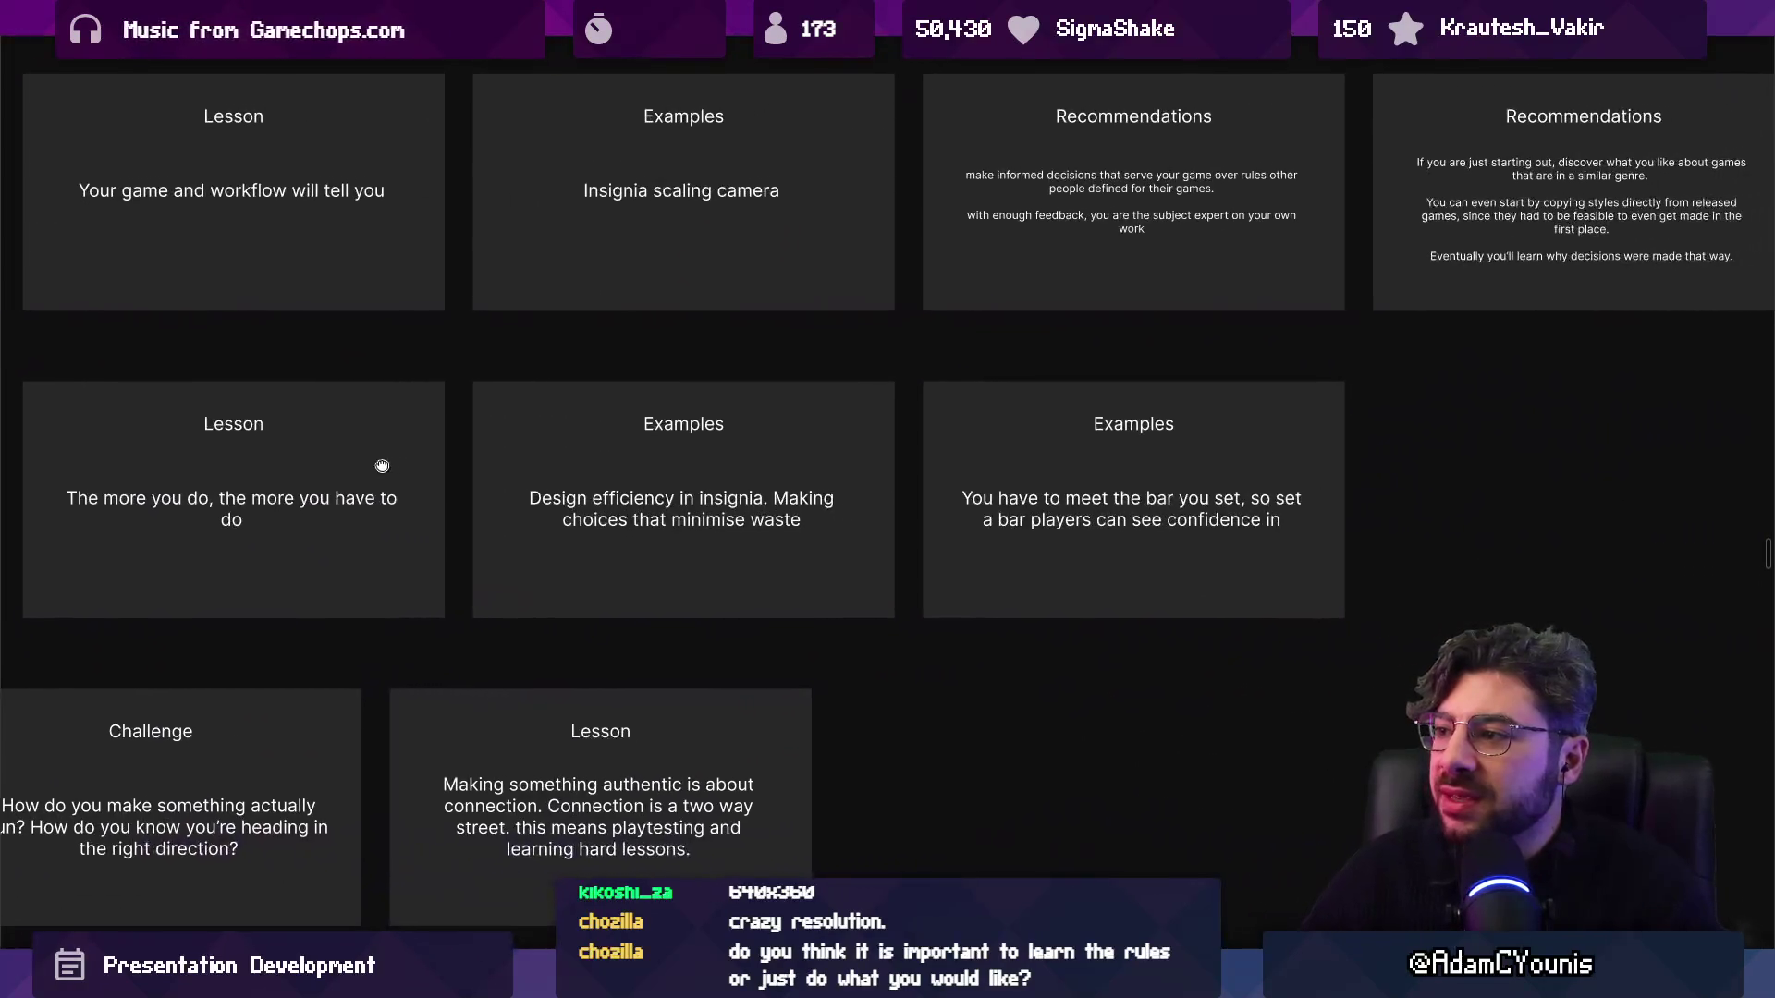
{"action": "left_click", "coordinate": [677, 533]}
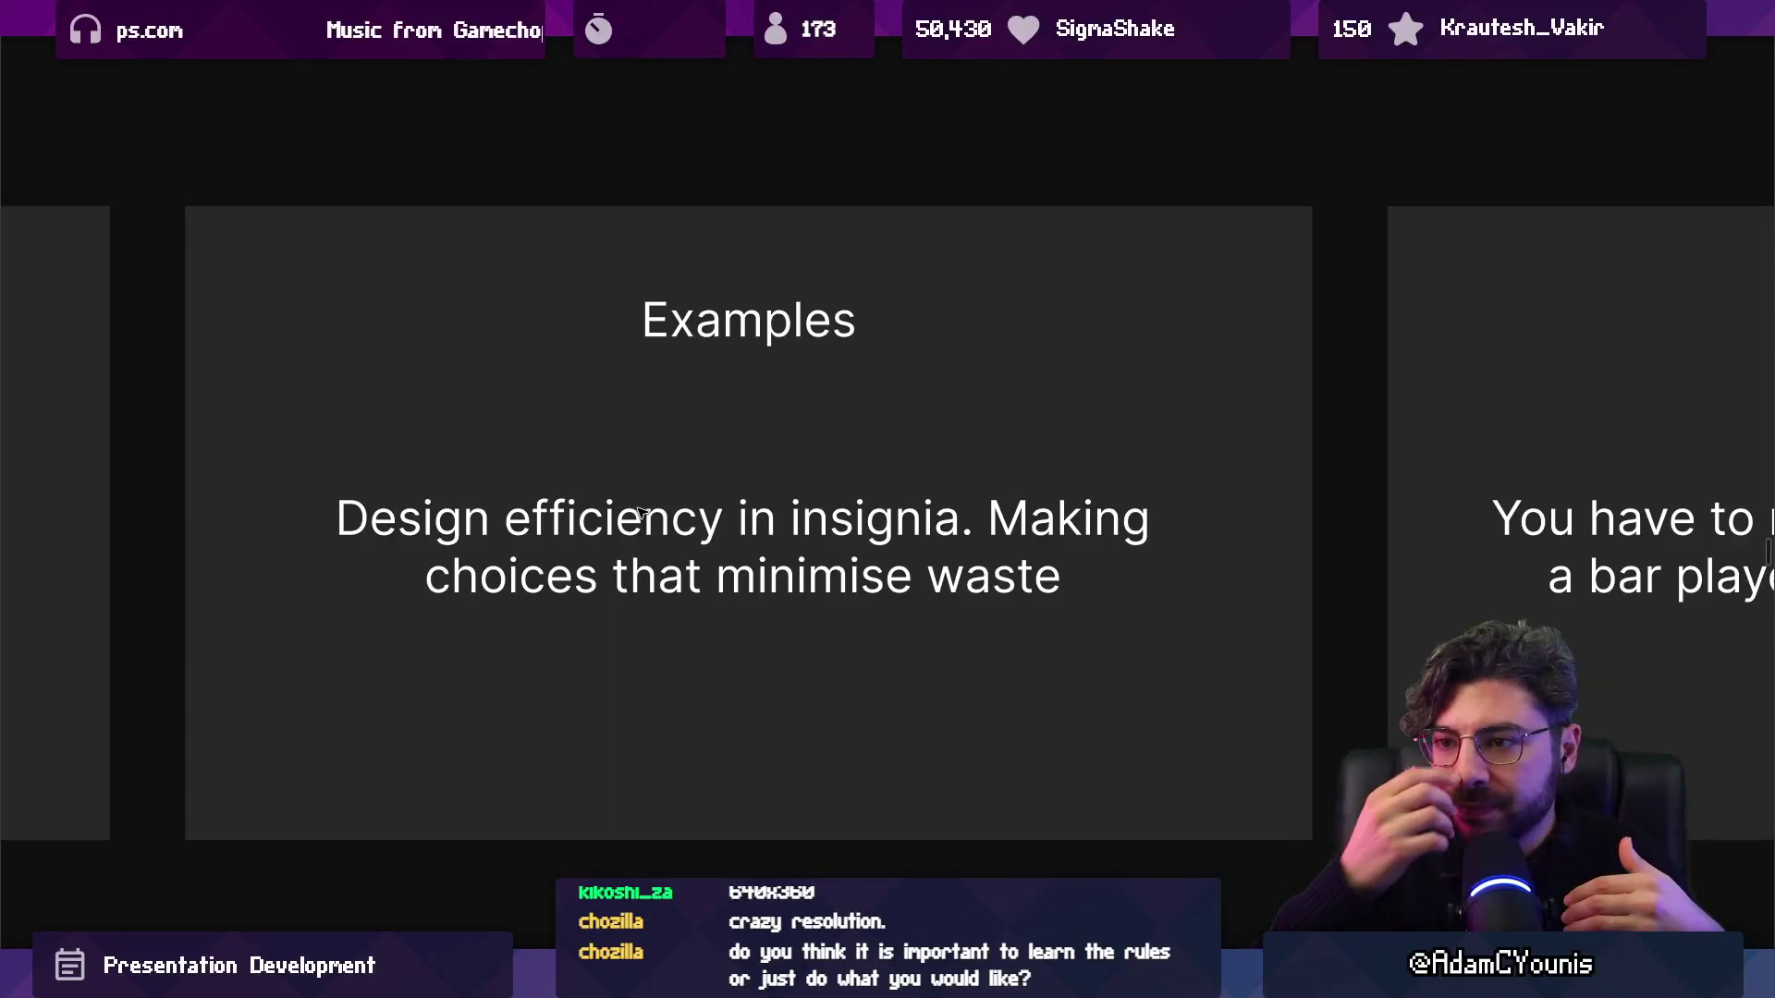
{"action": "left_click", "coordinate": [984, 441]}
{"action": "scroll", "coordinate": [985, 441], "scroll_direction": "down", "scroll_amount": 5}
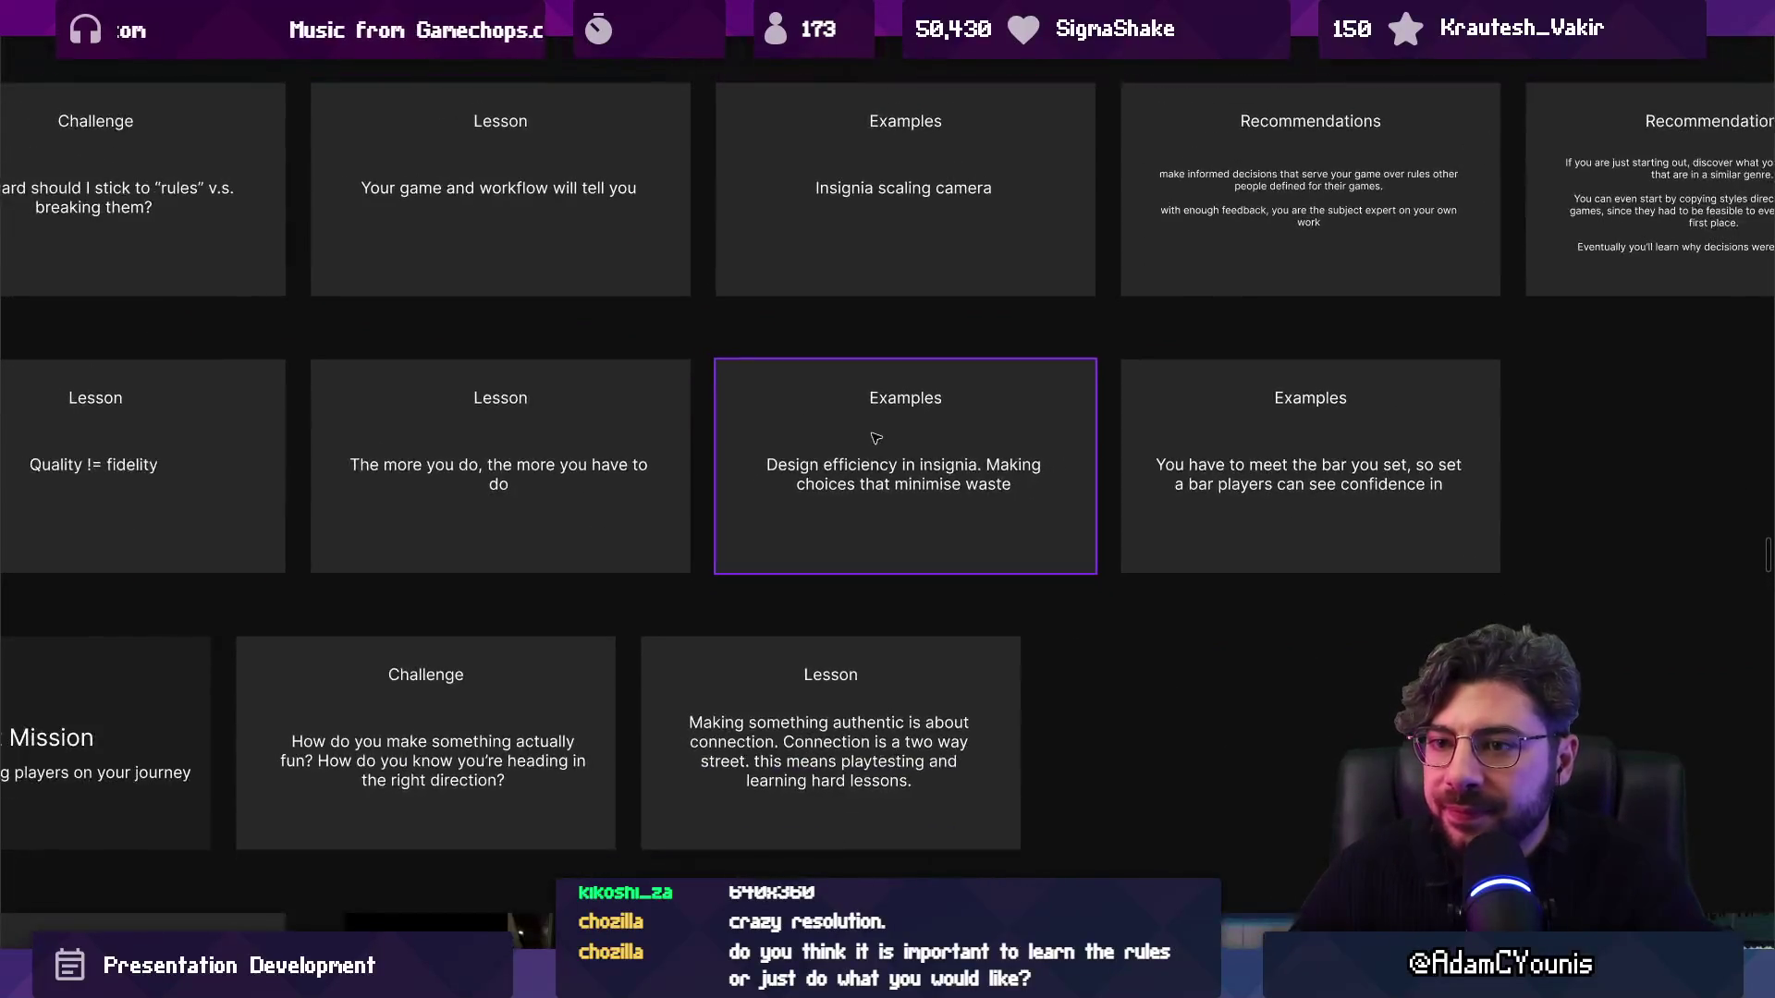
{"action": "scroll", "coordinate": [954, 447], "scroll_direction": "up", "scroll_amount": 5}
{"action": "key", "text": "Escape"}
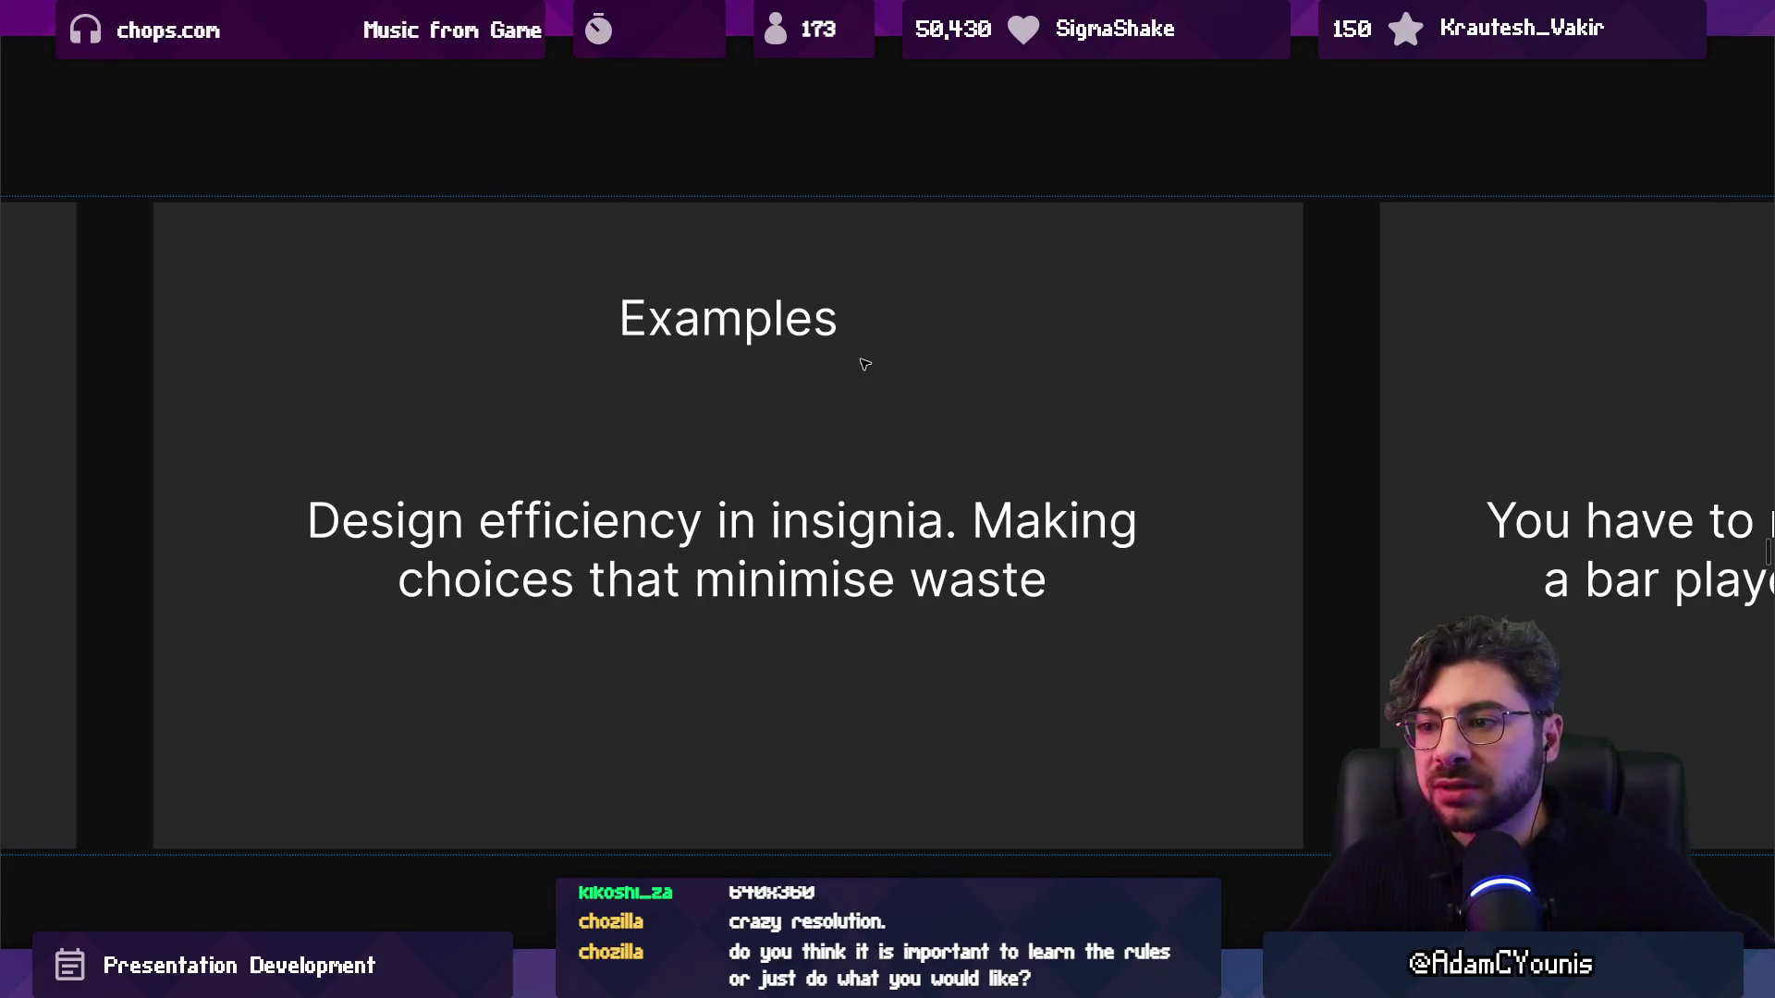
{"action": "scroll", "coordinate": [698, 339], "scroll_direction": "down", "scroll_amount": 1}
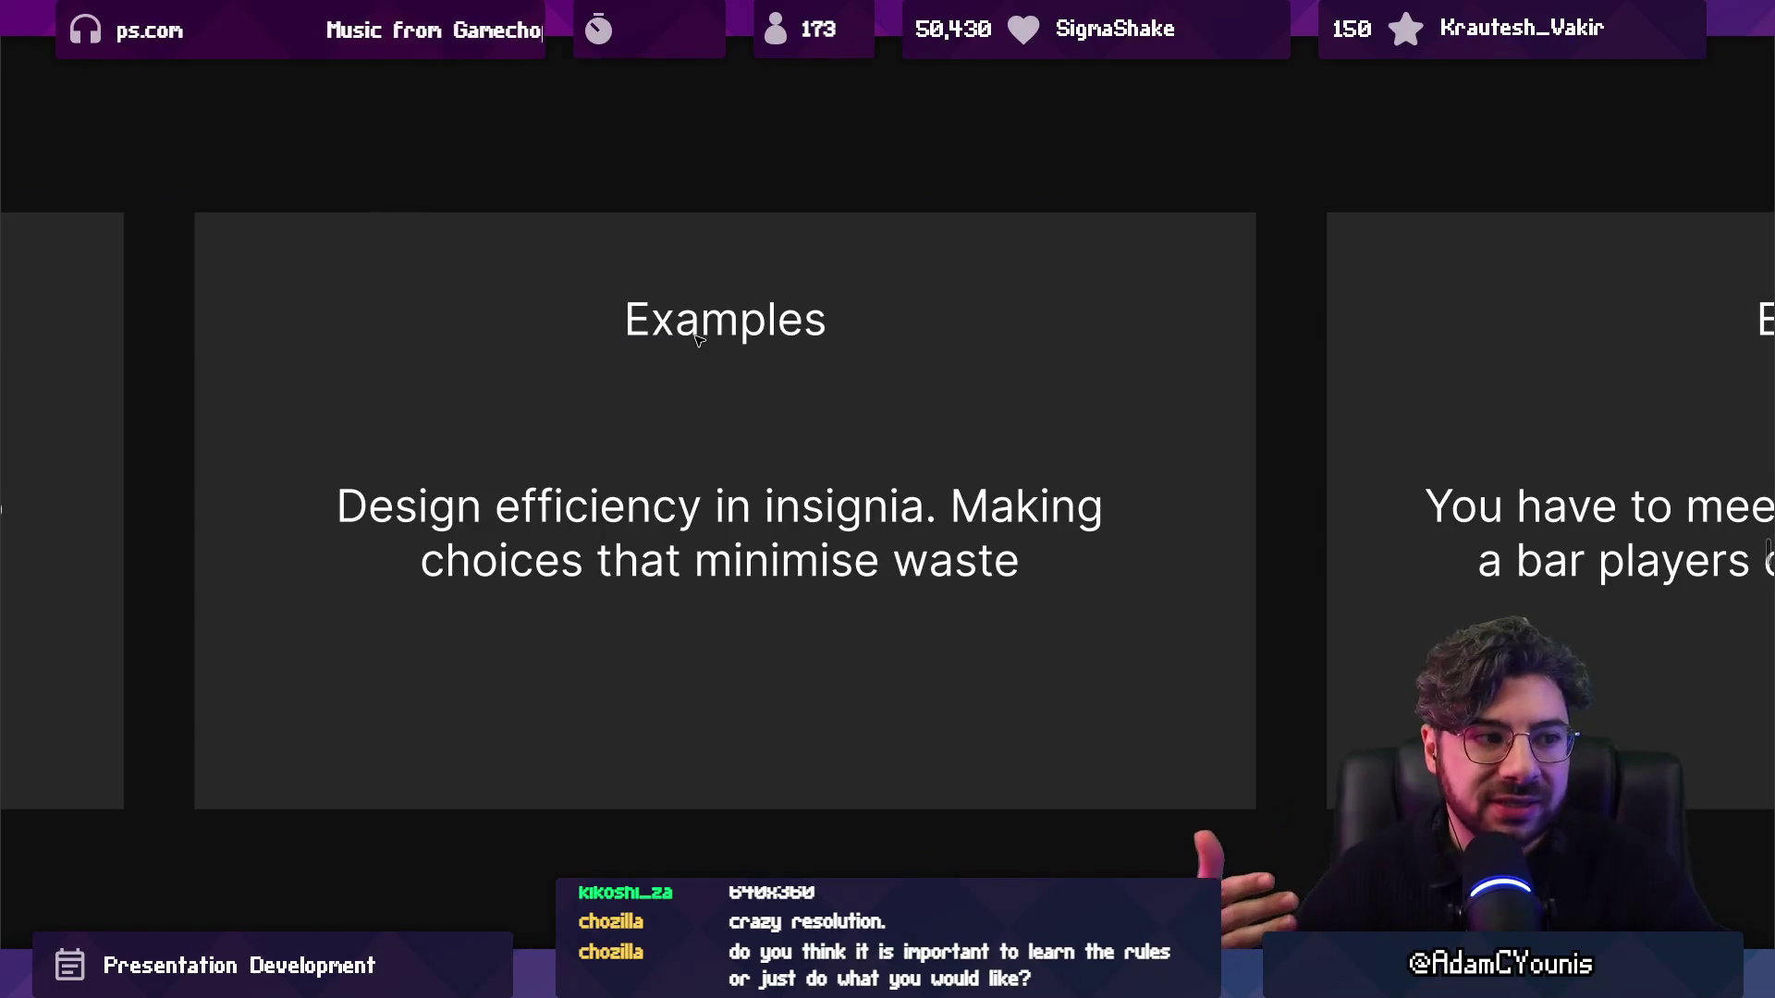
{"action": "scroll", "coordinate": [844, 339], "scroll_direction": "down", "scroll_amount": 5}
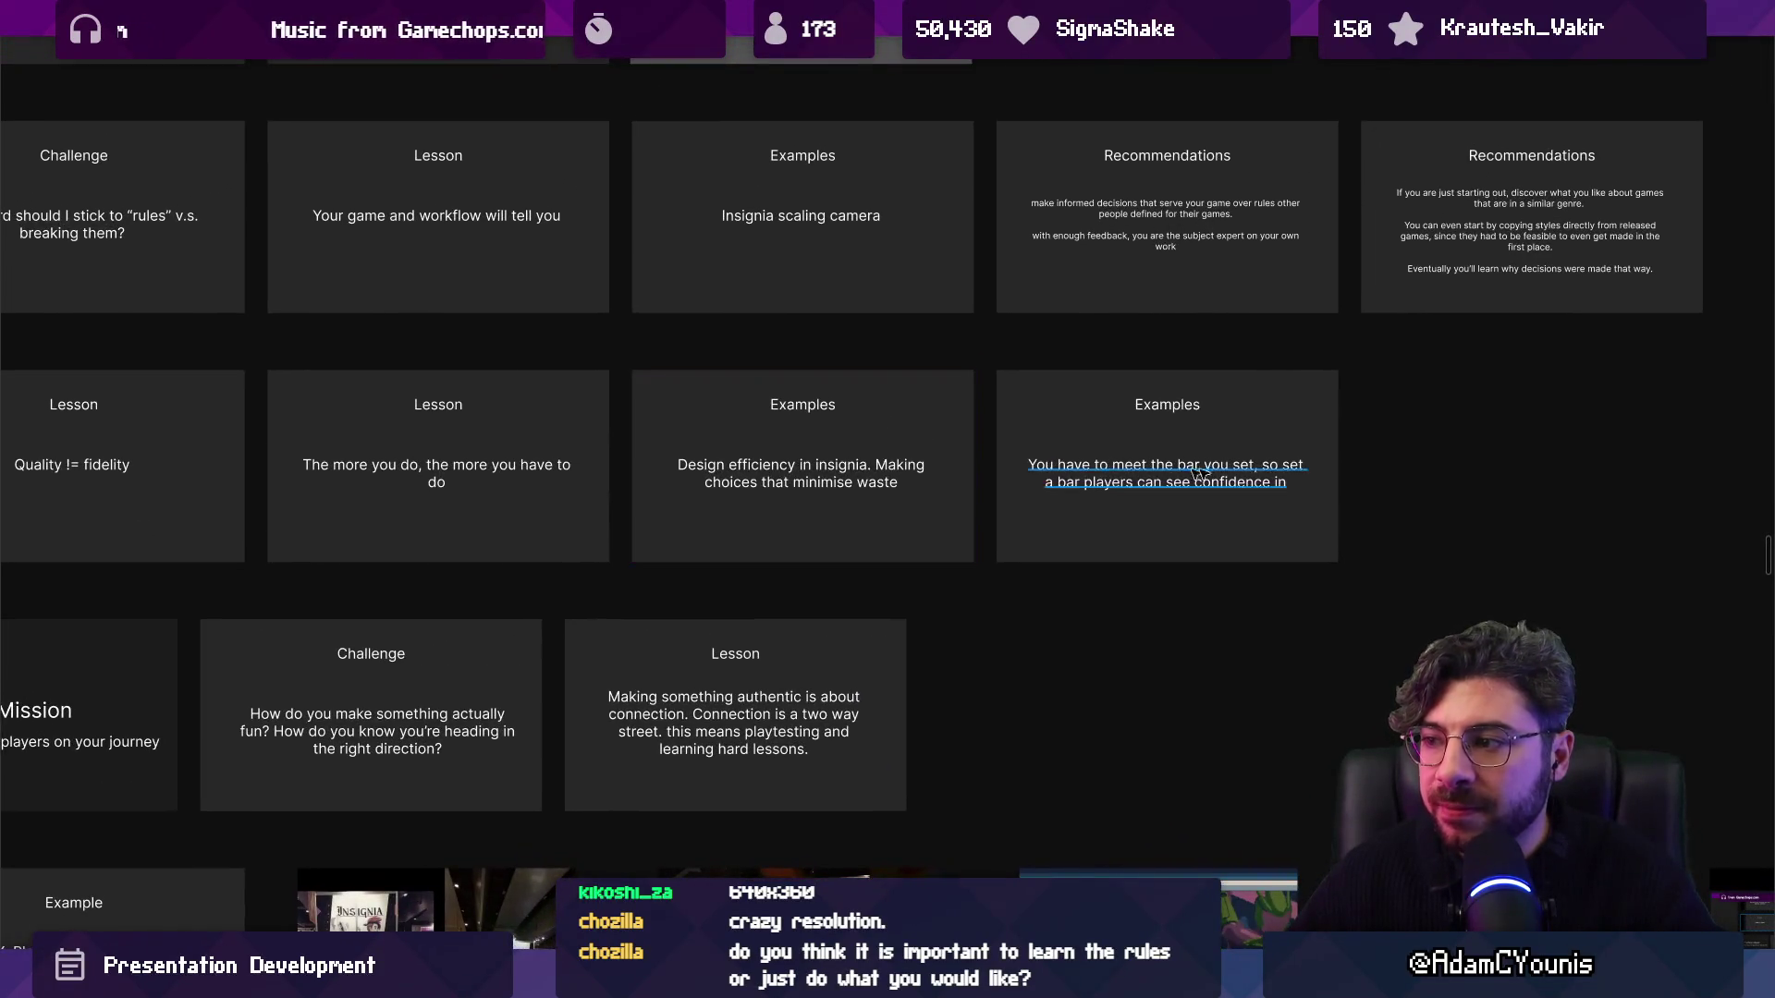
View the 'You have to meet the bar you set' Examples slide up close, then zoom back out to the whole board.
{"action": "left_click", "coordinate": [1315, 471]}
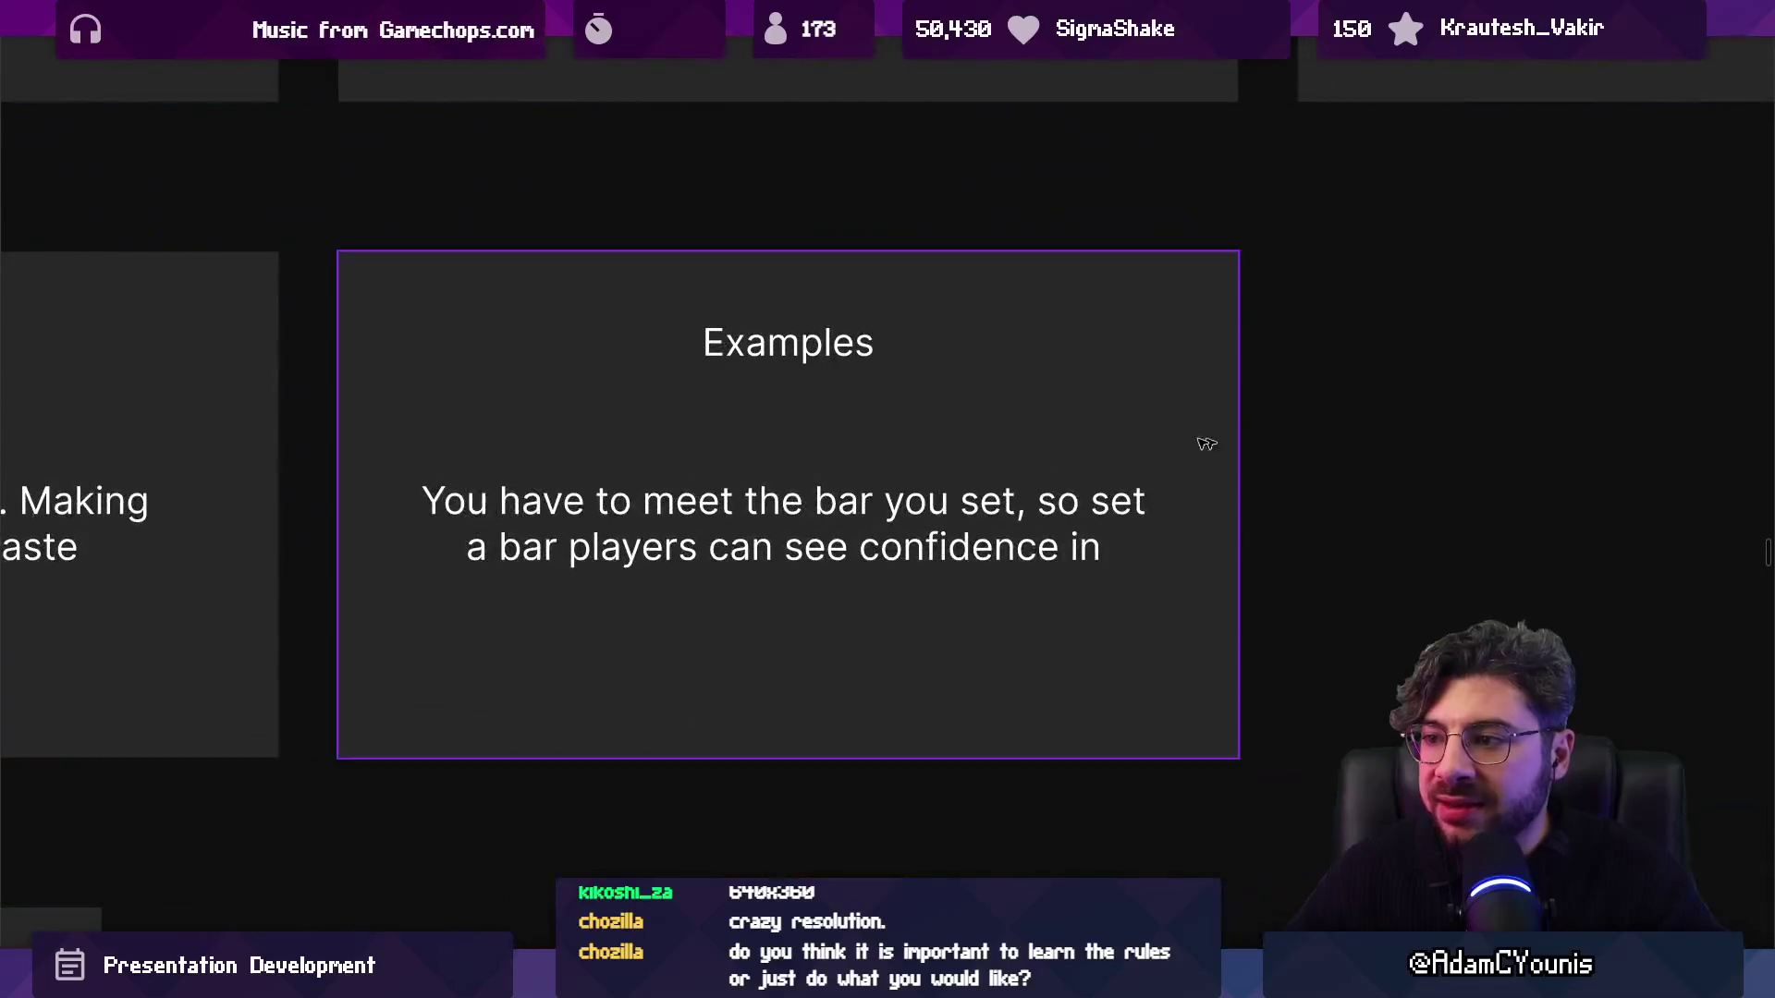
{"action": "scroll", "coordinate": [970, 356], "scroll_direction": "up", "scroll_amount": 2}
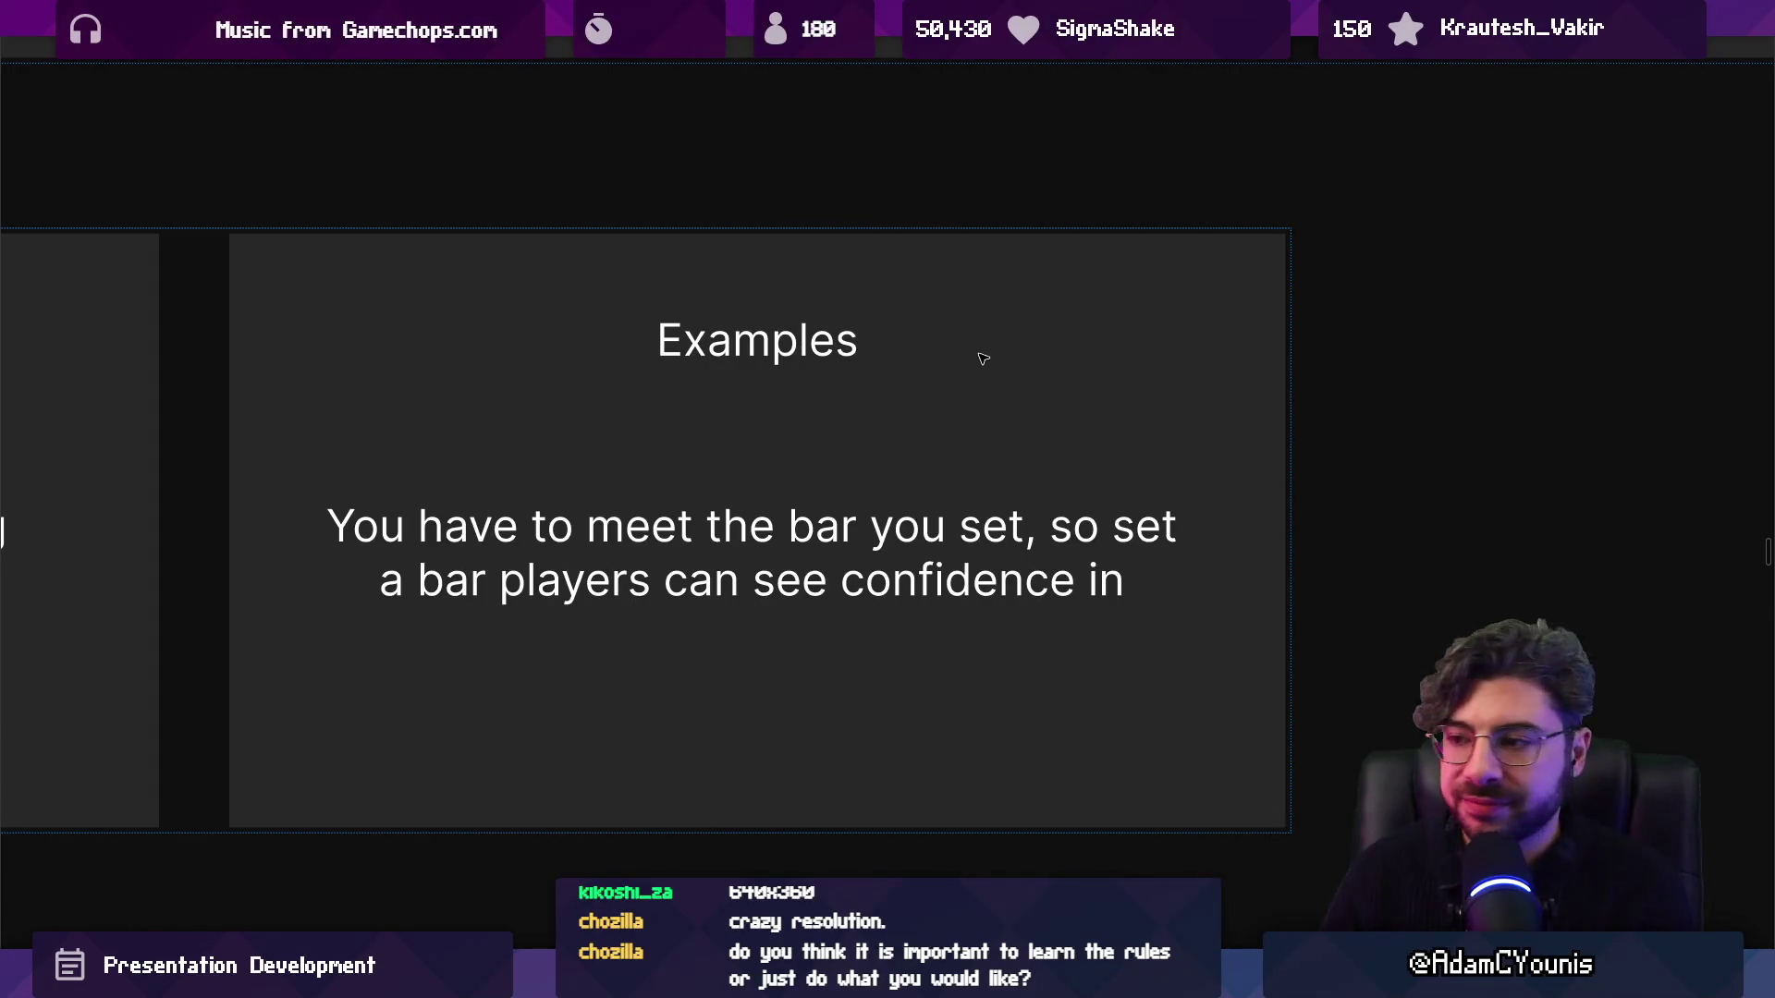
{"action": "key", "text": "Right"}
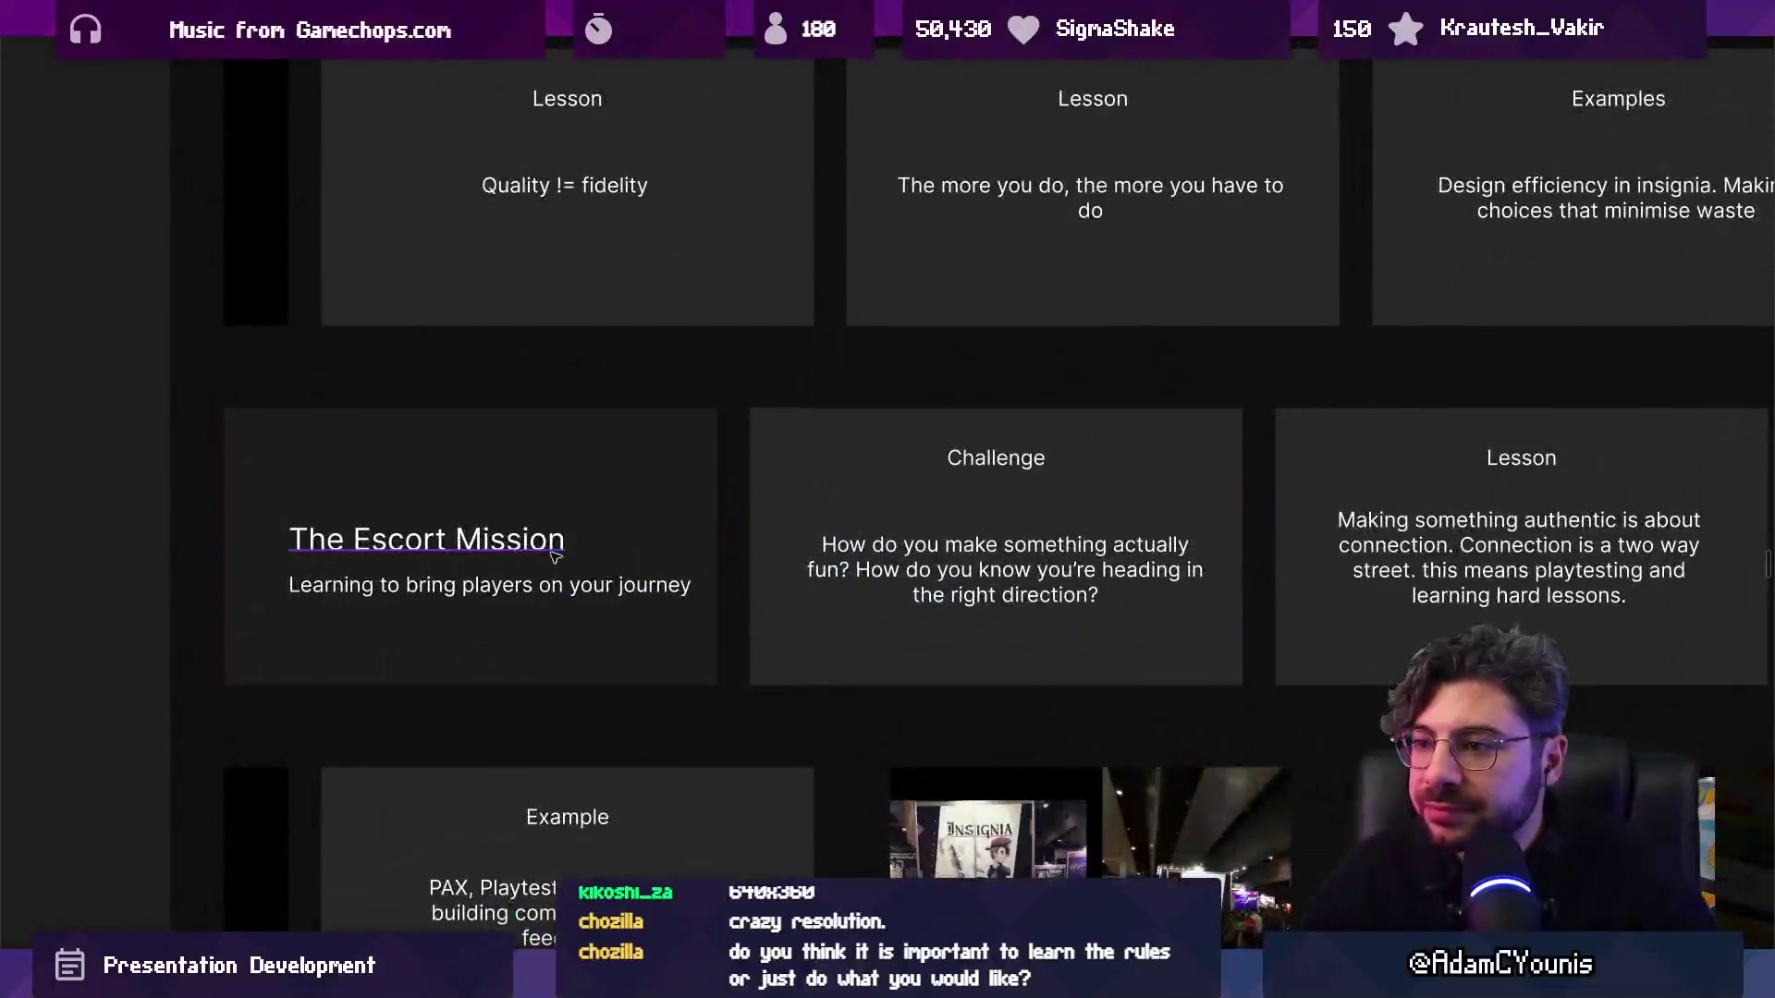
Zoom into The Escort Mission title slide and advance through the Challenge to the authenticity Lesson slide.
{"action": "left_click", "coordinate": [555, 553]}
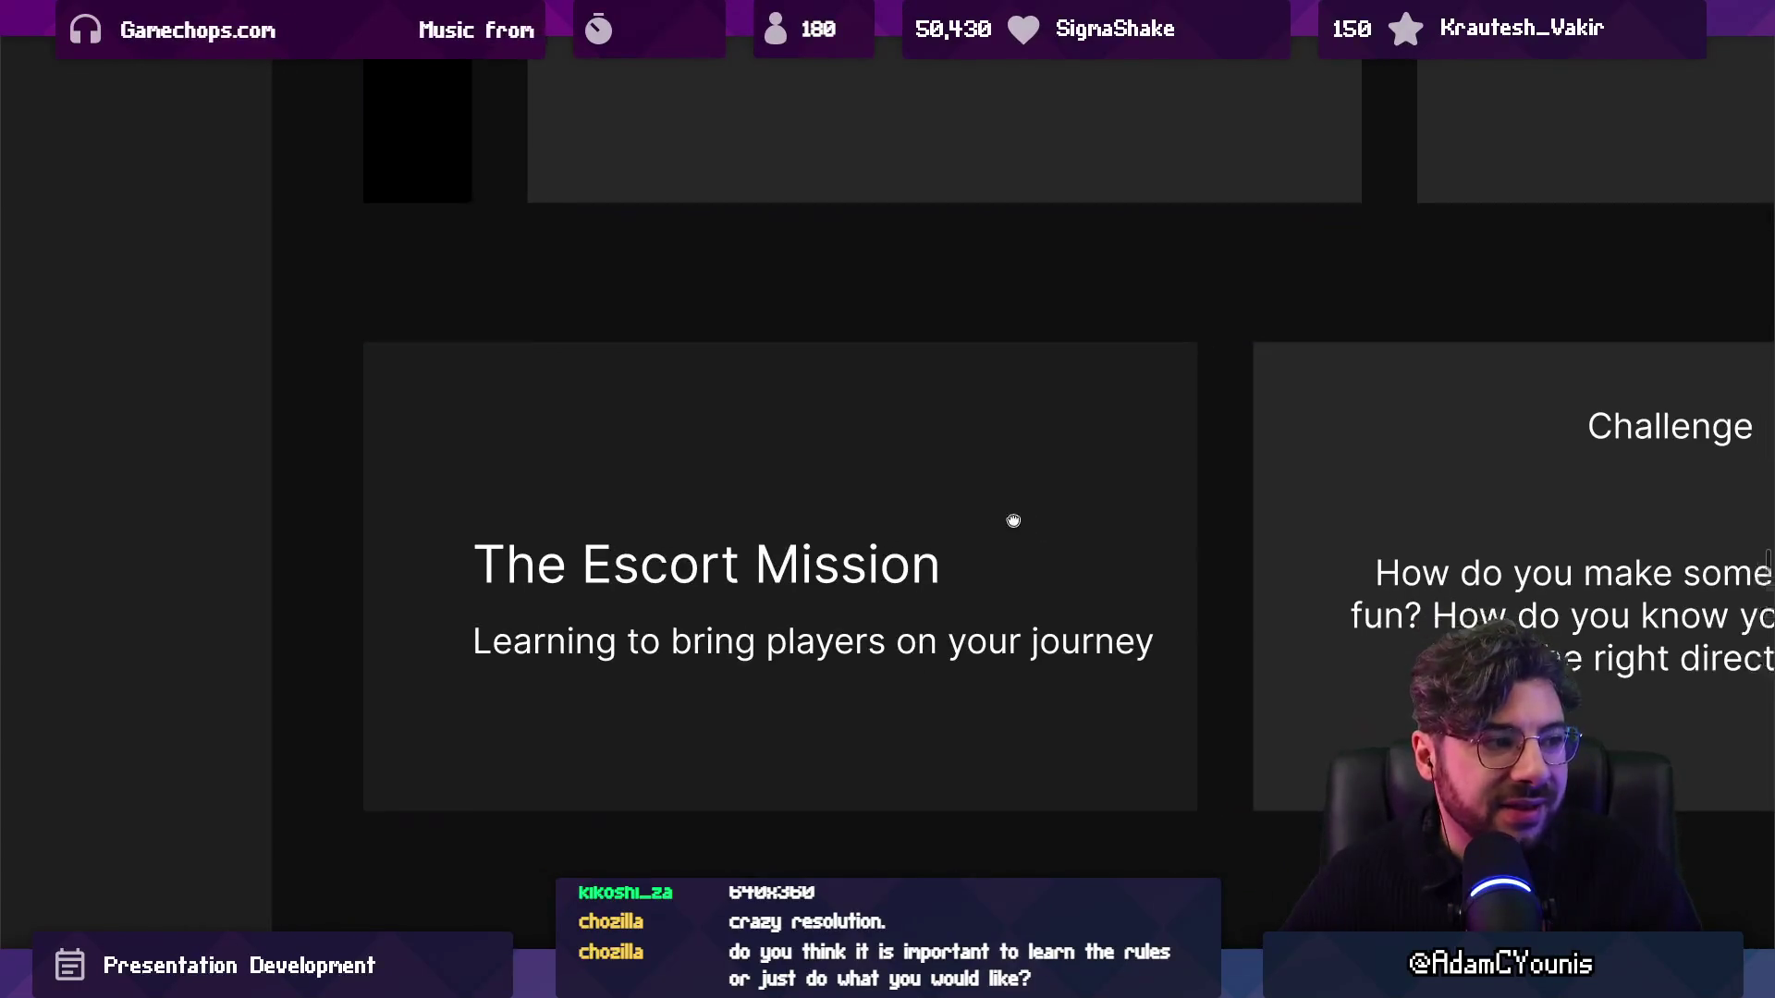
{"action": "left_click_drag", "start_coordinate": [1015, 515], "coordinate": [903, 438]}
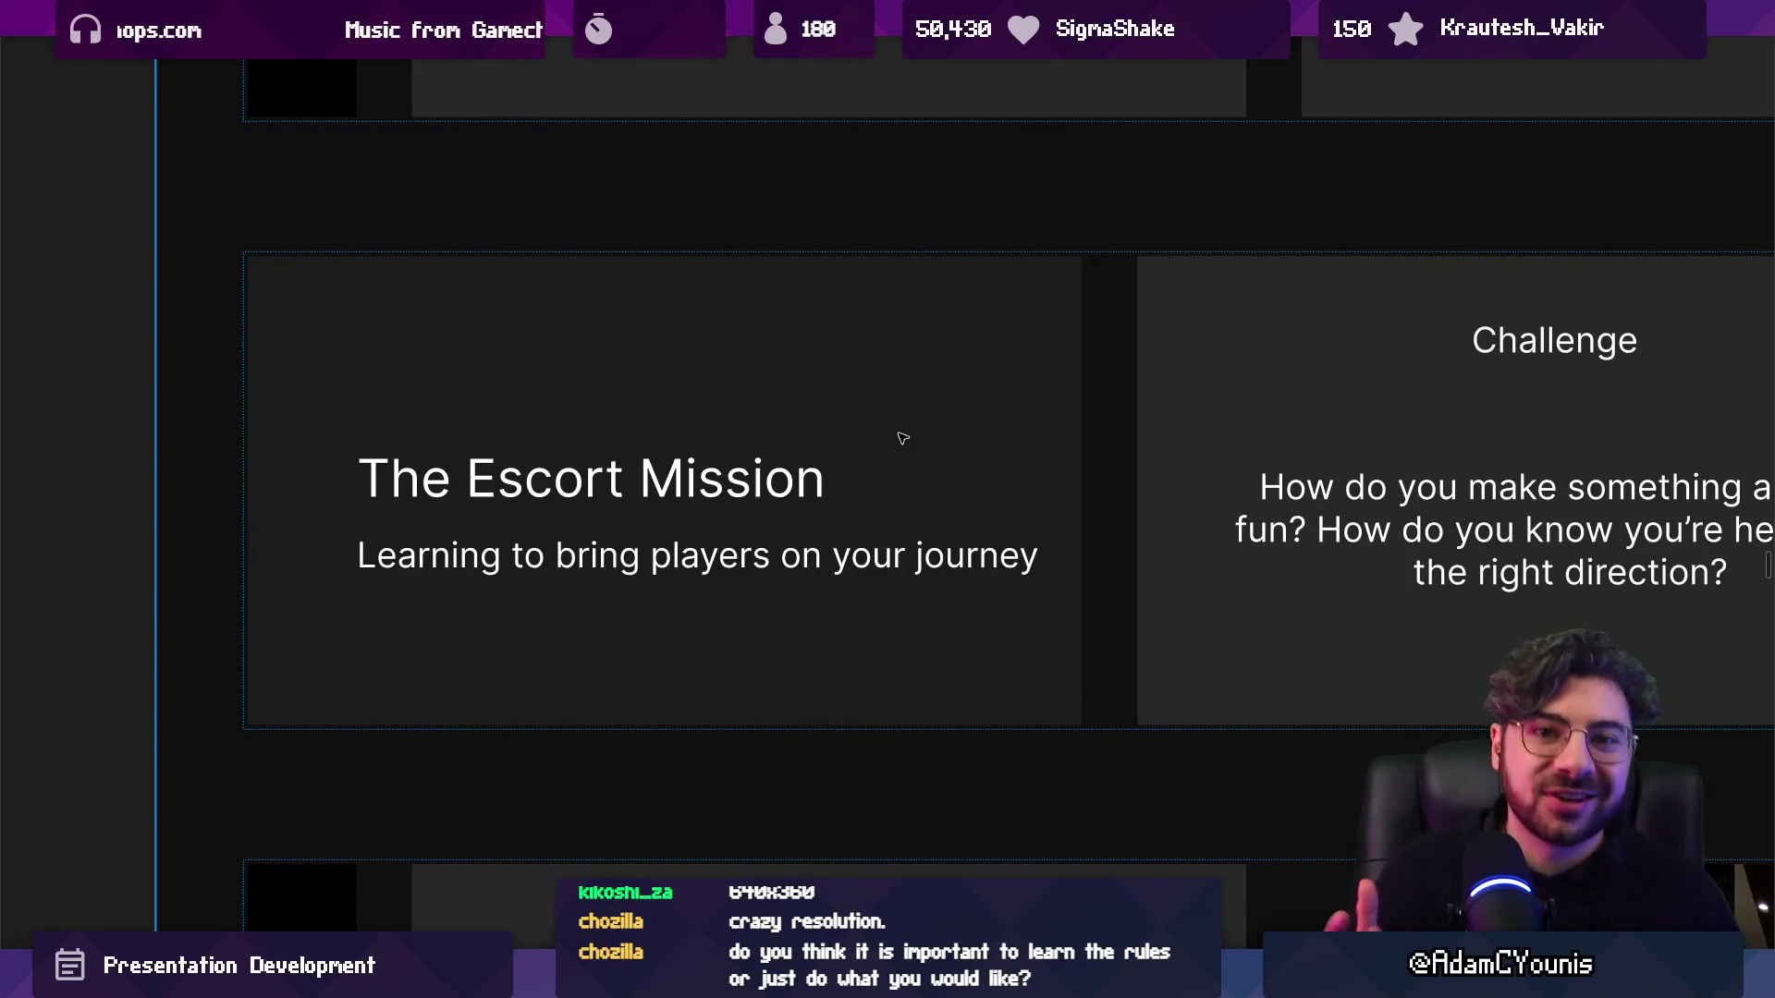
{"action": "key", "text": "Right"}
{"action": "scroll", "coordinate": [647, 374], "scroll_direction": "right", "scroll_amount": 3}
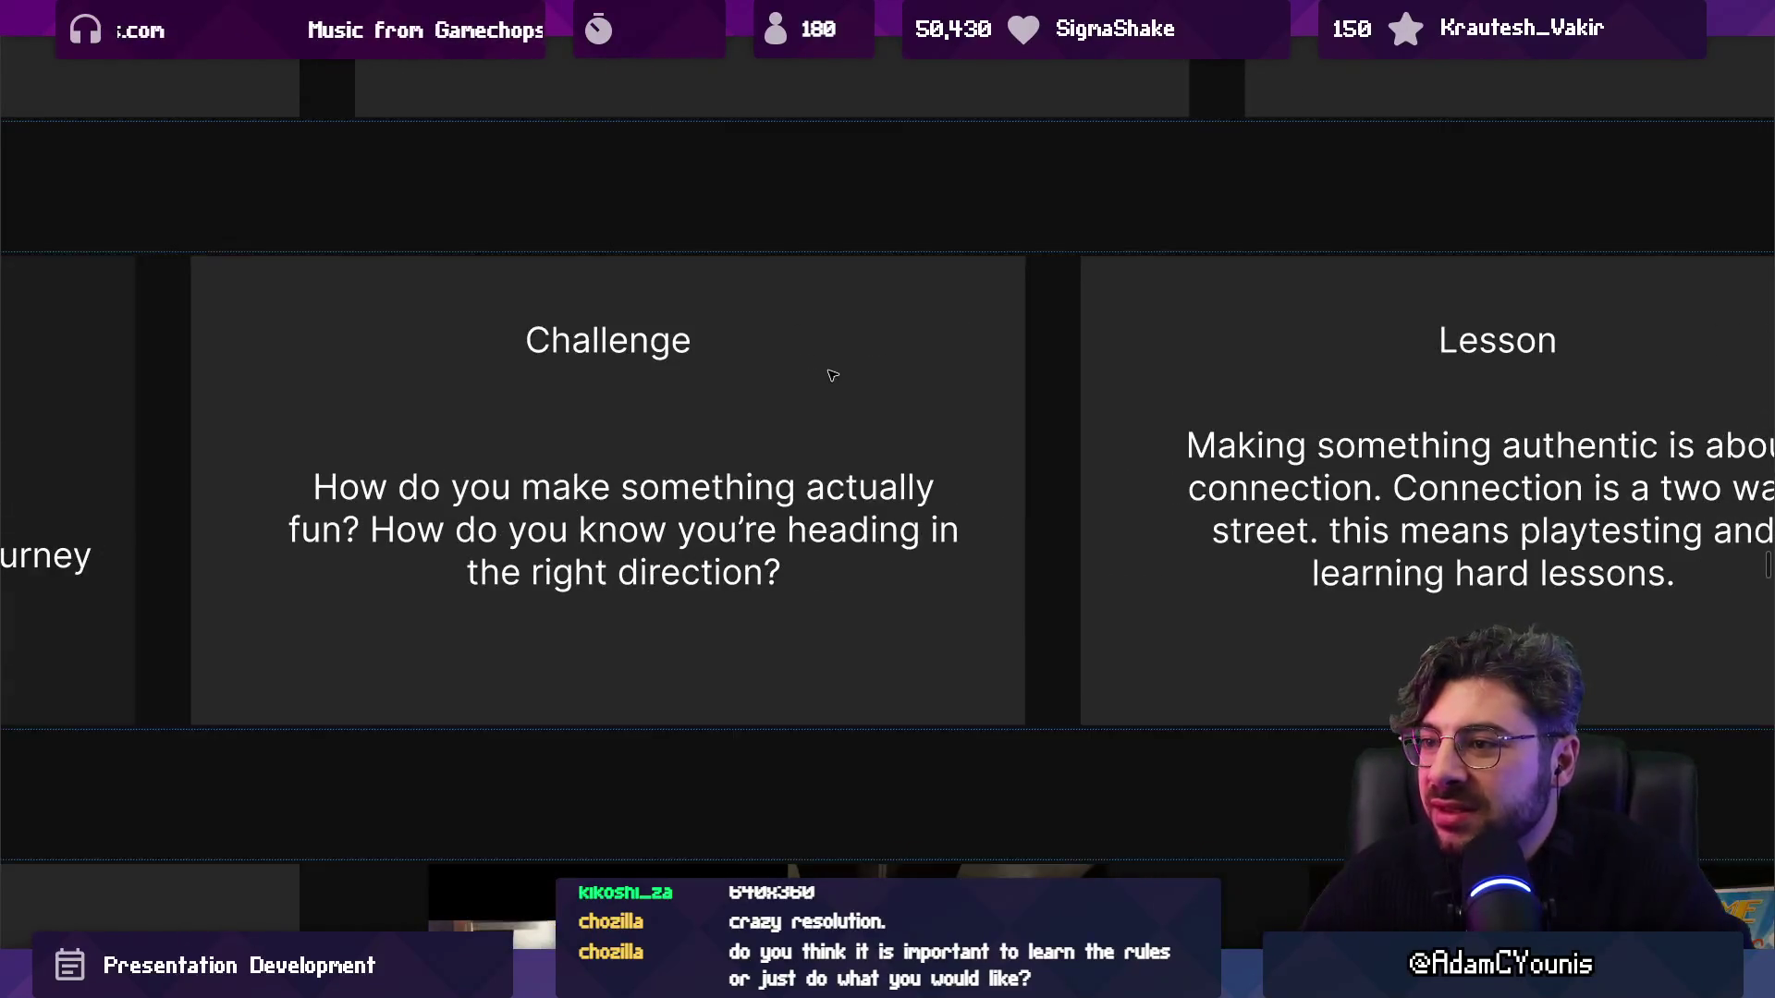
{"action": "scroll", "coordinate": [462, 374], "scroll_direction": "up", "scroll_amount": 2}
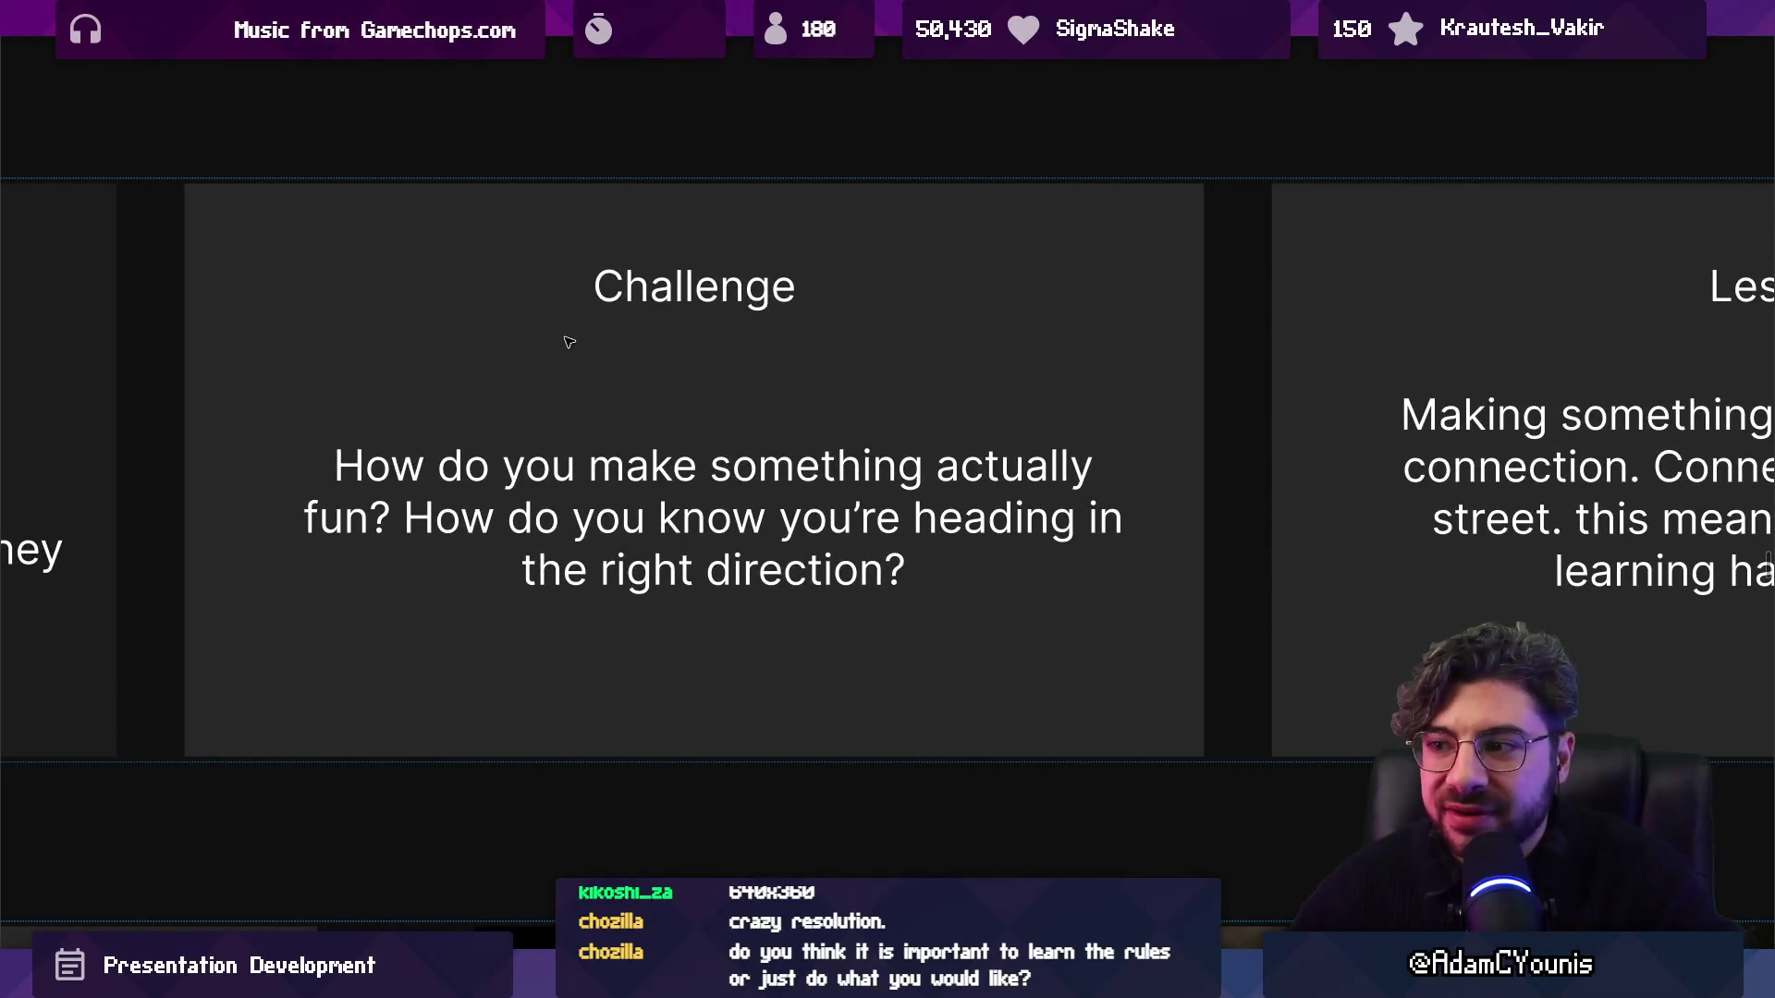
{"action": "key", "text": "Right"}
{"action": "scroll", "coordinate": [606, 393], "scroll_direction": "right", "scroll_amount": 1}
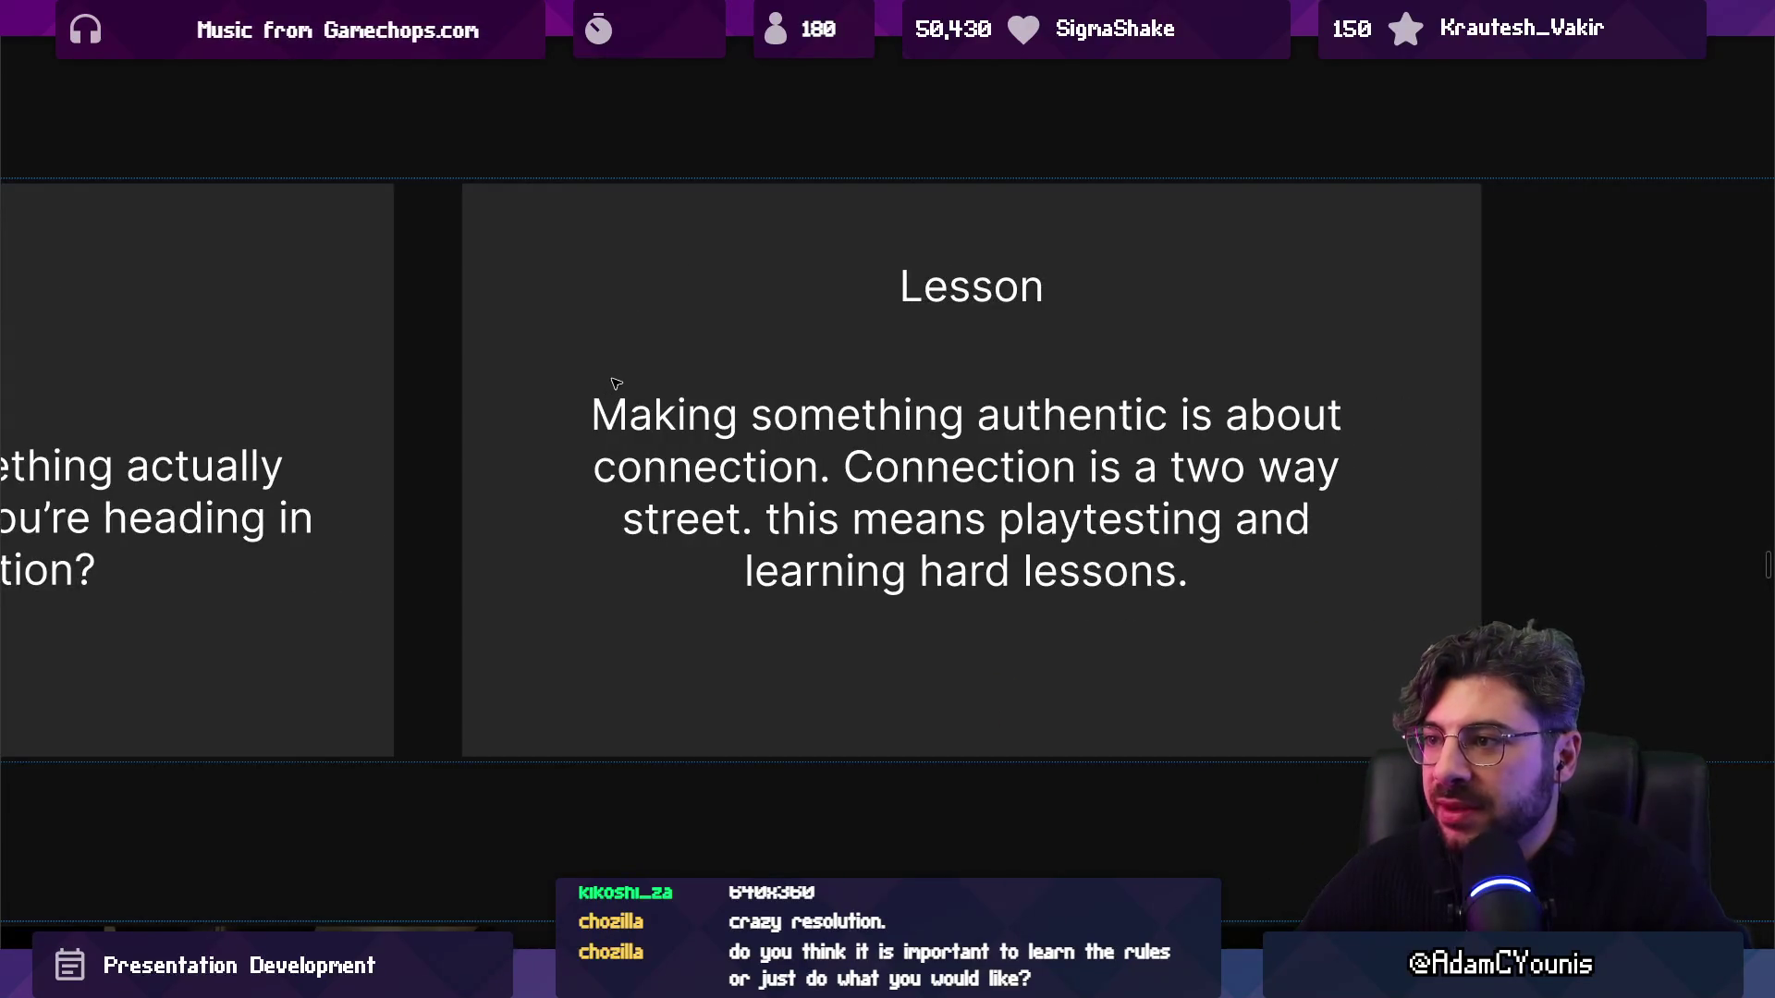
{"action": "scroll", "coordinate": [615, 384], "scroll_direction": "right", "scroll_amount": 3}
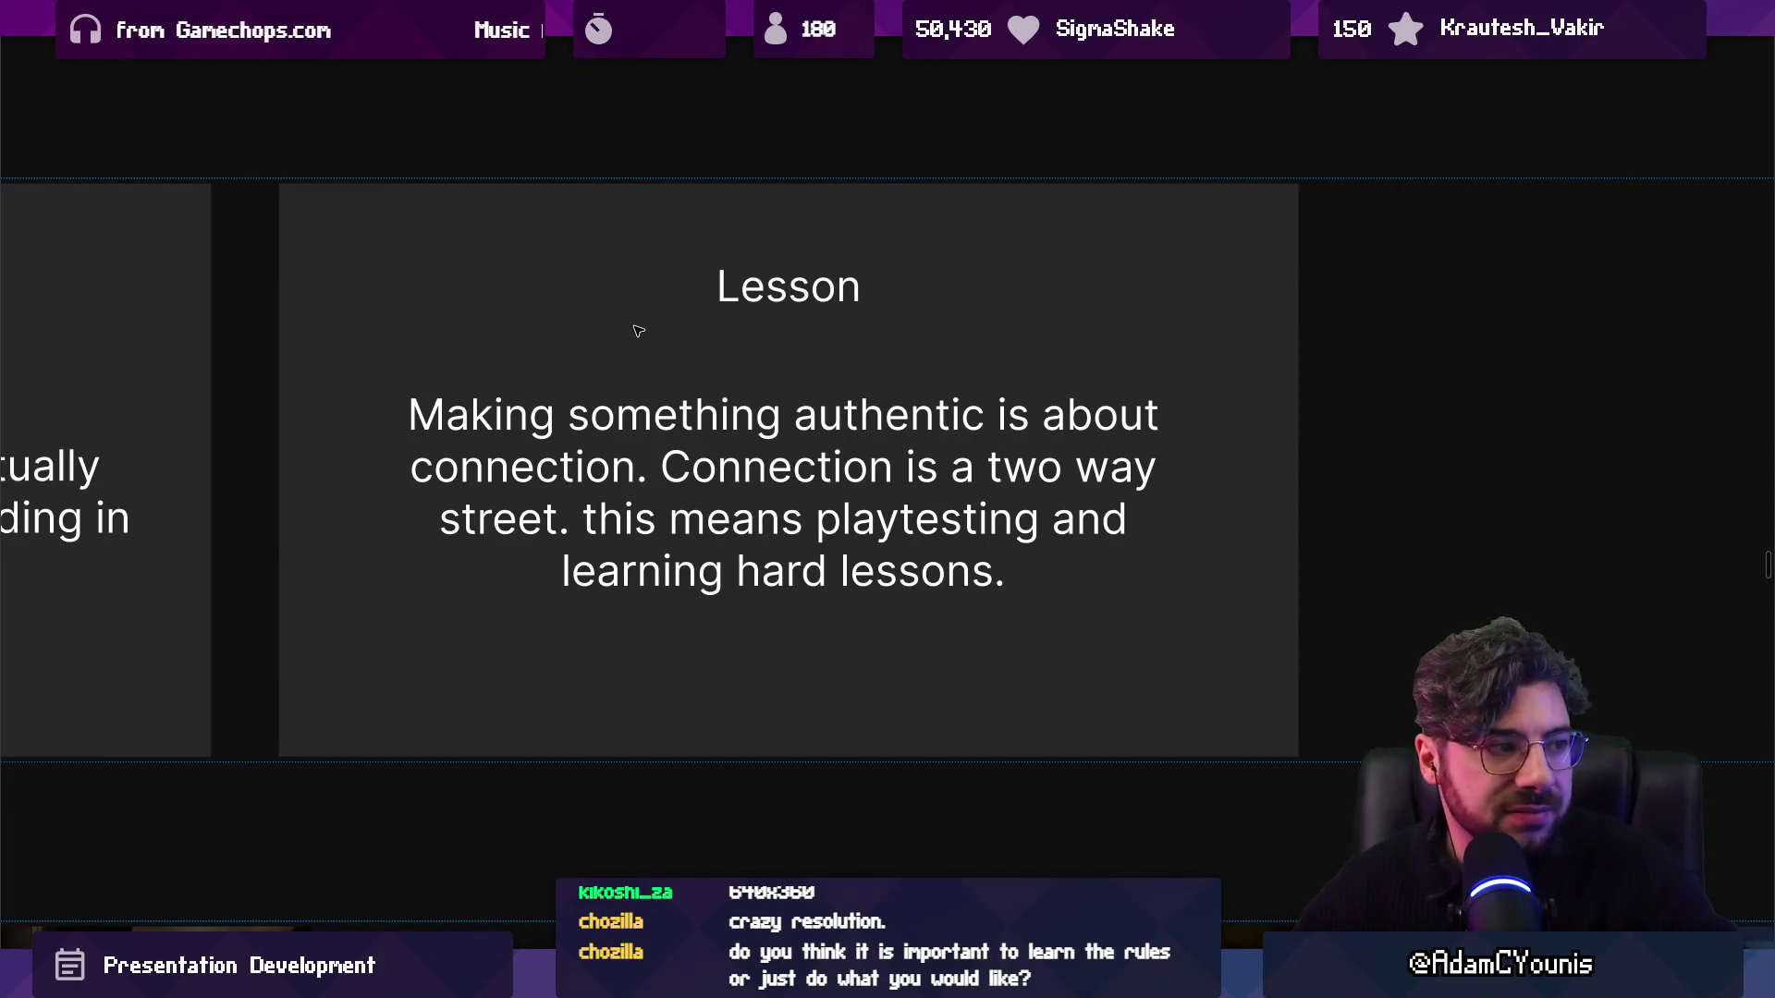
{"action": "scroll", "coordinate": [638, 331], "scroll_direction": "down", "scroll_amount": 5}
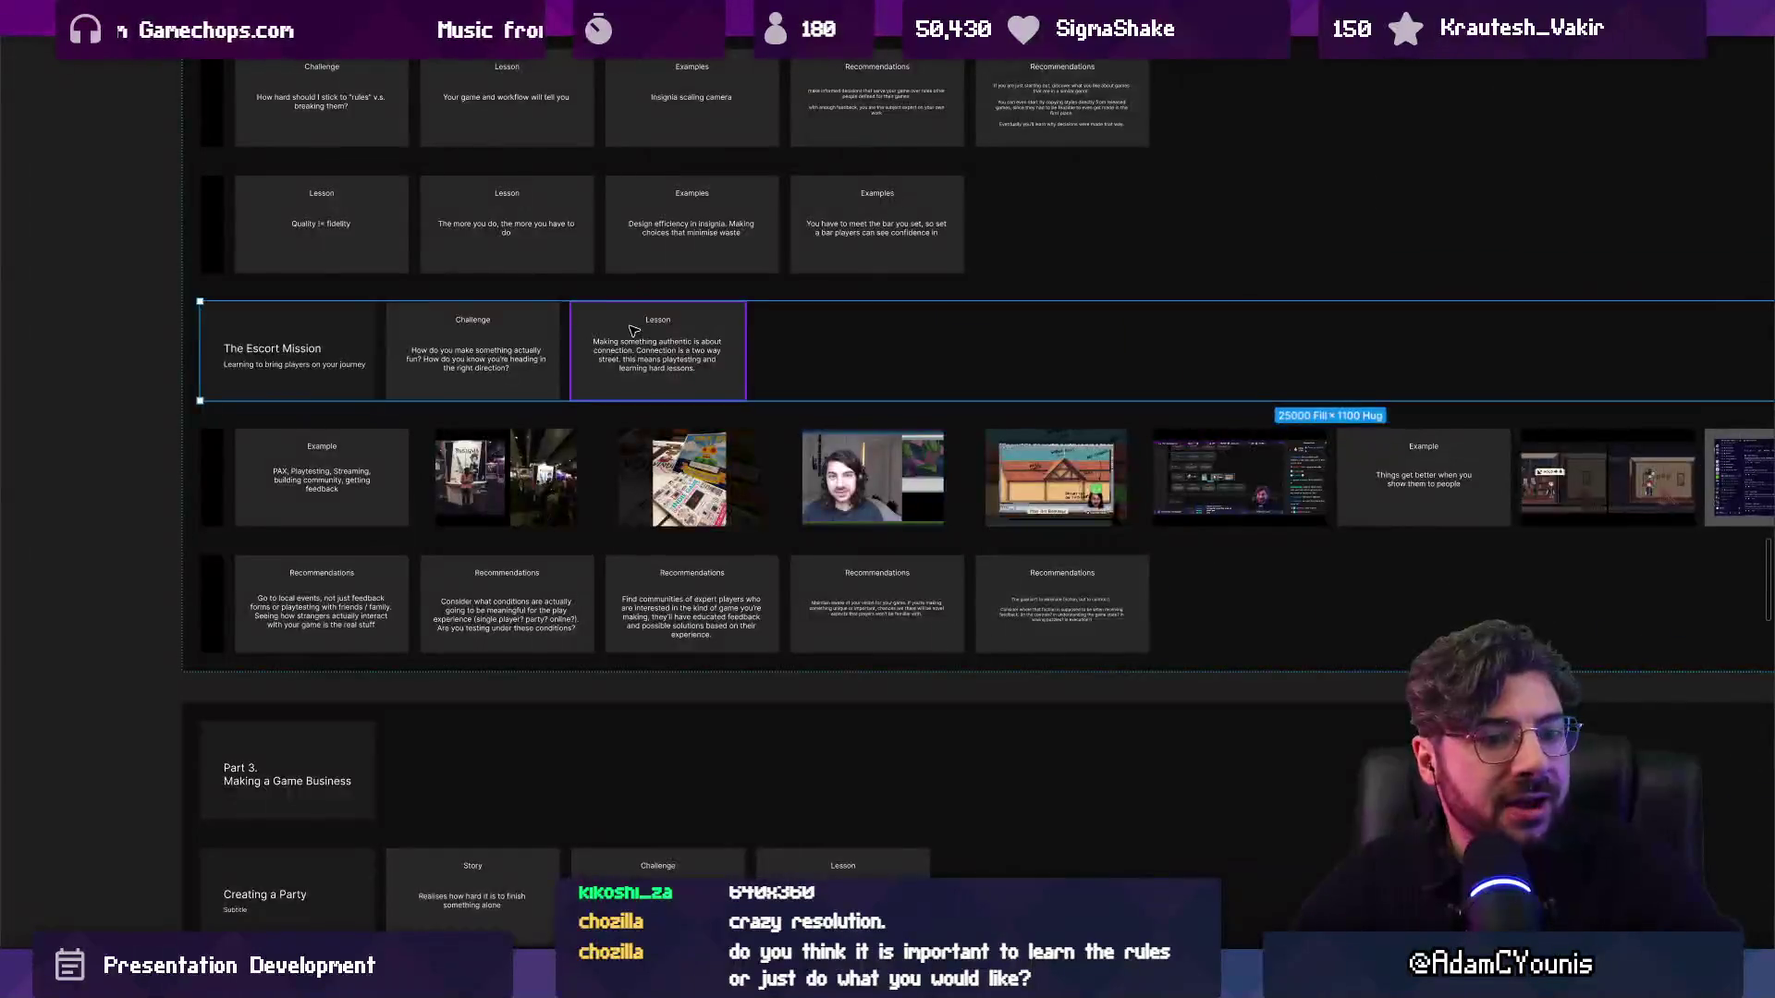
Deselect The Escort Mission row and zoom onto the Example slide about PAX, playtesting and streaming.
{"action": "scroll", "coordinate": [632, 331], "scroll_direction": "up", "scroll_amount": 2}
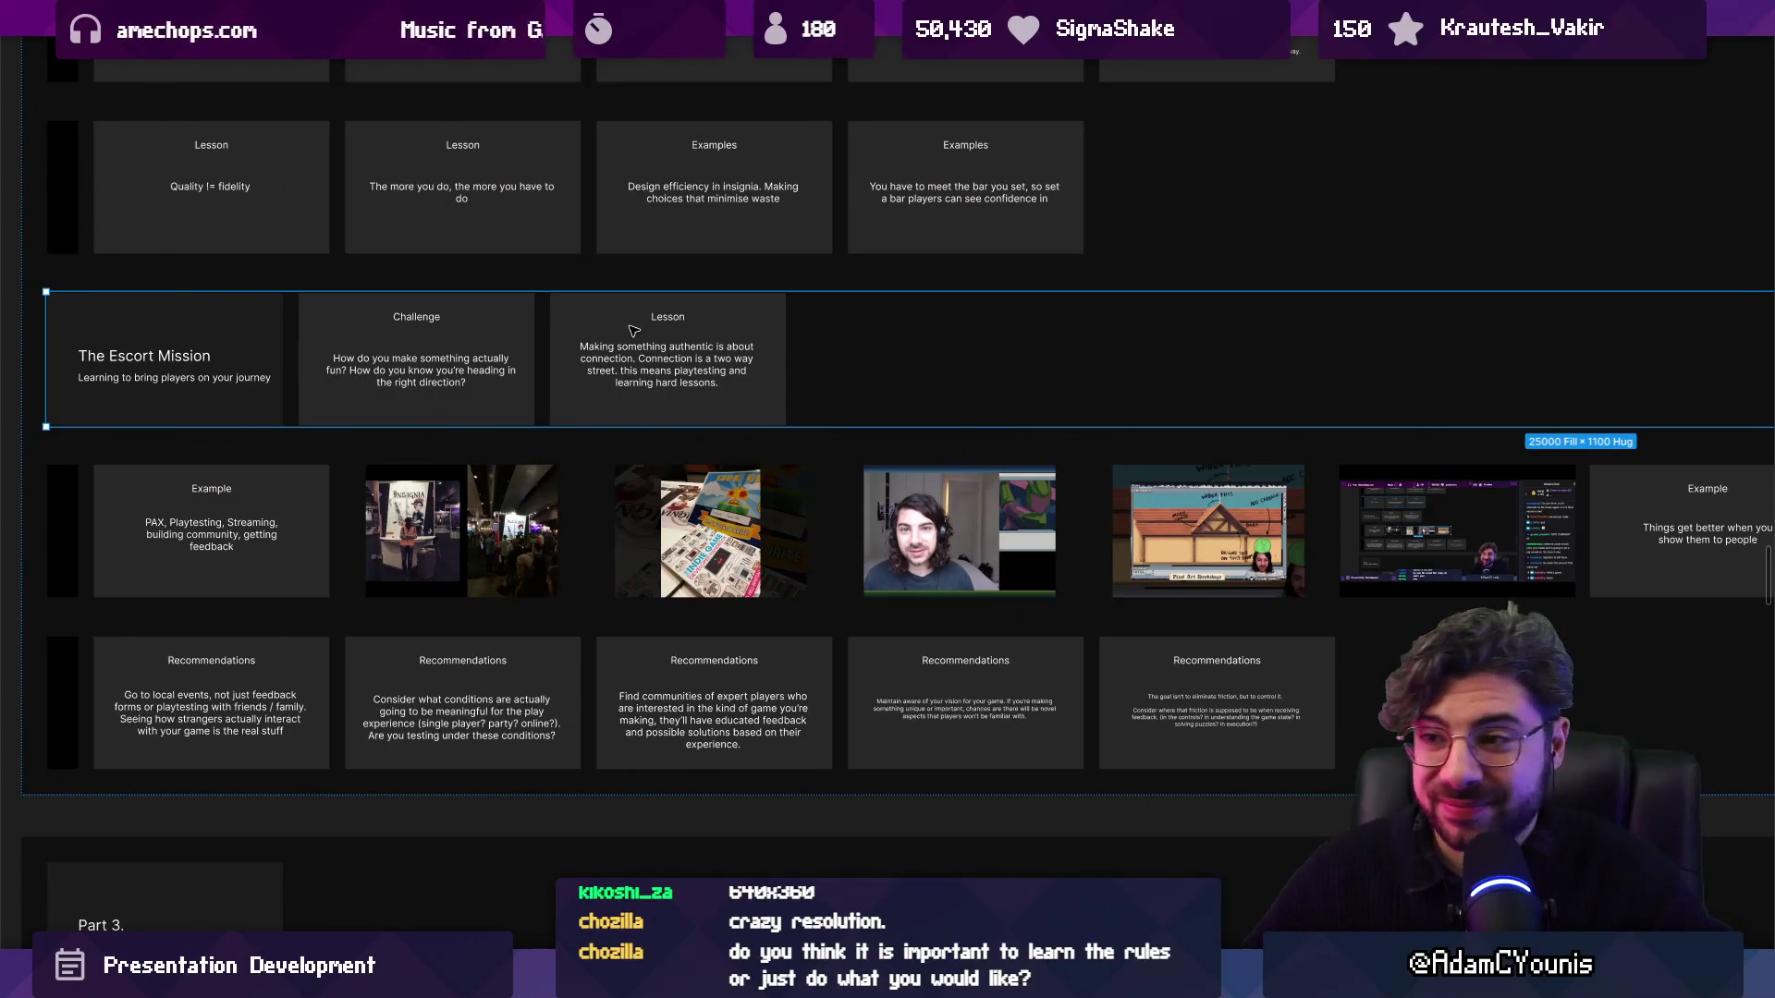
{"action": "scroll", "coordinate": [632, 352], "scroll_direction": "down", "scroll_amount": 5}
{"action": "scroll", "coordinate": [644, 357], "scroll_direction": "down", "scroll_amount": 3}
{"action": "scroll", "coordinate": [645, 357], "scroll_direction": "up", "scroll_amount": 5}
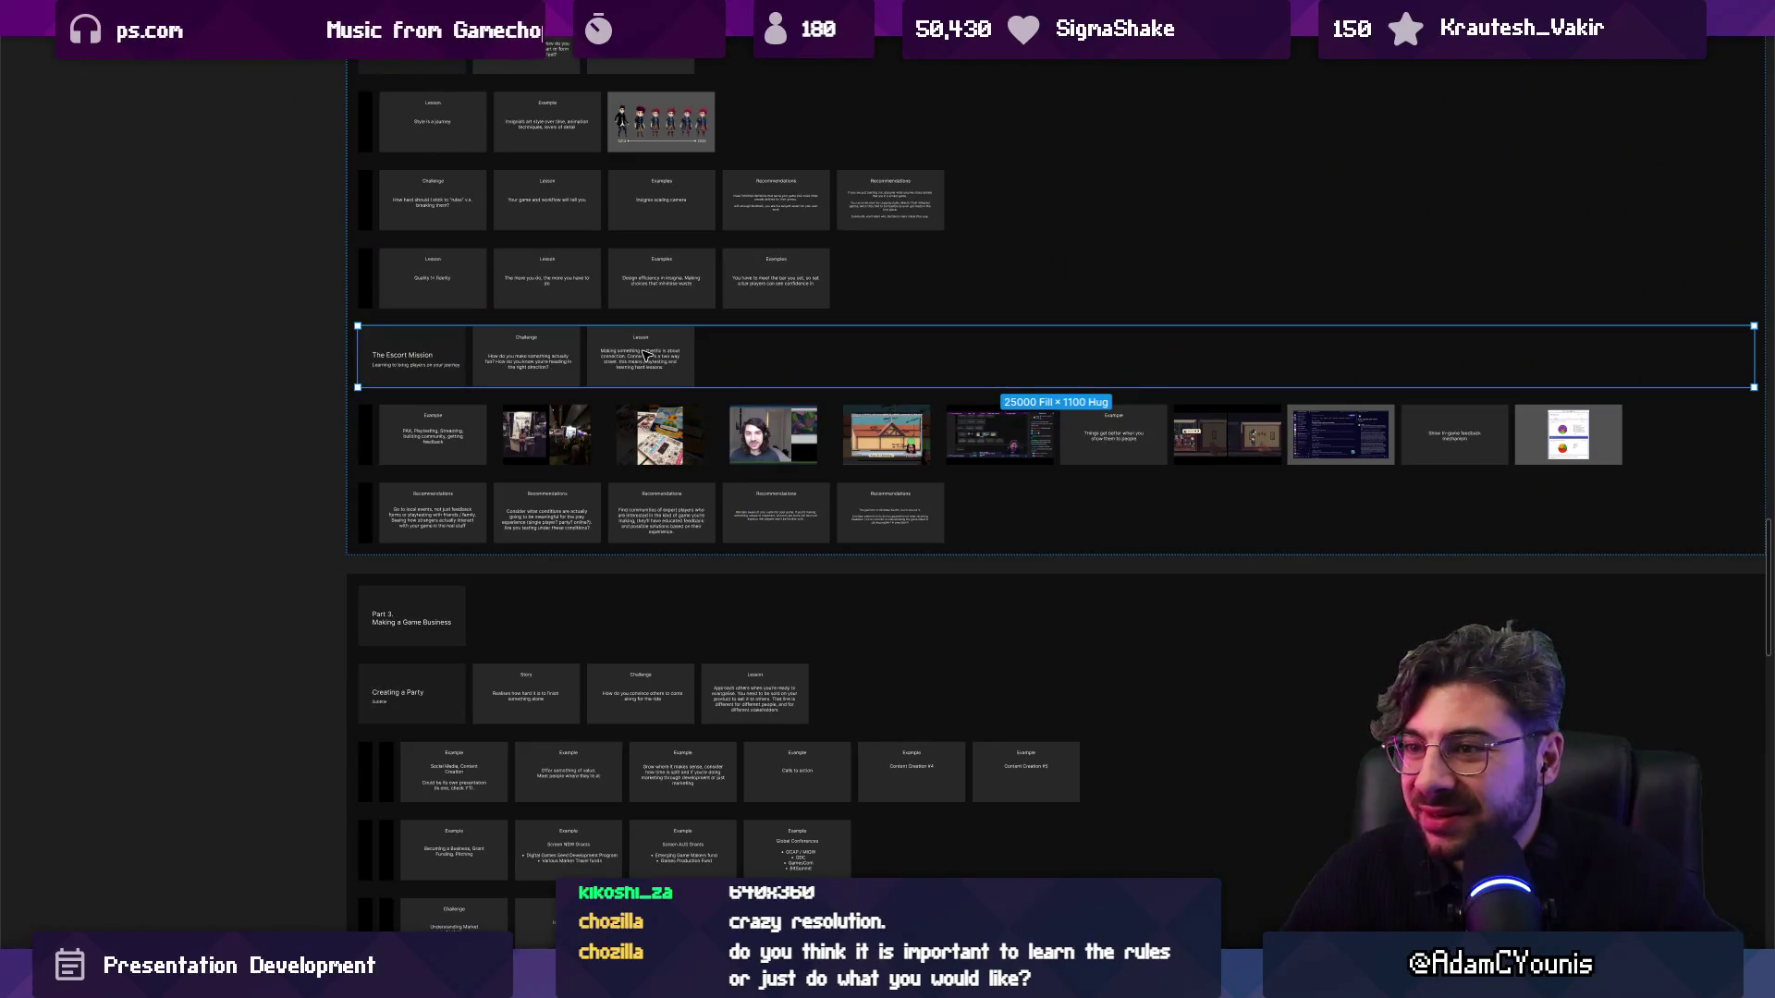
{"action": "scroll", "coordinate": [645, 354], "scroll_direction": "down", "scroll_amount": 3}
{"action": "scroll", "coordinate": [647, 357], "scroll_direction": "up", "scroll_amount": 6}
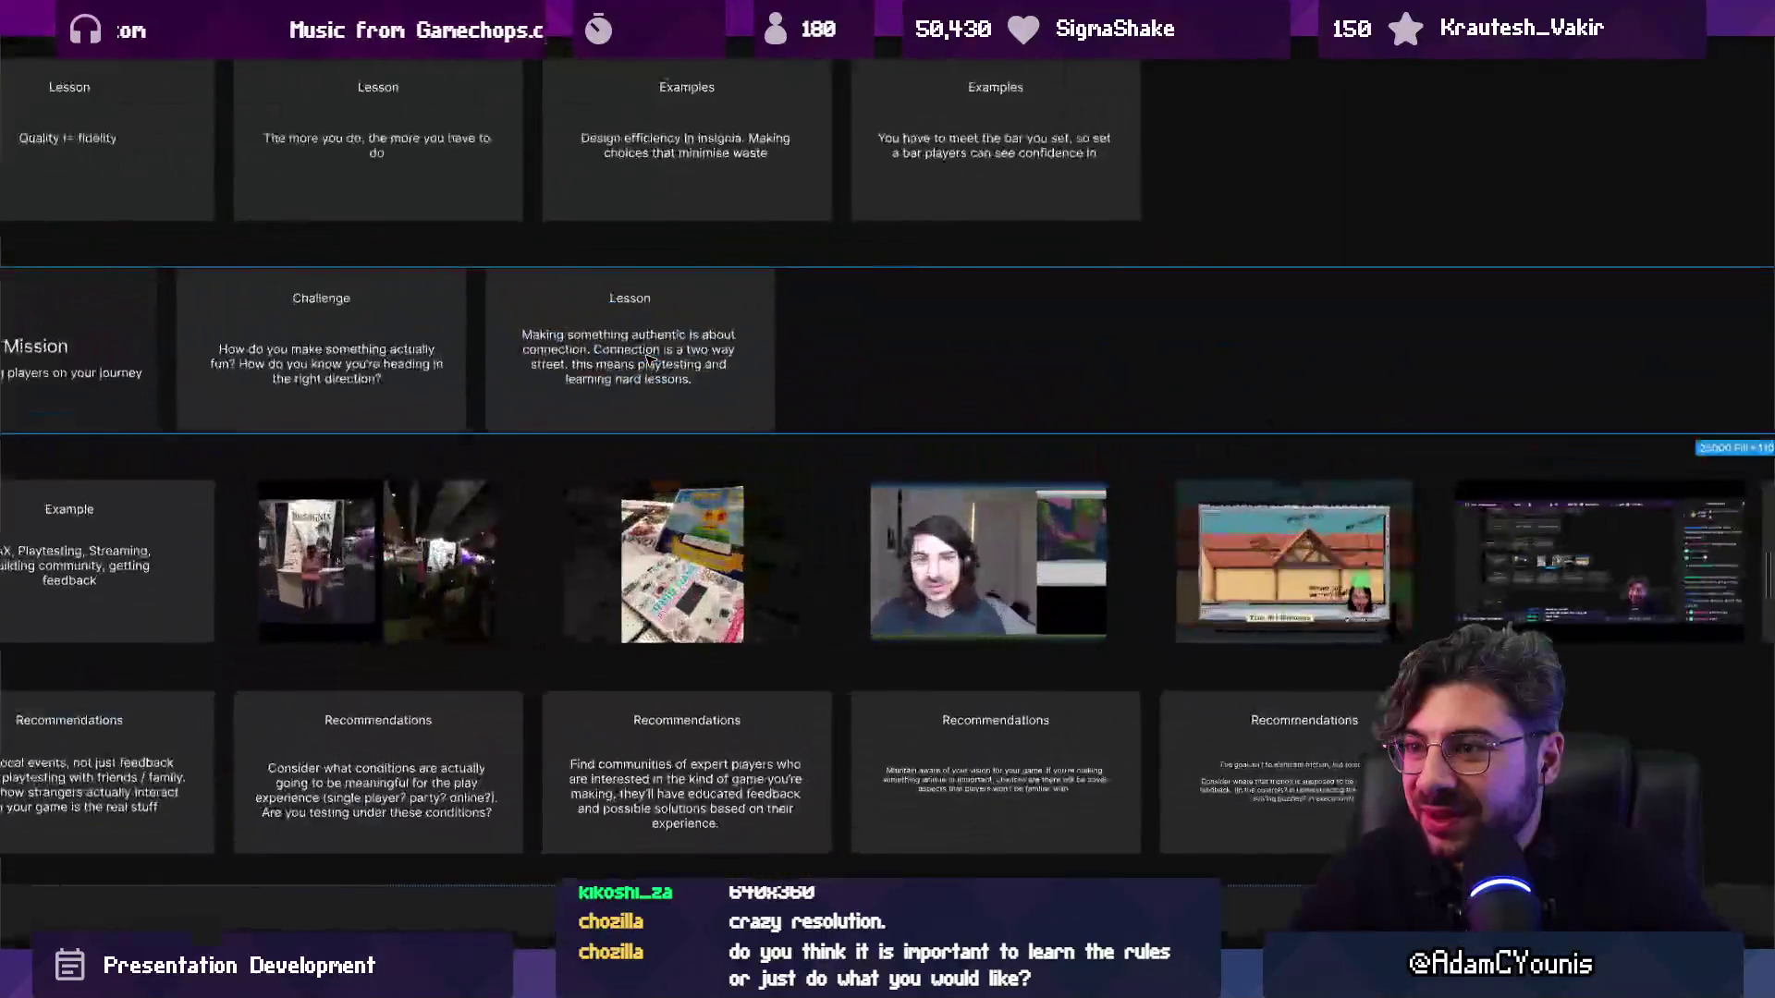
{"action": "scroll", "coordinate": [647, 361], "scroll_direction": "up", "scroll_amount": 4}
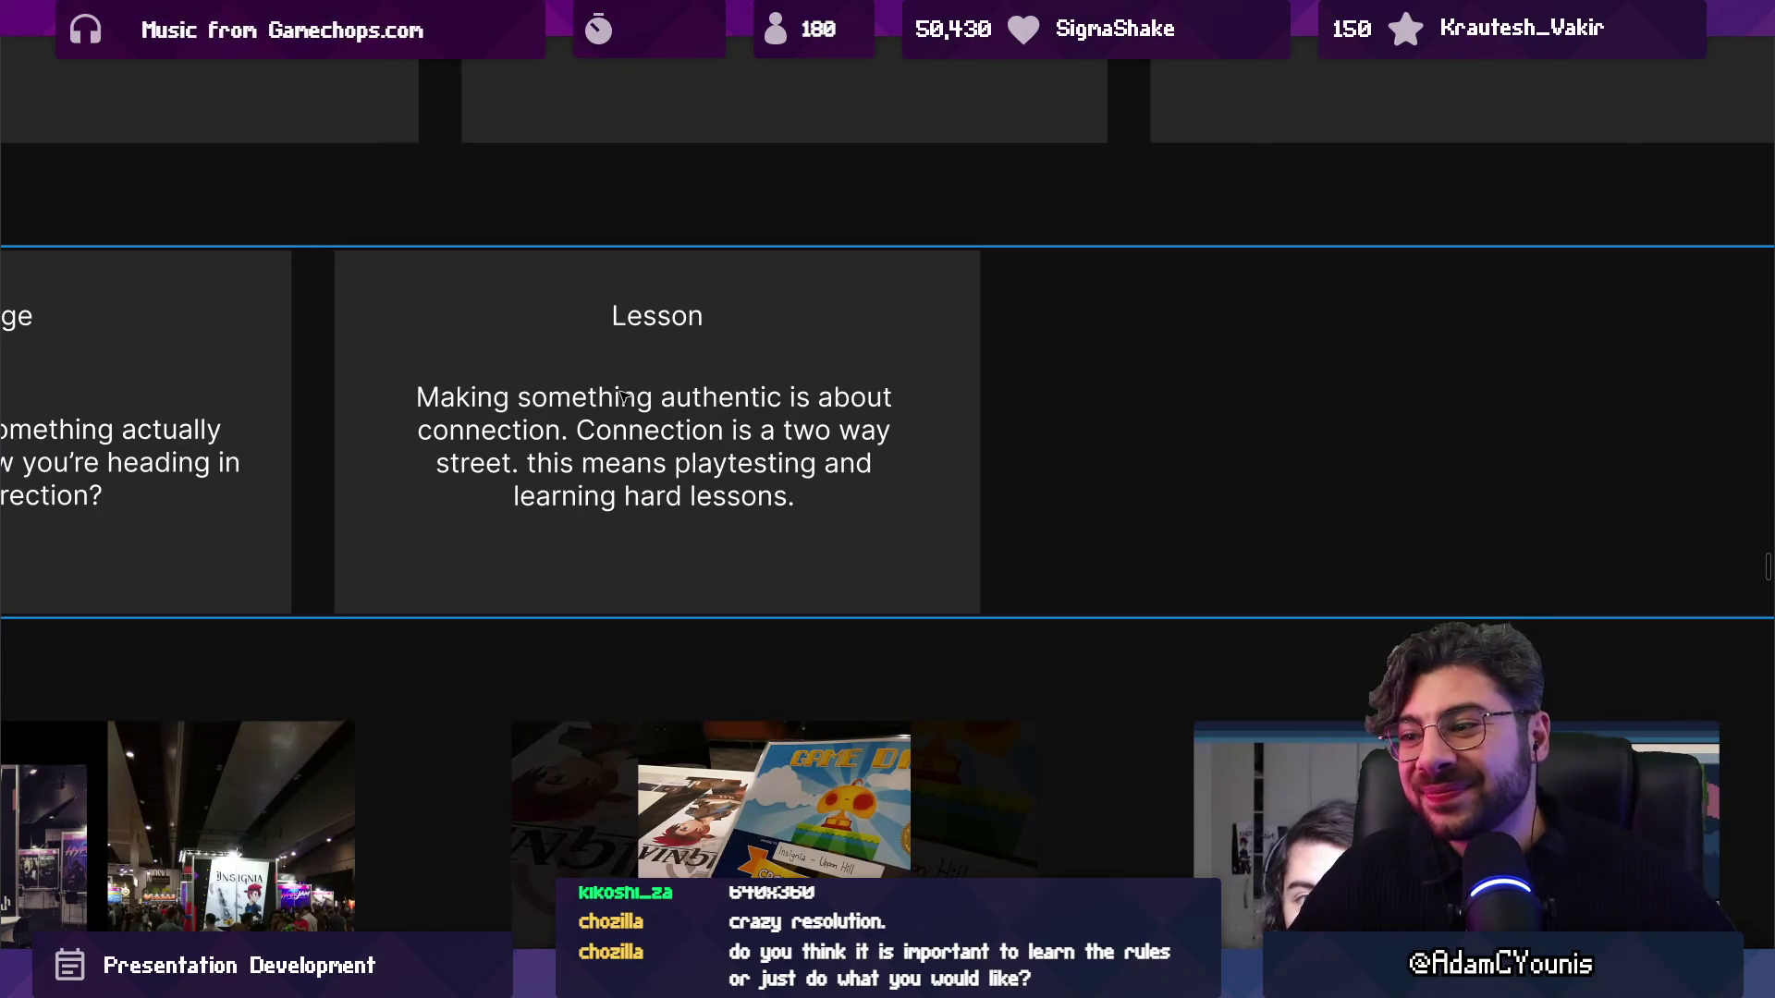
{"action": "scroll", "coordinate": [973, 342], "scroll_direction": "down", "scroll_amount": 5}
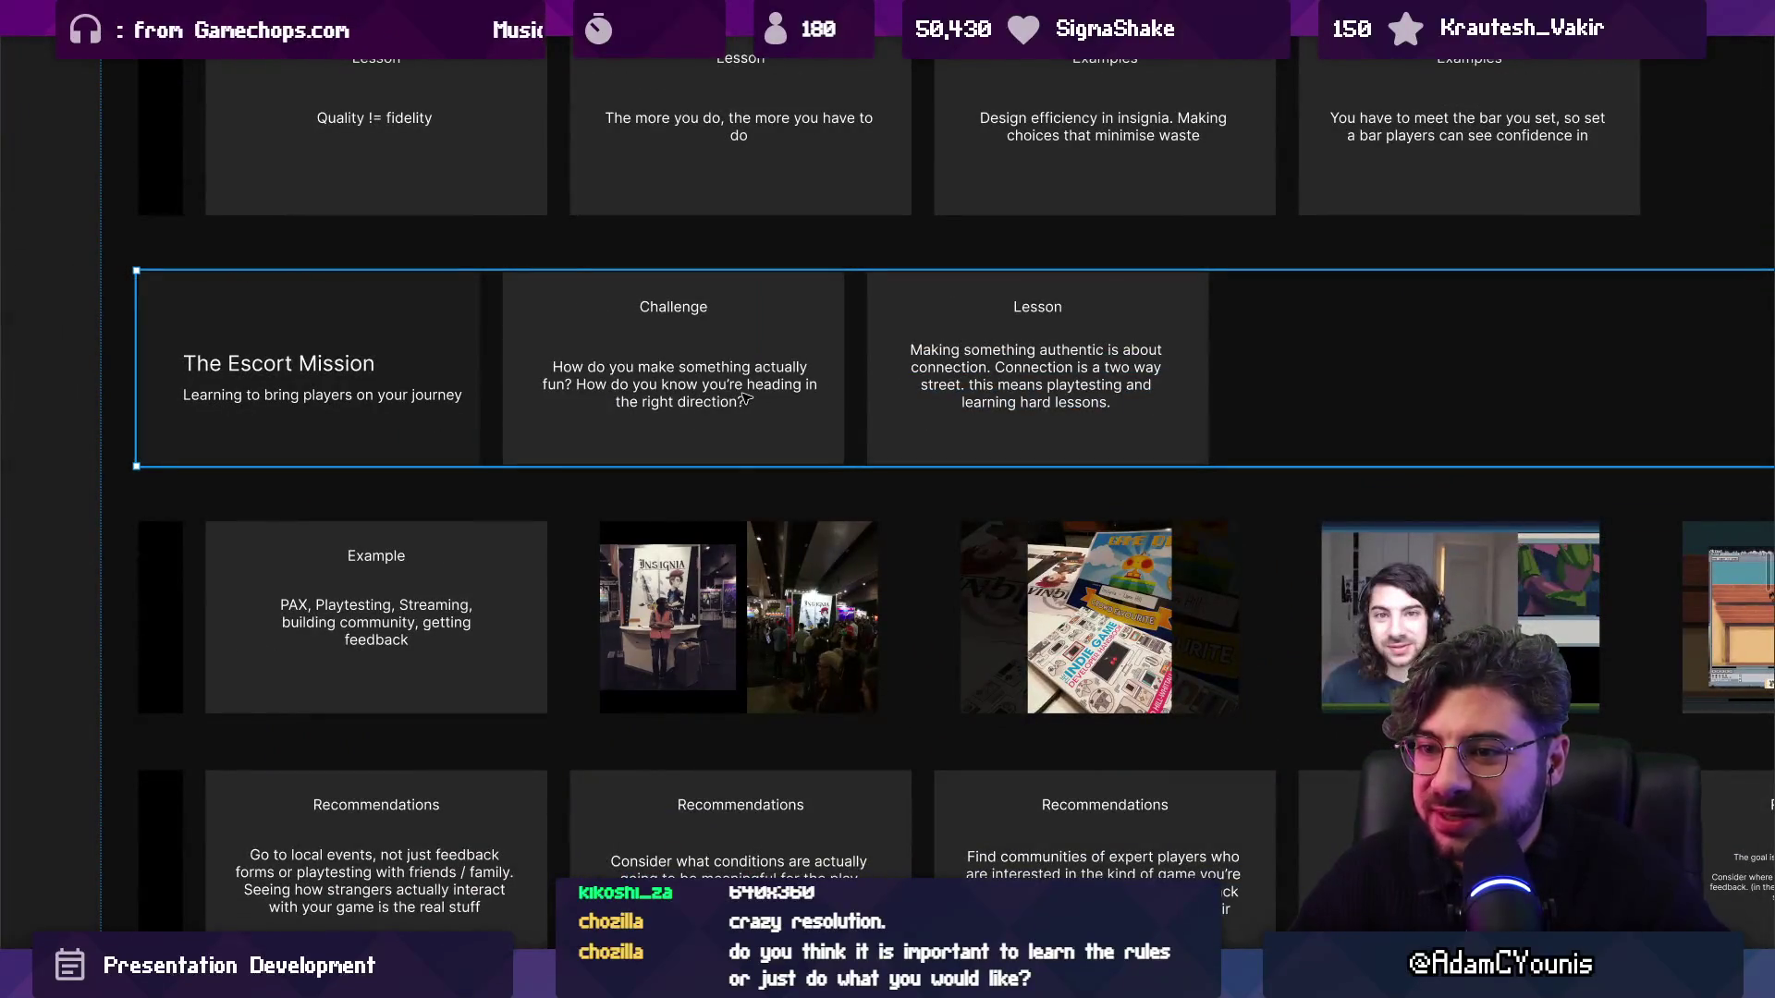
{"action": "key", "text": "Escape"}
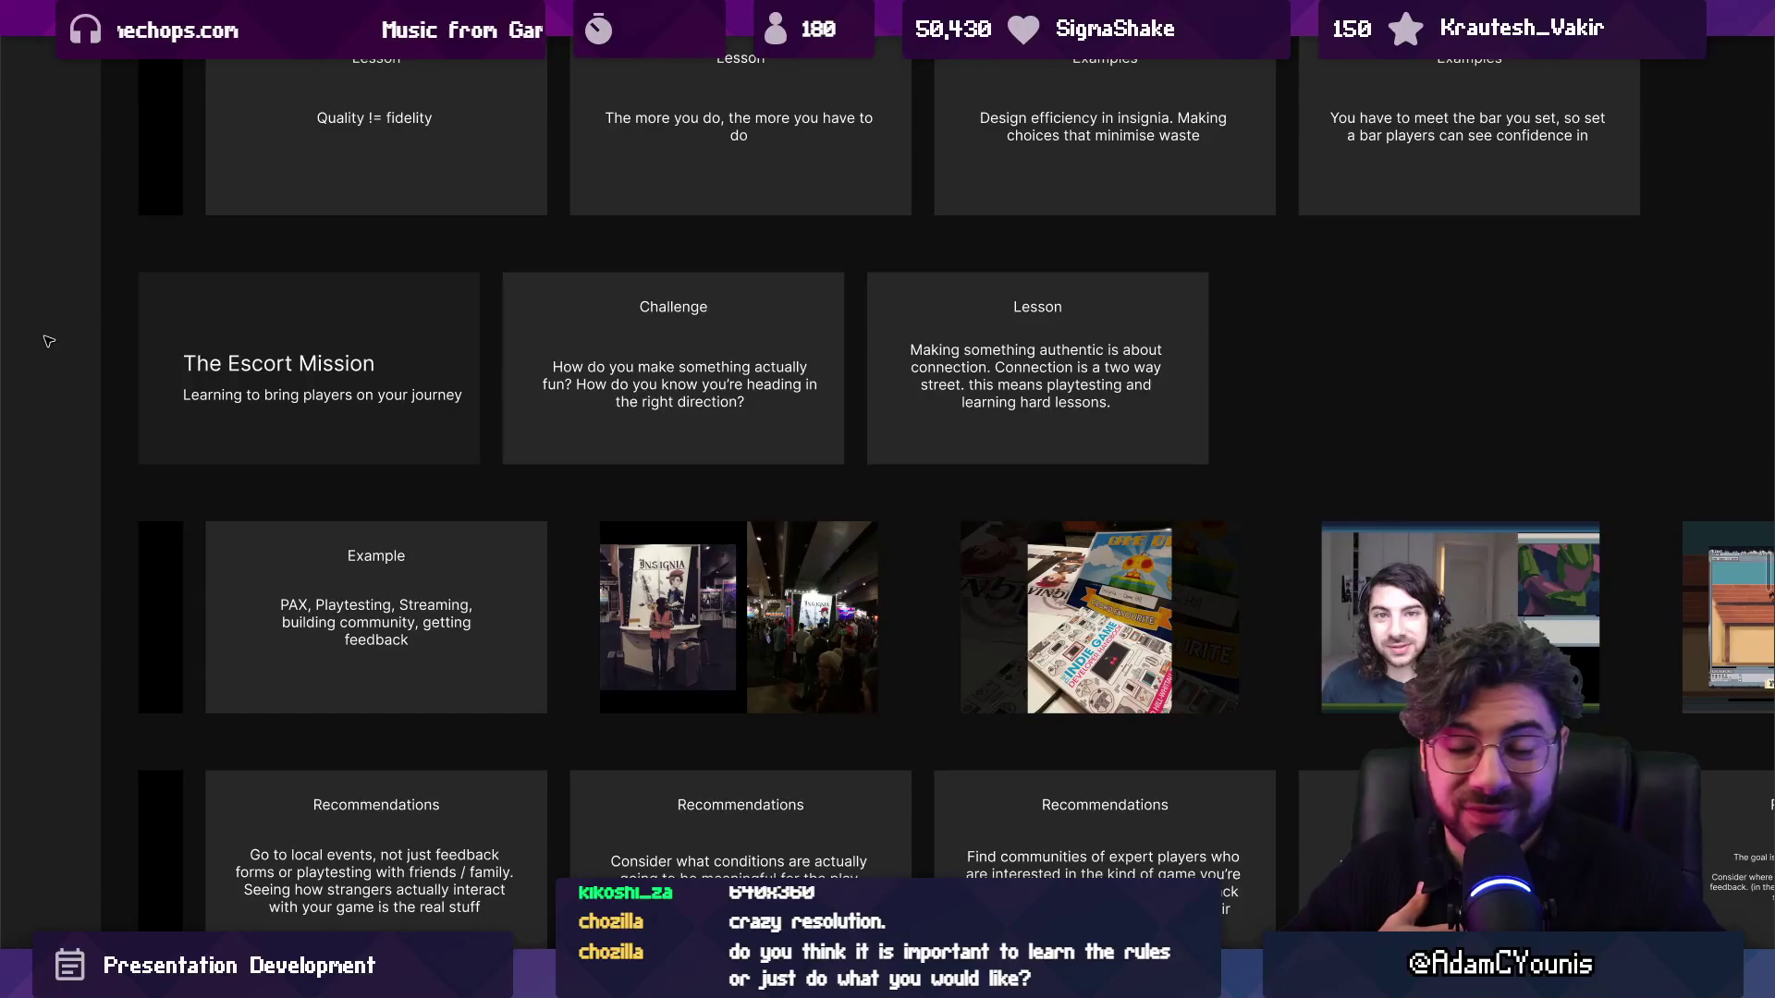
{"action": "scroll", "coordinate": [231, 586], "scroll_direction": "up", "scroll_amount": 5}
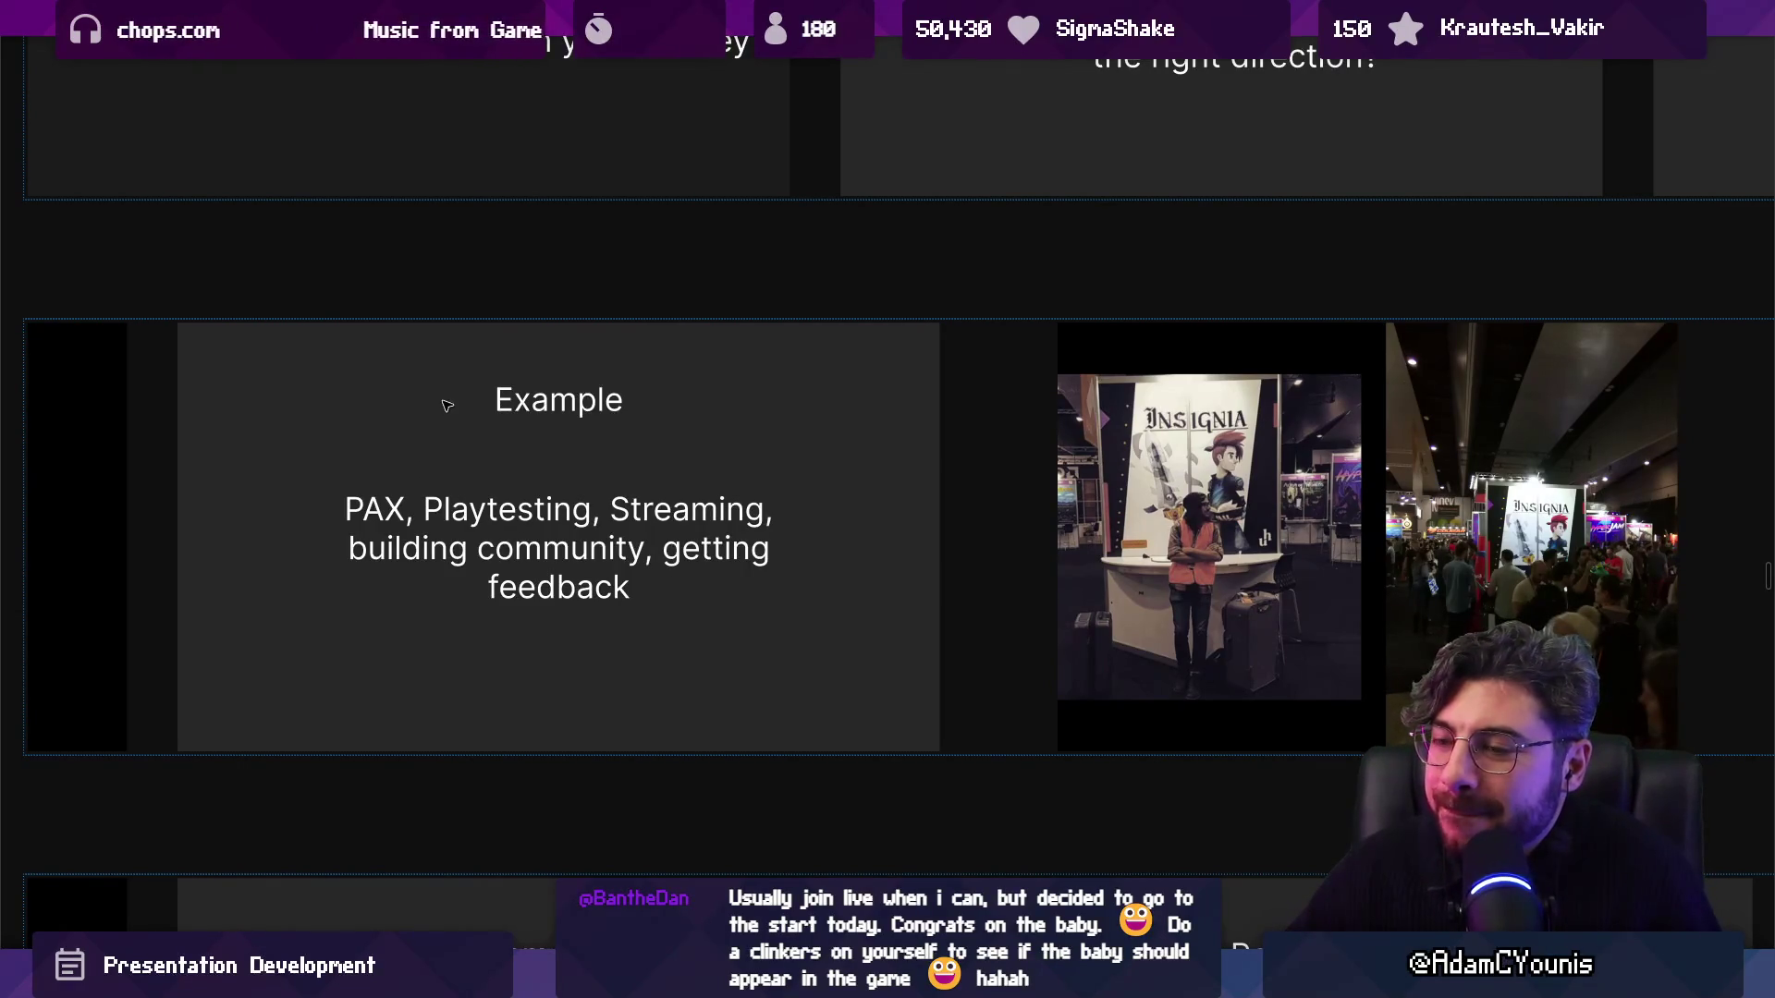
Pan along the Example row and bring the Insignia booth photo slide up full screen.
{"action": "scroll", "coordinate": [558, 463], "scroll_direction": "up", "scroll_amount": 2}
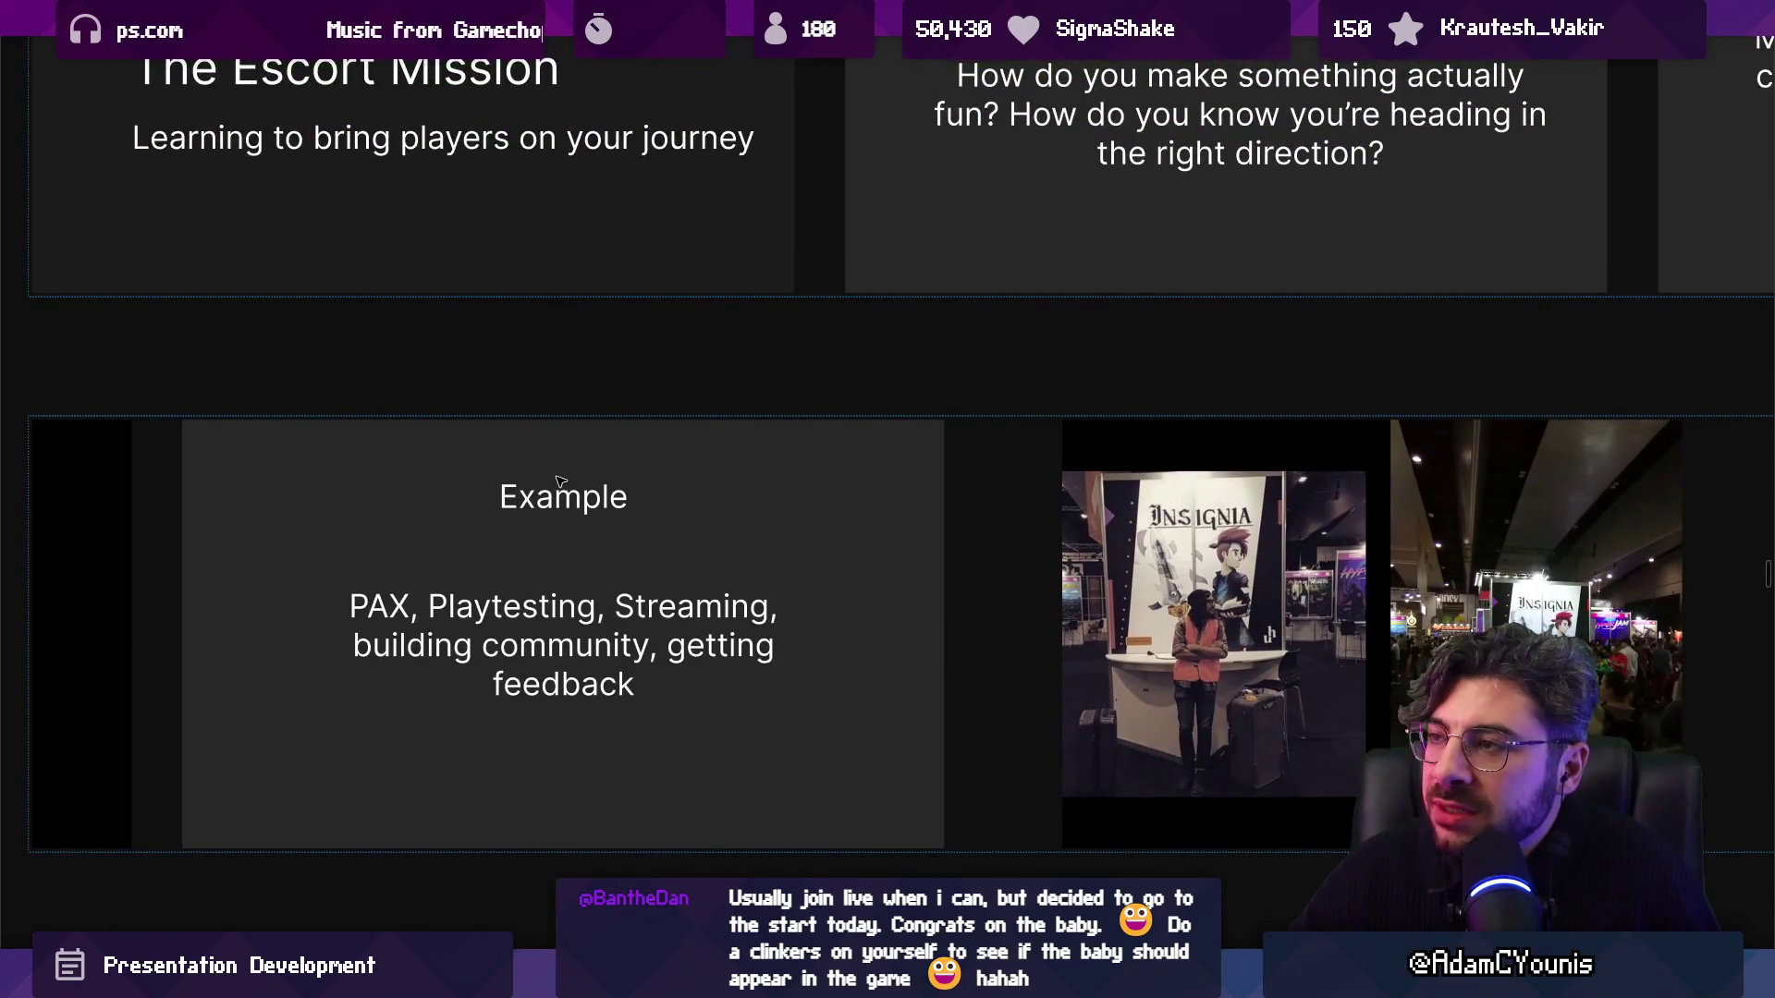
{"action": "mouse_move", "coordinate": [780, 357]}
{"action": "left_mouse_down"}
{"action": "mouse_move", "coordinate": [10, 527]}
{"action": "mouse_move", "coordinate": [796, 508]}
{"action": "mouse_move", "coordinate": [875, 325]}
{"action": "left_mouse_up"}
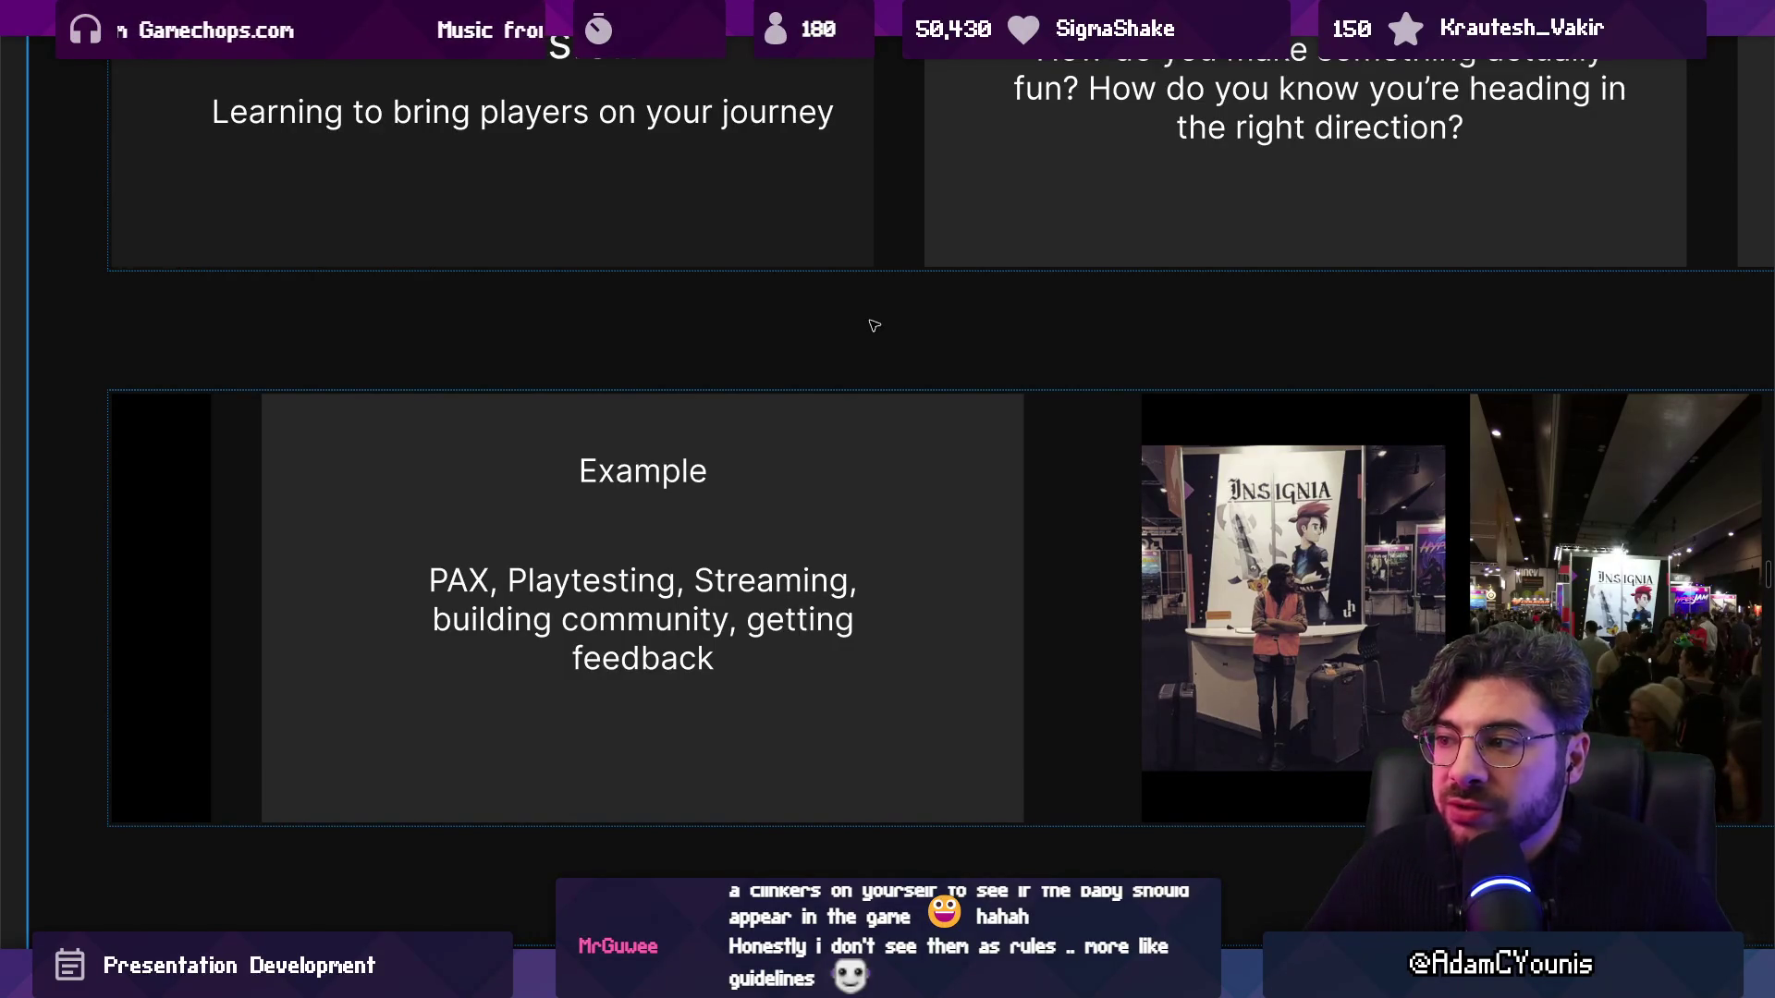
{"action": "scroll", "coordinate": [792, 602], "scroll_direction": "right", "scroll_amount": 8}
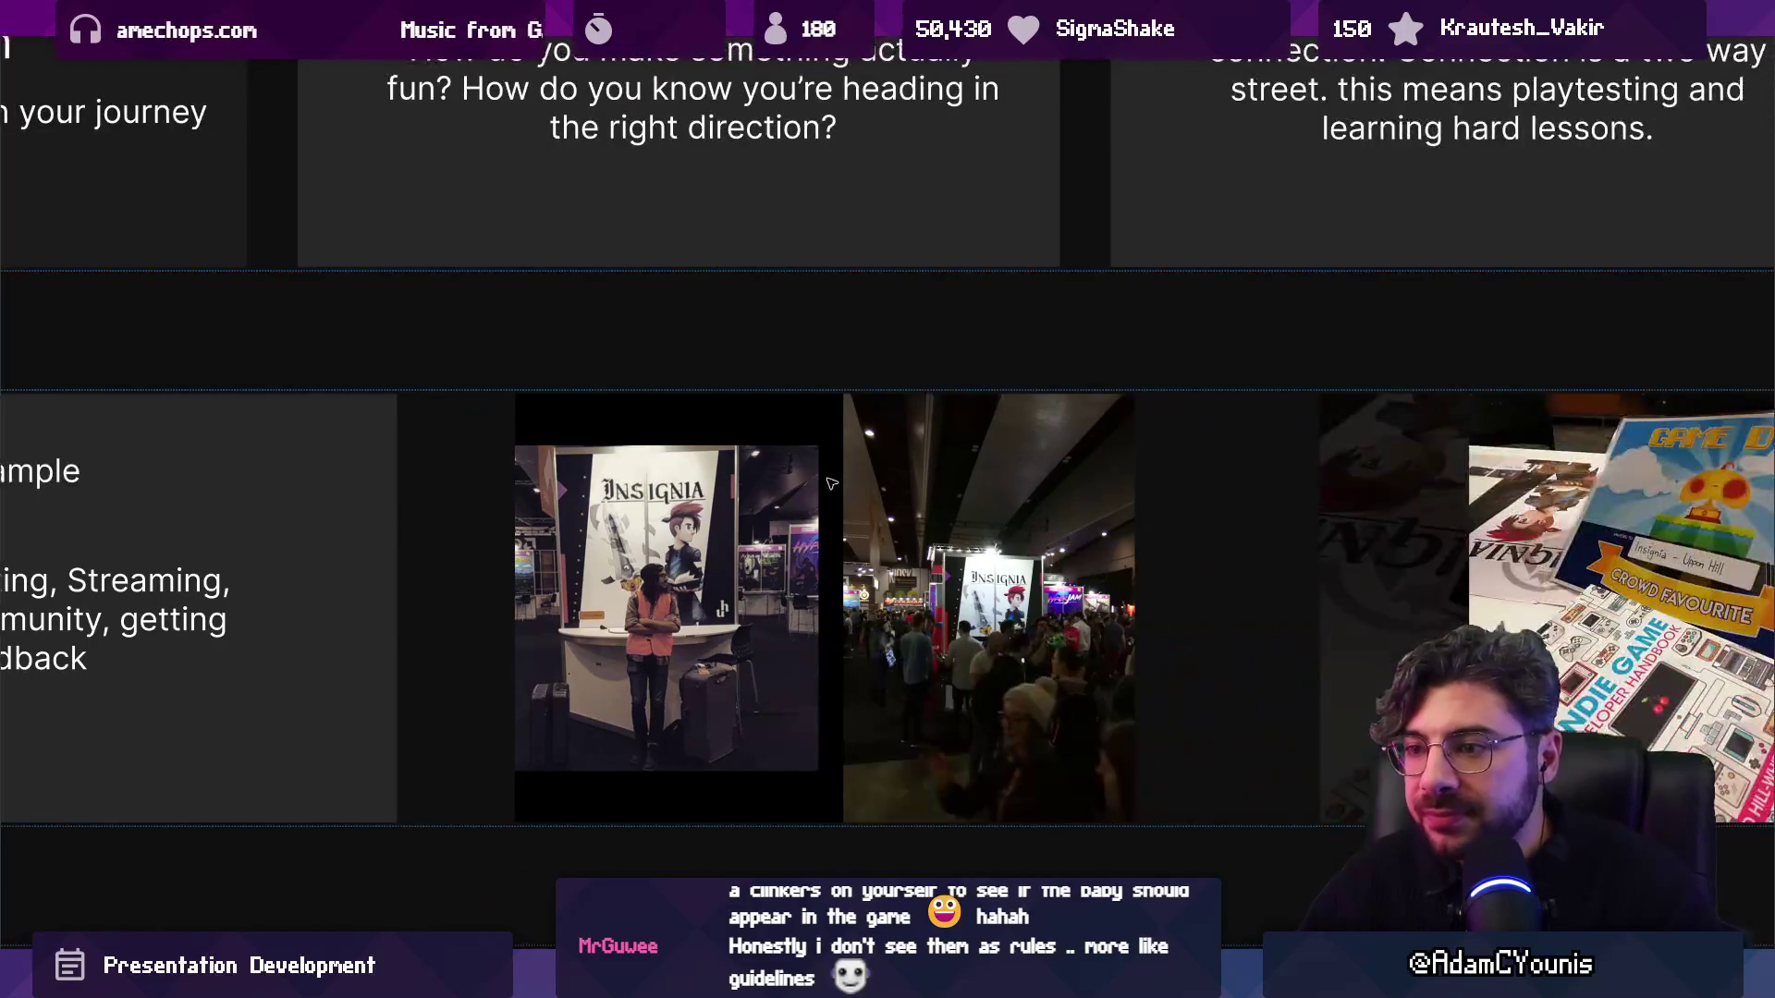
{"action": "left_click", "coordinate": [789, 603]}
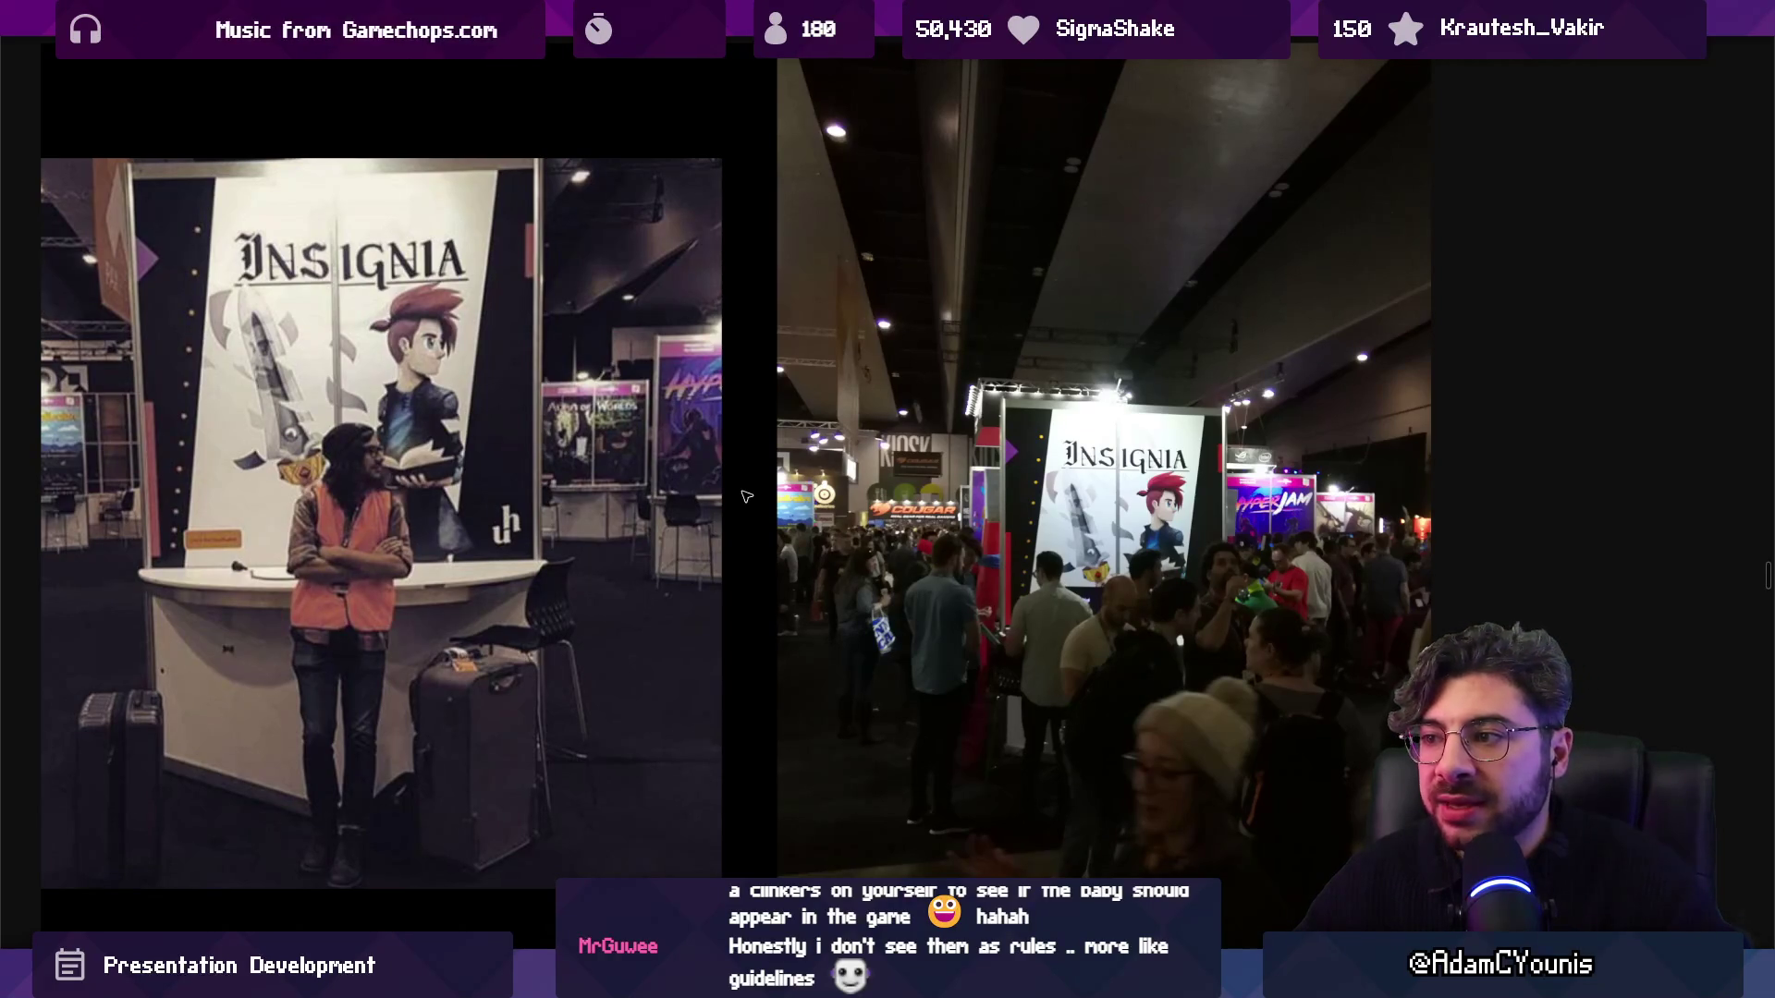
Advance past the Crowd Favourite award and handbook photo to the next slide.
{"action": "key", "text": "Right"}
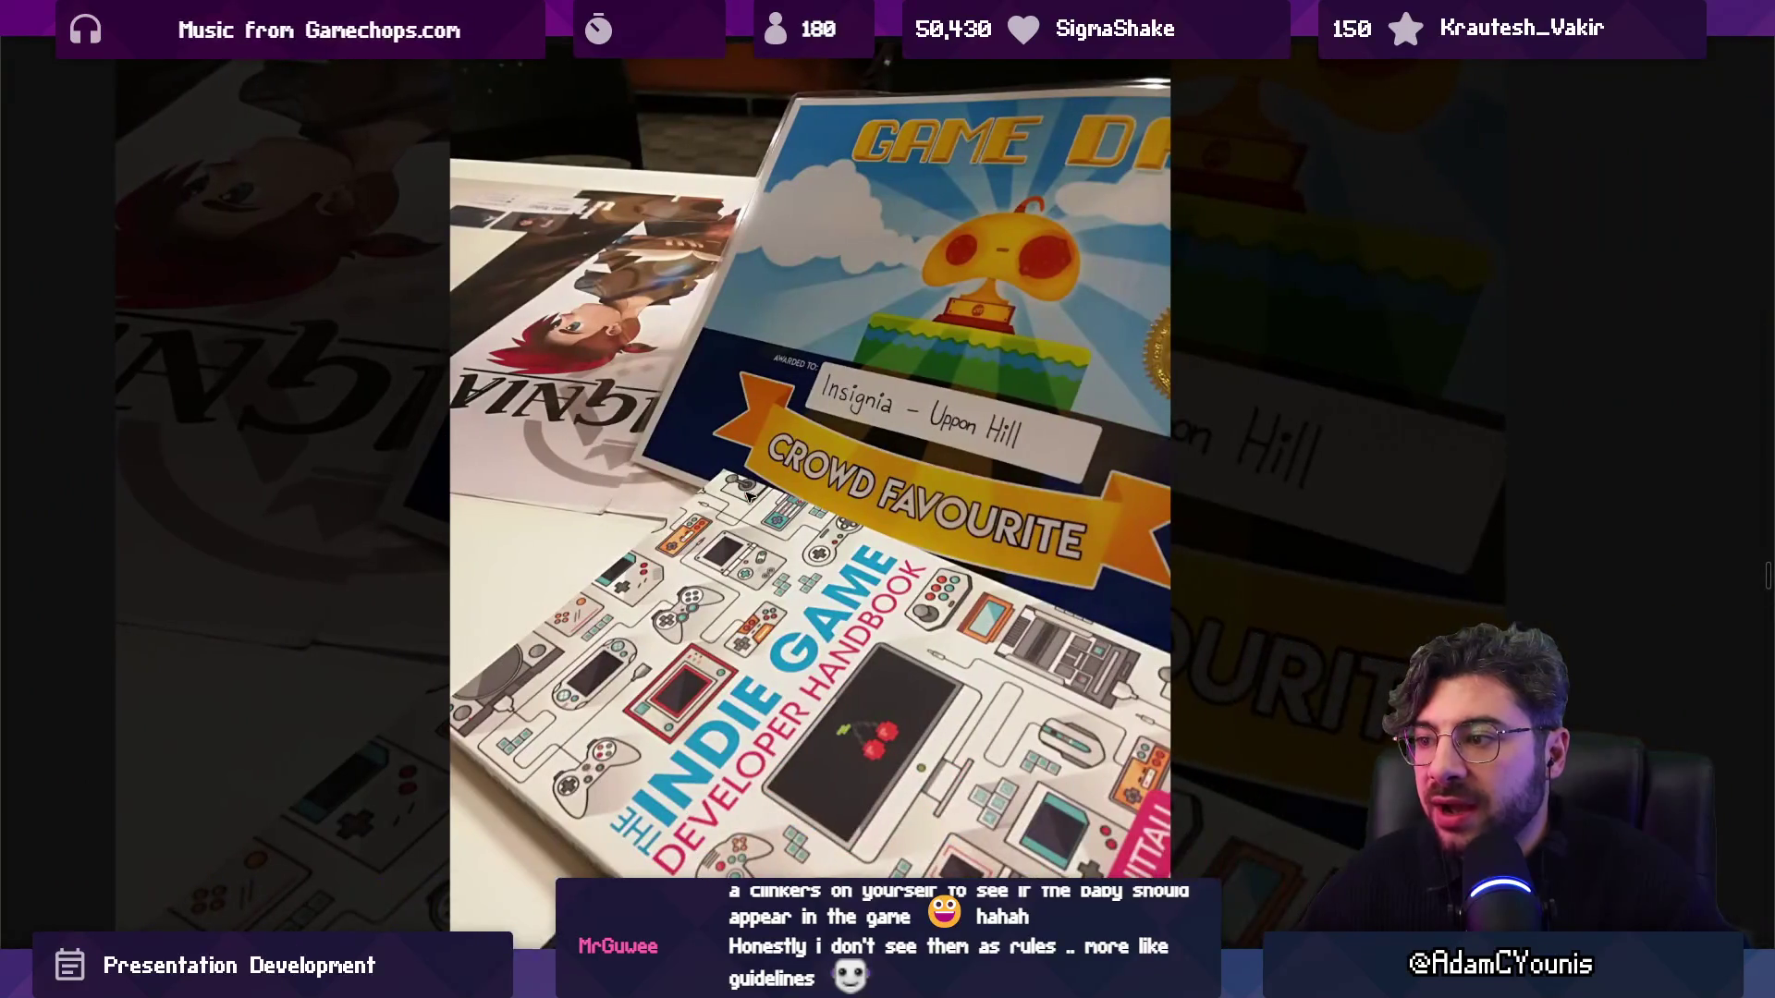
{"action": "key", "text": "Right"}
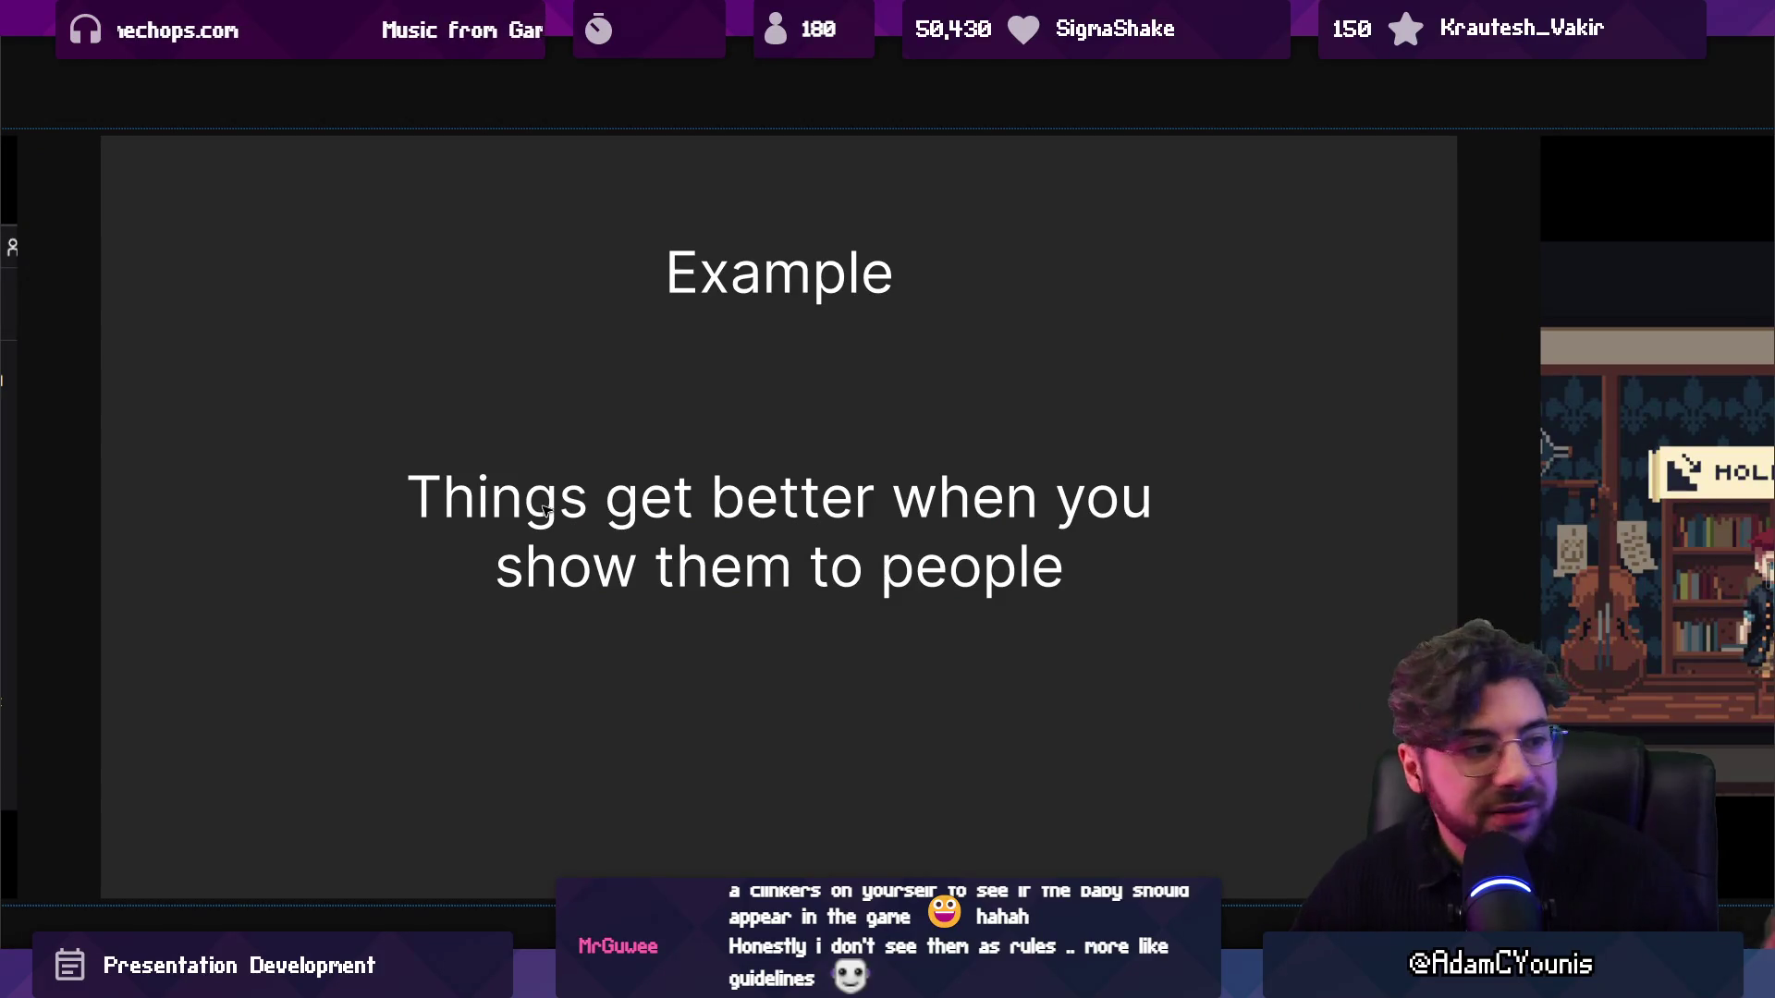
Change the 'Things get better when you show them to people' heading from 'Example' to 'Lesson'.
{"action": "double_click", "coordinate": [856, 284]}
{"action": "type", "text": "Lesson"}
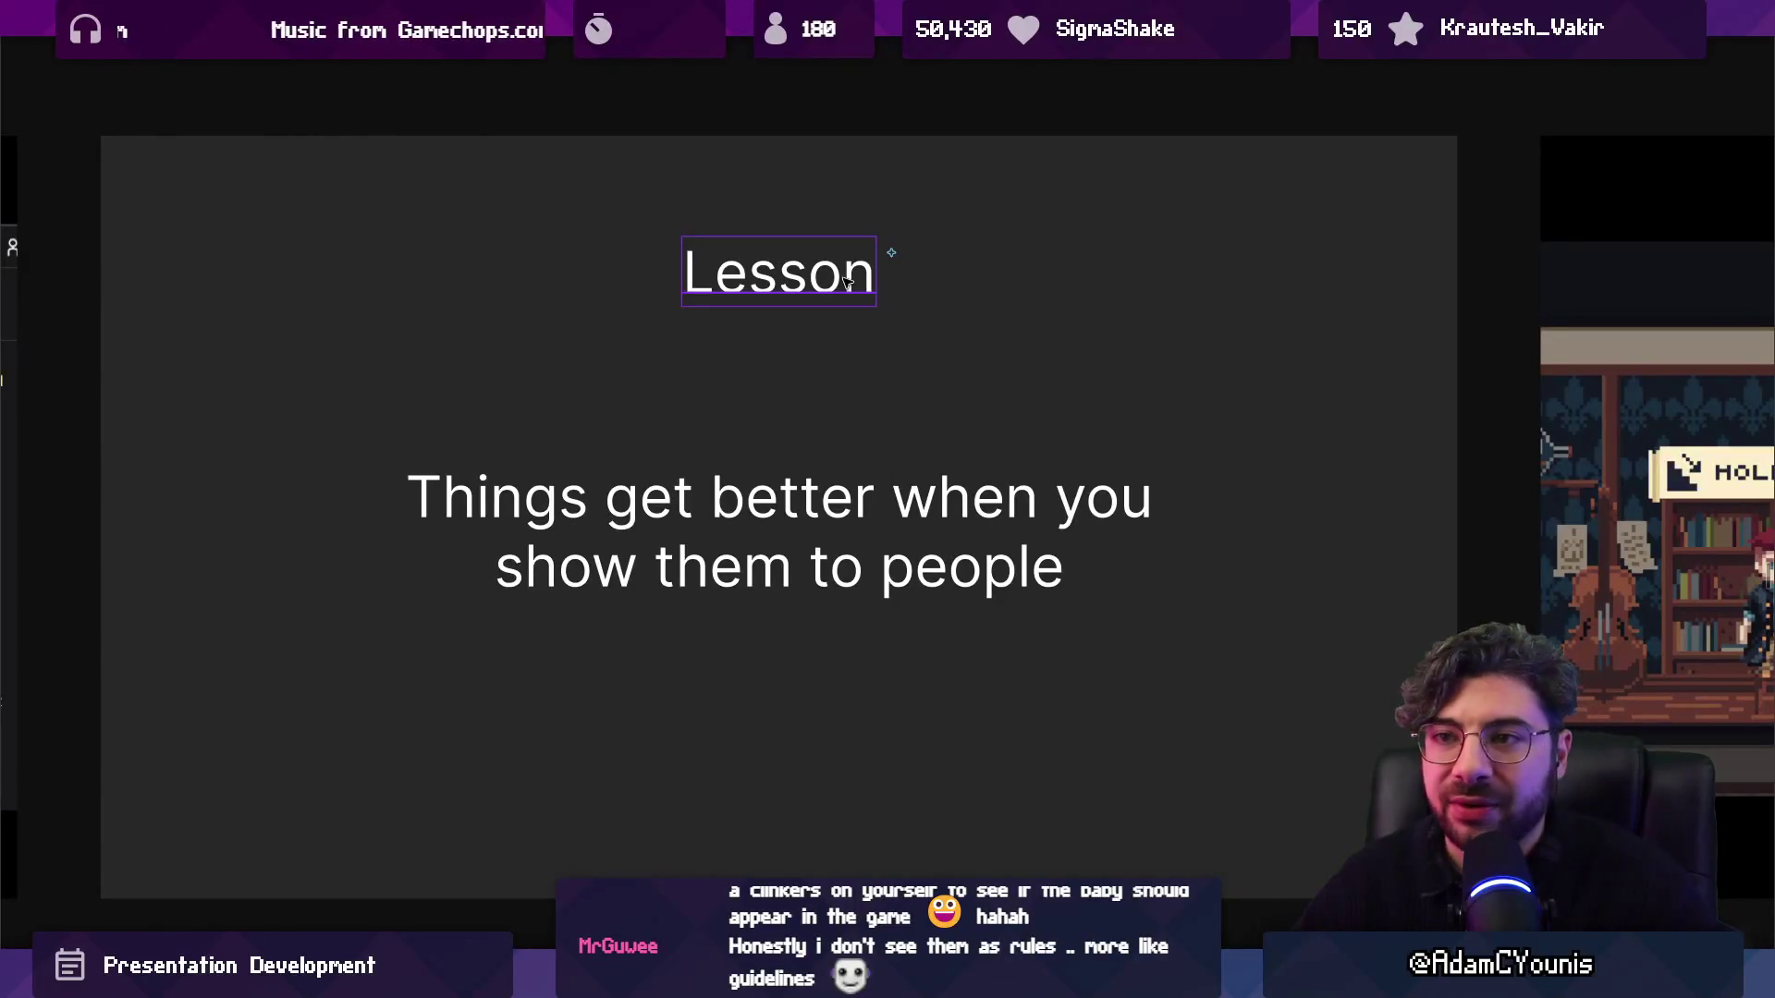
{"action": "left_click", "coordinate": [744, 172]}
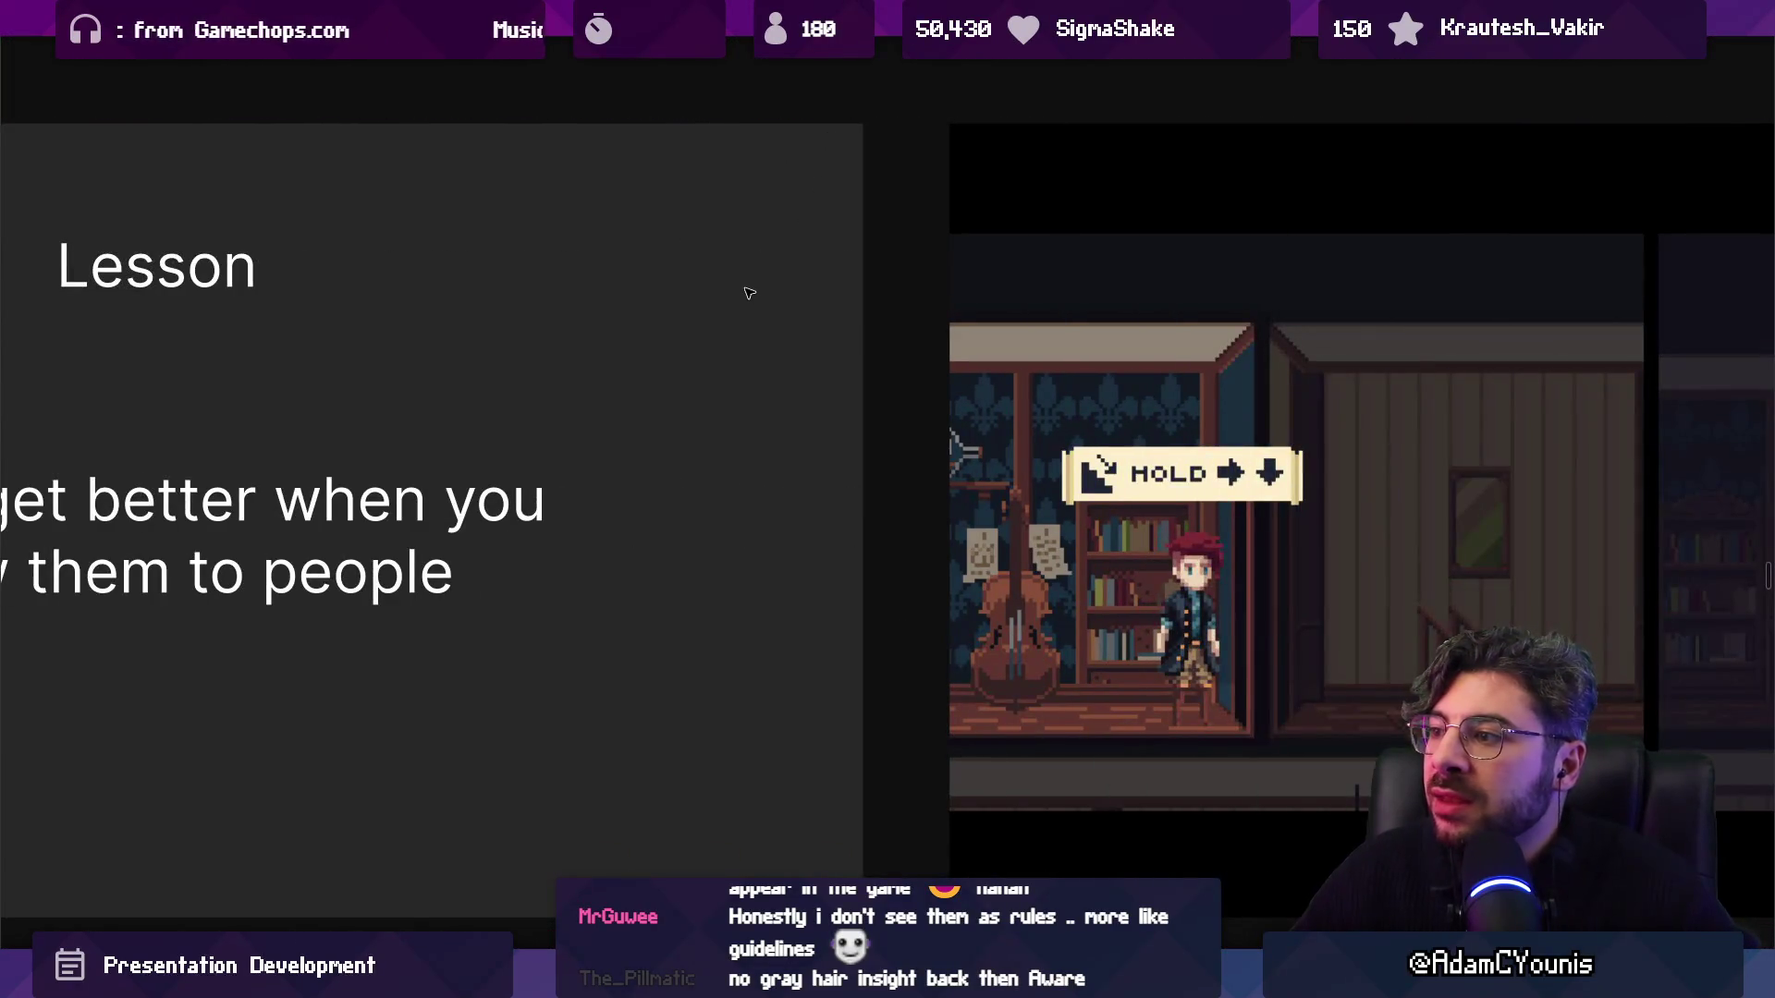
Page through the gameplay screenshot, Discord feedback and Google Forms responses slides, then zoom out to the overview.
{"action": "key", "text": "Right"}
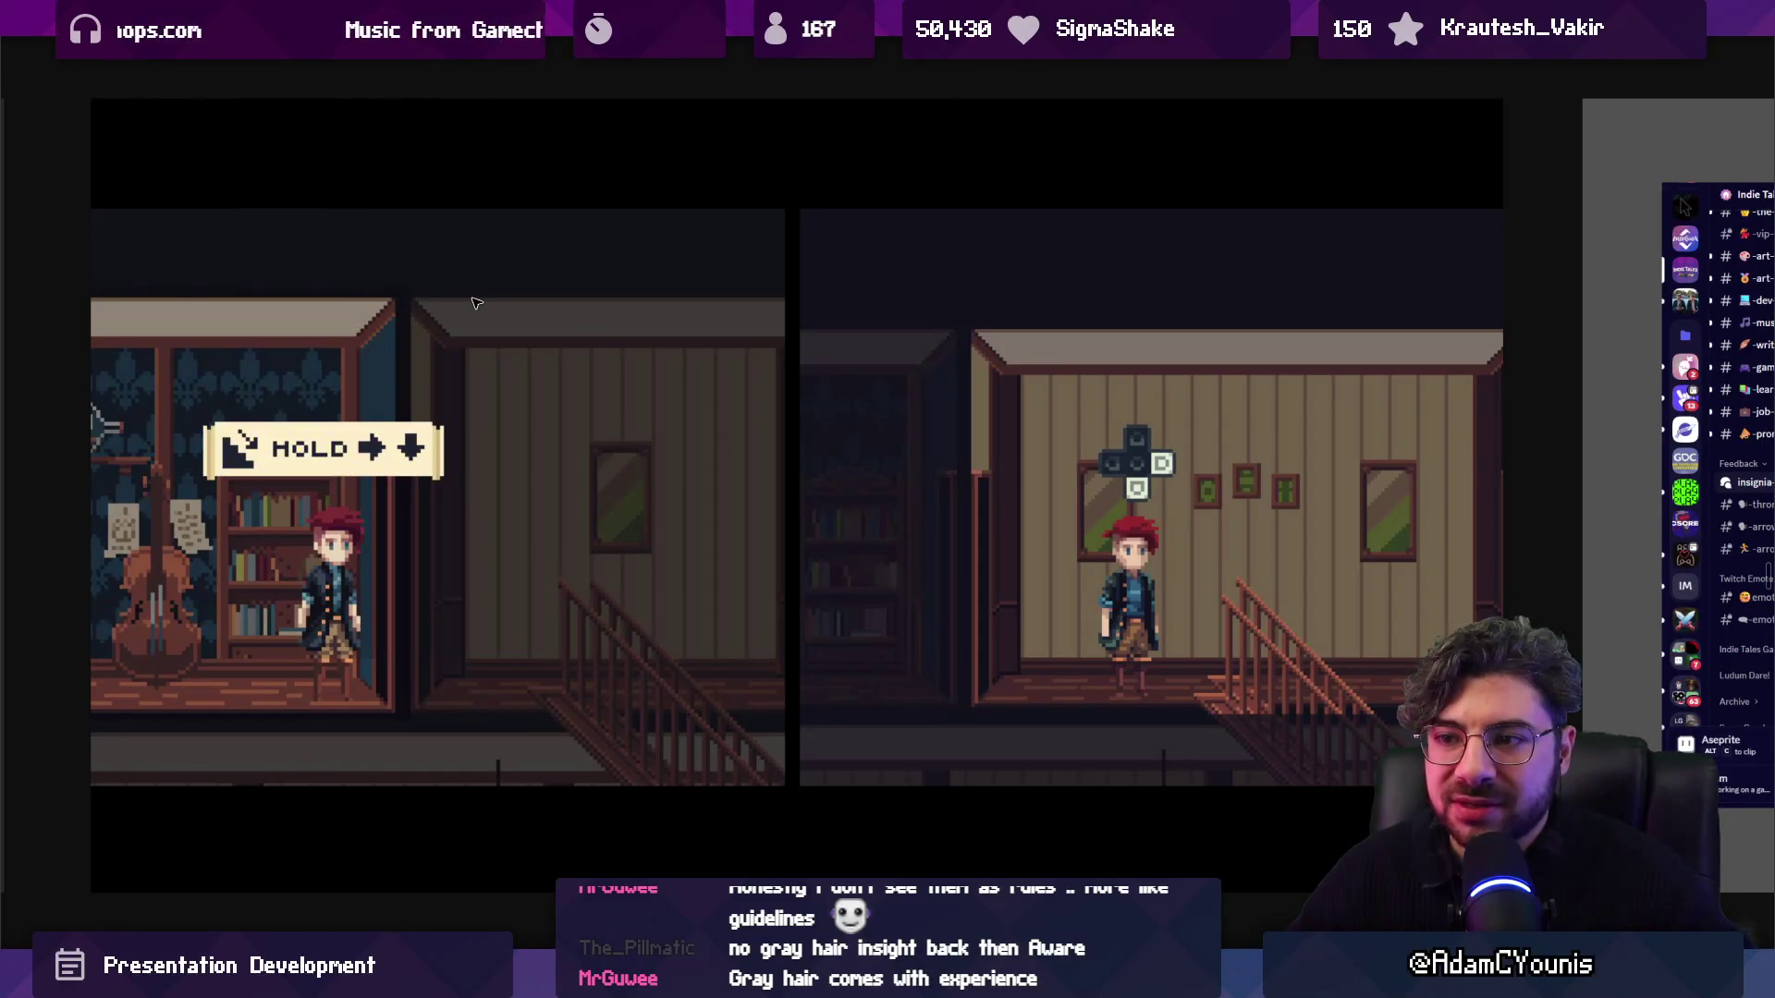
{"action": "key", "text": "Right"}
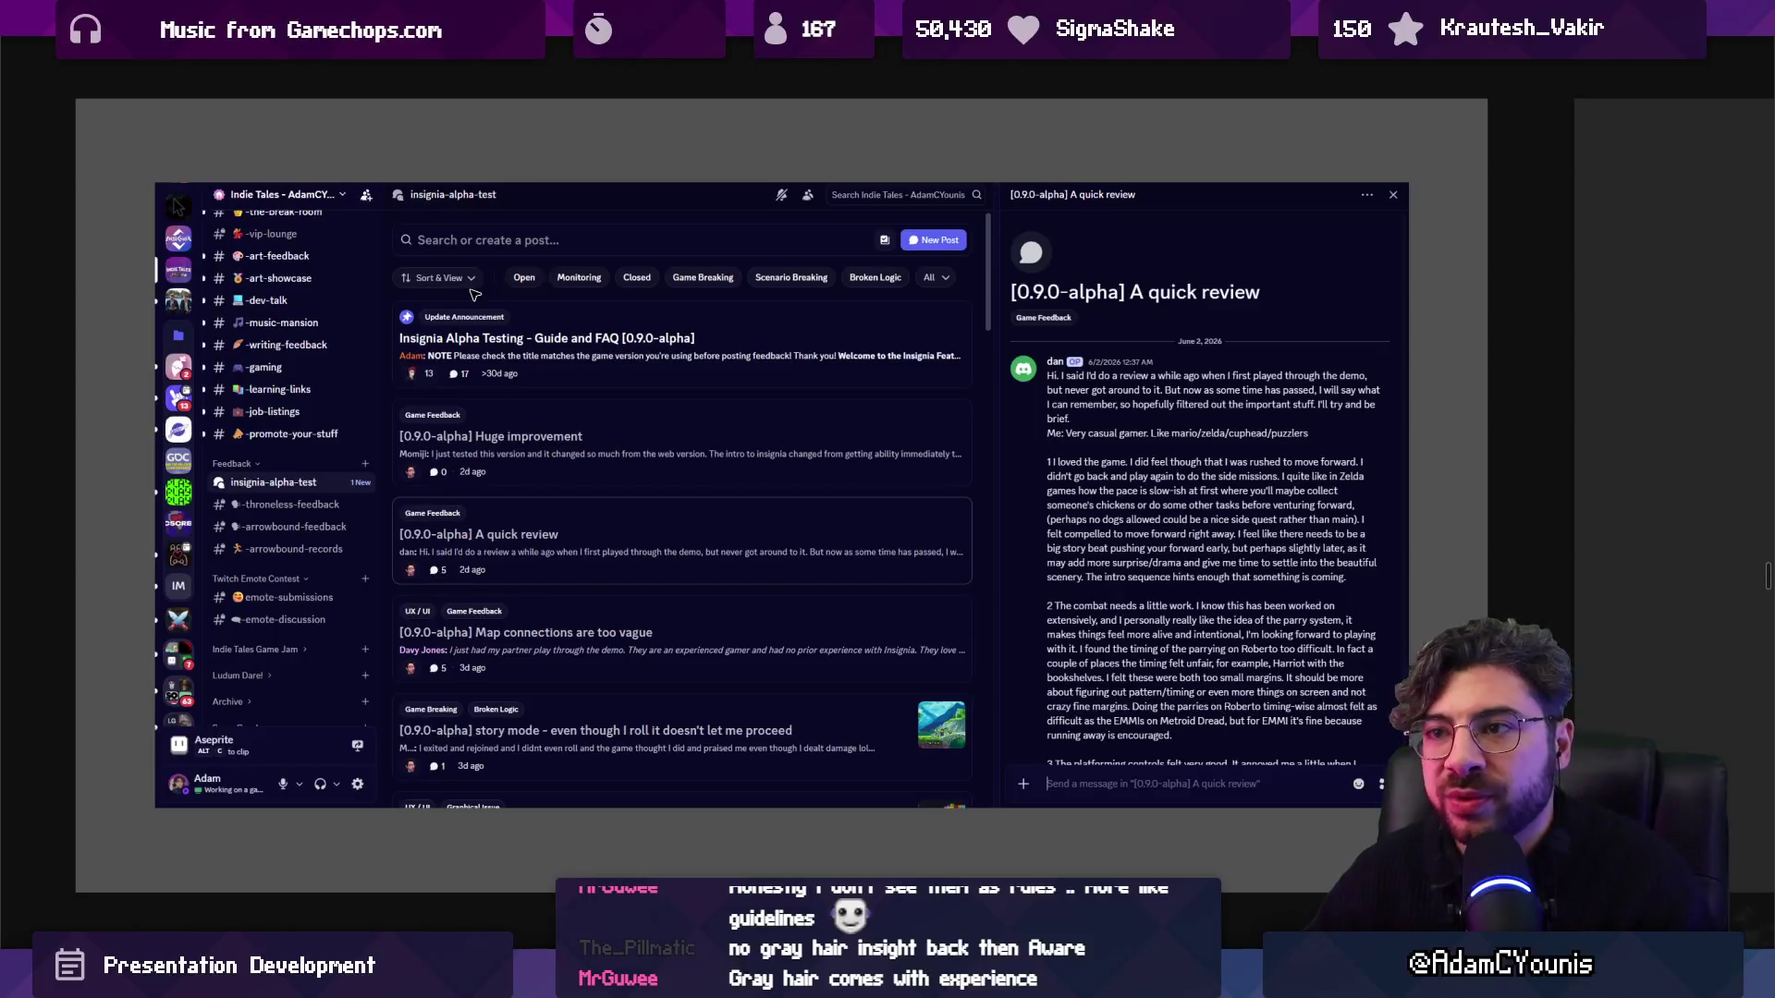
{"action": "key", "text": "Right"}
{"action": "key", "text": "Right"}
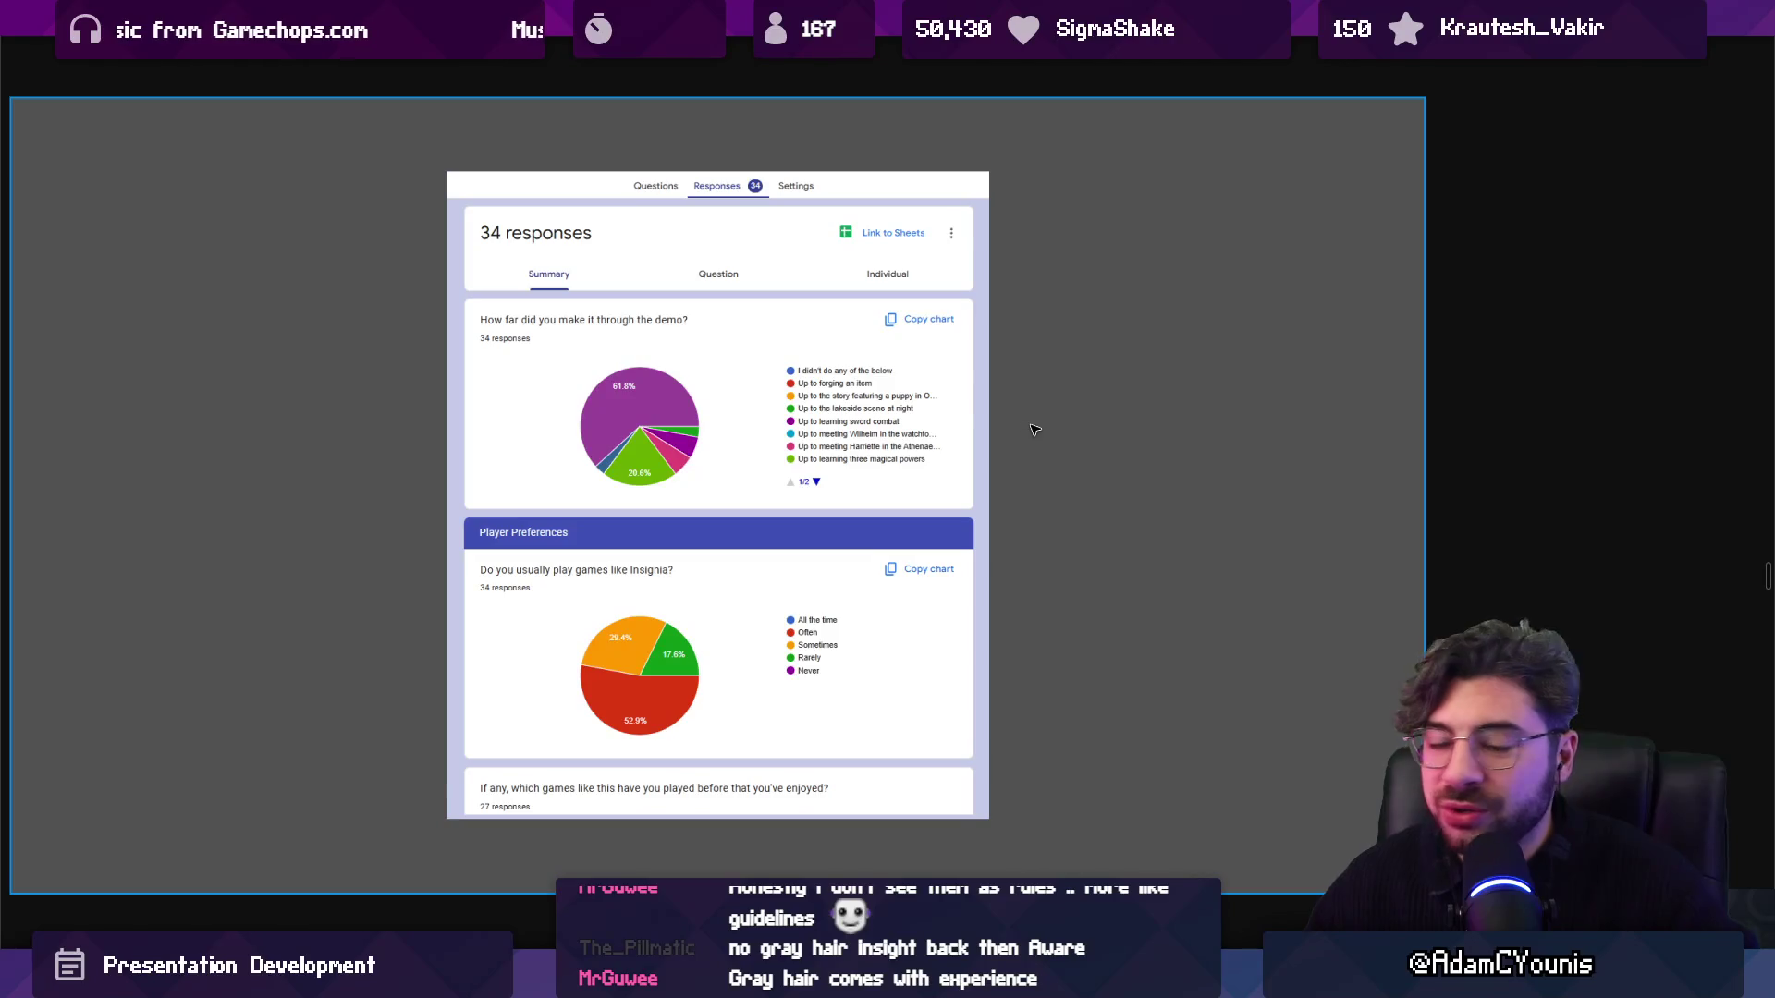
{"action": "key", "text": "Escape"}
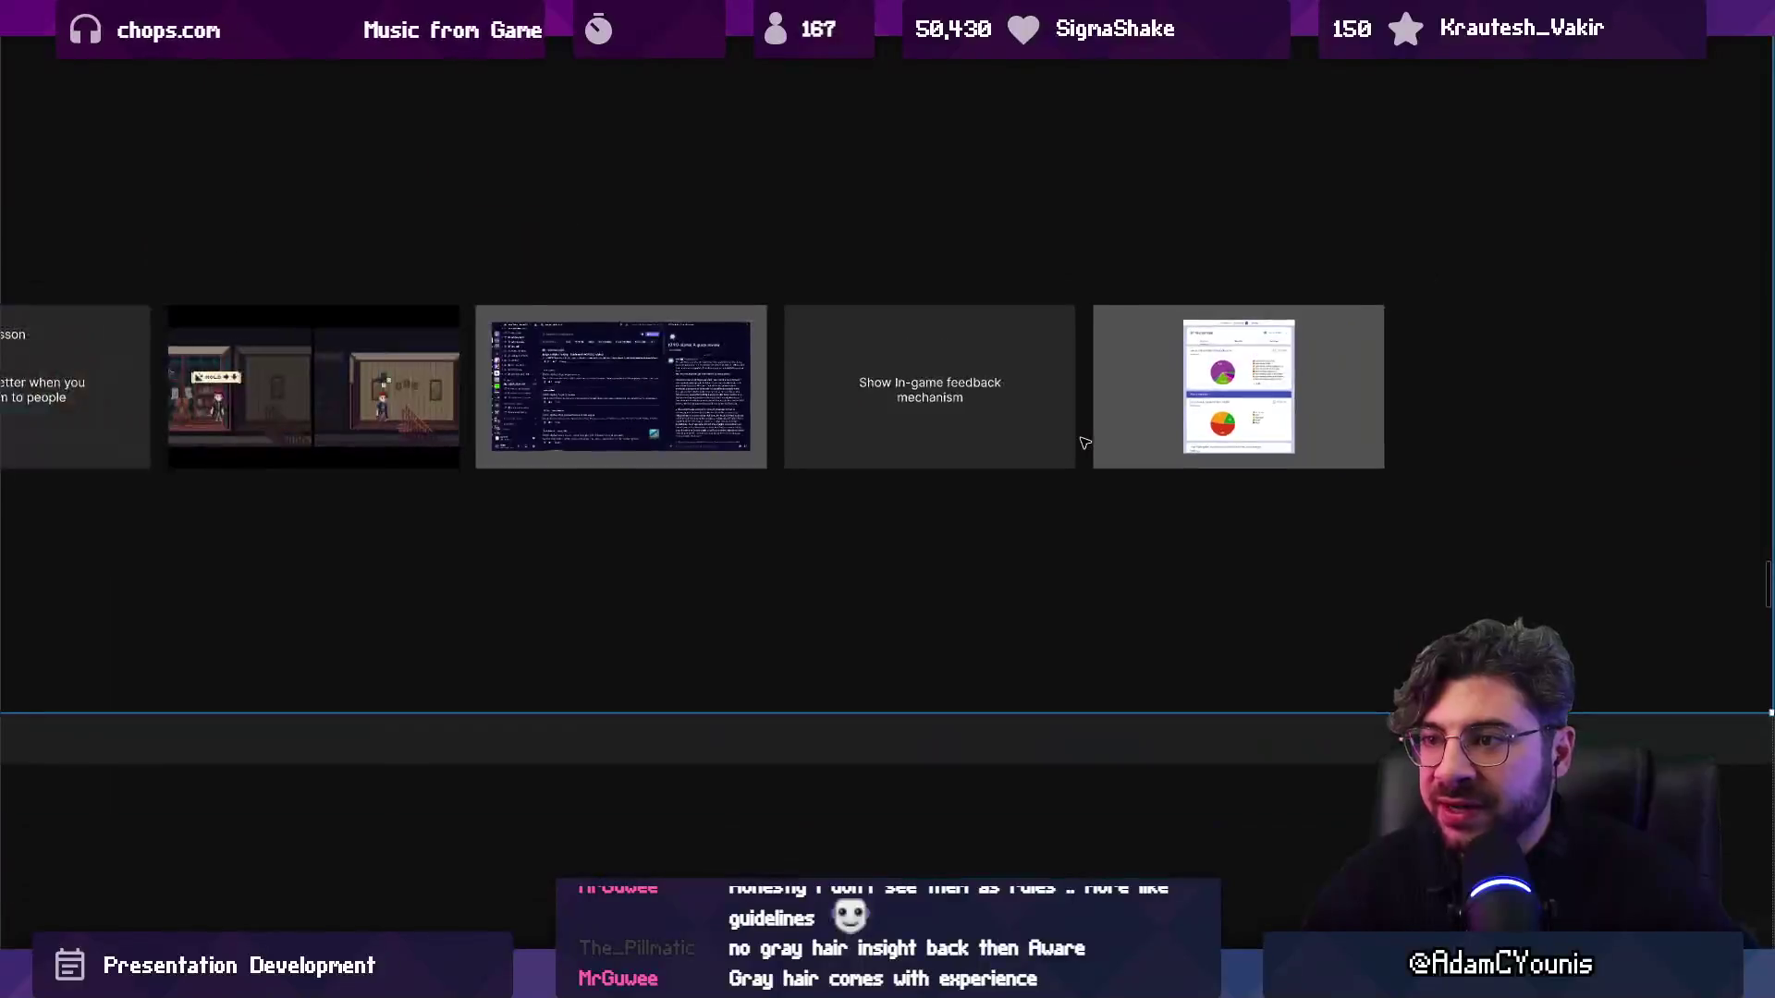
Deselect the Discord slide and zoom onto The Escort Mission's local-events Recommendations slide.
{"action": "left_click", "coordinate": [678, 371]}
{"action": "scroll", "coordinate": [1230, 413], "scroll_direction": "down", "scroll_amount": 3, "text": "ctrl"}
{"action": "key", "text": "Escape"}
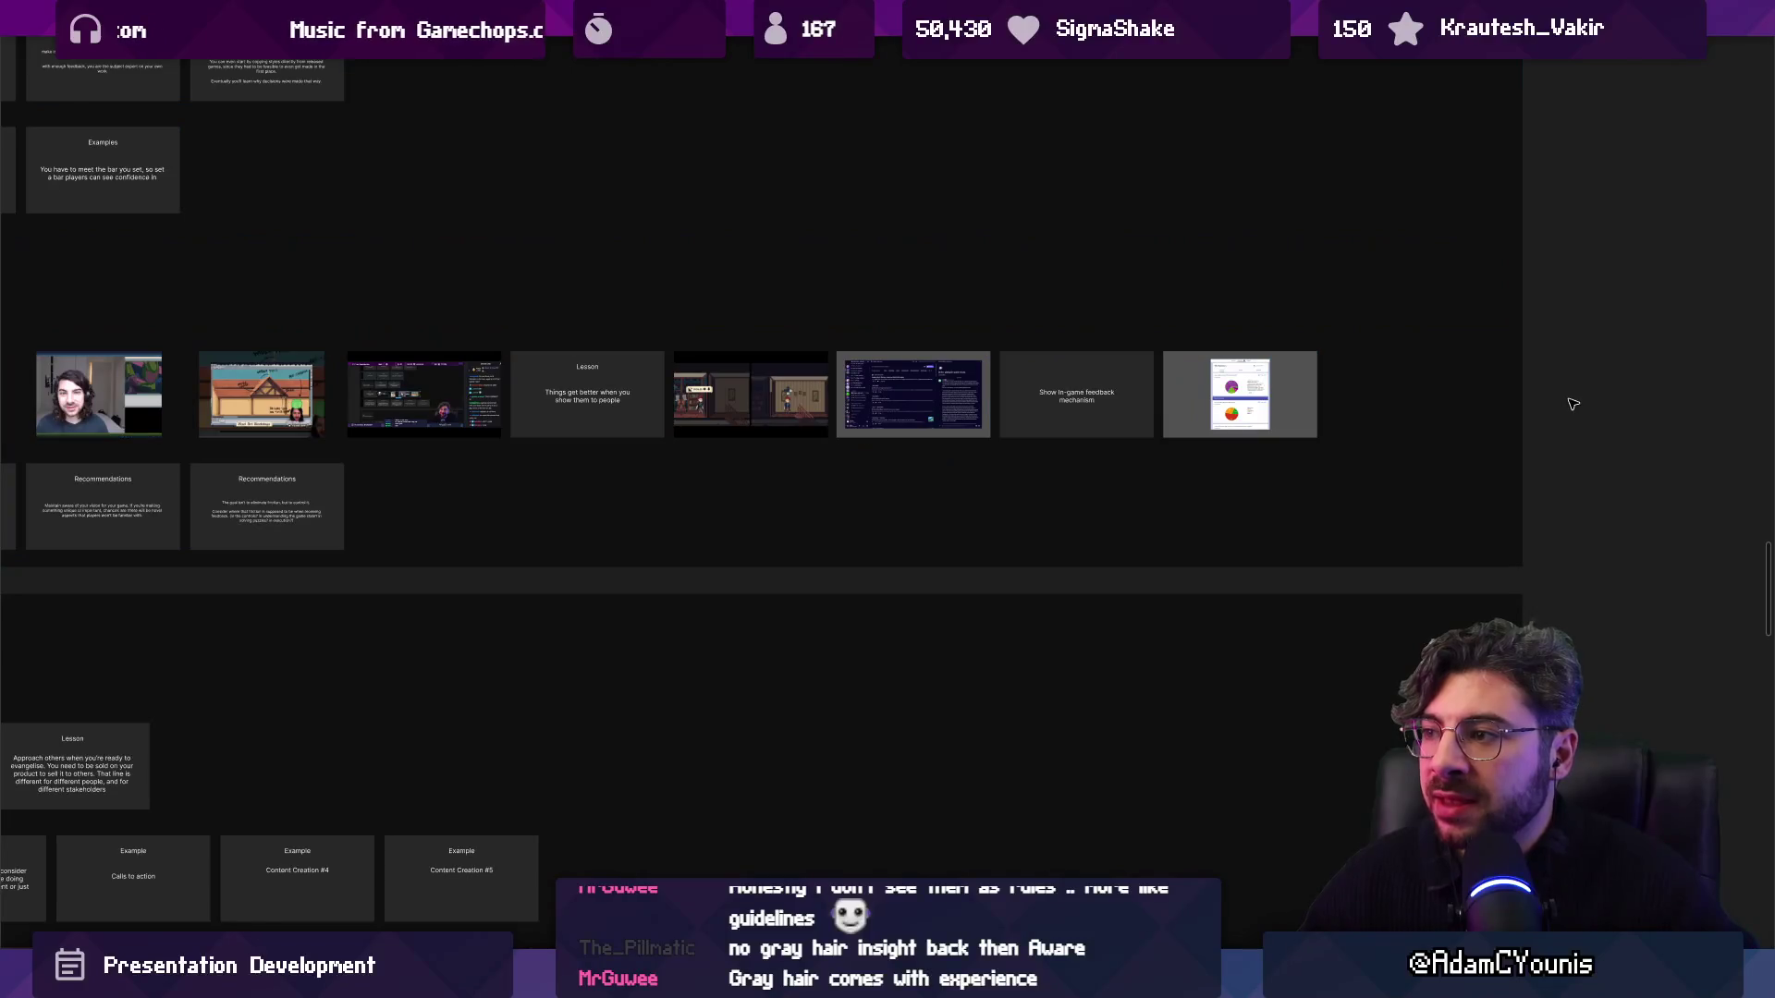
{"action": "scroll", "coordinate": [373, 424], "scroll_direction": "left", "scroll_amount": 5}
{"action": "scroll", "coordinate": [372, 423], "scroll_direction": "up", "scroll_amount": 2, "text": "ctrl"}
{"action": "scroll", "coordinate": [373, 423], "scroll_direction": "up", "scroll_amount": 2, "text": "ctrl"}
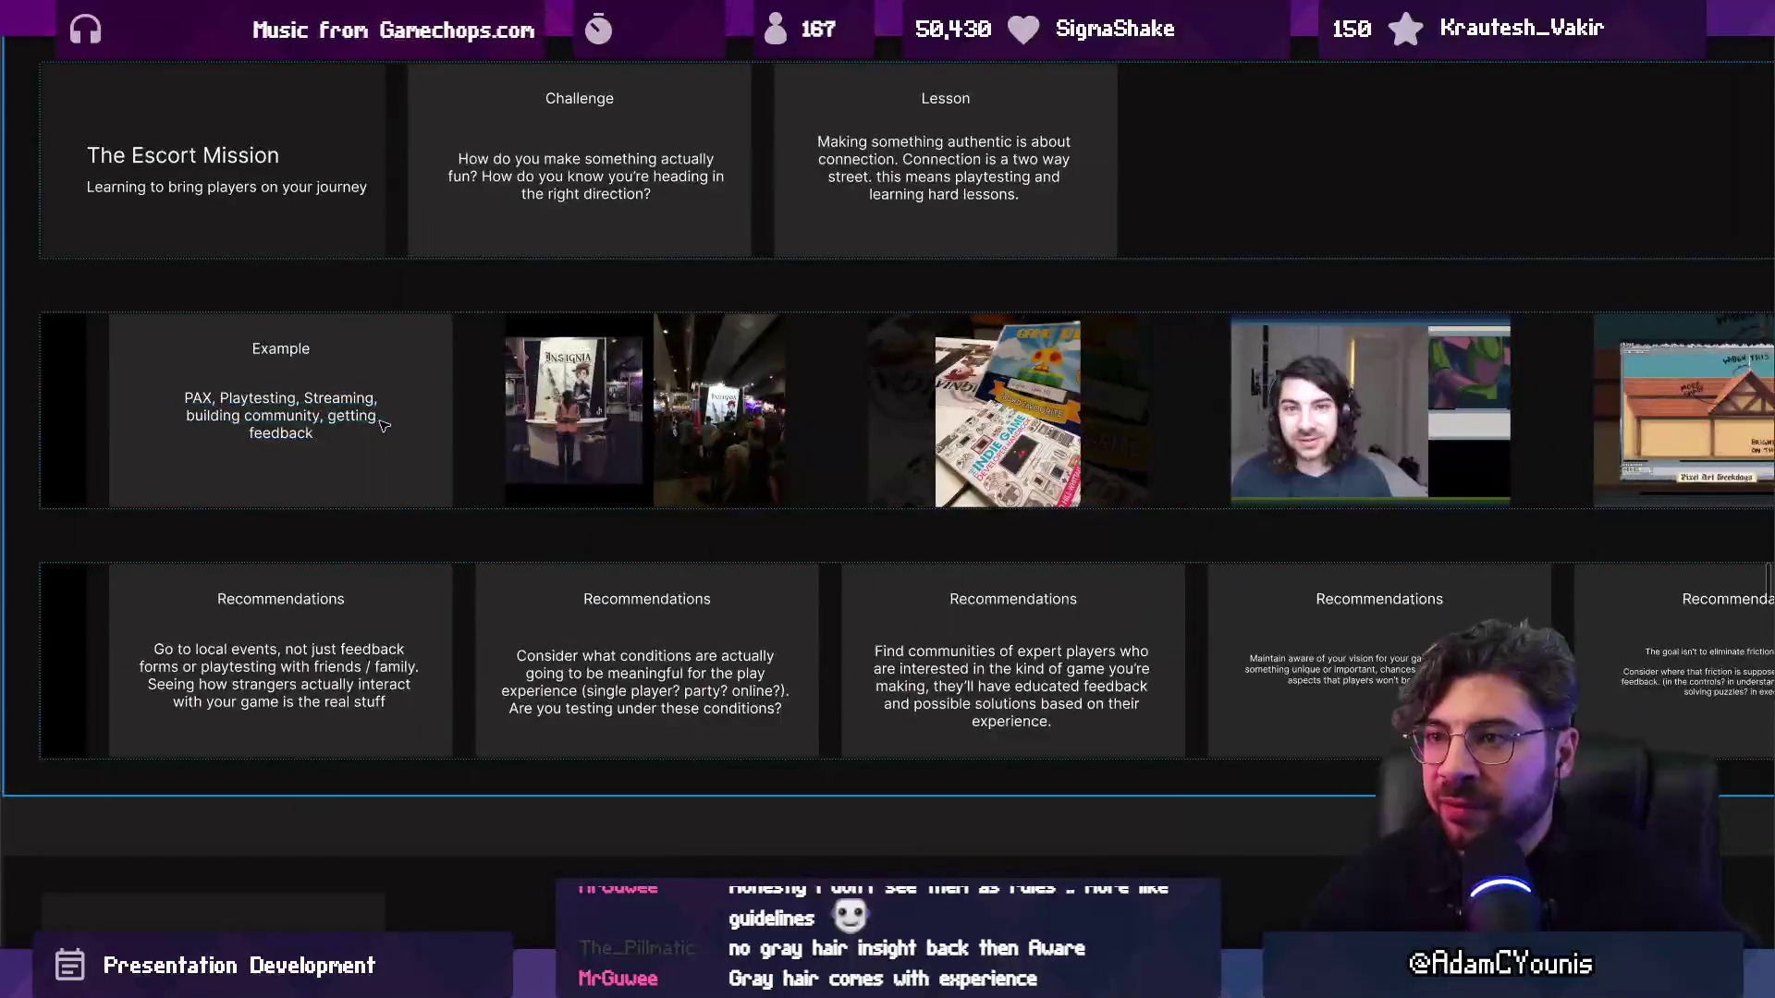
{"action": "scroll", "coordinate": [302, 415], "scroll_direction": "up", "scroll_amount": 2, "text": "ctrl"}
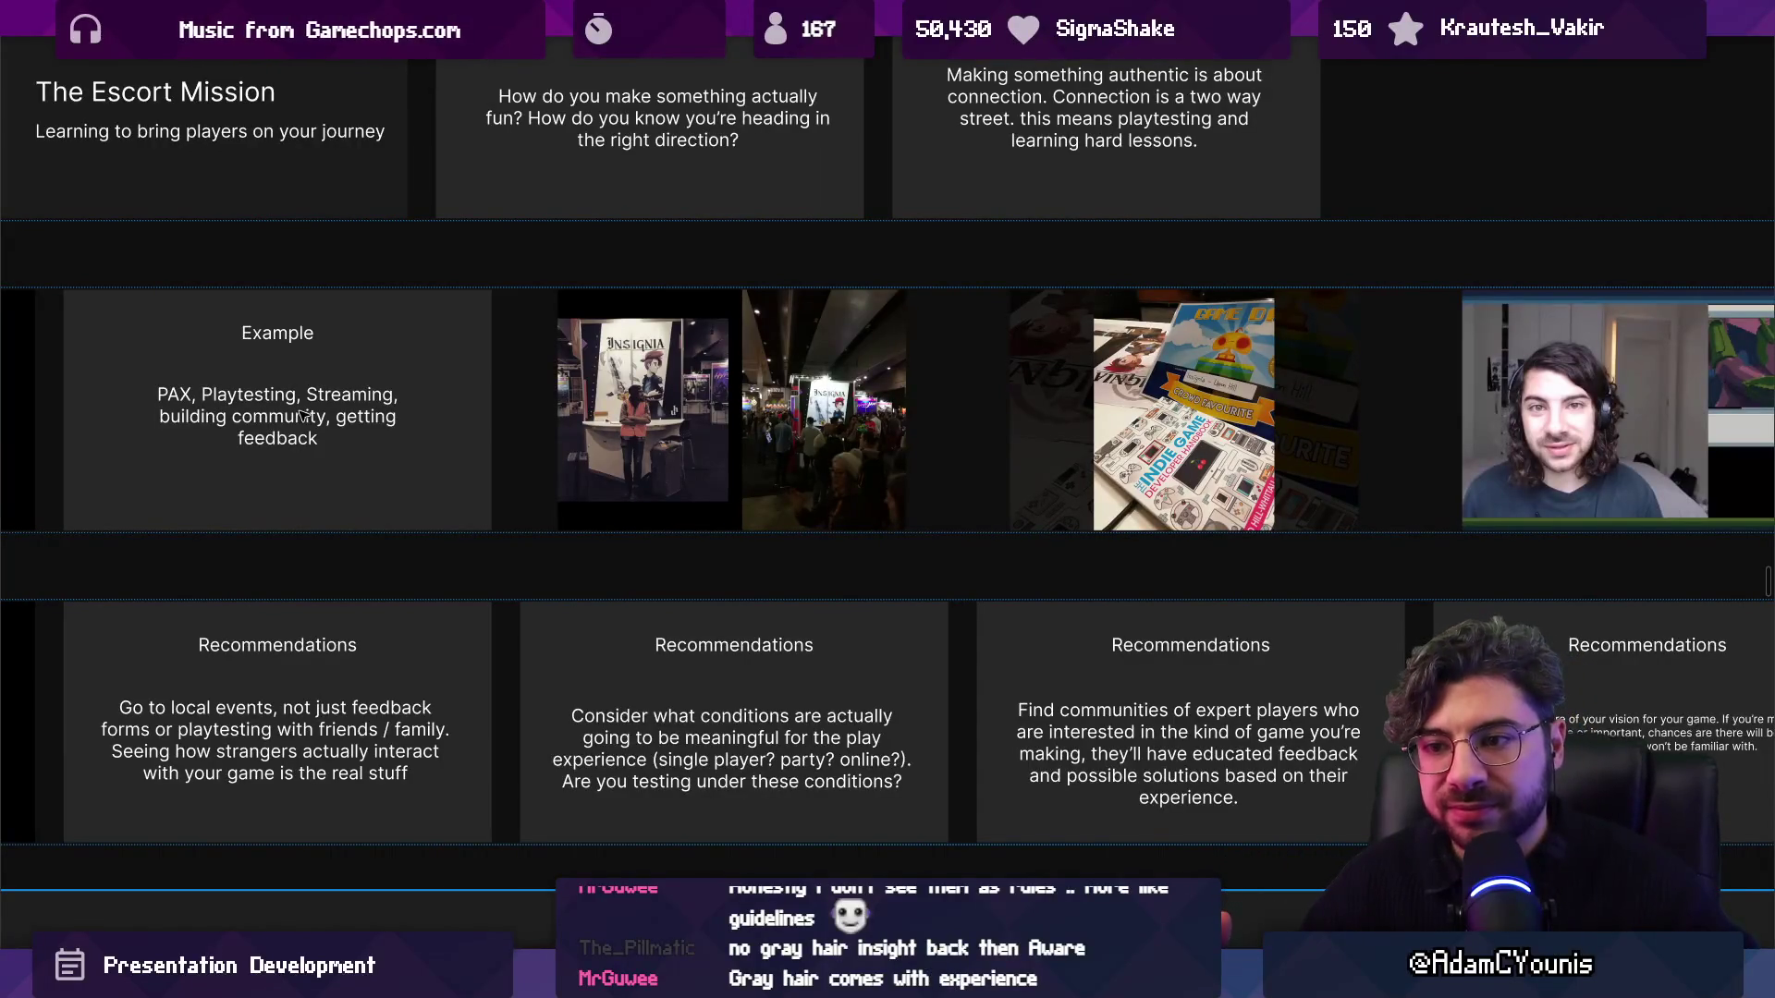
{"action": "scroll", "coordinate": [602, 418], "scroll_direction": "up", "scroll_amount": 3, "text": "ctrl"}
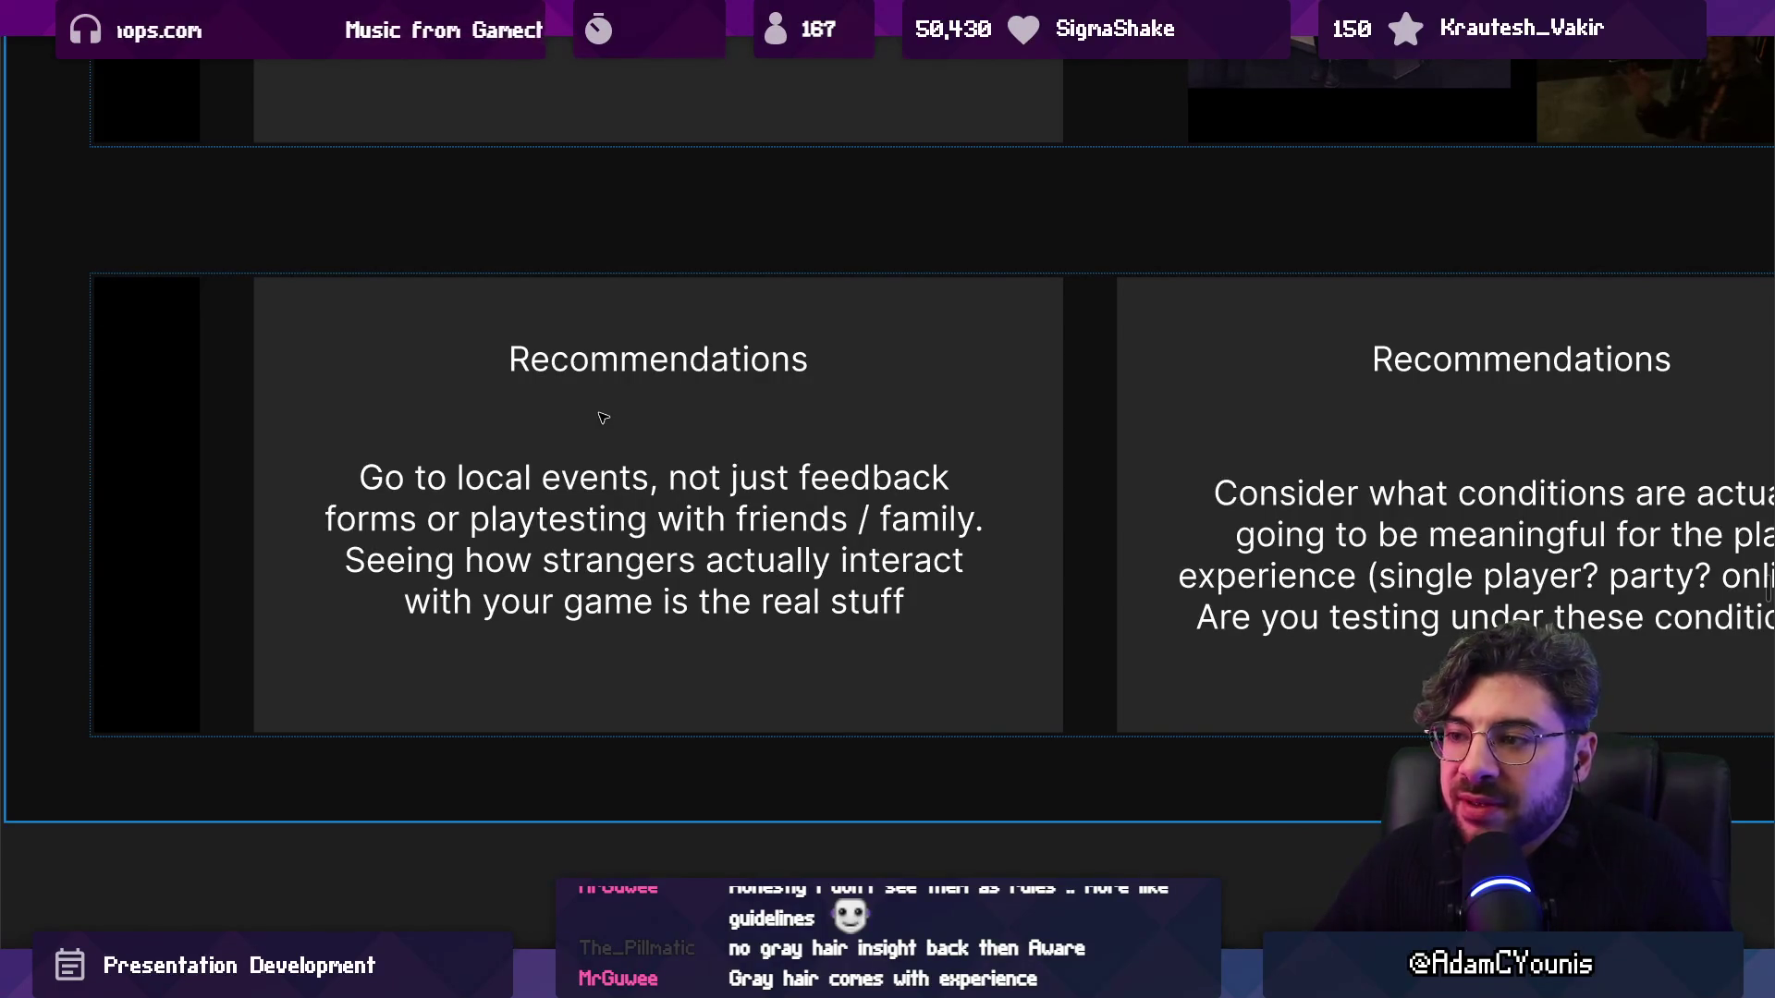
Advance through the Recommendations slides to the one about staying aware of your game's vision.
{"action": "key", "text": "Right"}
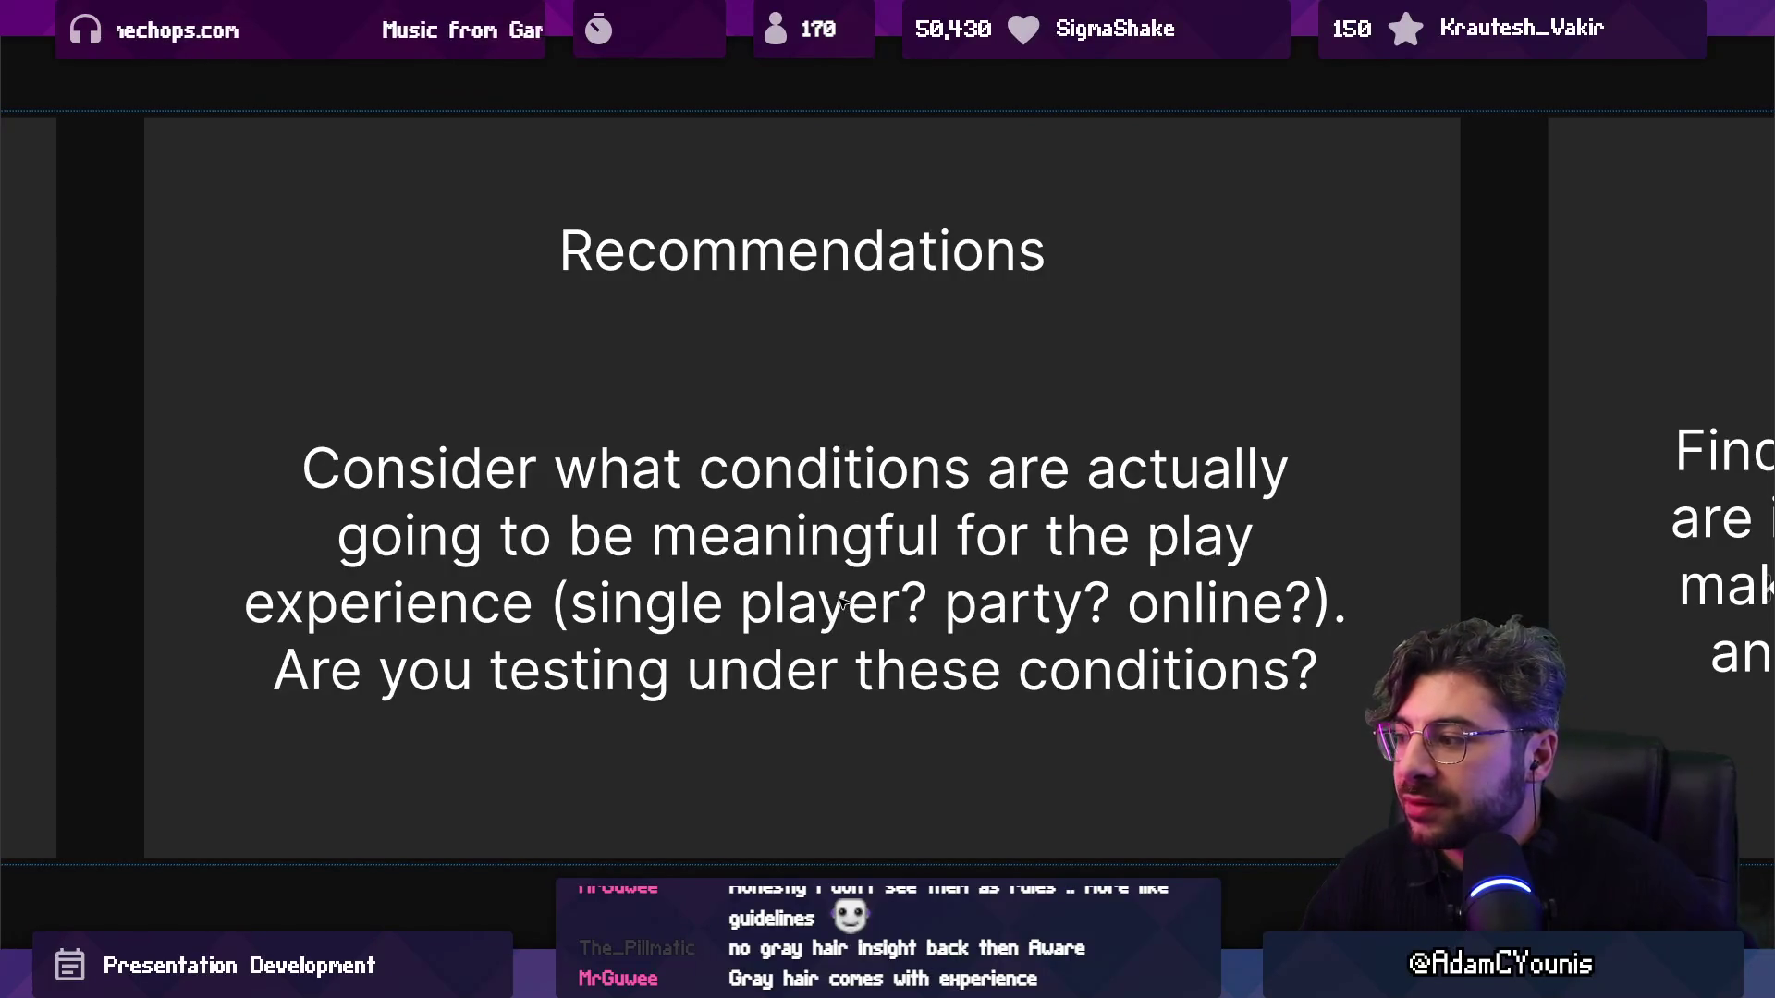
{"action": "scroll", "coordinate": [839, 601], "scroll_direction": "right", "scroll_amount": 5}
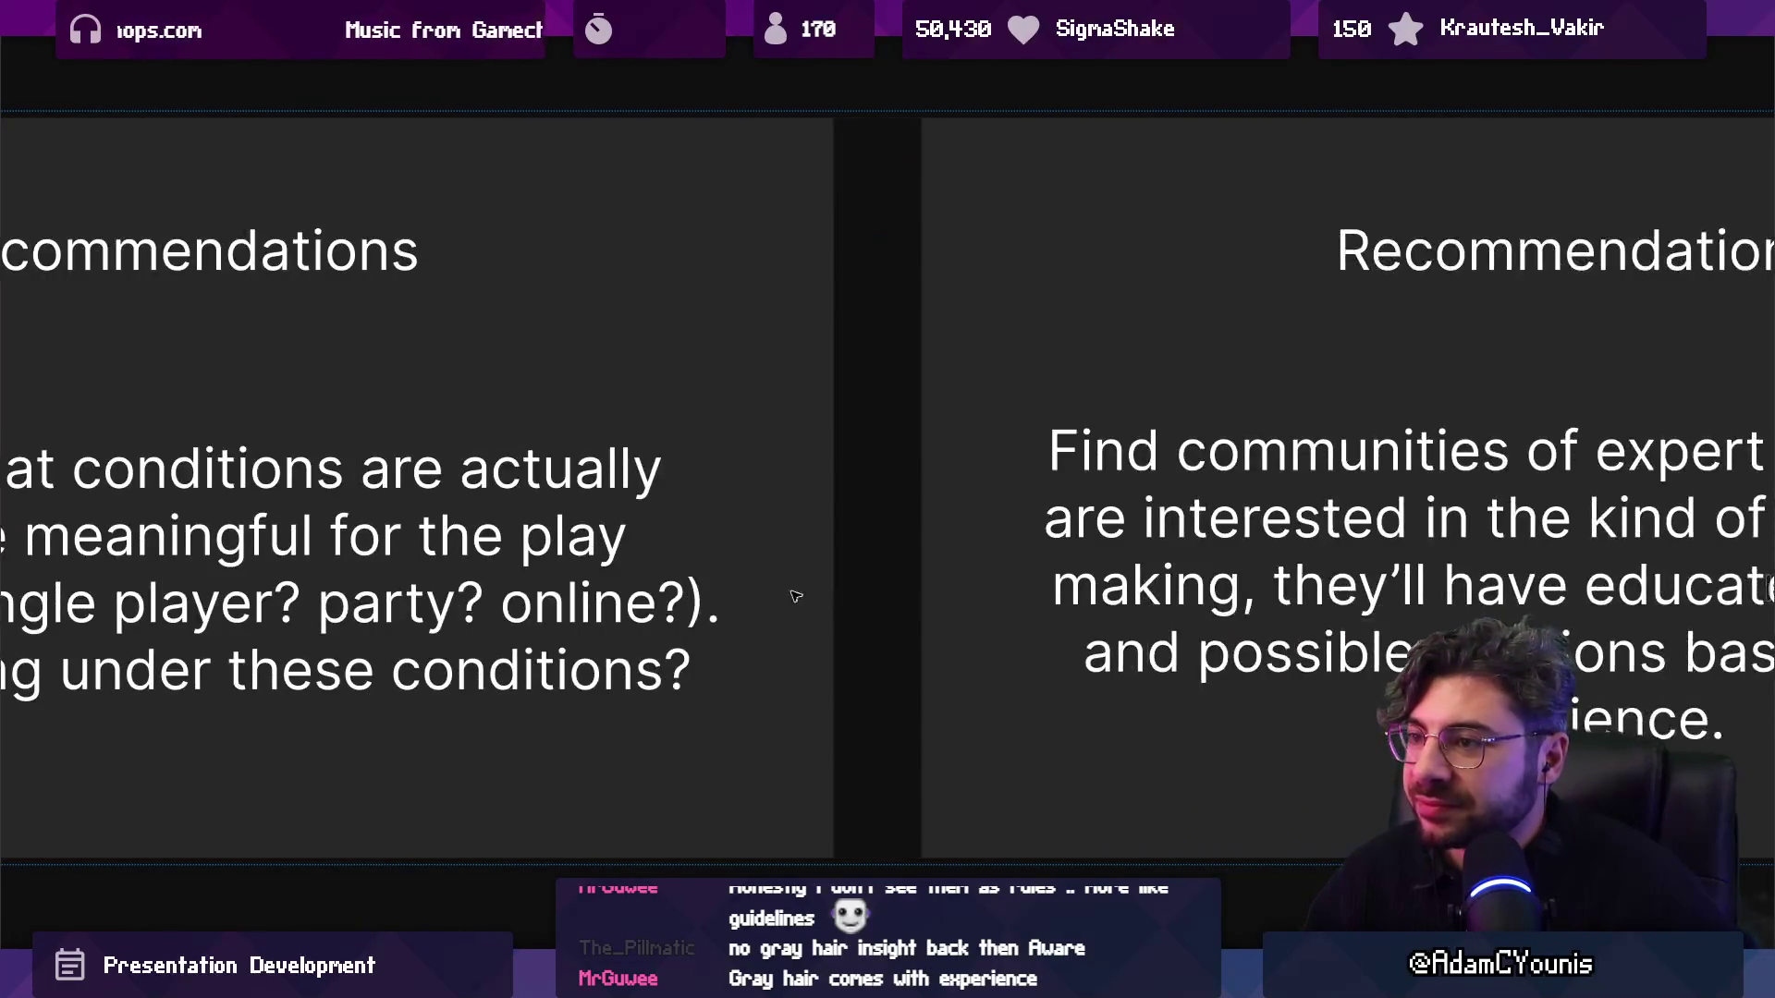
{"action": "scroll", "coordinate": [743, 585], "scroll_direction": "down", "scroll_amount": 3}
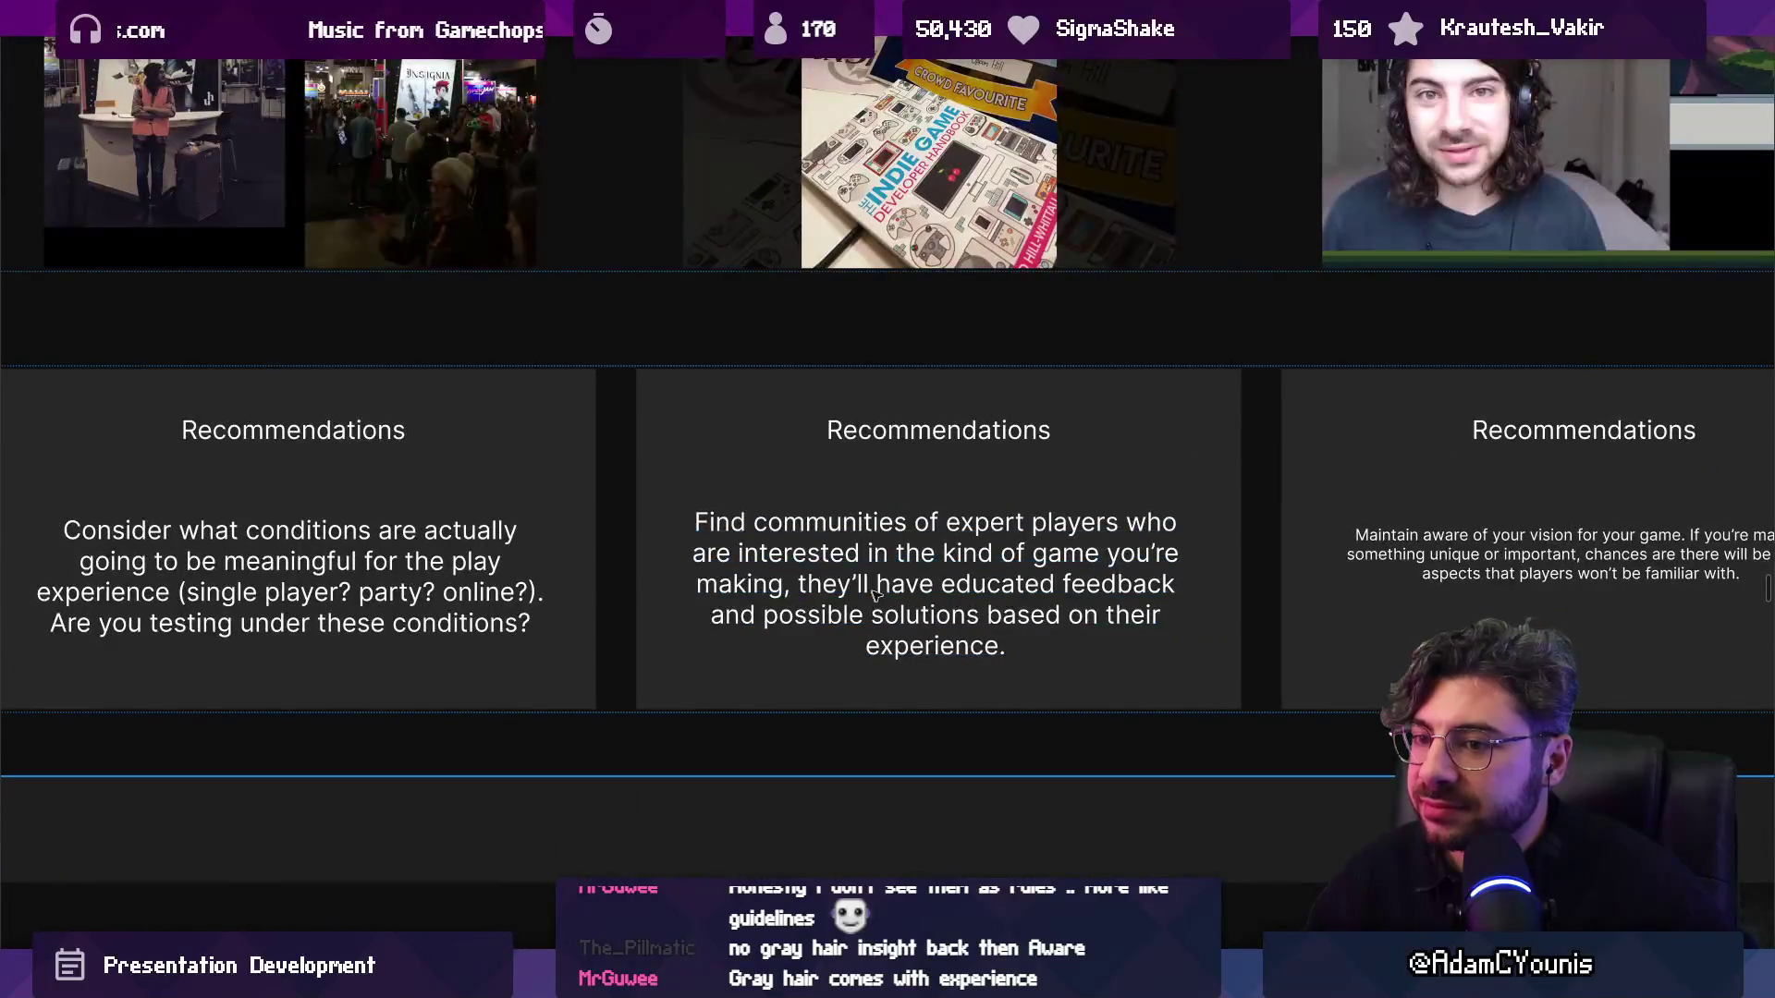
{"action": "scroll", "coordinate": [1198, 637], "scroll_direction": "right", "scroll_amount": 2}
{"action": "scroll", "coordinate": [1192, 636], "scroll_direction": "up", "scroll_amount": 5, "text": "ctrl"}
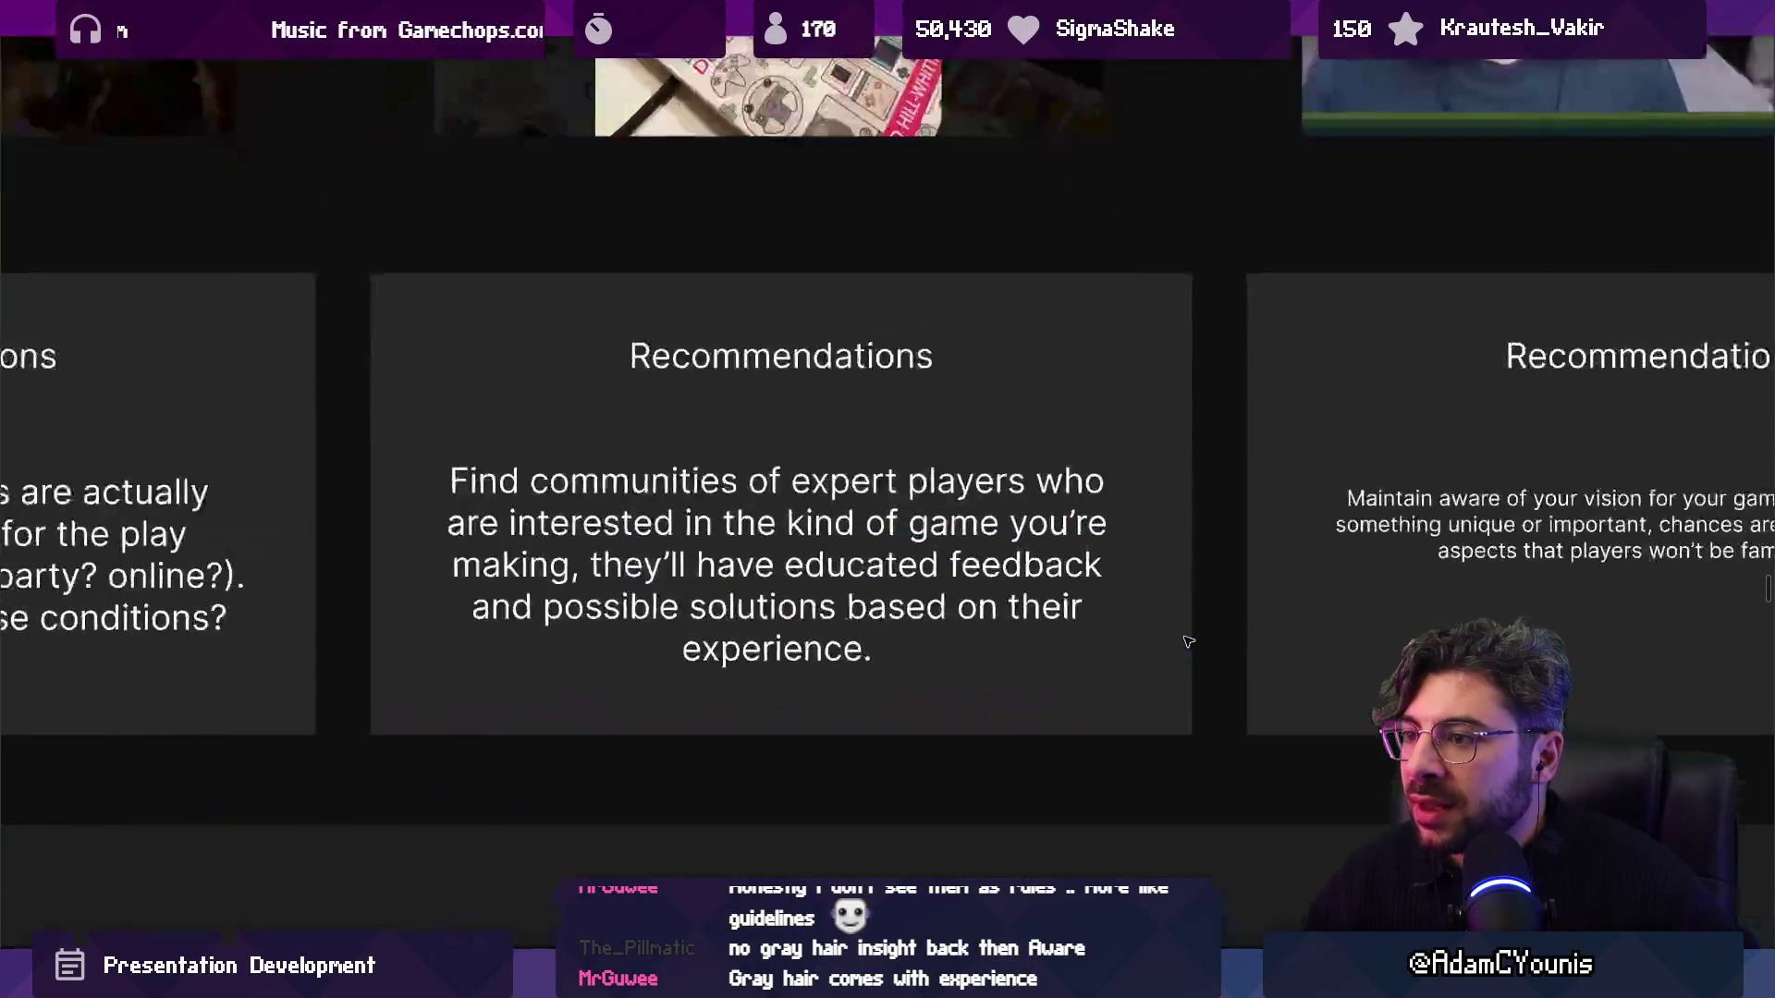
{"action": "scroll", "coordinate": [717, 569], "scroll_direction": "down", "scroll_amount": 2, "text": "ctrl"}
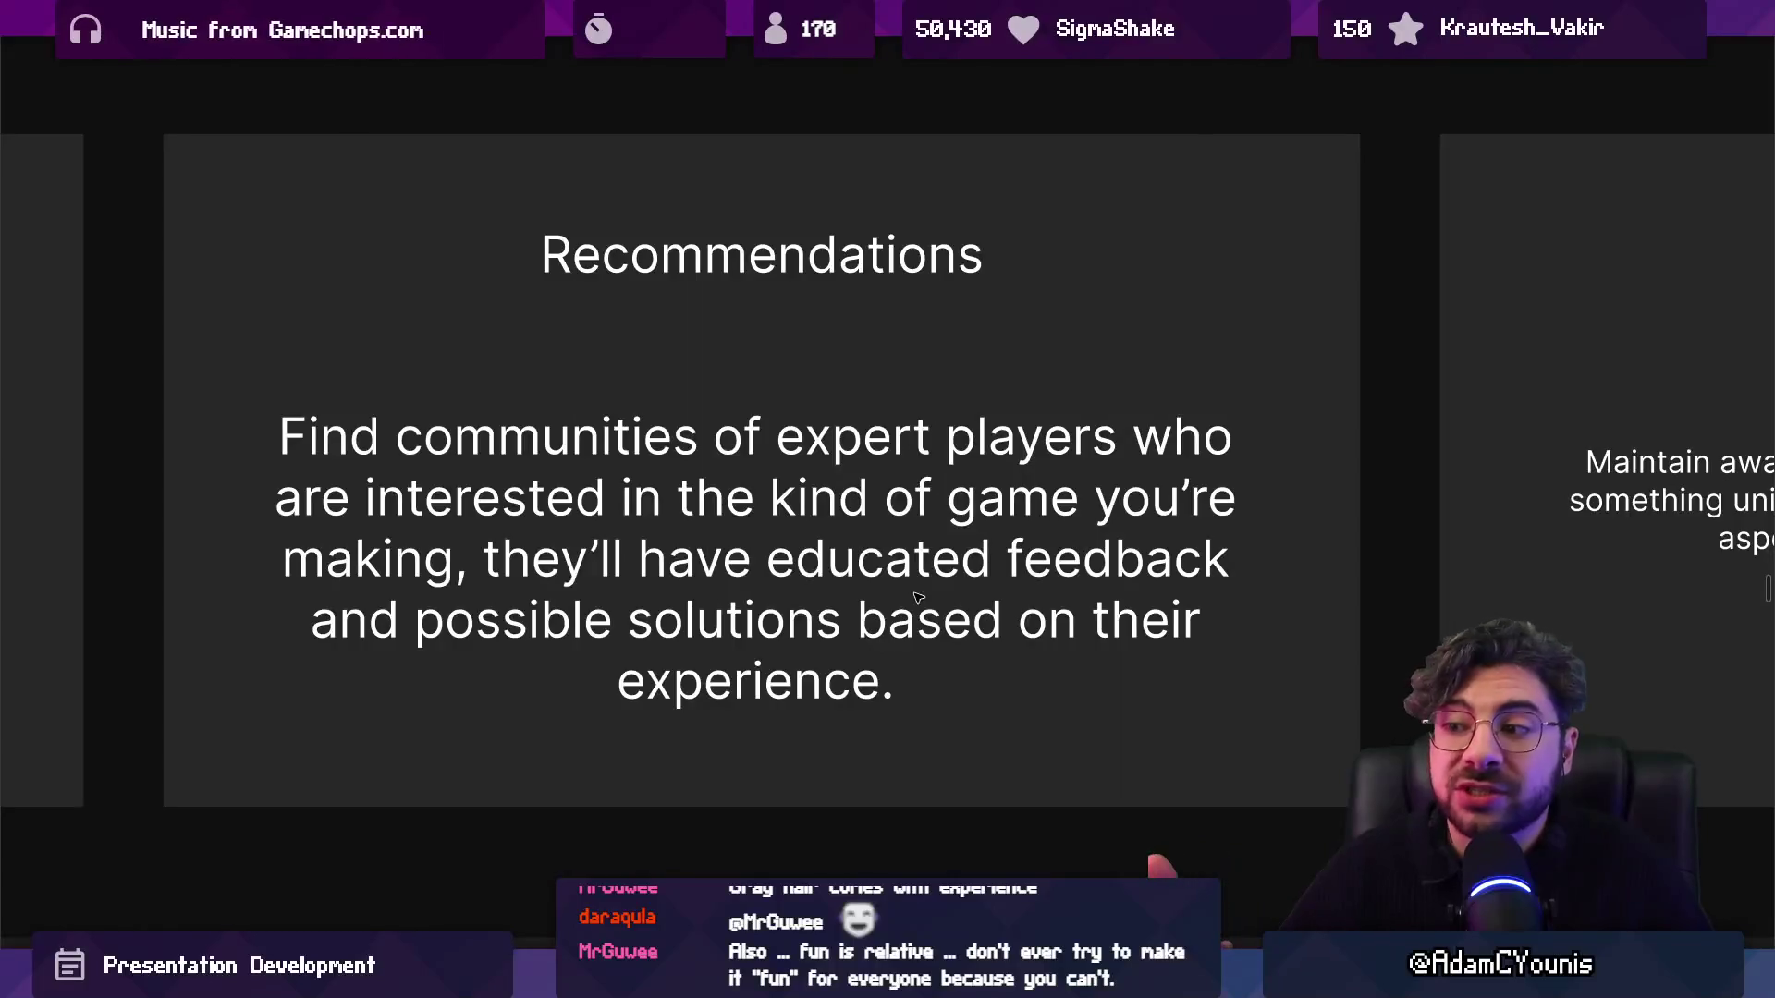
{"action": "left_click", "coordinate": [737, 577]}
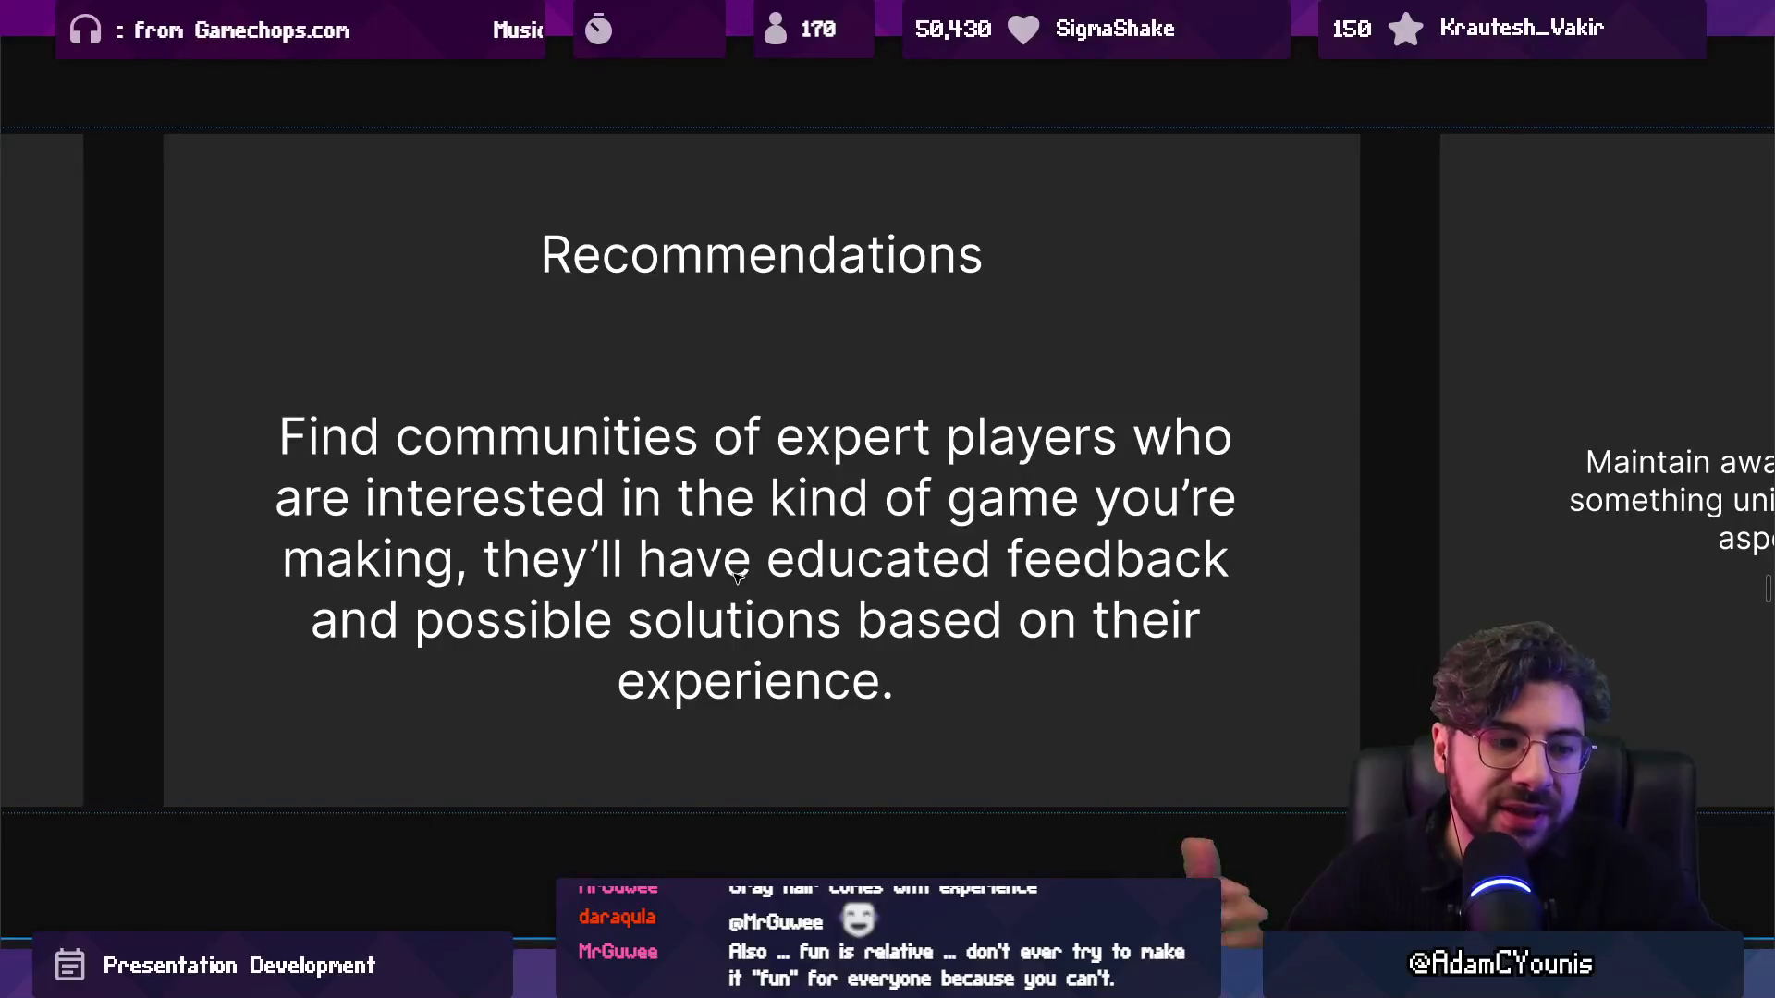
{"action": "key", "text": "Right"}
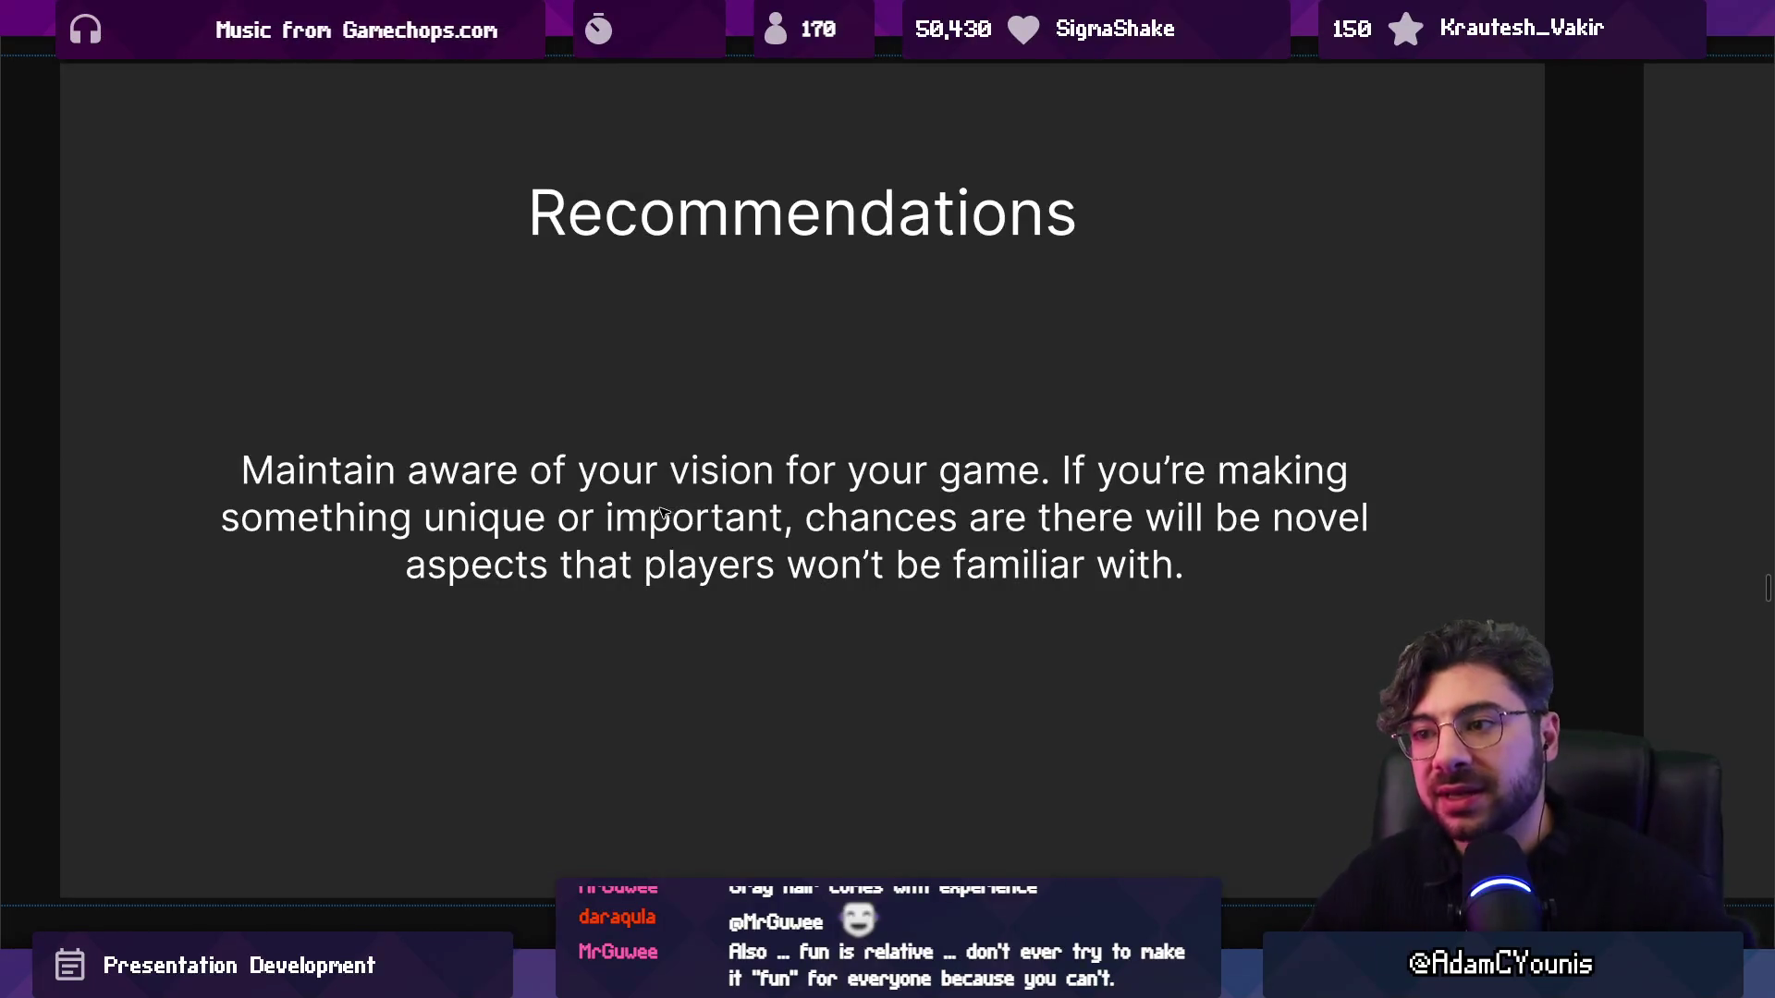
{"action": "key", "text": "Right"}
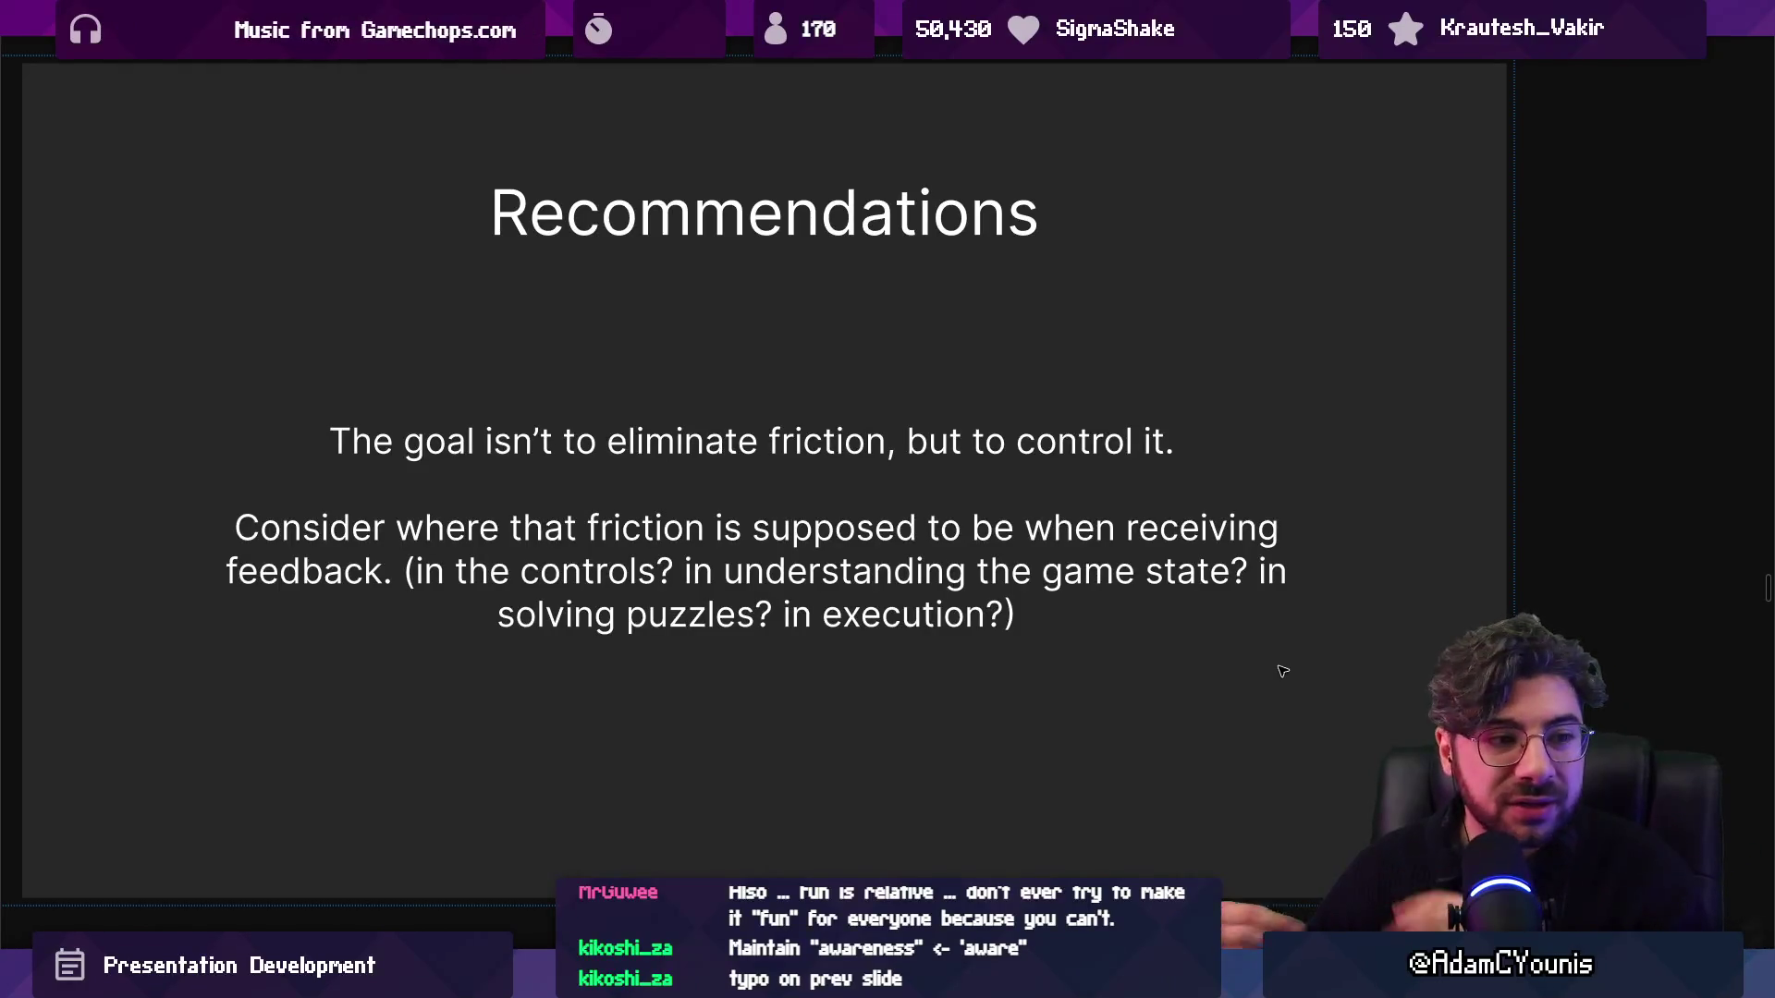
{"action": "key", "text": "Left"}
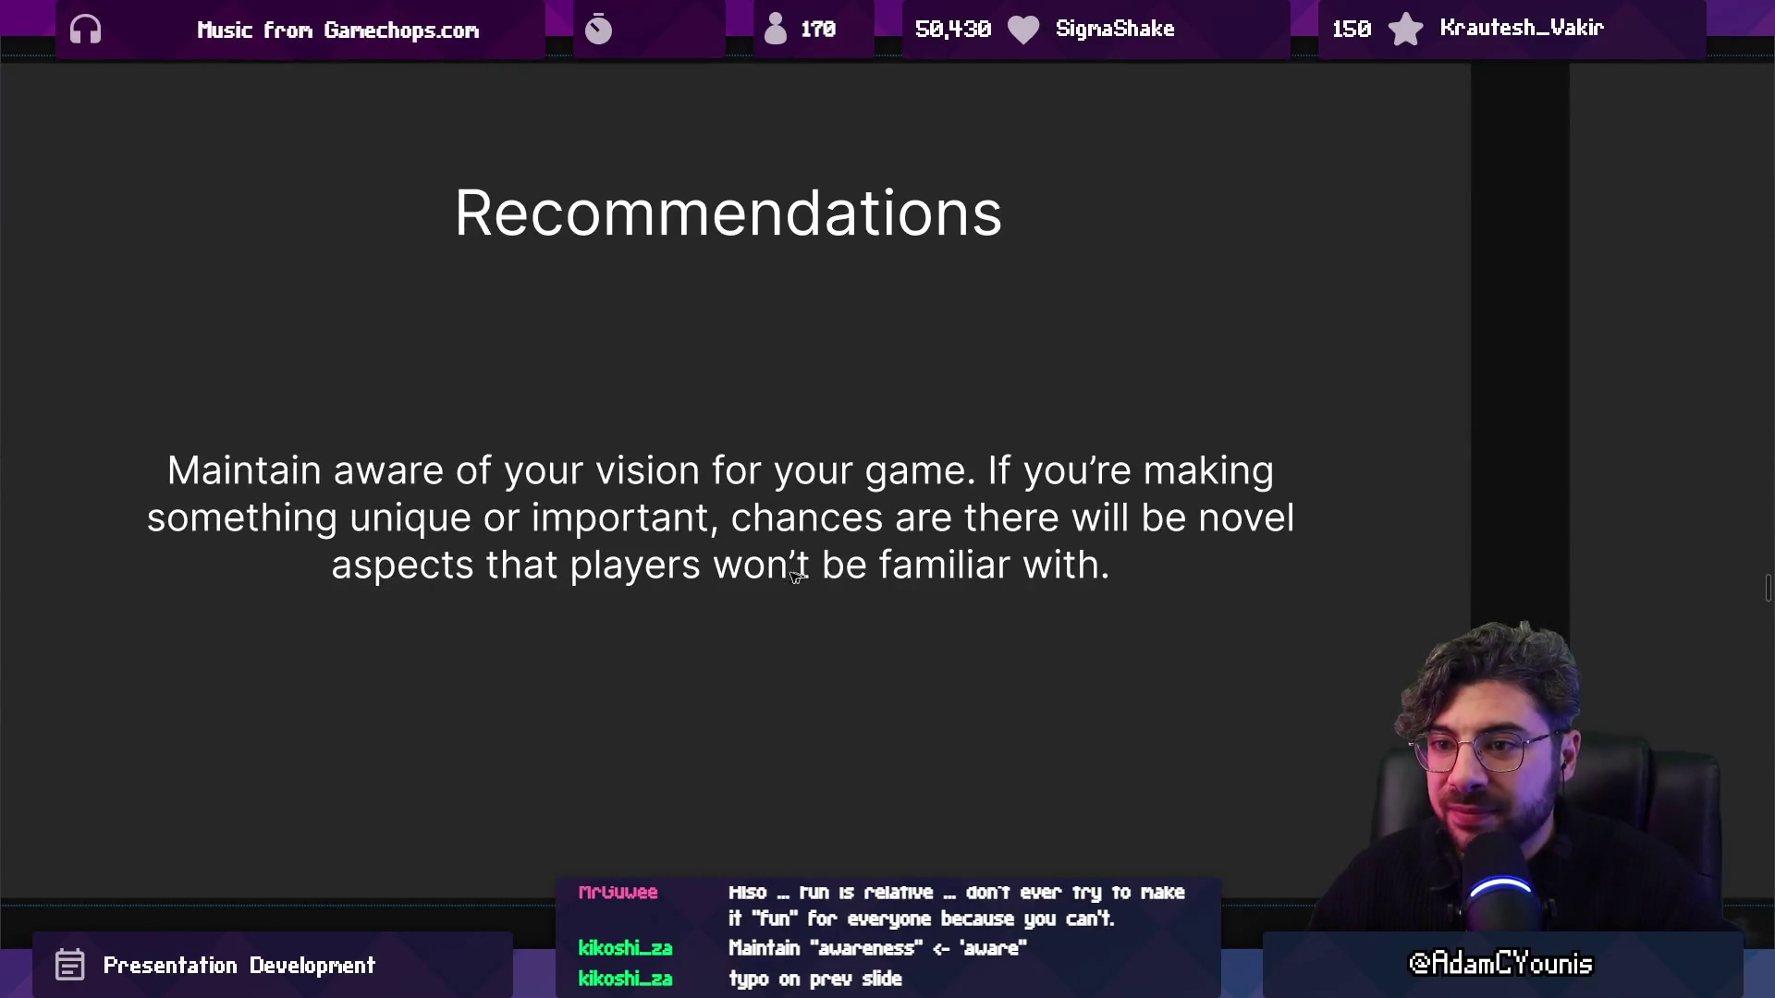
{"action": "left_click", "coordinate": [448, 477]}
Add 'ness' so the vision slide reads 'Maintain awareness', then advance to the friction slide.
{"action": "type", "text": "ness"}
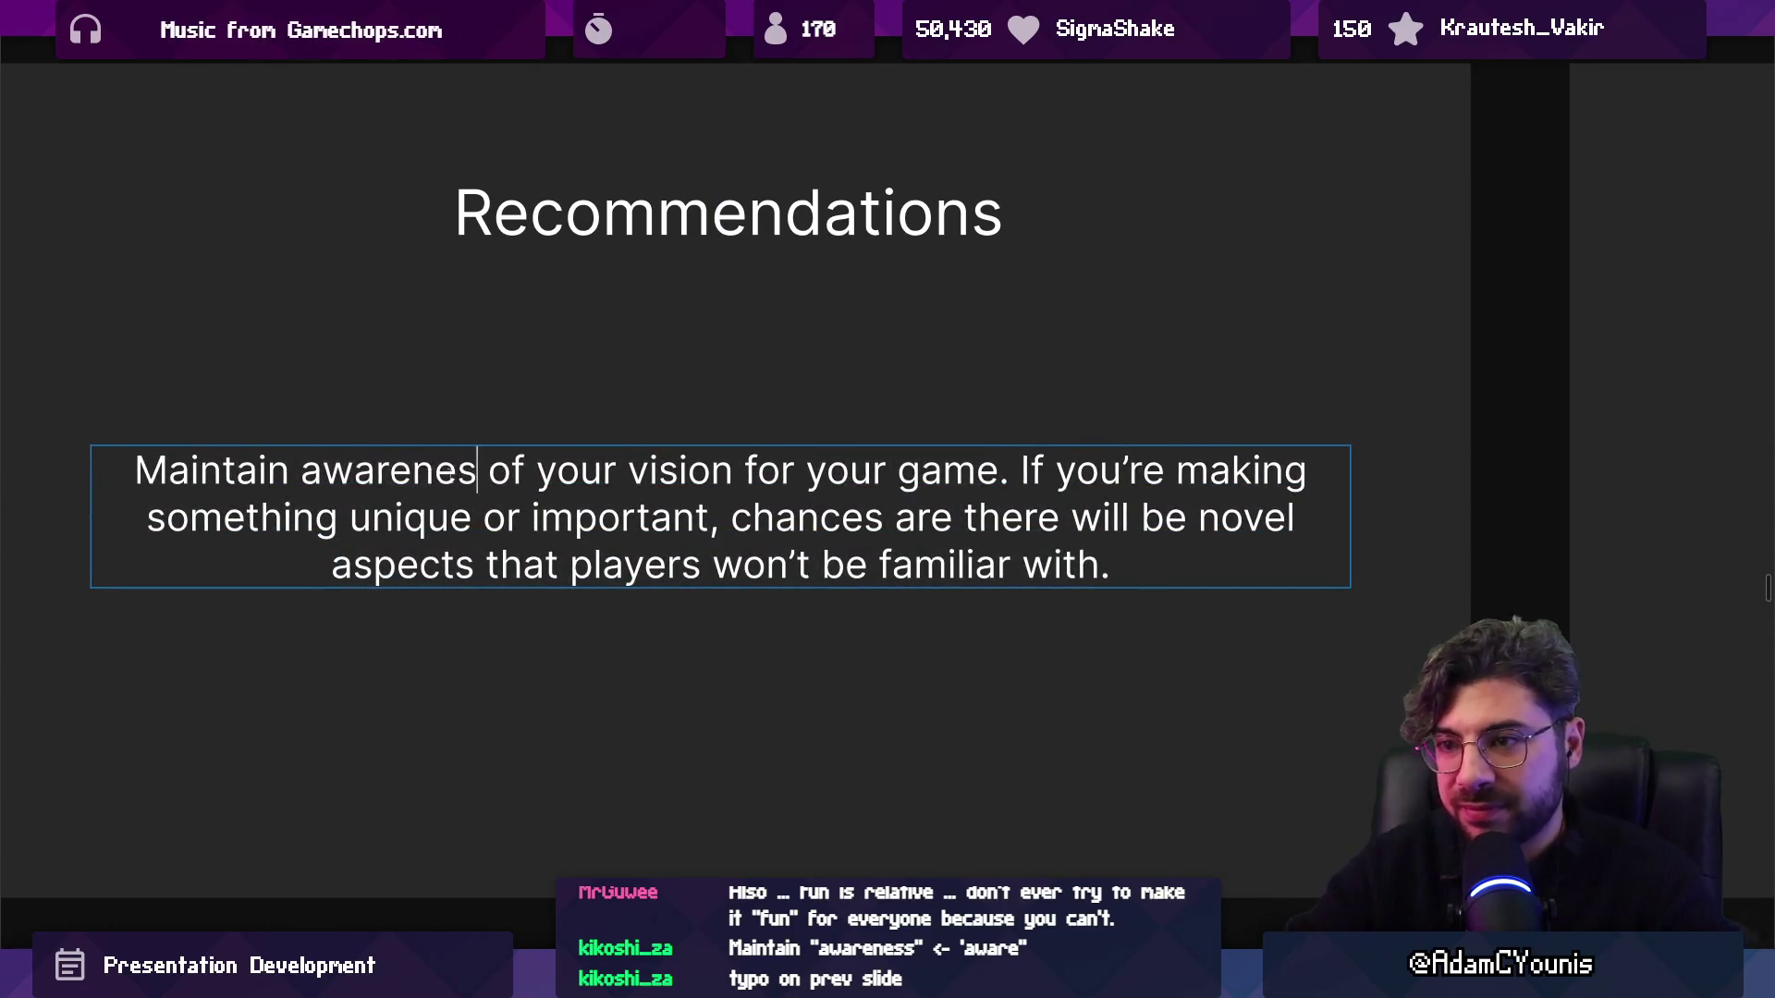
{"action": "key", "text": "Right"}
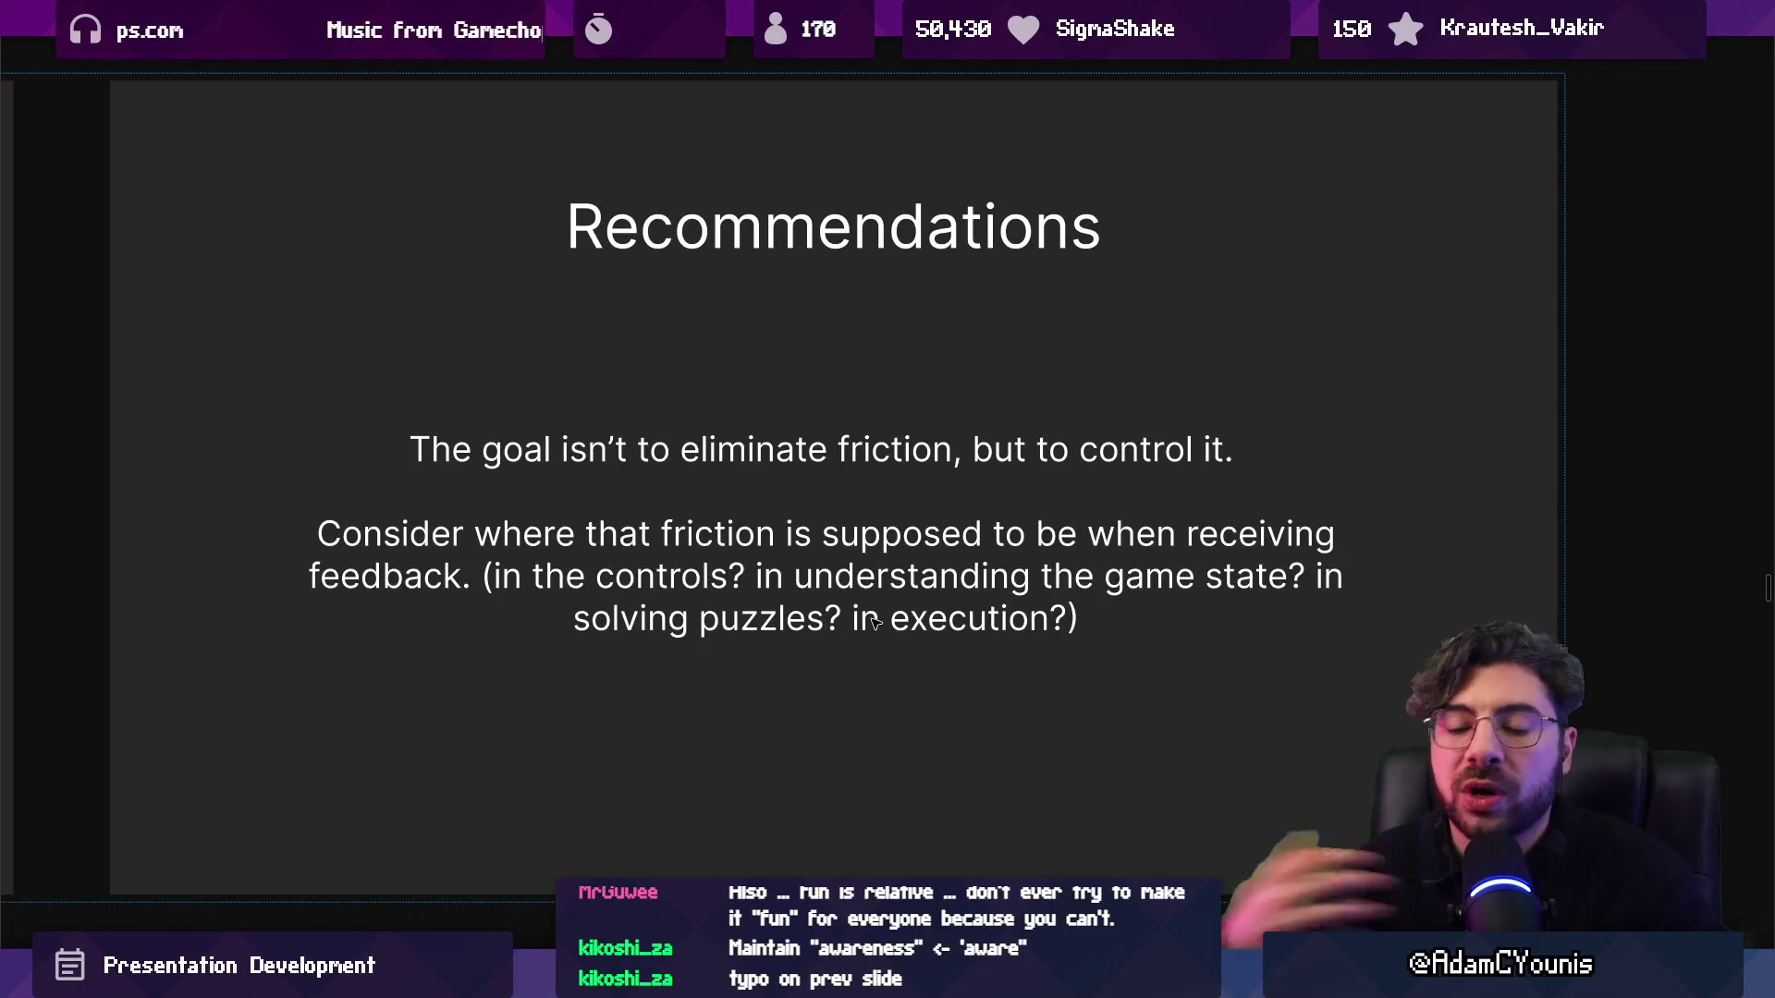
{"action": "scroll", "coordinate": [934, 605], "scroll_direction": "down", "scroll_amount": 5}
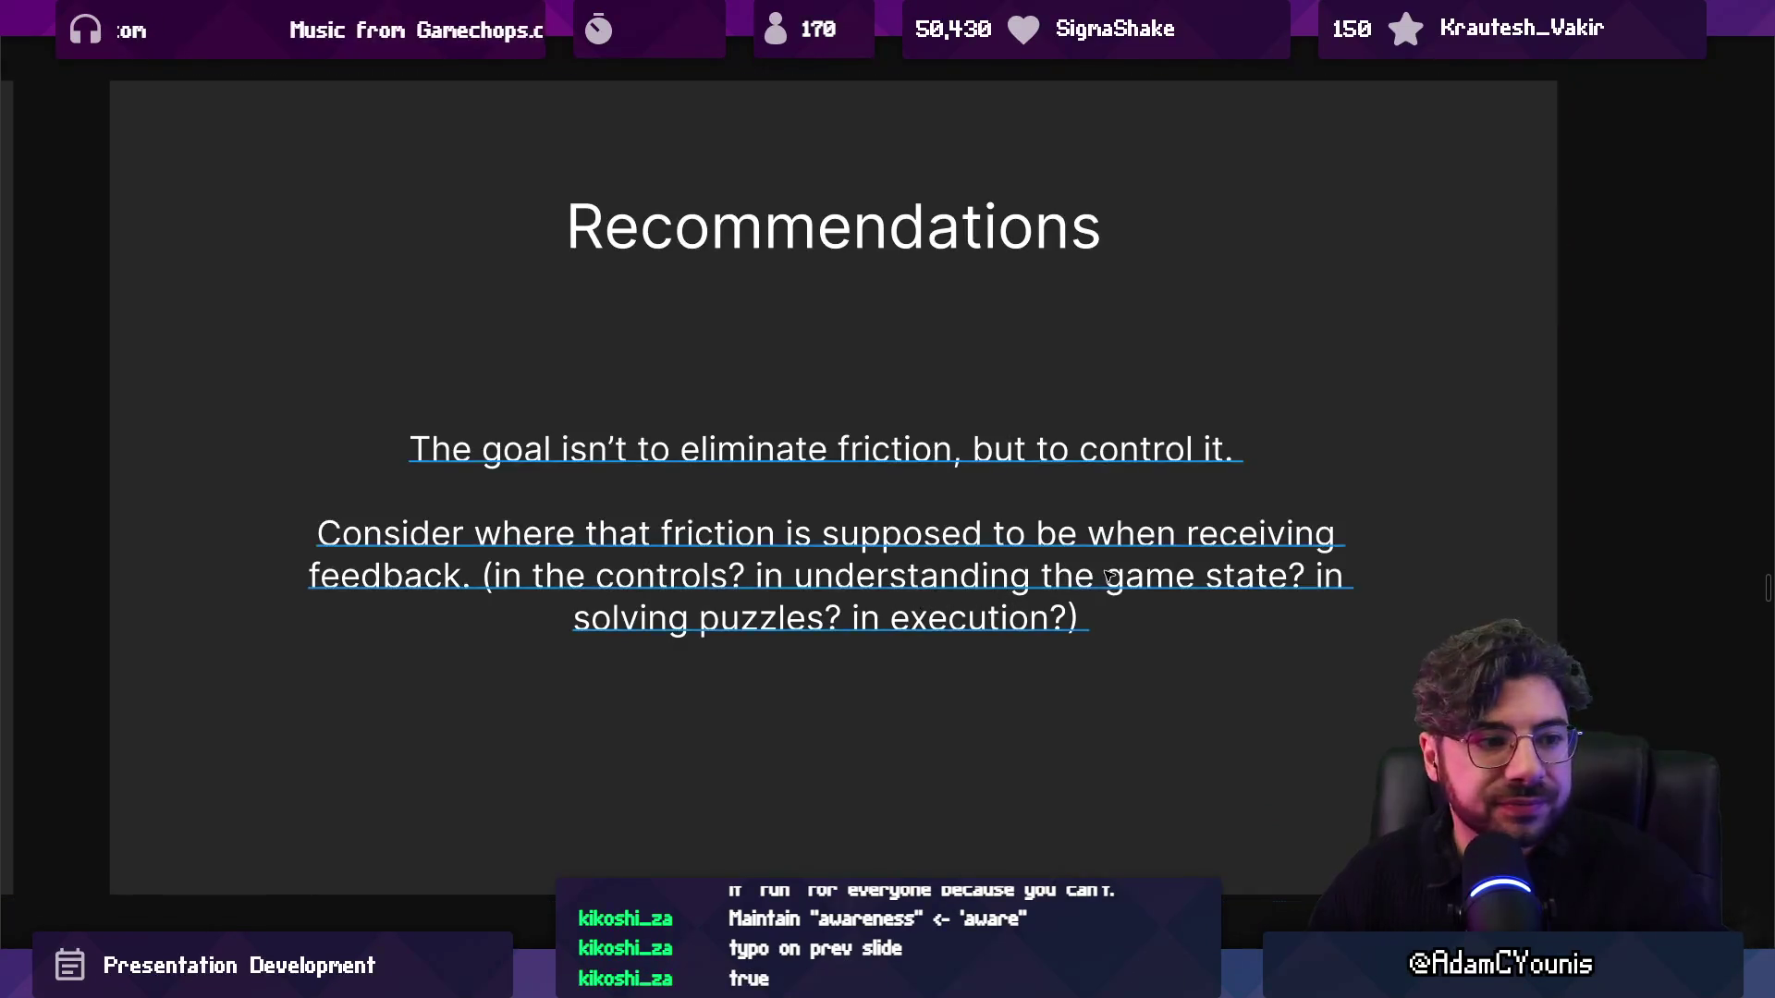
Pan back to the Design and Development row and zoom onto the Design Thinking and UX slide.
{"action": "scroll", "coordinate": [1178, 563], "scroll_direction": "down", "scroll_amount": 5}
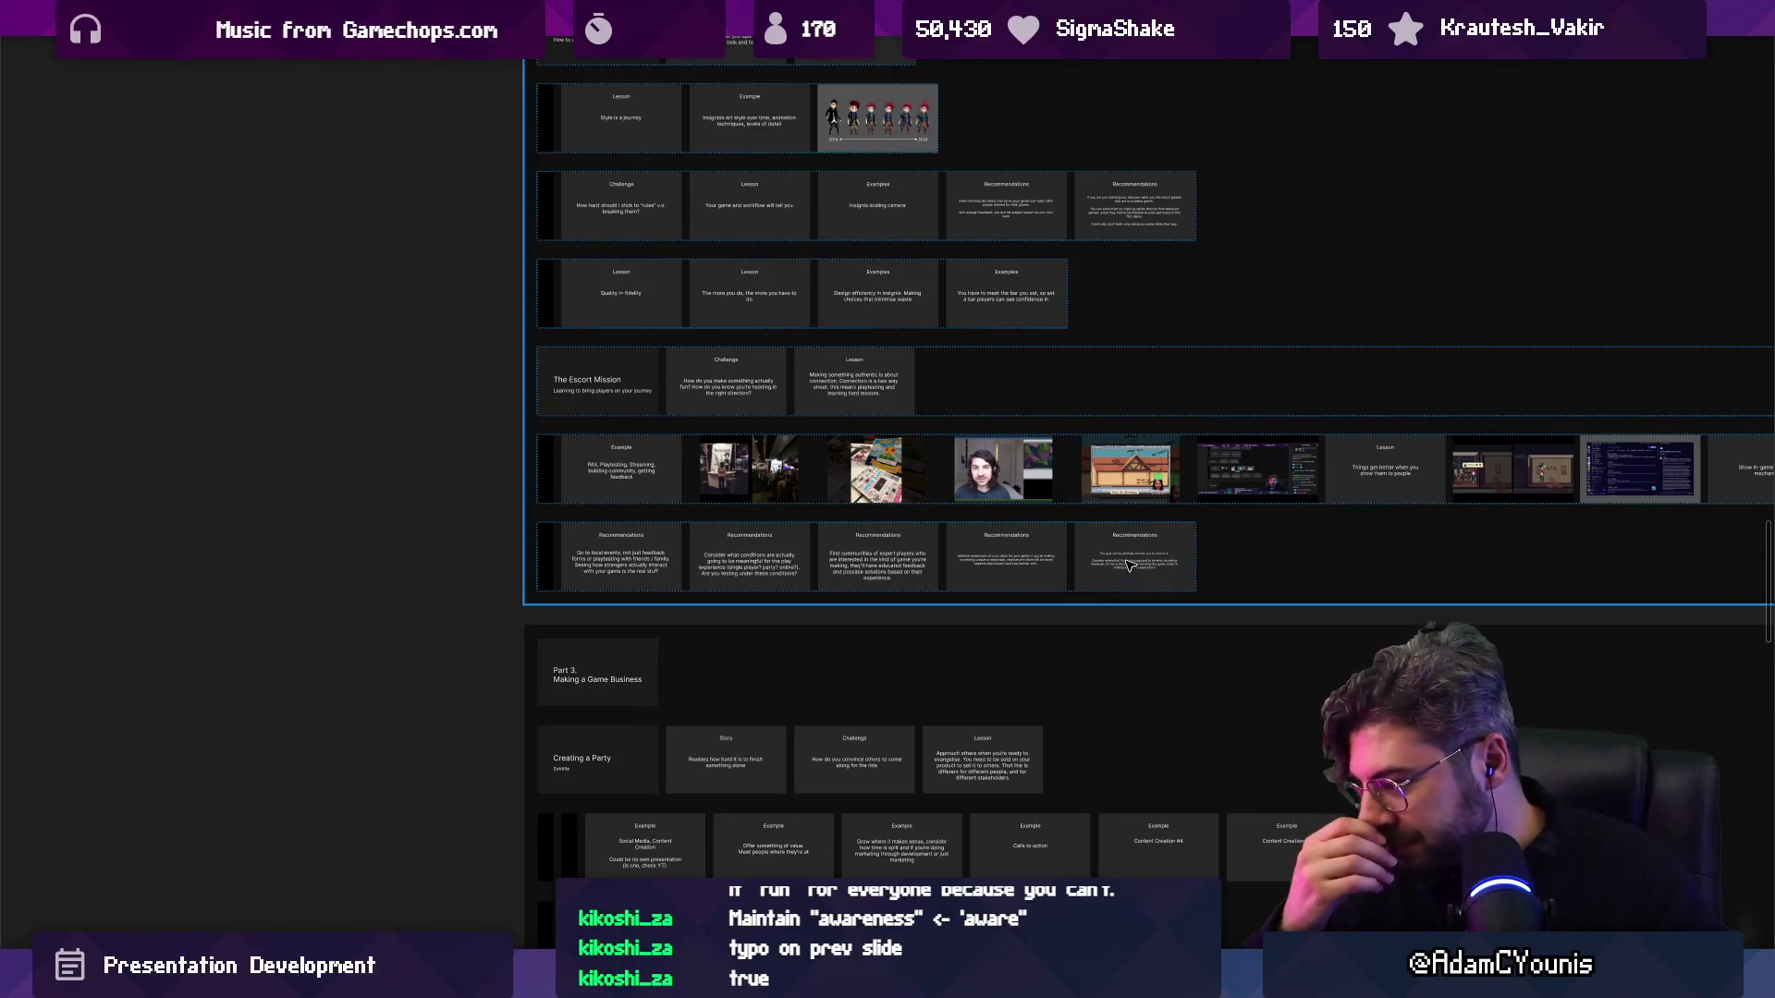
{"action": "key", "text": "Escape"}
{"action": "left_click_drag", "start_coordinate": [804, 543], "coordinate": [704, 613]}
{"action": "scroll", "coordinate": [704, 613], "scroll_direction": "down", "scroll_amount": 5}
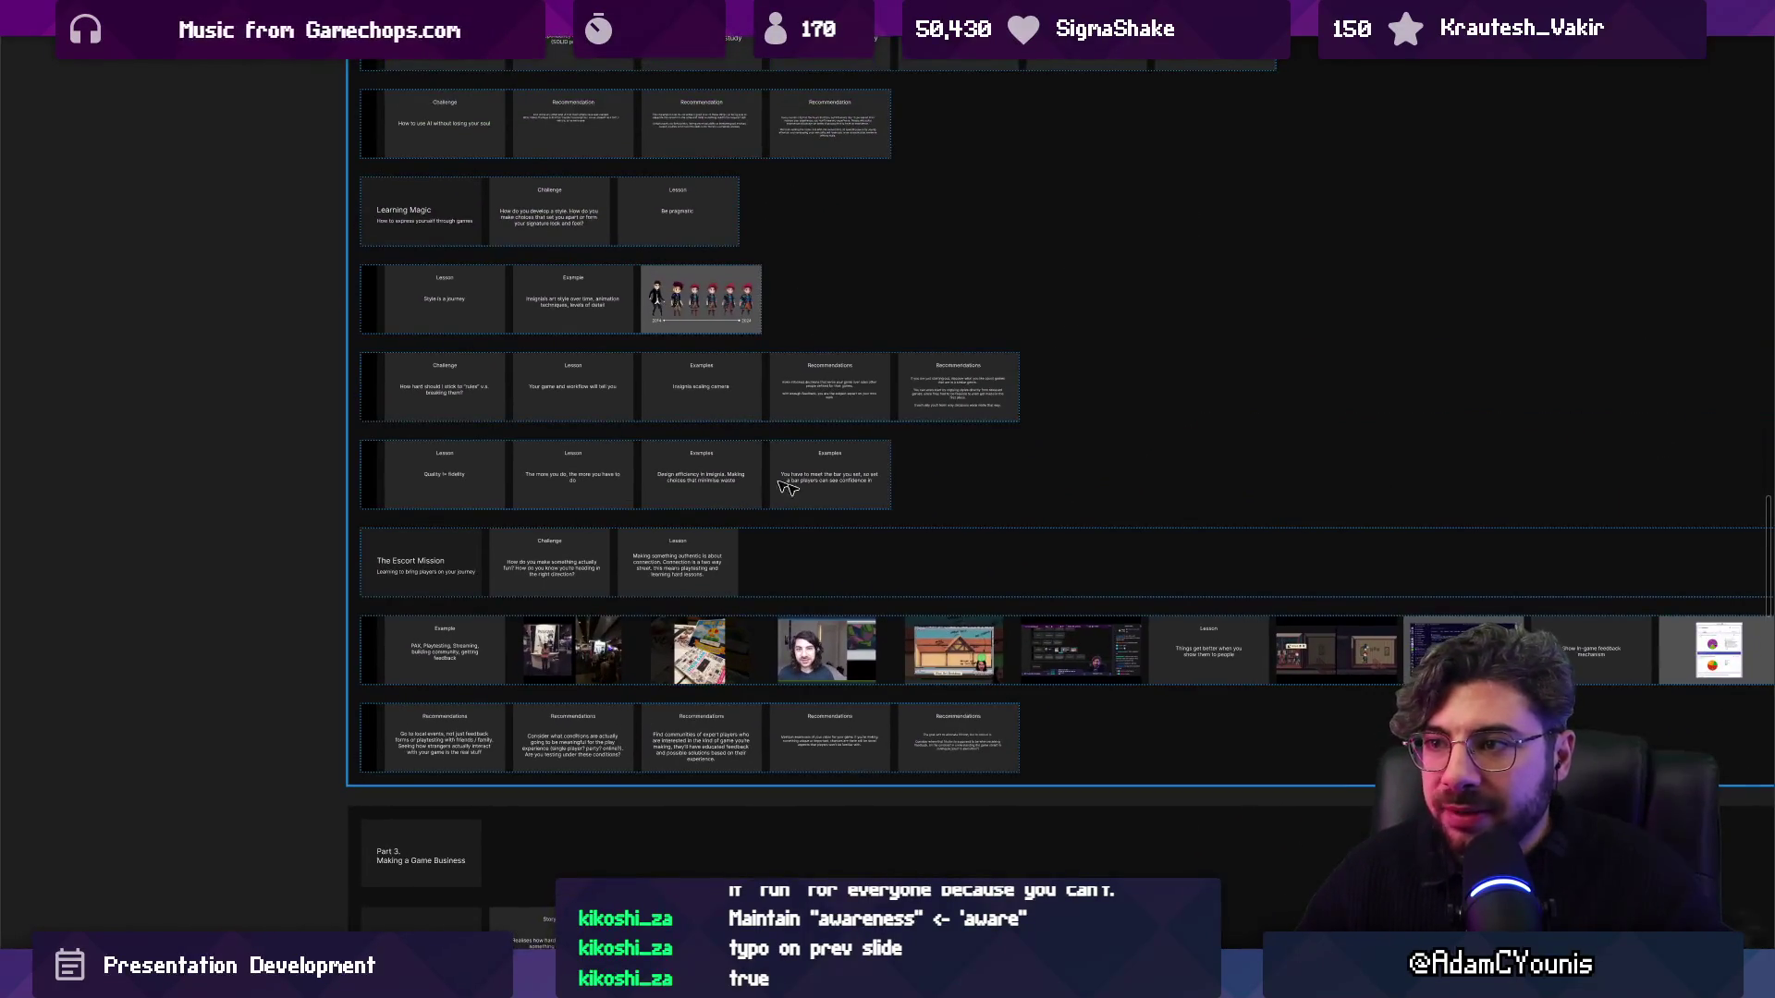
{"action": "scroll", "coordinate": [813, 602], "scroll_direction": "down", "scroll_amount": 5}
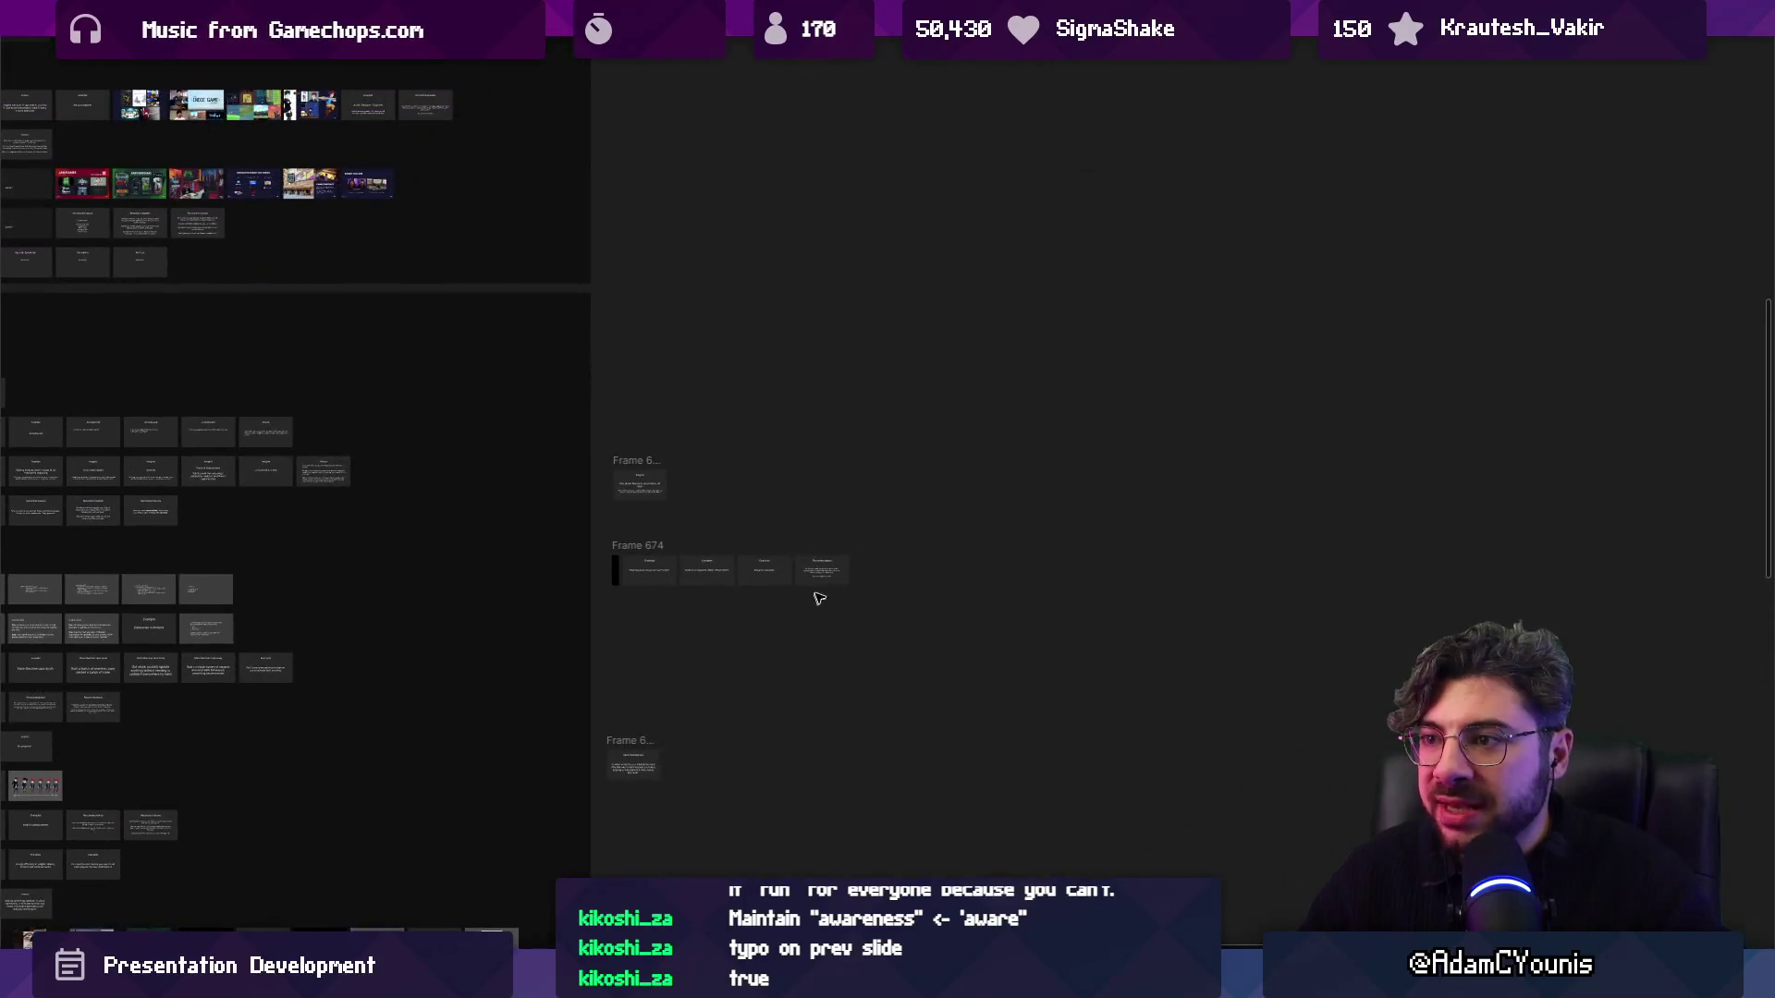
{"action": "scroll", "coordinate": [841, 420], "scroll_direction": "up", "scroll_amount": 10}
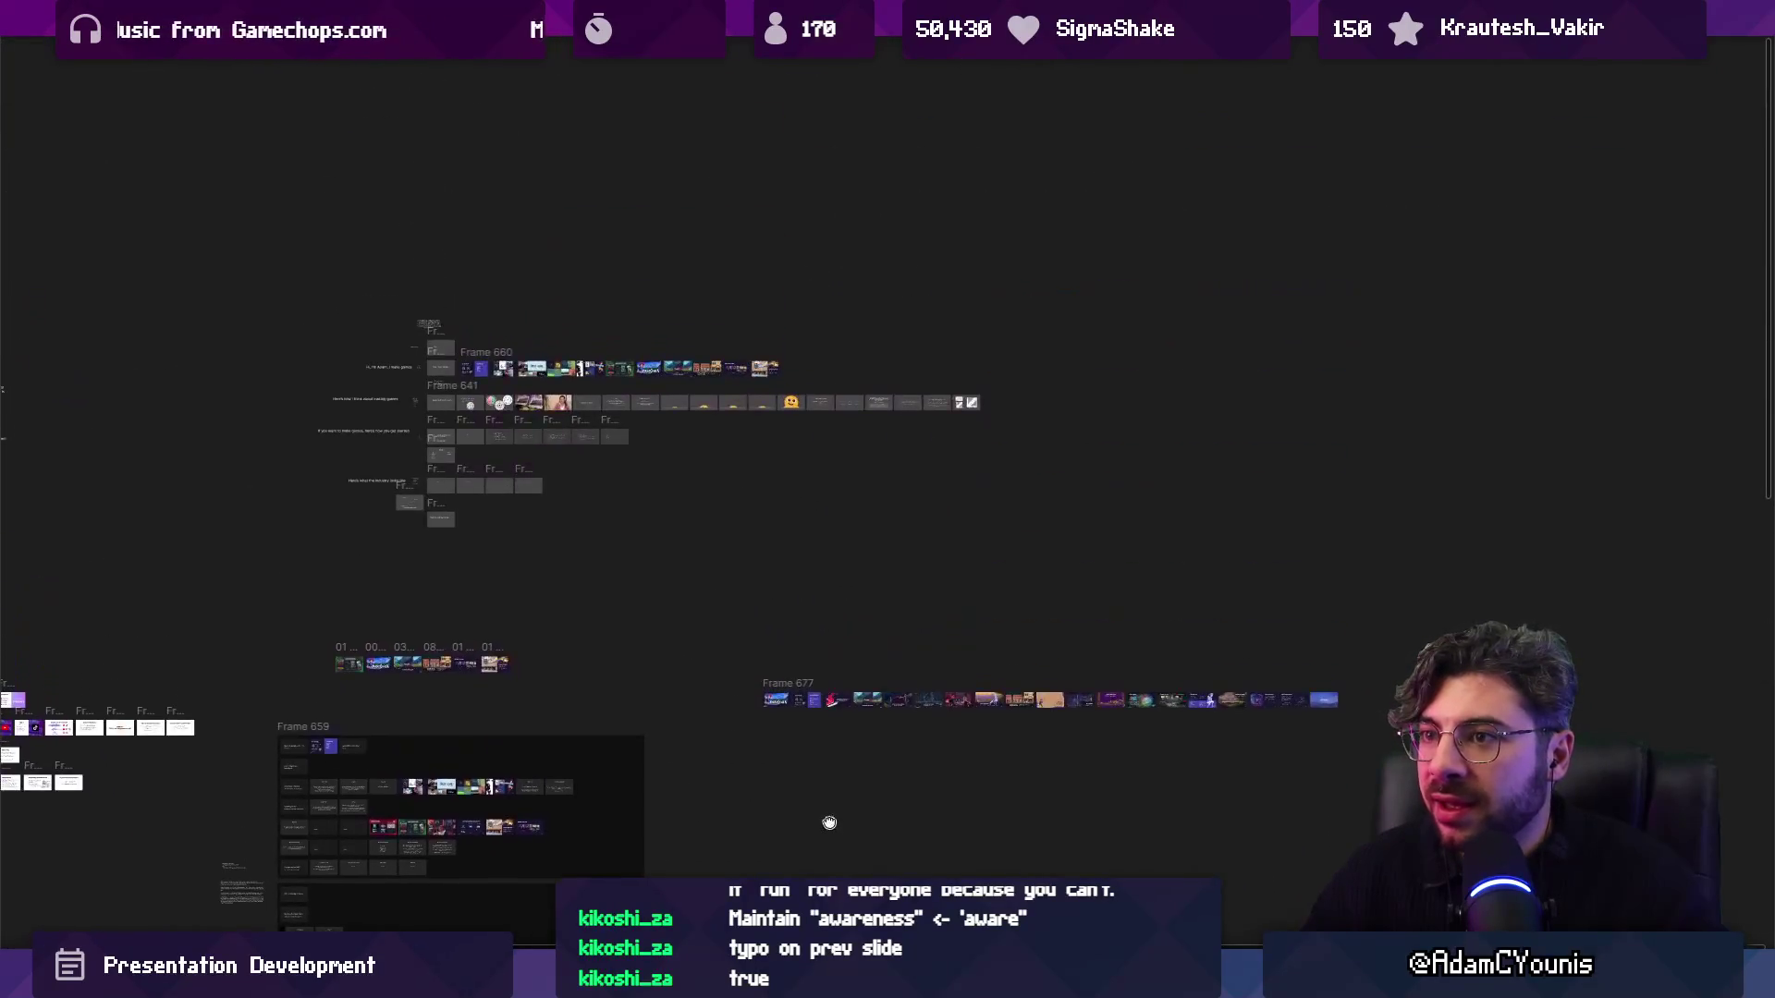
{"action": "scroll", "coordinate": [440, 389], "scroll_direction": "left", "scroll_amount": 5}
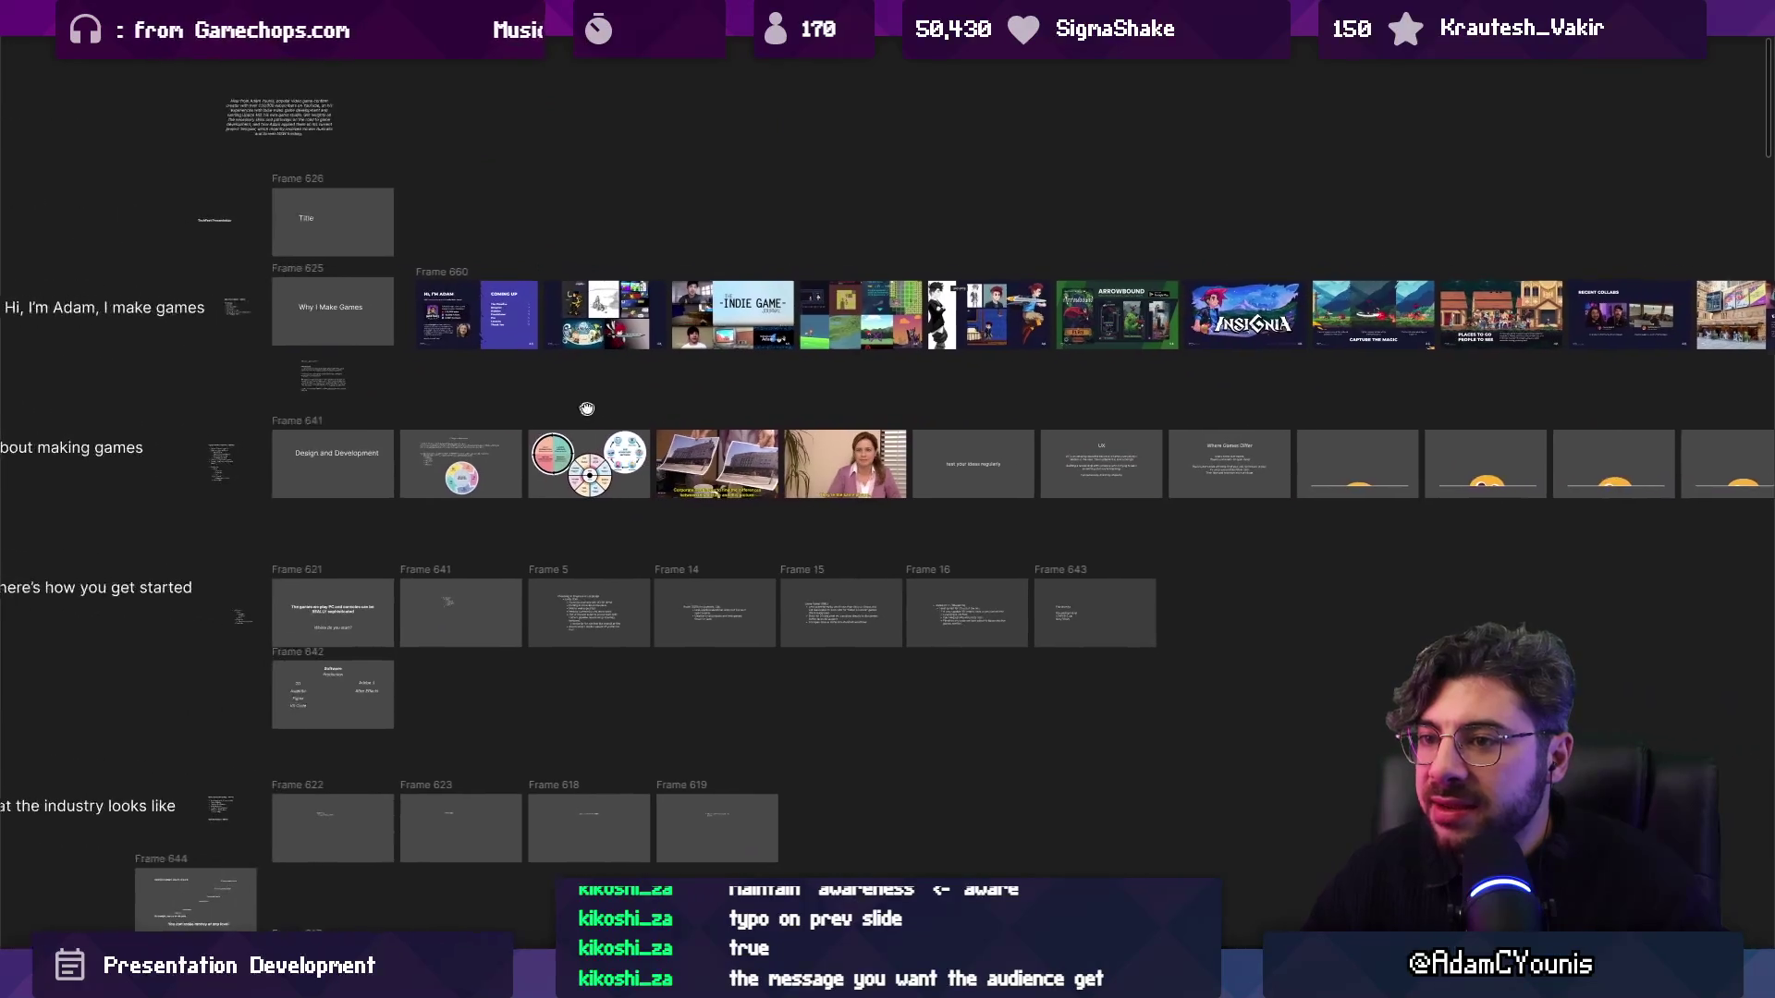
{"action": "left_click", "coordinate": [994, 441]}
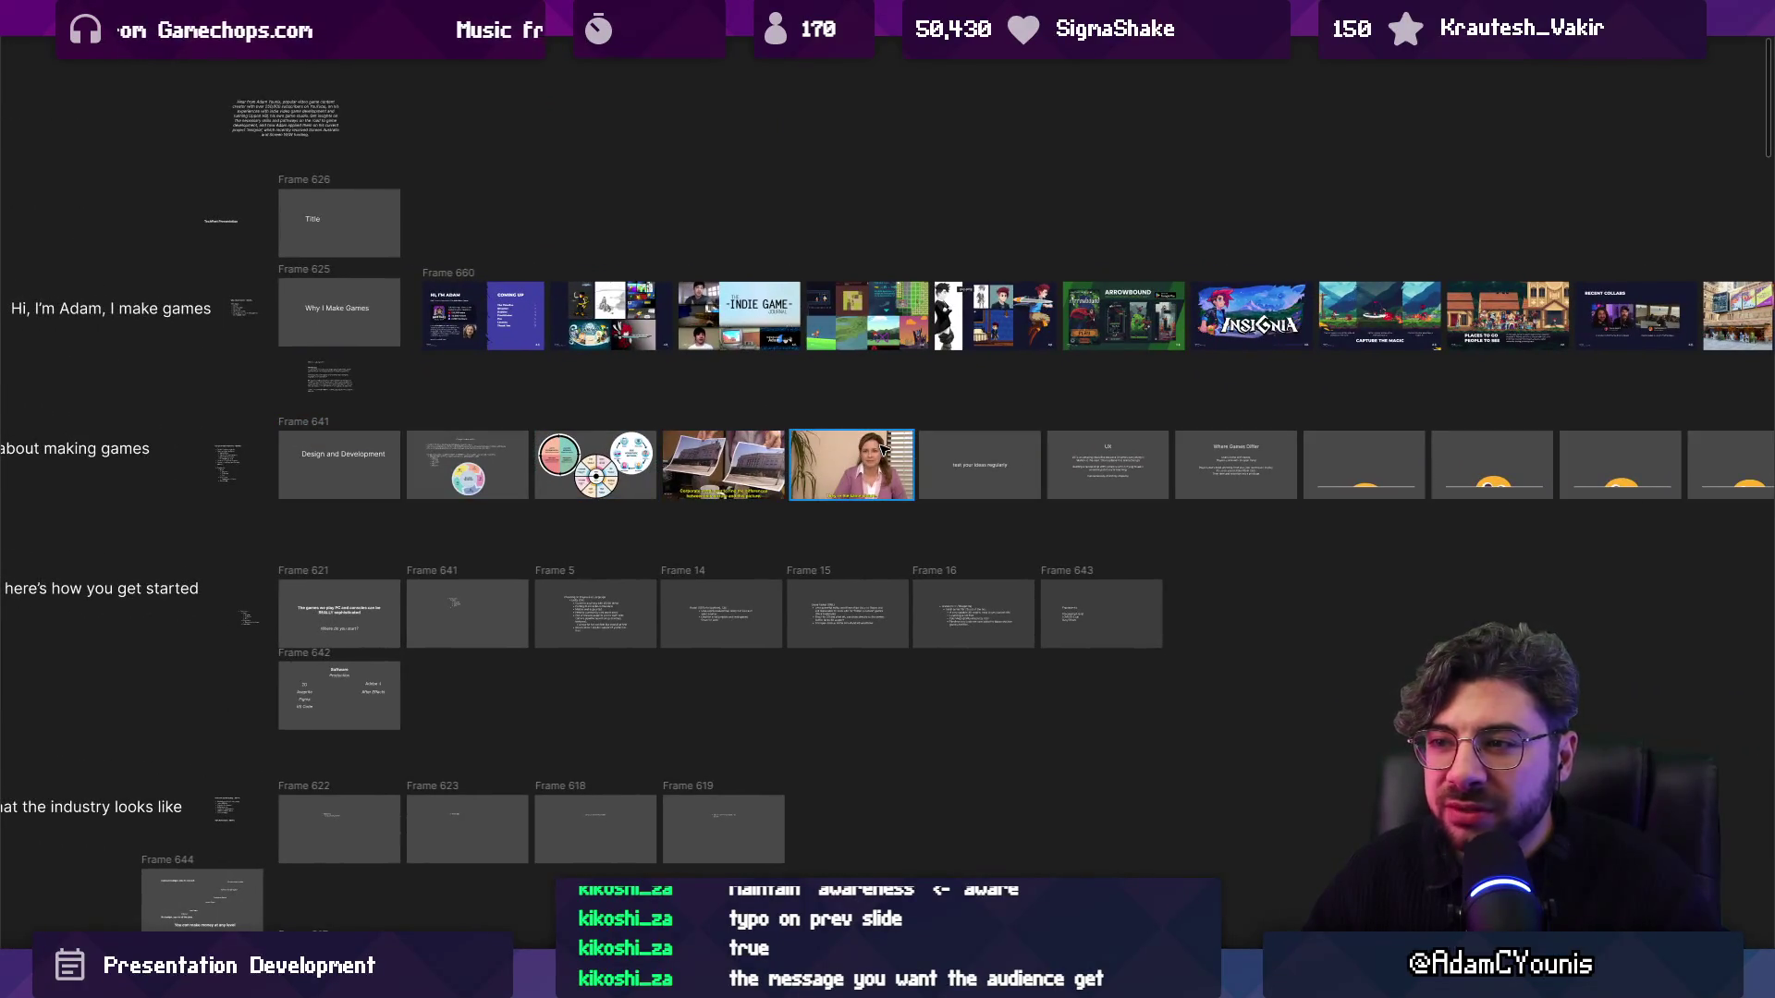
{"action": "scroll", "coordinate": [454, 474], "scroll_direction": "up", "scroll_amount": 10}
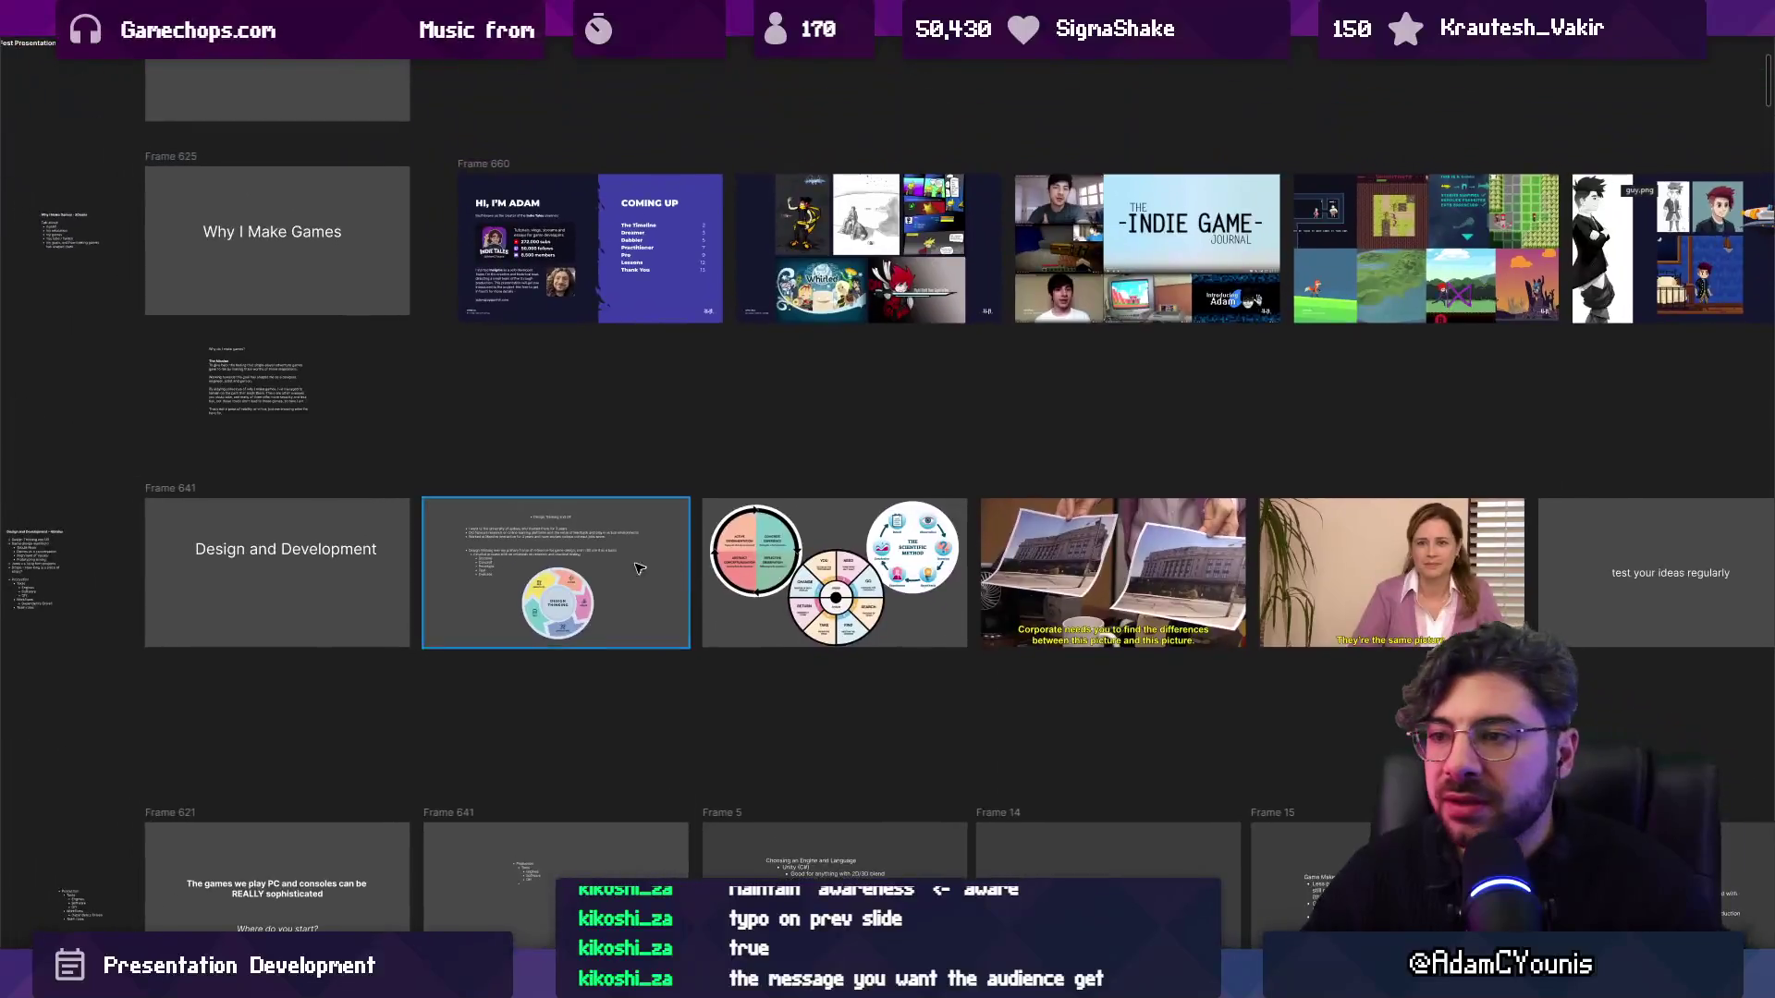
{"action": "scroll", "coordinate": [504, 582], "scroll_direction": "up", "scroll_amount": 3}
{"action": "scroll", "coordinate": [506, 573], "scroll_direction": "down", "scroll_amount": 1}
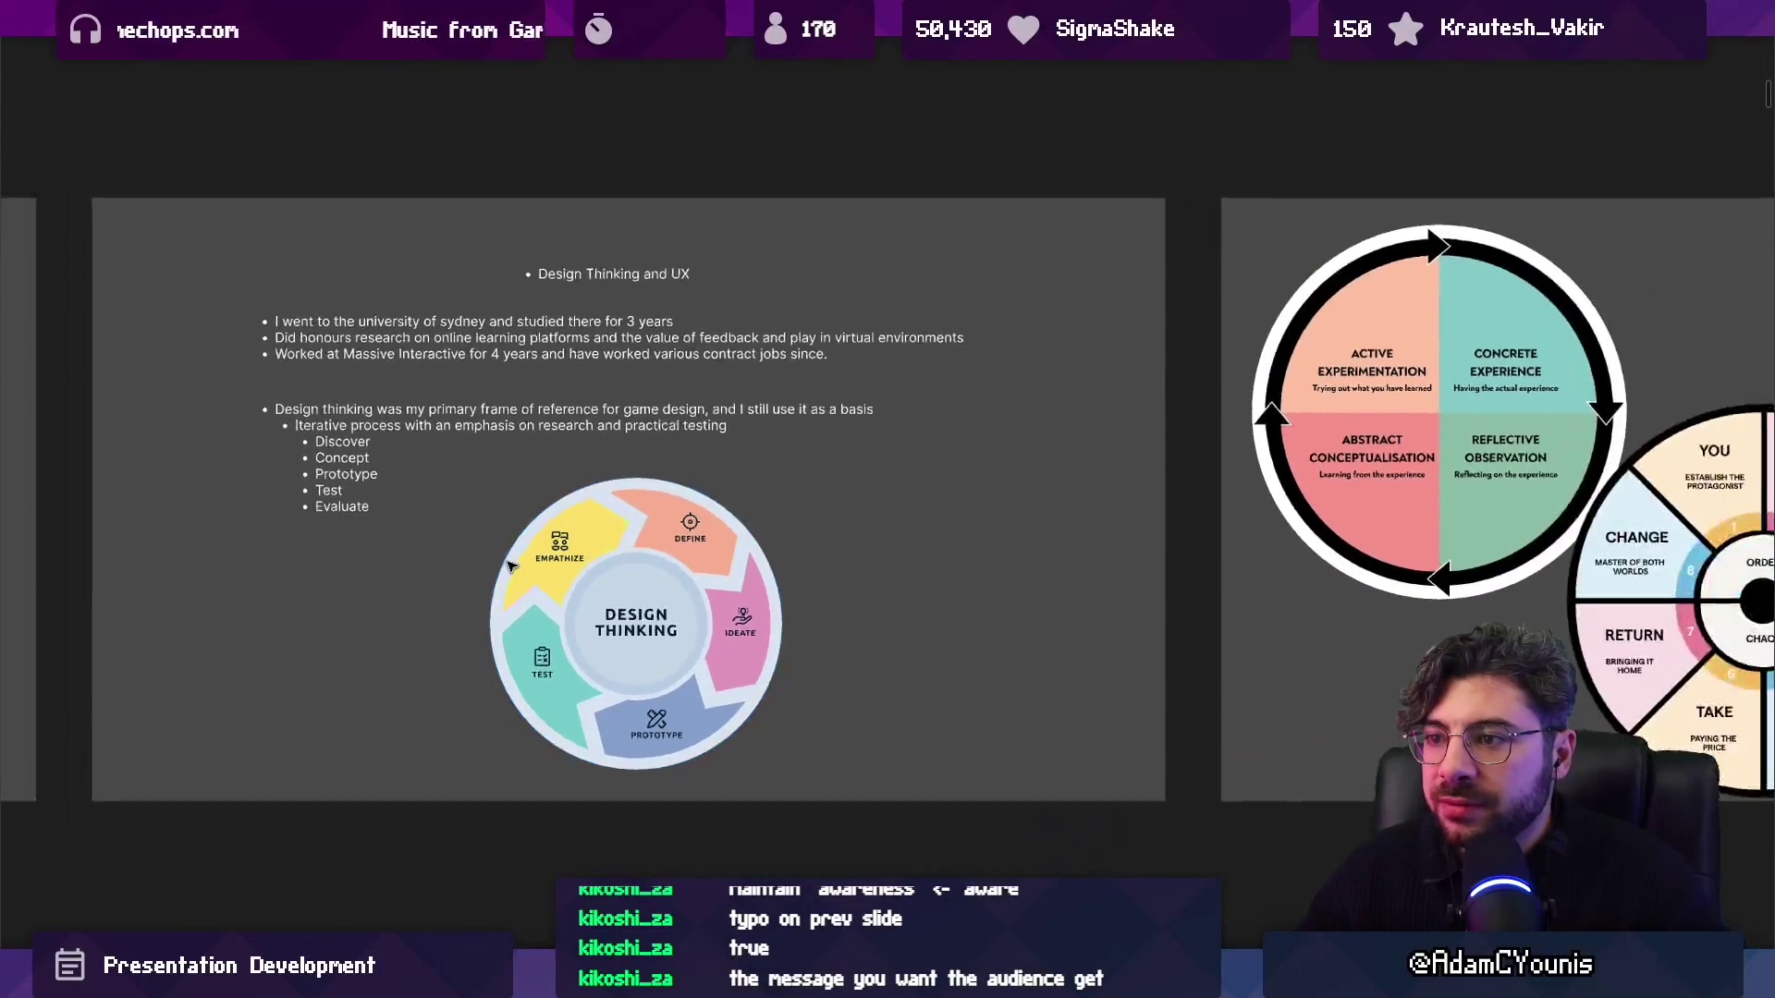
{"action": "scroll", "coordinate": [509, 565], "scroll_direction": "up", "scroll_amount": 1}
{"action": "scroll", "coordinate": [507, 565], "scroll_direction": "up", "scroll_amount": 3}
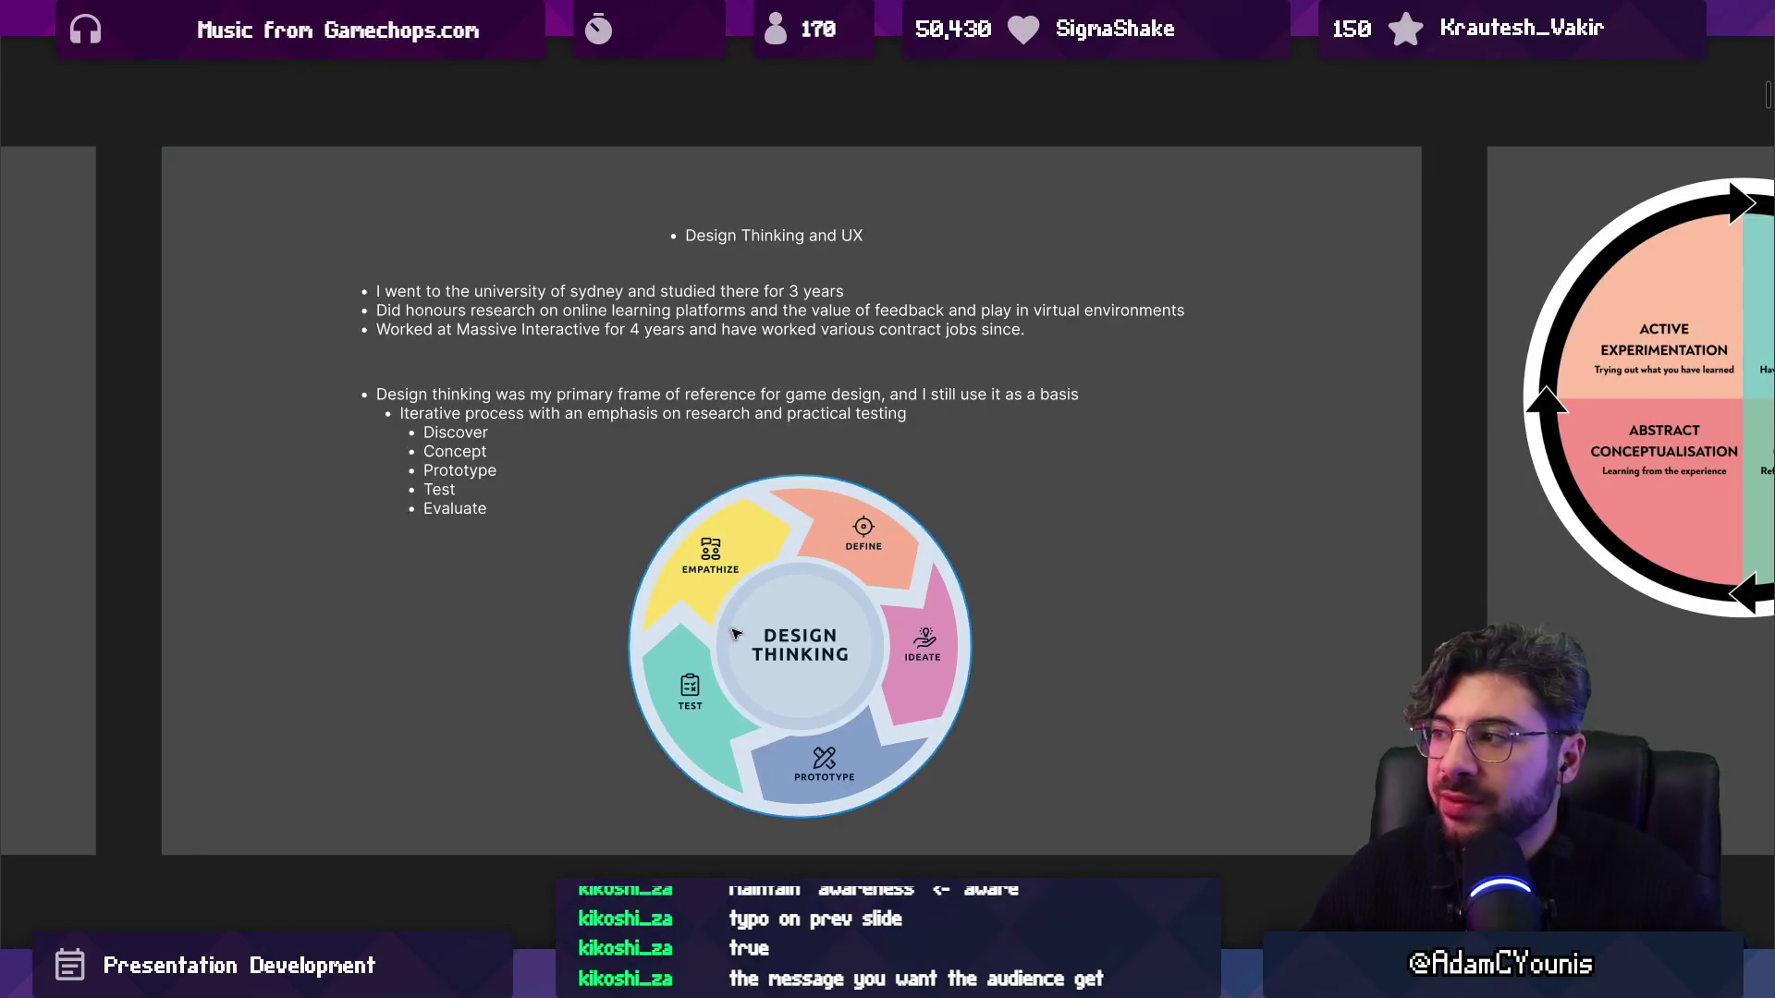
Advance to the three-diagram slide and inspect its Scientific Method, story-wheel and learning-cycle images.
{"action": "scroll", "coordinate": [813, 679], "scroll_direction": "up", "scroll_amount": 3}
{"action": "scroll", "coordinate": [733, 468], "scroll_direction": "down", "scroll_amount": 3}
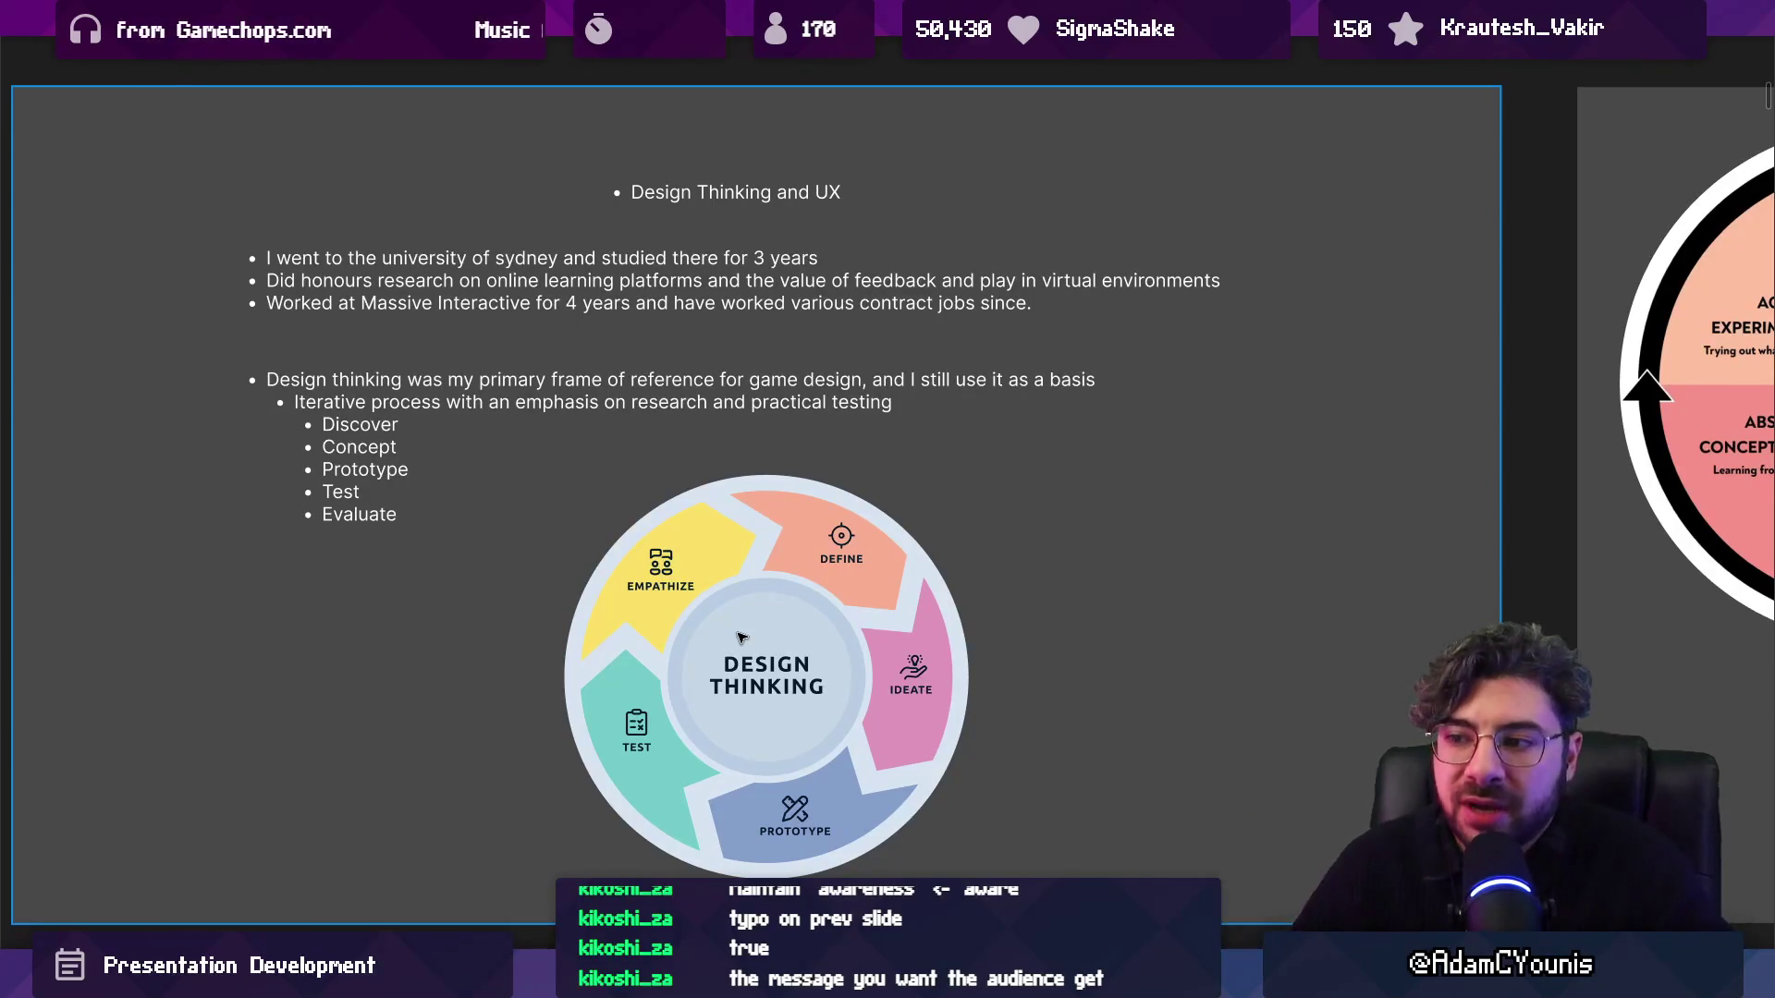
{"action": "key", "text": "Right"}
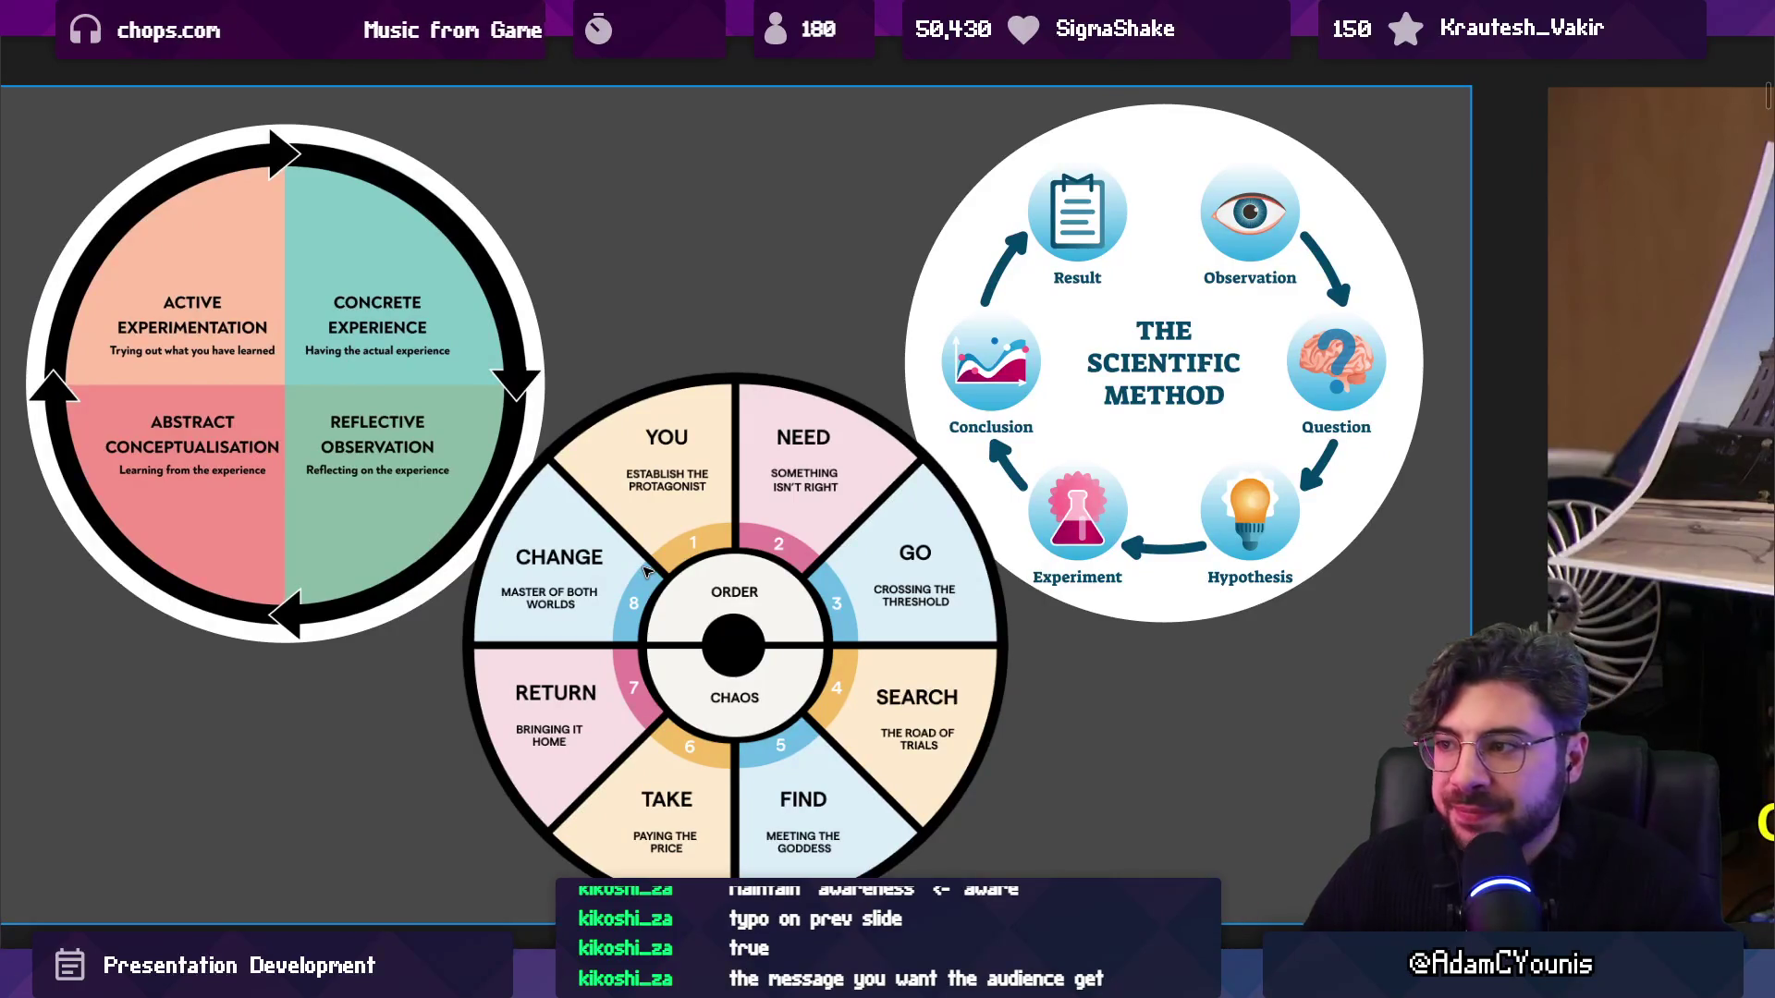
{"action": "left_click", "coordinate": [1016, 310]}
{"action": "left_click", "coordinate": [722, 537]}
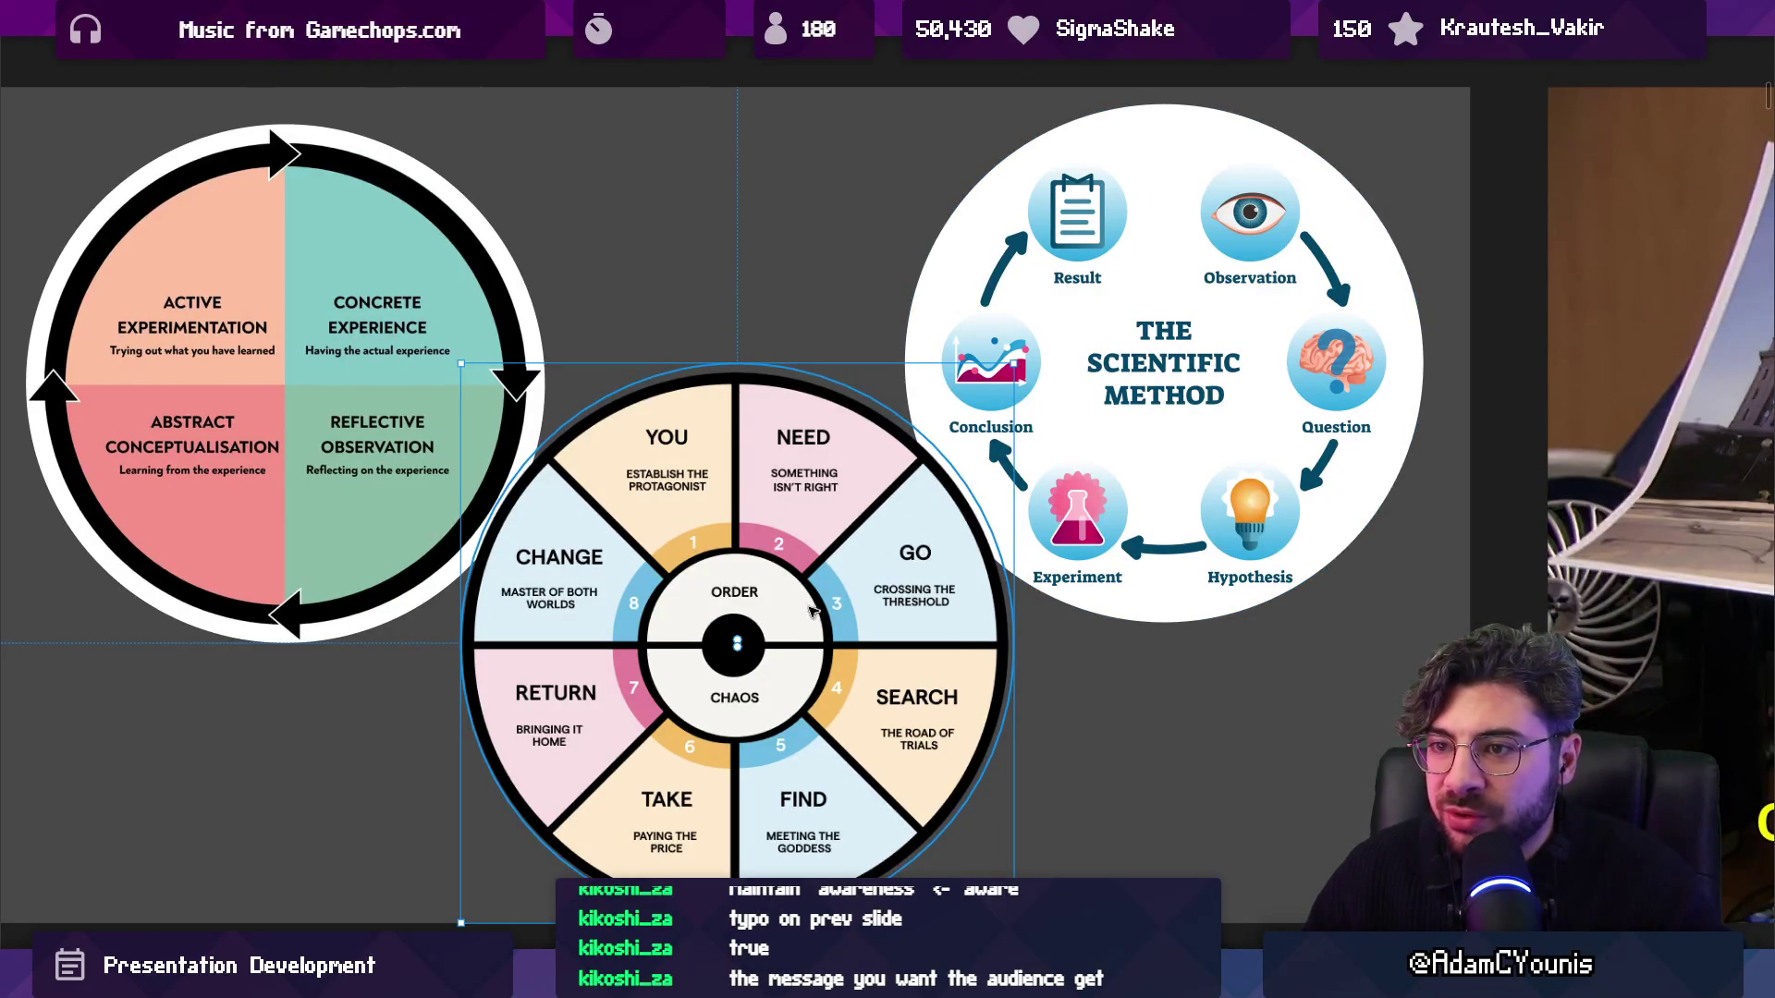
{"action": "left_click", "coordinate": [356, 427]}
{"action": "double_click", "coordinate": [291, 416]}
{"action": "key", "text": "Escape"}
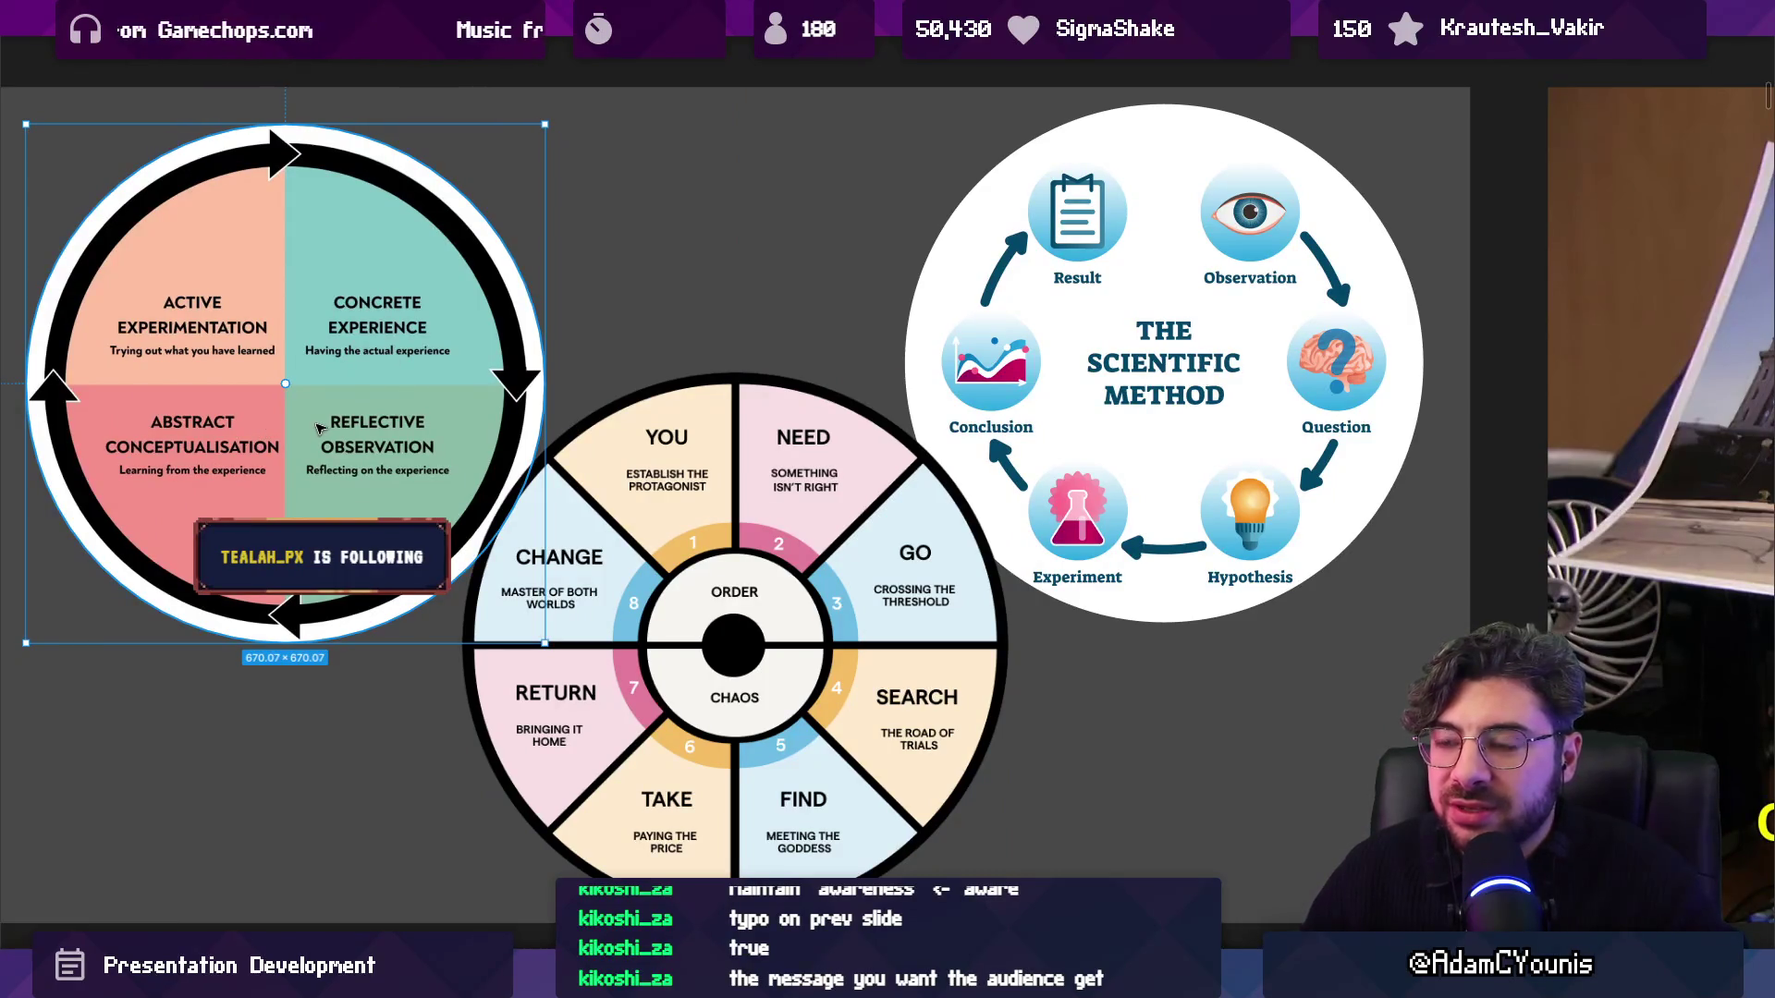
Step through the building-photos and 'They're the same picture' clip slides, then return to the diagrams.
{"action": "key", "text": "Right"}
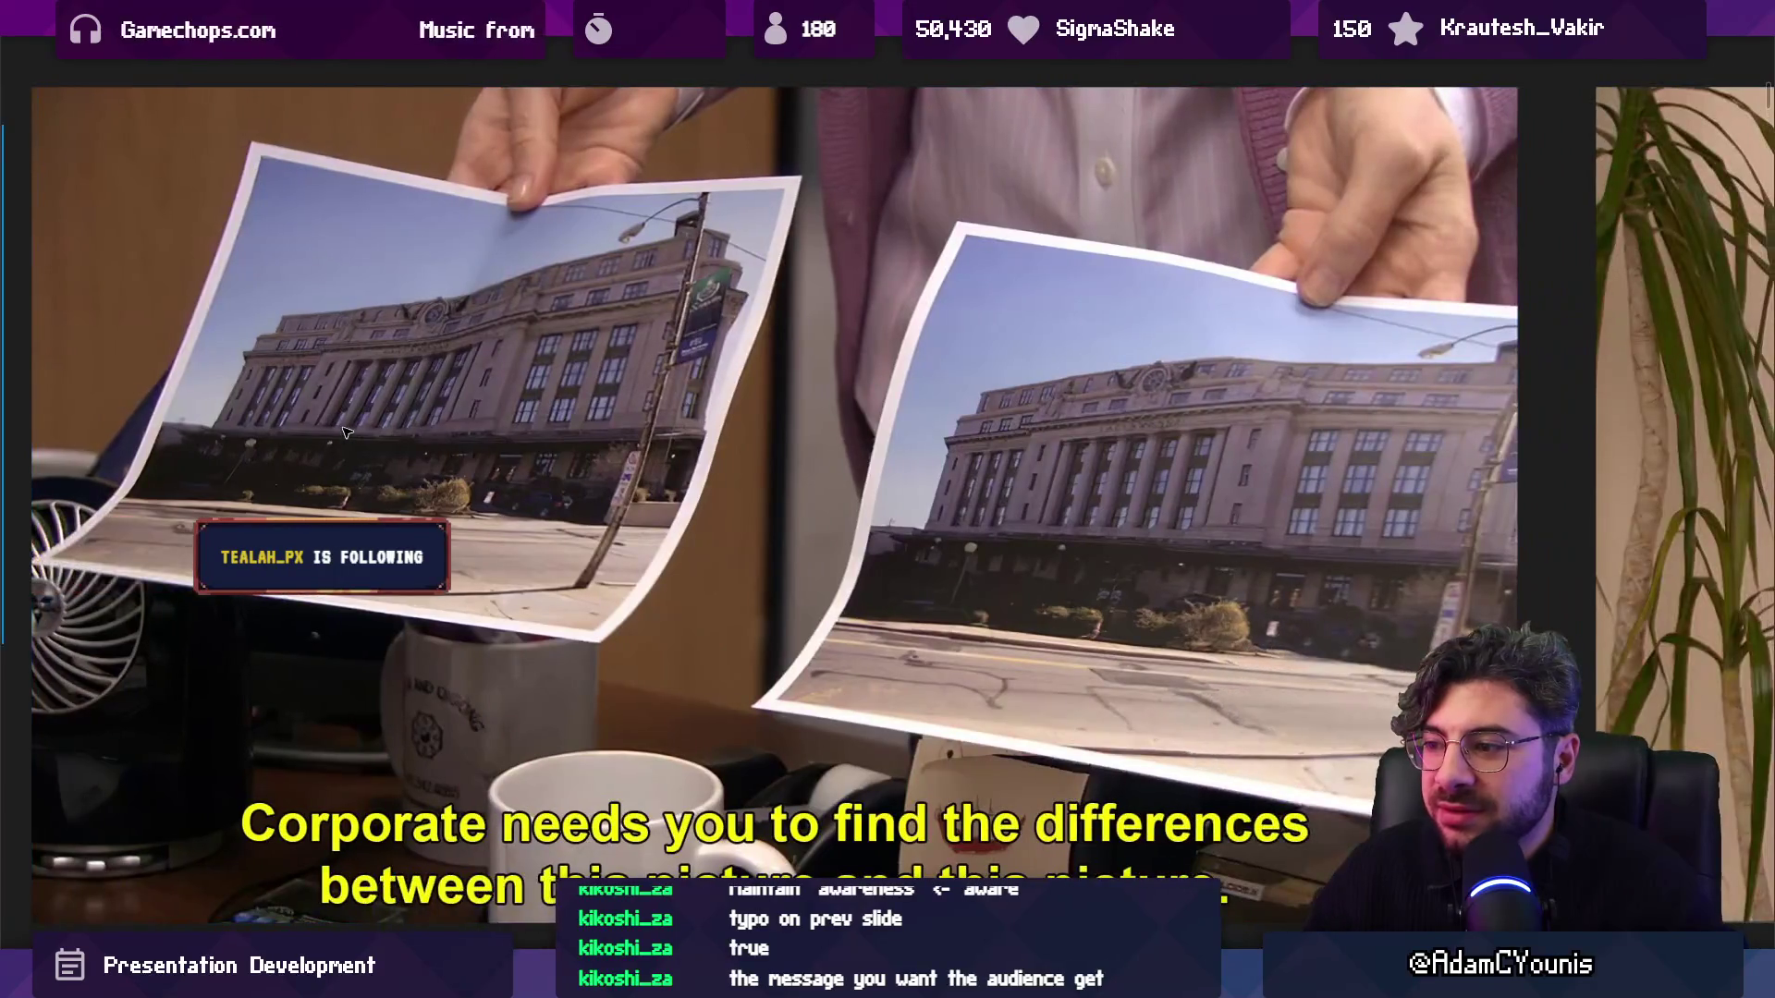
{"action": "key", "text": "Right"}
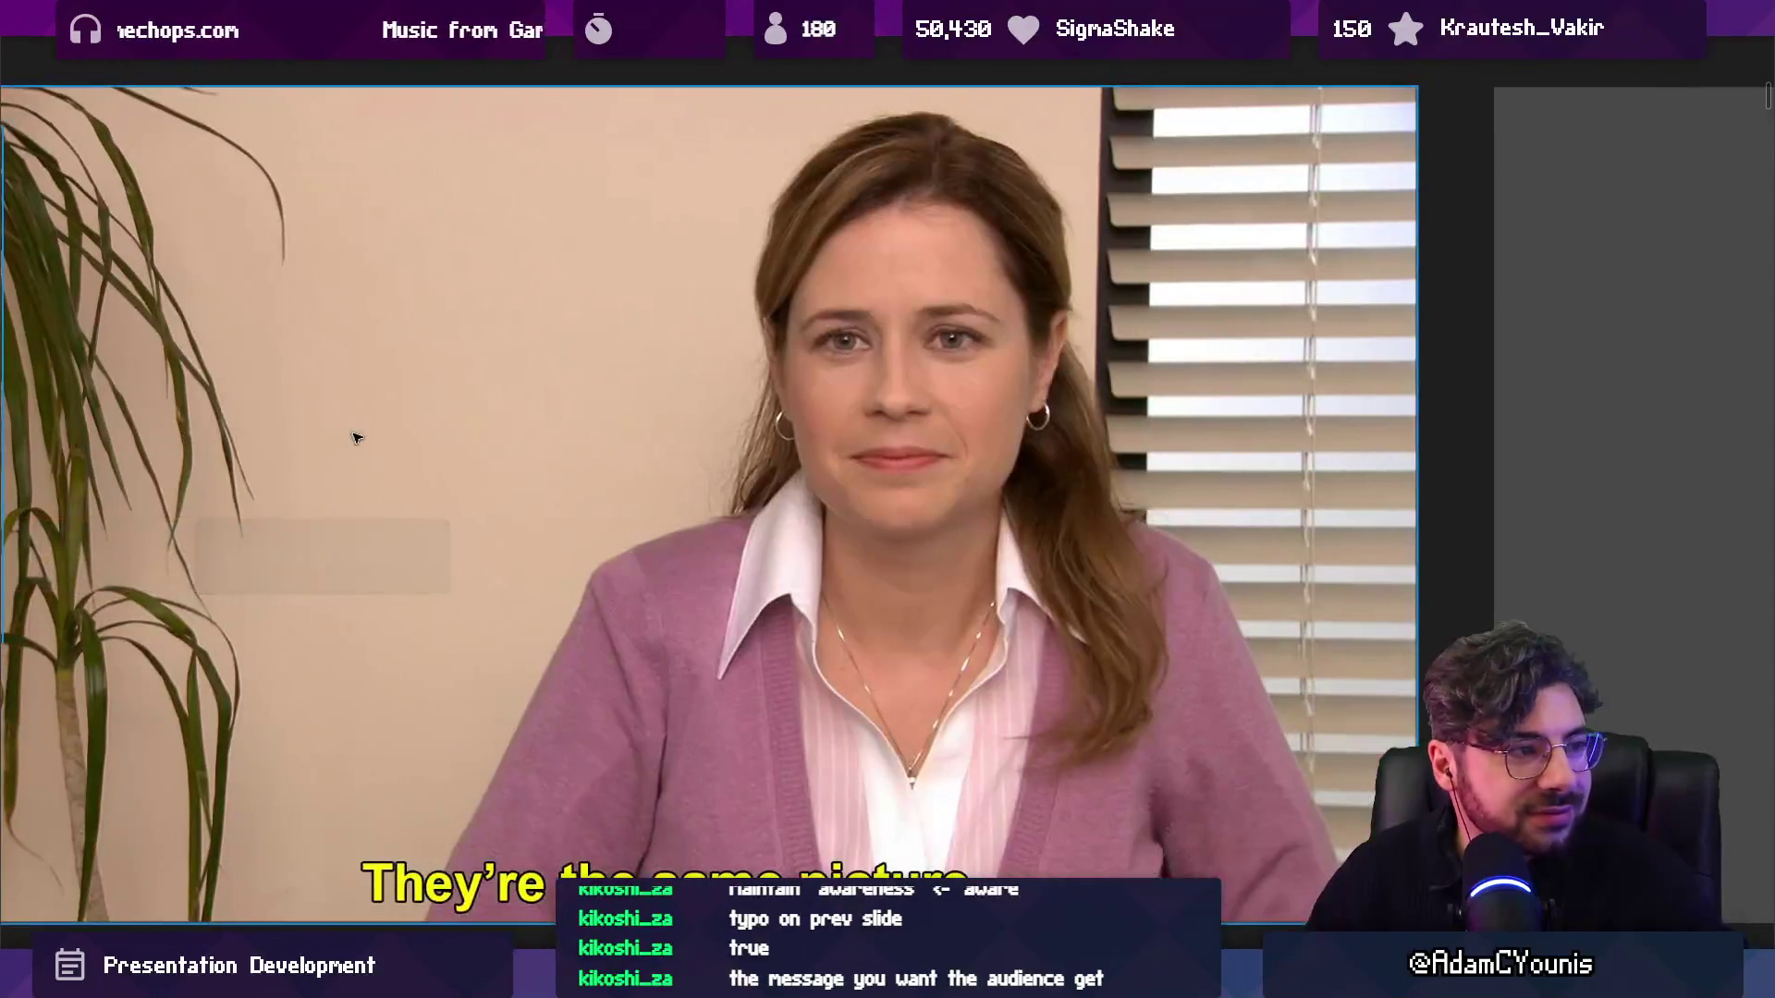
{"action": "scroll", "coordinate": [428, 441], "scroll_direction": "down", "scroll_amount": 5}
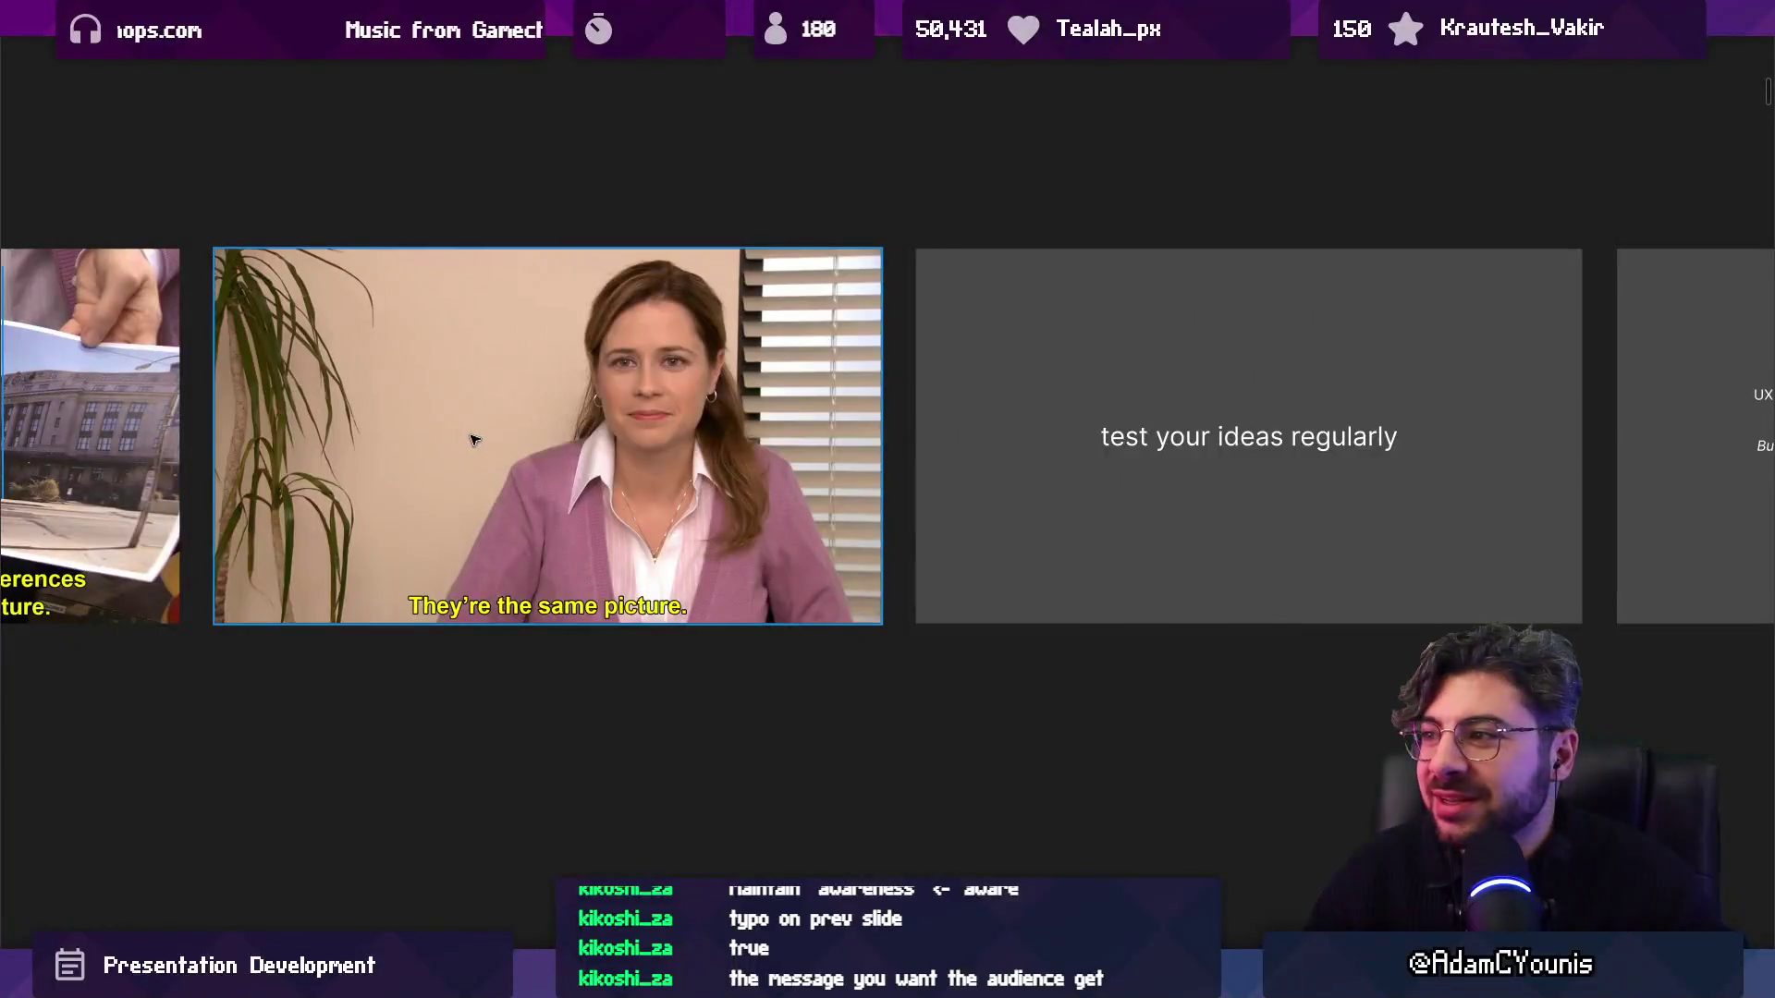
{"action": "scroll", "coordinate": [1275, 503], "scroll_direction": "left", "scroll_amount": 10}
{"action": "scroll", "coordinate": [1221, 500], "scroll_direction": "left", "scroll_amount": 10}
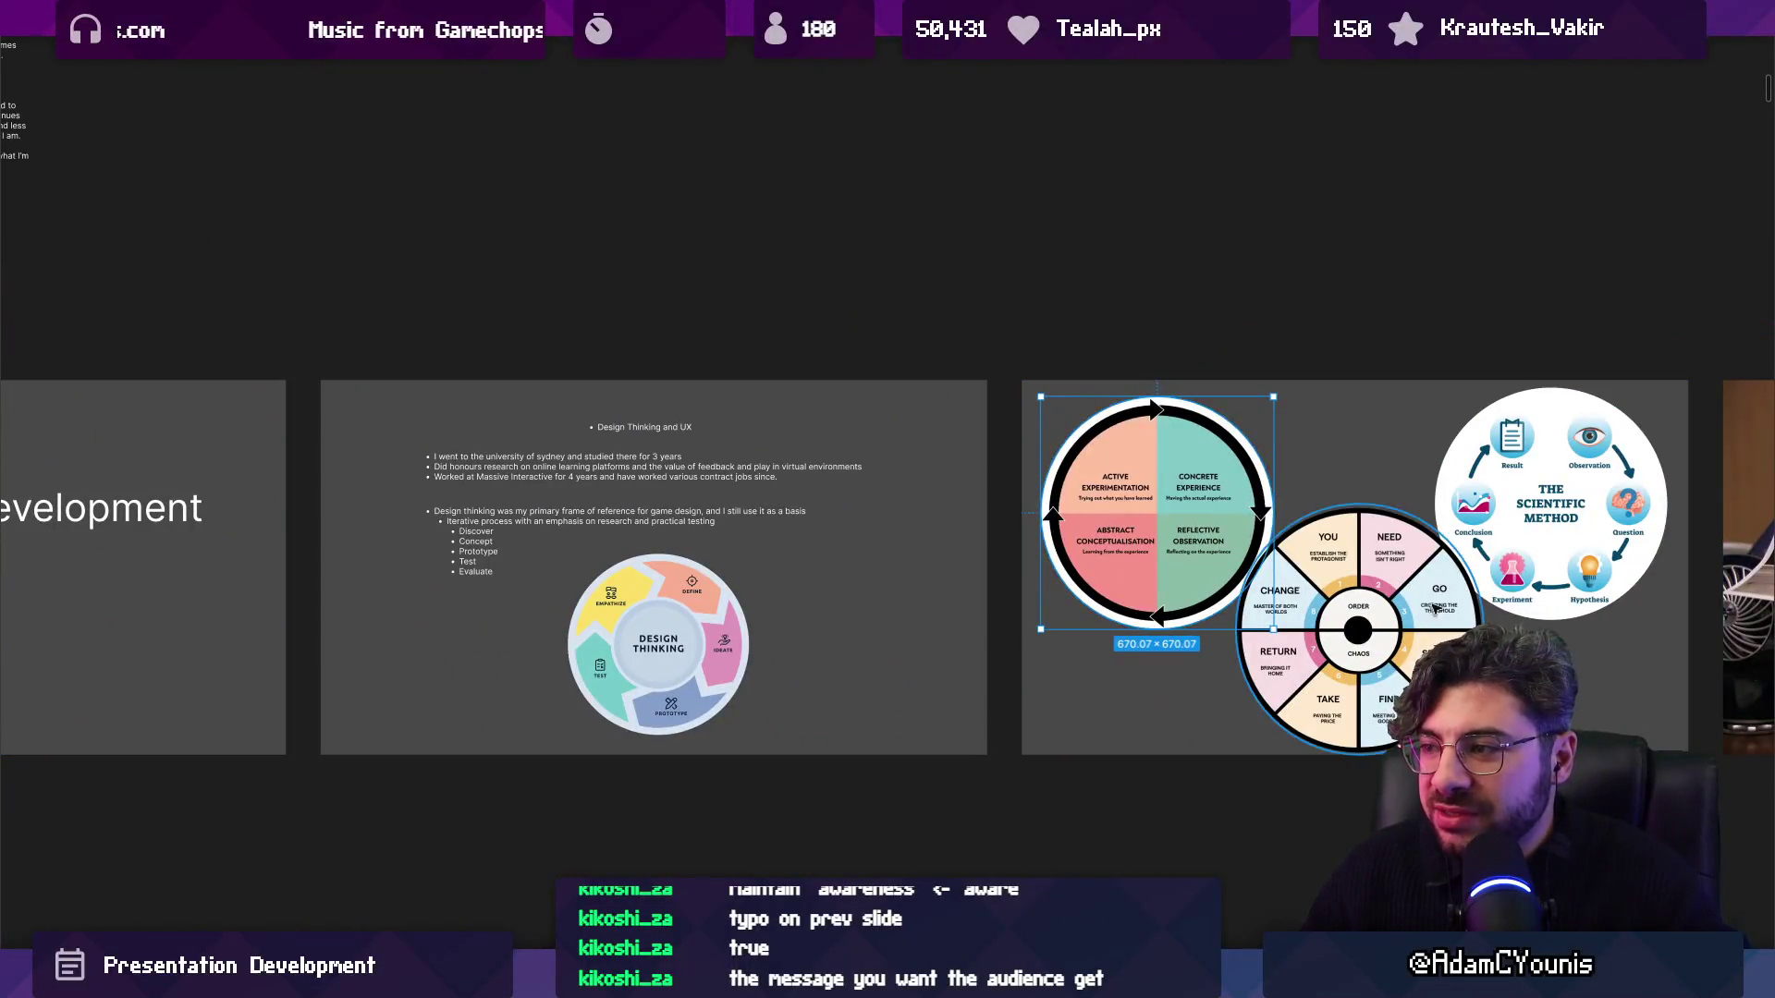
{"action": "scroll", "coordinate": [875, 515], "scroll_direction": "up", "scroll_amount": 5}
{"action": "scroll", "coordinate": [874, 515], "scroll_direction": "down", "scroll_amount": 3}
{"action": "scroll", "coordinate": [887, 527], "scroll_direction": "up", "scroll_amount": 3}
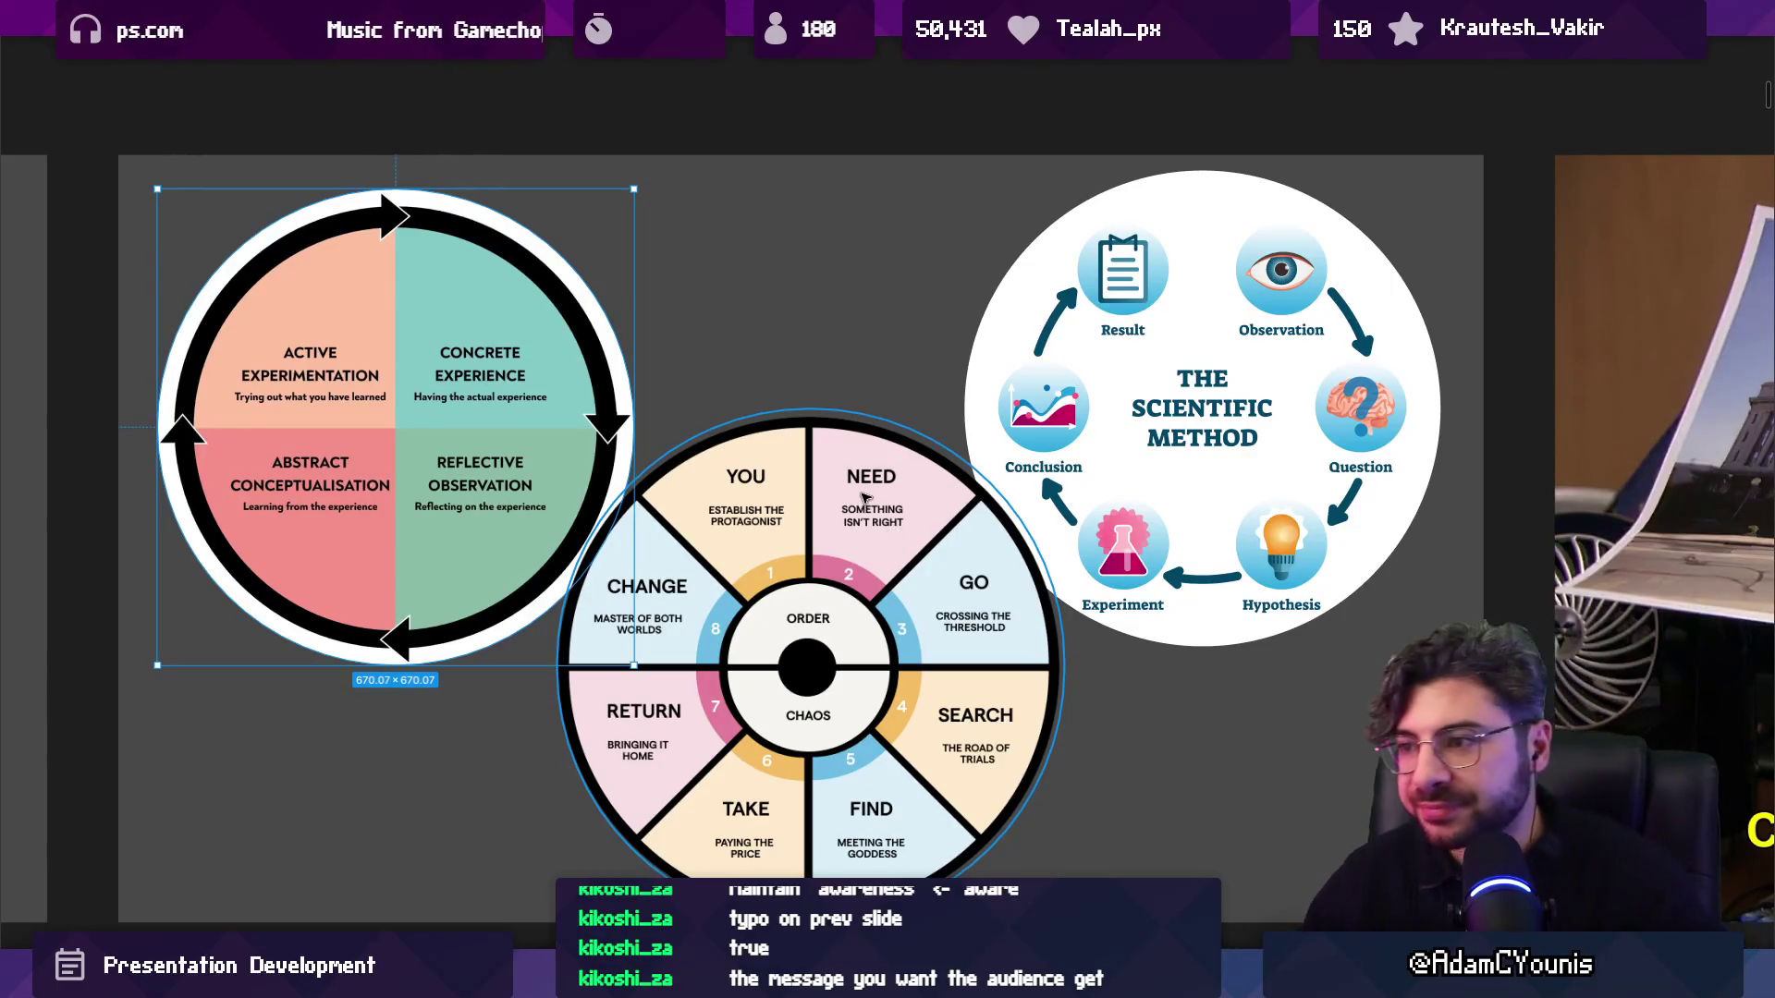
Scroll along the row past the Office, UX and emoji slides to Game Design Principles.
{"action": "scroll", "coordinate": [802, 474], "scroll_direction": "down", "scroll_amount": 5}
{"action": "scroll", "coordinate": [823, 466], "scroll_direction": "up", "scroll_amount": 2}
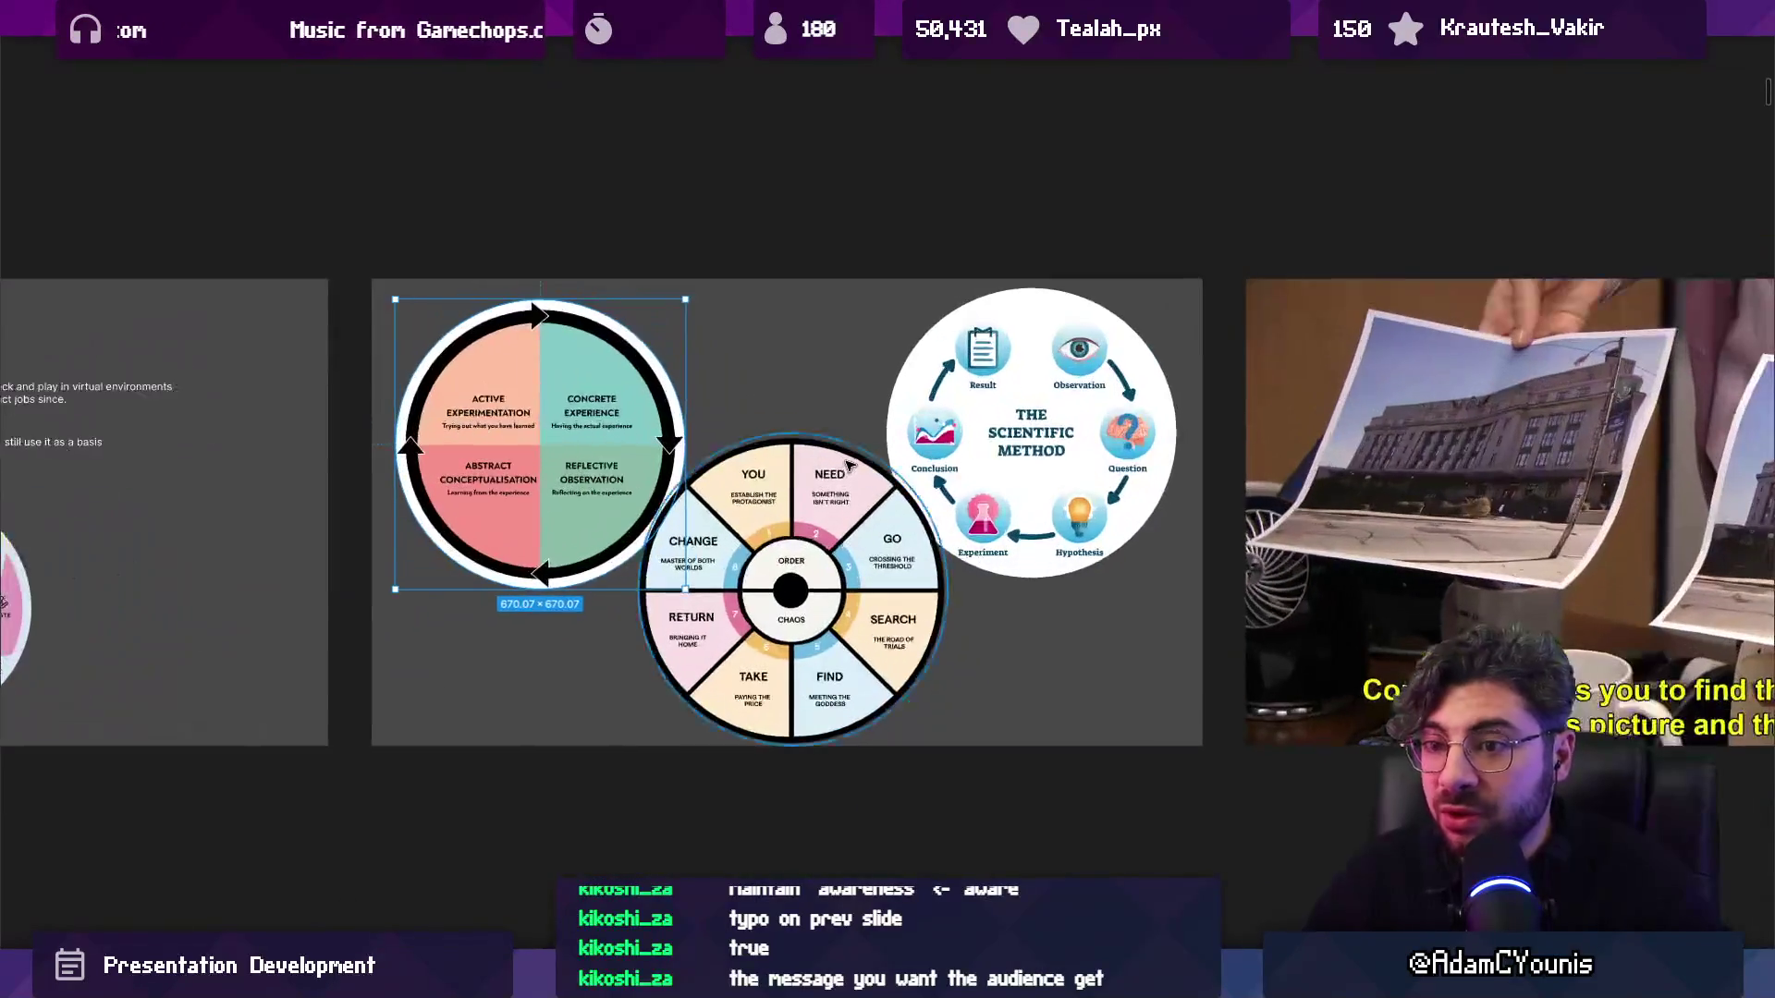
{"action": "scroll", "coordinate": [838, 458], "scroll_direction": "down", "scroll_amount": 5}
{"action": "scroll", "coordinate": [841, 459], "scroll_direction": "right", "scroll_amount": 10}
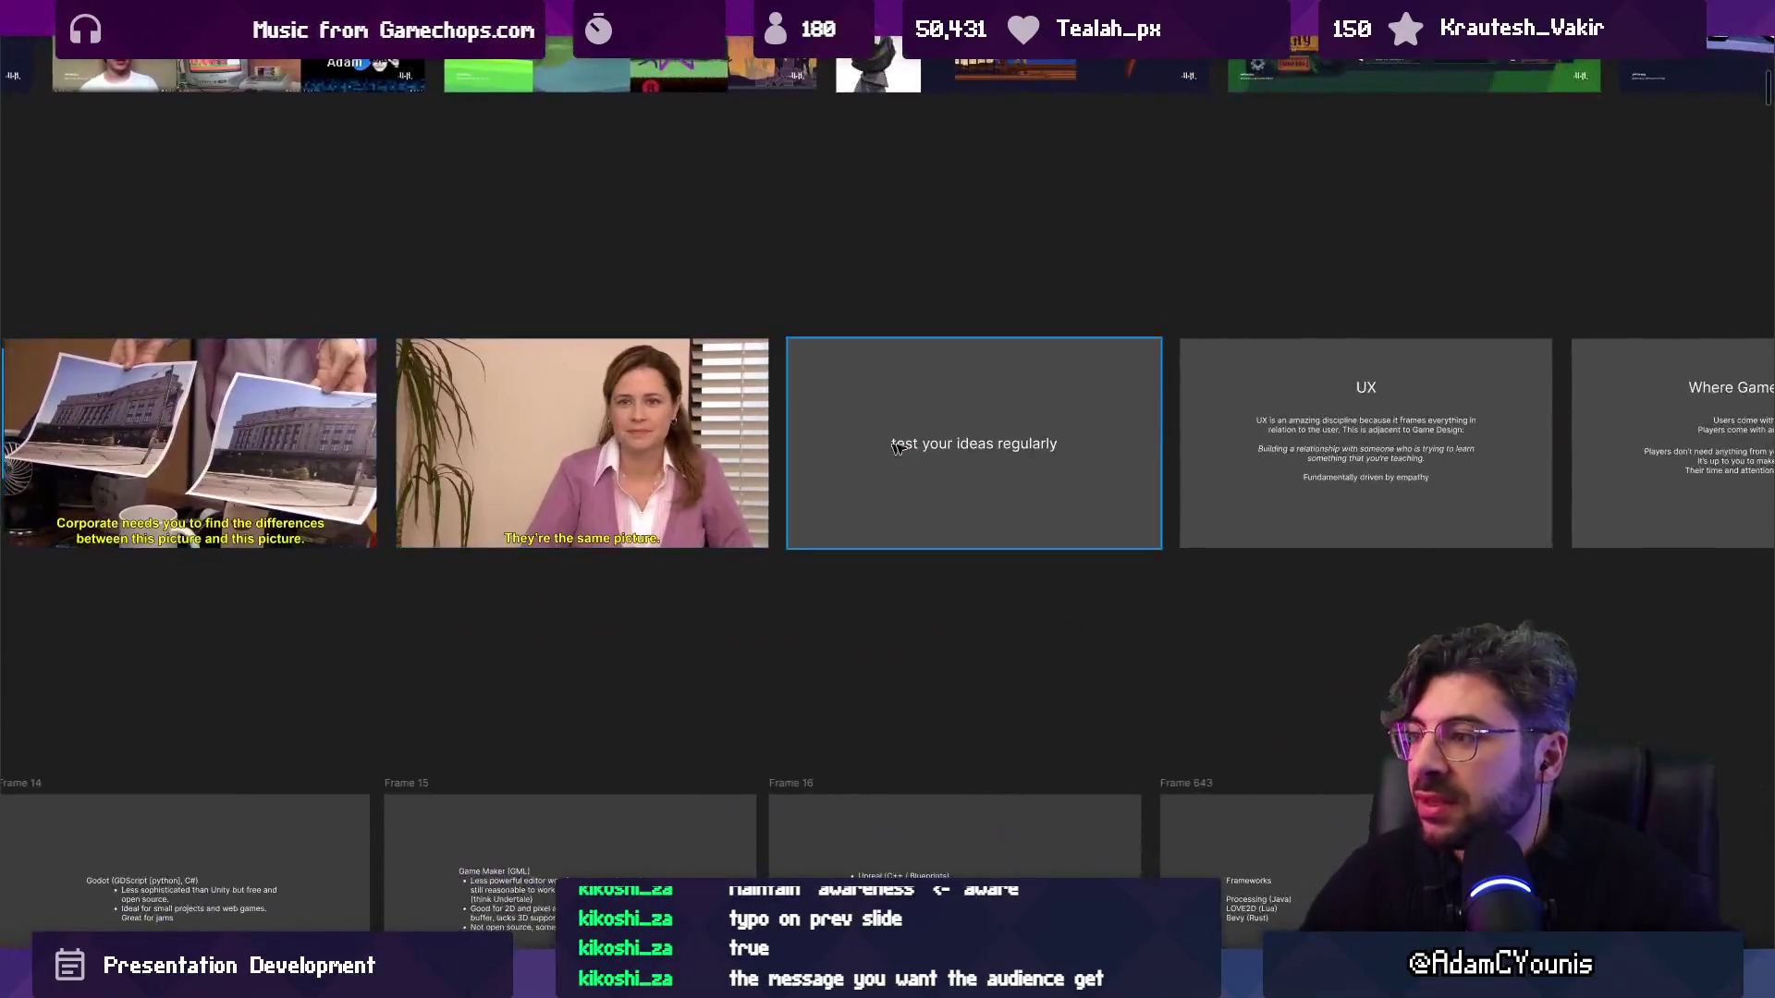
{"action": "scroll", "coordinate": [855, 462], "scroll_direction": "up", "scroll_amount": 4}
{"action": "scroll", "coordinate": [554, 481], "scroll_direction": "left", "scroll_amount": 4}
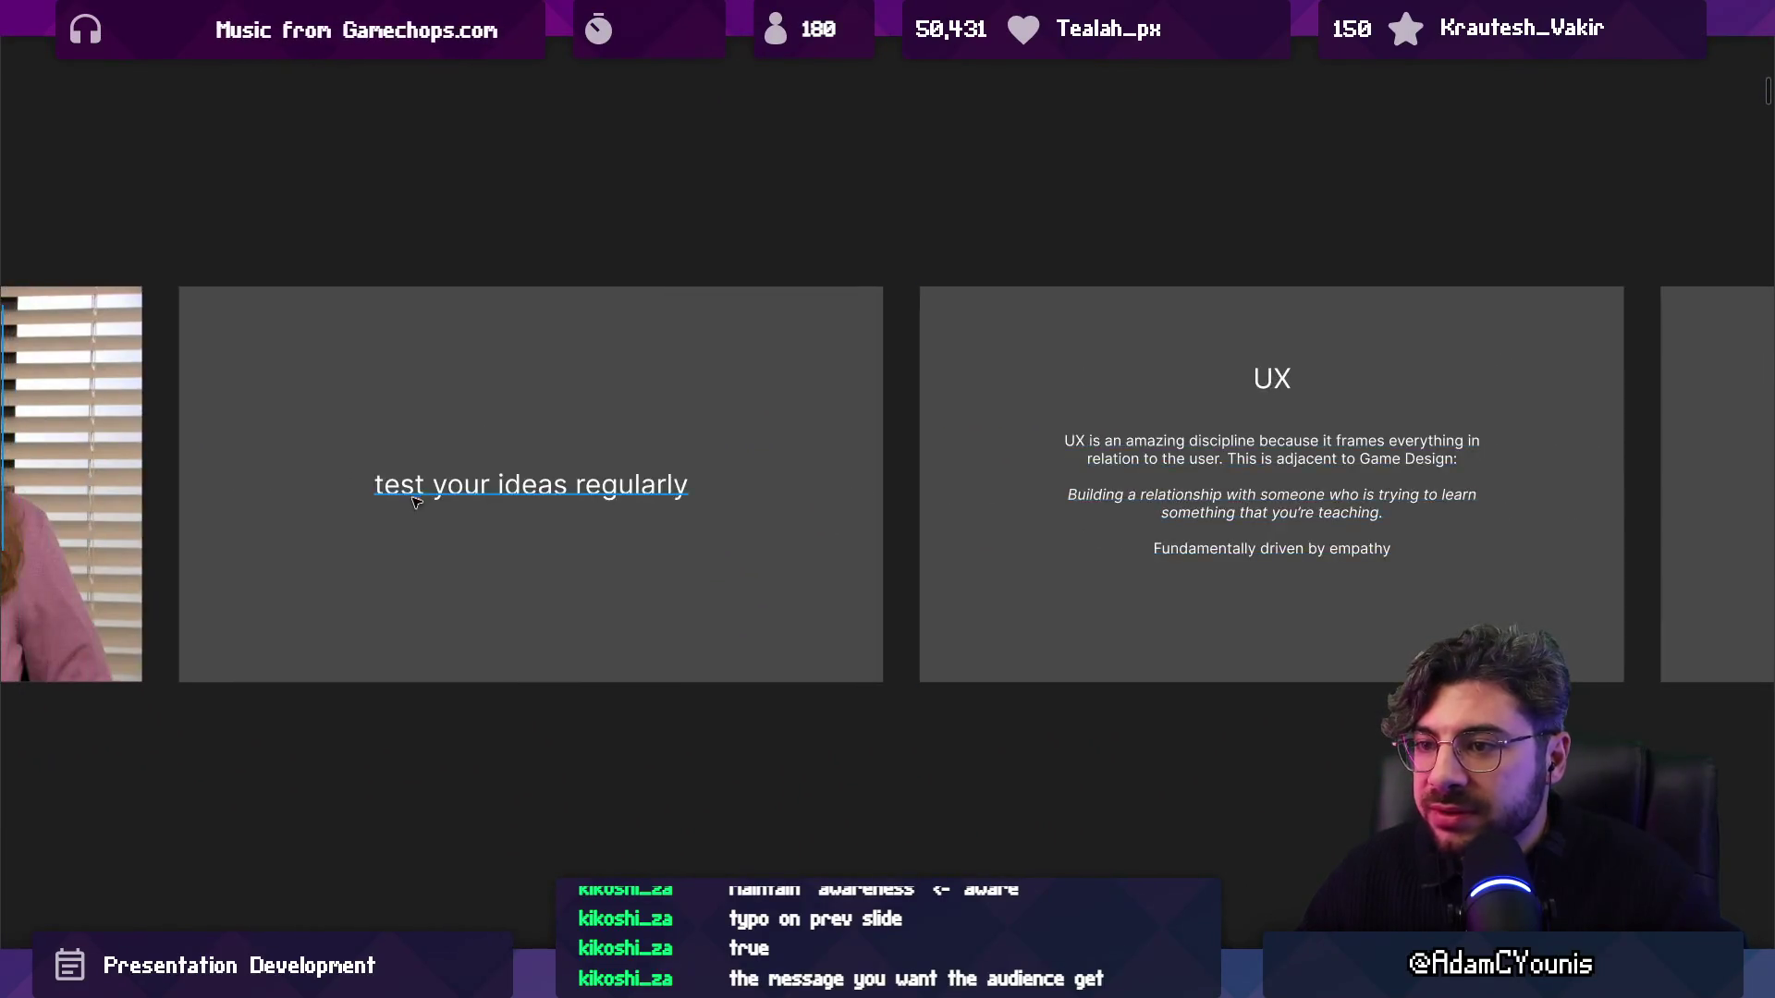
{"action": "scroll", "coordinate": [419, 494], "scroll_direction": "up", "scroll_amount": 1}
{"action": "scroll", "coordinate": [423, 491], "scroll_direction": "down", "scroll_amount": 4}
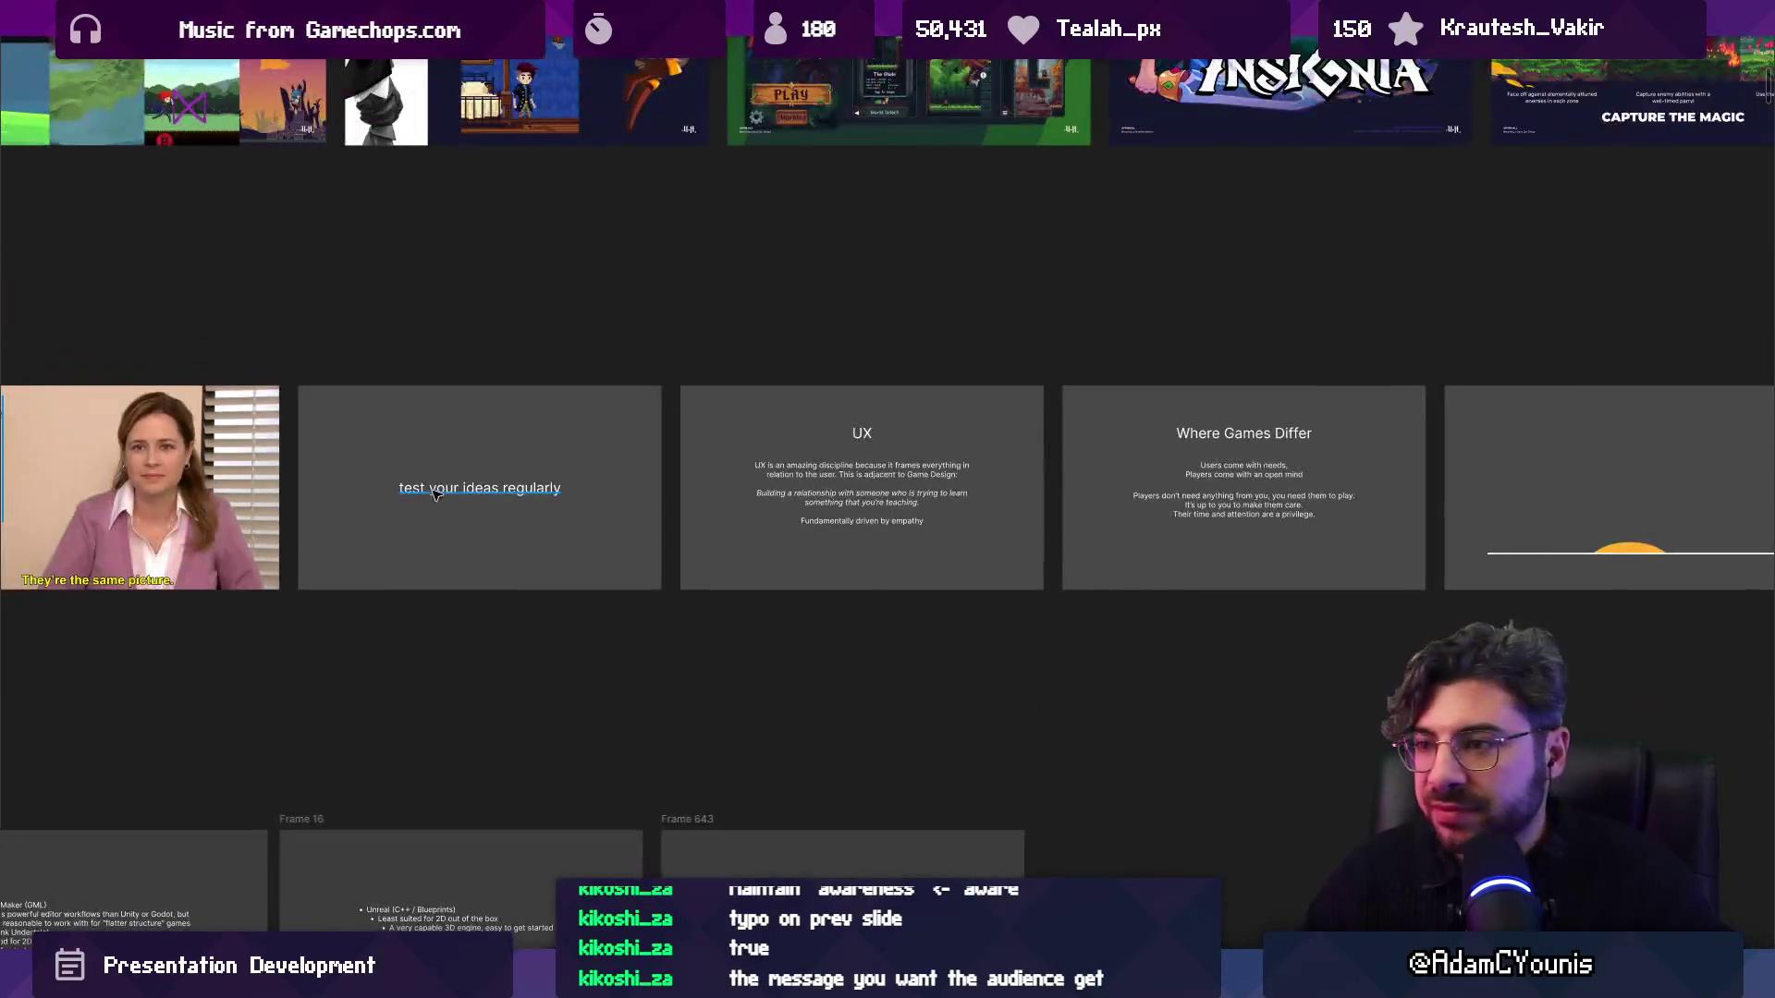
{"action": "scroll", "coordinate": [1239, 521], "scroll_direction": "left", "scroll_amount": 10}
{"action": "scroll", "coordinate": [591, 471], "scroll_direction": "left", "scroll_amount": 5}
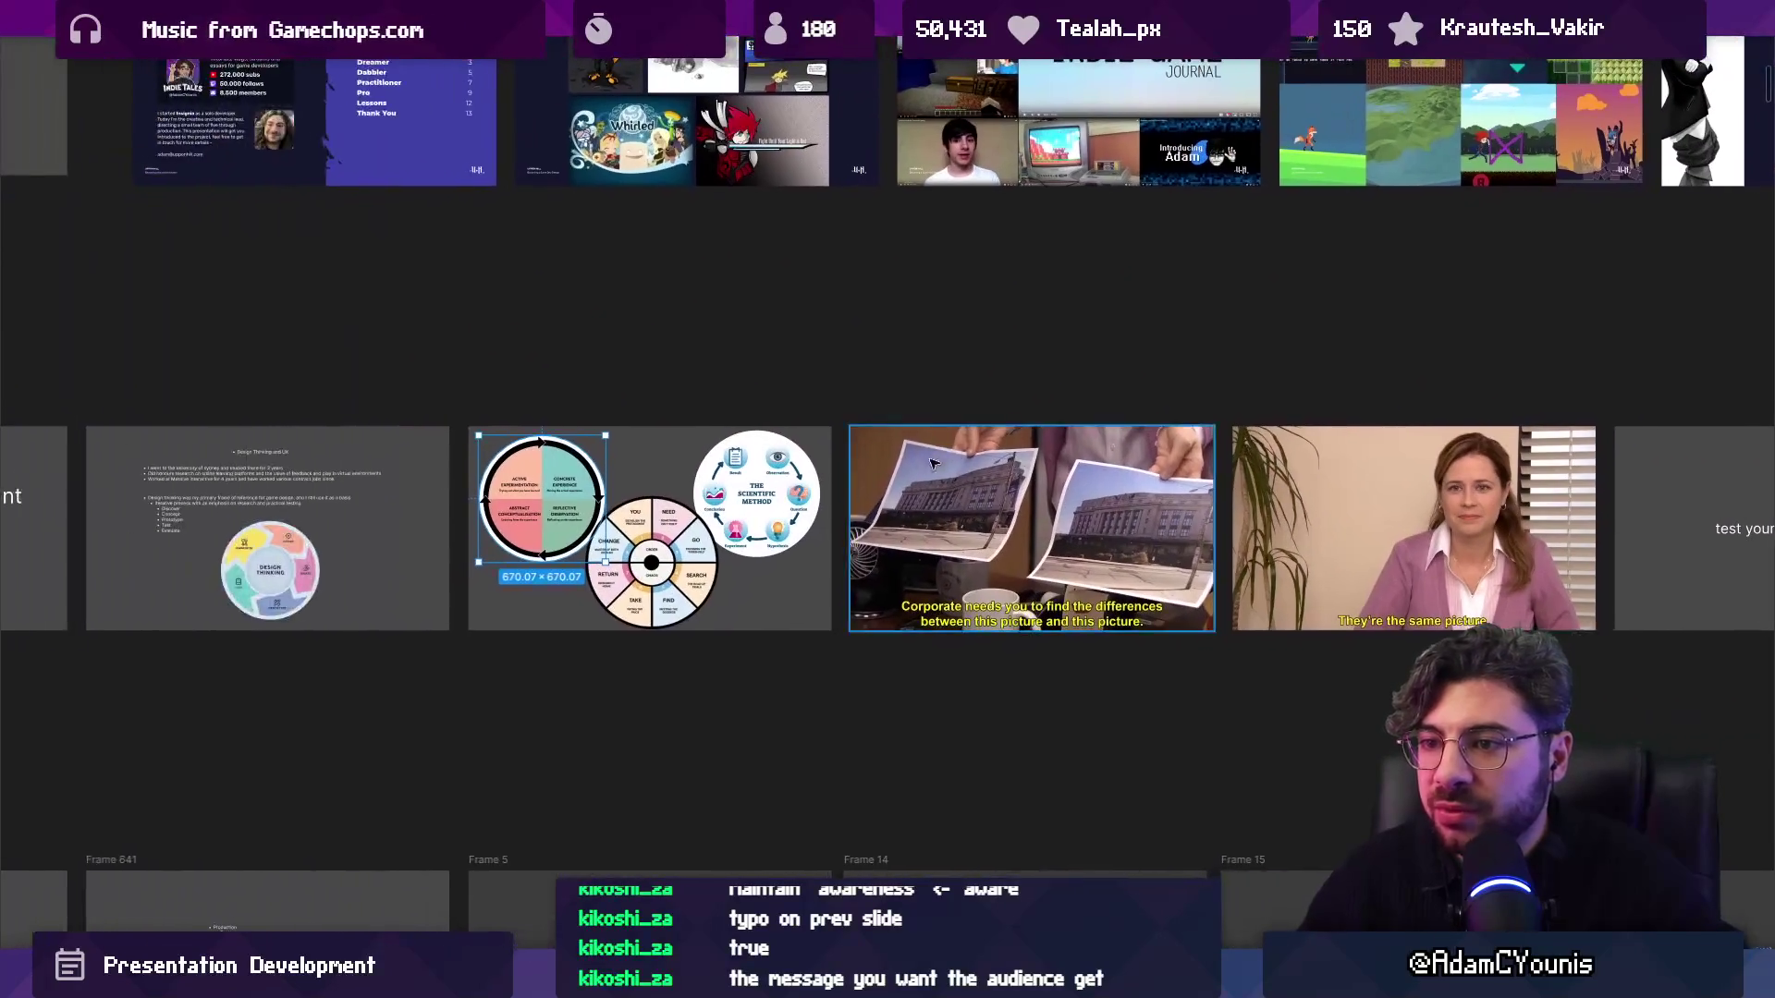
{"action": "scroll", "coordinate": [515, 497], "scroll_direction": "up", "scroll_amount": 3}
{"action": "scroll", "coordinate": [515, 497], "scroll_direction": "down", "scroll_amount": 3}
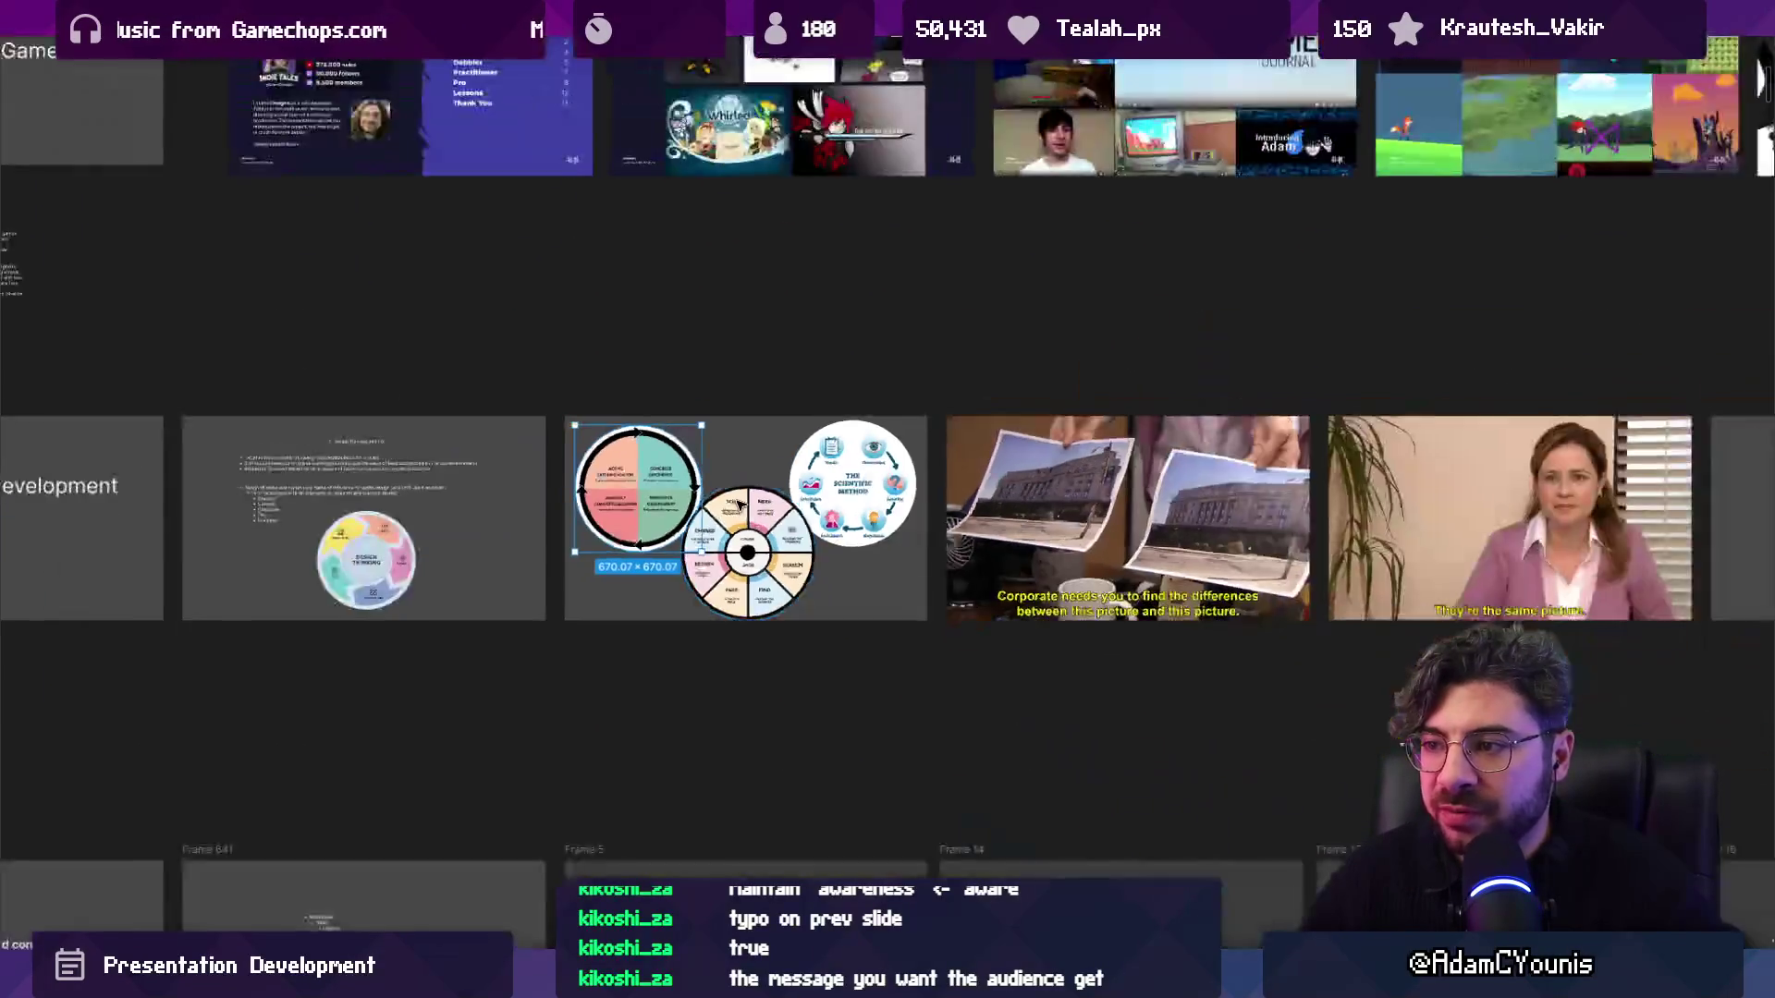
{"action": "scroll", "coordinate": [560, 469], "scroll_direction": "right", "scroll_amount": 6}
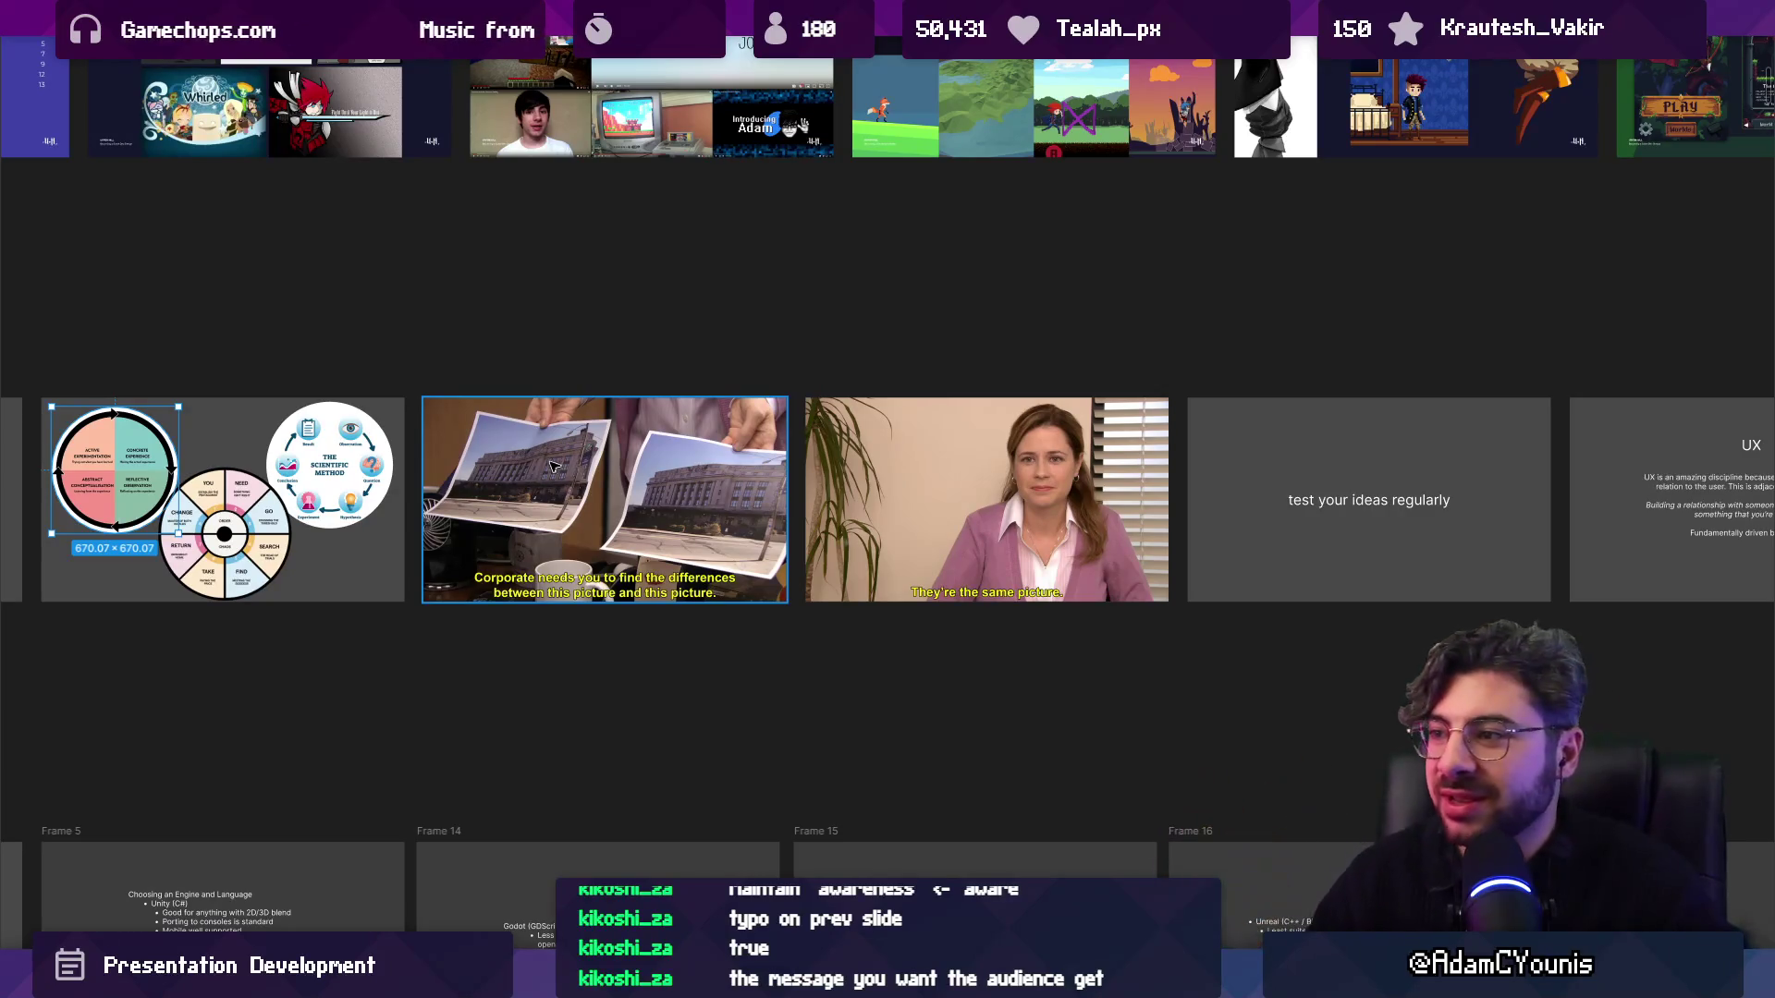
{"action": "scroll", "coordinate": [843, 498], "scroll_direction": "right", "scroll_amount": 6}
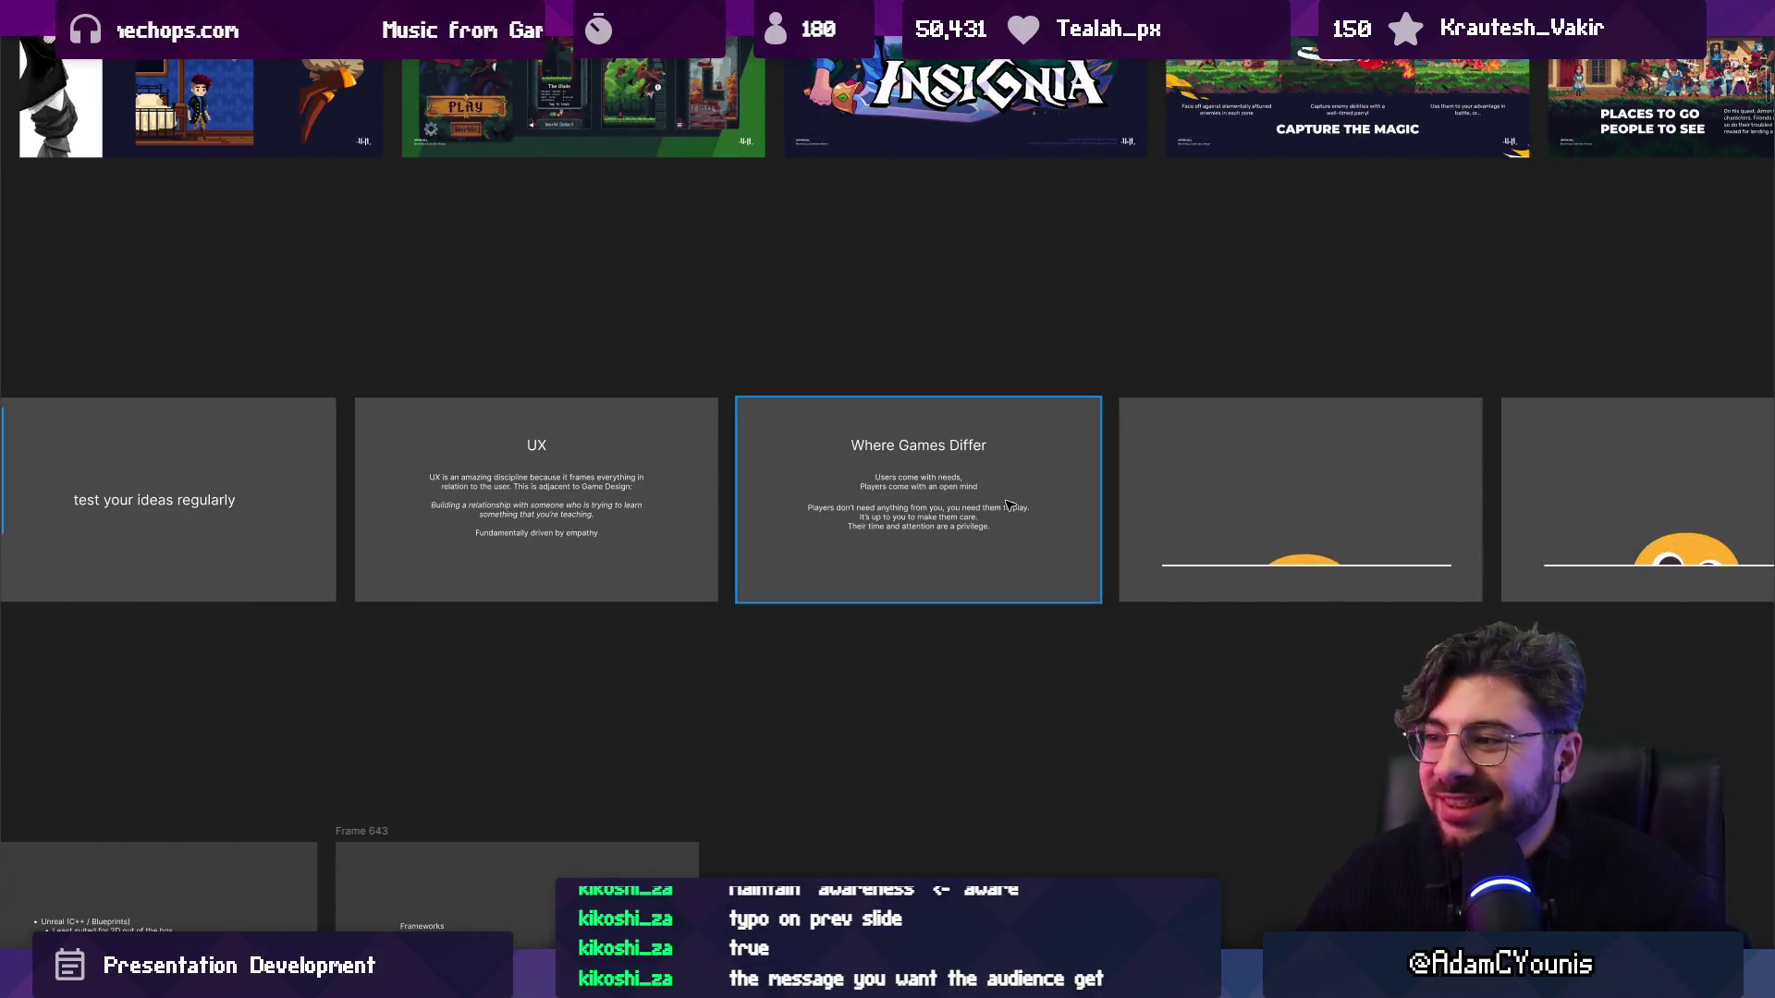
{"action": "scroll", "coordinate": [975, 497], "scroll_direction": "right", "scroll_amount": 10}
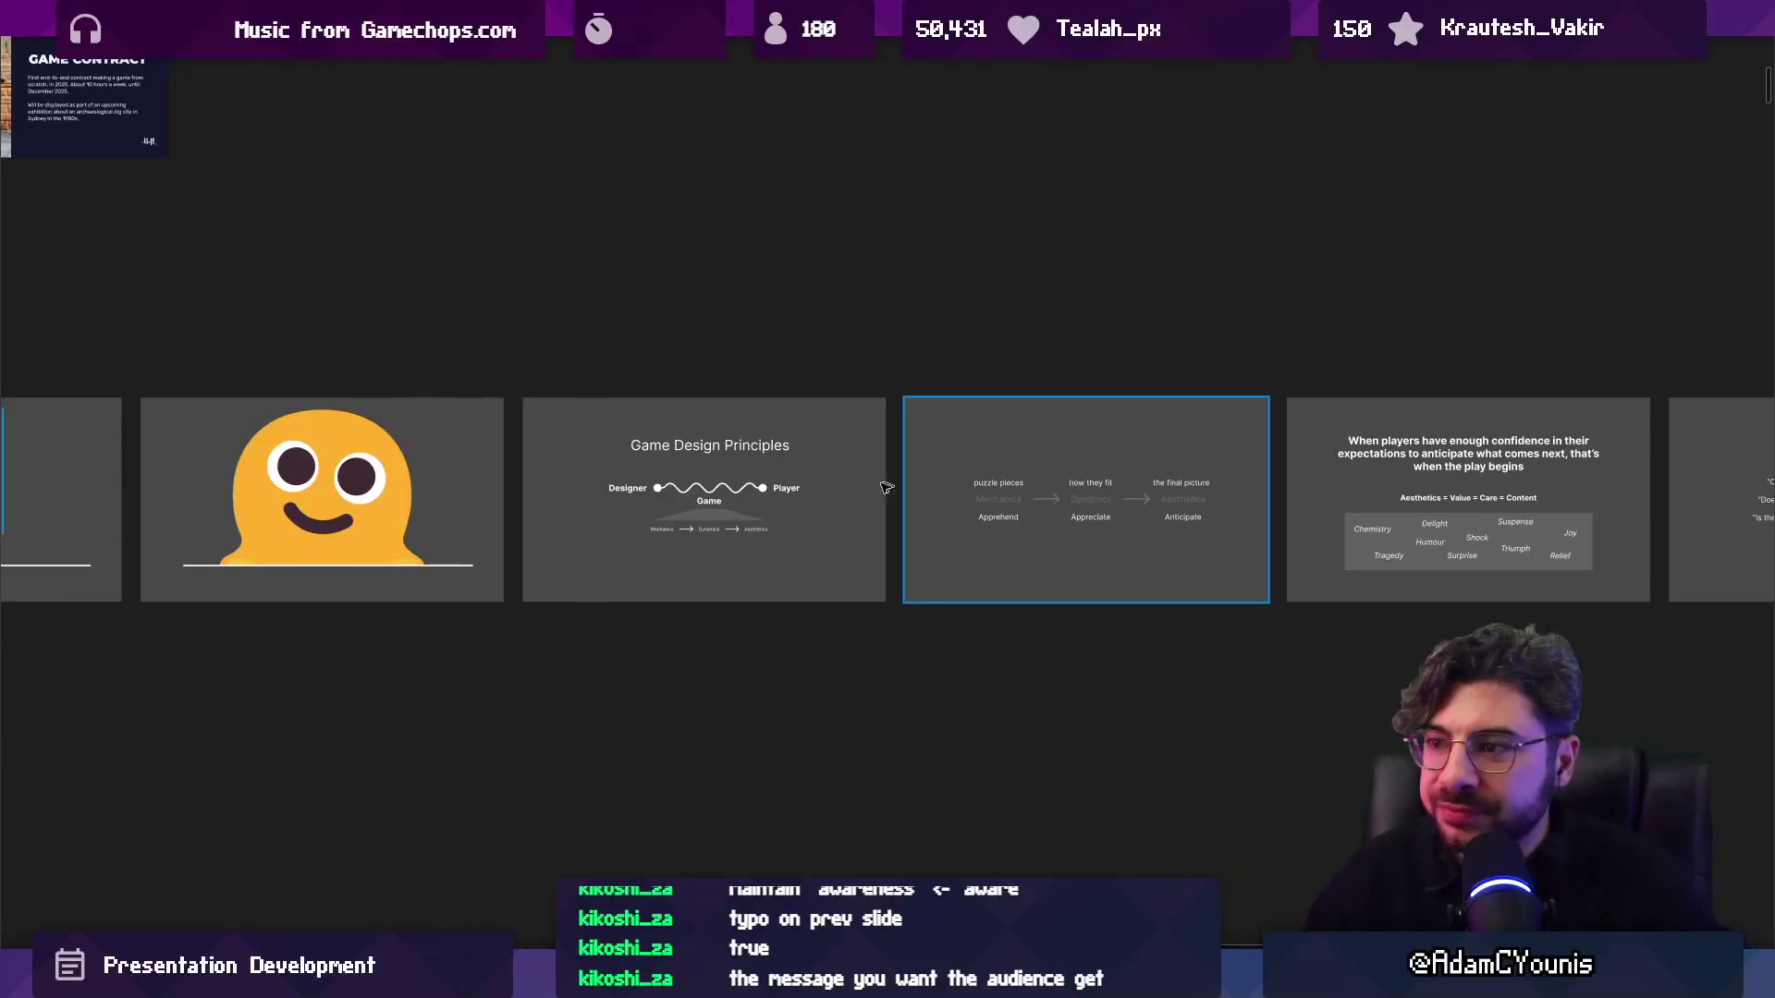
{"action": "scroll", "coordinate": [727, 536], "scroll_direction": "up", "scroll_amount": 10}
{"action": "scroll", "coordinate": [767, 509], "scroll_direction": "down", "scroll_amount": 1}
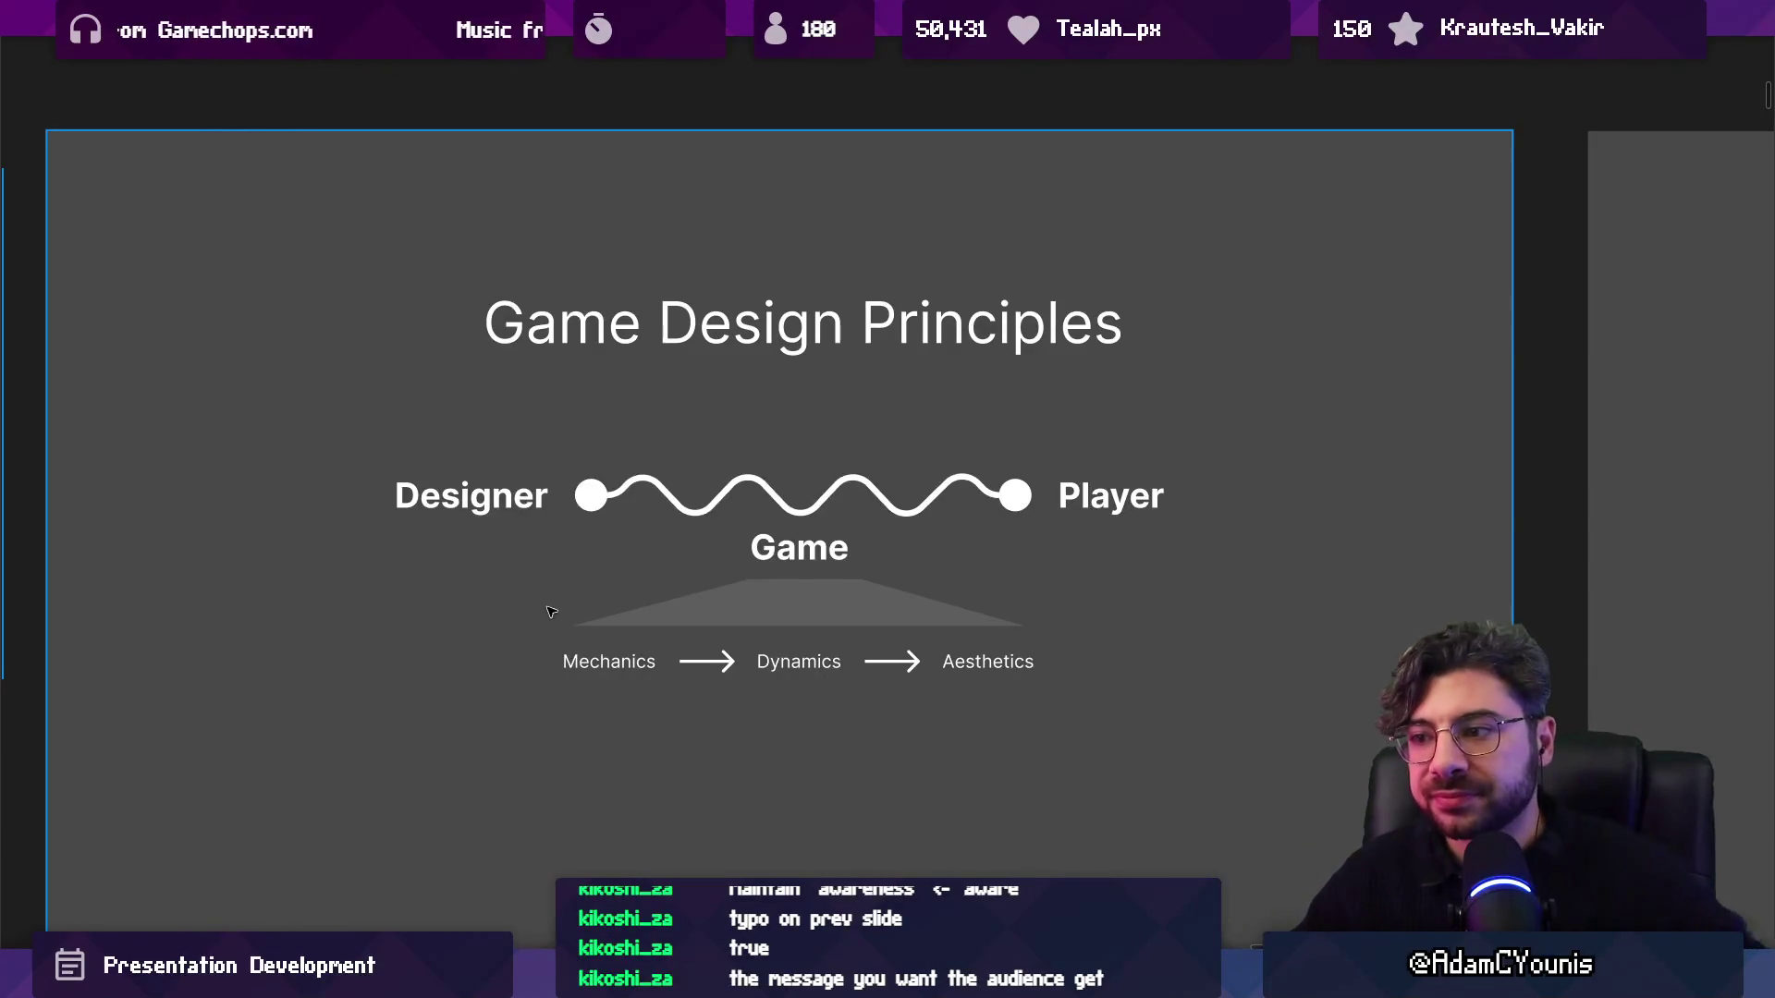
Advance past the Mechanics-Dynamics-Aesthetics and player-confidence slides to the three player-question slide.
{"action": "key", "text": "Right"}
{"action": "scroll", "coordinate": [548, 605], "scroll_direction": "right", "scroll_amount": 5}
{"action": "scroll", "coordinate": [546, 605], "scroll_direction": "left", "scroll_amount": 2}
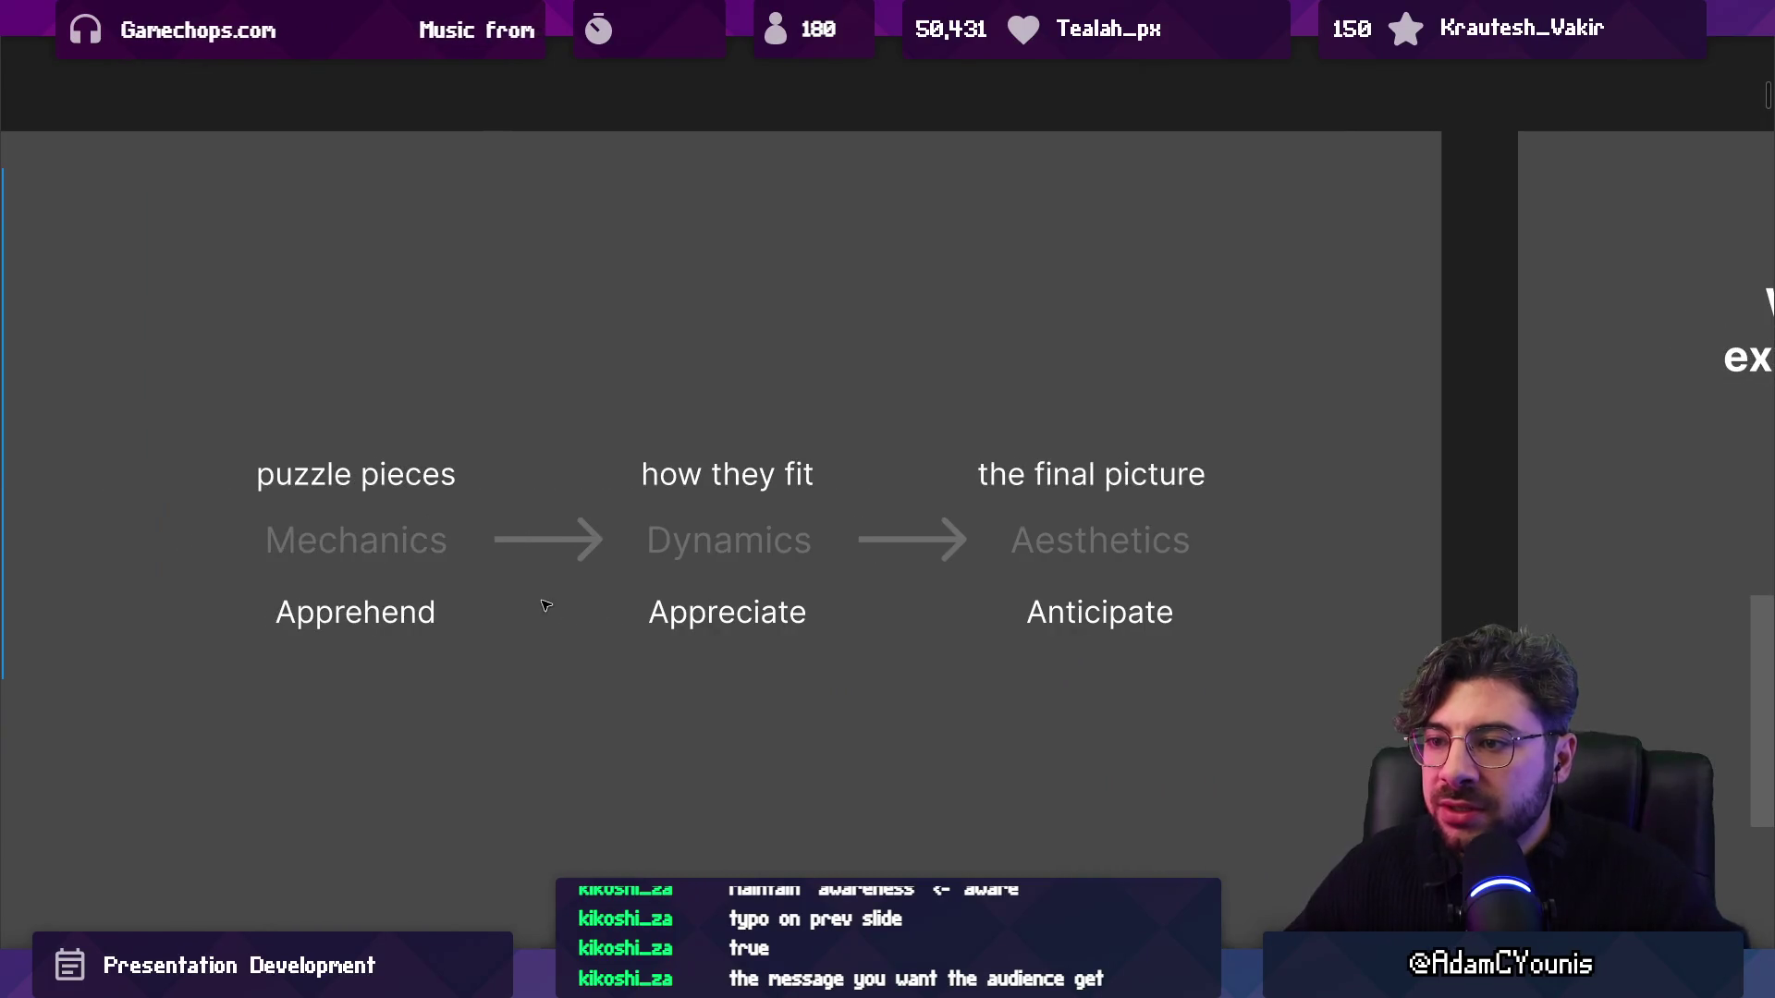
{"action": "key", "text": "Escape"}
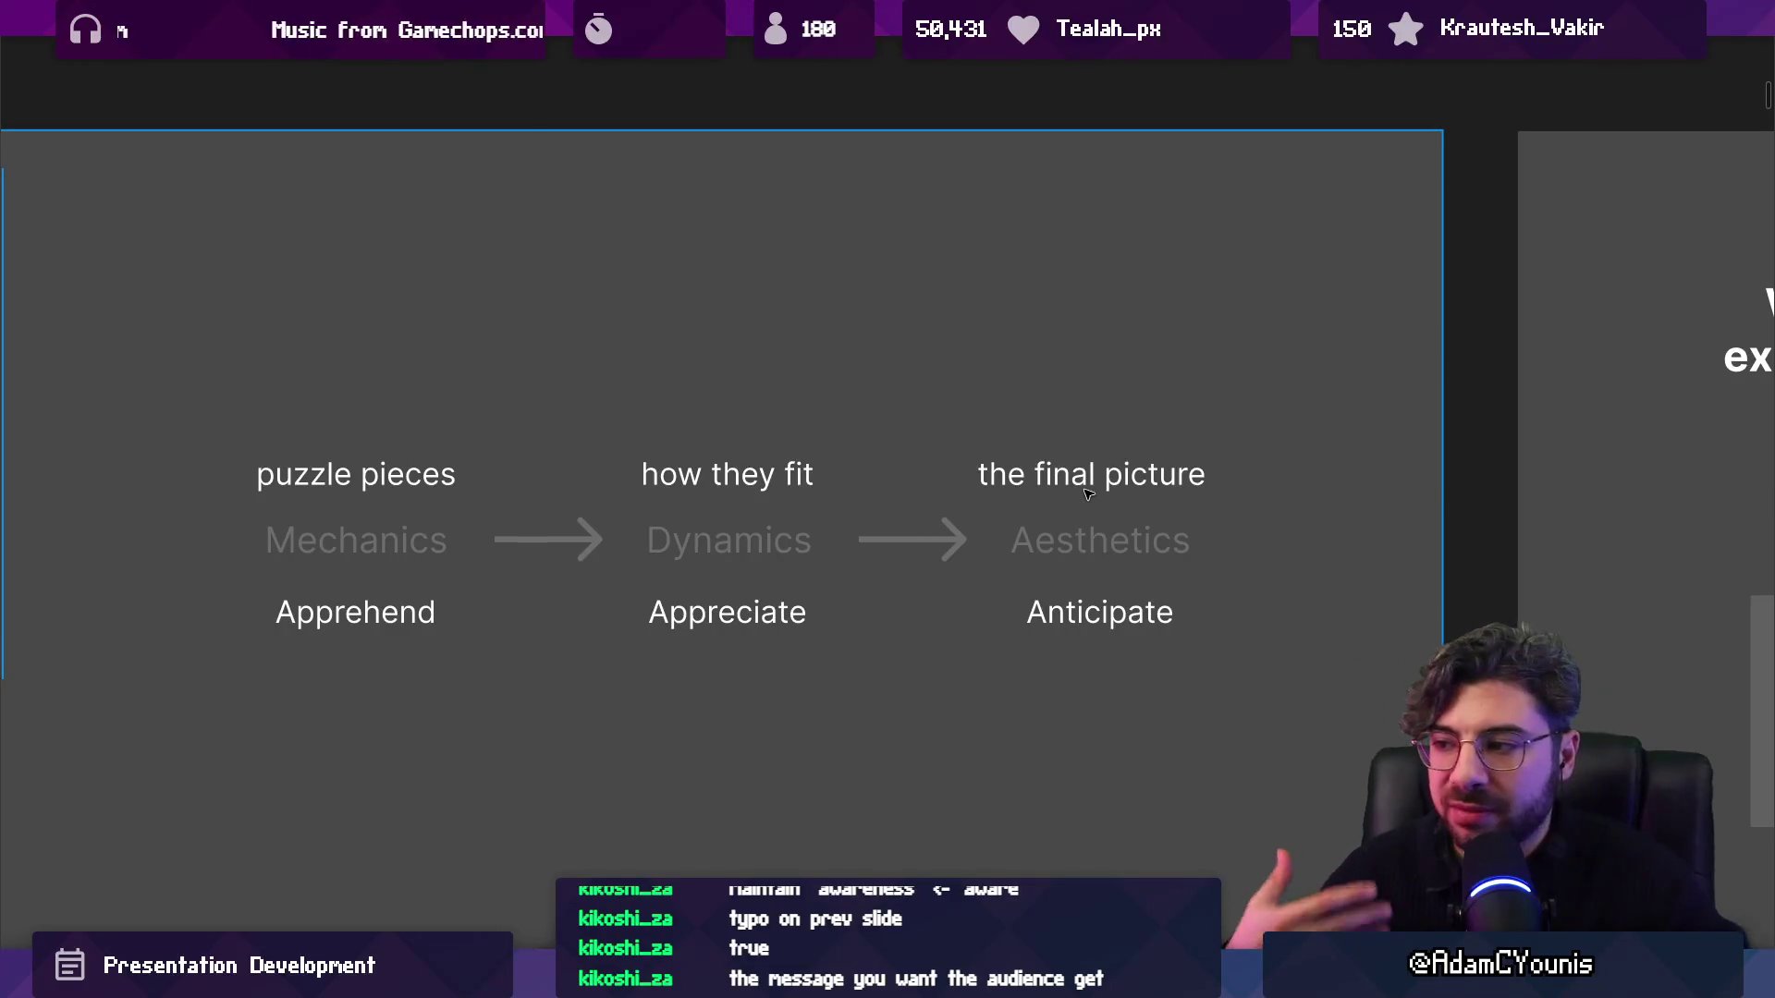
{"action": "key", "text": "n"}
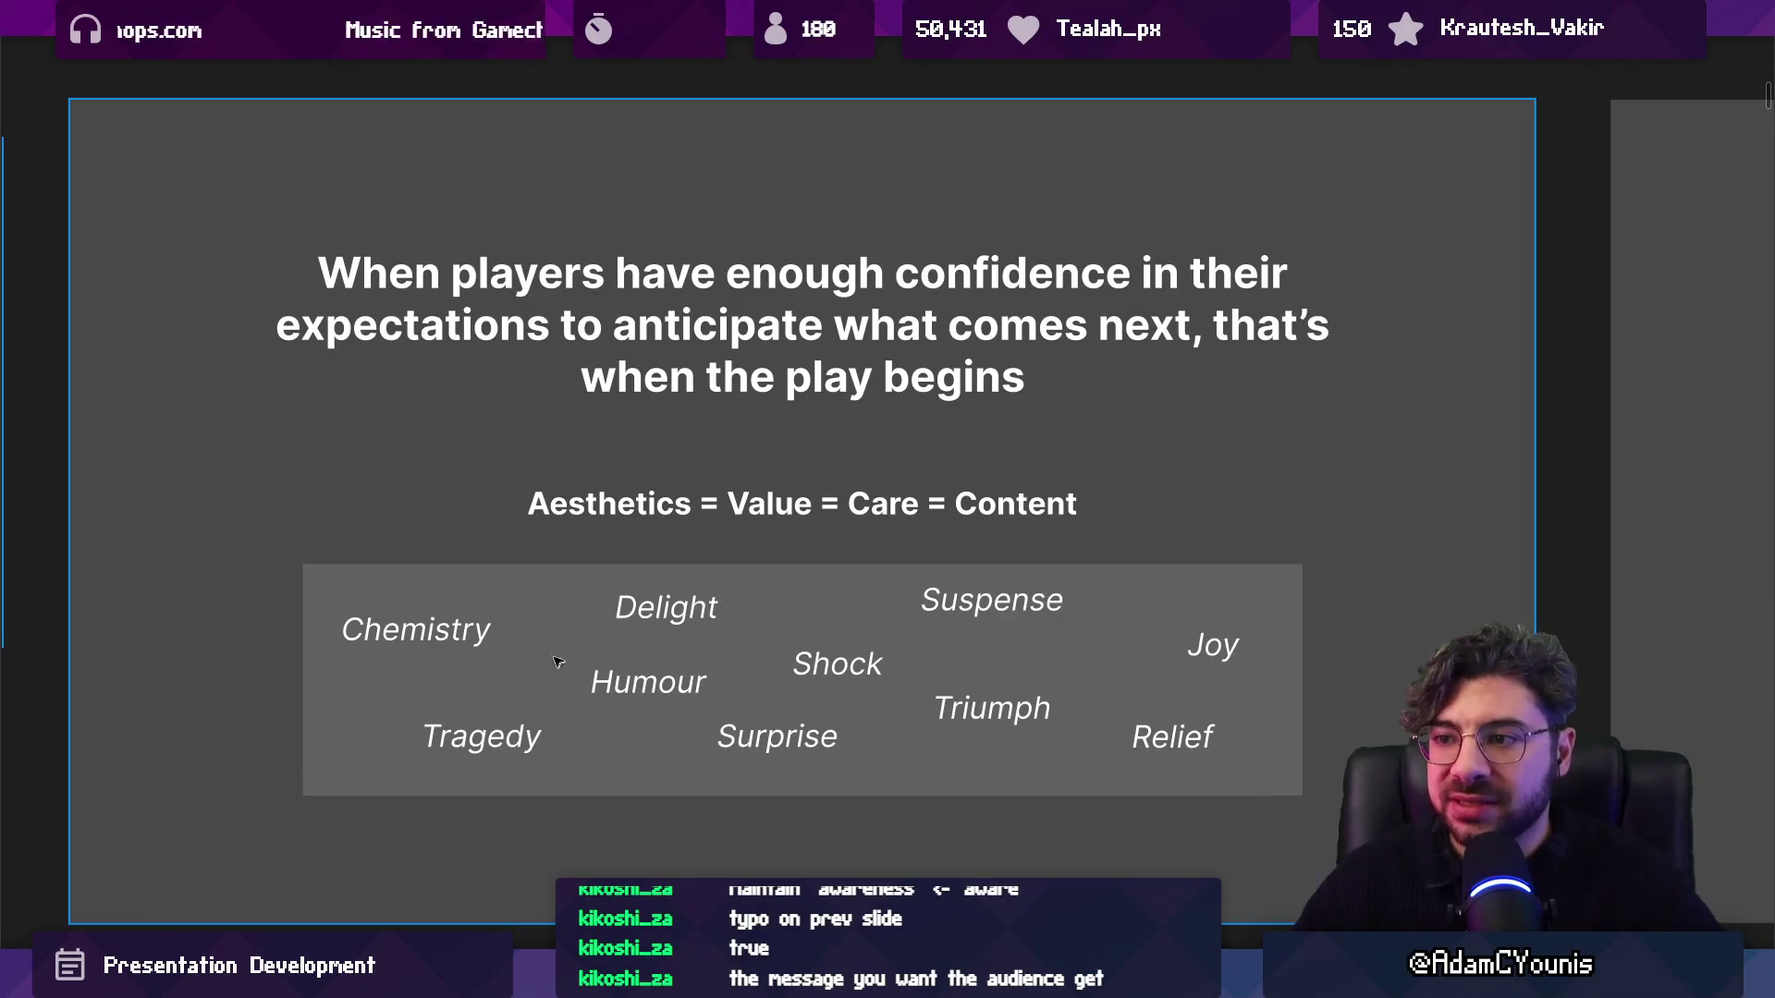
{"action": "key", "text": "Right"}
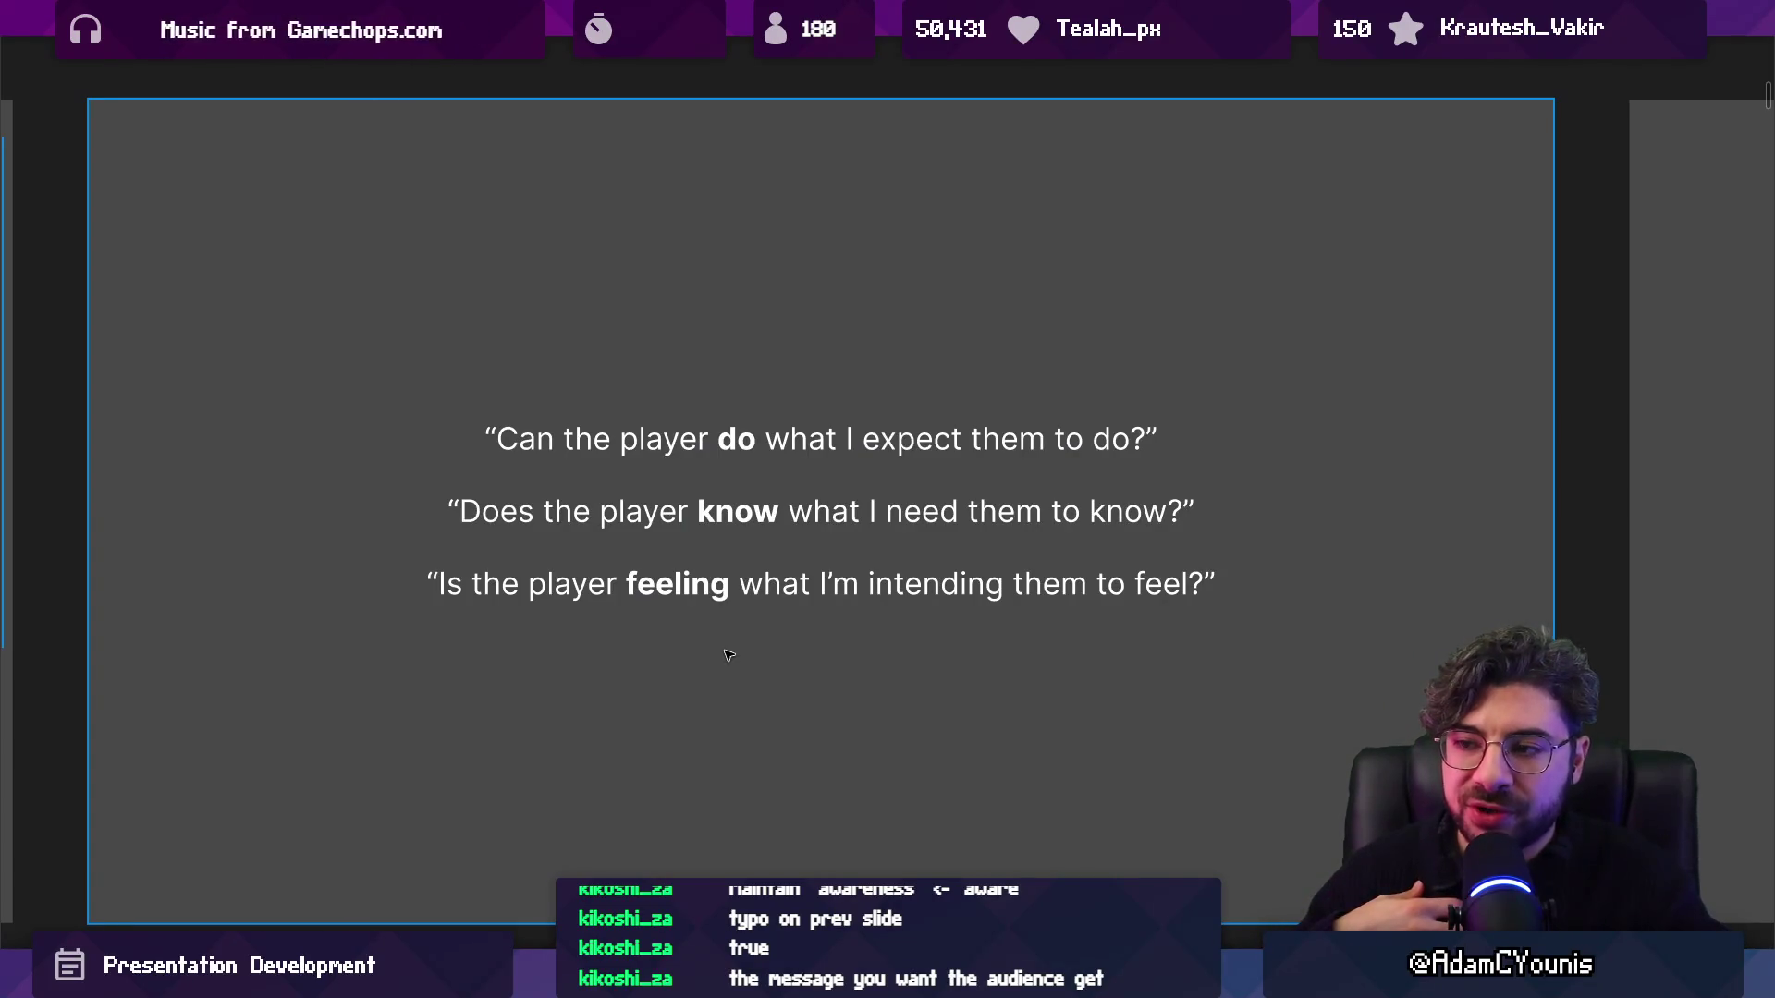
Advance past the Tension slide to the Drama vs Mechanics flow-zone slide.
{"action": "key", "text": "Right"}
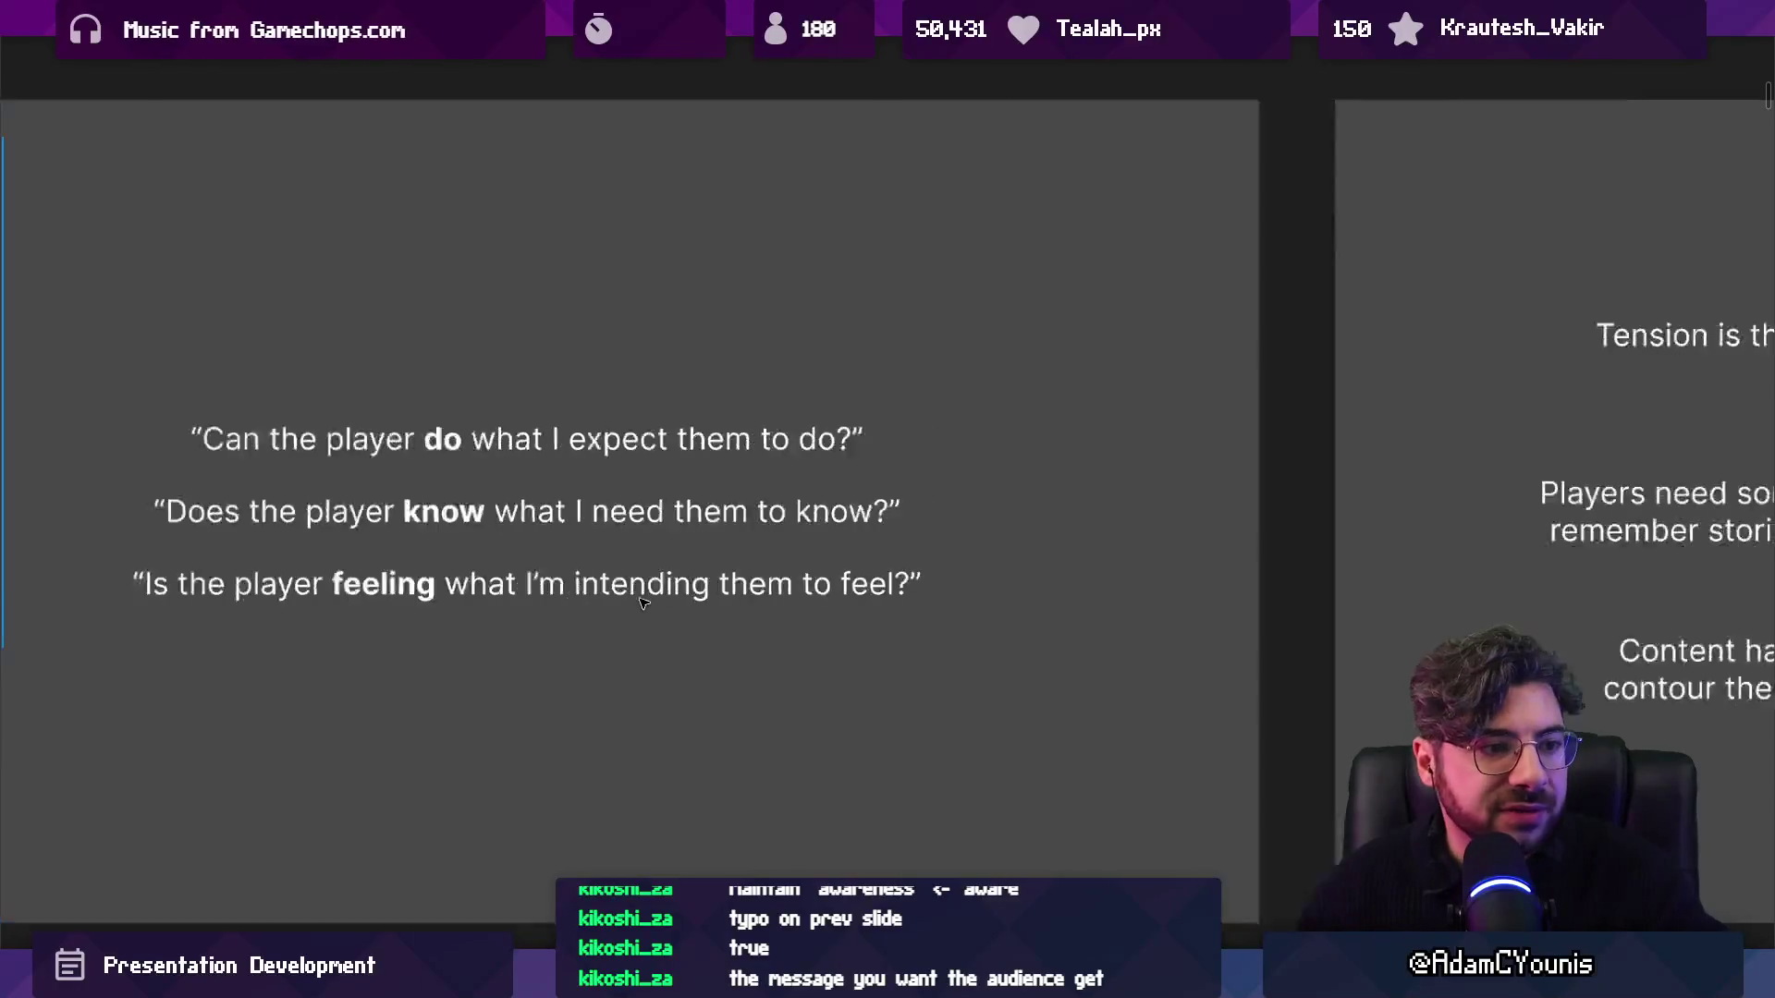
{"action": "key", "text": "Right"}
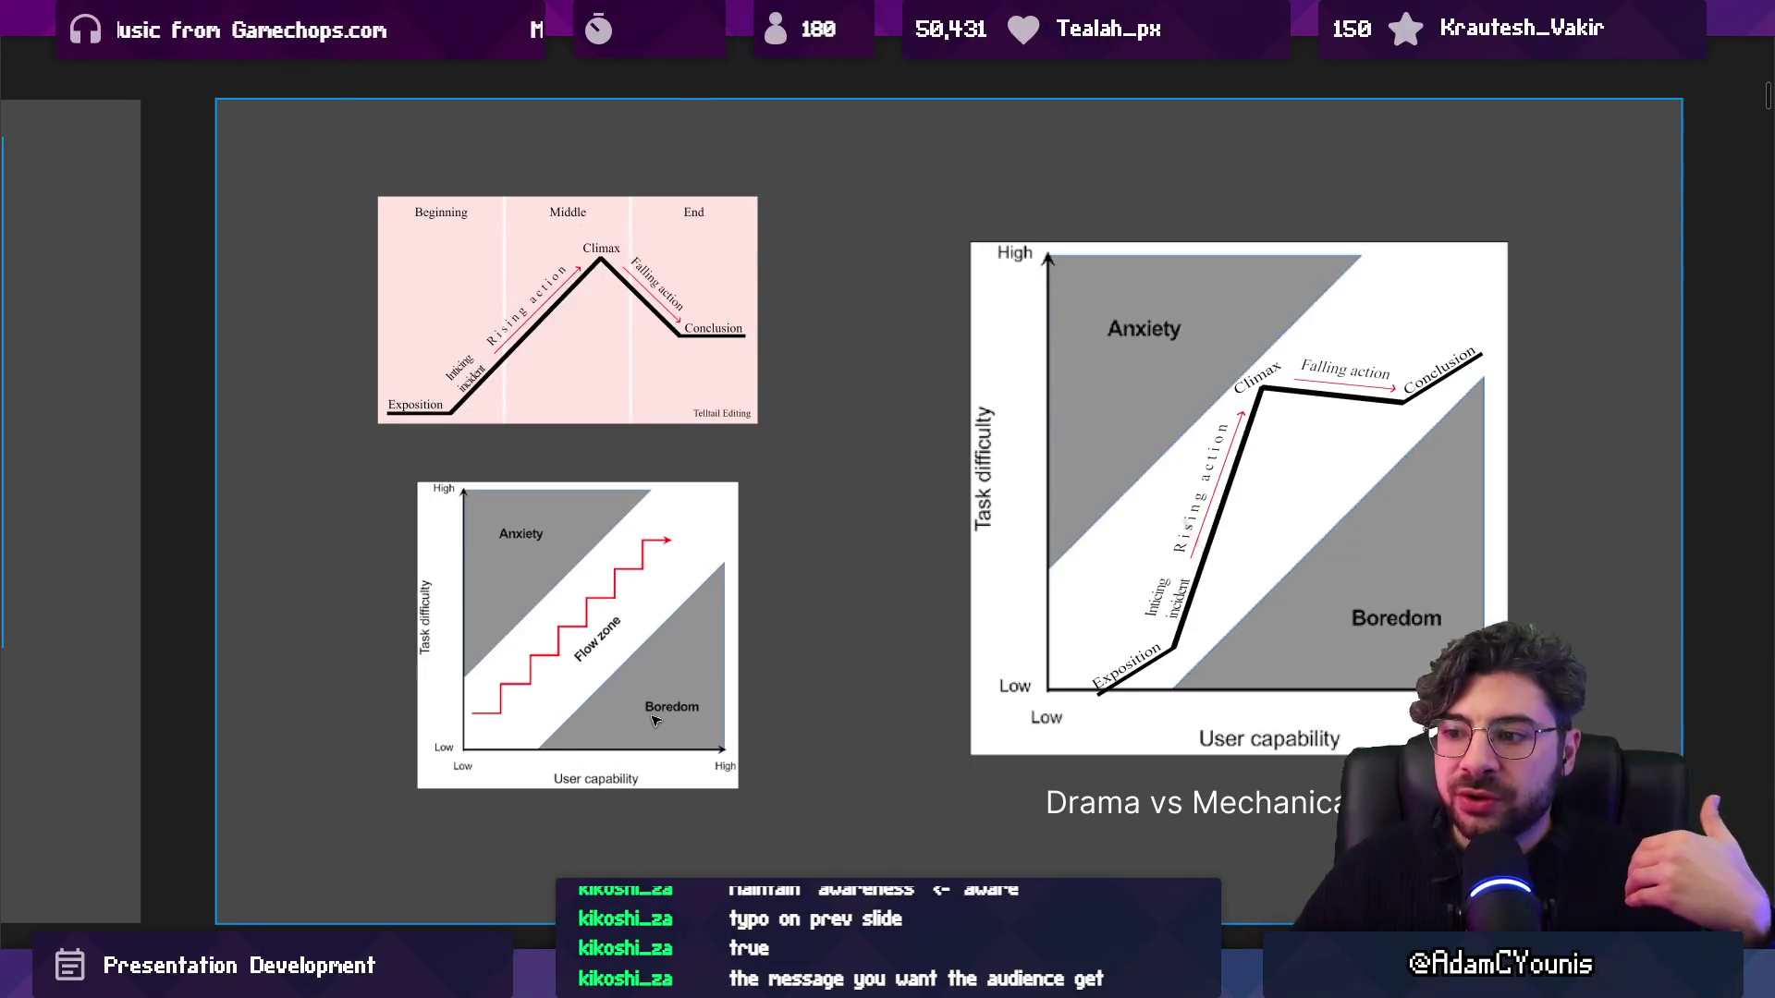
{"action": "key", "text": "Right"}
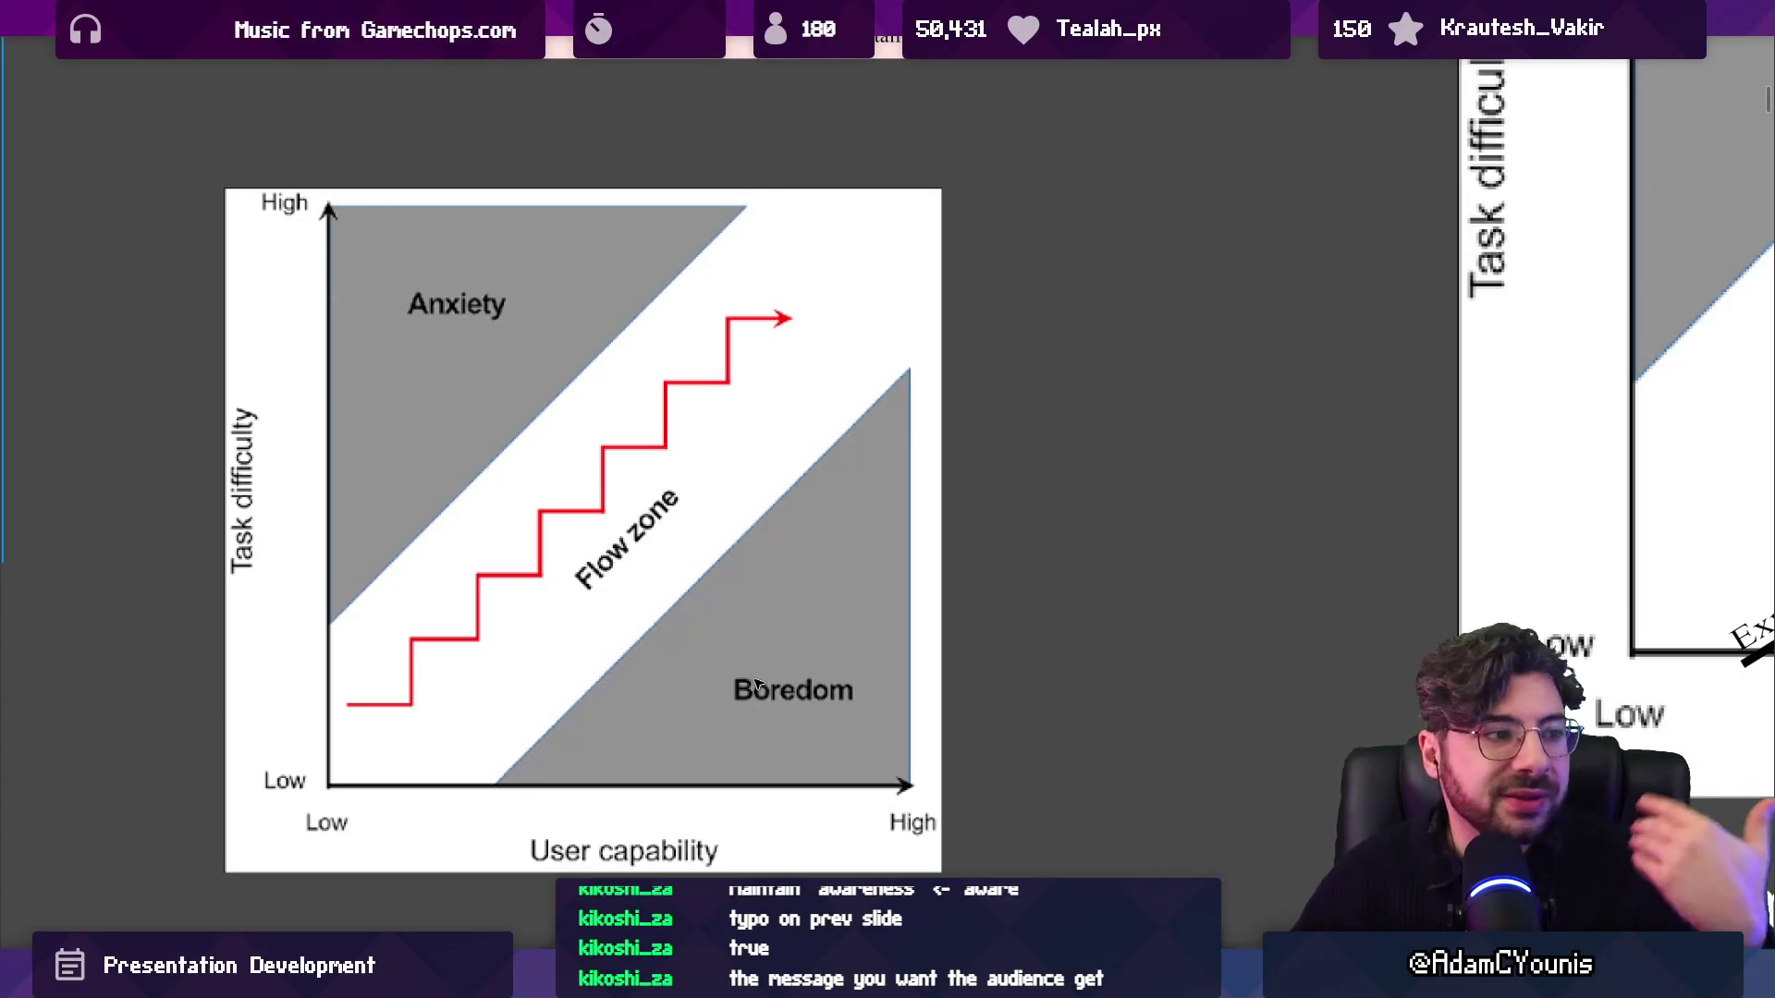
{"action": "key", "text": "Right"}
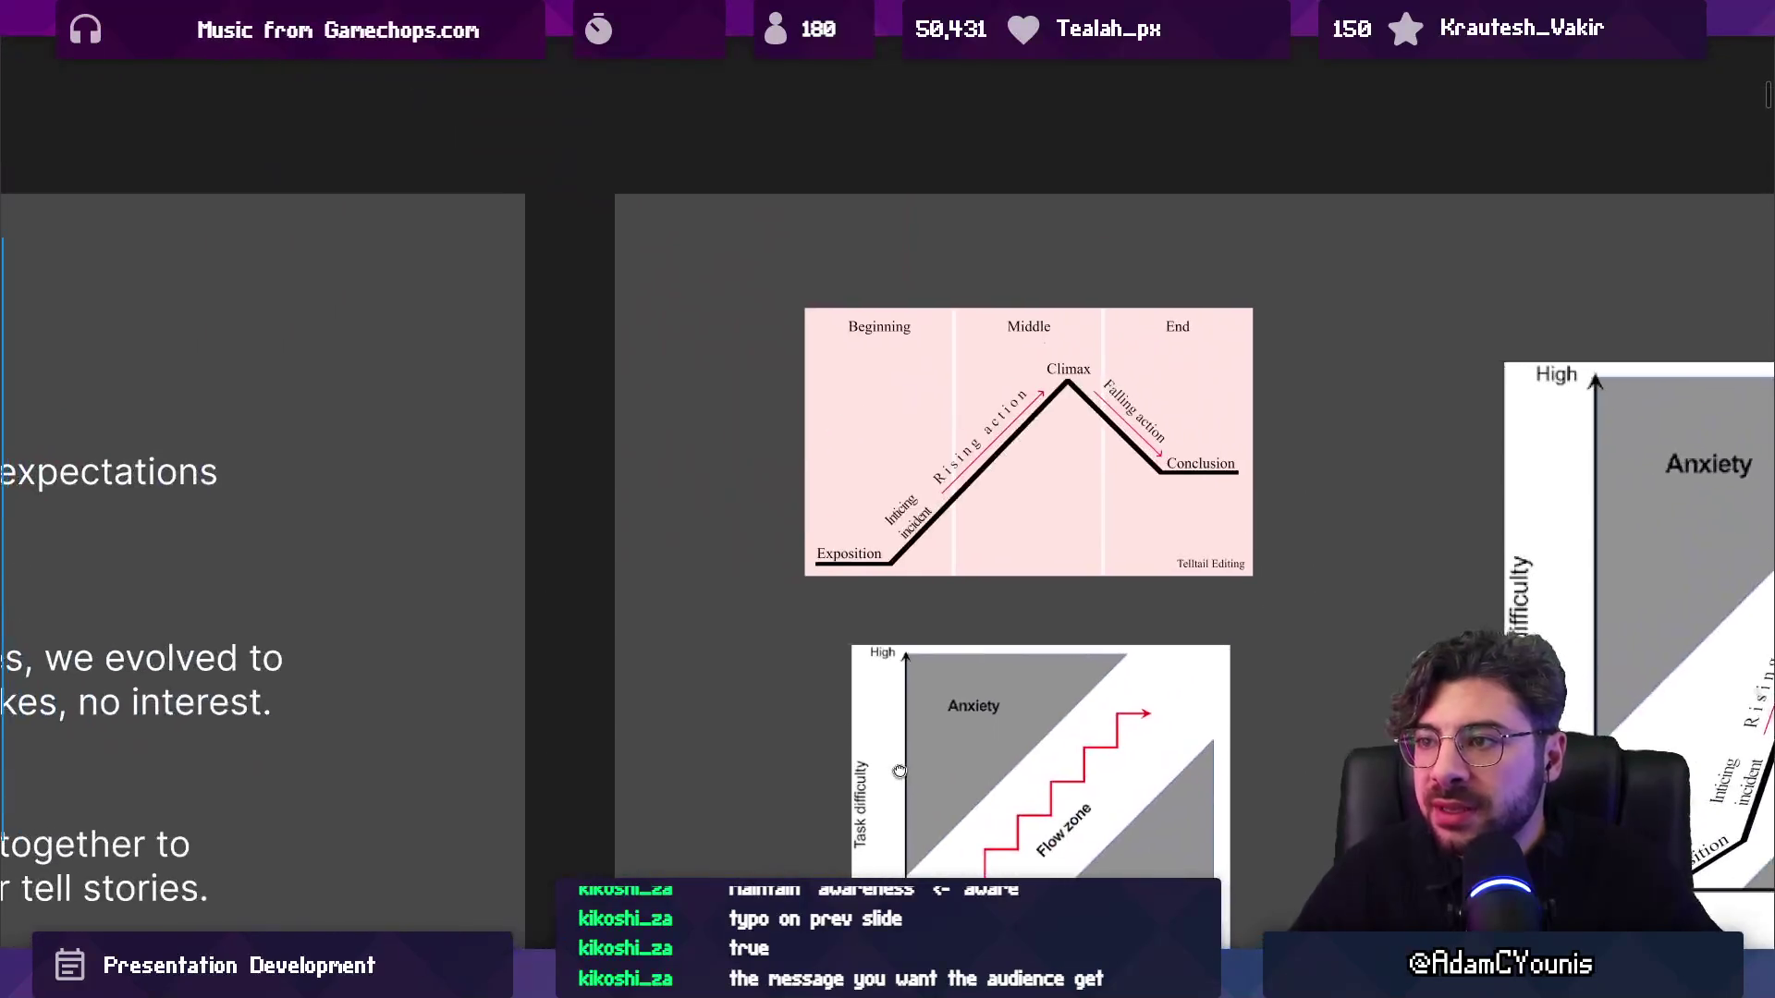
{"action": "key", "text": "Right"}
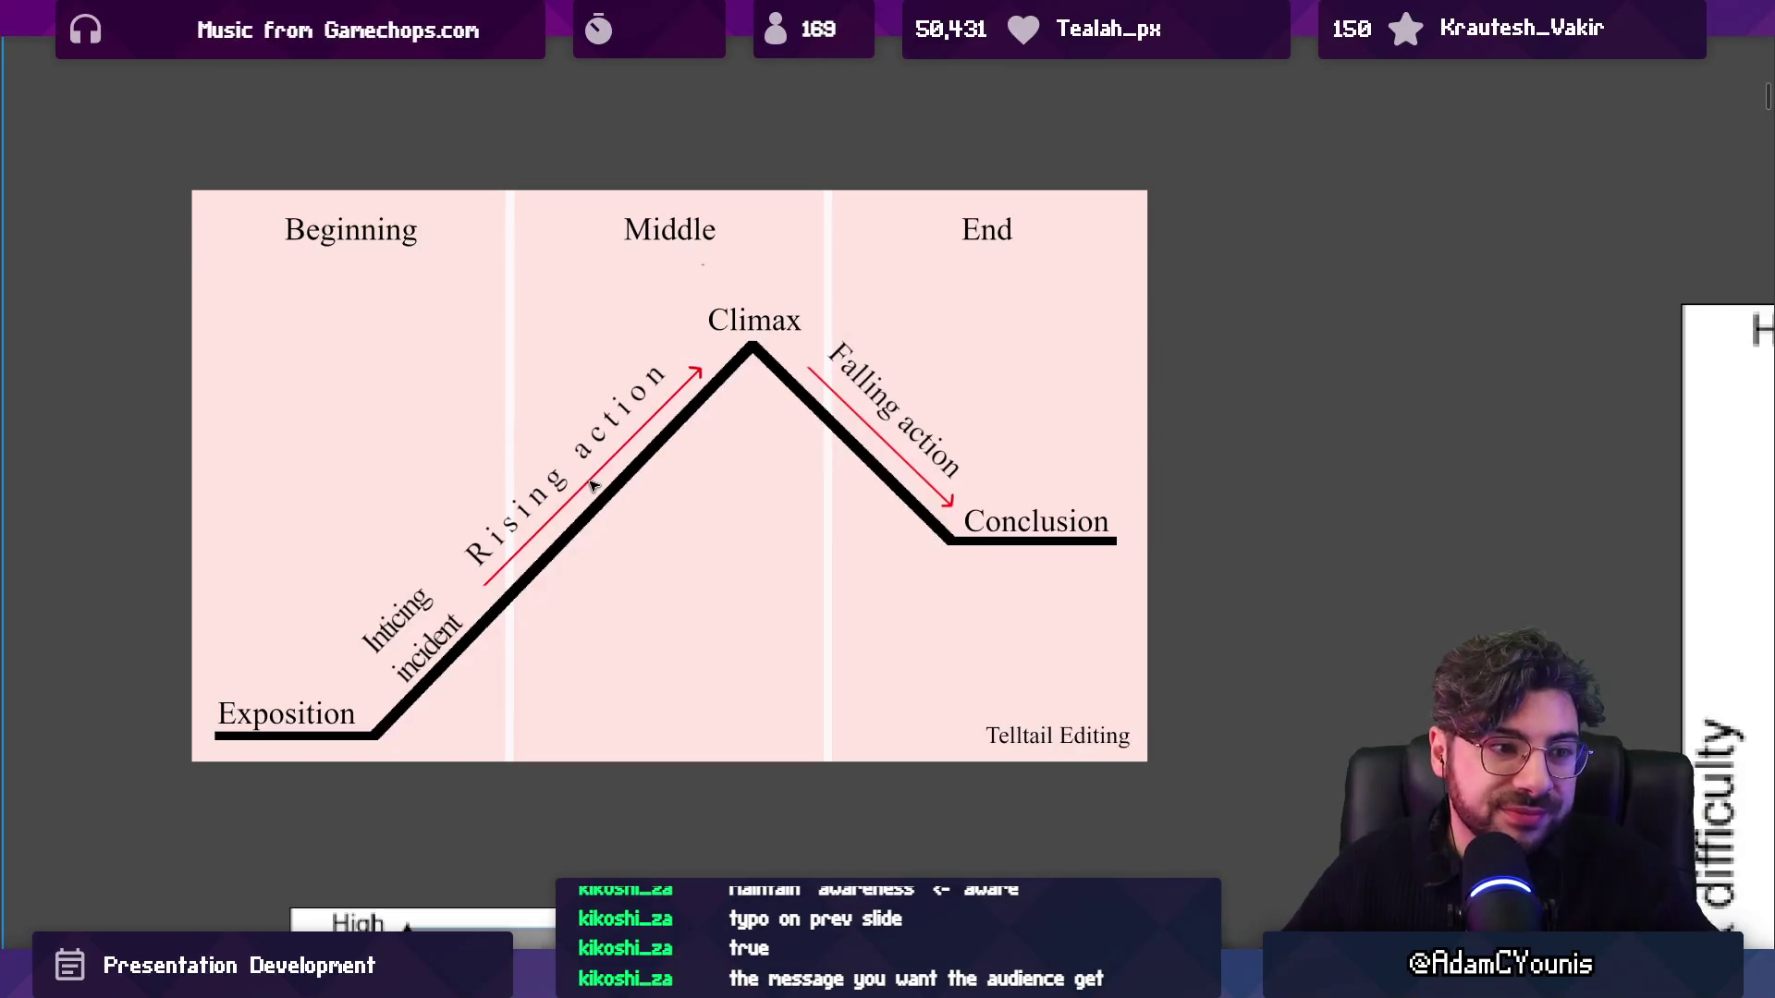
{"action": "key", "text": "Right"}
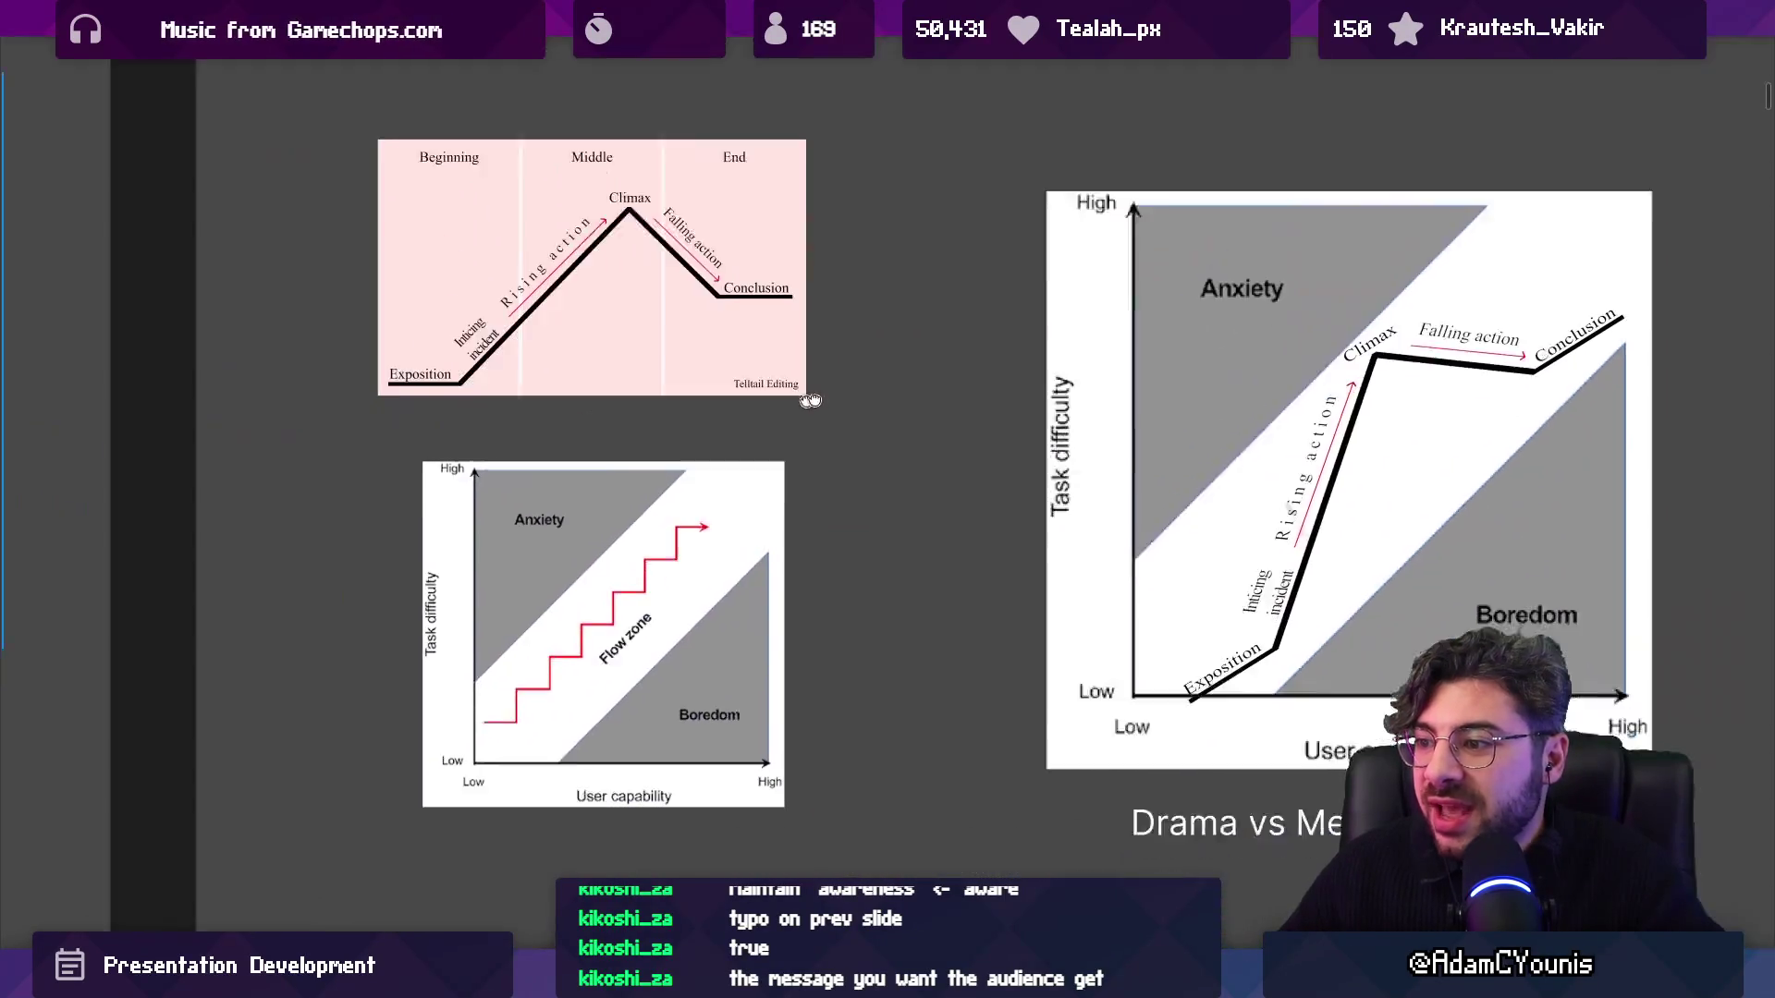
{"action": "scroll", "coordinate": [771, 402], "scroll_direction": "down", "scroll_amount": 3}
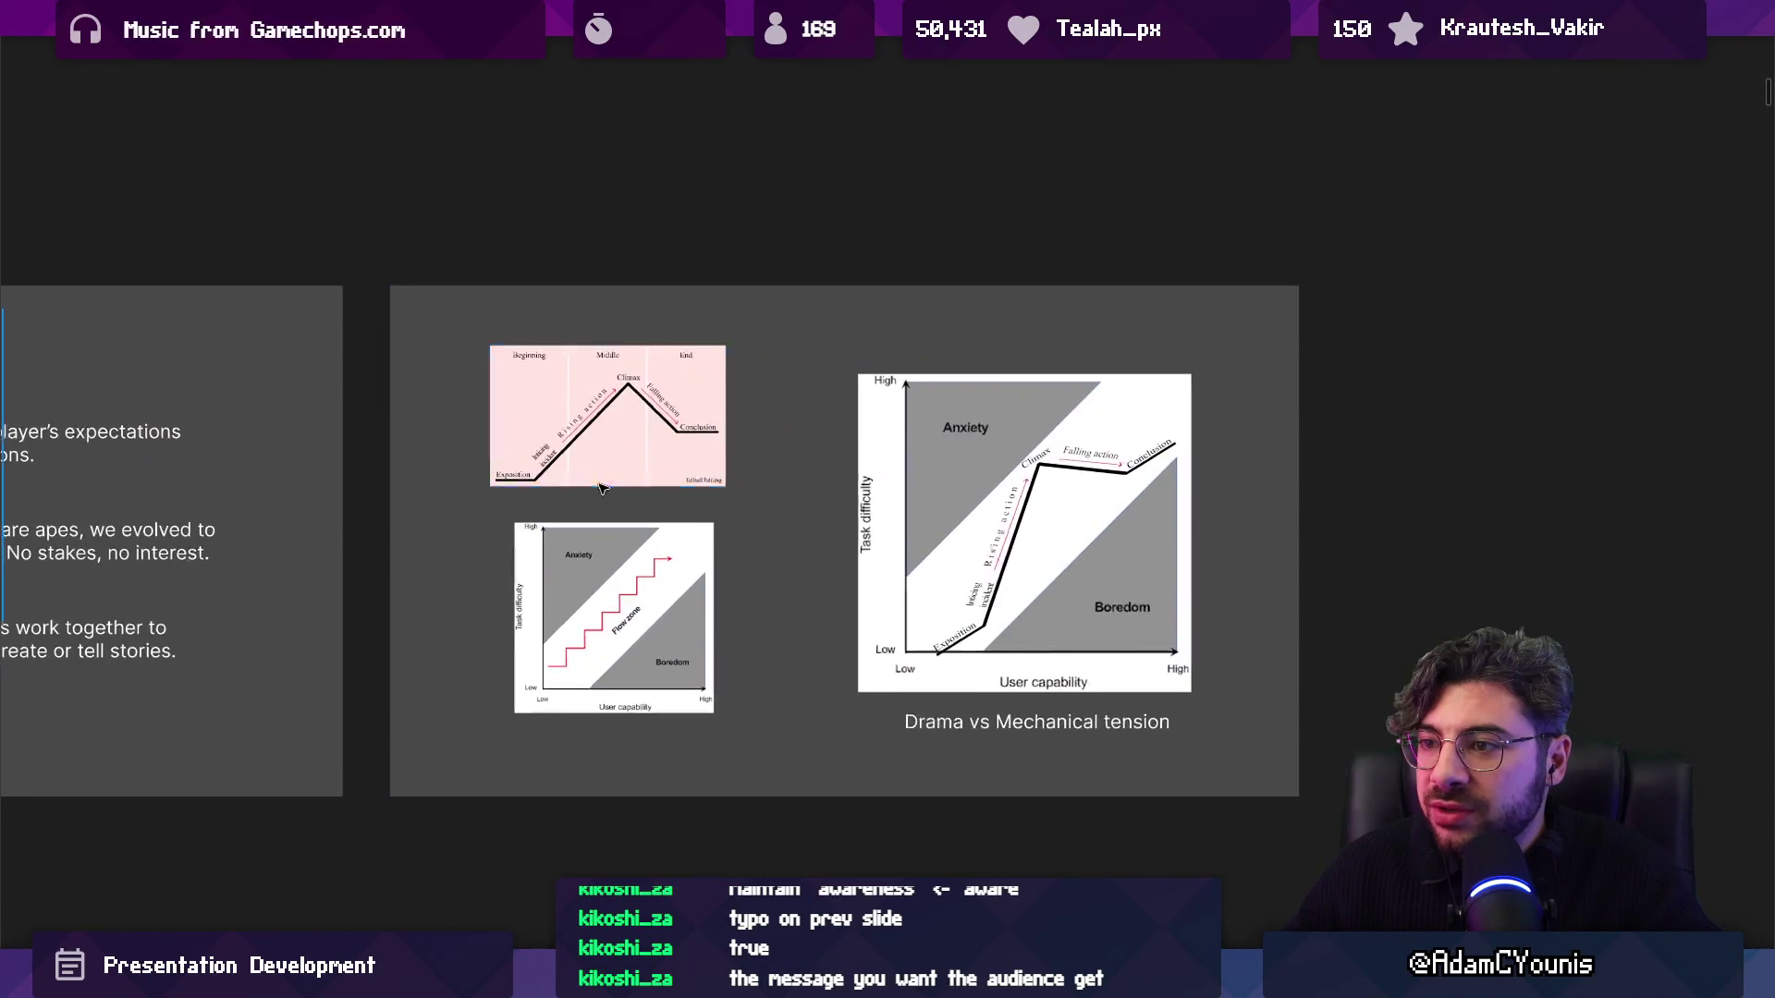
{"action": "key", "text": "Left"}
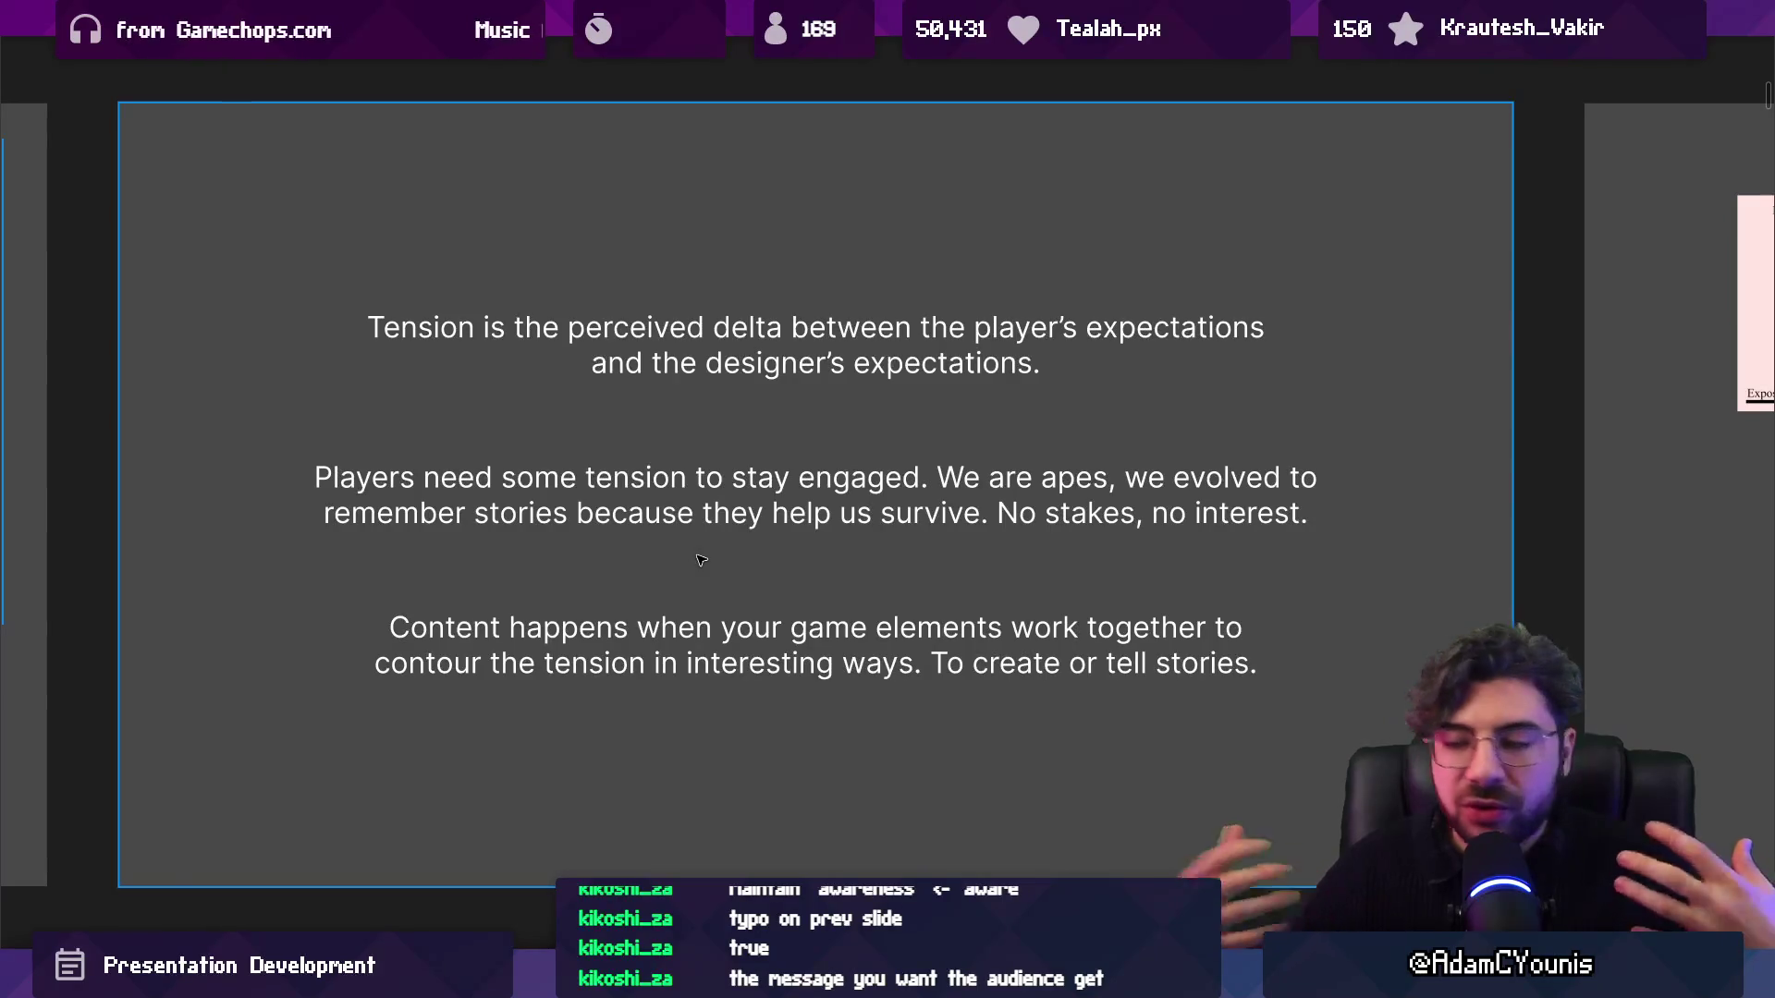
{"action": "scroll", "coordinate": [739, 561], "scroll_direction": "right", "scroll_amount": 3}
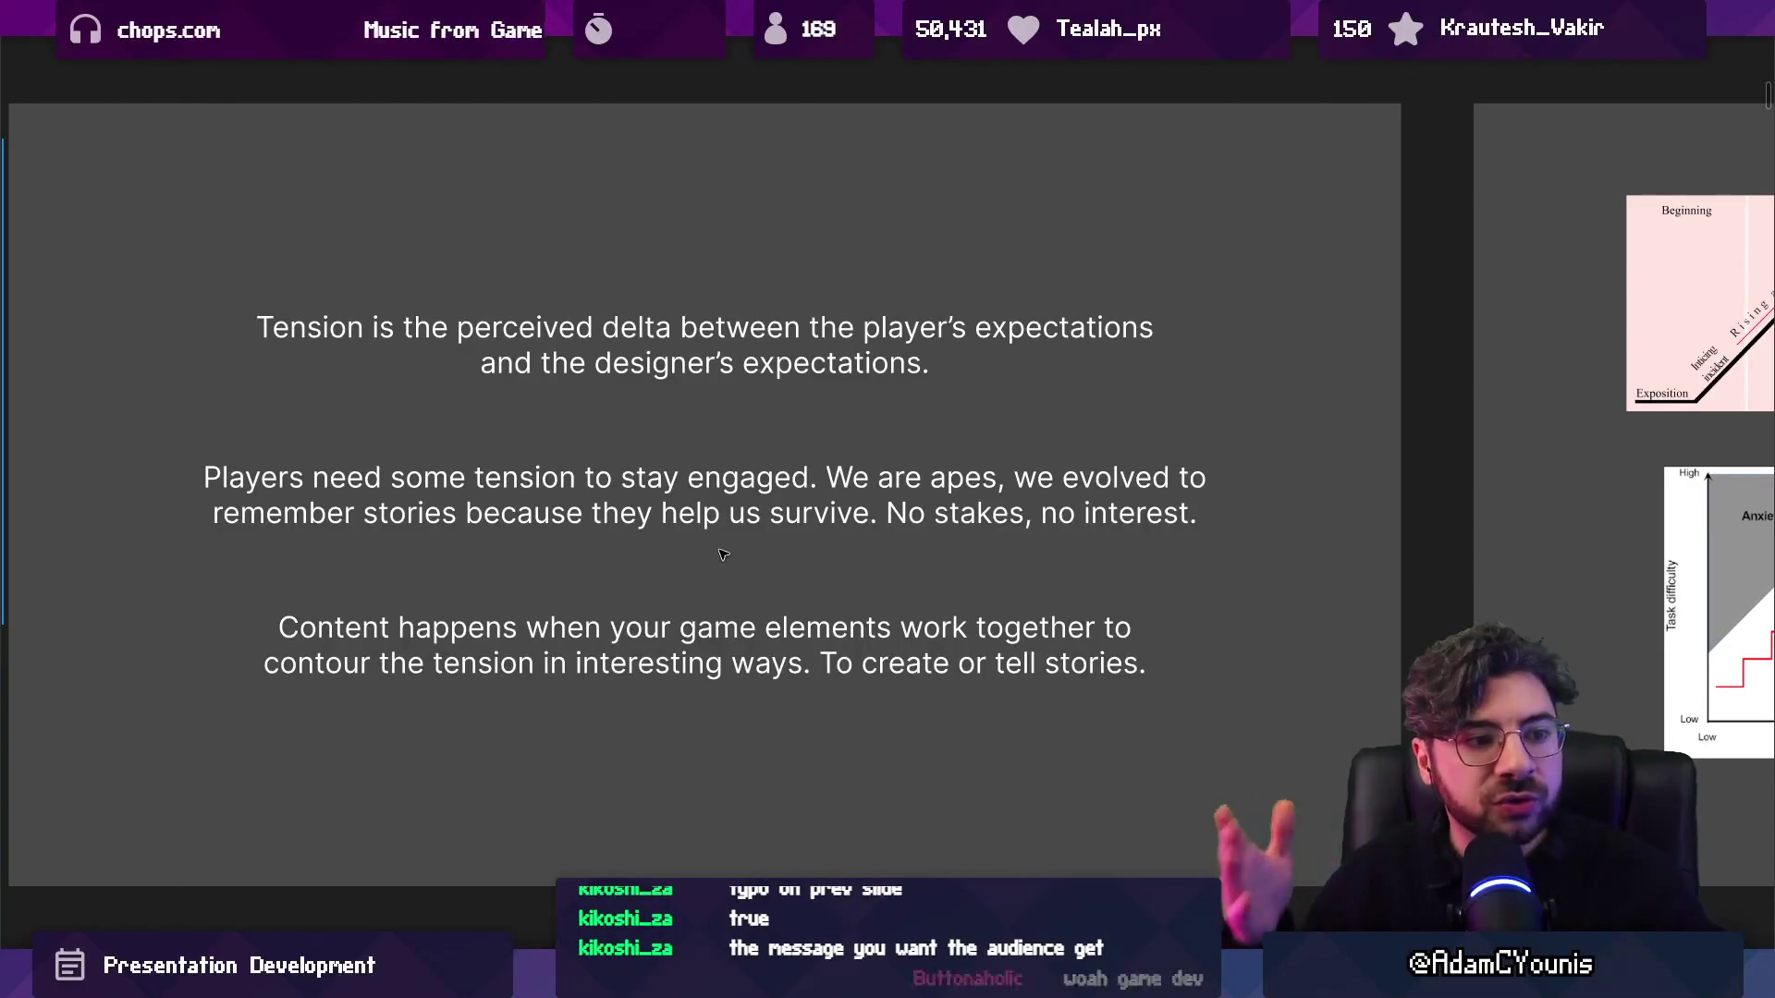
{"action": "key", "text": "Right"}
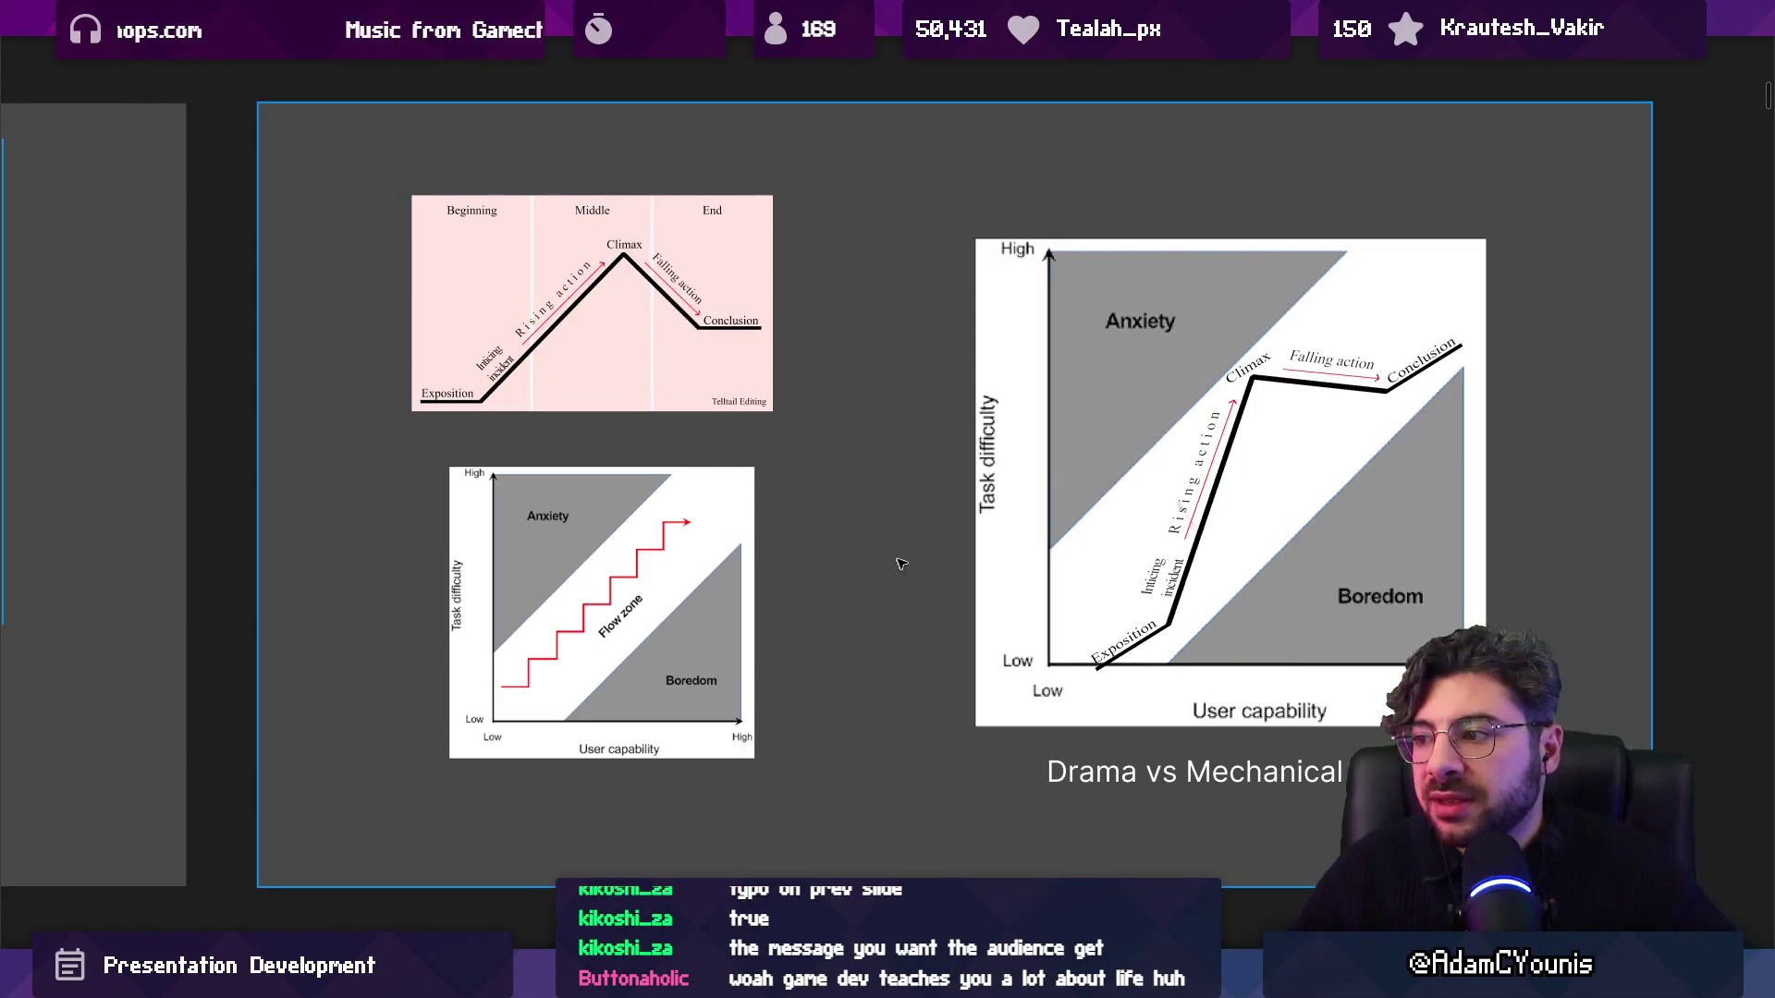
{"action": "scroll", "coordinate": [1054, 496], "scroll_direction": "down", "scroll_amount": 10}
Zoom out and pan across the board to the section rows of slides in Frame 659.
{"action": "scroll", "coordinate": [976, 504], "scroll_direction": "down", "scroll_amount": 5}
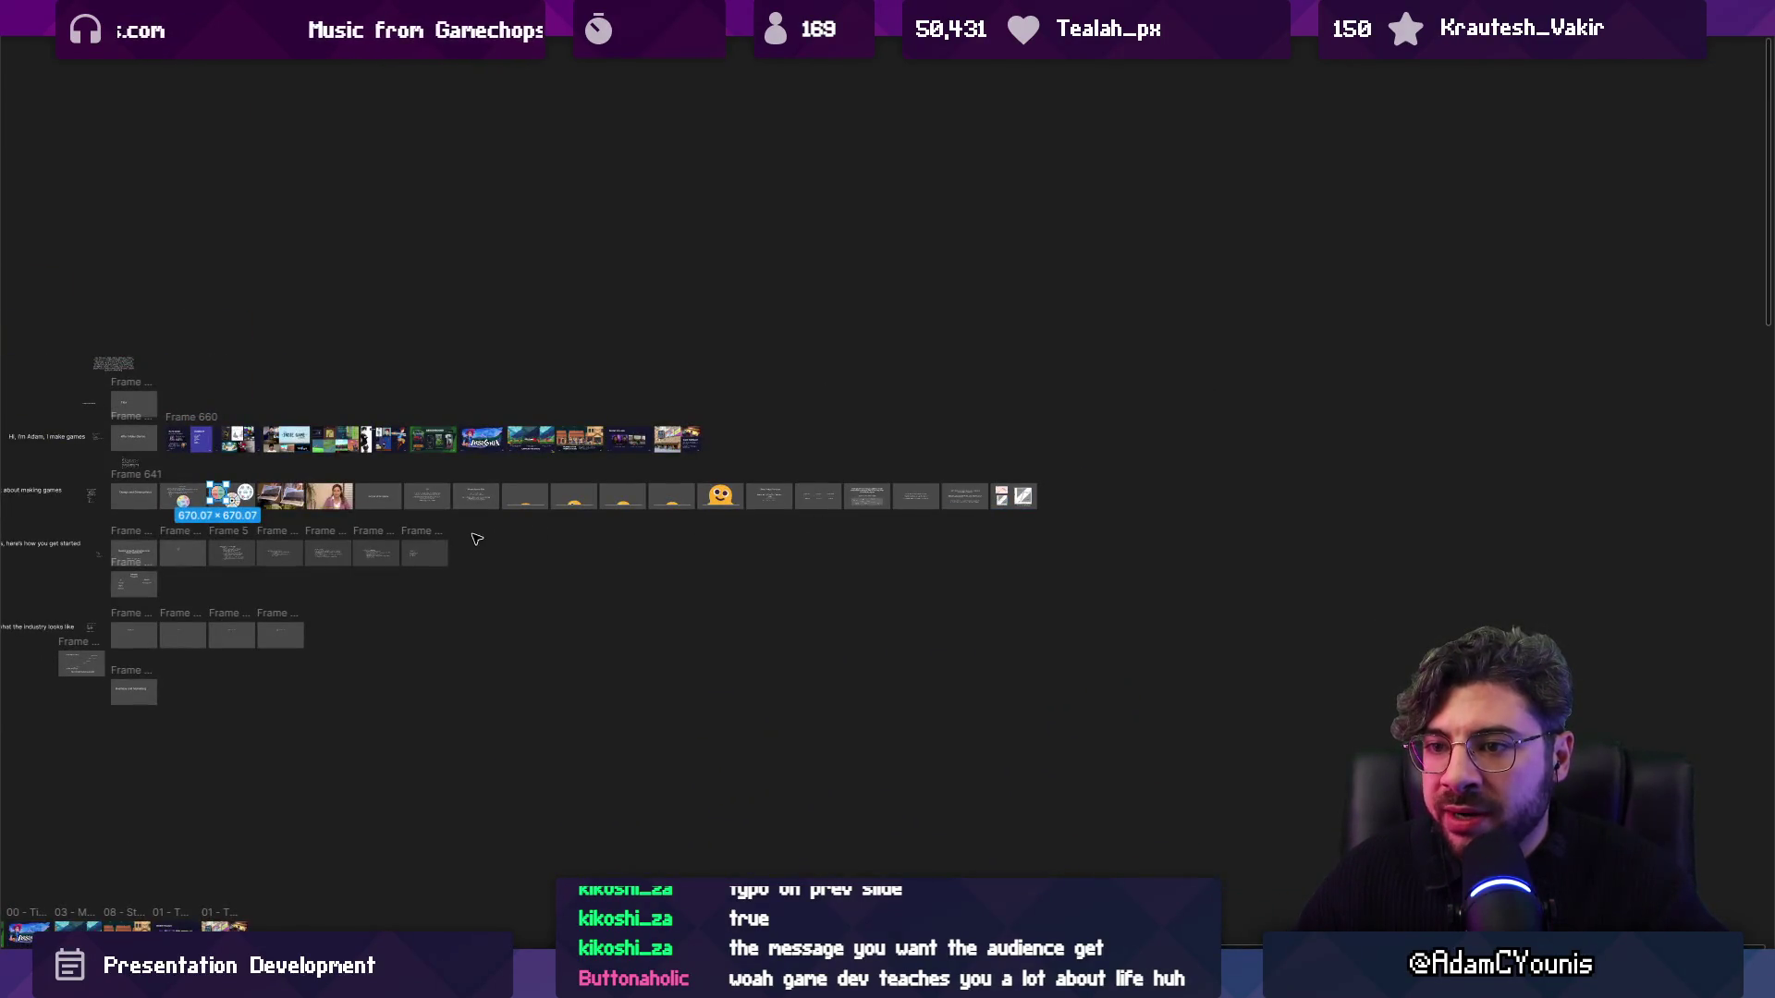
{"action": "left_click_drag", "start_coordinate": [421, 554], "coordinate": [1030, 411]}
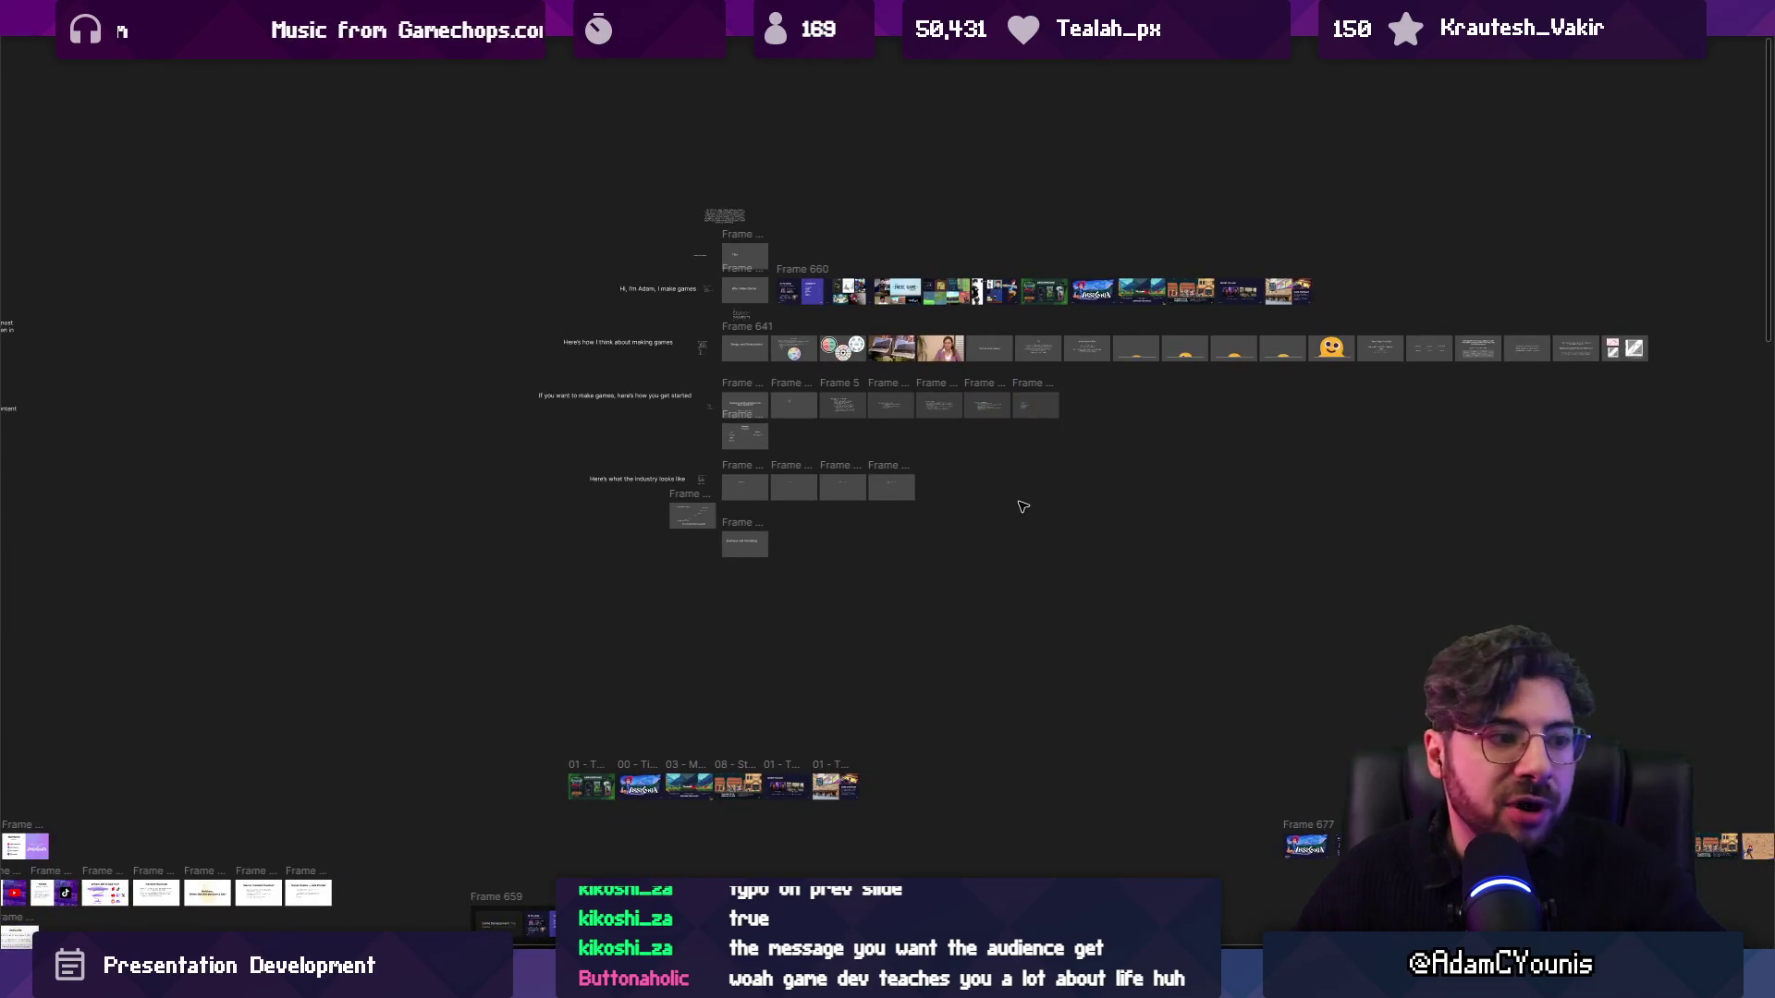
{"action": "scroll", "coordinate": [1022, 506], "scroll_direction": "down", "scroll_amount": 10}
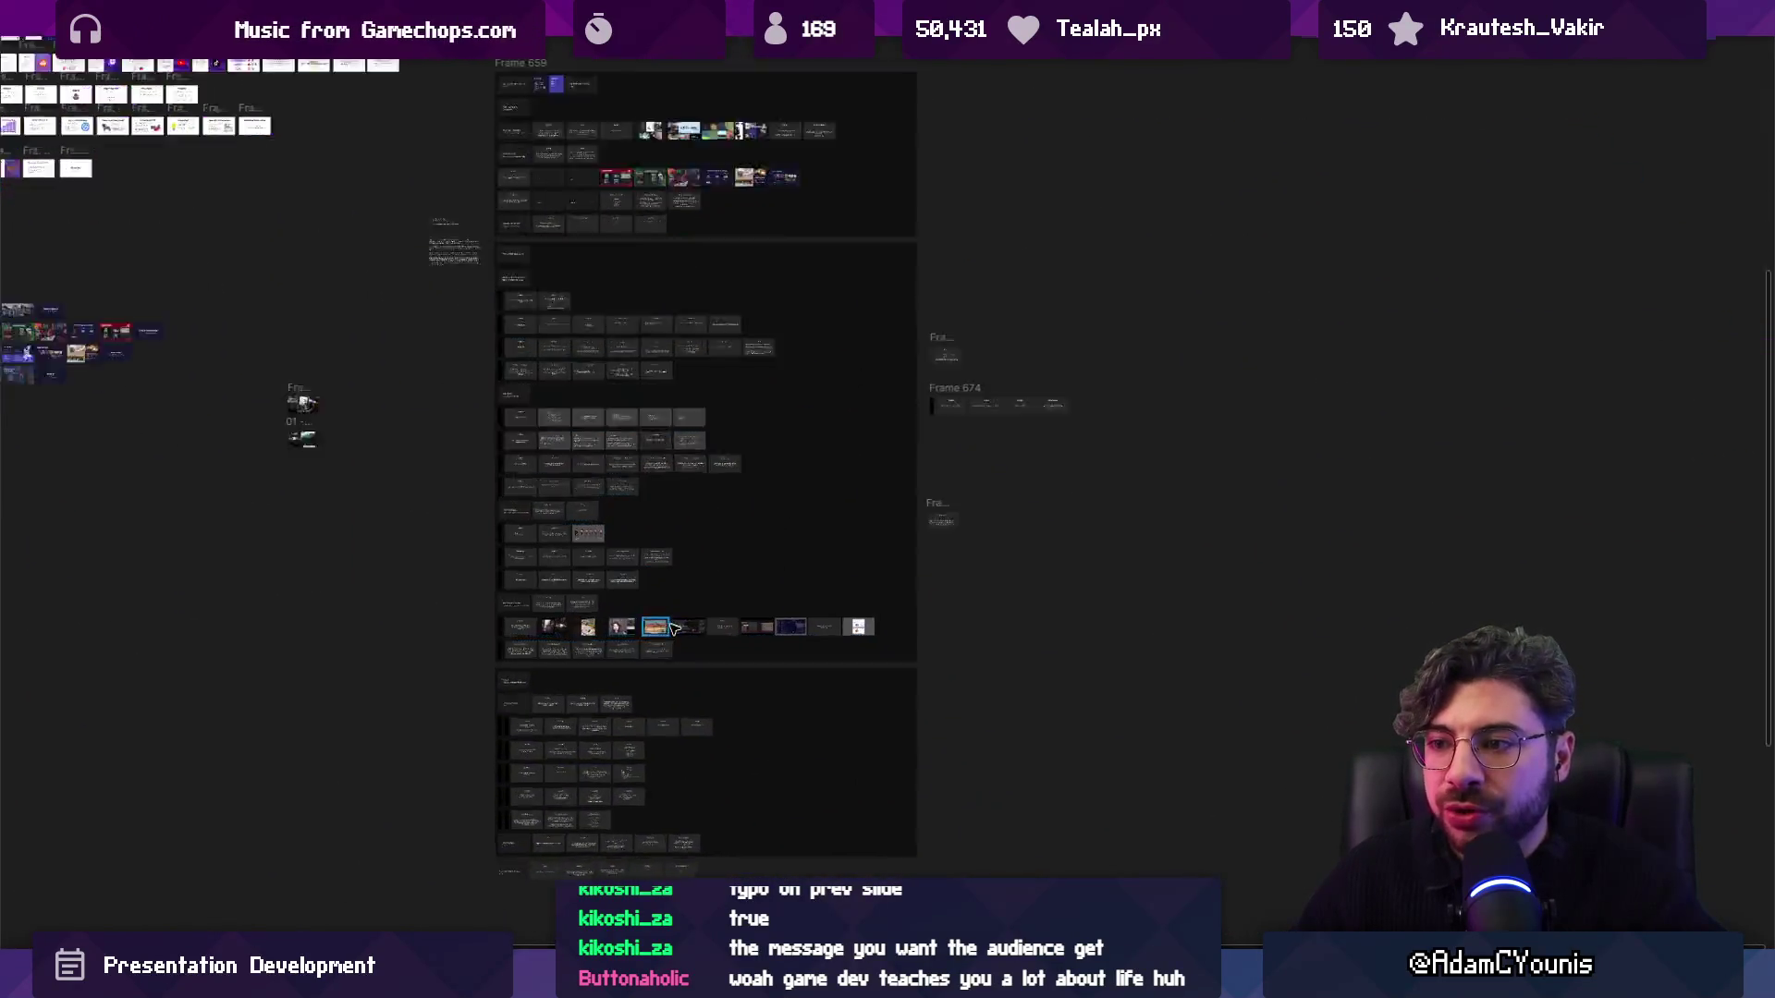
{"action": "scroll", "coordinate": [672, 628], "scroll_direction": "up", "scroll_amount": 5}
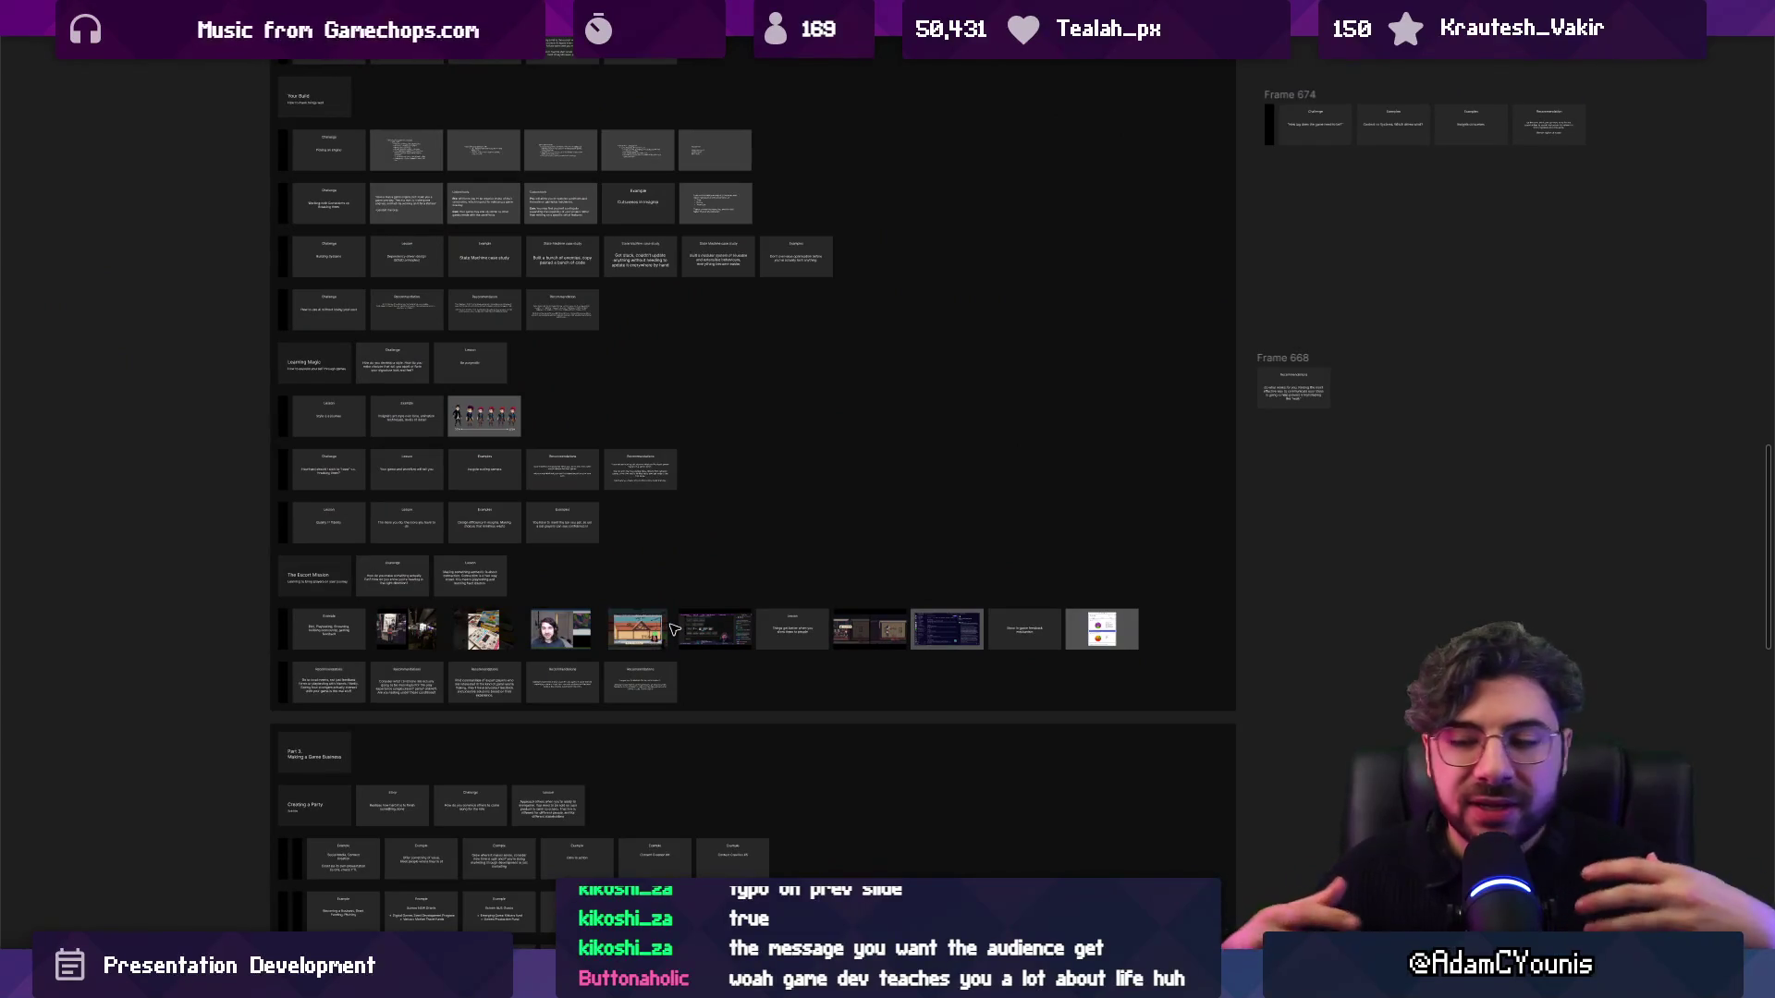
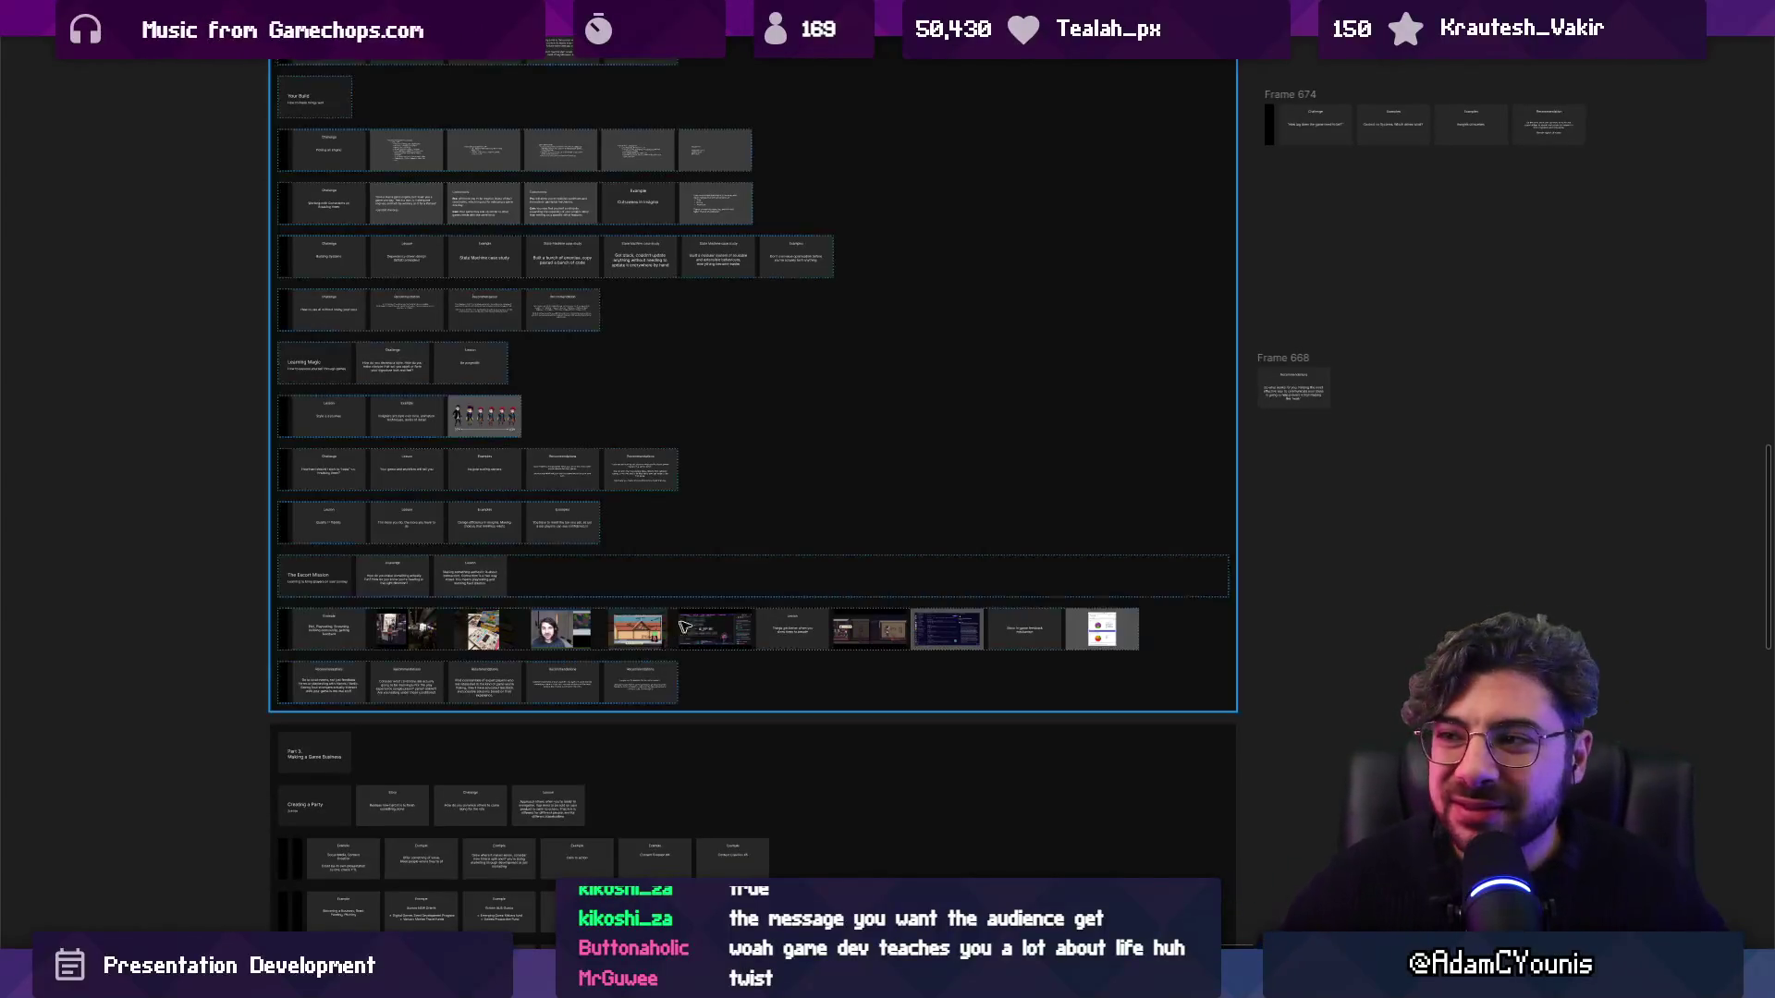
Pan across the Frame 659 slide cards and select five adjacent slide frames.
{"action": "scroll", "coordinate": [740, 604], "scroll_direction": "up", "scroll_amount": 6}
{"action": "scroll", "coordinate": [740, 603], "scroll_direction": "down", "scroll_amount": 10}
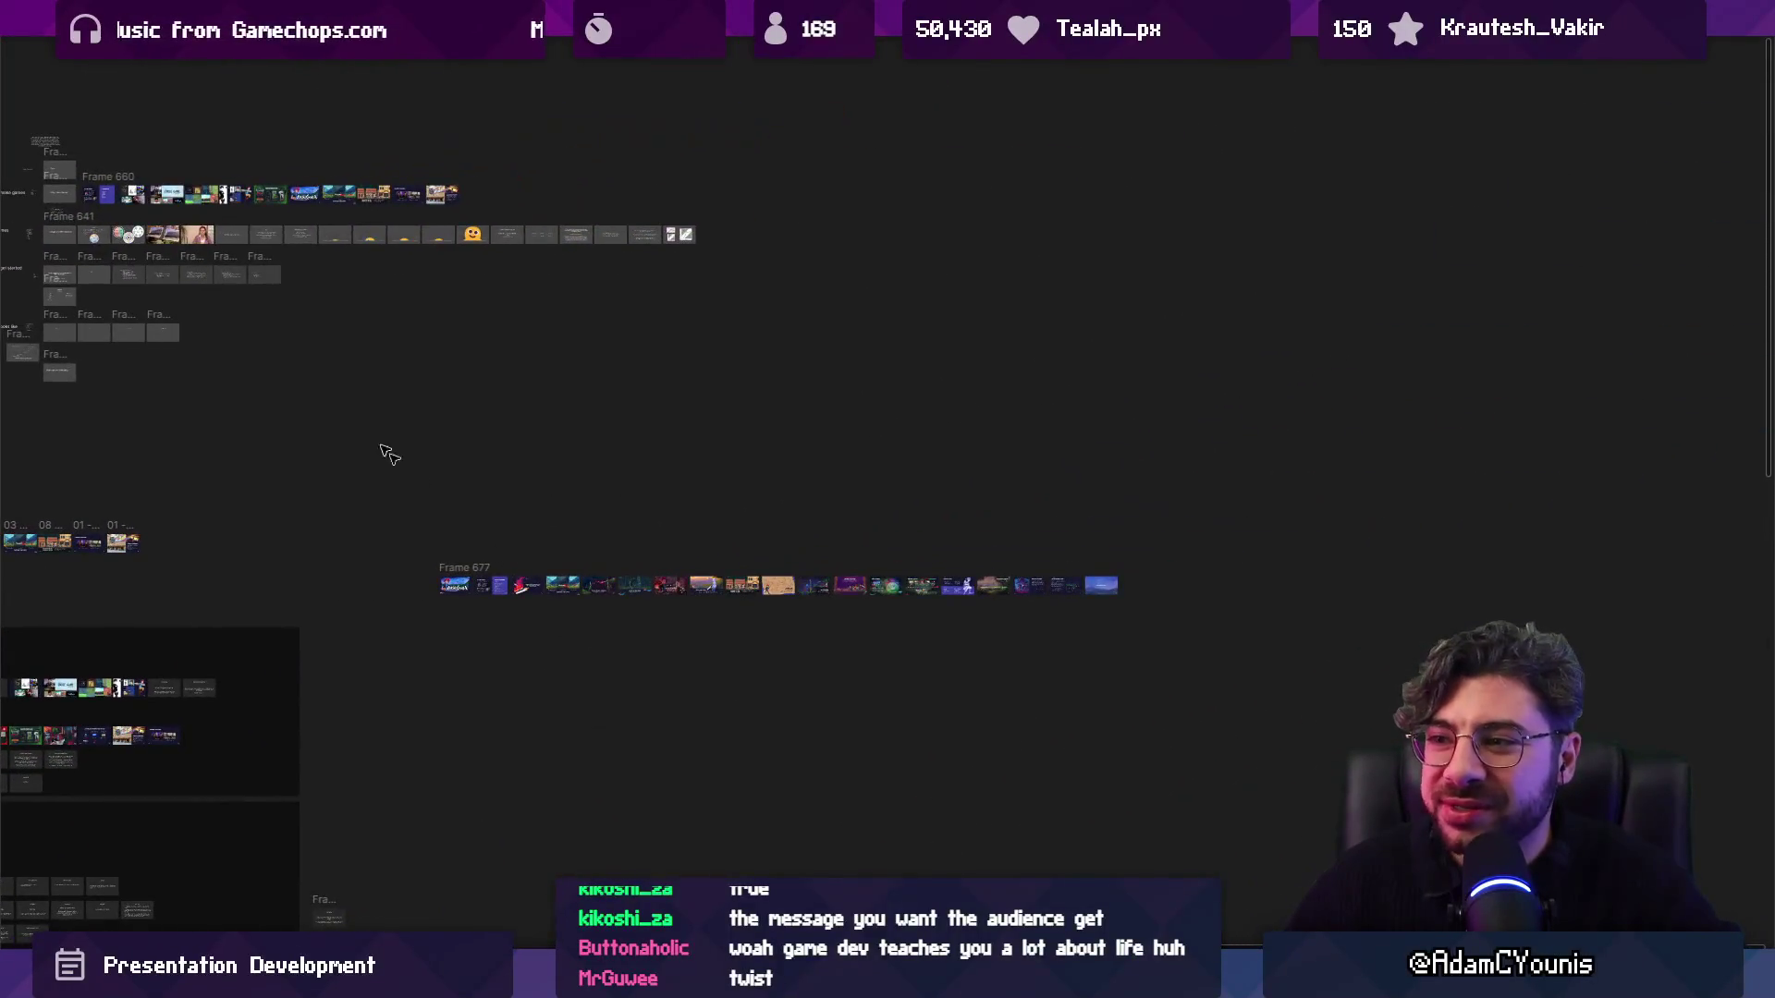
{"action": "scroll", "coordinate": [462, 480], "scroll_direction": "up", "scroll_amount": 3}
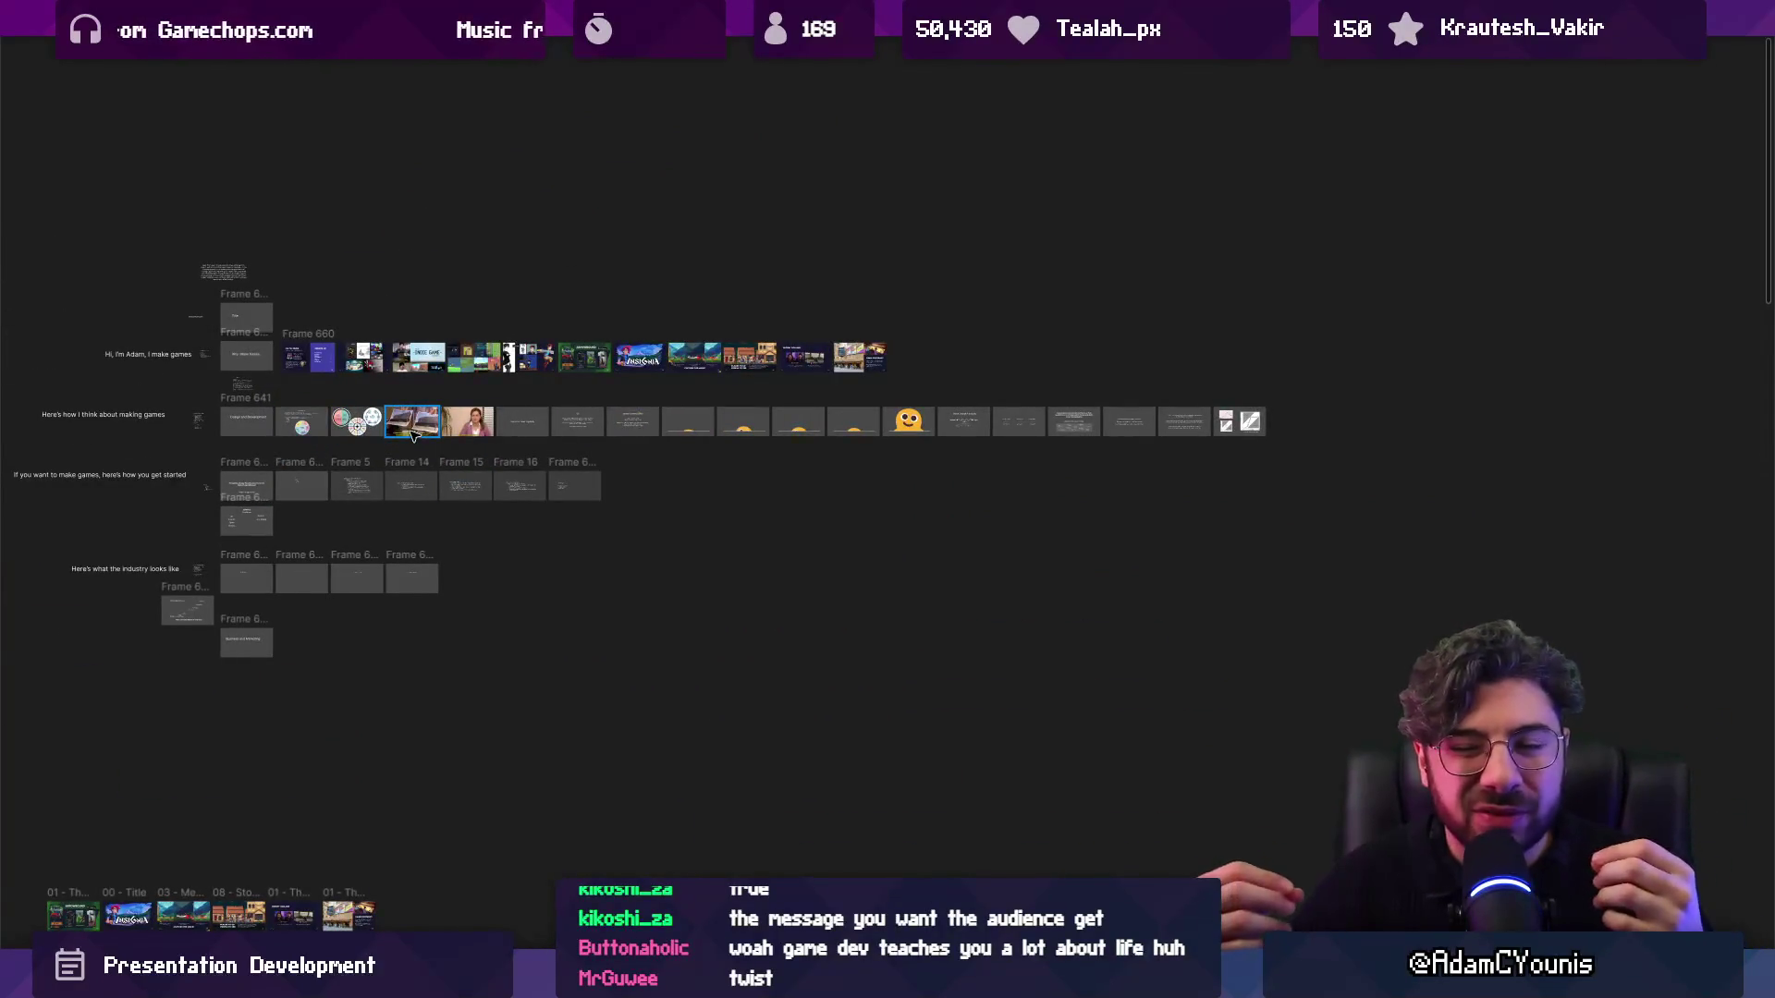
{"action": "scroll", "coordinate": [705, 436], "scroll_direction": "down", "scroll_amount": 4}
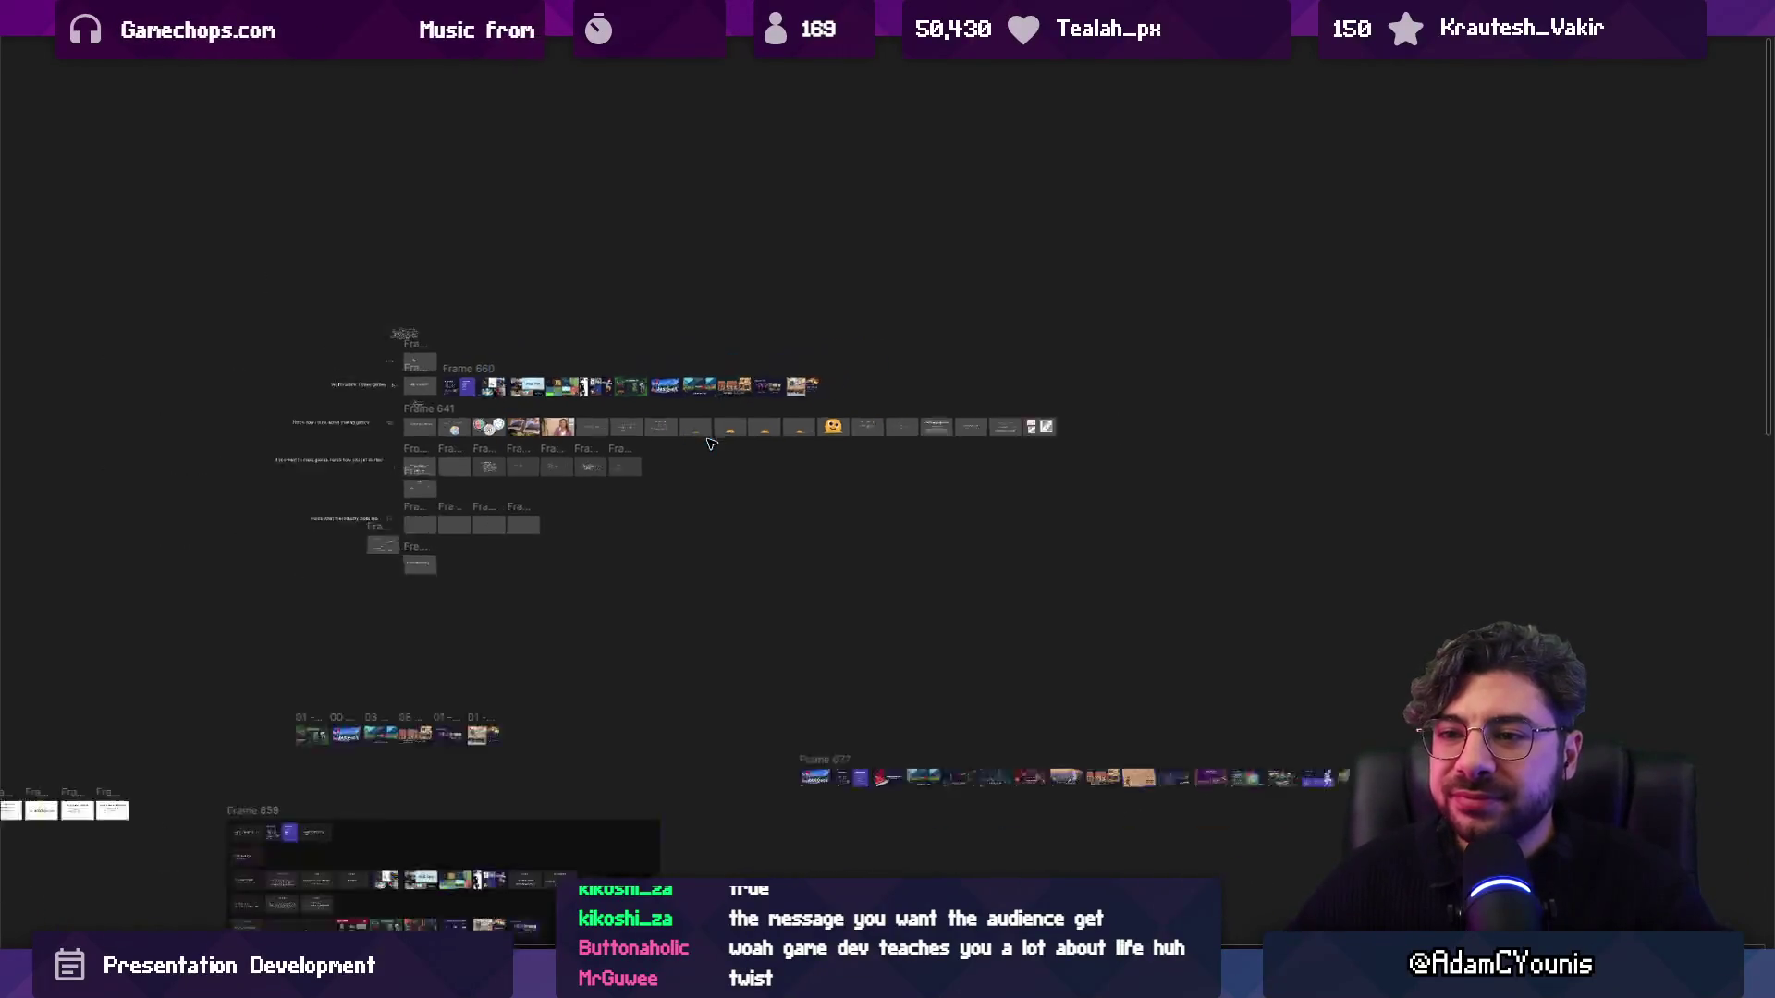
{"action": "scroll", "coordinate": [692, 561], "scroll_direction": "down", "scroll_amount": 4}
{"action": "scroll", "coordinate": [634, 487], "scroll_direction": "up", "scroll_amount": 10}
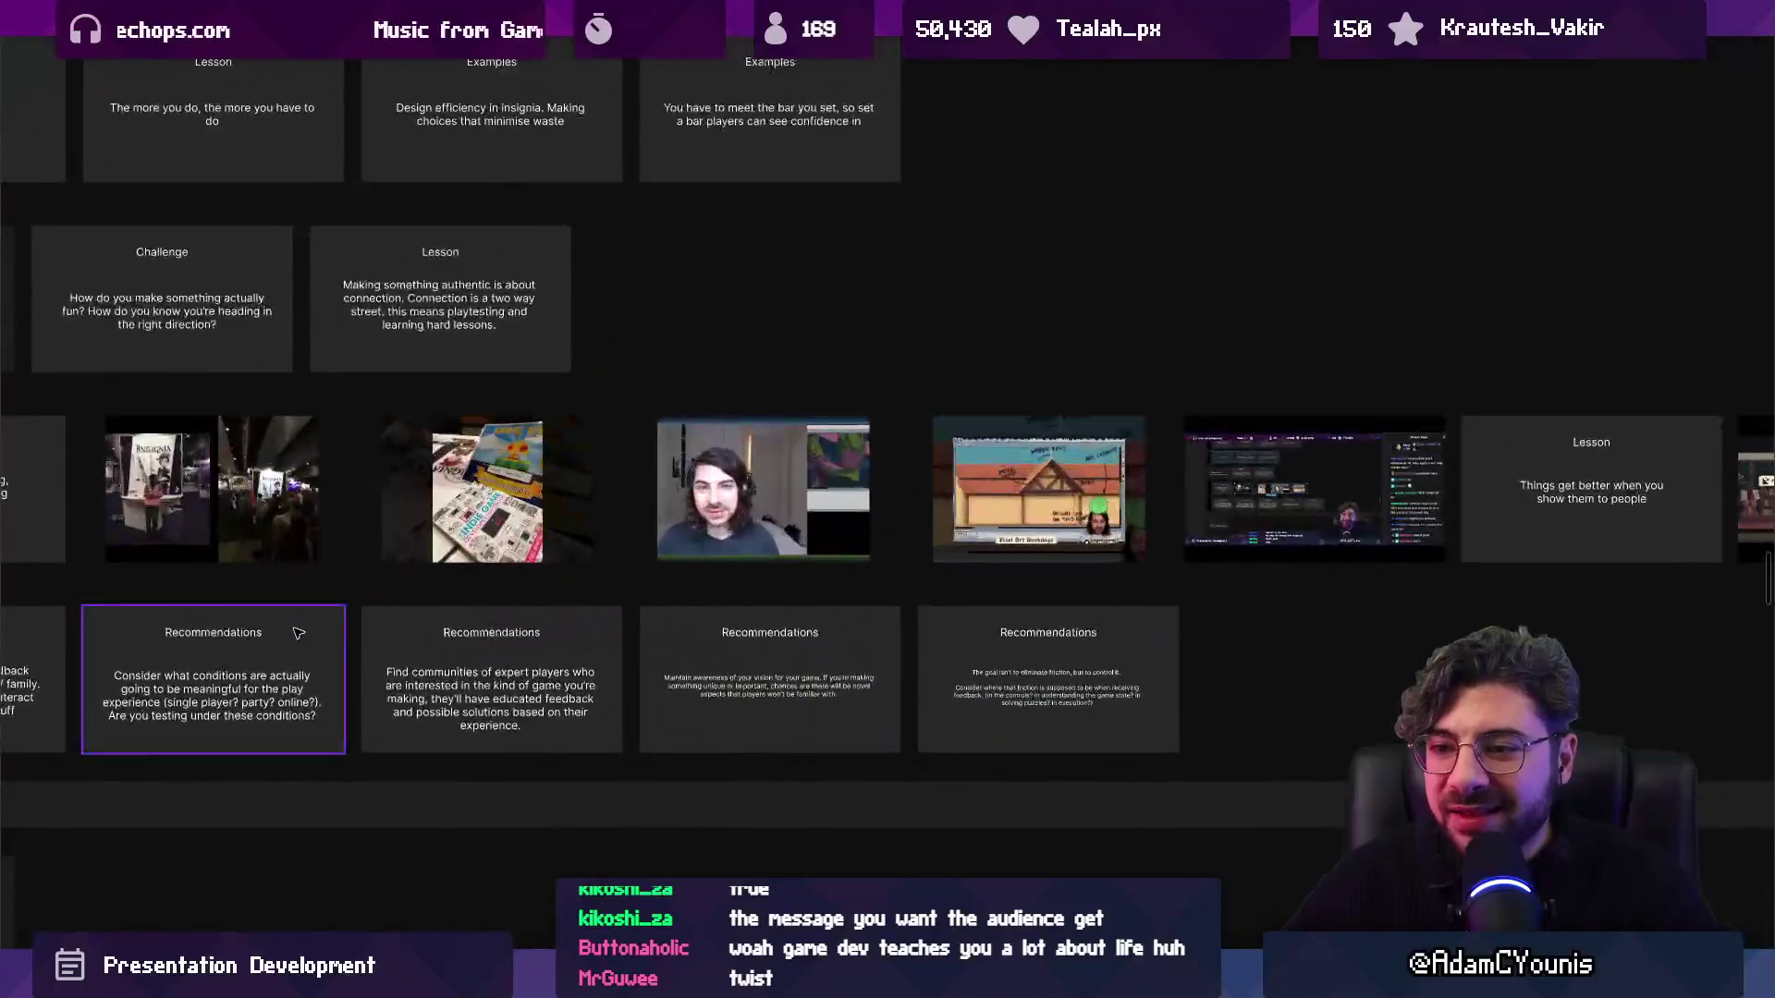
{"action": "left_click_drag", "start_coordinate": [298, 633], "coordinate": [590, 585]}
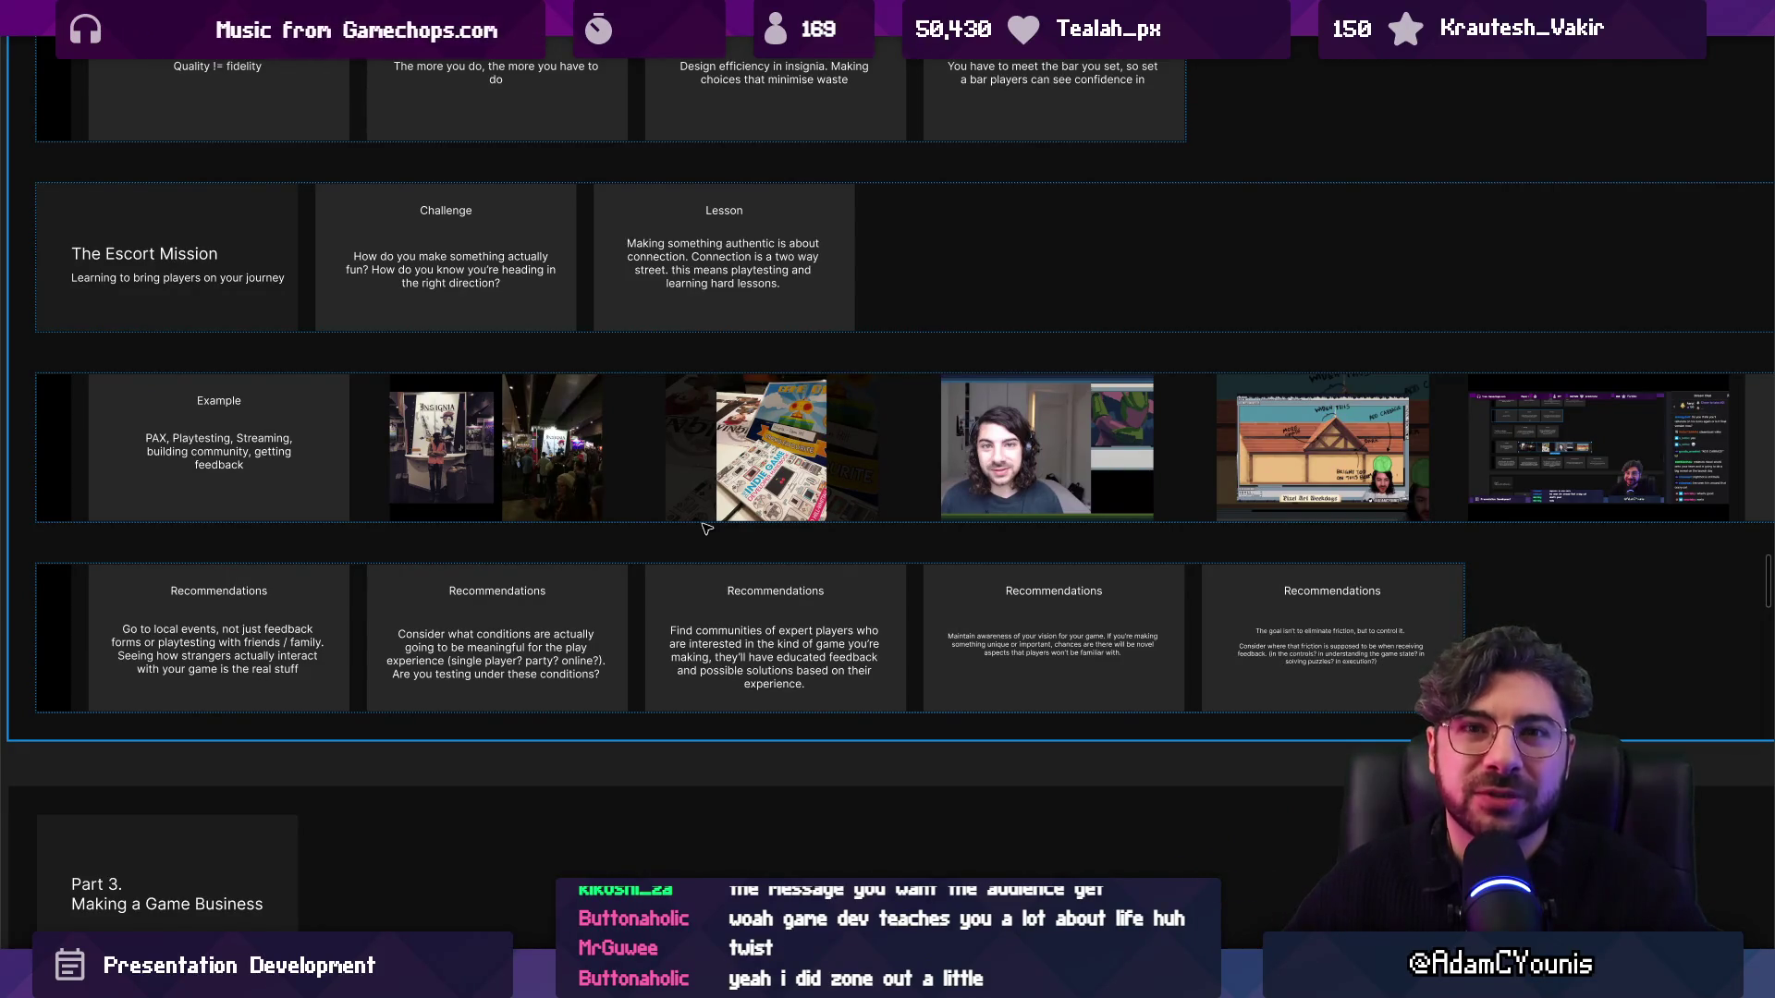
{"action": "scroll", "coordinate": [963, 350], "scroll_direction": "down", "scroll_amount": 10}
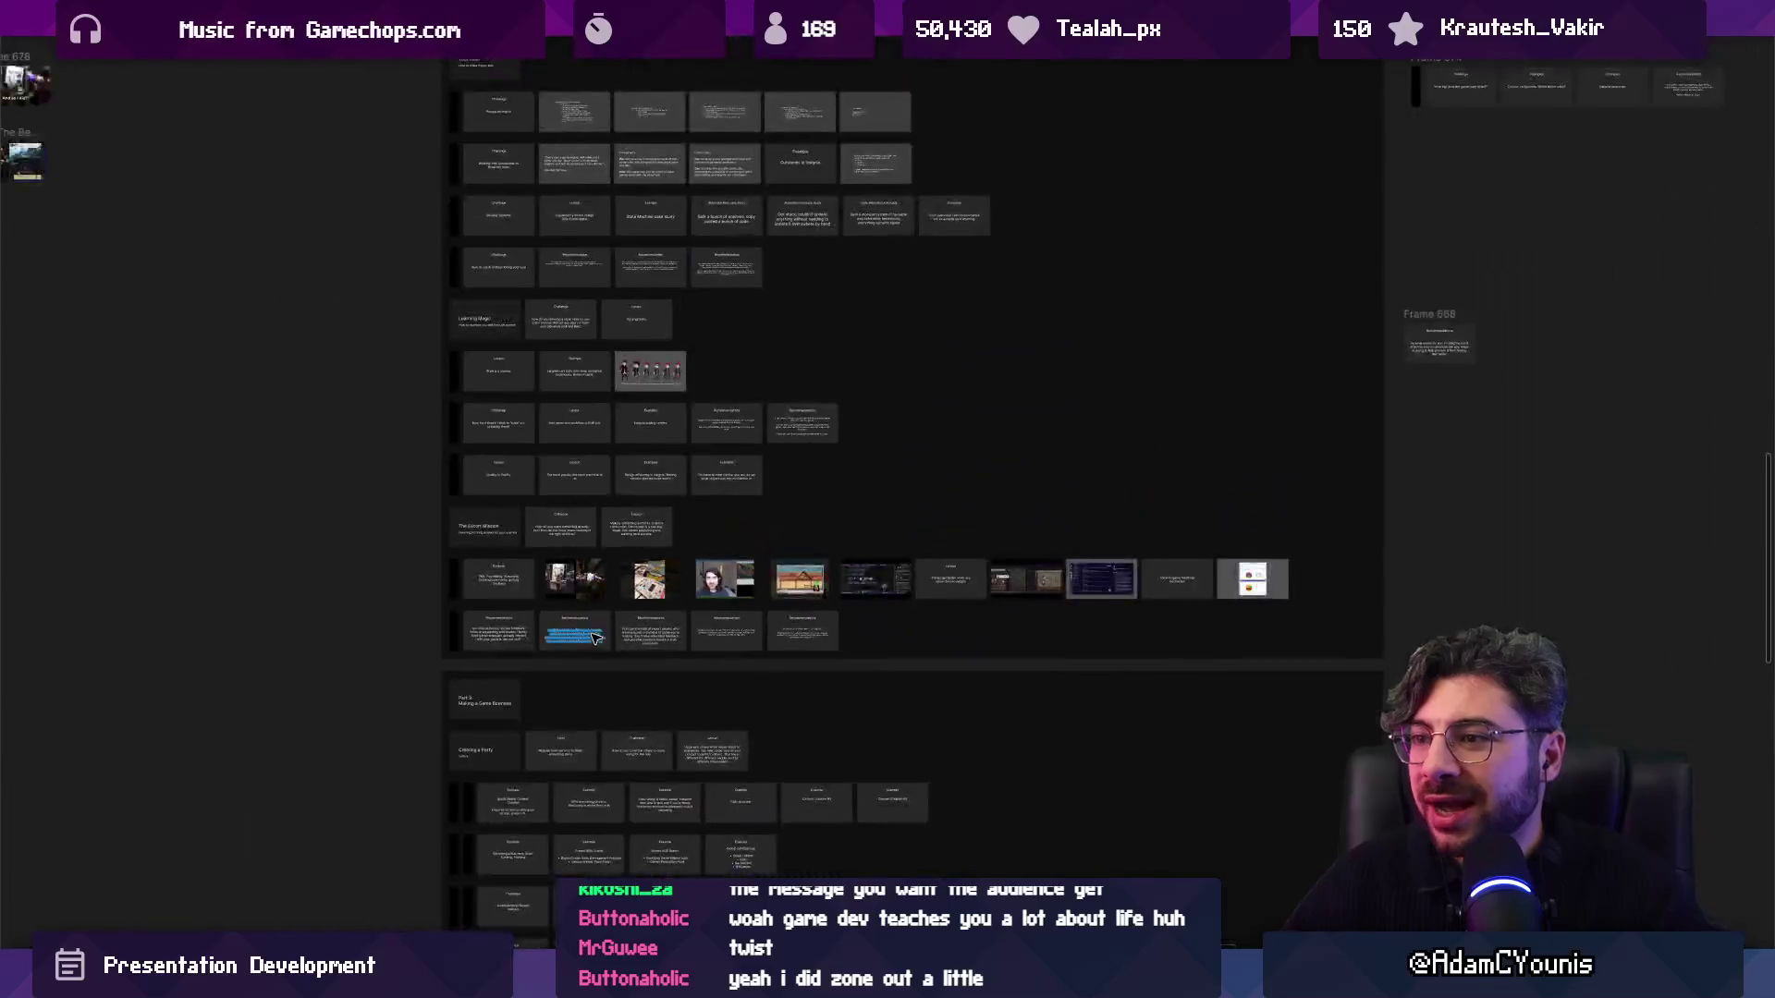
{"action": "scroll", "coordinate": [718, 435], "scroll_direction": "up", "scroll_amount": 5}
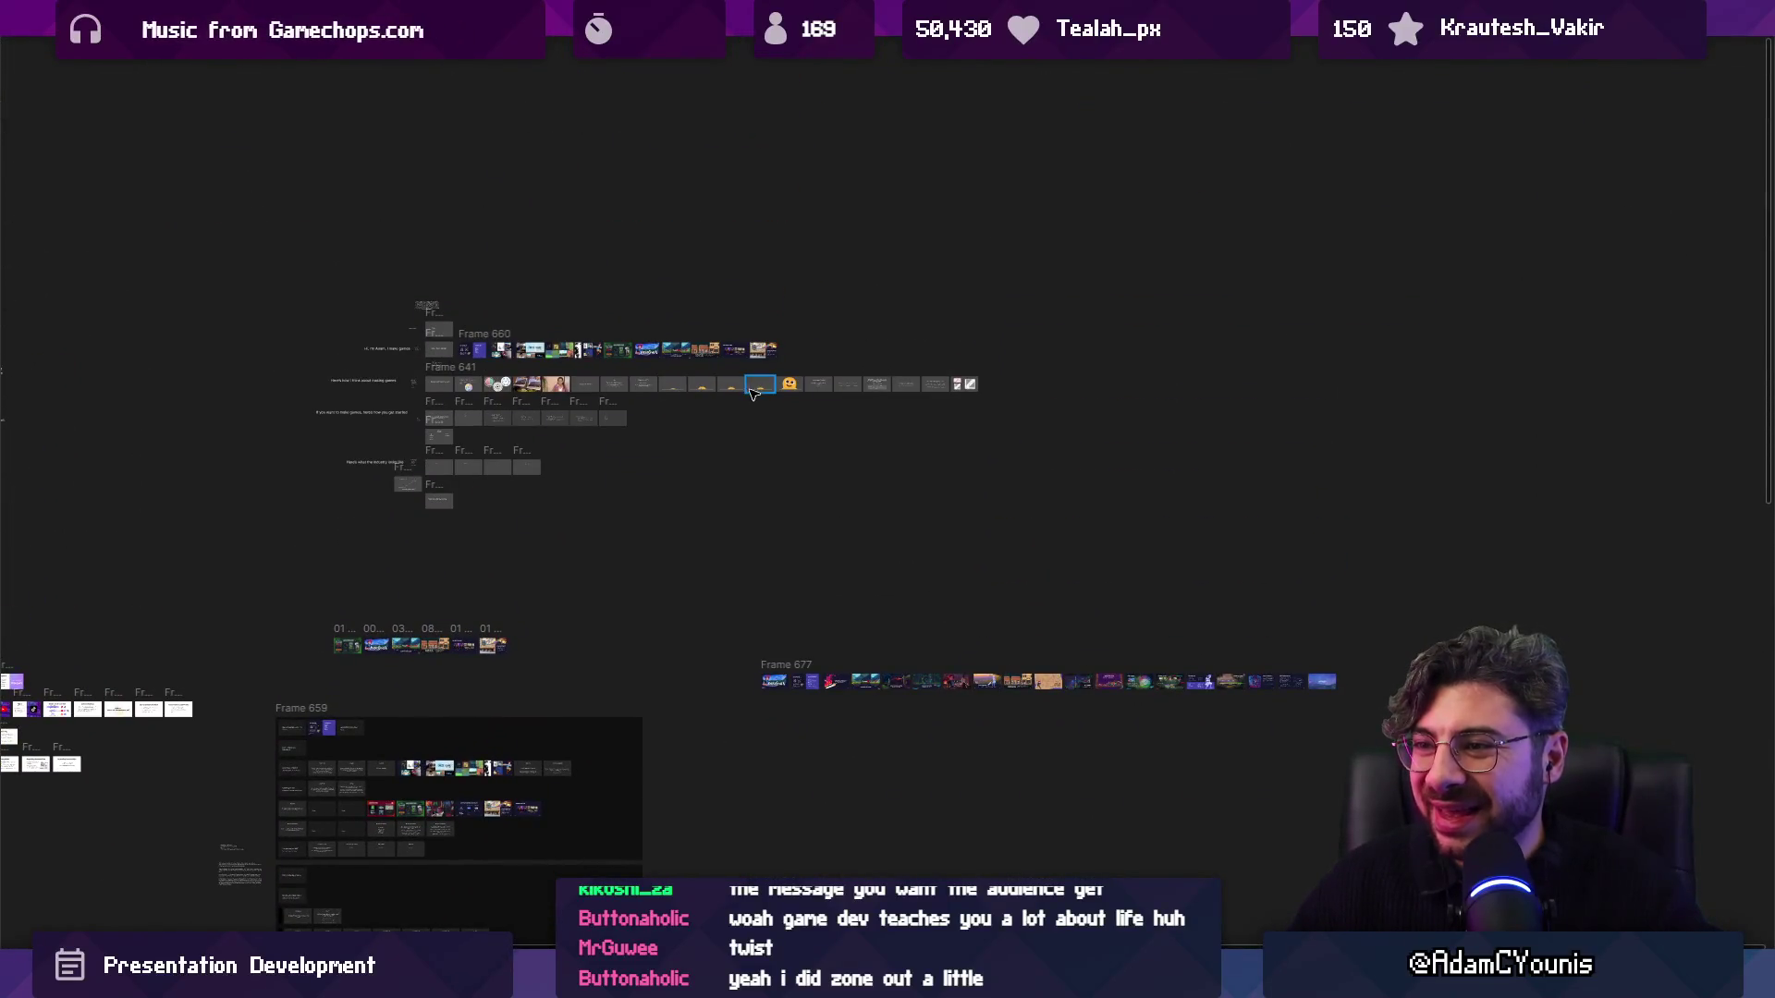
{"action": "scroll", "coordinate": [748, 393], "scroll_direction": "up", "scroll_amount": 5}
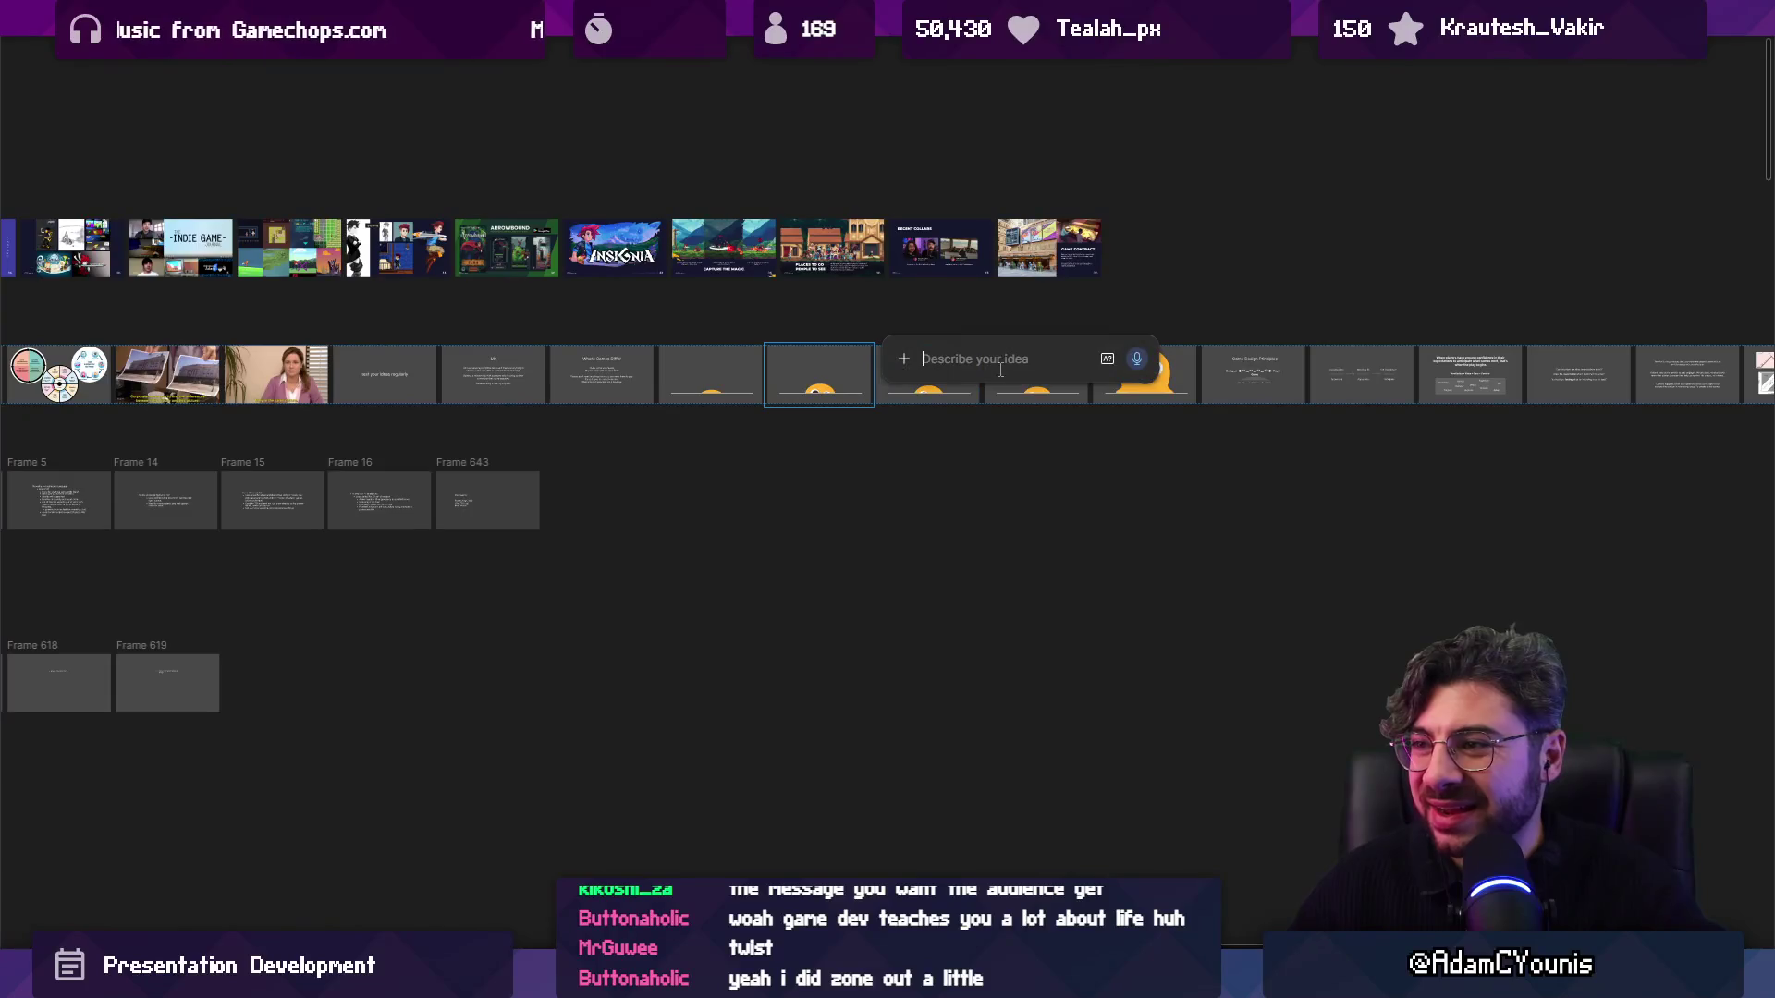
{"action": "mouse_move", "coordinate": [707, 411]}
{"action": "left_mouse_down"}
{"action": "mouse_move", "coordinate": [814, 383]}
{"action": "mouse_move", "coordinate": [1121, 382]}
{"action": "left_mouse_up"}
{"action": "scroll", "coordinate": [490, 476], "scroll_direction": "right", "scroll_amount": 3}
{"action": "scroll", "coordinate": [490, 476], "scroll_direction": "up", "scroll_amount": 2}
Present the deck from Frame 635, advancing through to the Workflows slide.
{"action": "left_click", "coordinate": [508, 469]}
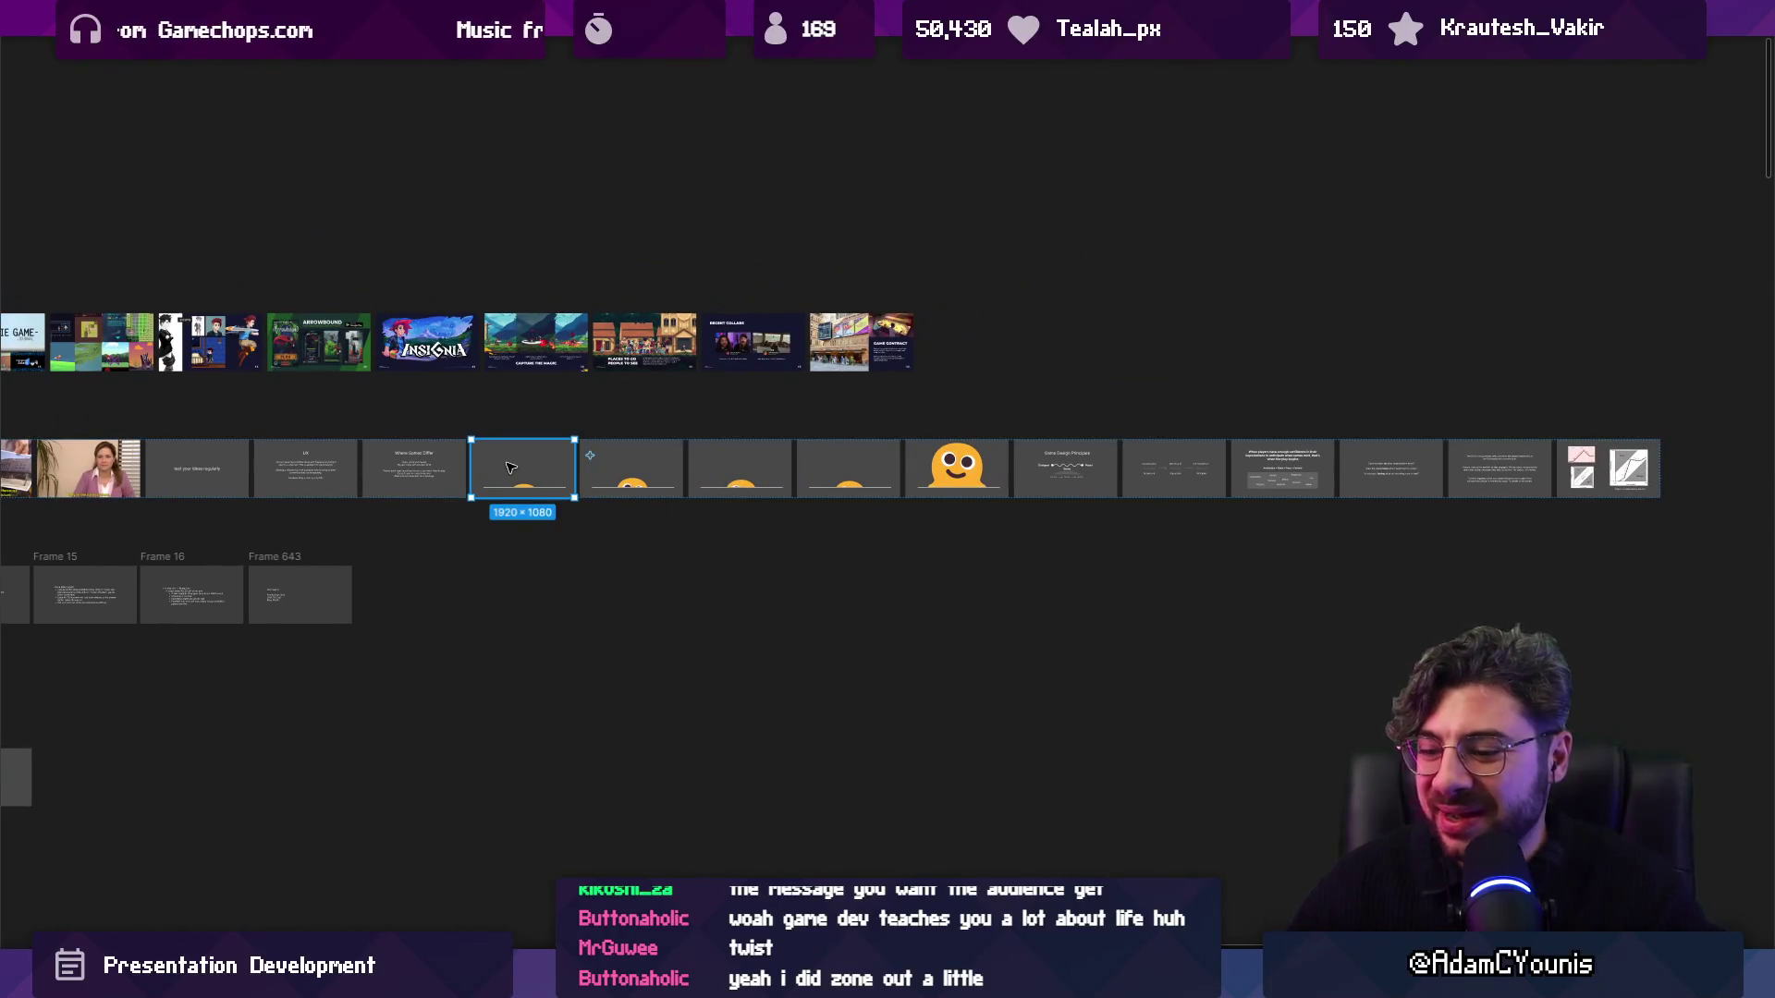
{"action": "key", "text": "ctrl+backslash"}
{"action": "left_click", "coordinate": [1683, 65]}
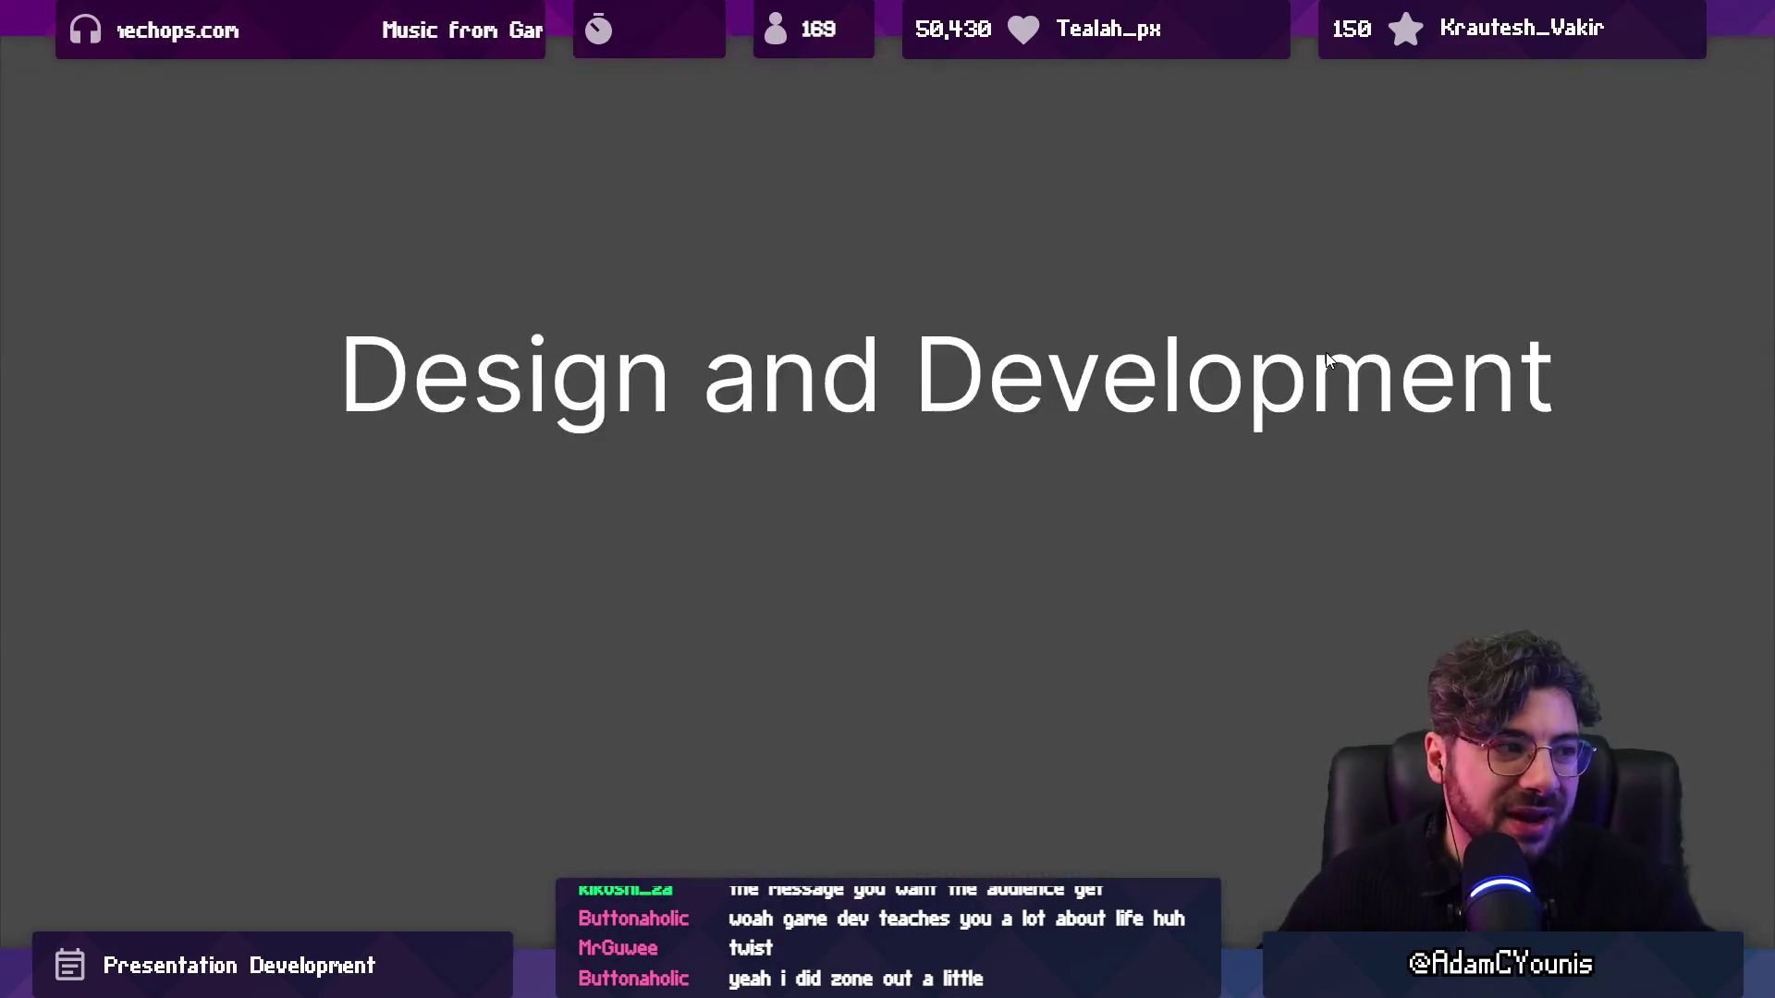
{"action": "key", "text": "Right"}
{"action": "key", "text": "Right"}
{"action": "key", "text": "Right"}
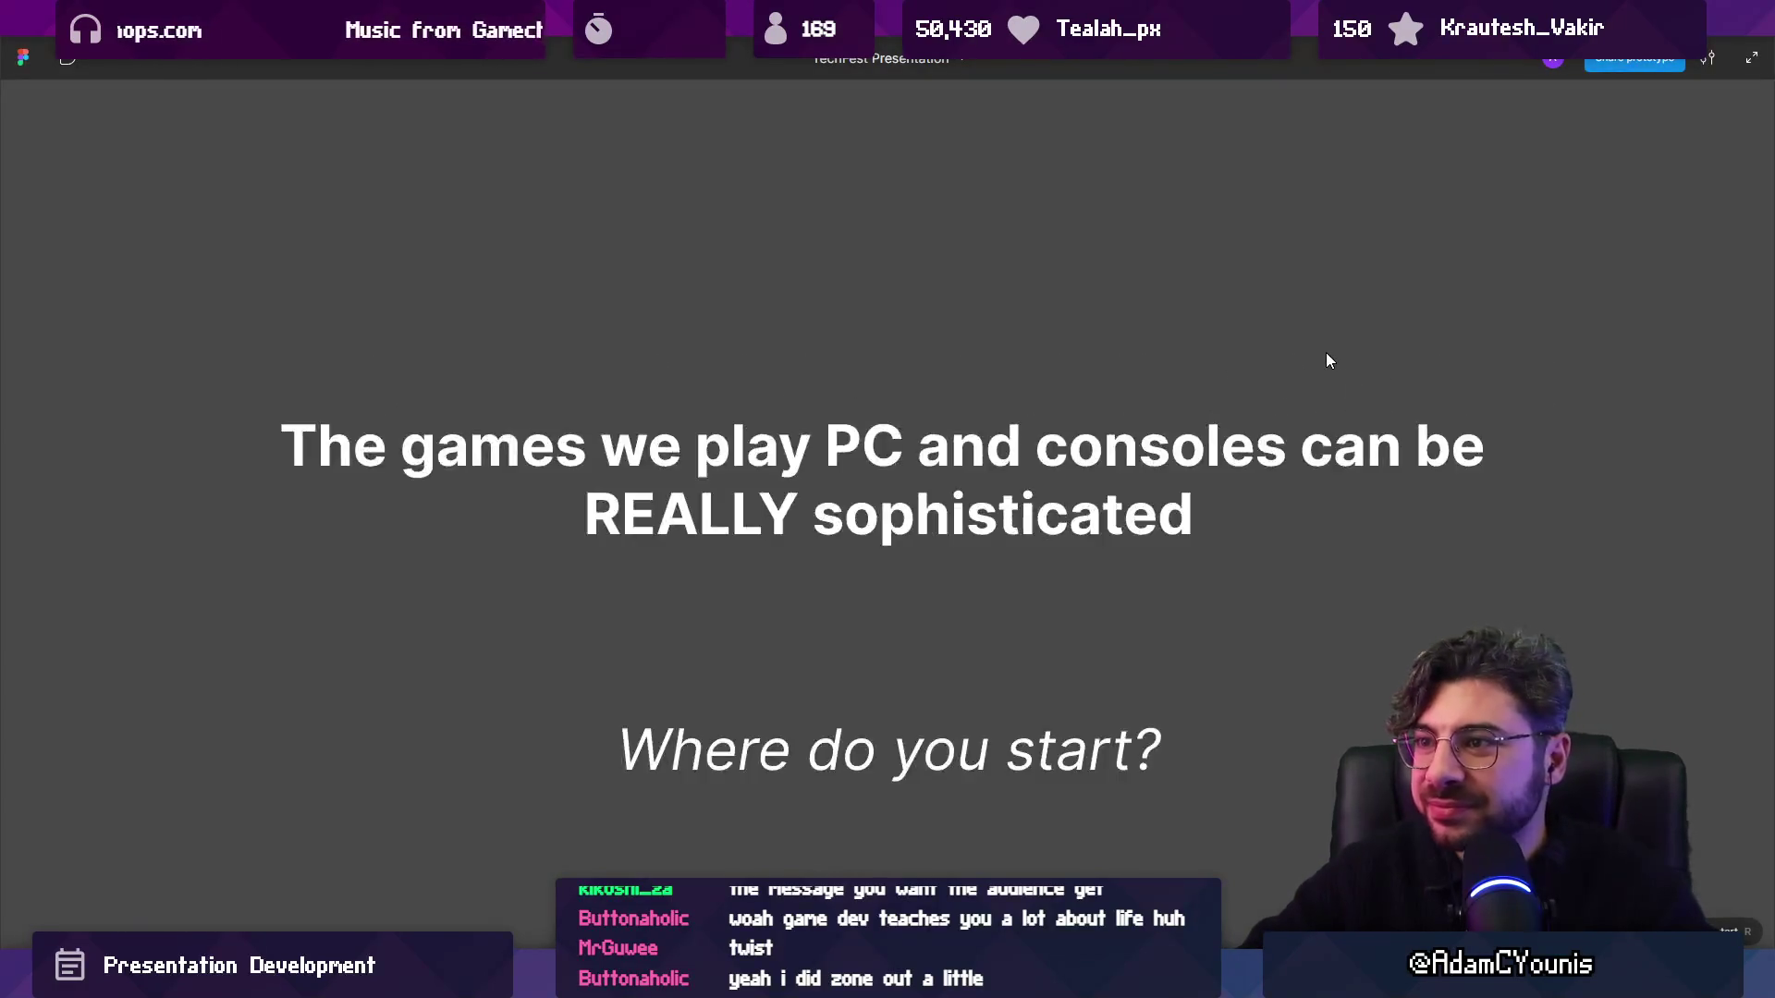
{"action": "key", "text": "Right"}
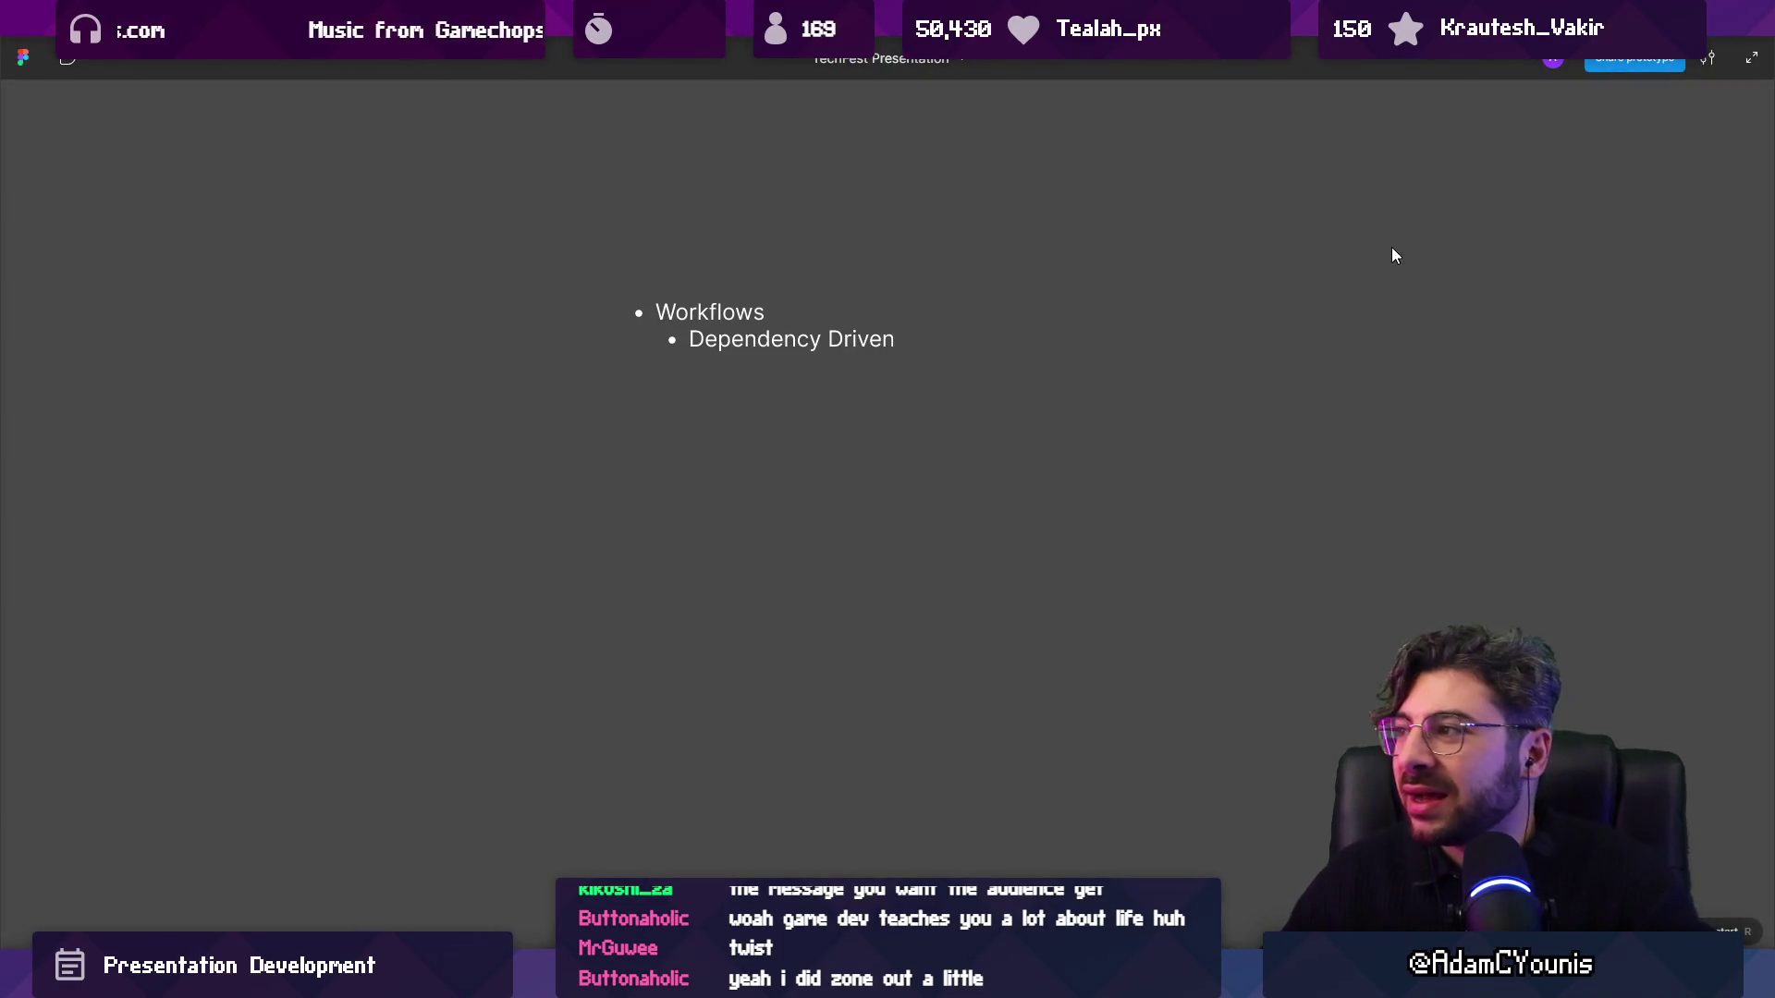
Remove the Frame 641 wrapper with Shift+Ctrl+G, keeping its slide frames.
{"action": "mouse_move", "coordinate": [962, 57]}
{"action": "scroll", "coordinate": [973, 369], "scroll_direction": "up", "scroll_amount": 3}
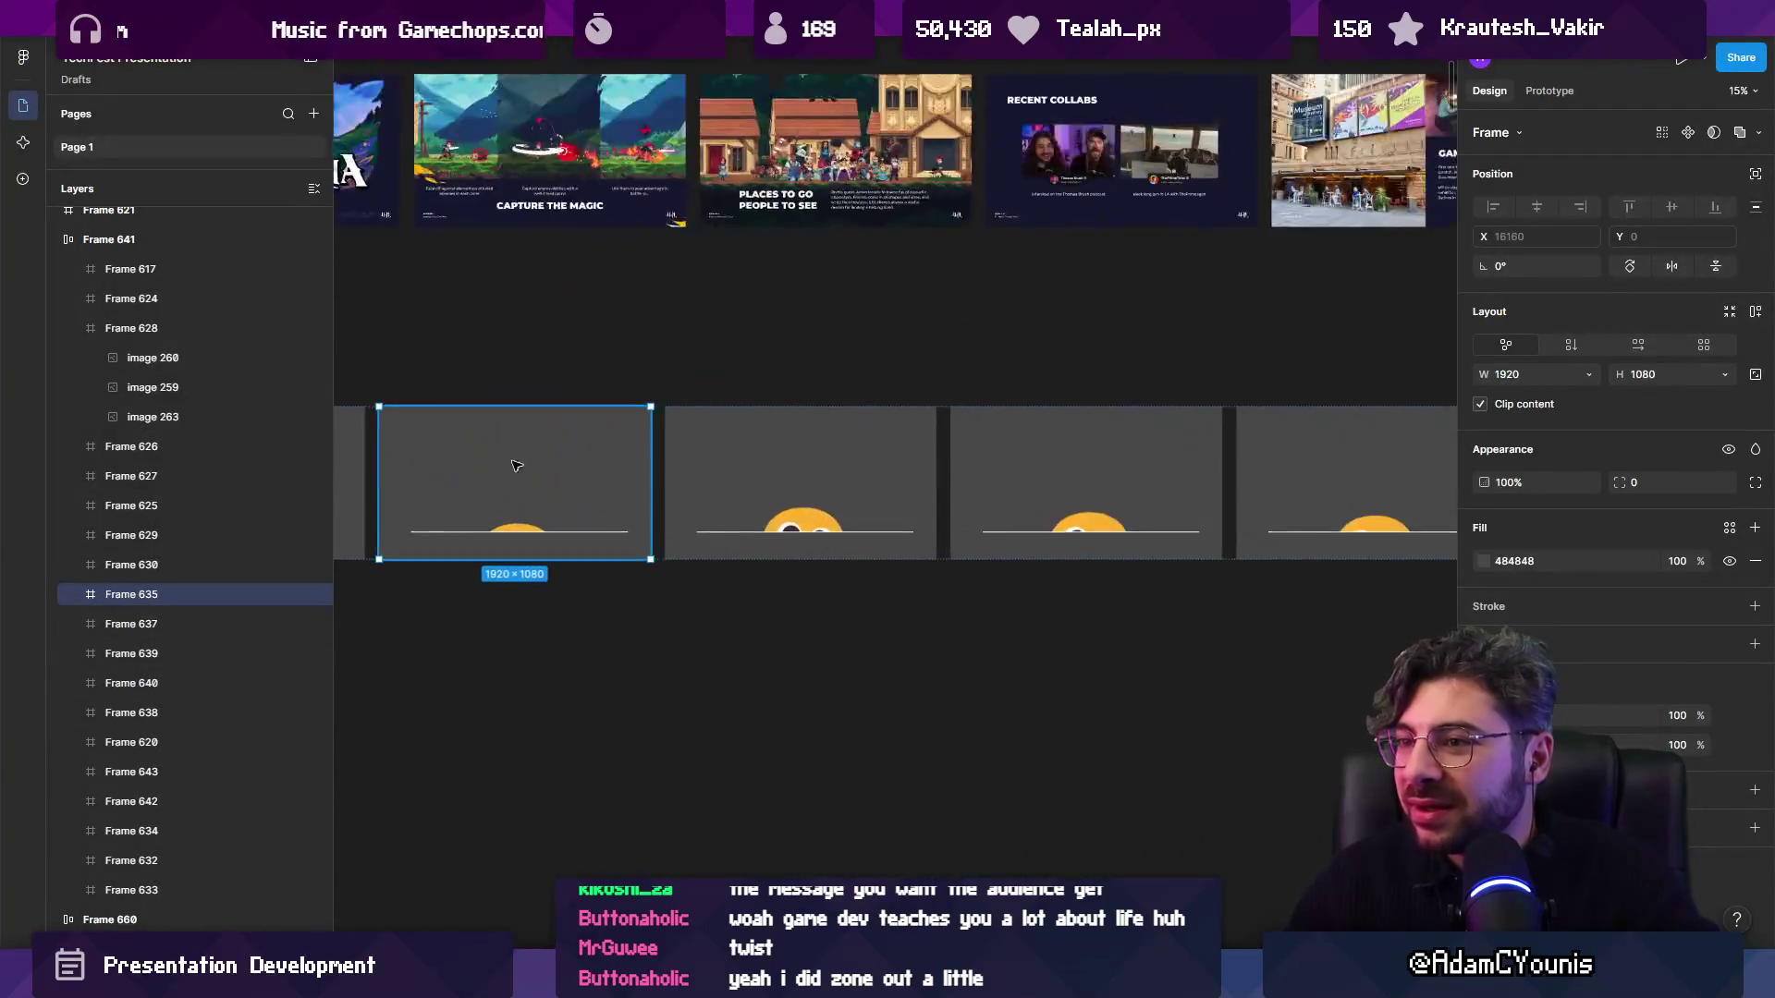
{"action": "scroll", "coordinate": [840, 428], "scroll_direction": "down", "scroll_amount": 5}
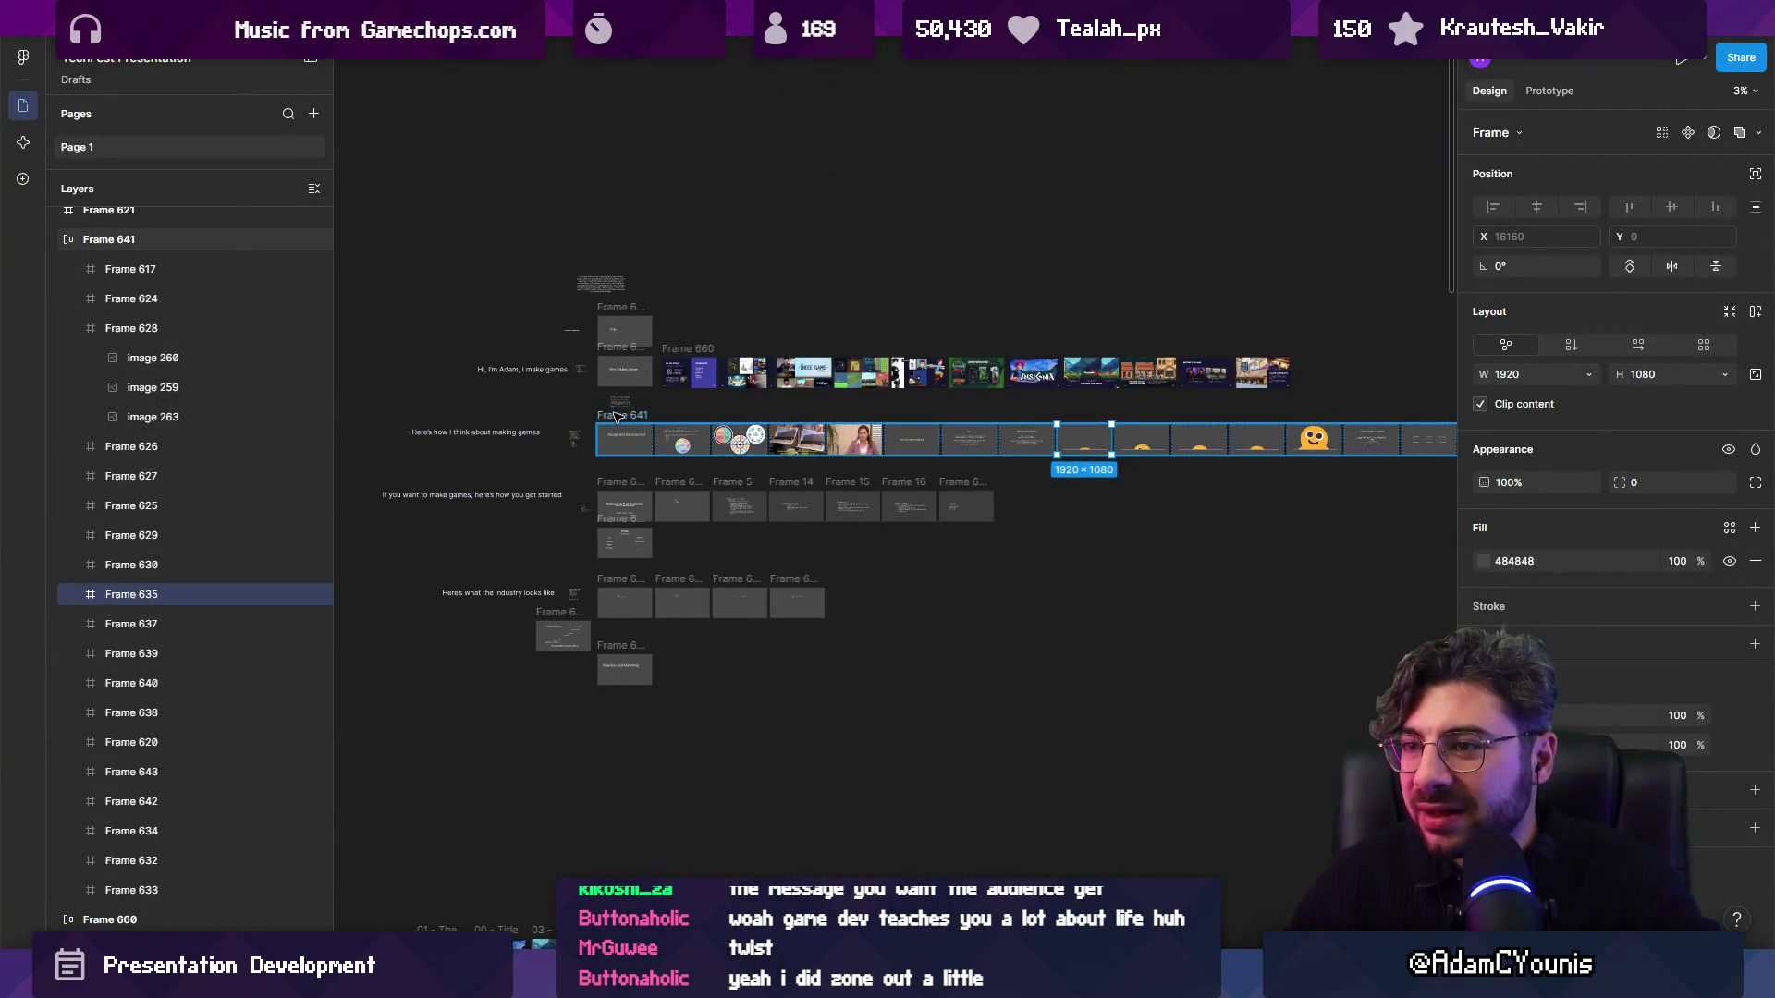
{"action": "left_click", "coordinate": [617, 417]}
{"action": "key", "text": "ctrl+shift+g"}
Present again from Frame 635 through the Game Design Principles slide, then exit.
{"action": "scroll", "coordinate": [561, 401], "scroll_direction": "up", "scroll_amount": 3}
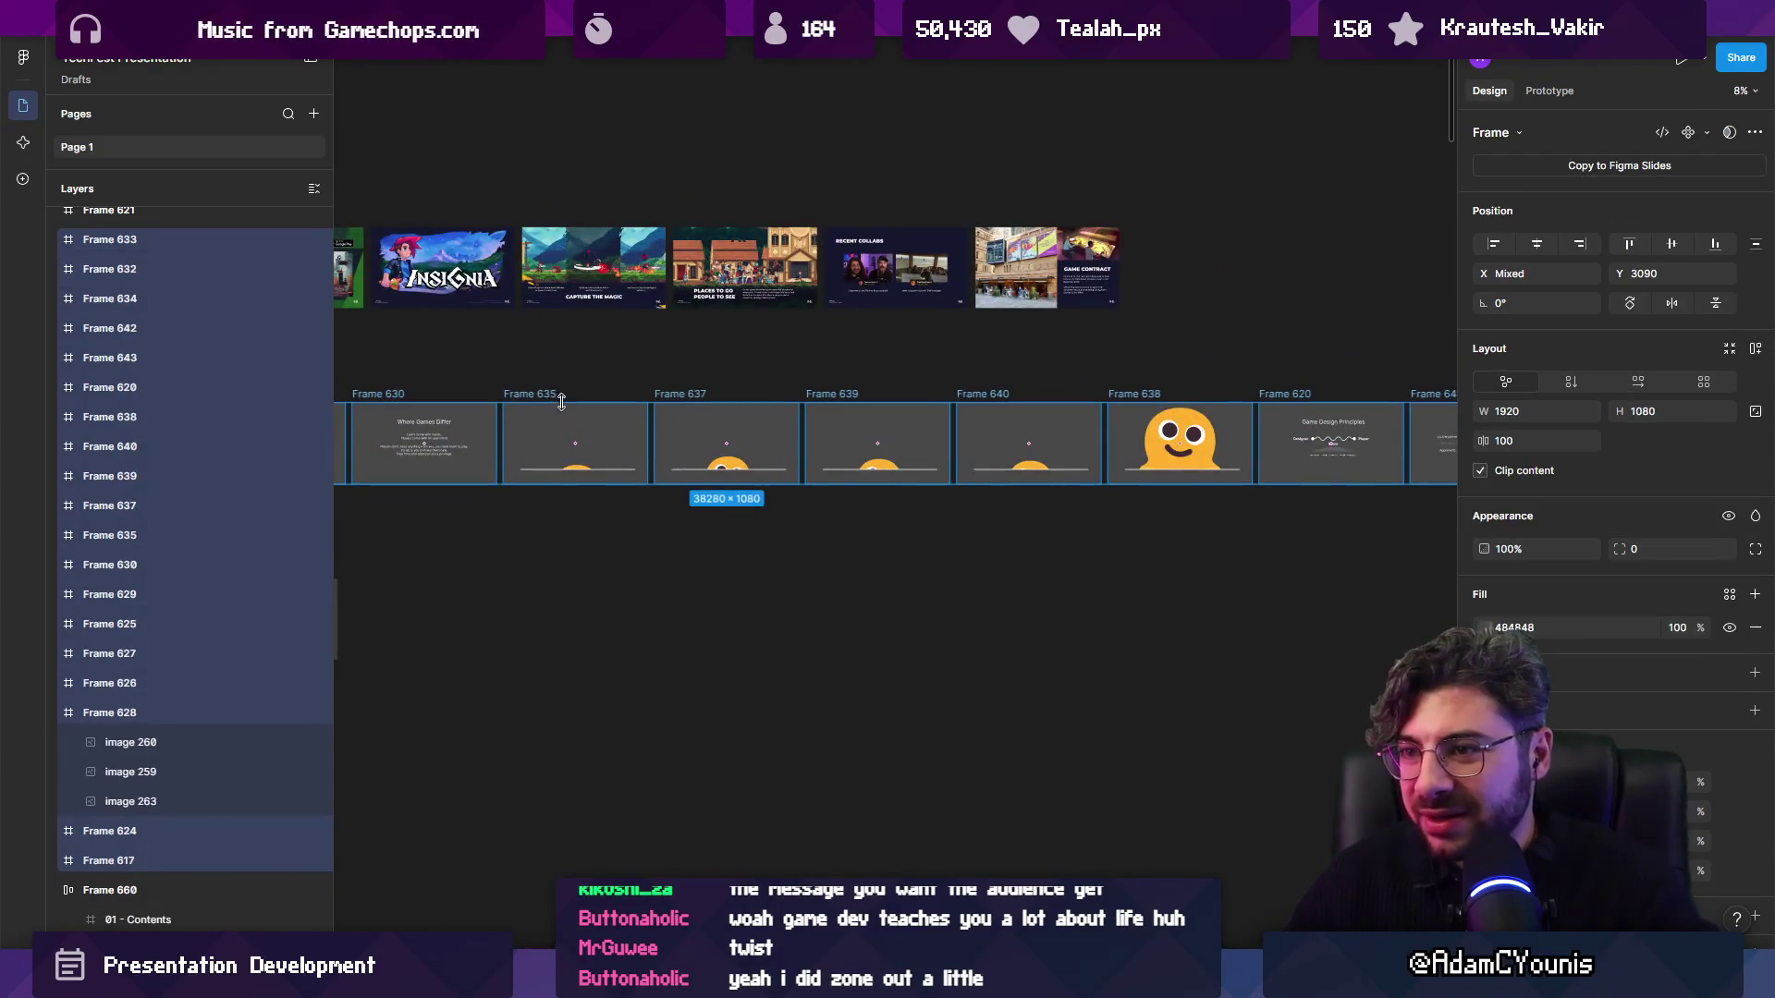
{"action": "left_click", "coordinate": [549, 397]}
{"action": "left_click", "coordinate": [1681, 60]}
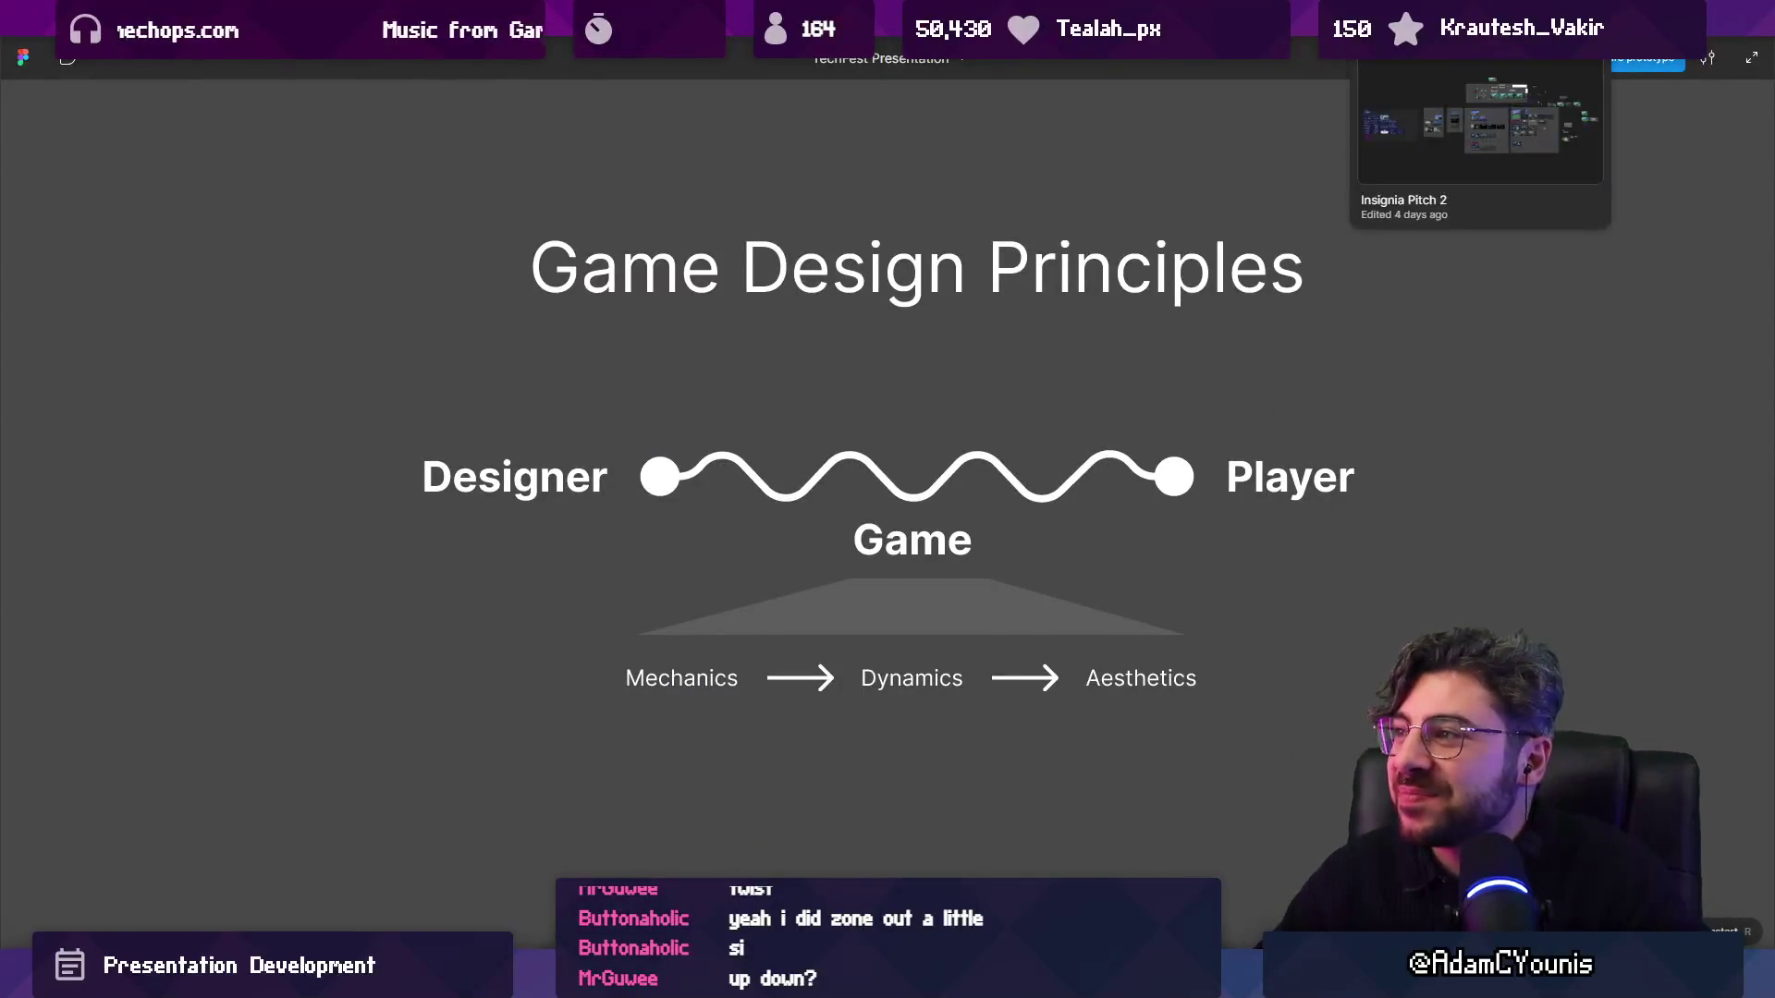
{"action": "left_click", "coordinate": [1049, 46]}
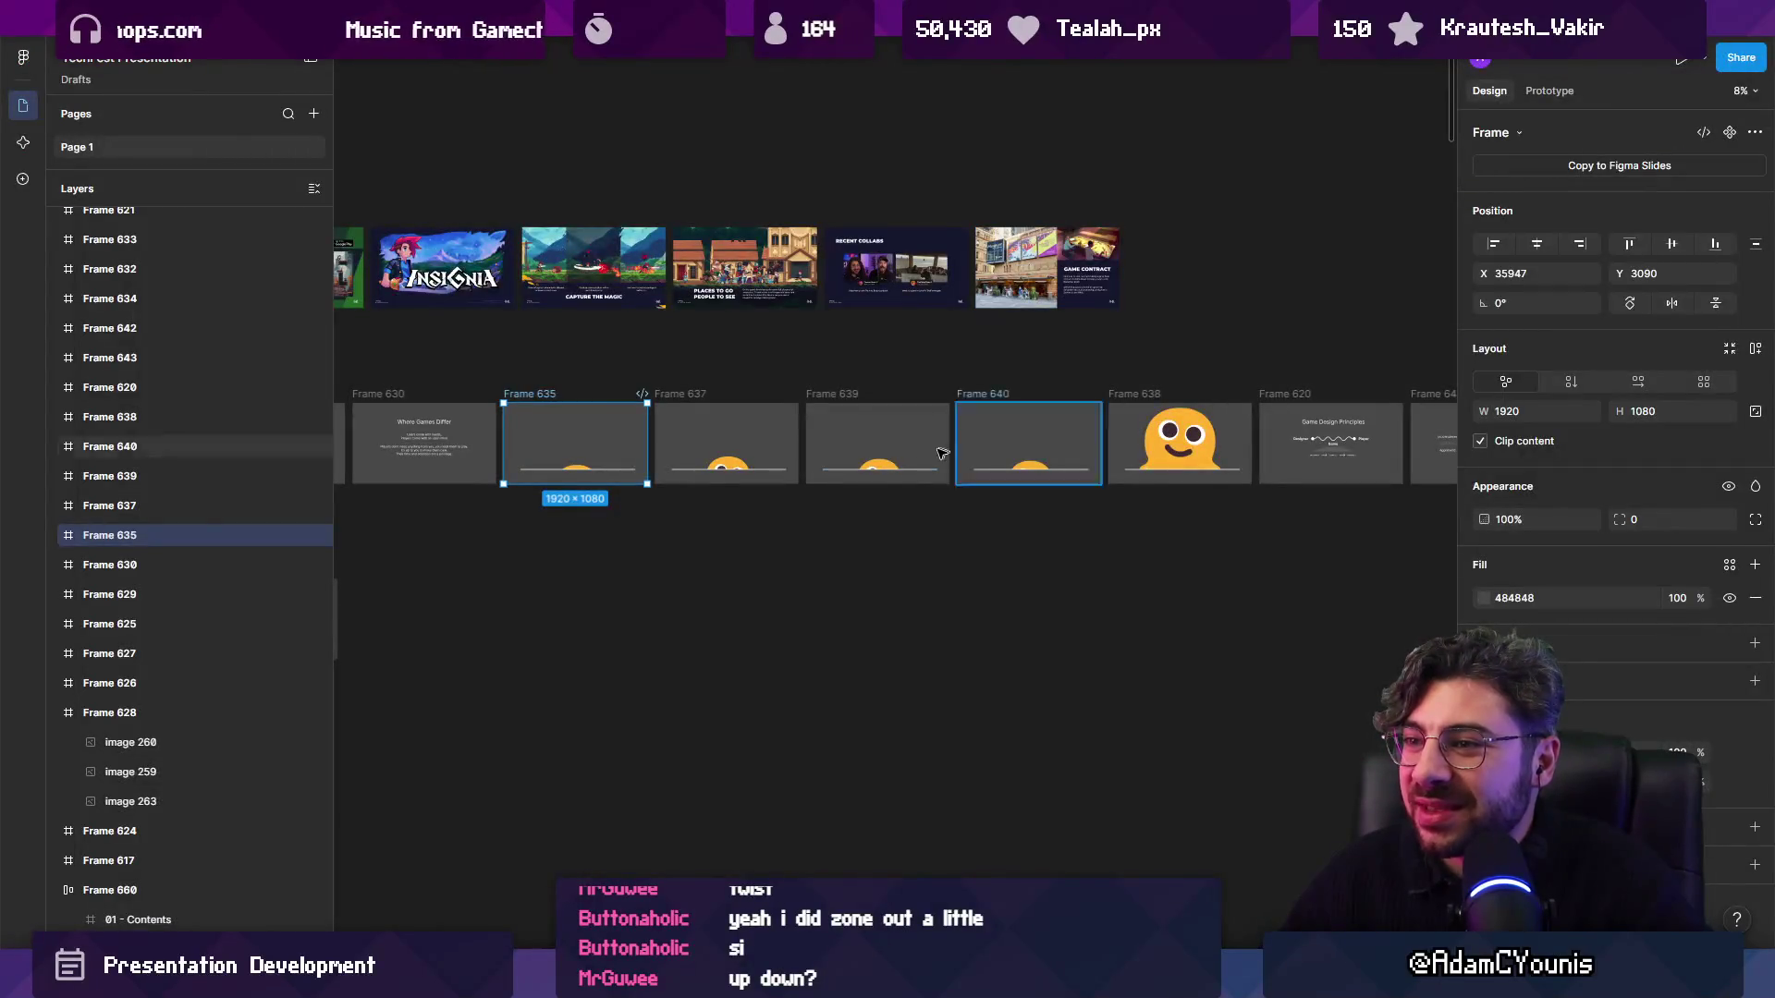
{"action": "left_click", "coordinate": [858, 363]}
{"action": "scroll", "coordinate": [961, 487], "scroll_direction": "up", "scroll_amount": 2}
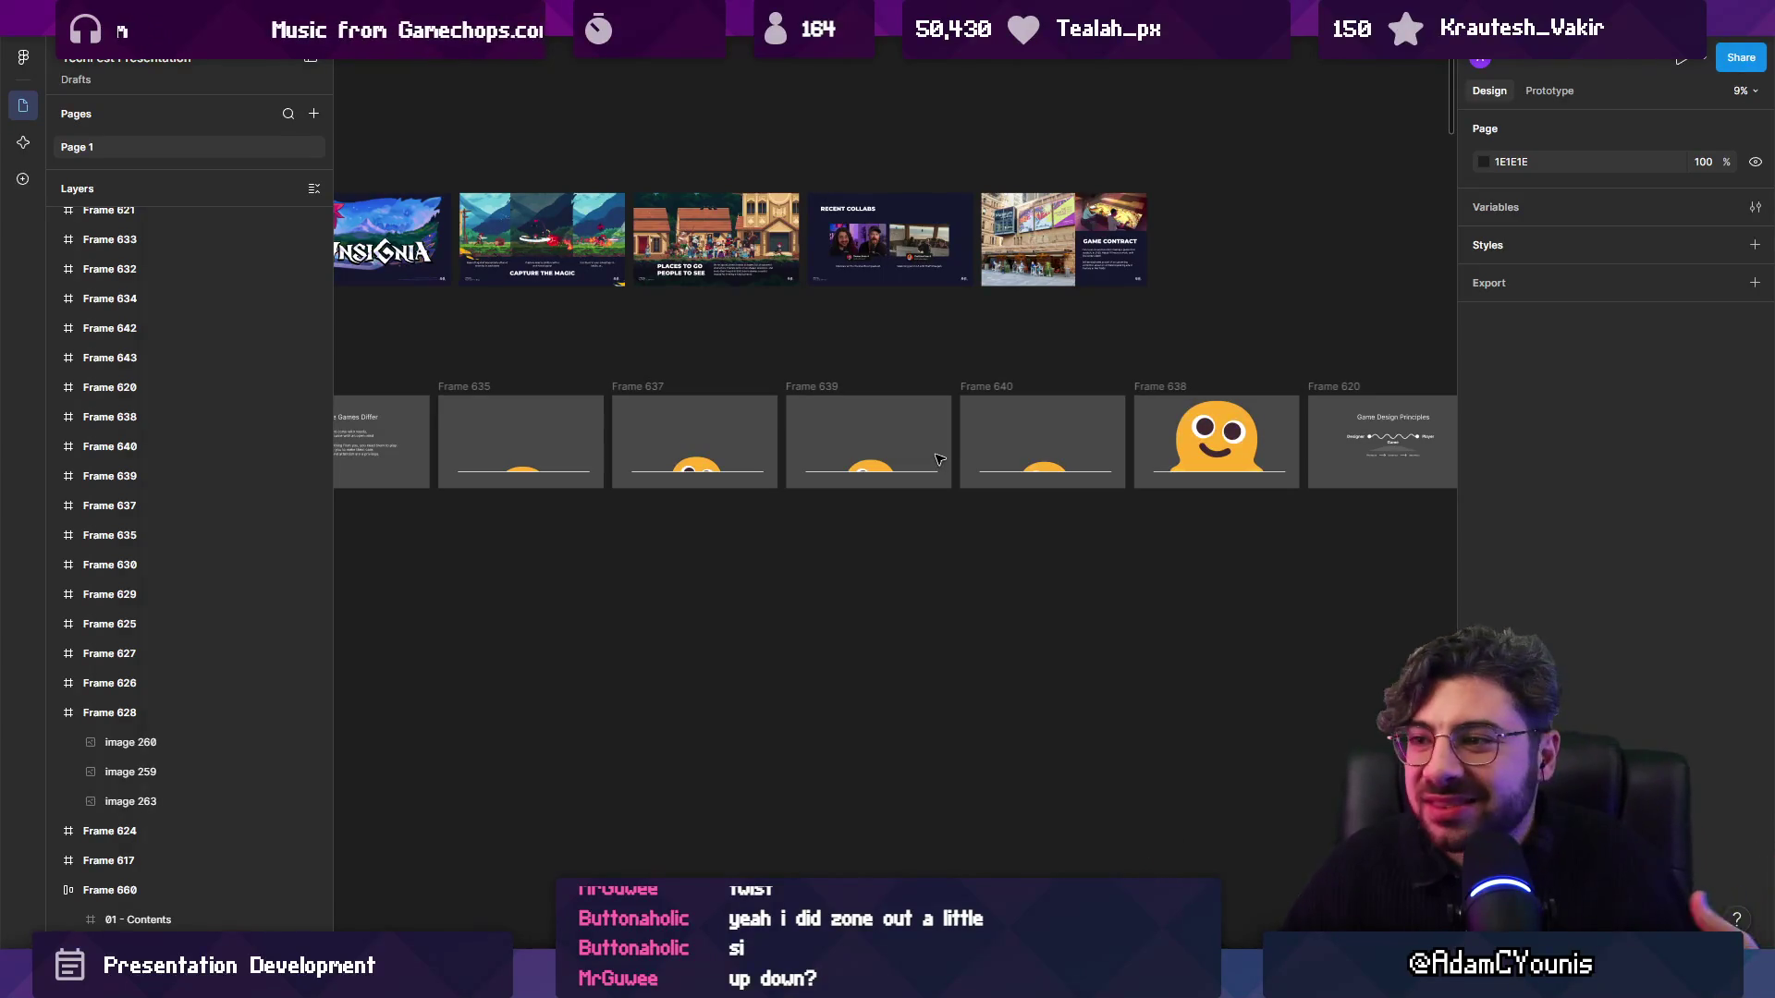
{"action": "left_click", "coordinate": [487, 388]}
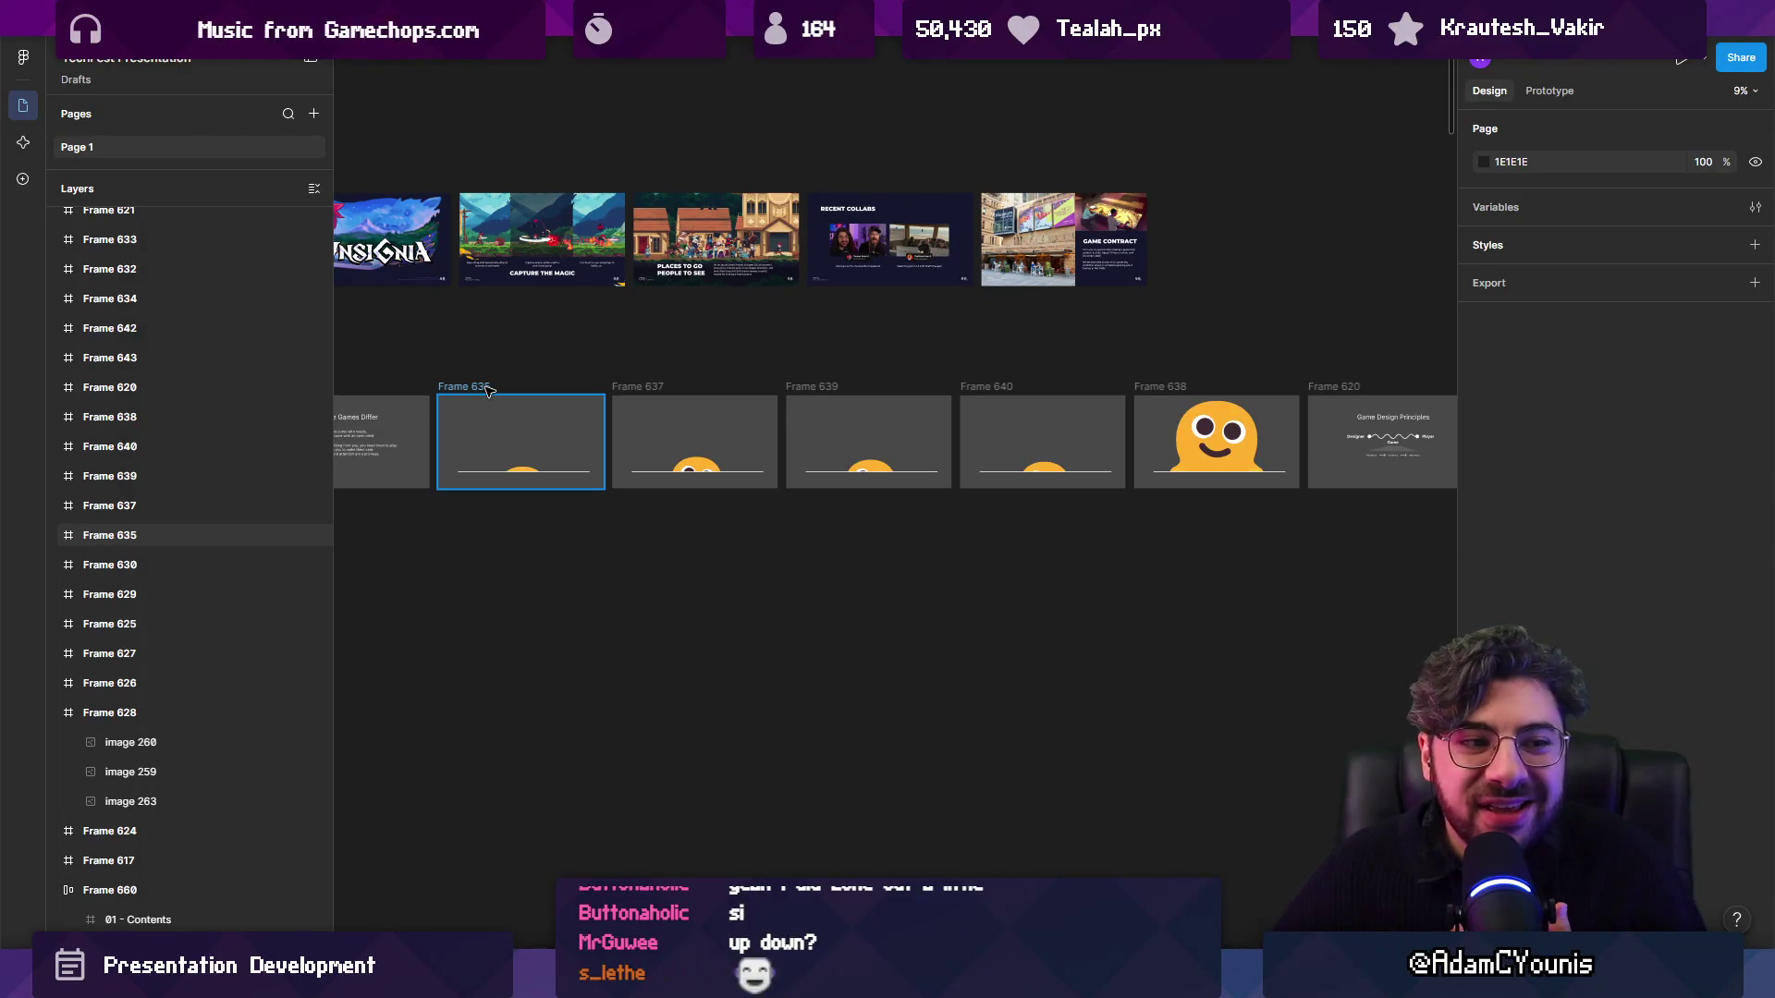
{"action": "left_click", "coordinate": [637, 369]}
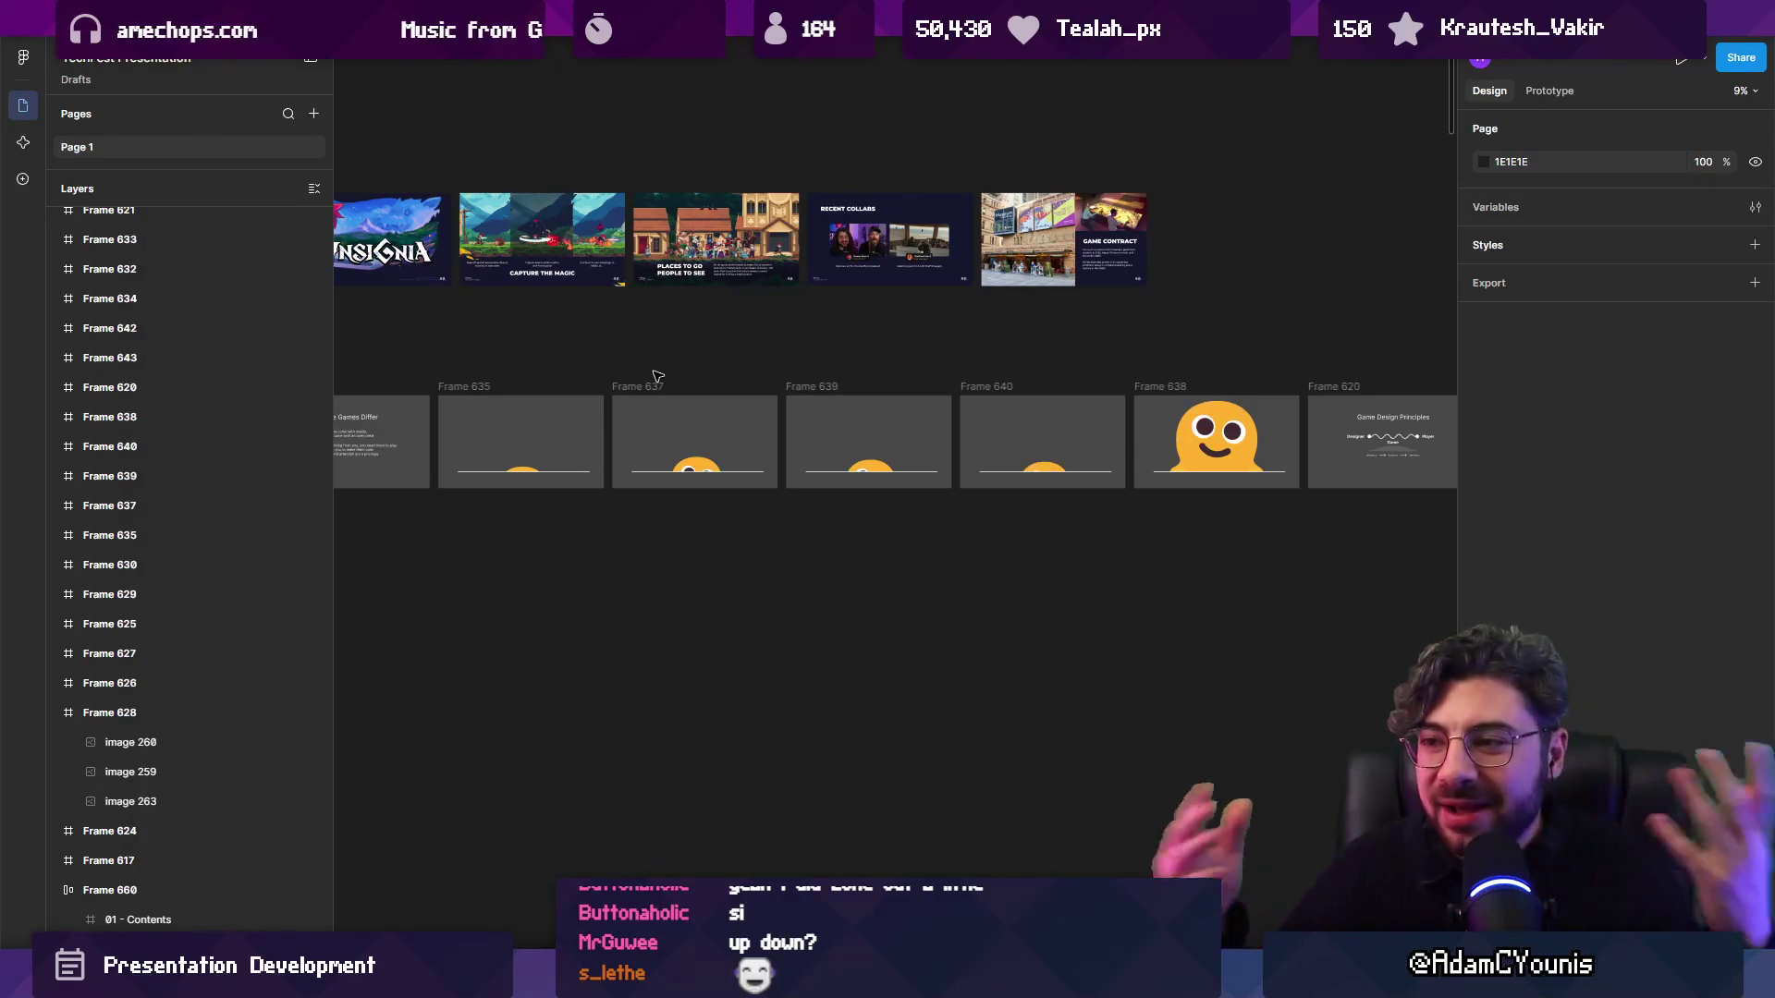
{"action": "scroll", "coordinate": [856, 369], "scroll_direction": "right", "scroll_amount": 3}
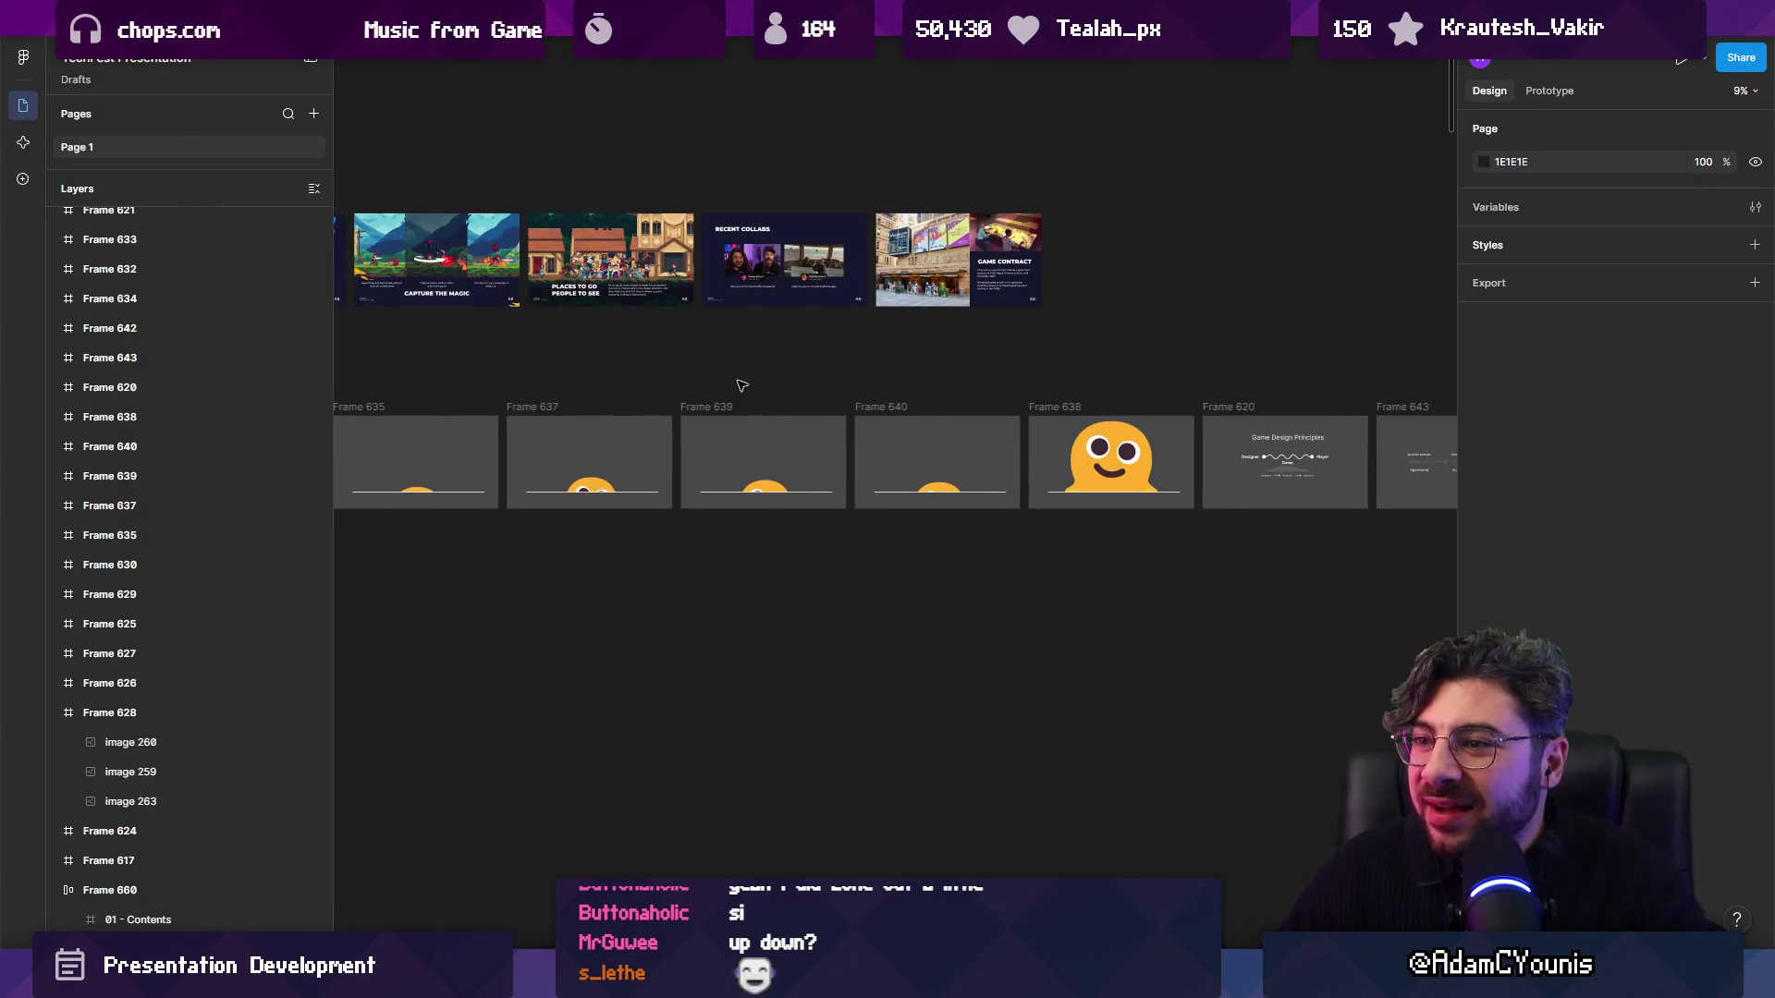
{"action": "scroll", "coordinate": [720, 405], "scroll_direction": "left", "scroll_amount": 2}
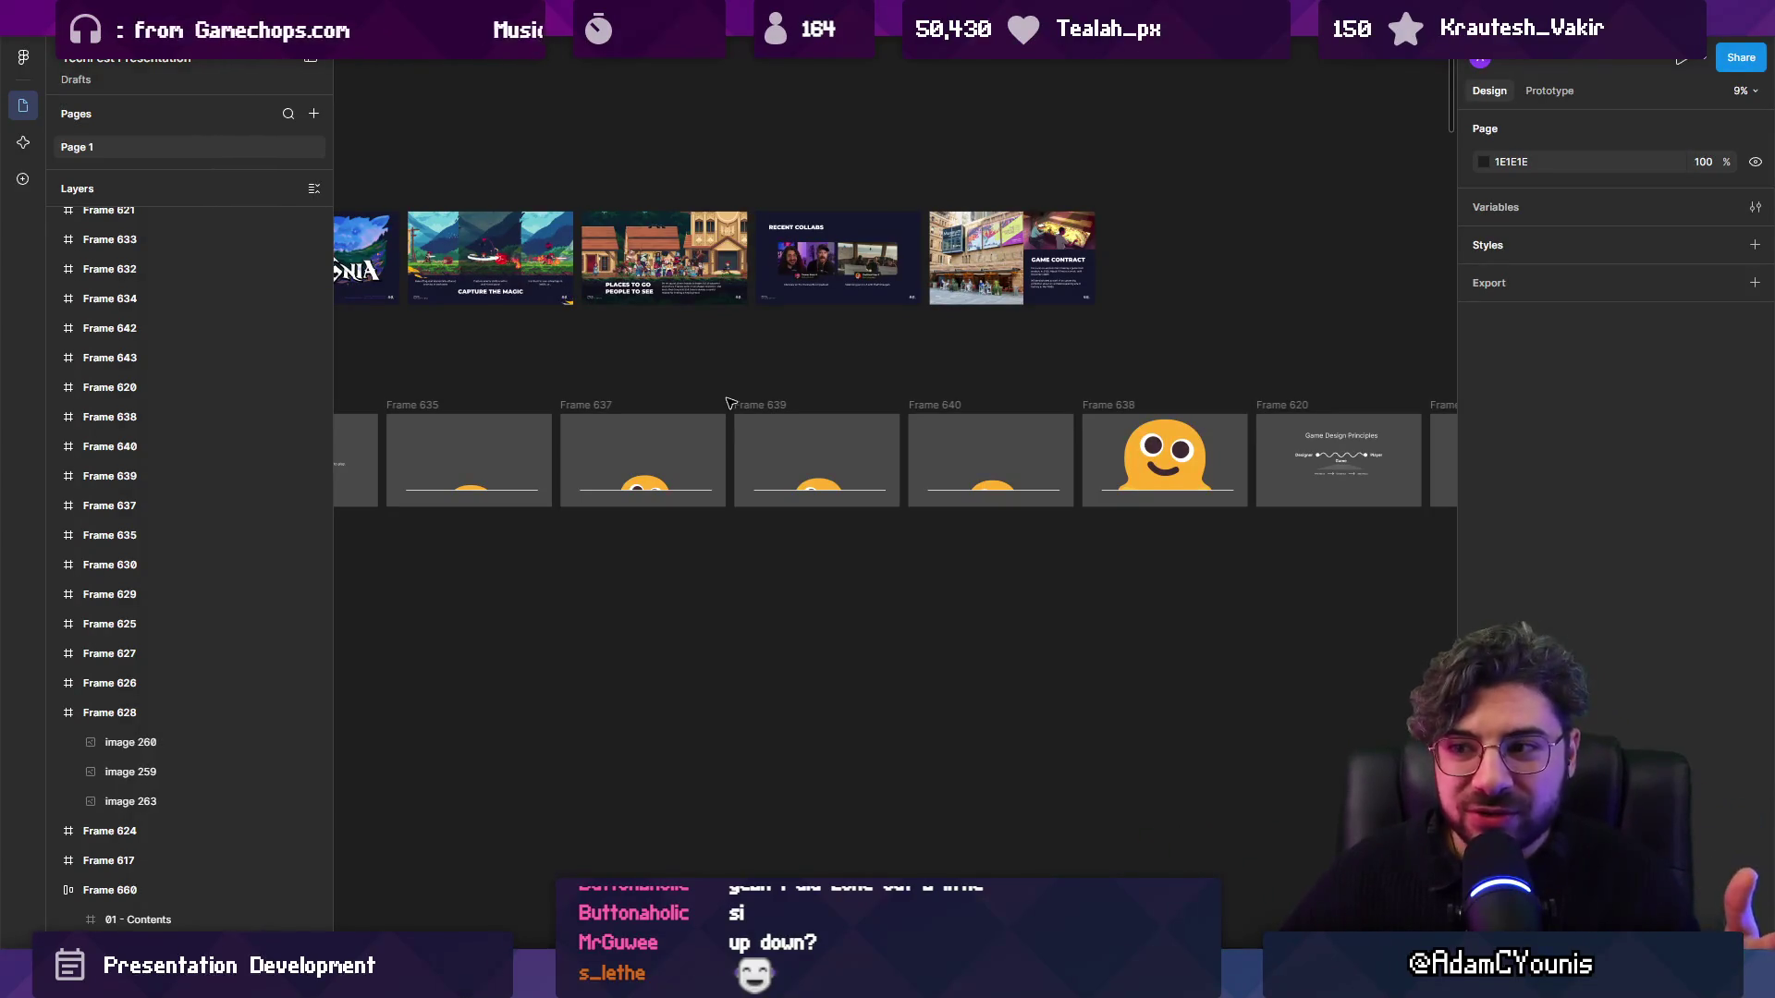
Select the large outline container and its nested Frame 681 row.
{"action": "scroll", "coordinate": [869, 407], "scroll_direction": "down", "scroll_amount": 3}
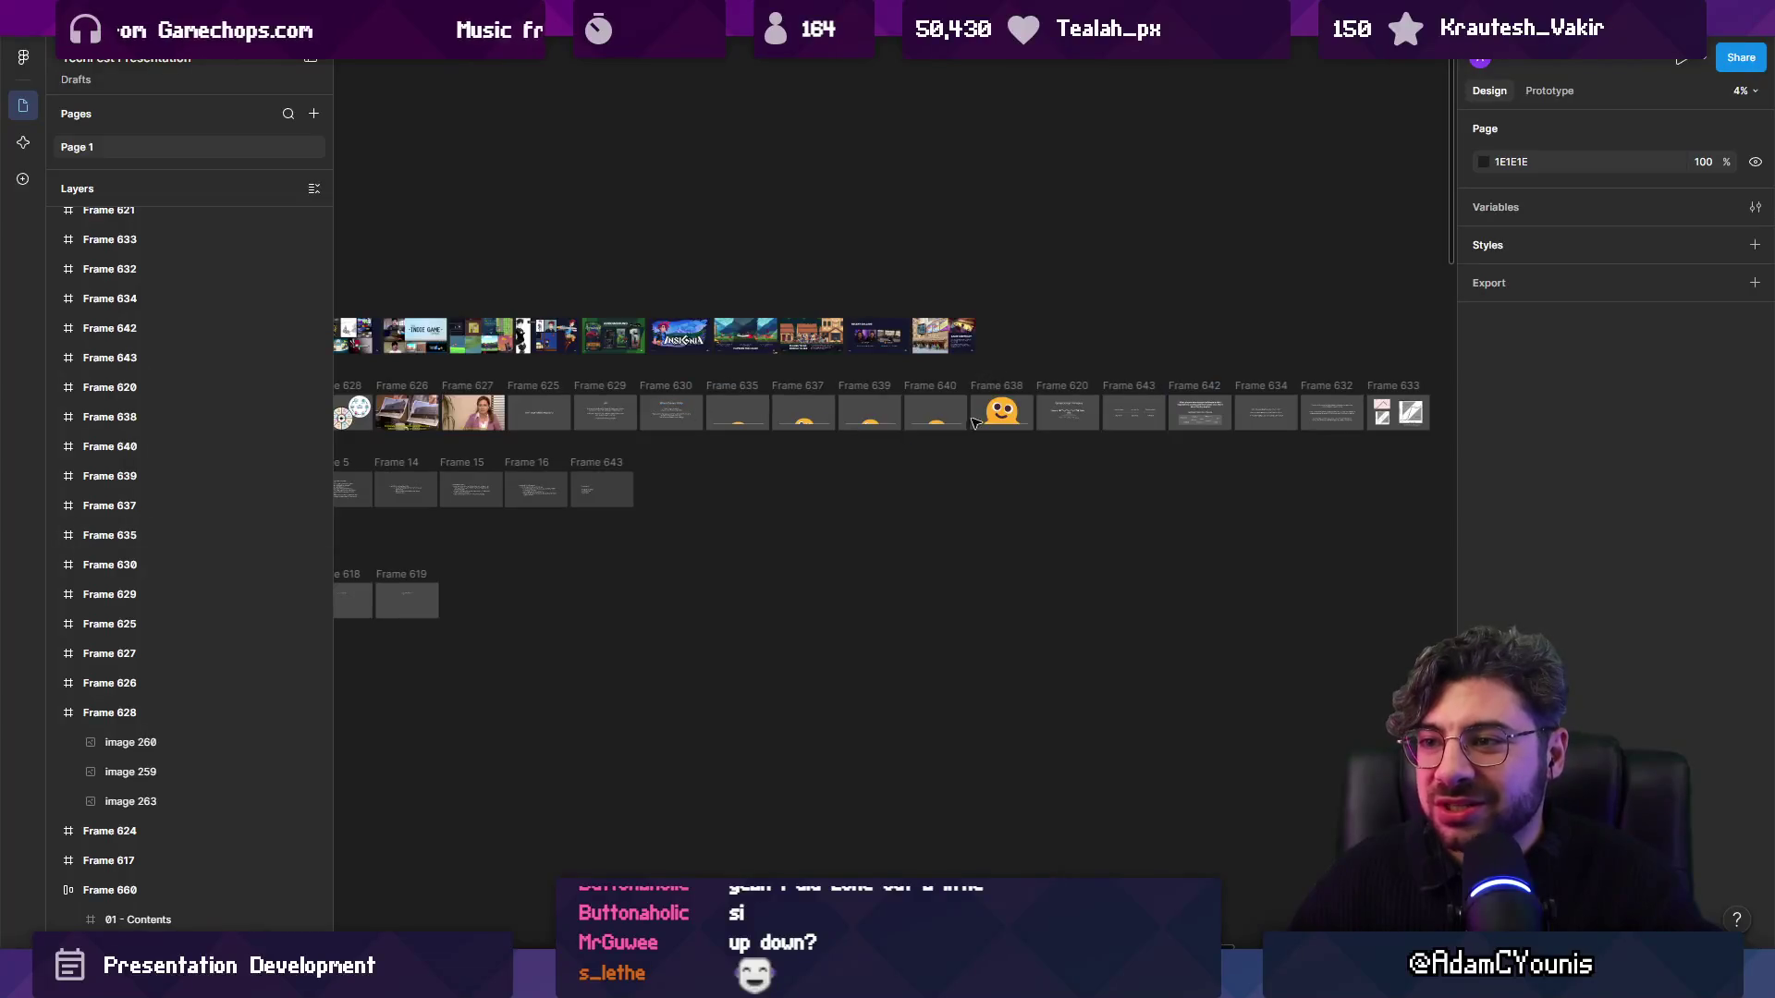
{"action": "scroll", "coordinate": [763, 416], "scroll_direction": "down", "scroll_amount": 3}
{"action": "scroll", "coordinate": [927, 388], "scroll_direction": "down", "scroll_amount": 10}
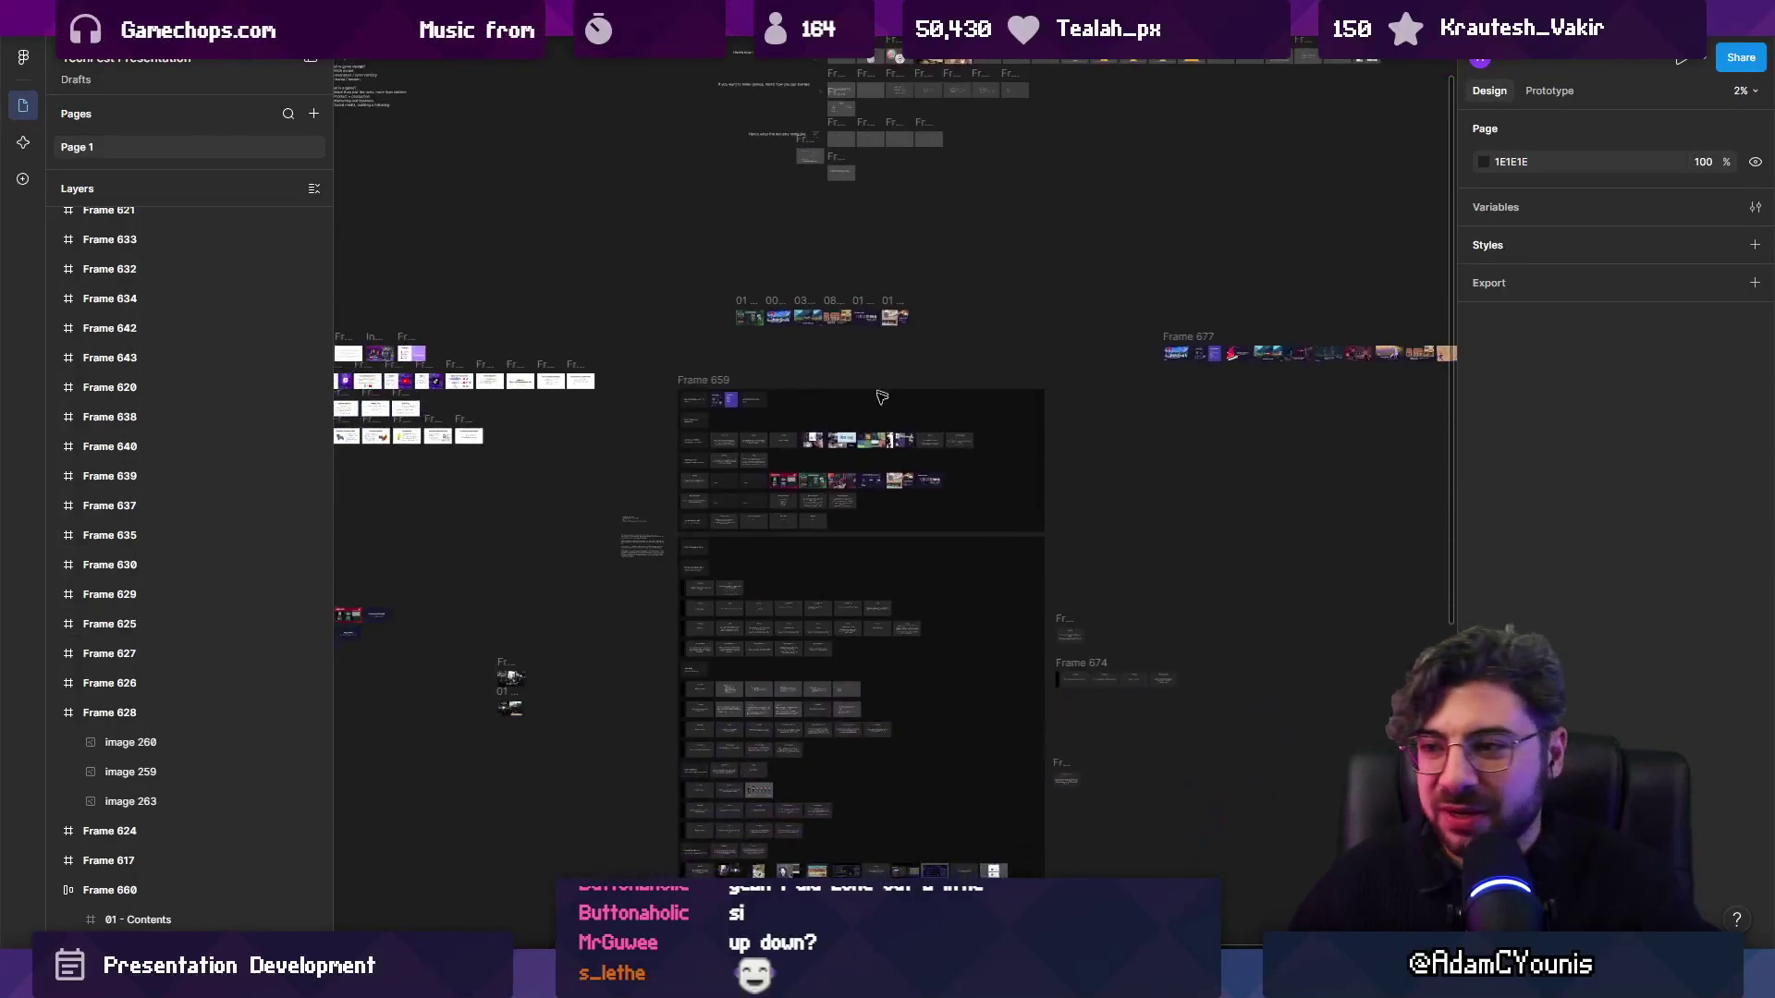
{"action": "scroll", "coordinate": [850, 453], "scroll_direction": "up", "scroll_amount": 2}
{"action": "scroll", "coordinate": [850, 453], "scroll_direction": "up", "scroll_amount": 3}
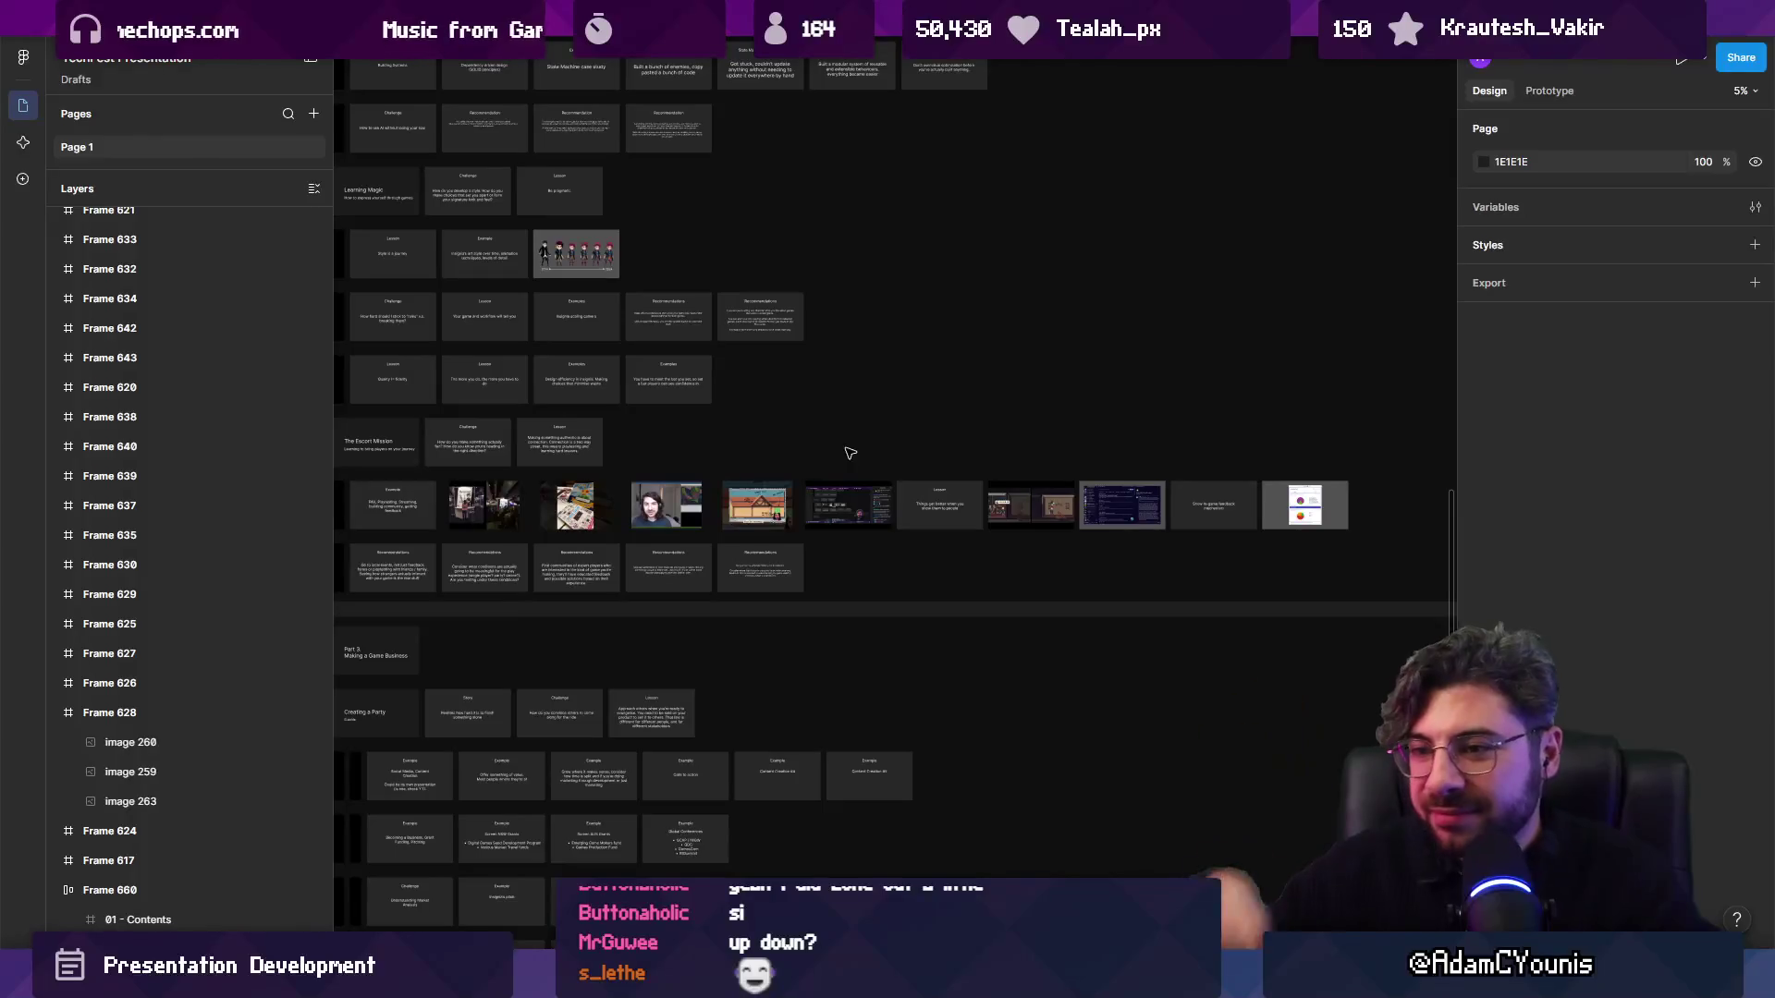
{"action": "scroll", "coordinate": [812, 535], "scroll_direction": "up", "scroll_amount": 3}
{"action": "scroll", "coordinate": [811, 534], "scroll_direction": "down", "scroll_amount": 3}
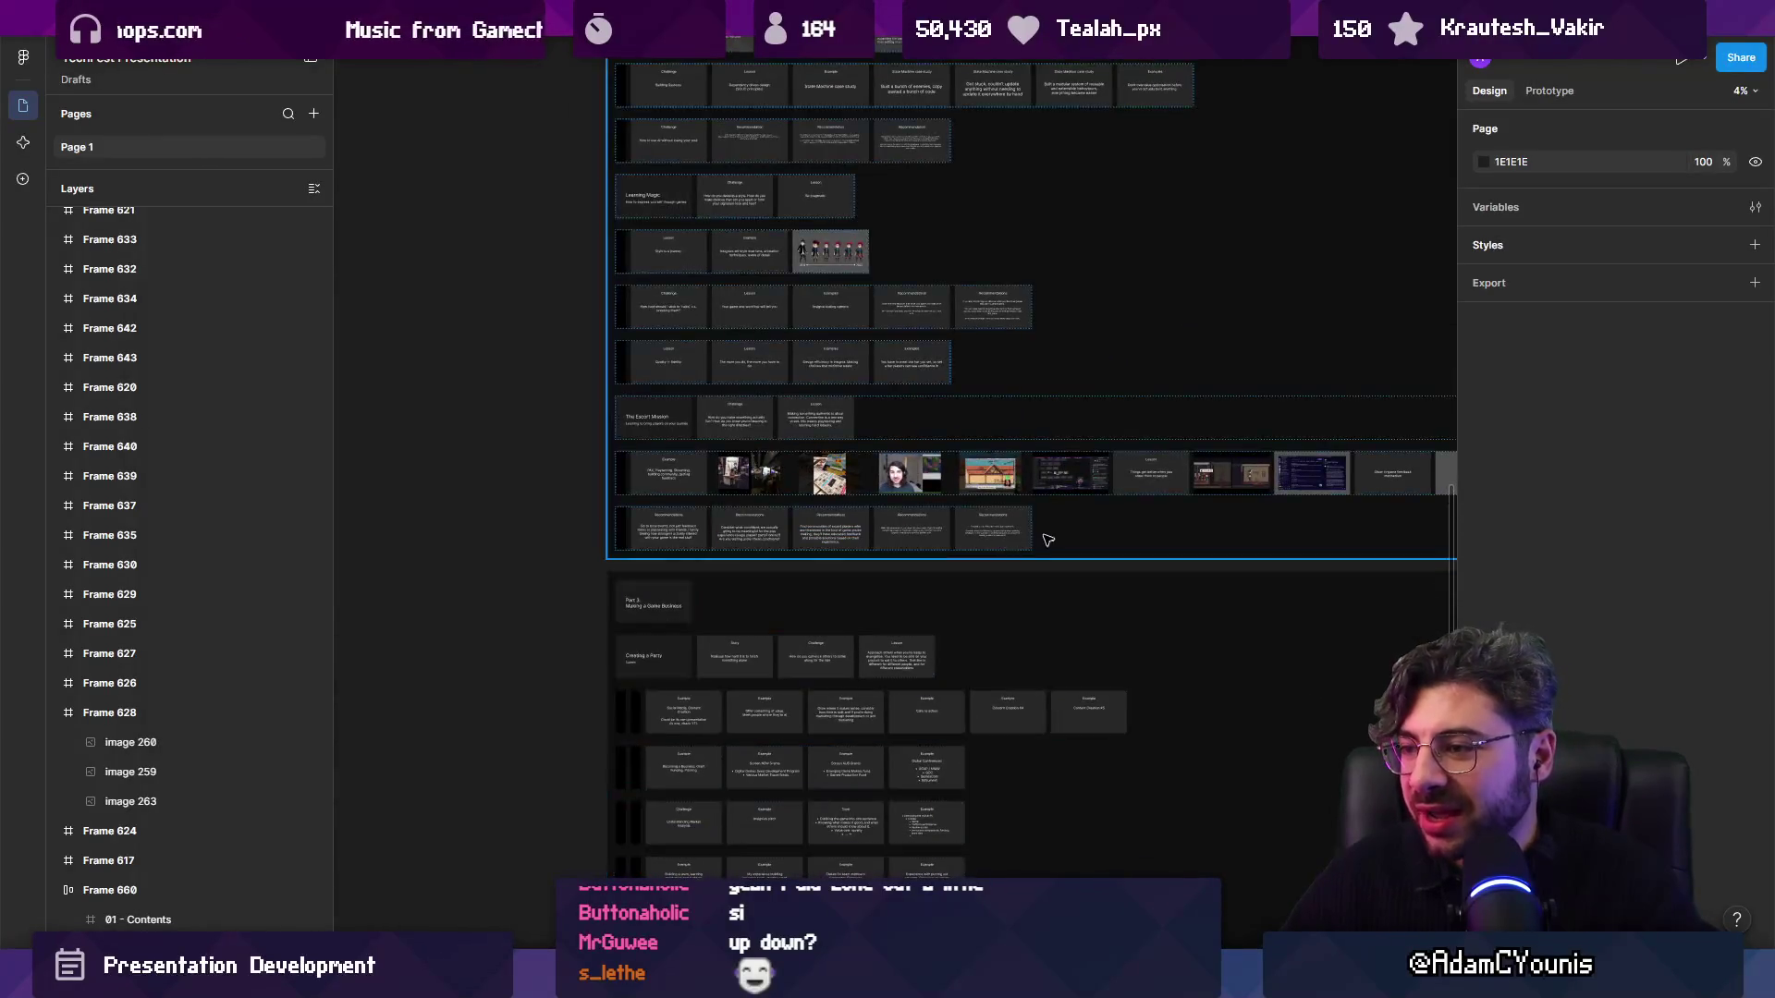
{"action": "scroll", "coordinate": [895, 555], "scroll_direction": "up", "scroll_amount": 6}
{"action": "scroll", "coordinate": [995, 546], "scroll_direction": "down", "scroll_amount": 8}
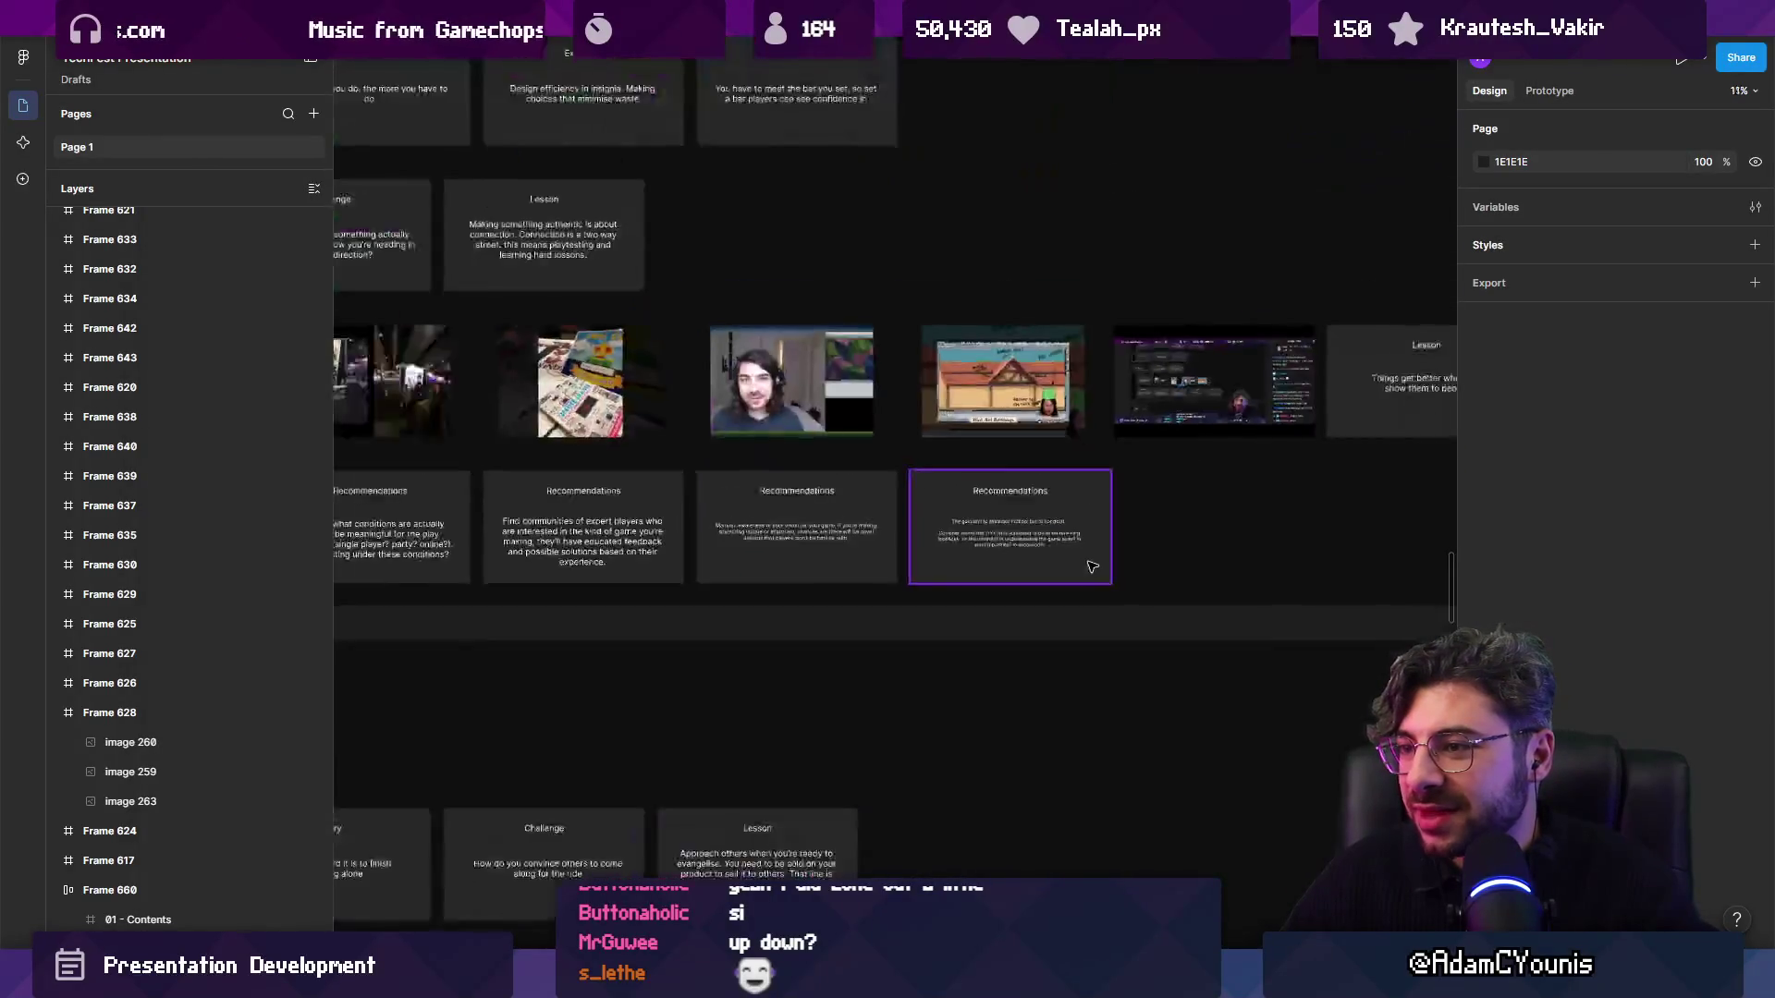
{"action": "left_click", "coordinate": [620, 552]}
{"action": "left_click", "coordinate": [632, 551]}
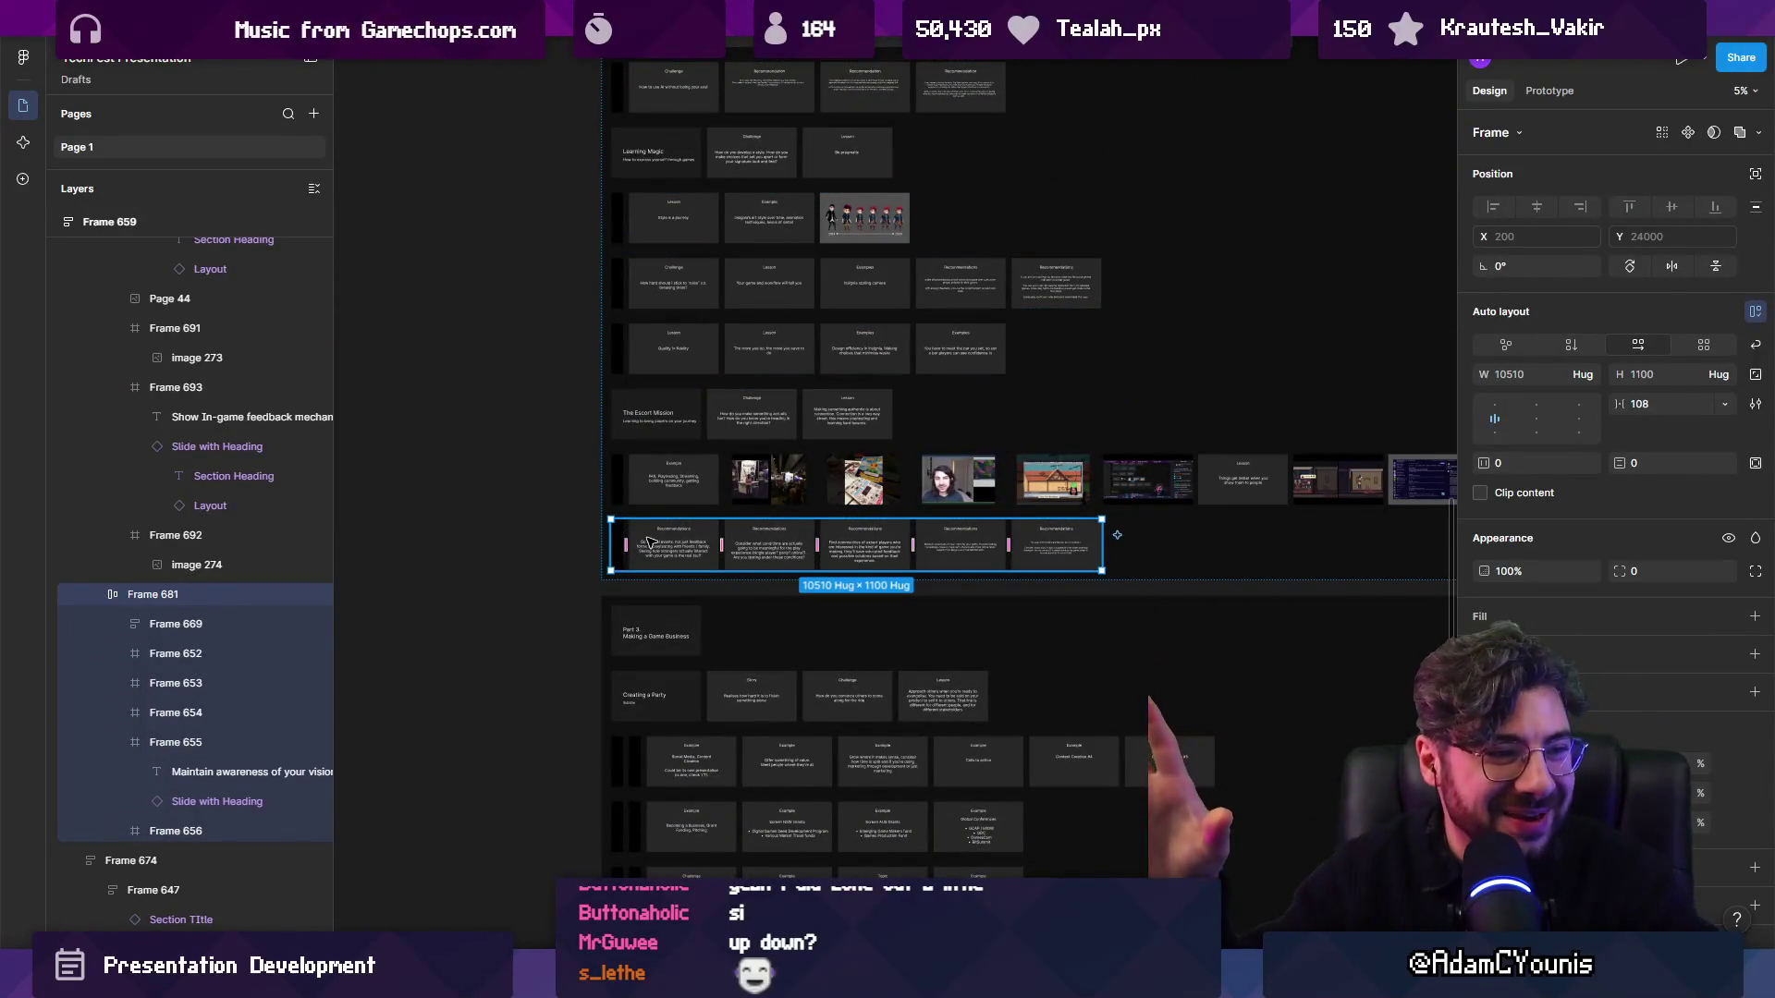
Select the Part 3 title slide, hide the UI panels, and zoom into the section.
{"action": "scroll", "coordinate": [661, 646], "scroll_direction": "up", "scroll_amount": 5}
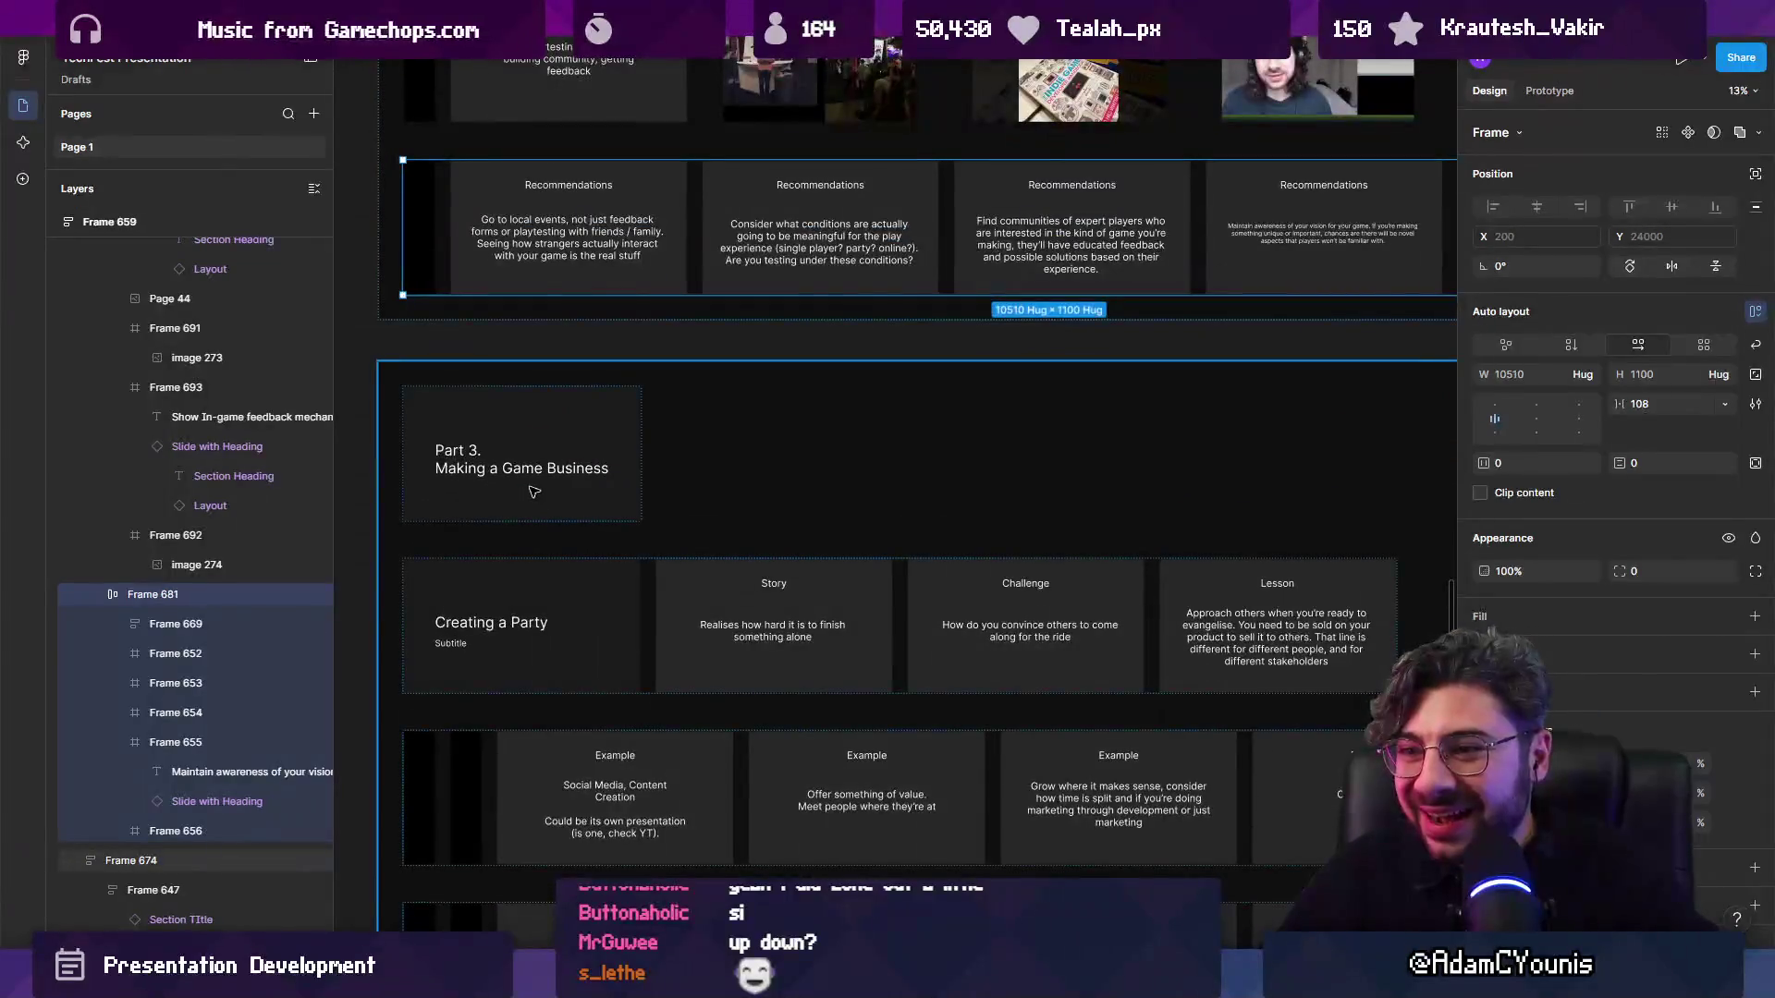
{"action": "left_click", "coordinate": [534, 492]}
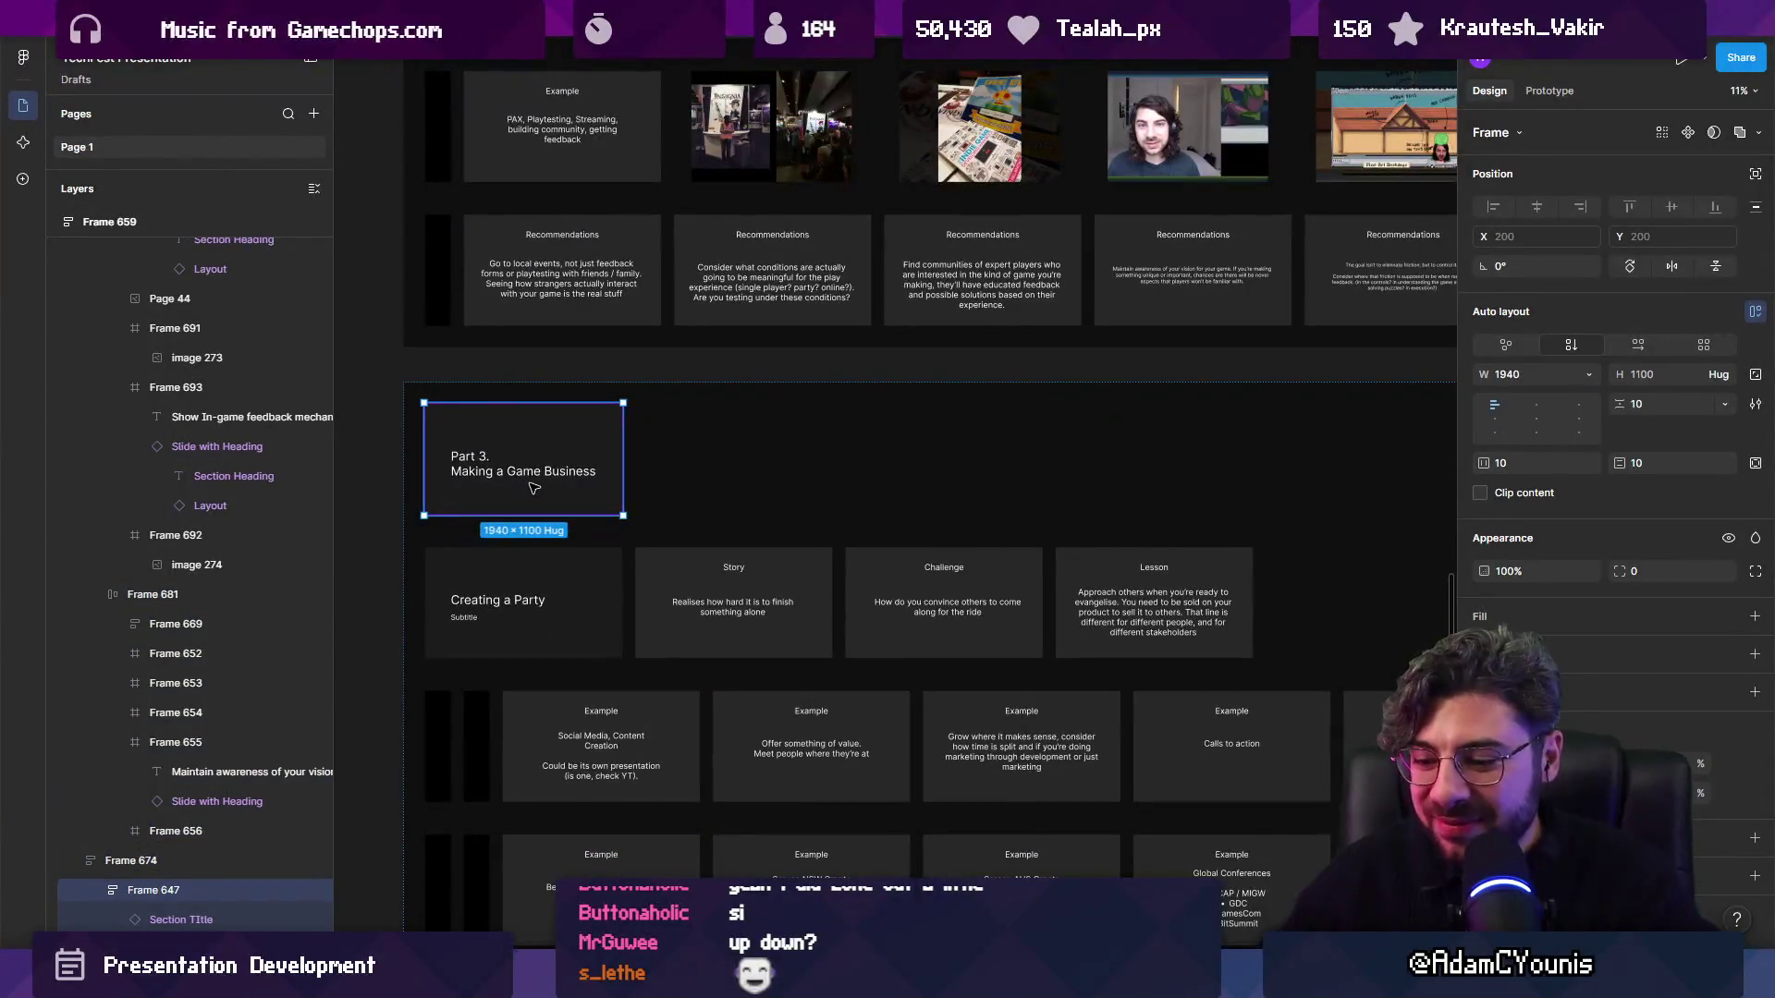
{"action": "key", "text": "ctrl+backslash"}
{"action": "scroll", "coordinate": [541, 473], "scroll_direction": "down", "scroll_amount": 5}
{"action": "scroll", "coordinate": [541, 473], "scroll_direction": "down", "scroll_amount": 5}
{"action": "scroll", "coordinate": [626, 465], "scroll_direction": "up", "scroll_amount": 2}
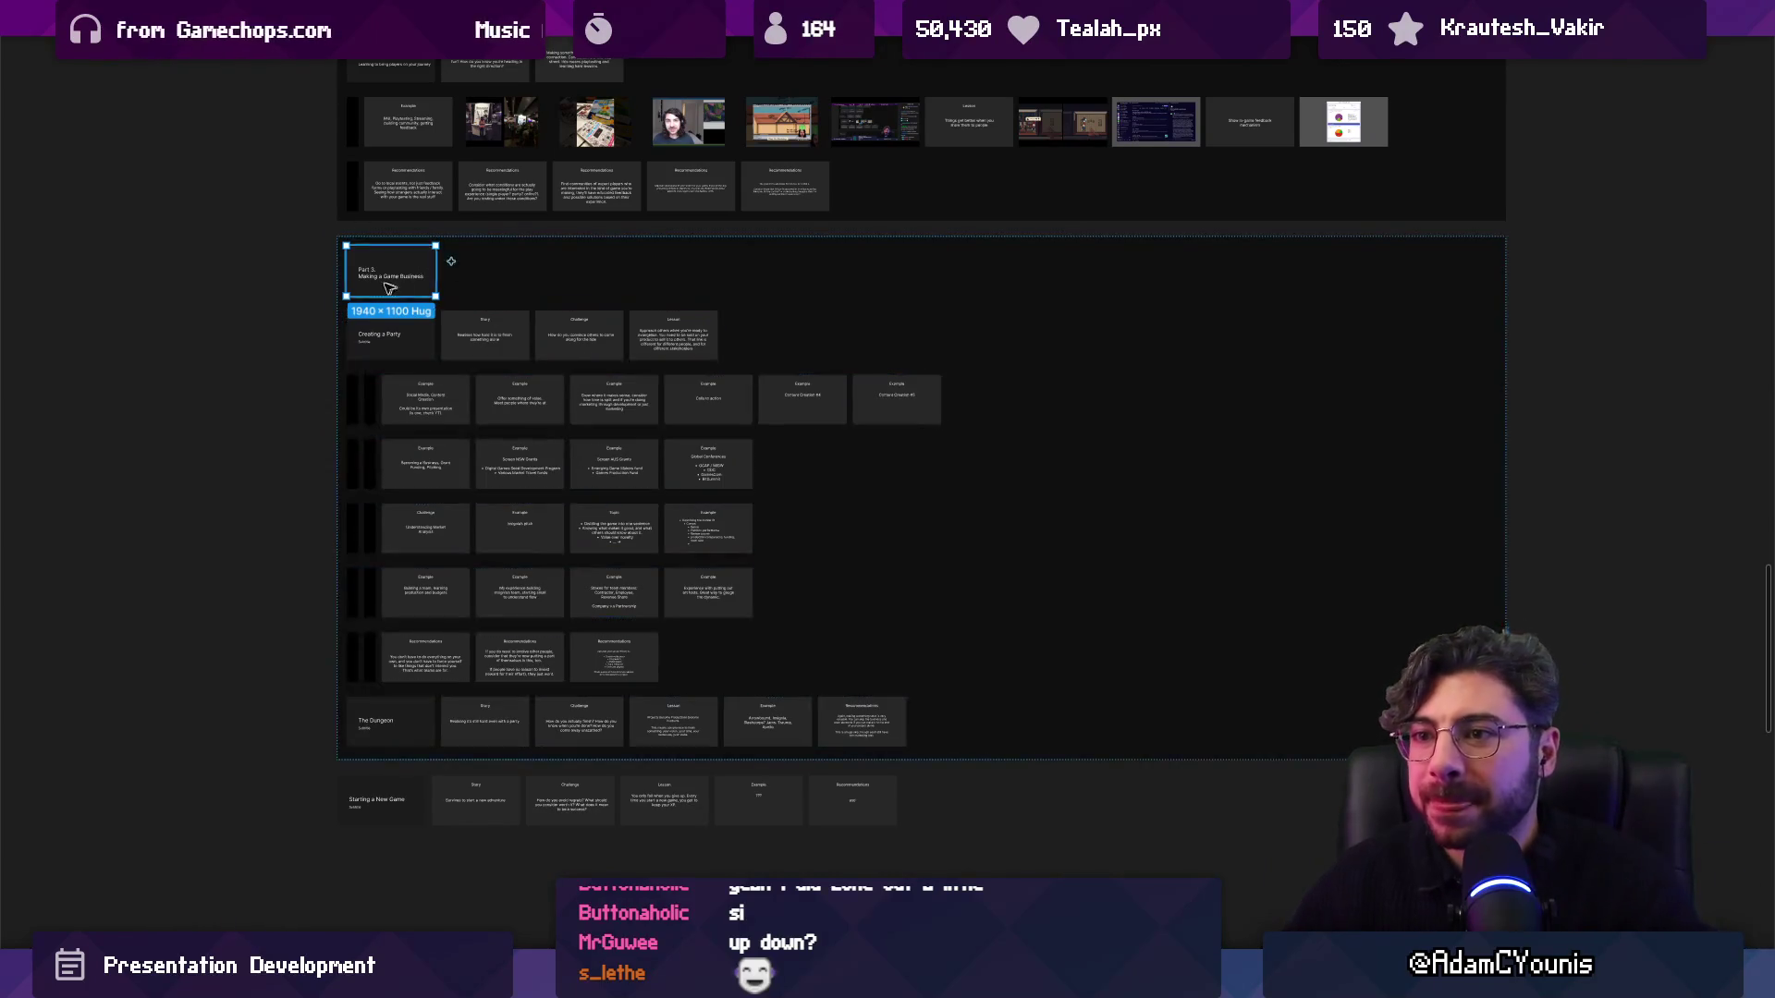
{"action": "scroll", "coordinate": [388, 287], "scroll_direction": "up", "scroll_amount": 5}
{"action": "scroll", "coordinate": [503, 311], "scroll_direction": "down", "scroll_amount": 2}
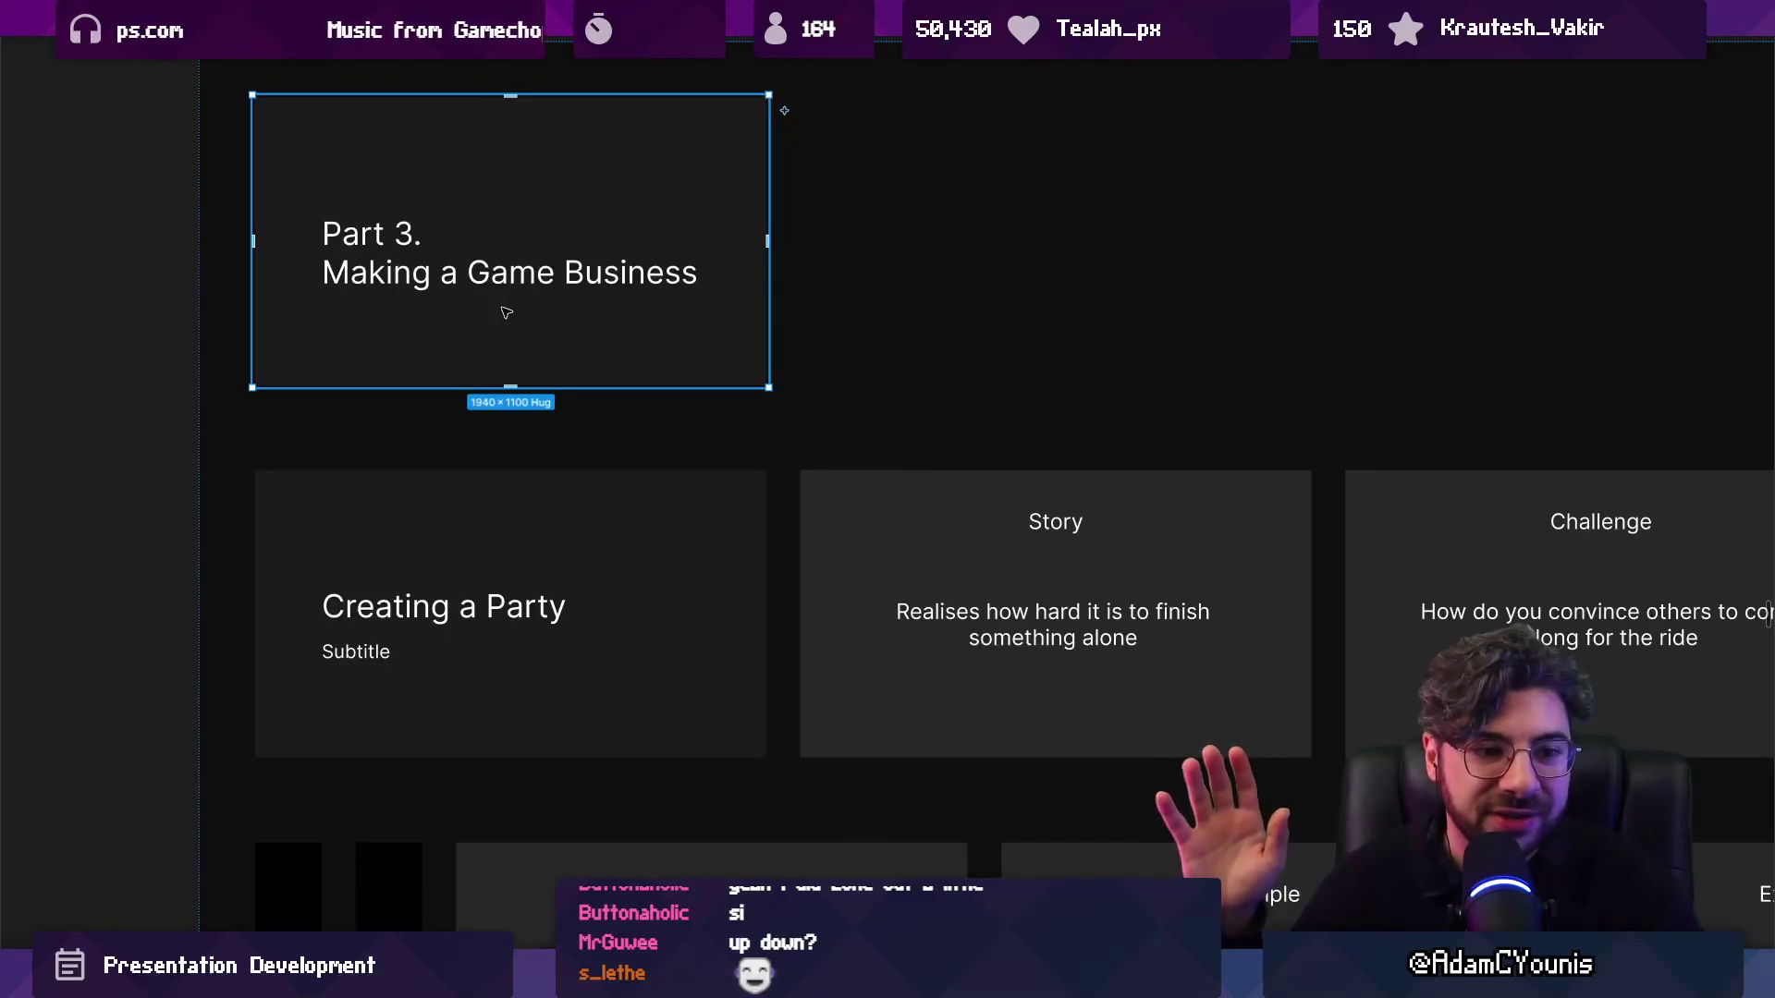
Overwrite the placeholder subtitle under Creating a Party with new text.
{"action": "scroll", "coordinate": [504, 453], "scroll_direction": "down", "scroll_amount": 3}
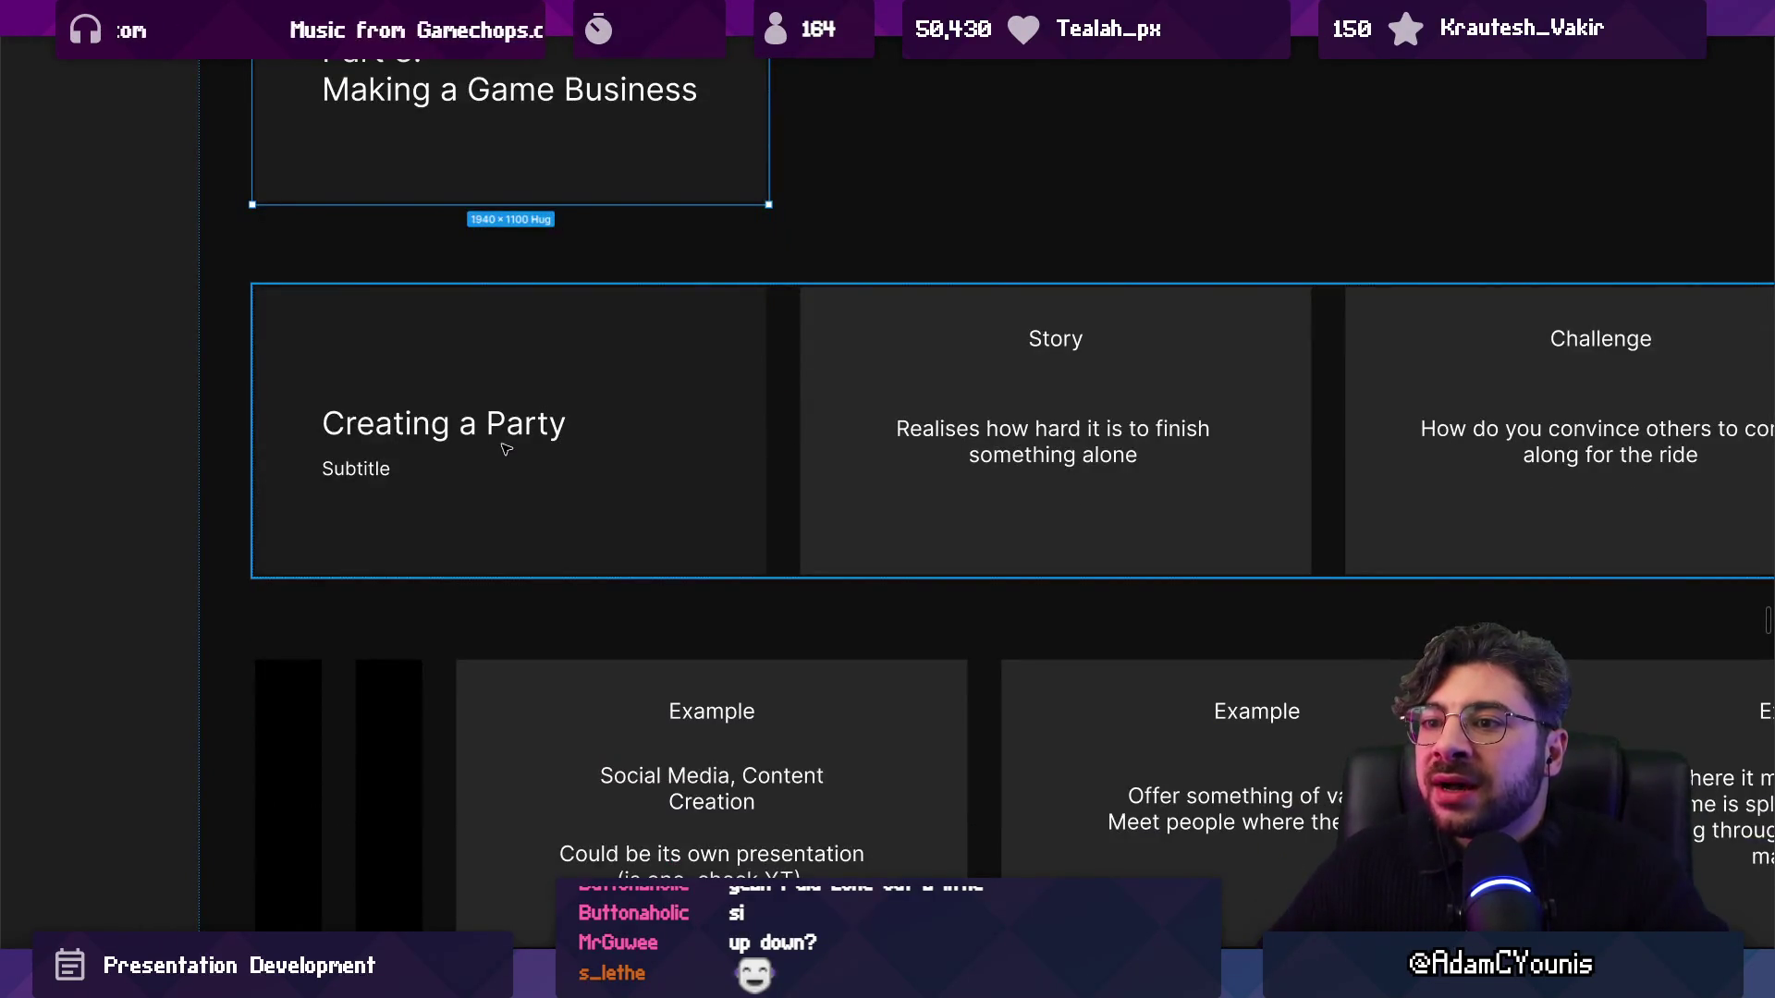
{"action": "scroll", "coordinate": [506, 450], "scroll_direction": "down", "scroll_amount": 1}
{"action": "scroll", "coordinate": [517, 444], "scroll_direction": "up", "scroll_amount": 5}
{"action": "scroll", "coordinate": [585, 436], "scroll_direction": "down", "scroll_amount": 3}
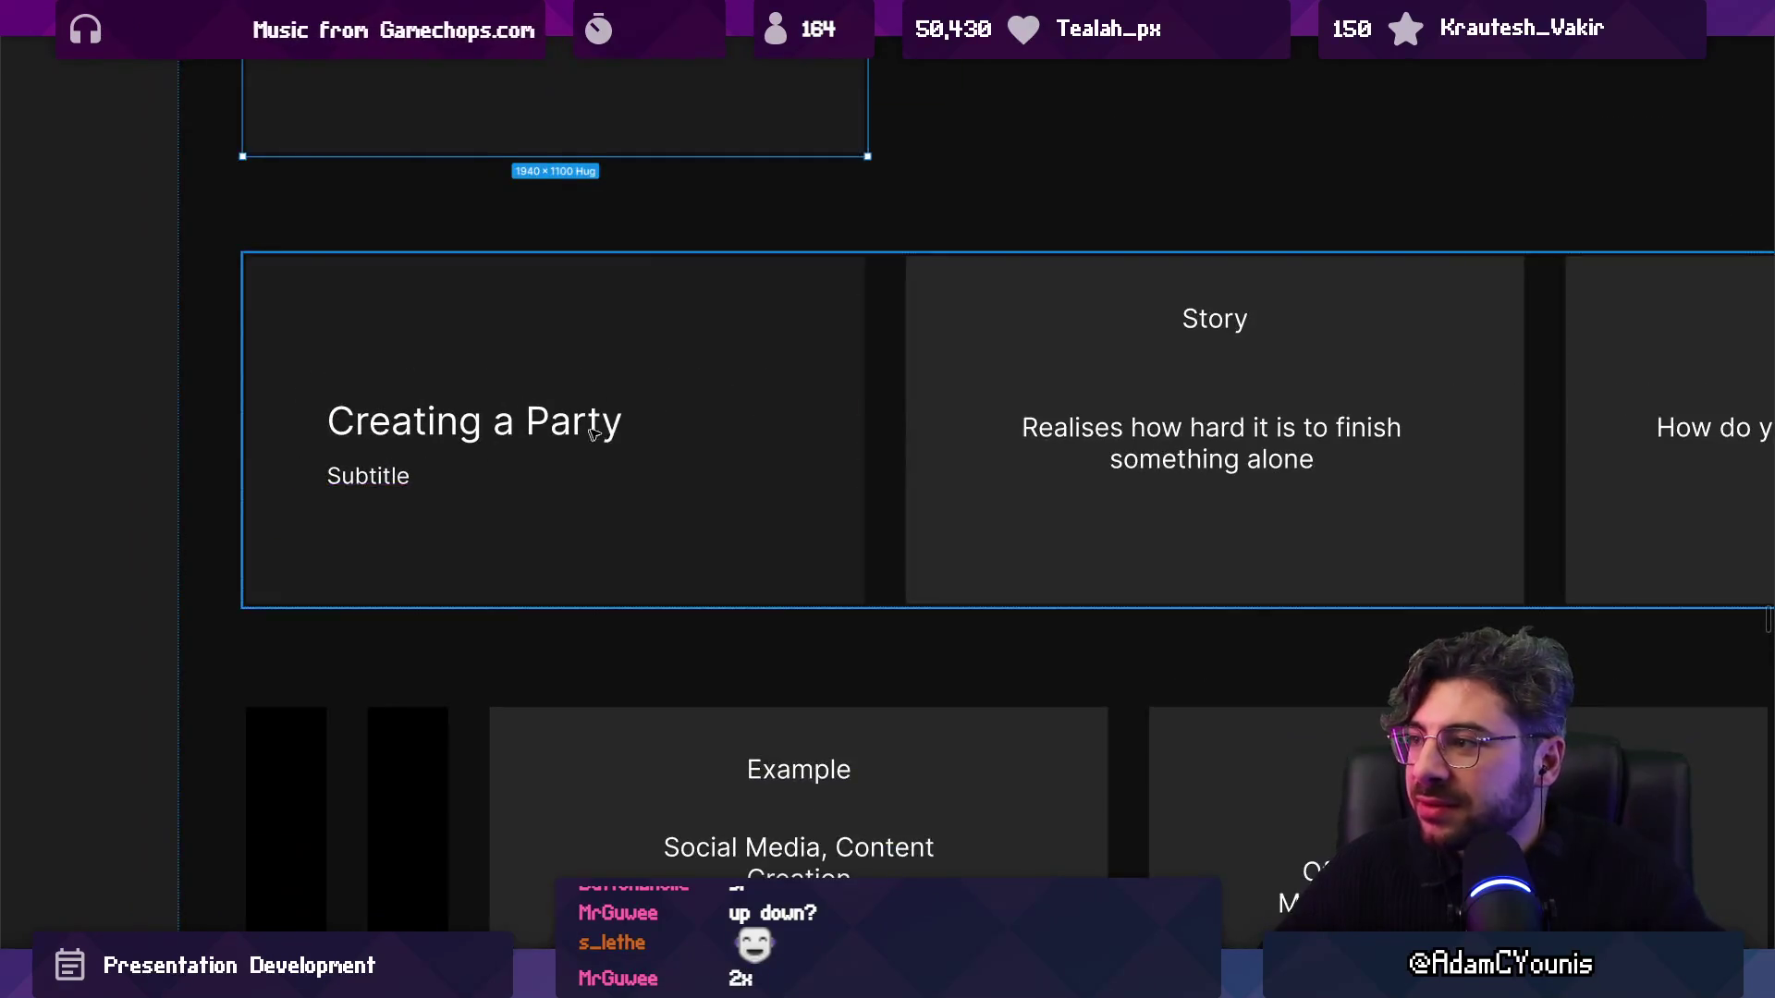
{"action": "scroll", "coordinate": [585, 435], "scroll_direction": "right", "scroll_amount": 1}
{"action": "double_click", "coordinate": [321, 468]}
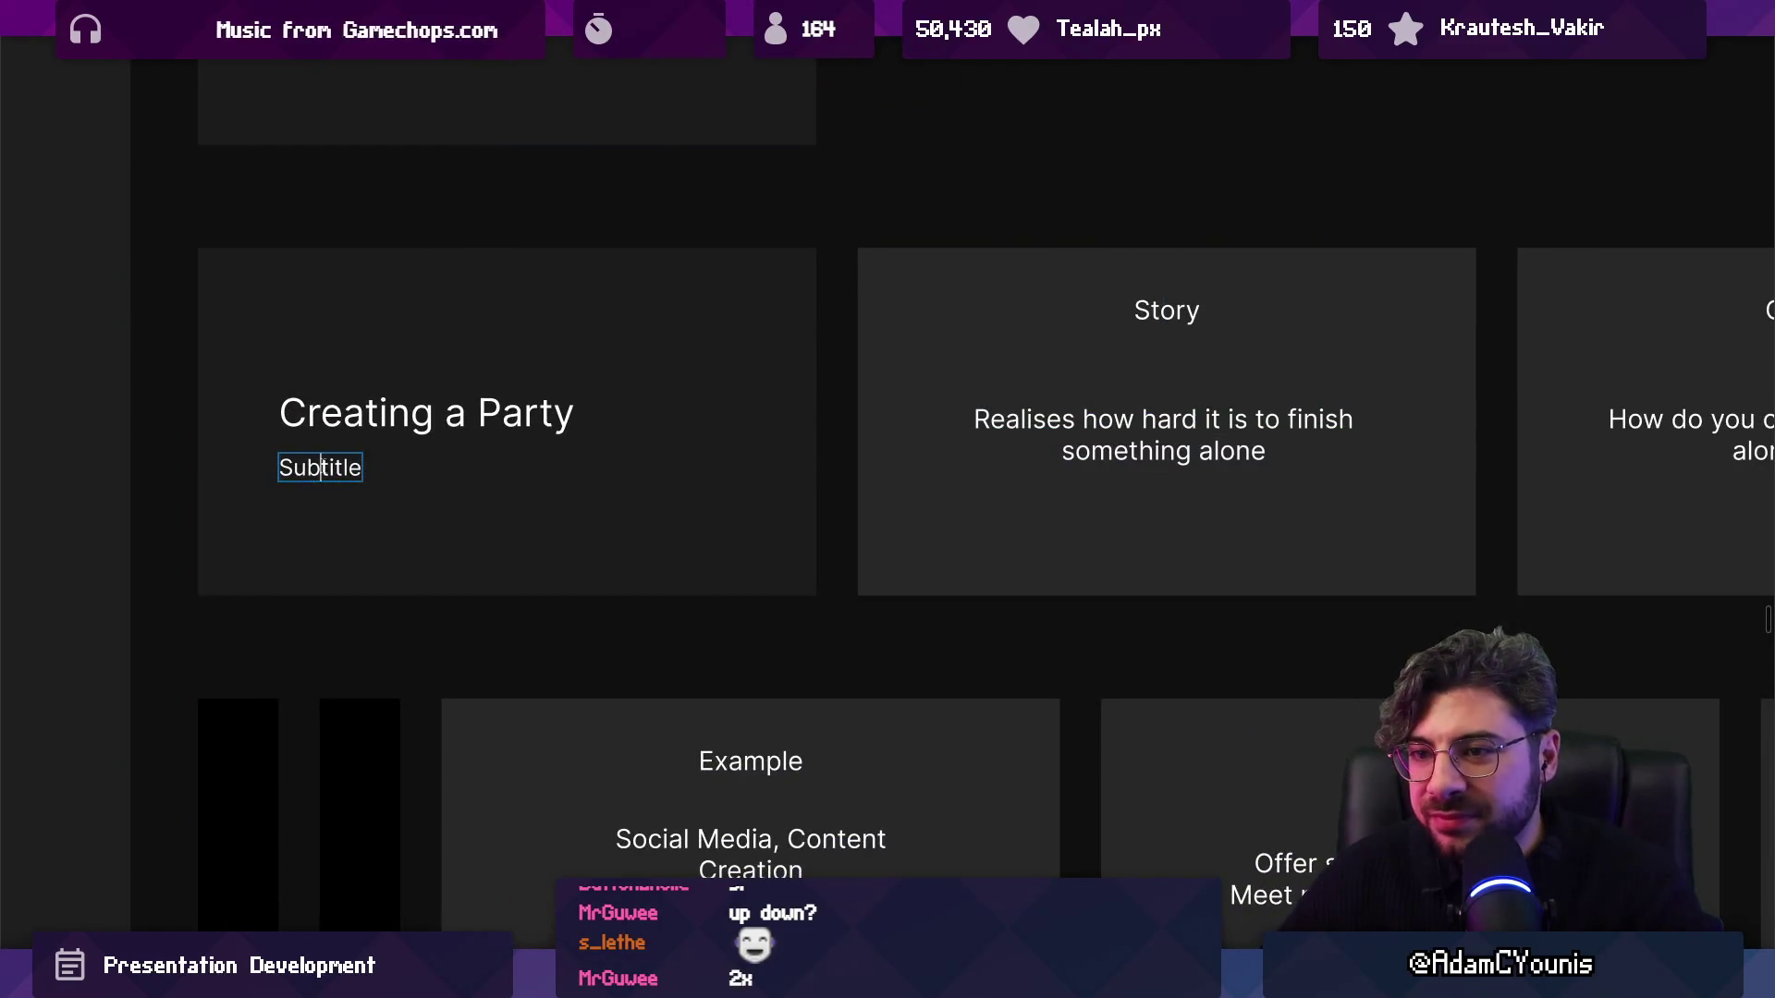
{"action": "key", "text": "ctrl+a"}
{"action": "key", "text": "ctrl+v"}
{"action": "key", "text": "ctrl+a"}
{"action": "type", "text": "T"}
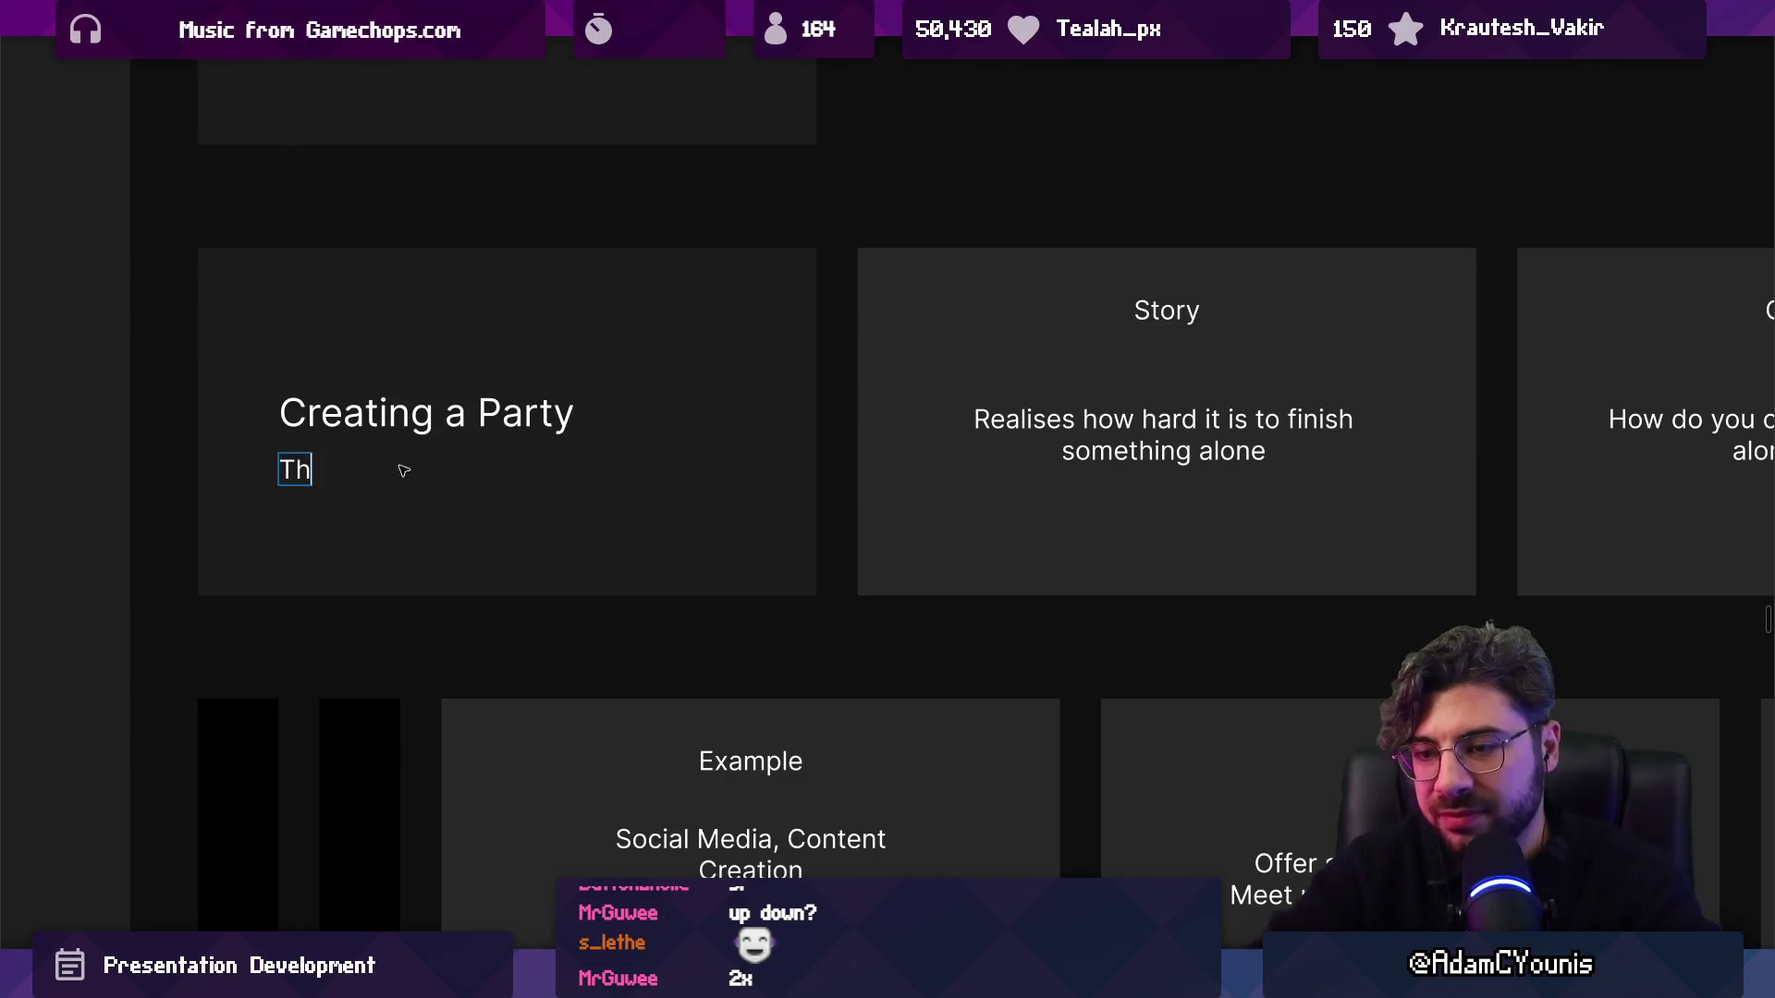
{"action": "type", "text": "When to bring p"}
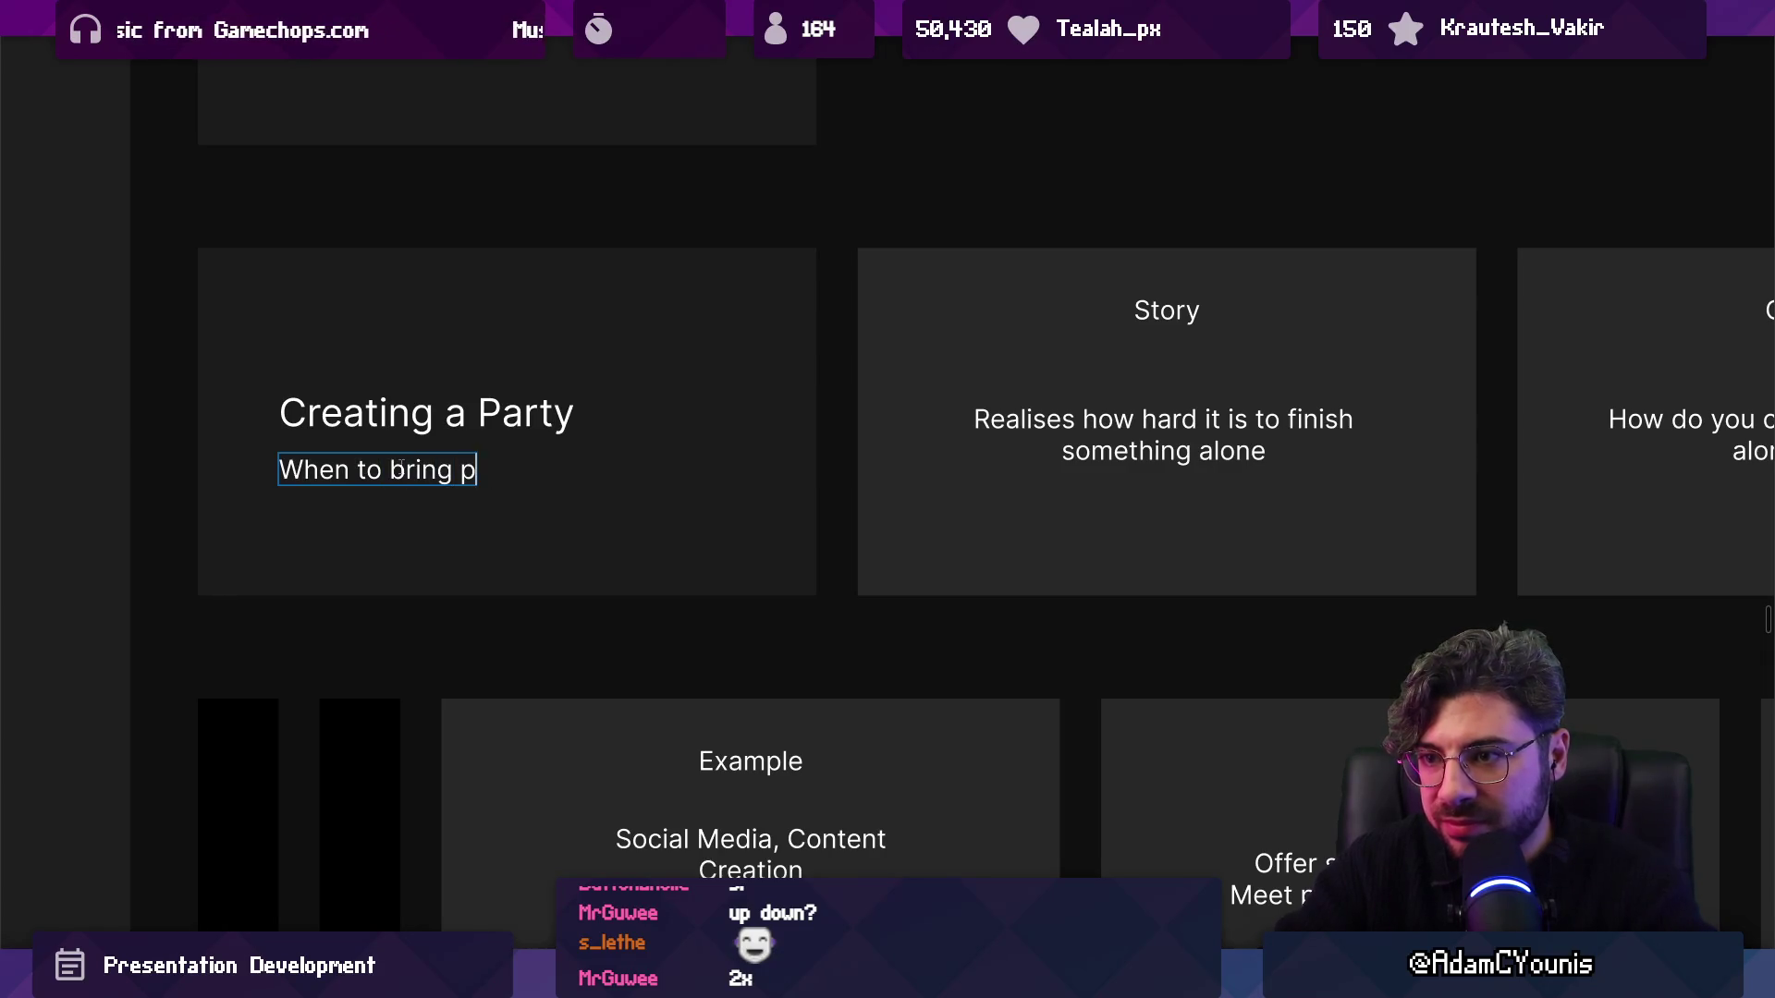
Delete the word 'bring' so the subtitle reads 'When to stop going alone'.
{"action": "key", "text": "BackSpace"}
{"action": "key", "text": "ctrl+a"}
{"action": "double_click", "coordinate": [399, 467]}
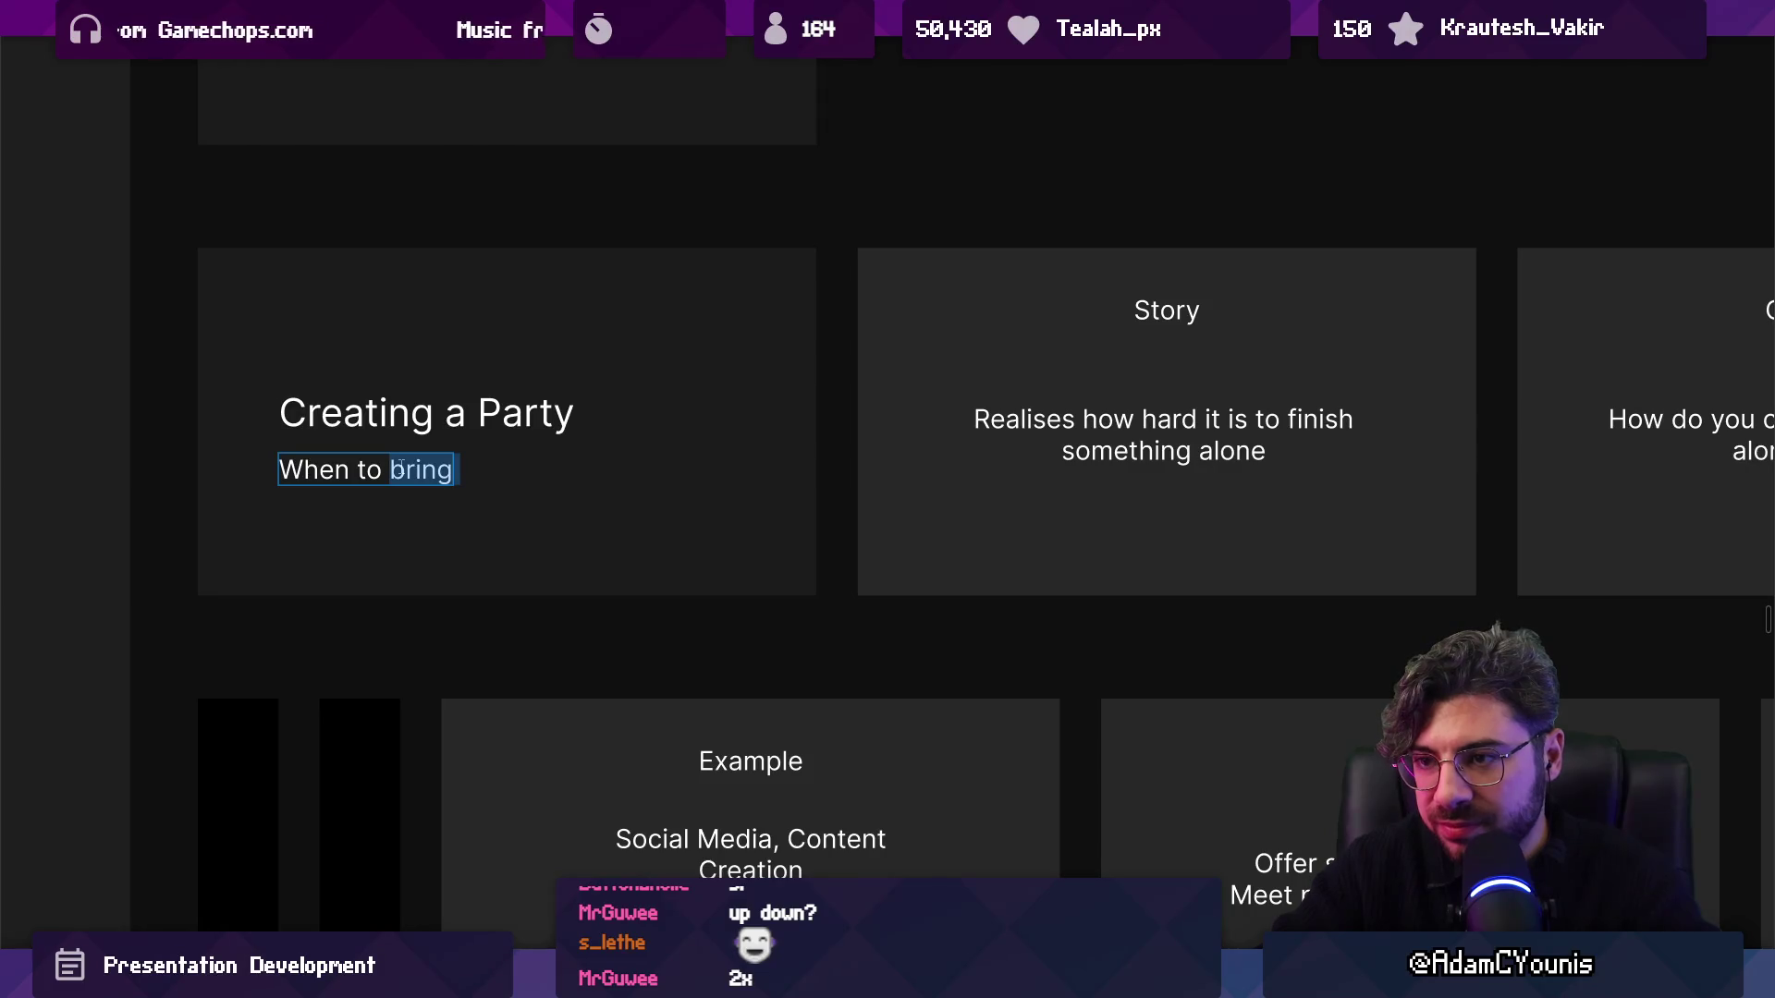
{"action": "key", "text": "BackSpace"}
{"action": "key", "text": "BackSpace"}
{"action": "key", "text": "BackSpace"}
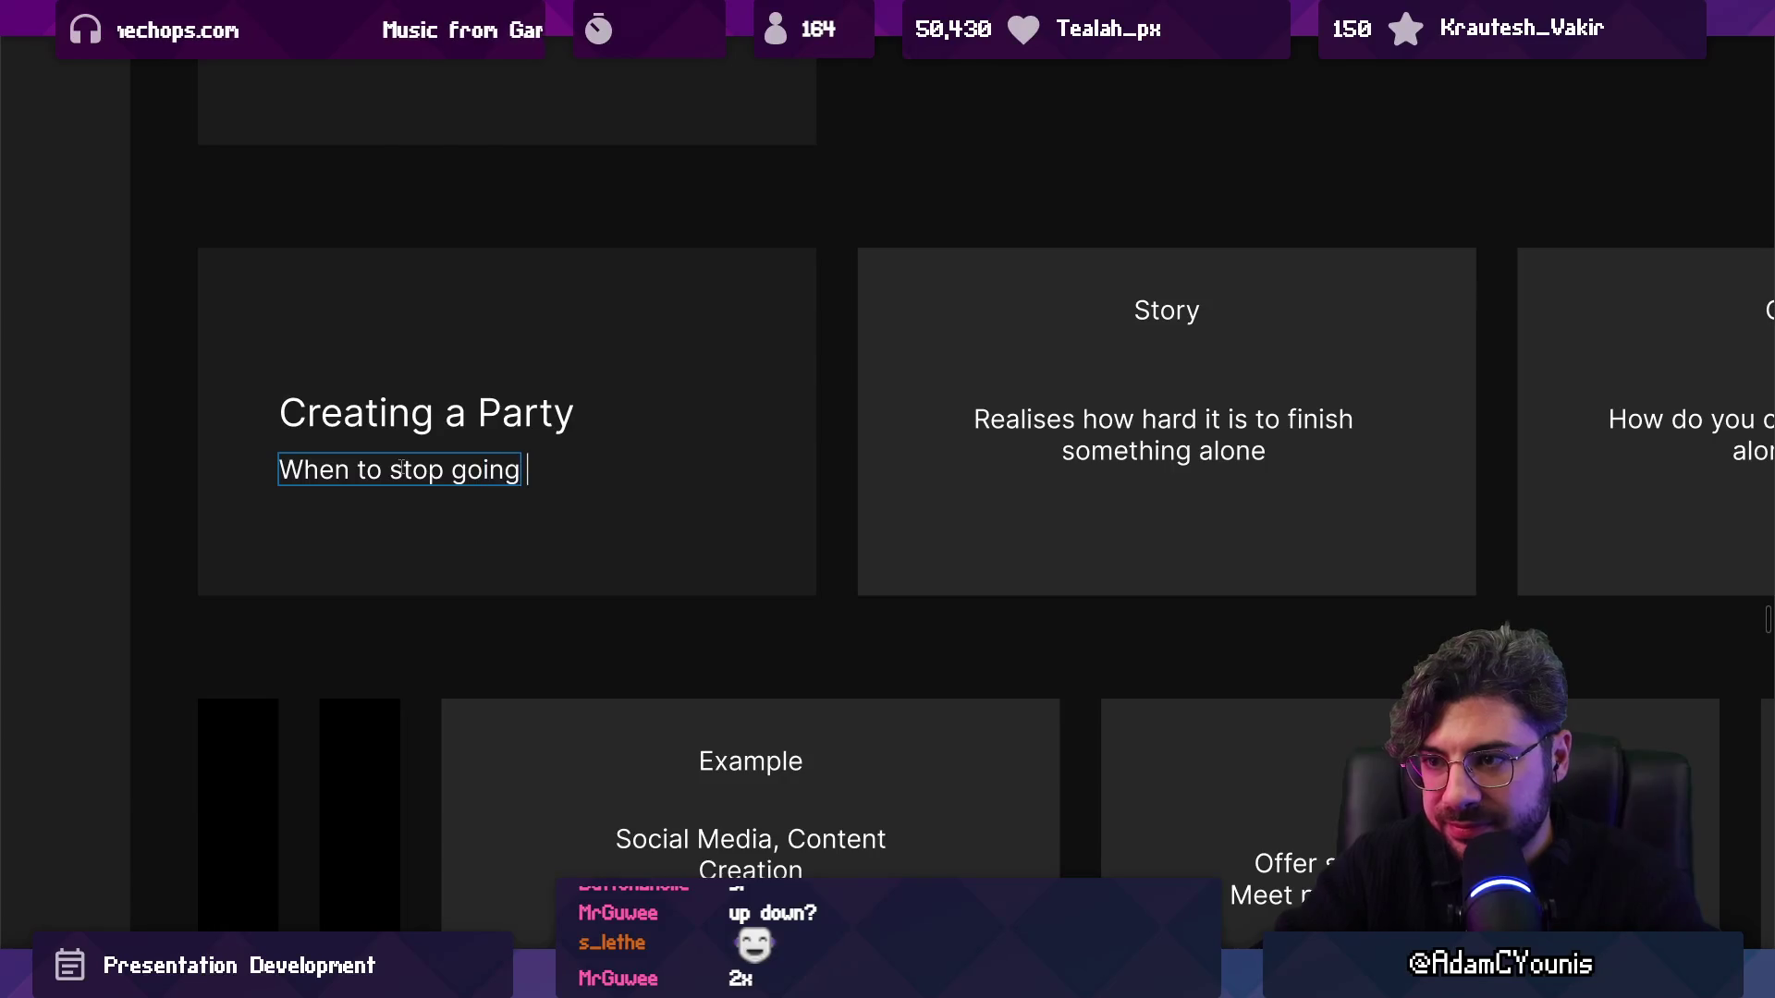
{"action": "key", "text": "Escape"}
{"action": "scroll", "coordinate": [594, 424], "scroll_direction": "down", "scroll_amount": 5}
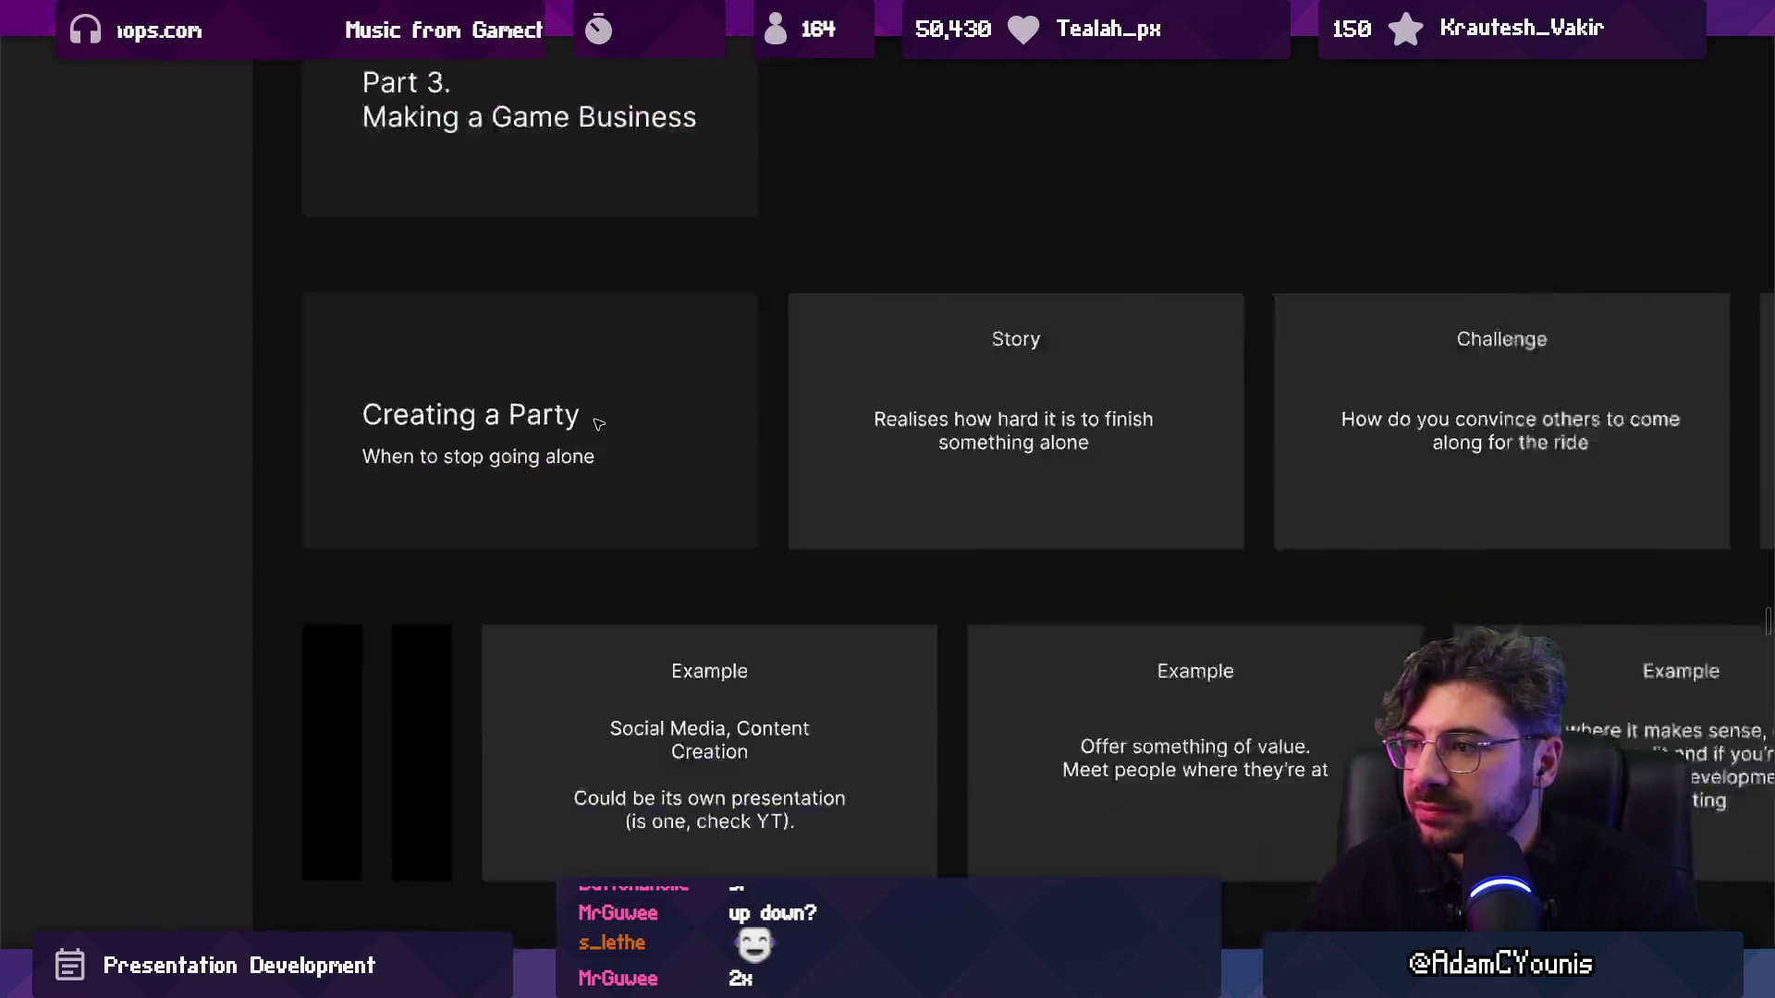
Delete the Story card and add 'it' so the subtitle reads 'When to stop going it alone'.
{"action": "left_click", "coordinate": [780, 410]}
{"action": "left_click", "coordinate": [780, 411]}
{"action": "key", "text": "Delete"}
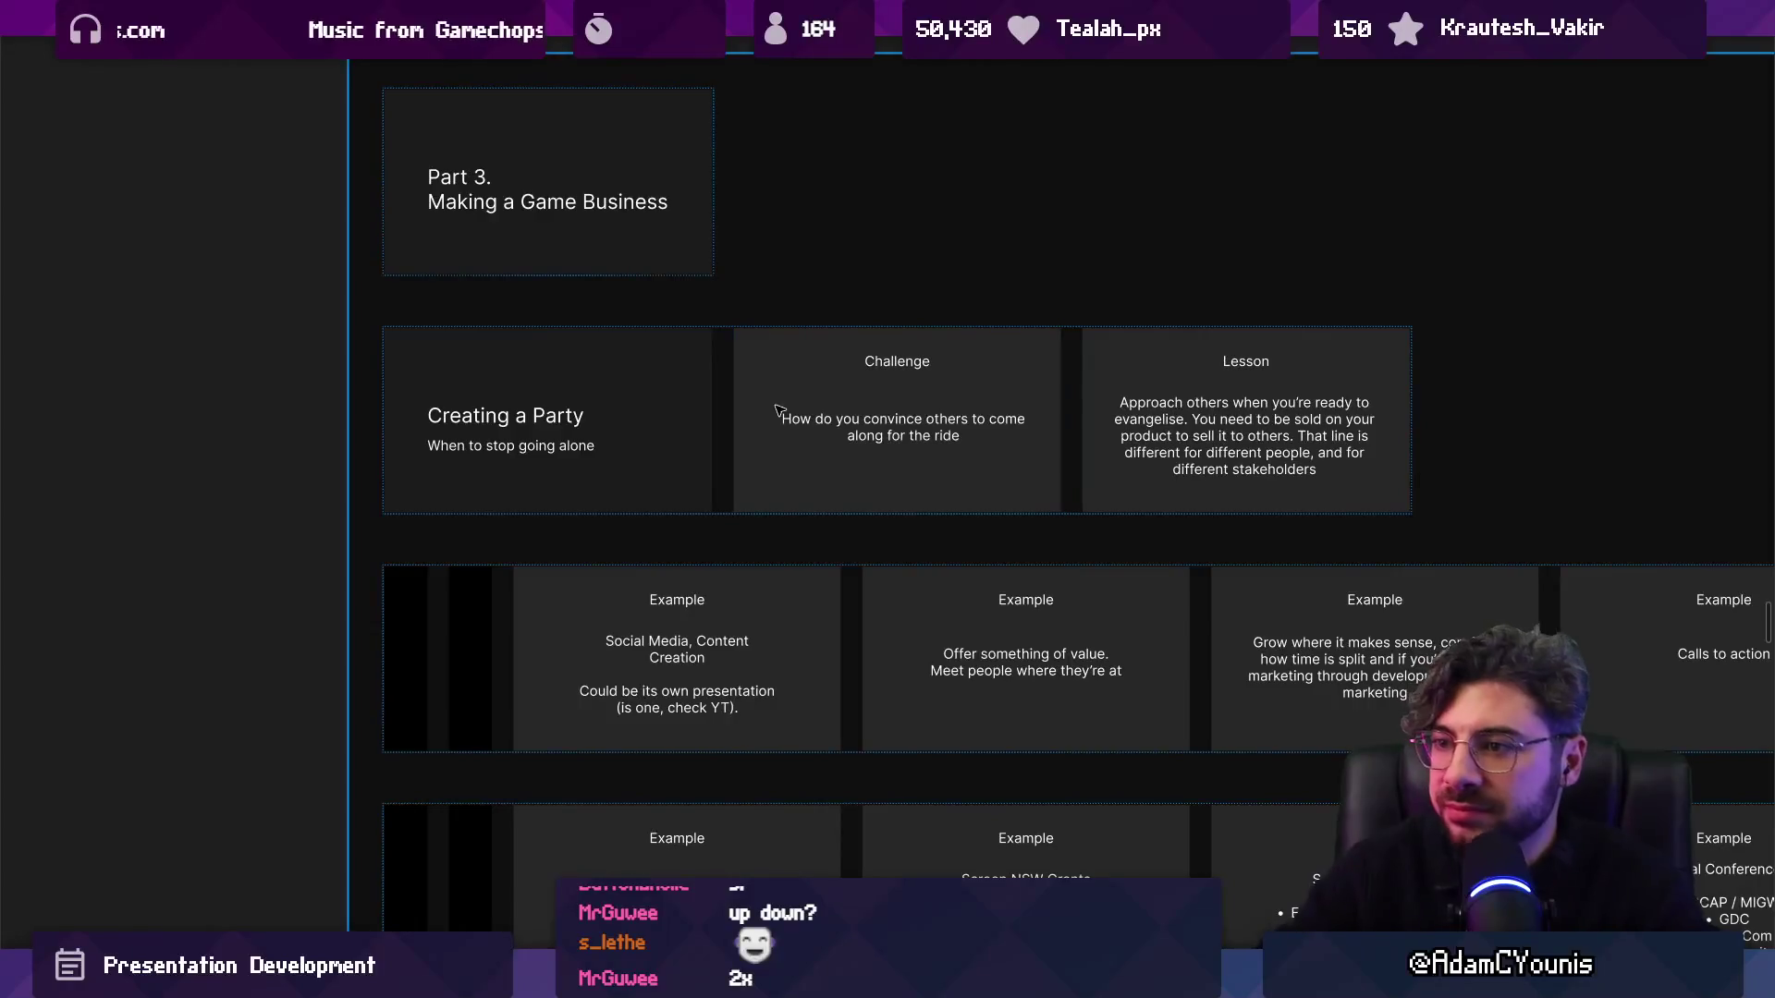
{"action": "double_click", "coordinate": [527, 446]}
{"action": "left_click", "coordinate": [565, 445]}
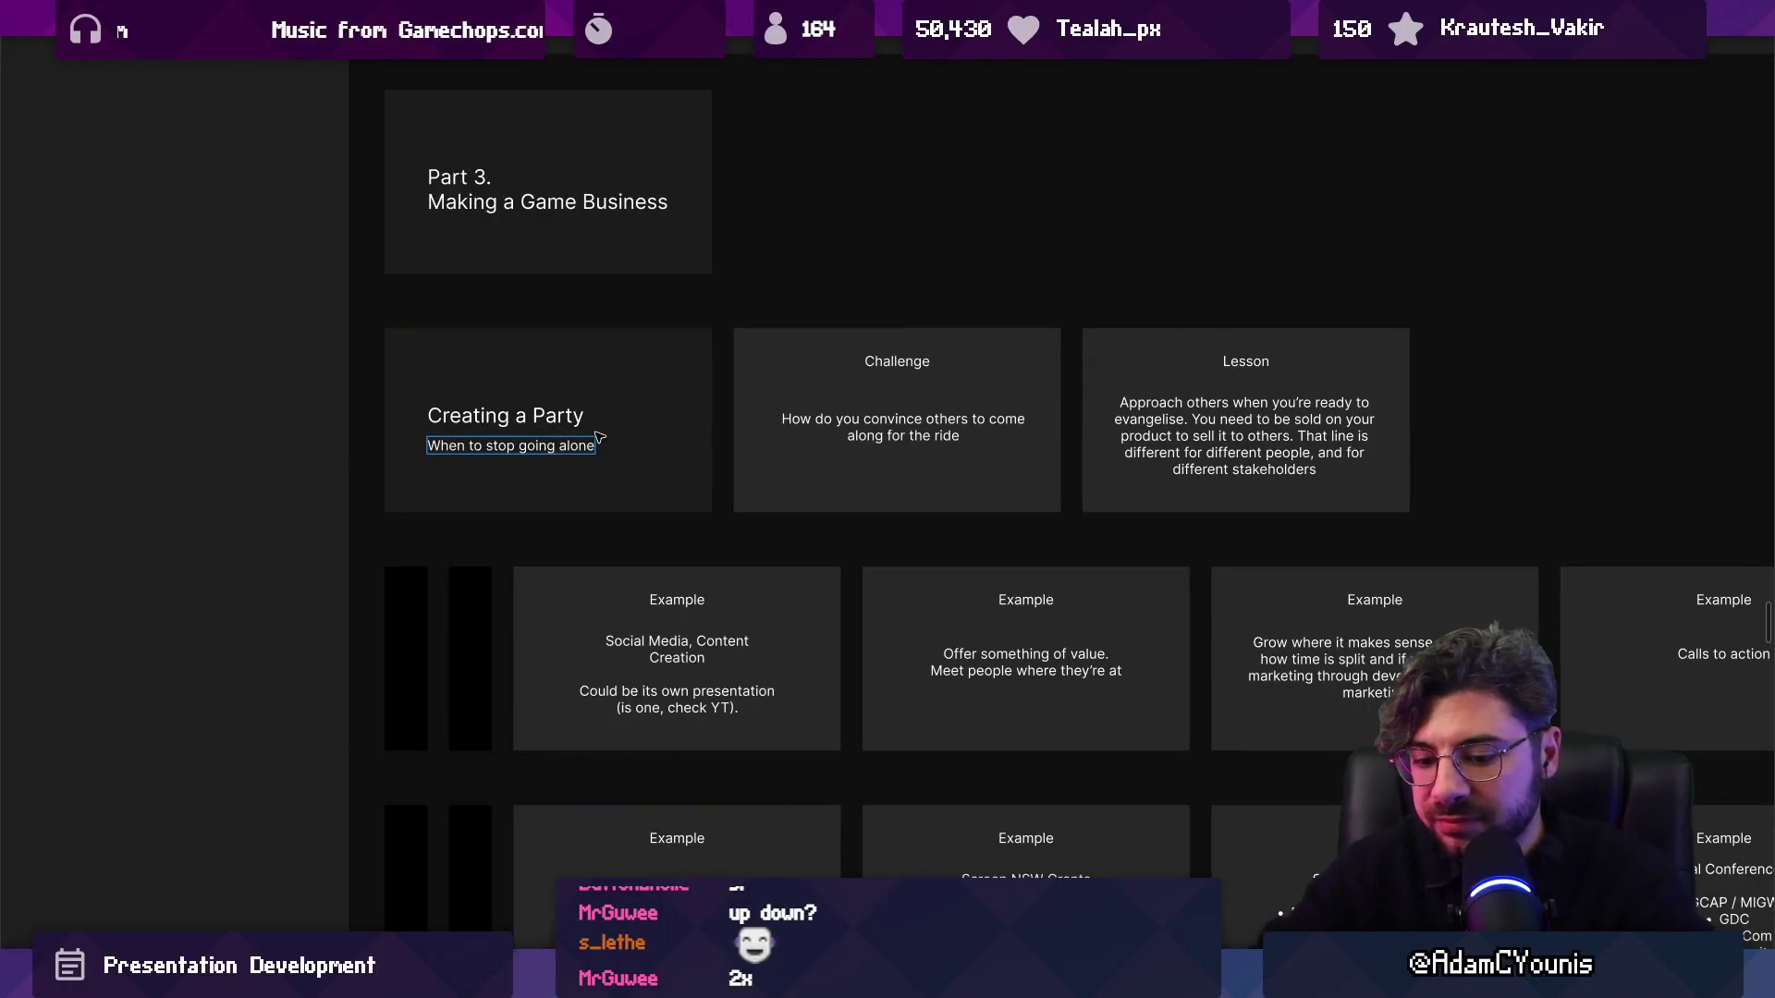
{"action": "type", "text": "it"}
{"action": "key", "text": "Escape"}
Review the Lesson card text, marking the sentences about being sold and stakeholders.
{"action": "scroll", "coordinate": [903, 400], "scroll_direction": "up", "scroll_amount": 5}
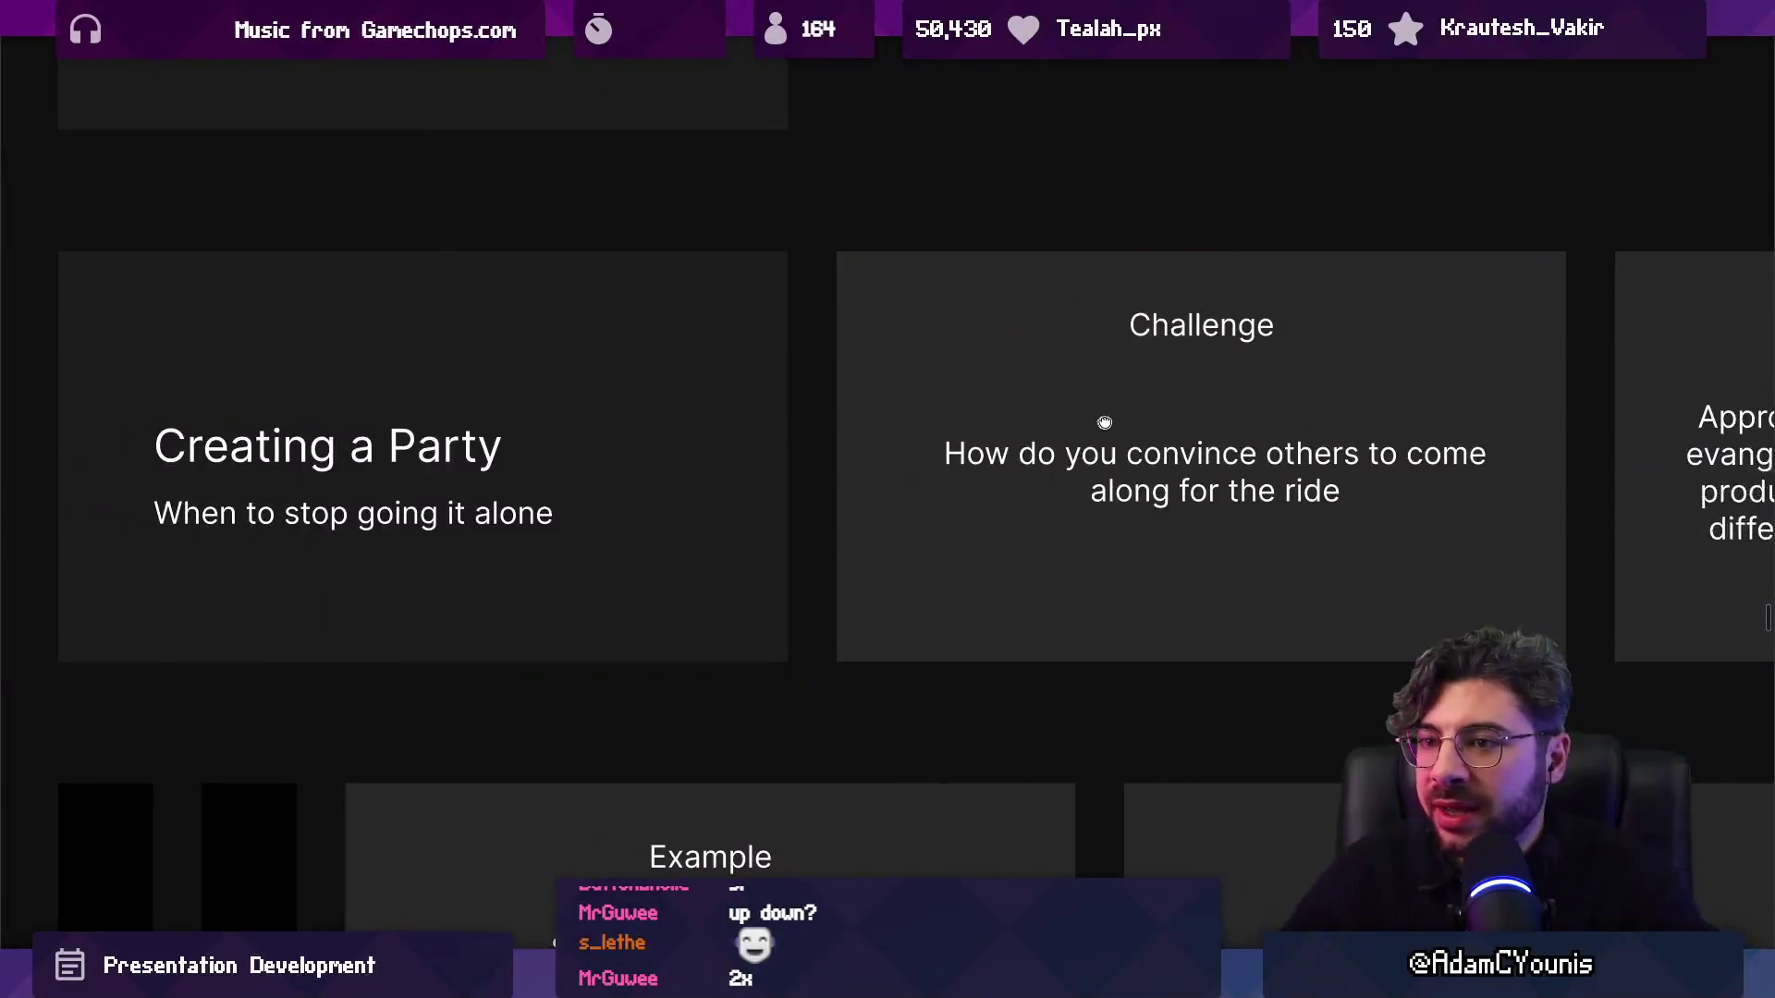
{"action": "scroll", "coordinate": [708, 396], "scroll_direction": "up", "scroll_amount": 3}
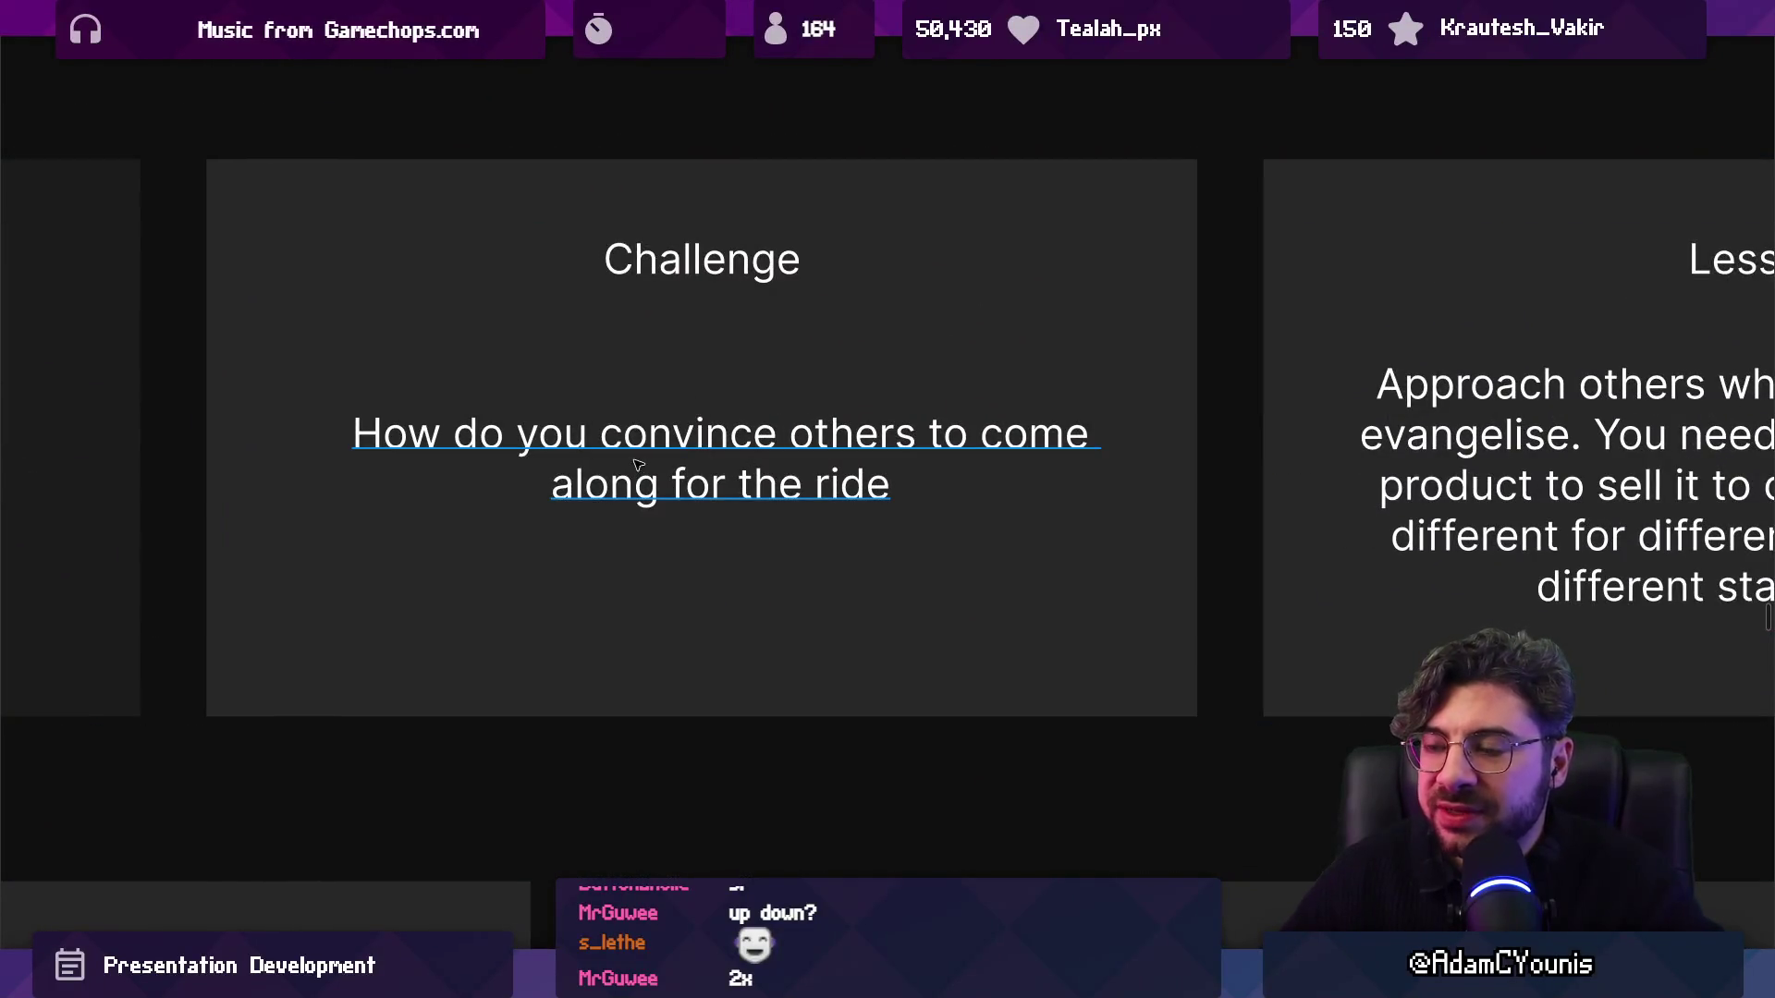
{"action": "scroll", "coordinate": [636, 460], "scroll_direction": "down", "scroll_amount": 5}
{"action": "scroll", "coordinate": [517, 430], "scroll_direction": "right", "scroll_amount": 5}
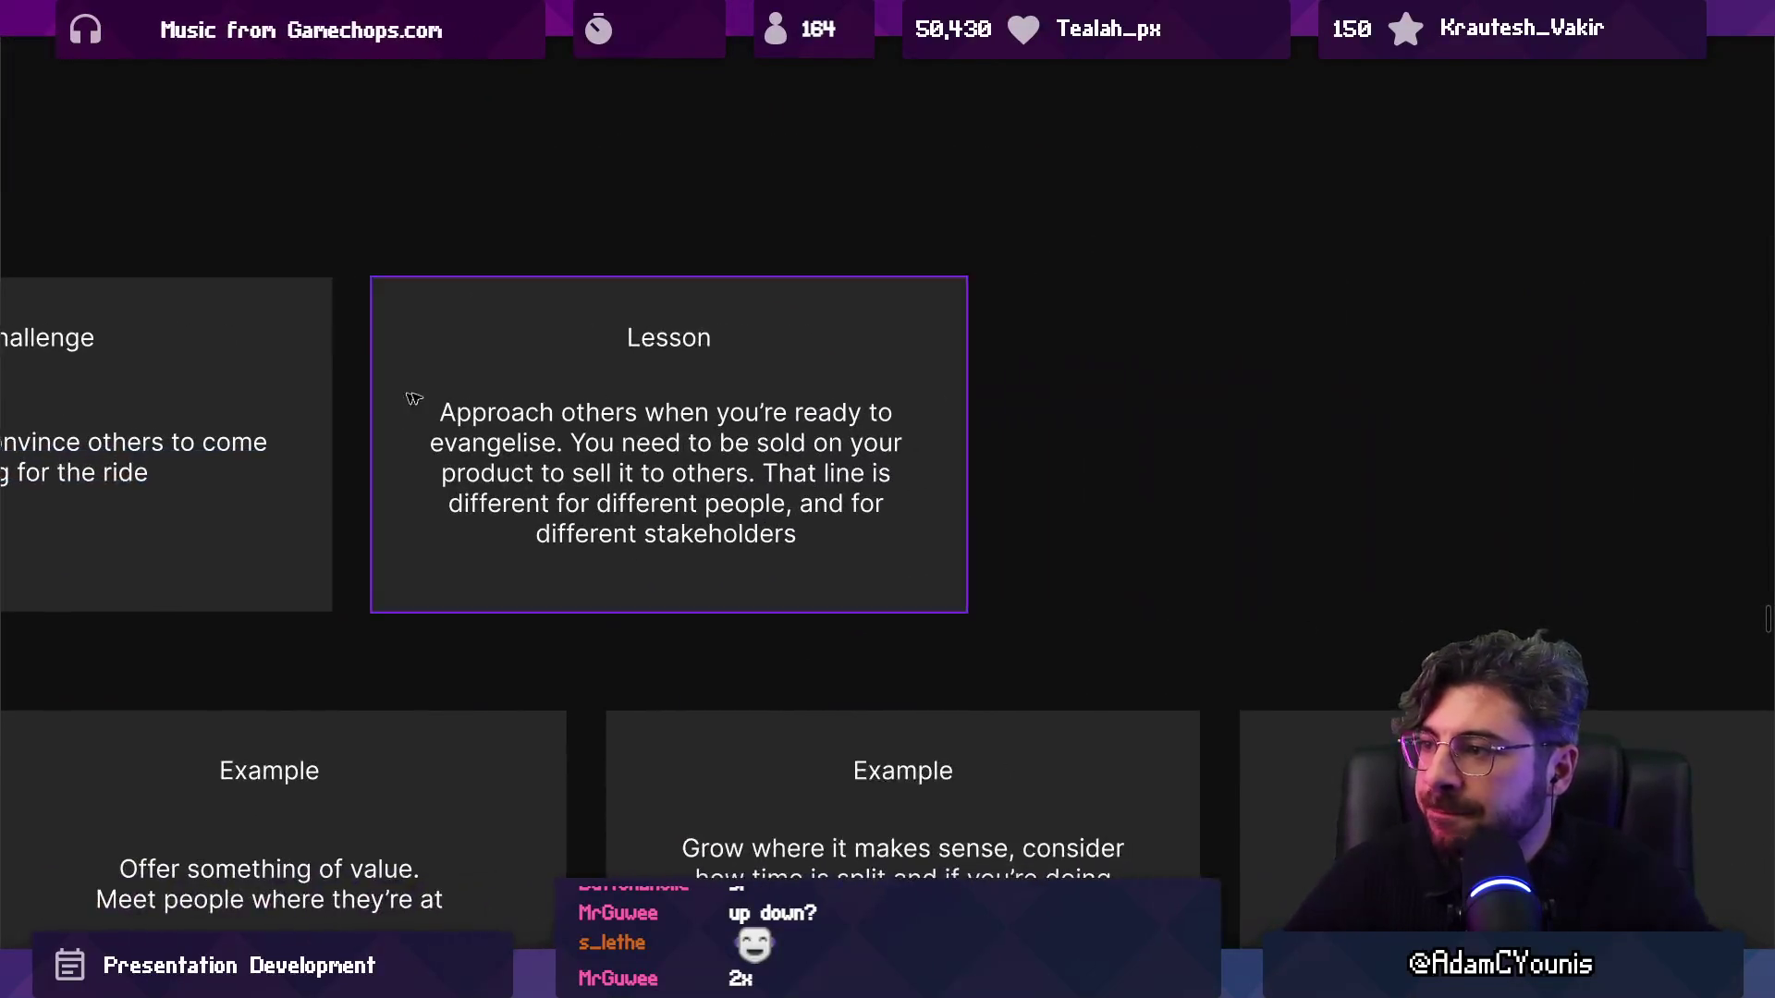
{"action": "scroll", "coordinate": [592, 410], "scroll_direction": "up", "scroll_amount": 5}
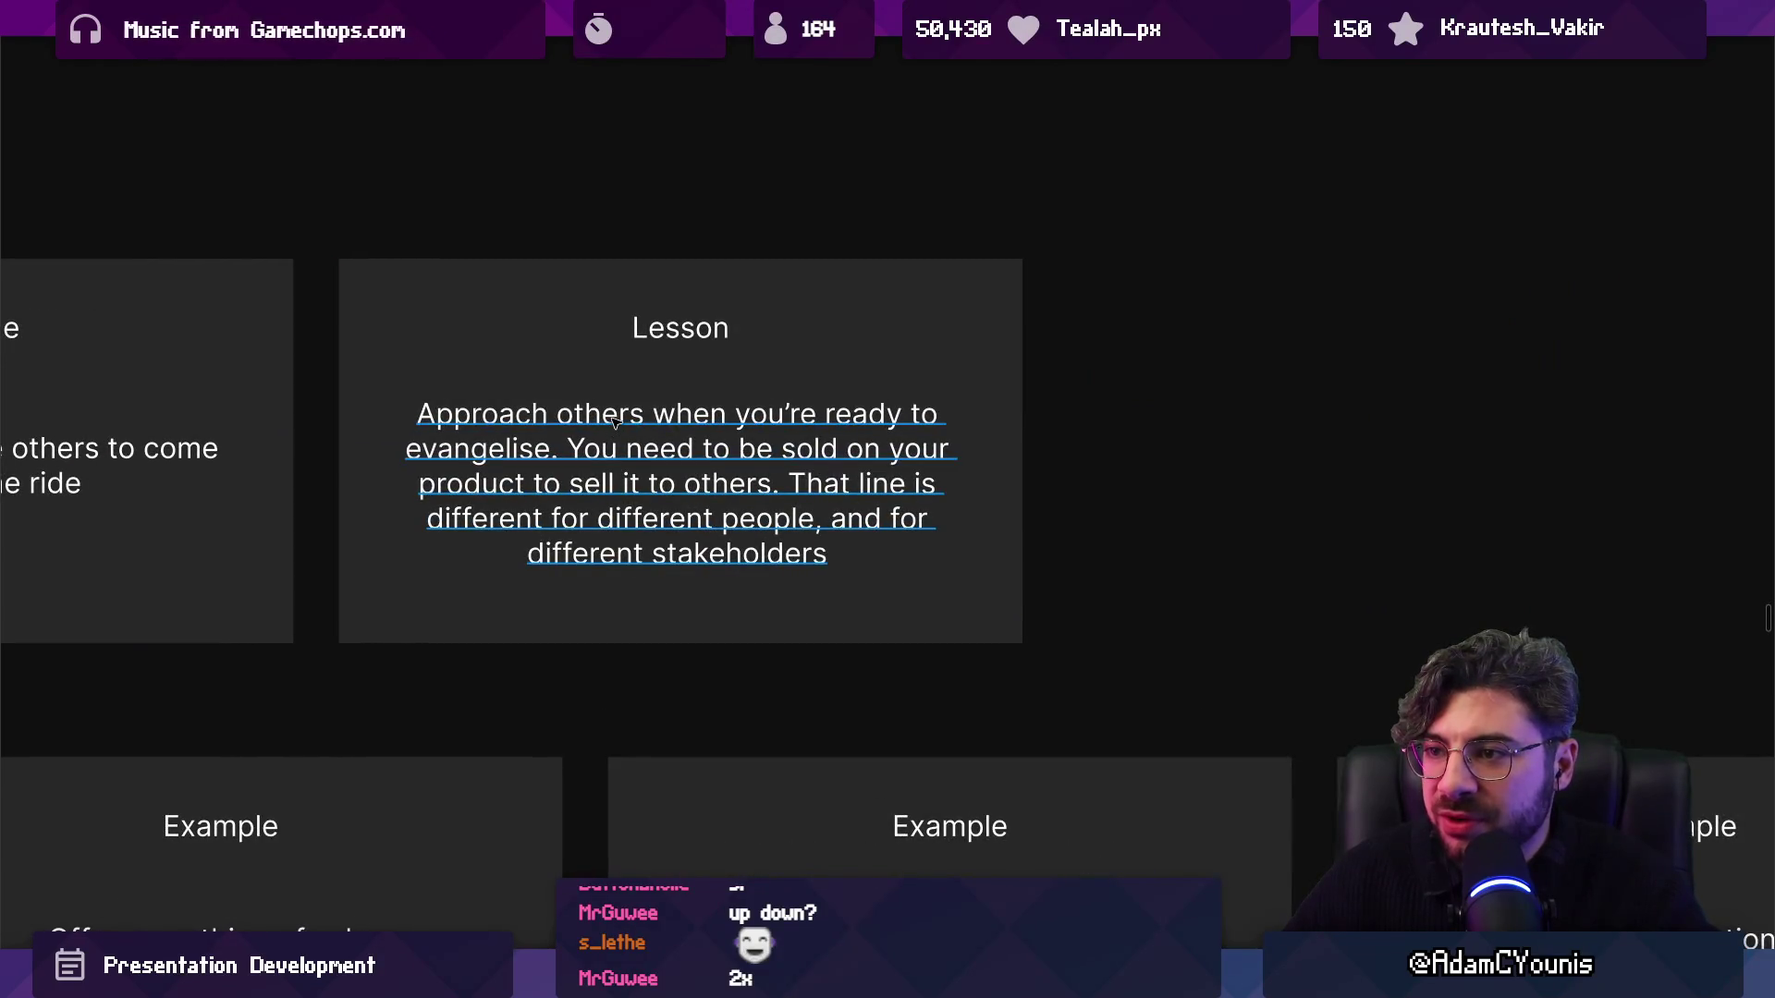
{"action": "double_click", "coordinate": [567, 431]}
{"action": "left_click", "coordinate": [567, 452]}
{"action": "mouse_move", "coordinate": [567, 451]}
{"action": "left_mouse_down"}
{"action": "mouse_move", "coordinate": [654, 483]}
{"action": "mouse_move", "coordinate": [786, 490]}
{"action": "mouse_move", "coordinate": [879, 596]}
{"action": "left_mouse_up"}
{"action": "left_click", "coordinate": [789, 487]}
{"action": "key", "text": "Escape"}
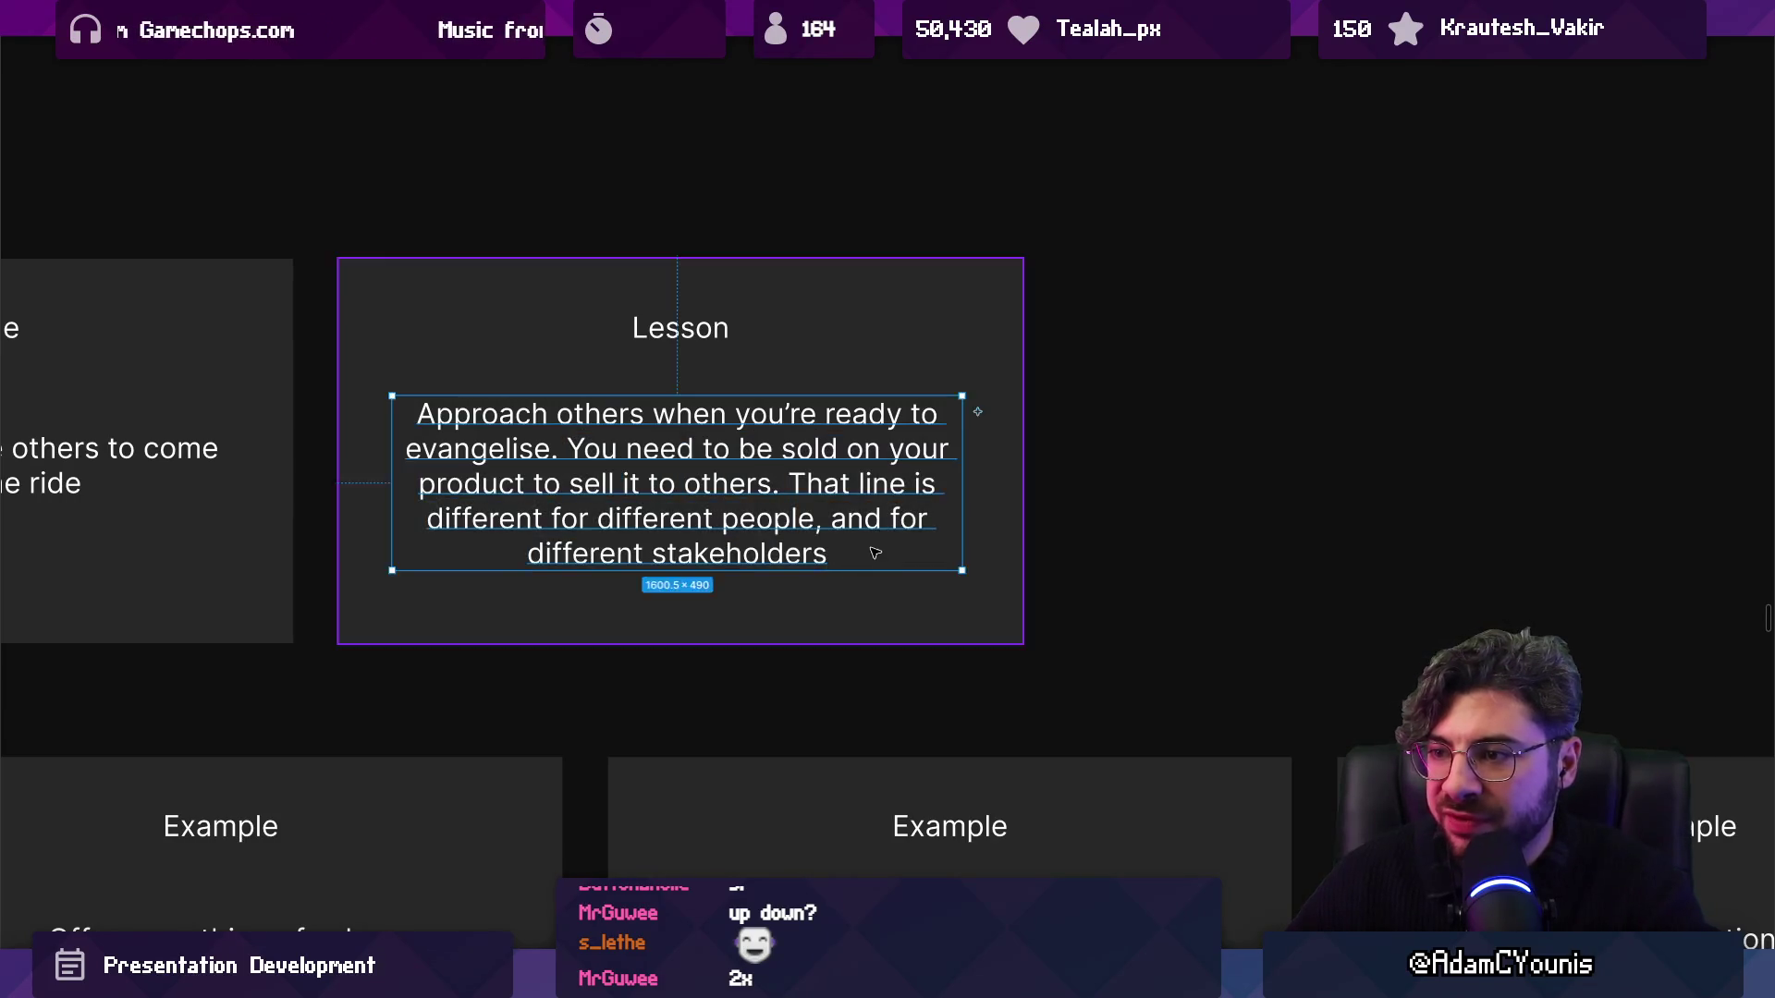
Select the Social Media Example card.
{"action": "scroll", "coordinate": [949, 449], "scroll_direction": "down", "scroll_amount": 5}
{"action": "scroll", "coordinate": [534, 495], "scroll_direction": "up", "scroll_amount": 4}
{"action": "left_click", "coordinate": [534, 495]}
{"action": "scroll", "coordinate": [555, 517], "scroll_direction": "up", "scroll_amount": 5}
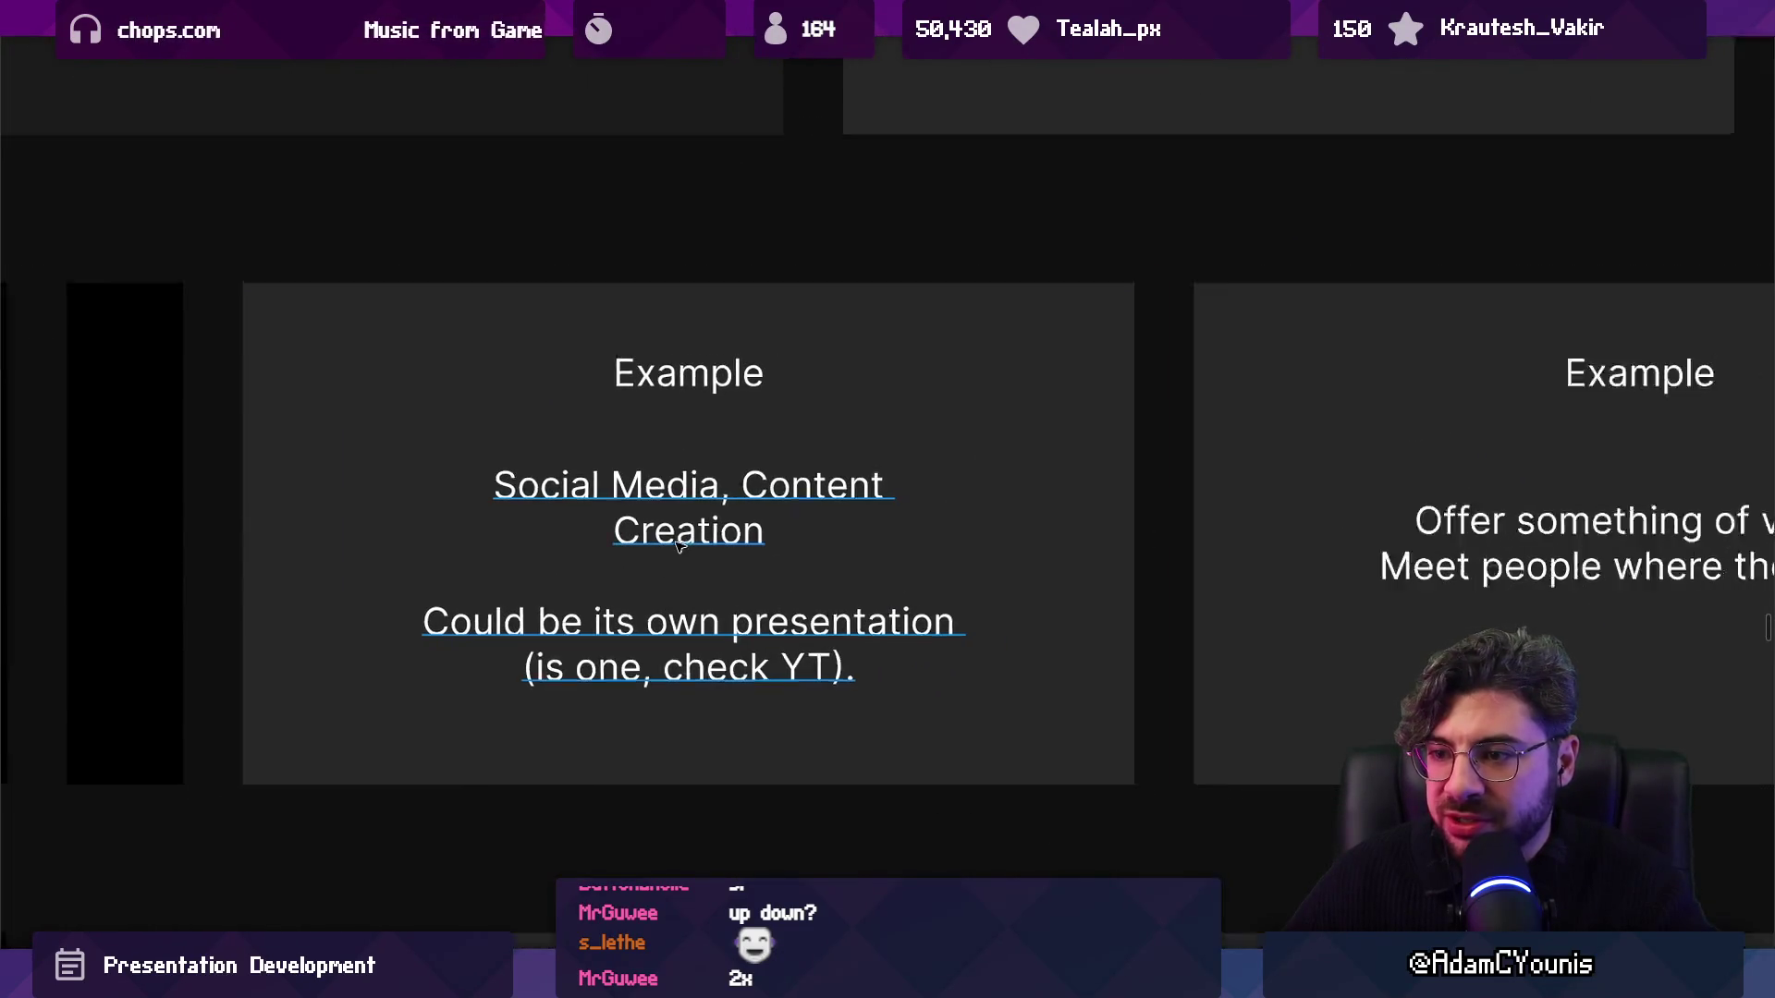
{"action": "scroll", "coordinate": [684, 550], "scroll_direction": "down", "scroll_amount": 5}
{"action": "scroll", "coordinate": [599, 545], "scroll_direction": "up", "scroll_amount": 4}
{"action": "scroll", "coordinate": [599, 545], "scroll_direction": "down", "scroll_amount": 5}
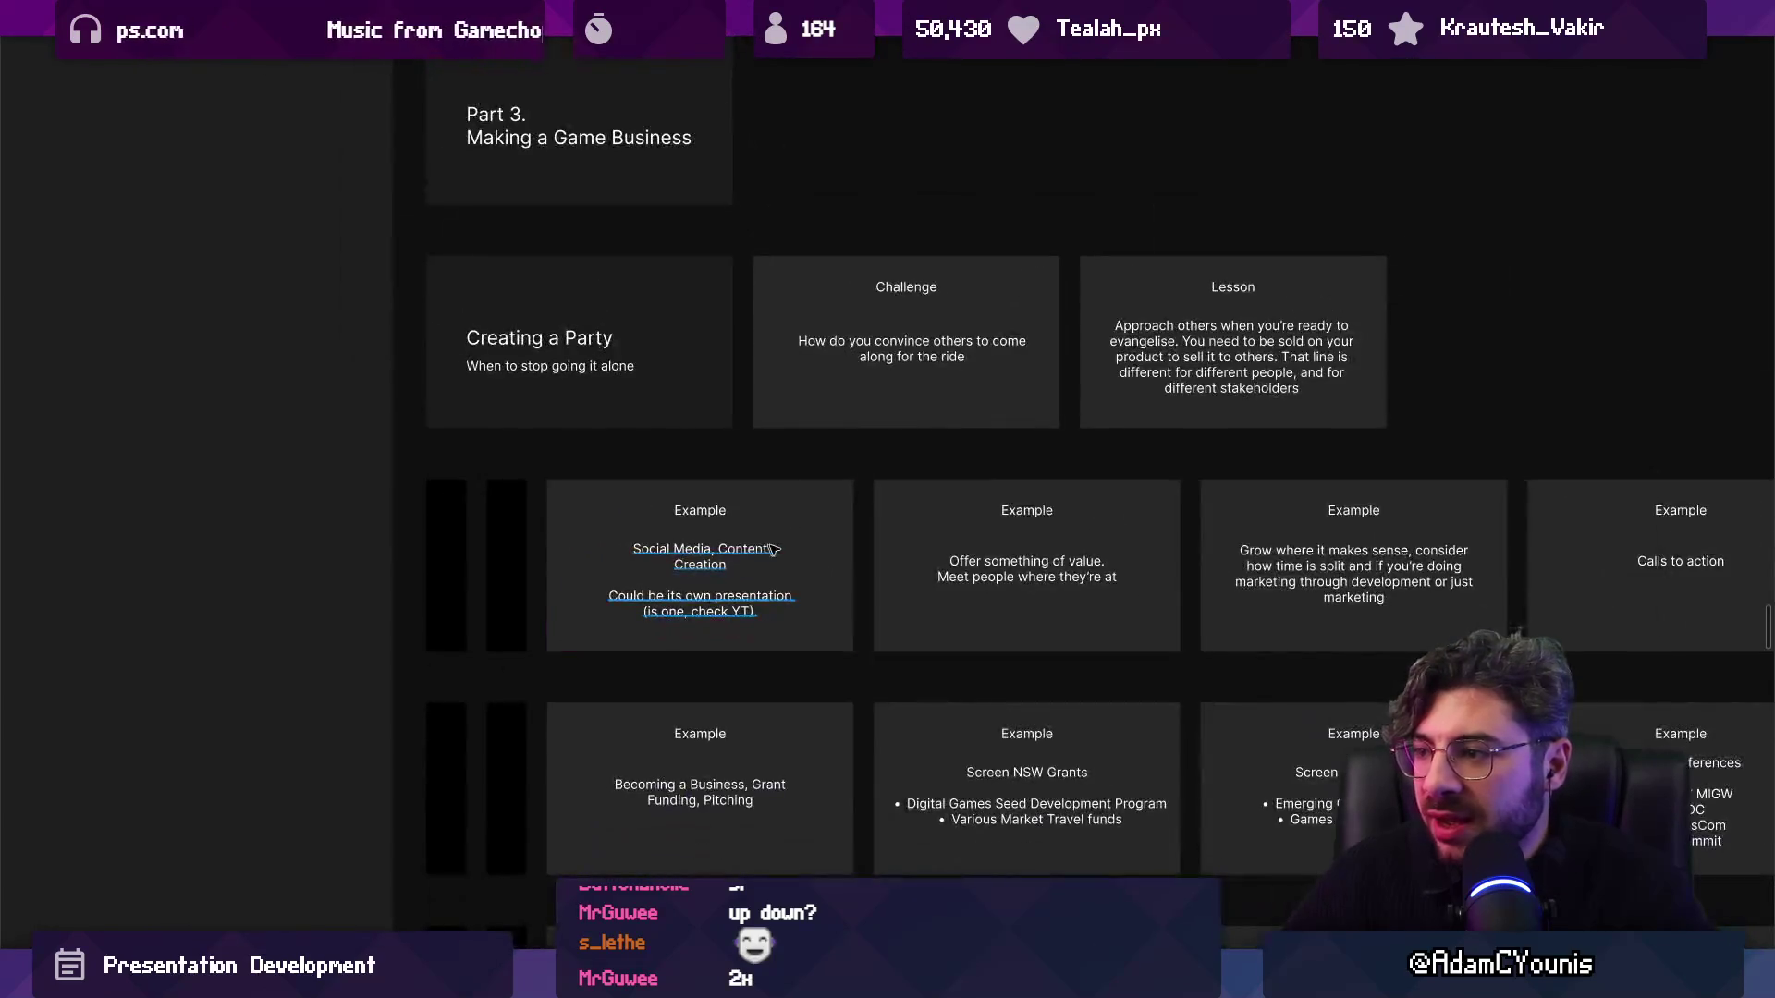
{"action": "scroll", "coordinate": [1140, 583], "scroll_direction": "up", "scroll_amount": 4}
{"action": "scroll", "coordinate": [632, 532], "scroll_direction": "down", "scroll_amount": 3}
{"action": "scroll", "coordinate": [631, 532], "scroll_direction": "up", "scroll_amount": 3}
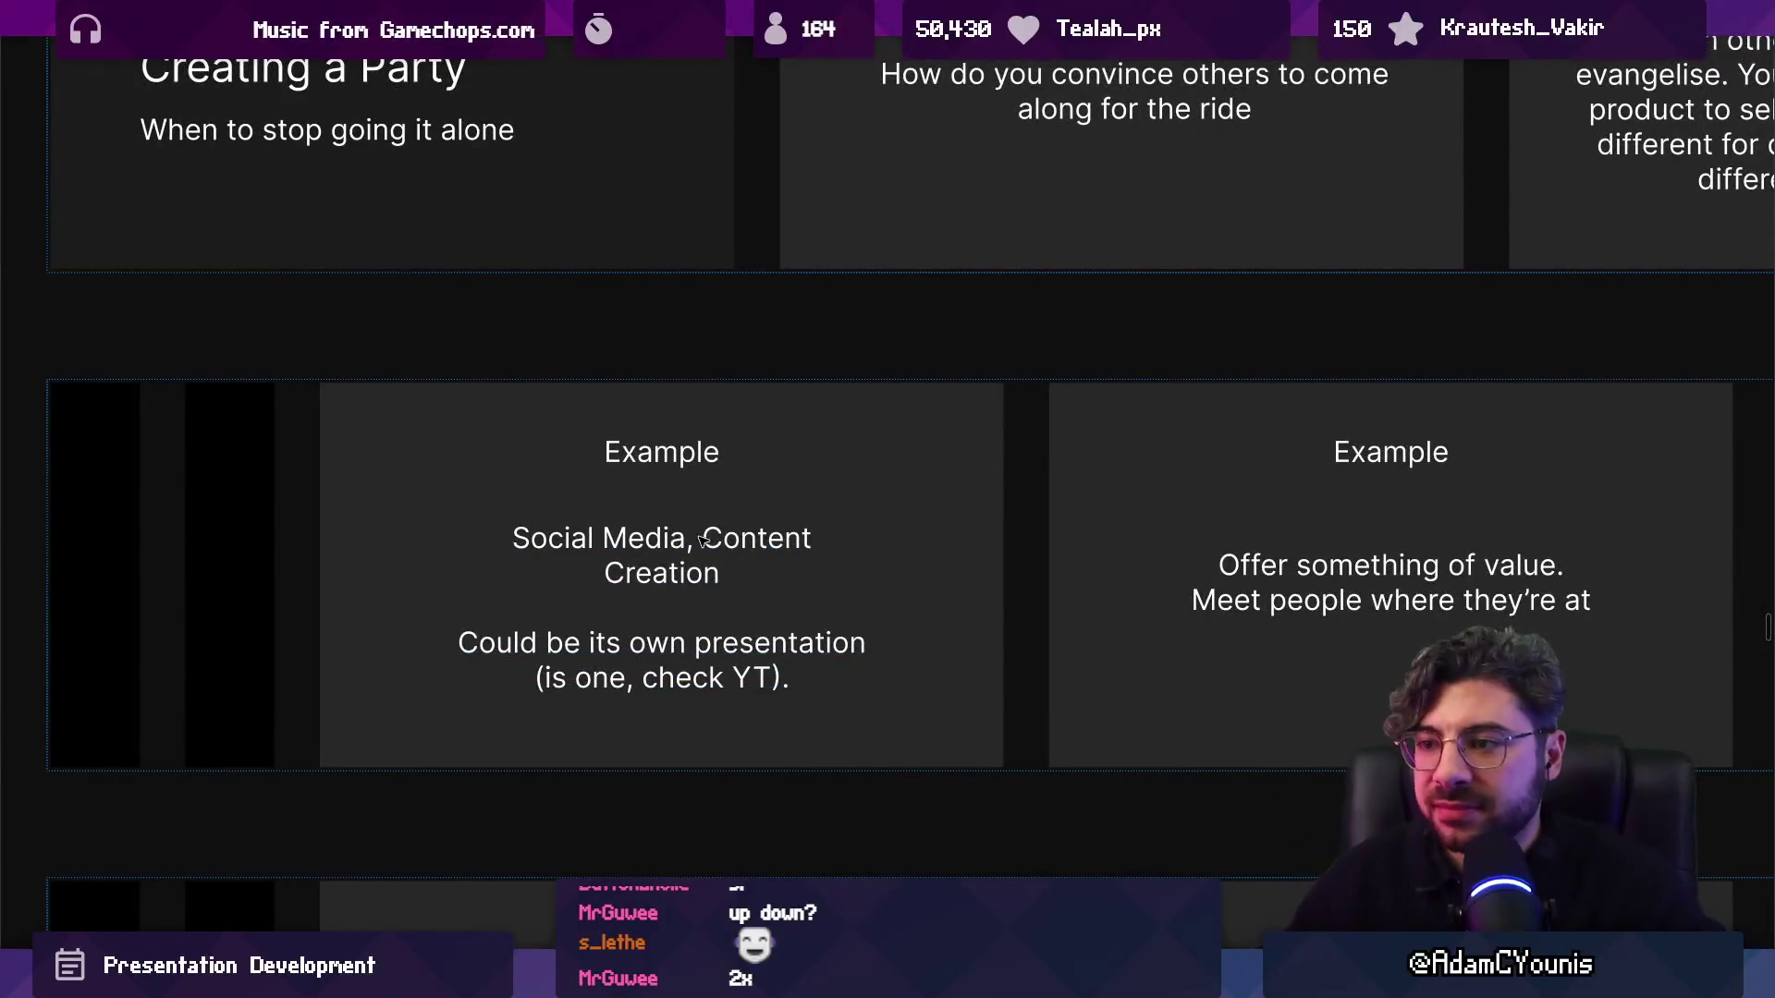
{"action": "scroll", "coordinate": [702, 539], "scroll_direction": "right", "scroll_amount": 5}
{"action": "left_click", "coordinate": [889, 610]}
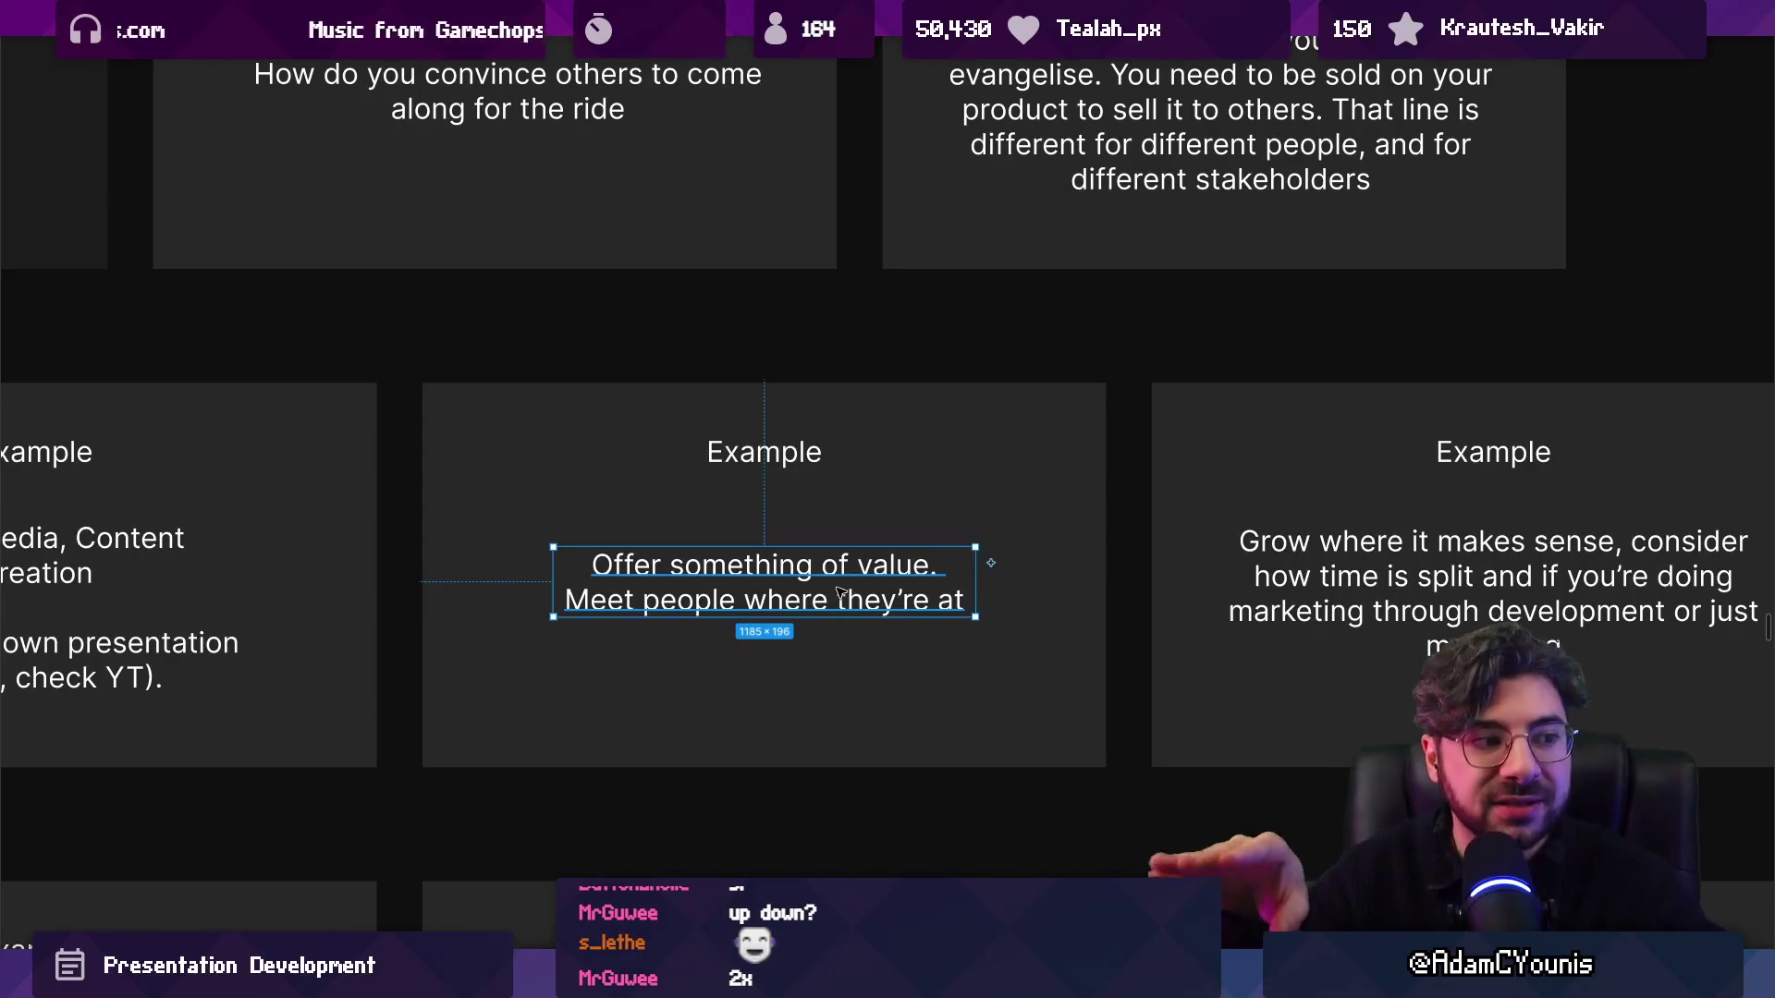
{"action": "key", "text": "Escape"}
{"action": "key", "text": "Escape"}
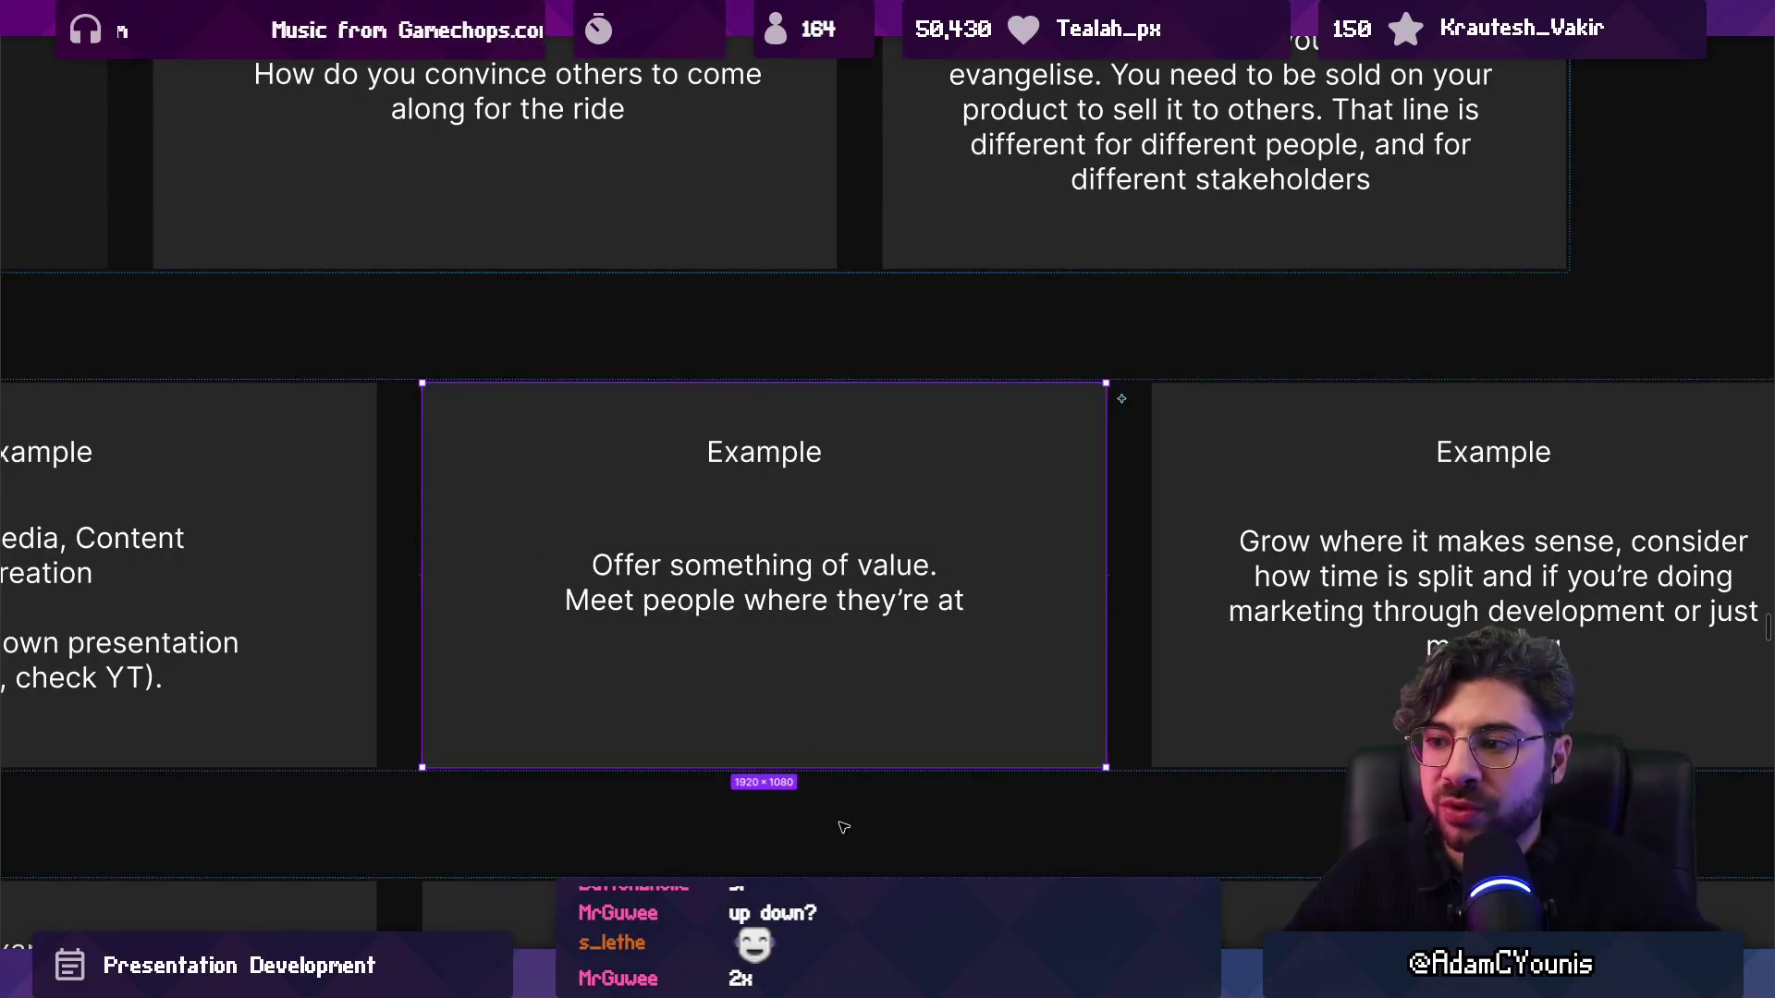
{"action": "scroll", "coordinate": [716, 571], "scroll_direction": "down", "scroll_amount": 3}
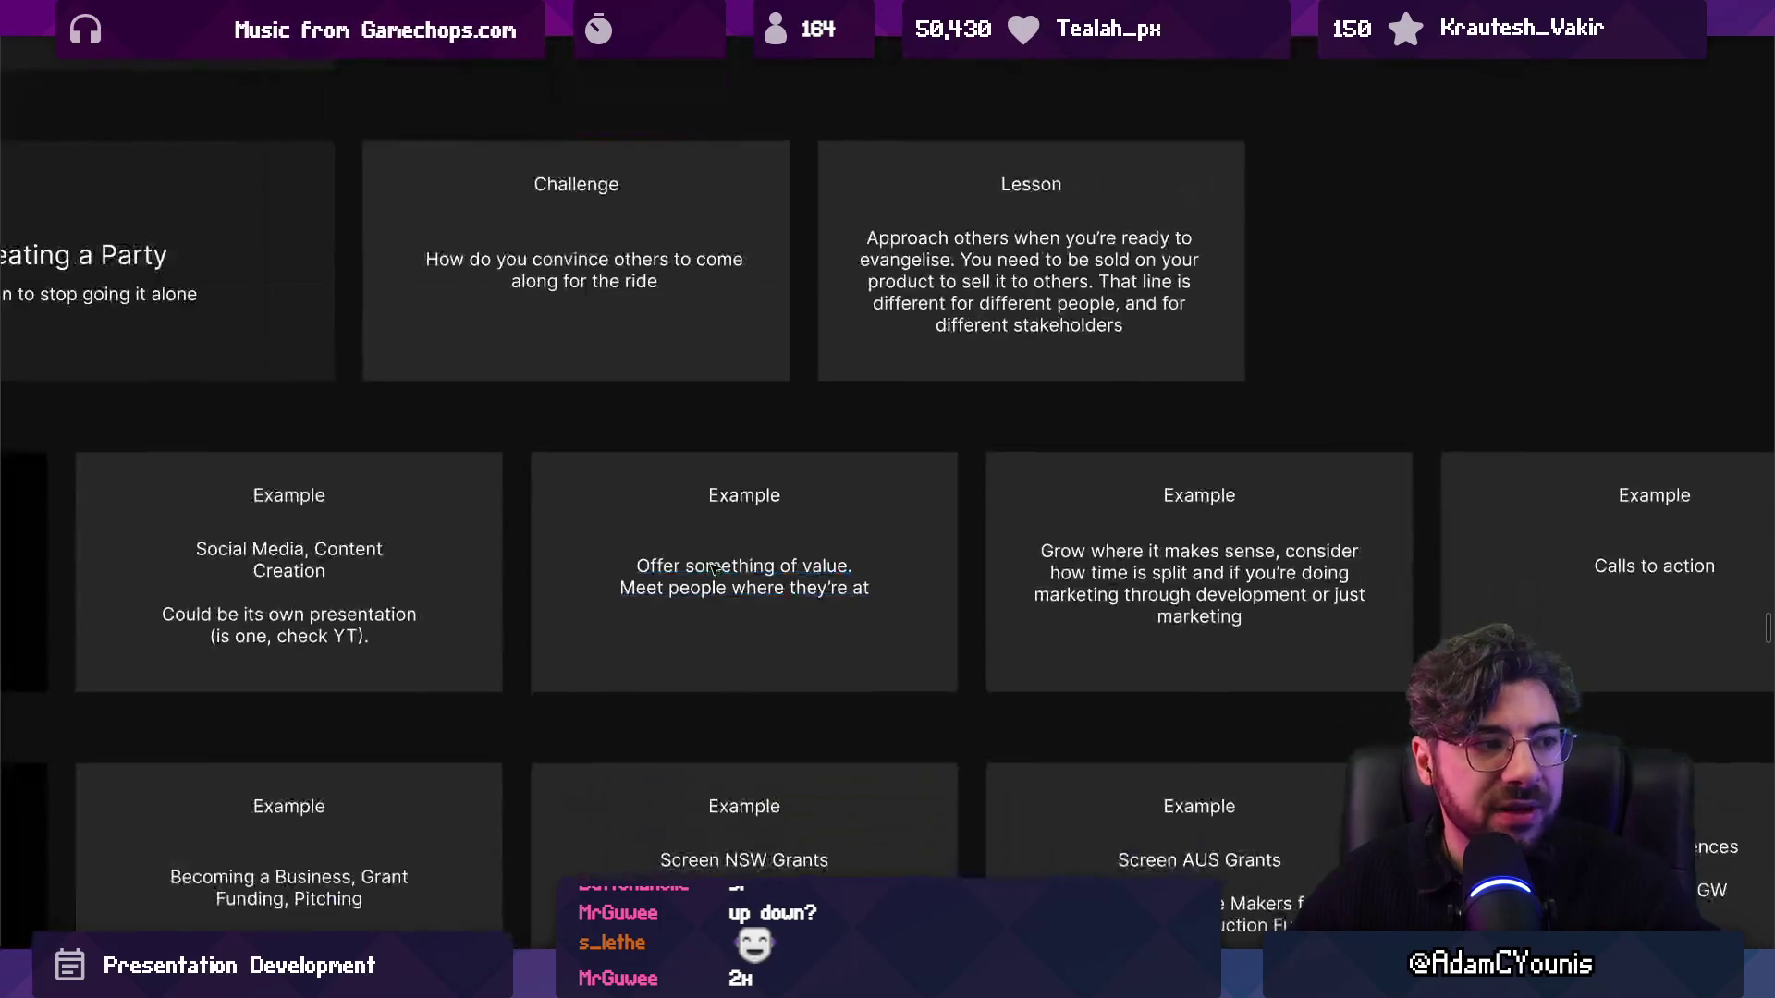
Zoom into the 'Grow where it makes sense' card and select its marketing-time text.
{"action": "scroll", "coordinate": [860, 539], "scroll_direction": "right", "scroll_amount": 5}
{"action": "scroll", "coordinate": [857, 541], "scroll_direction": "up", "scroll_amount": 3}
{"action": "scroll", "coordinate": [827, 536], "scroll_direction": "down", "scroll_amount": 2}
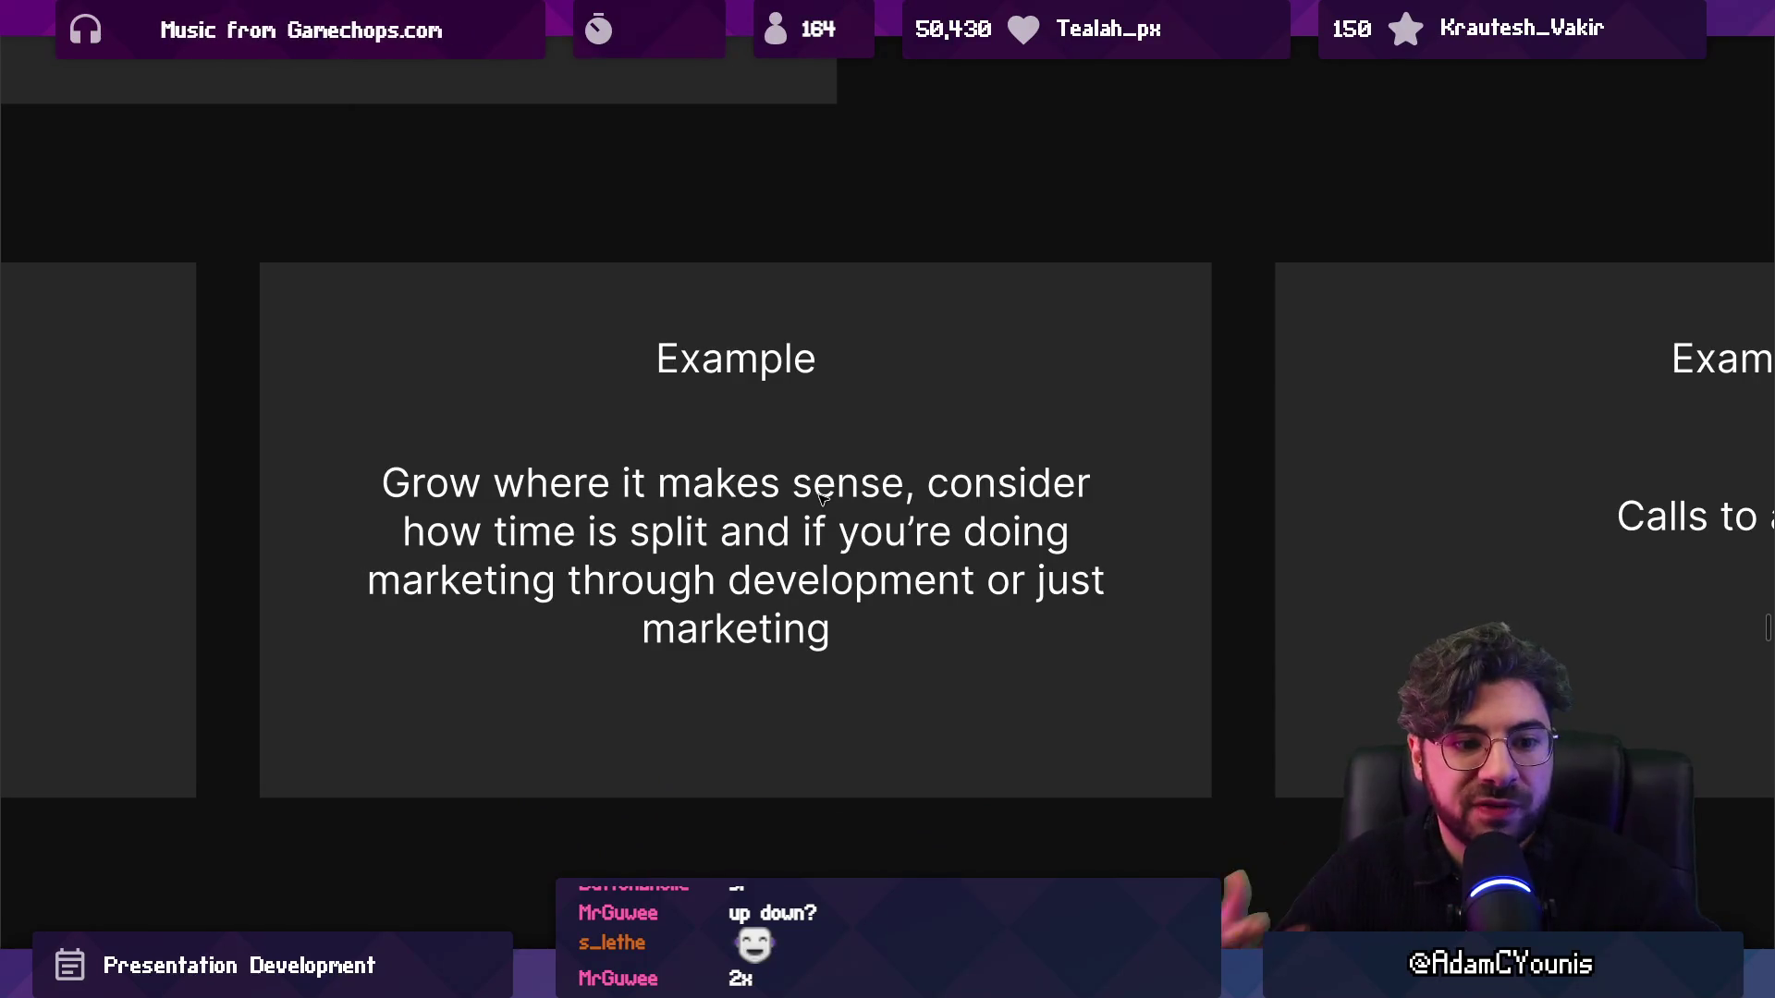
{"action": "scroll", "coordinate": [832, 514], "scroll_direction": "down", "scroll_amount": 3}
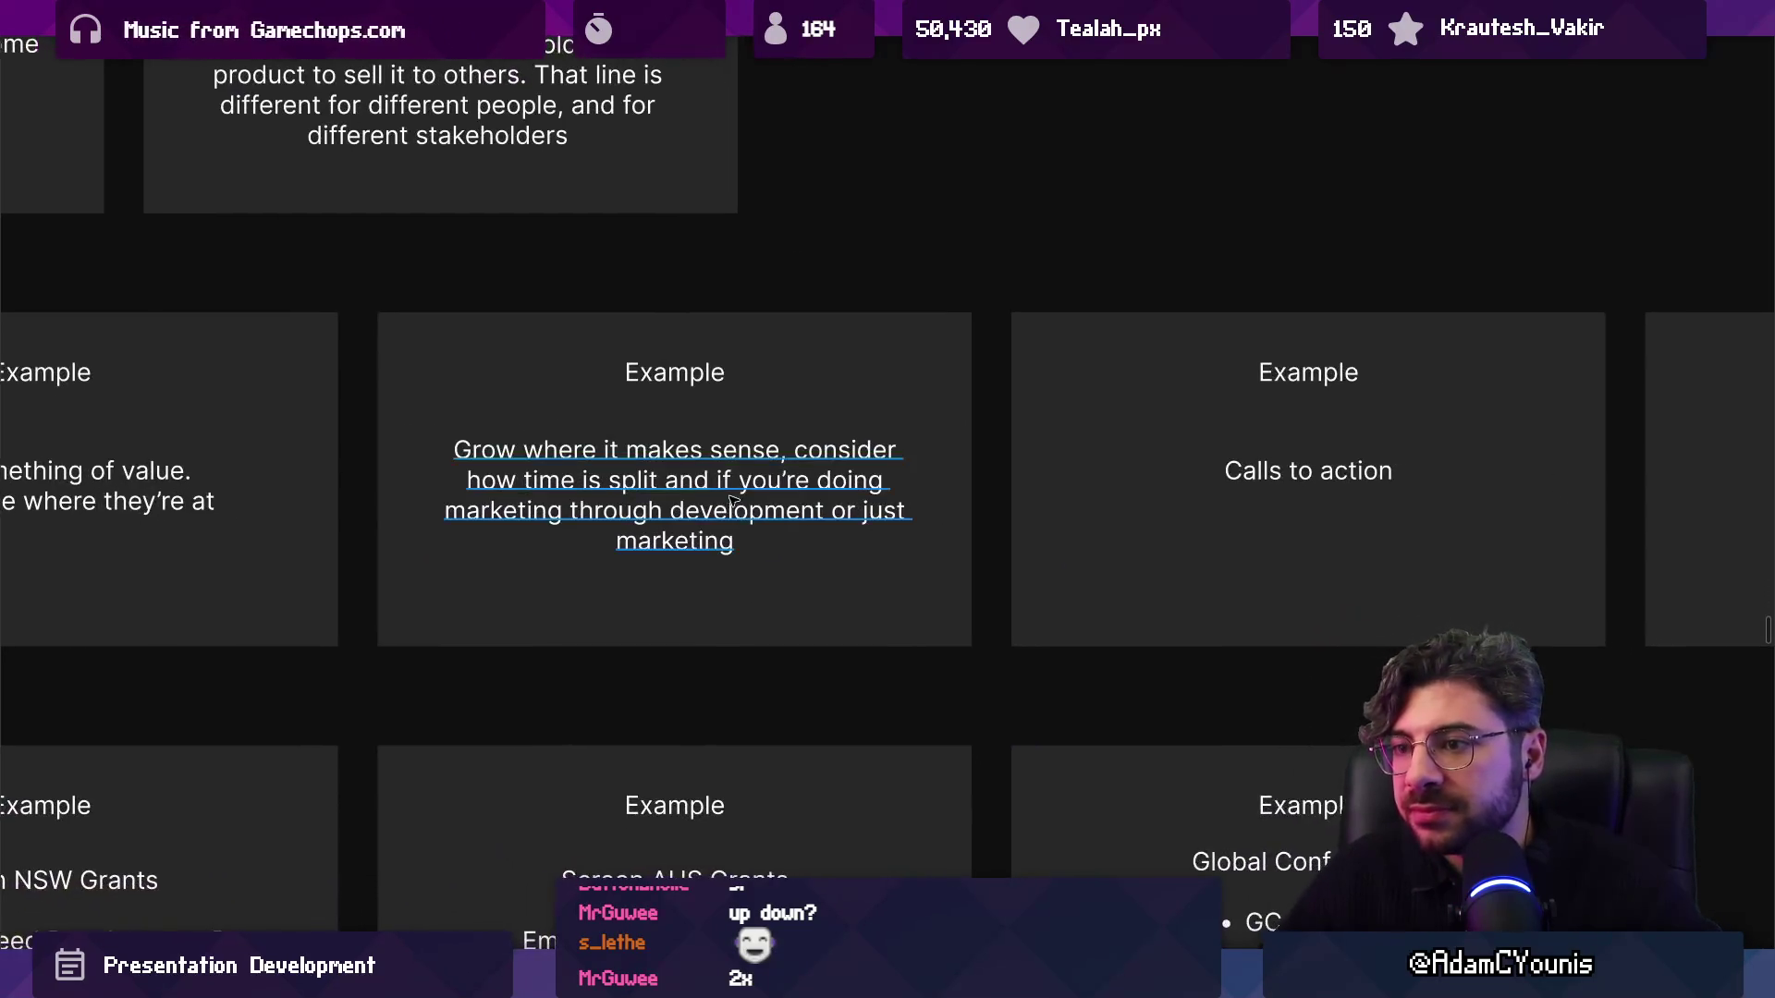
{"action": "scroll", "coordinate": [764, 511], "scroll_direction": "up", "scroll_amount": 2}
{"action": "scroll", "coordinate": [763, 511], "scroll_direction": "up", "scroll_amount": 1}
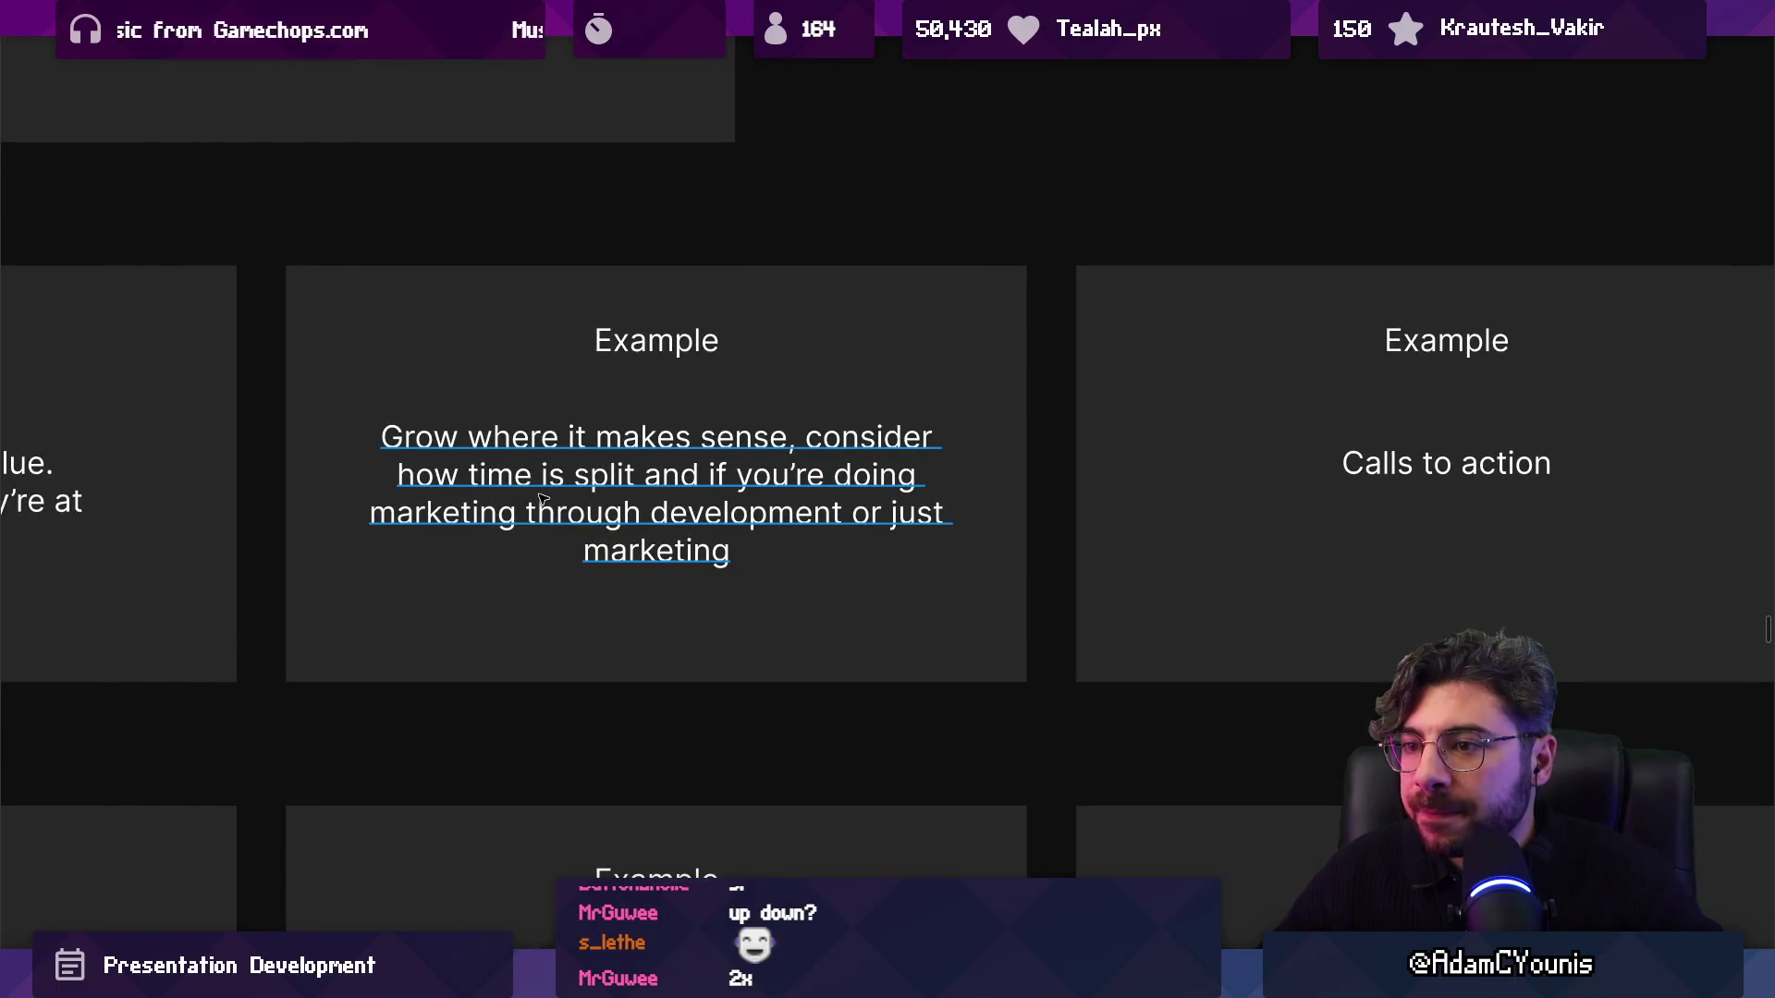
{"action": "scroll", "coordinate": [445, 497], "scroll_direction": "up", "scroll_amount": 1}
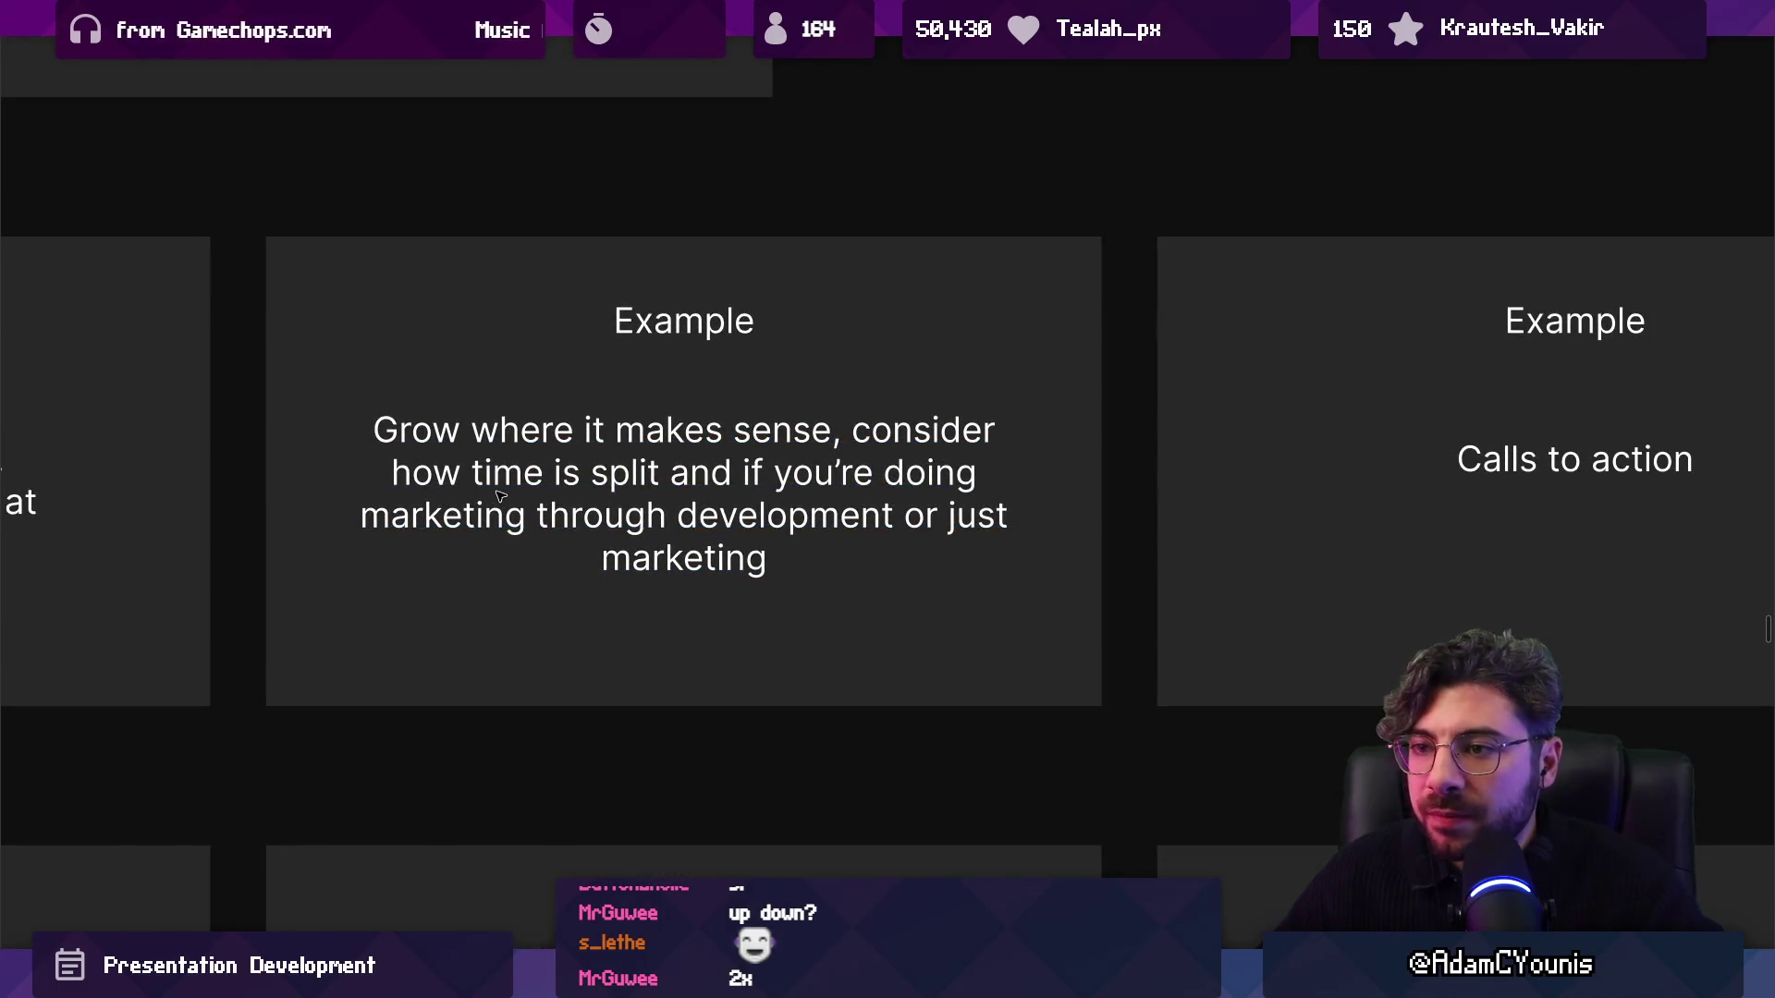
{"action": "left_click", "coordinate": [573, 496]}
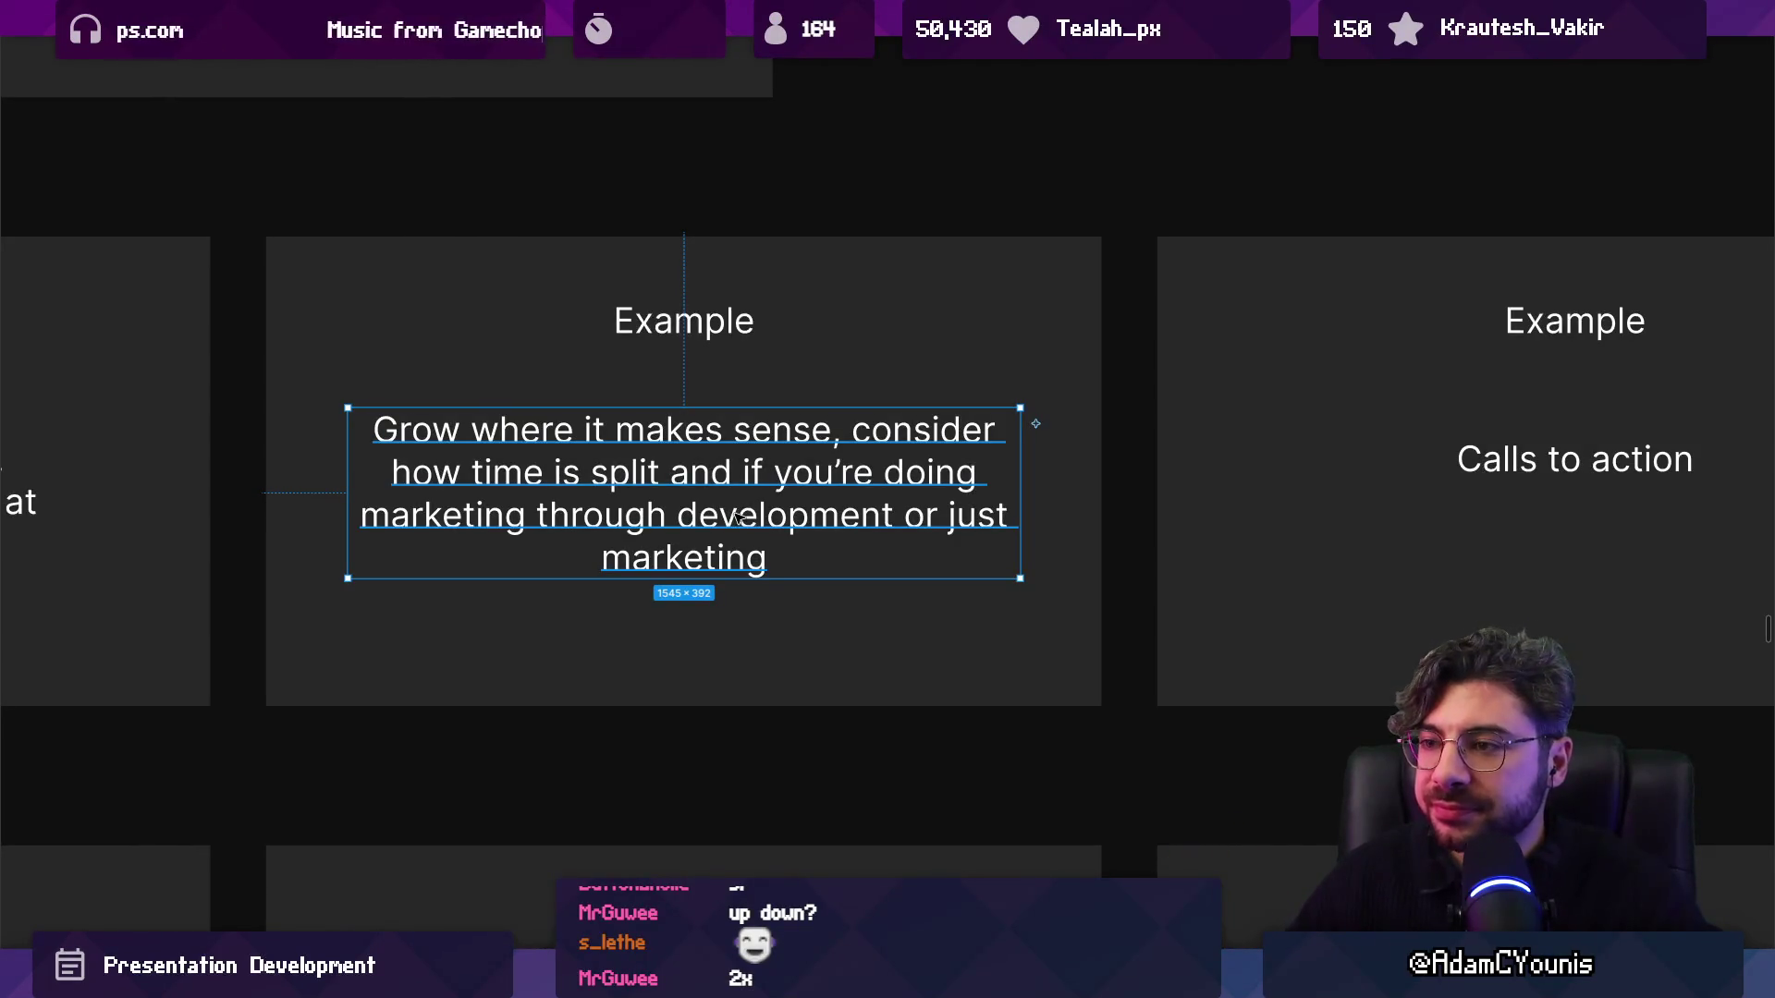
Step ahead to the Calls to action example slide and select its text.
{"action": "key", "text": "n"}
{"action": "key", "text": "shift+n"}
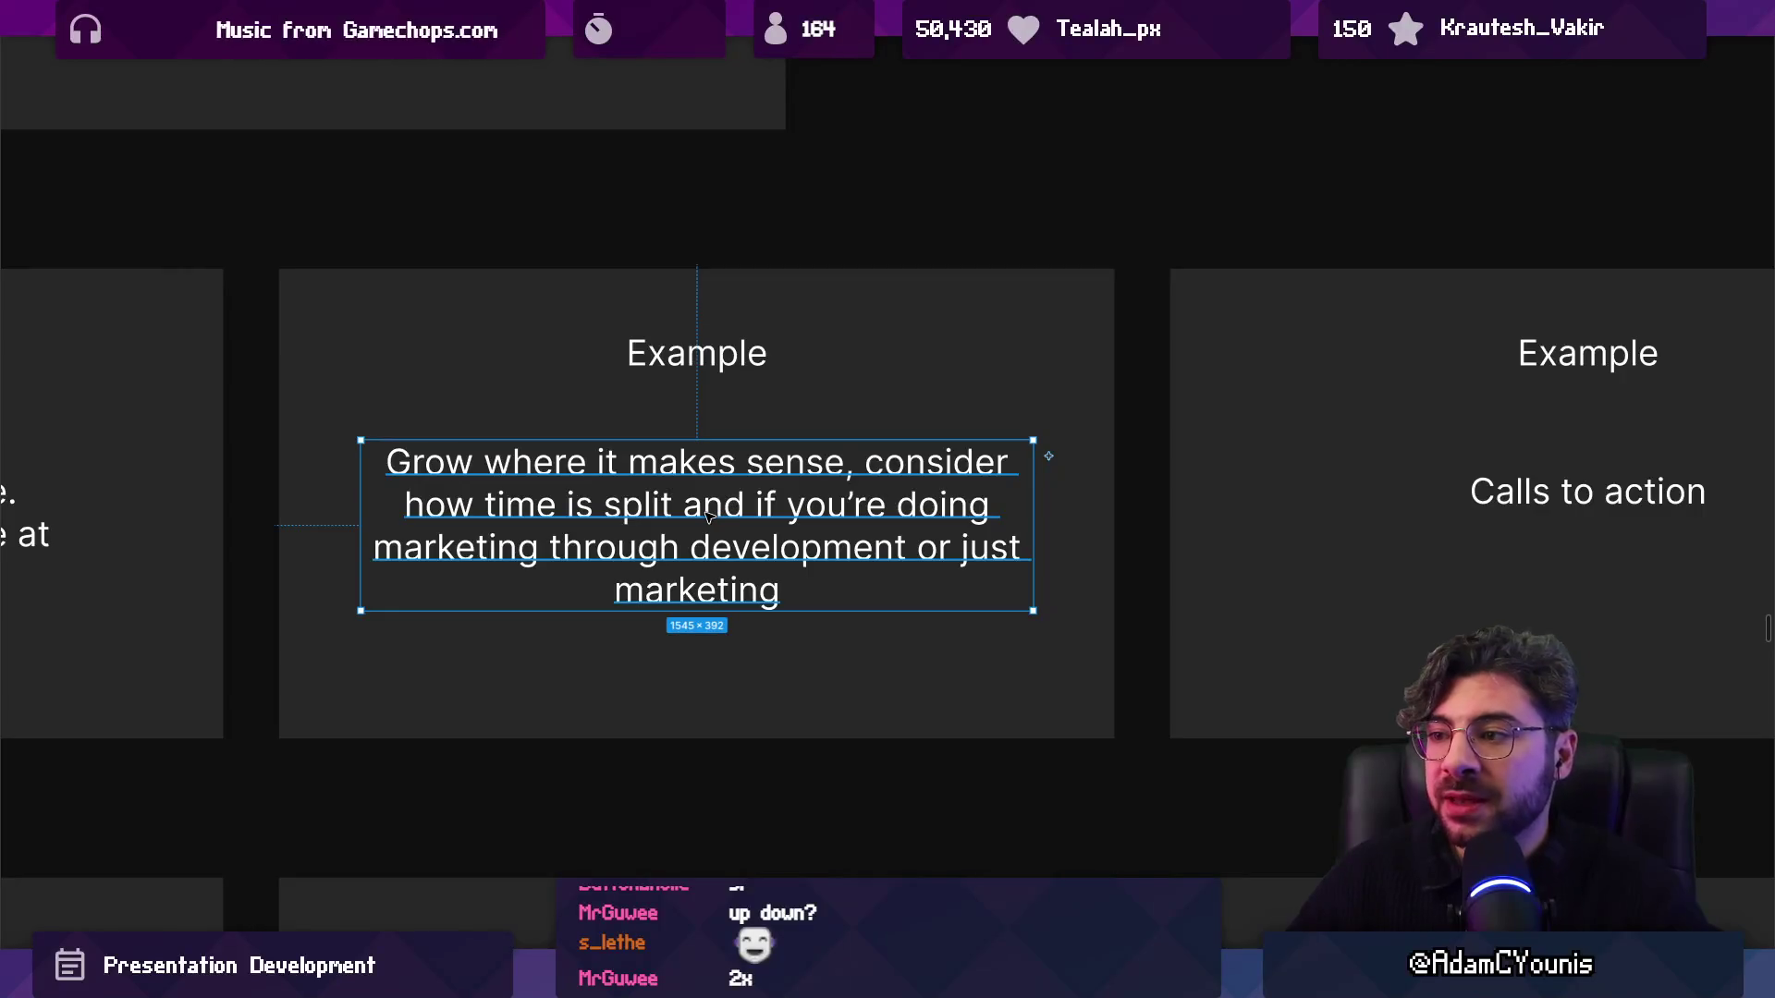
{"action": "key", "text": "n"}
{"action": "left_click", "coordinate": [684, 491]}
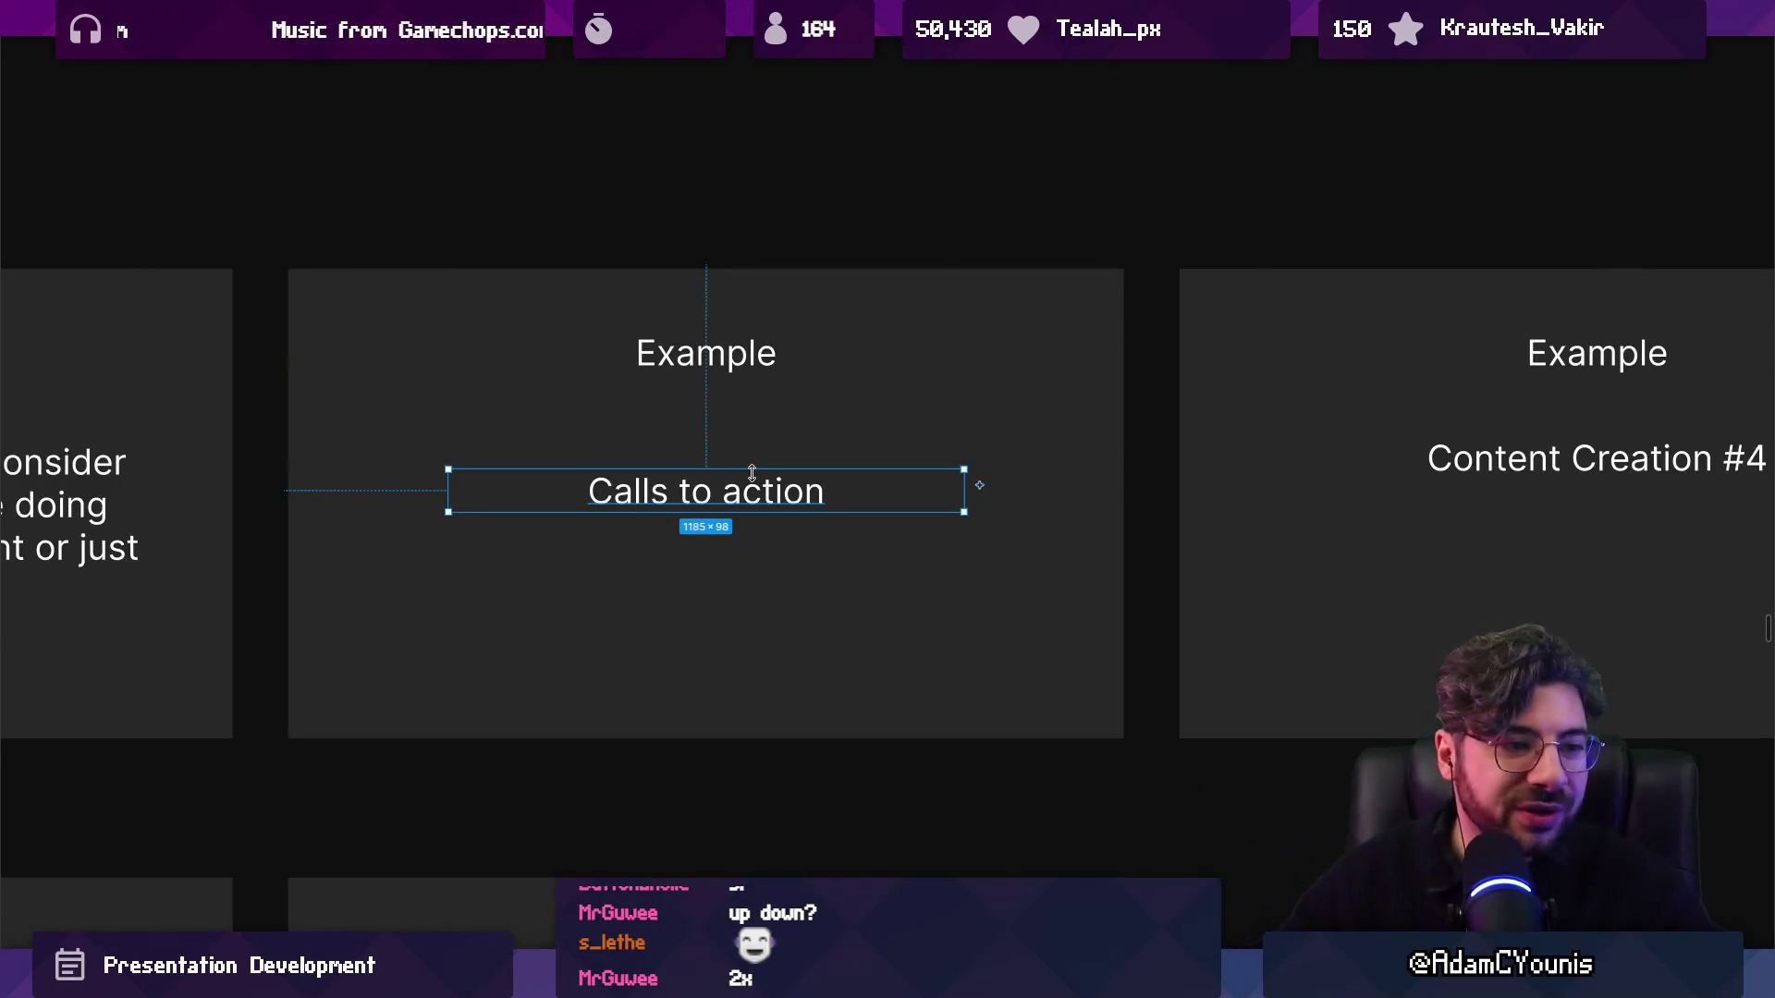
{"action": "scroll", "coordinate": [739, 464], "scroll_direction": "right", "scroll_amount": 5}
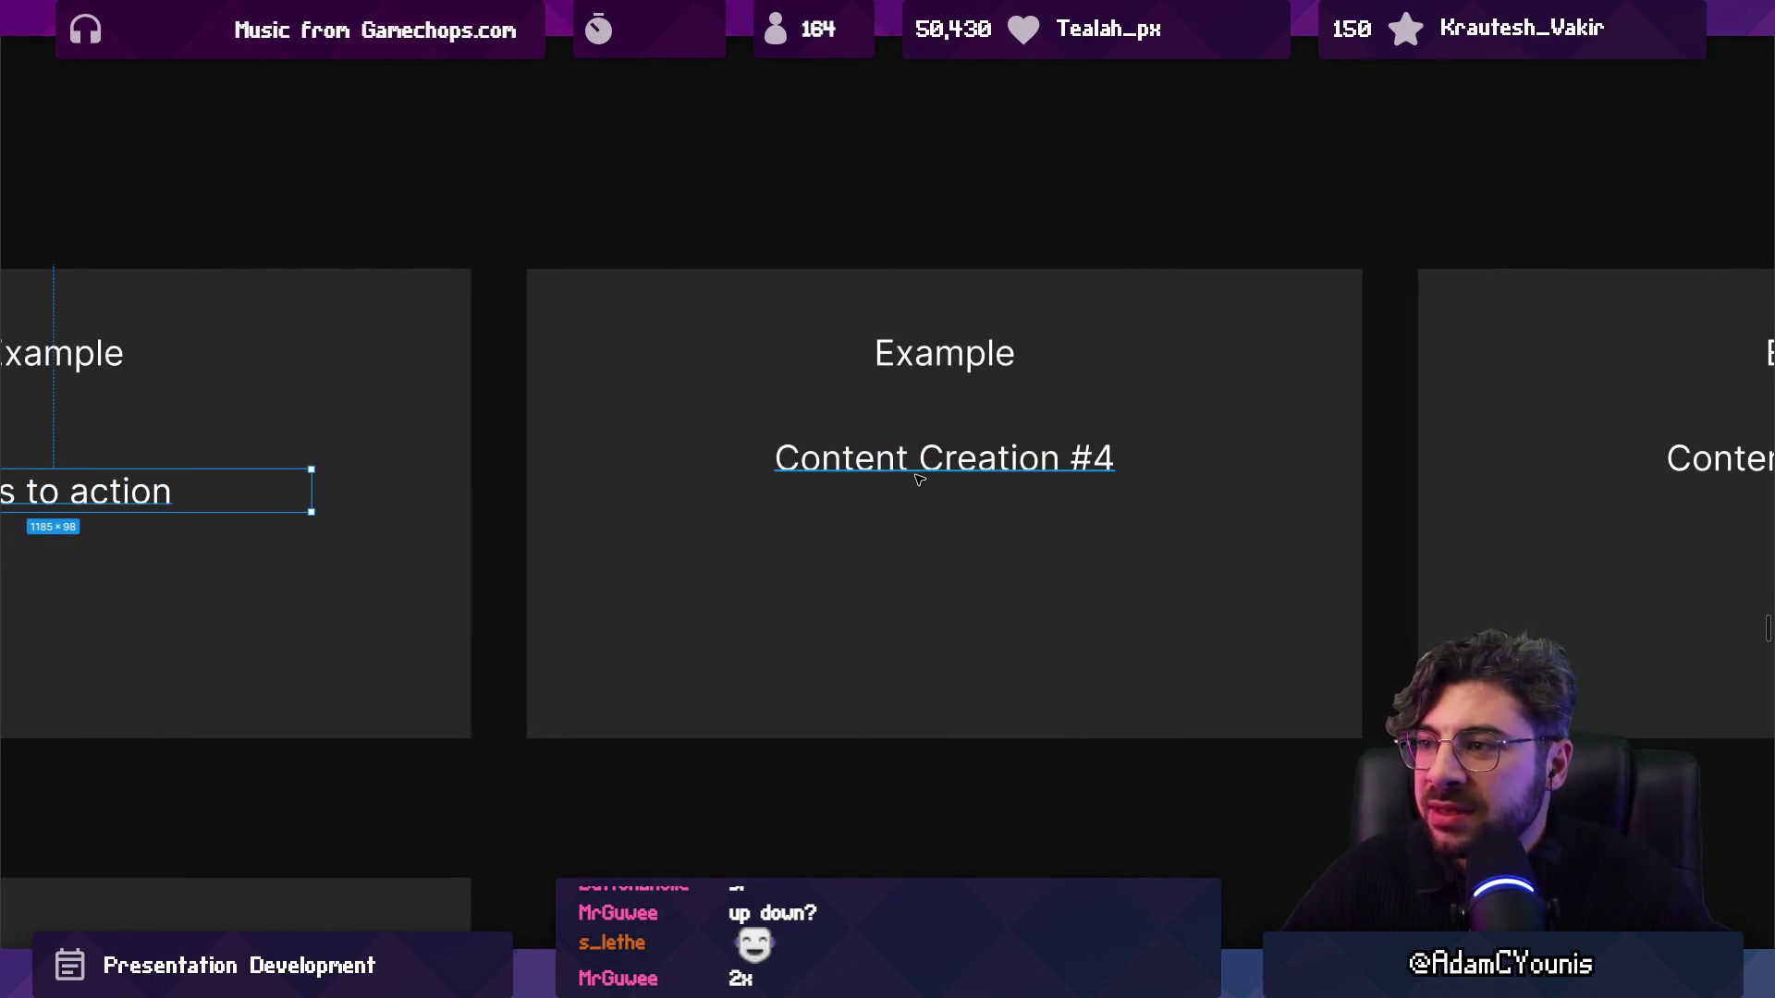
Zoom out, select the Social Media, Content Creation slide, then zoom to Becoming a Business.
{"action": "scroll", "coordinate": [920, 479], "scroll_direction": "down", "scroll_amount": 10}
{"action": "scroll", "coordinate": [609, 581], "scroll_direction": "up", "scroll_amount": 8}
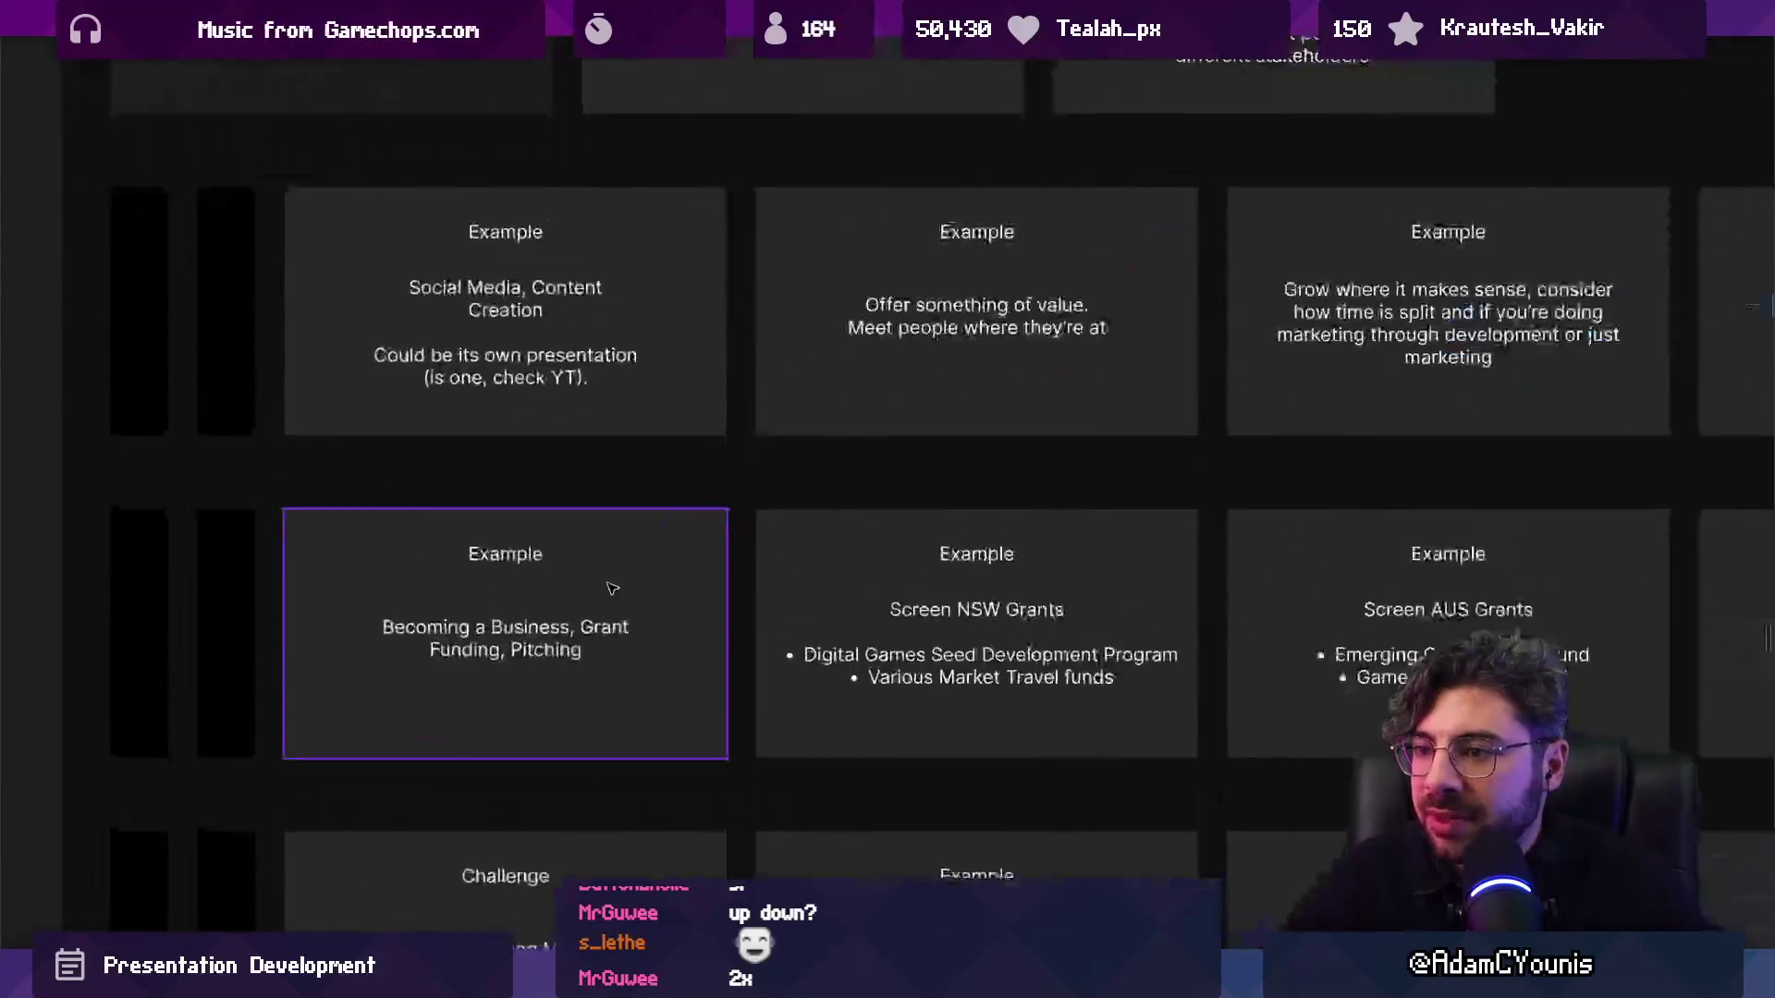
{"action": "scroll", "coordinate": [609, 581], "scroll_direction": "up", "scroll_amount": 3}
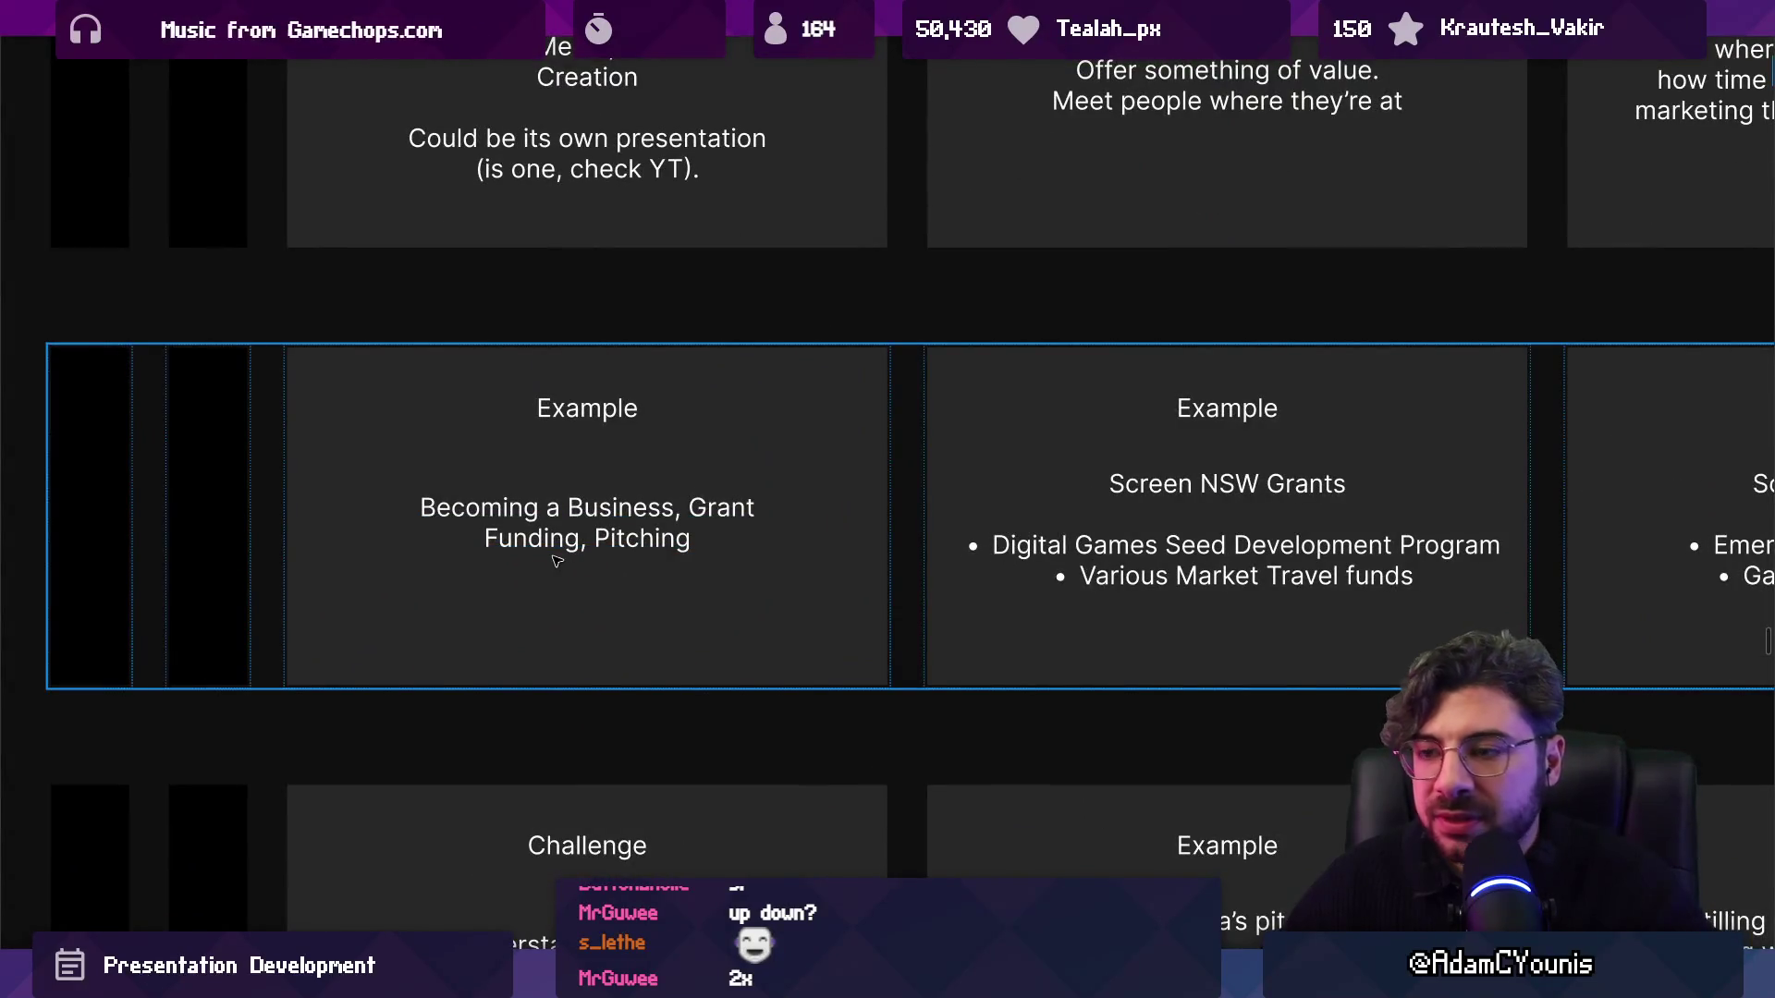
{"action": "scroll", "coordinate": [556, 560], "scroll_direction": "up", "scroll_amount": 2}
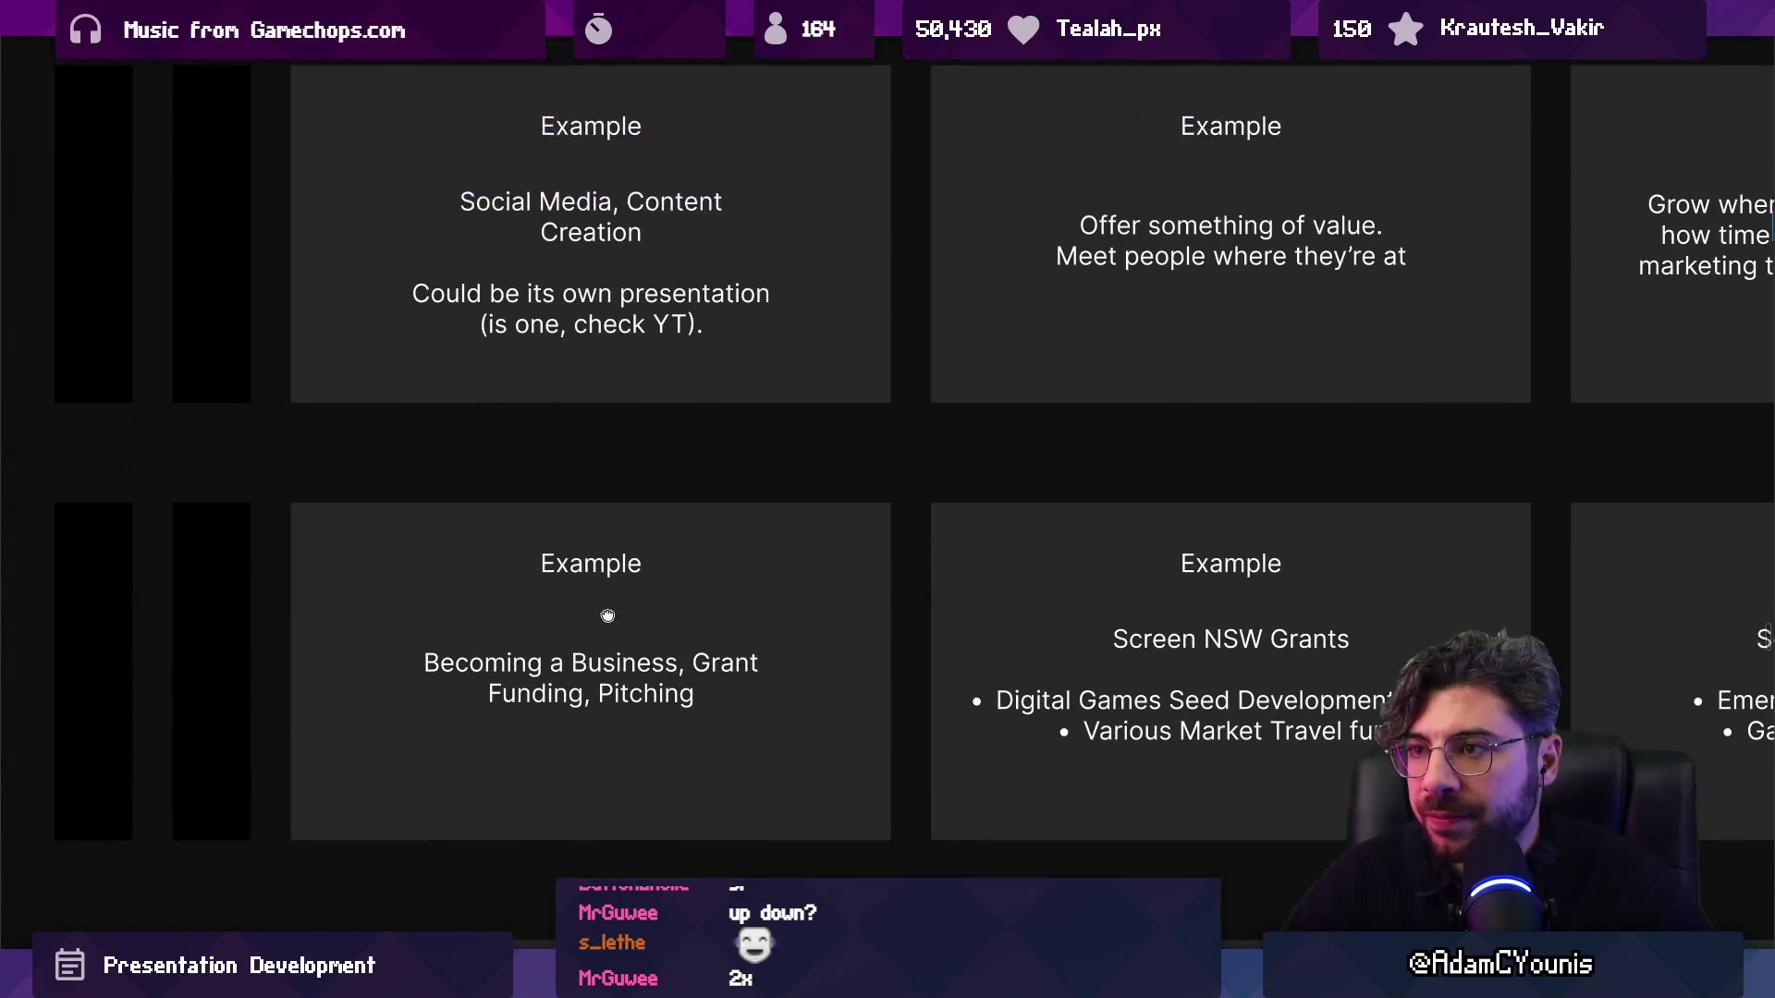
{"action": "scroll", "coordinate": [618, 555], "scroll_direction": "up", "scroll_amount": 3}
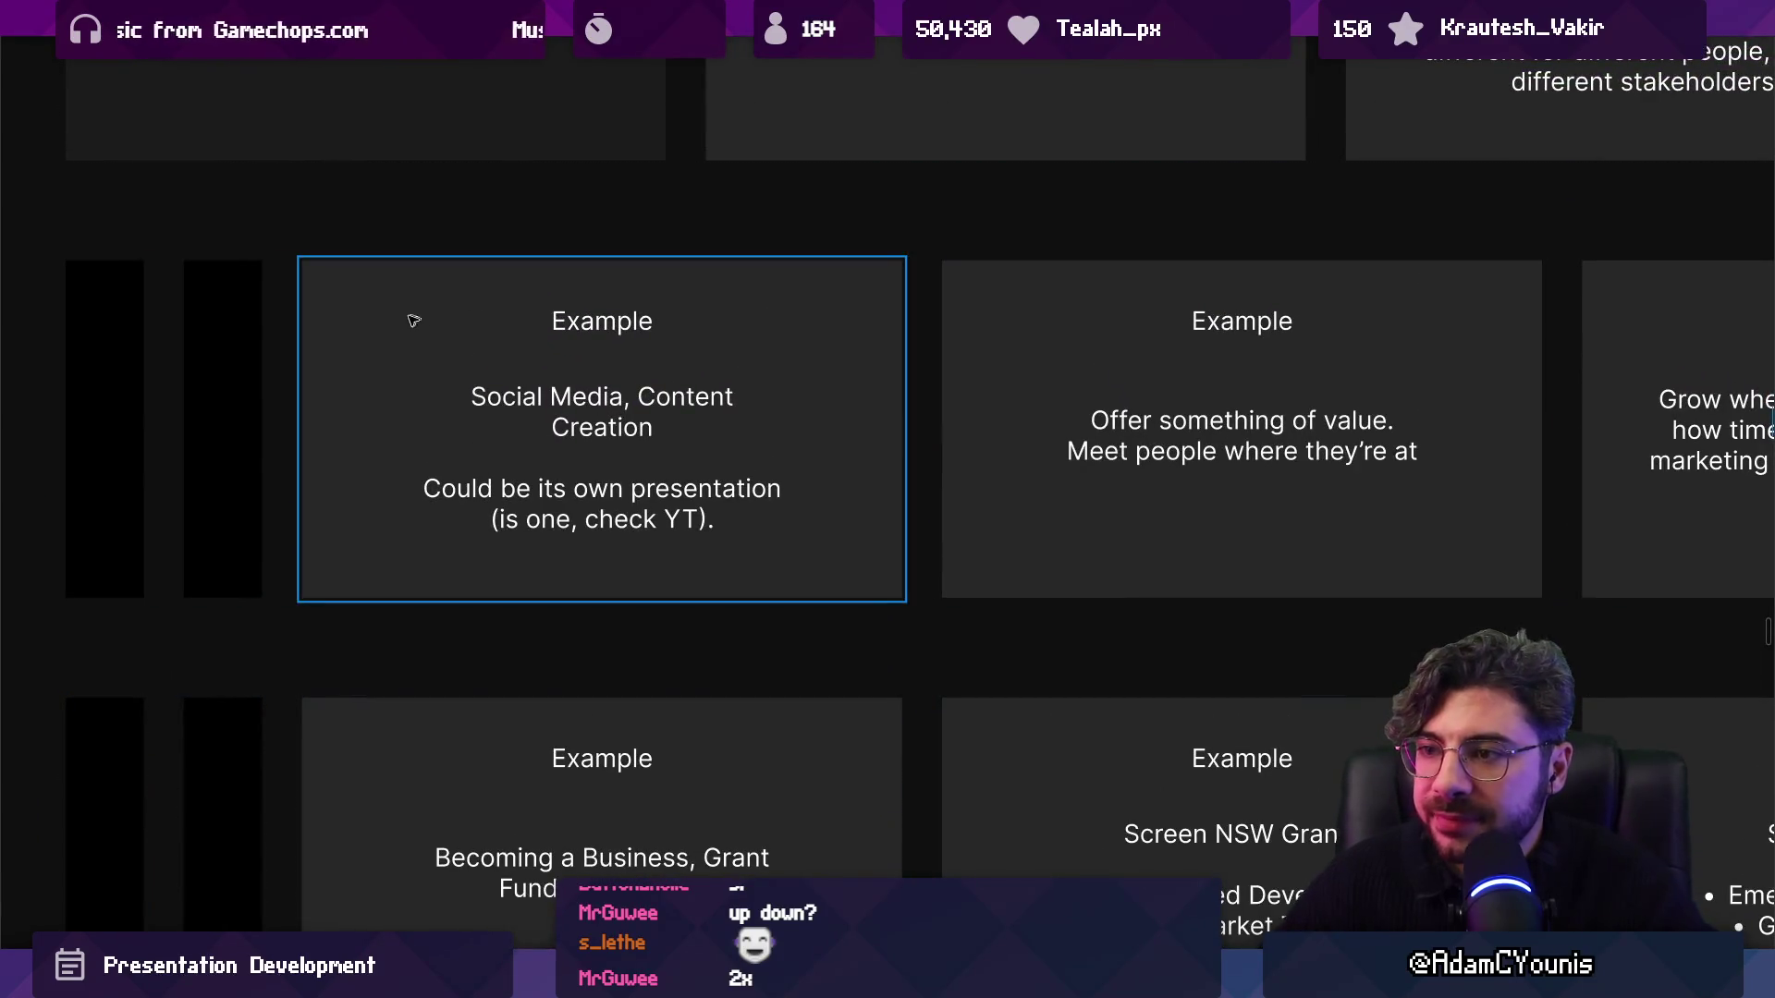
{"action": "left_click", "coordinate": [415, 370]}
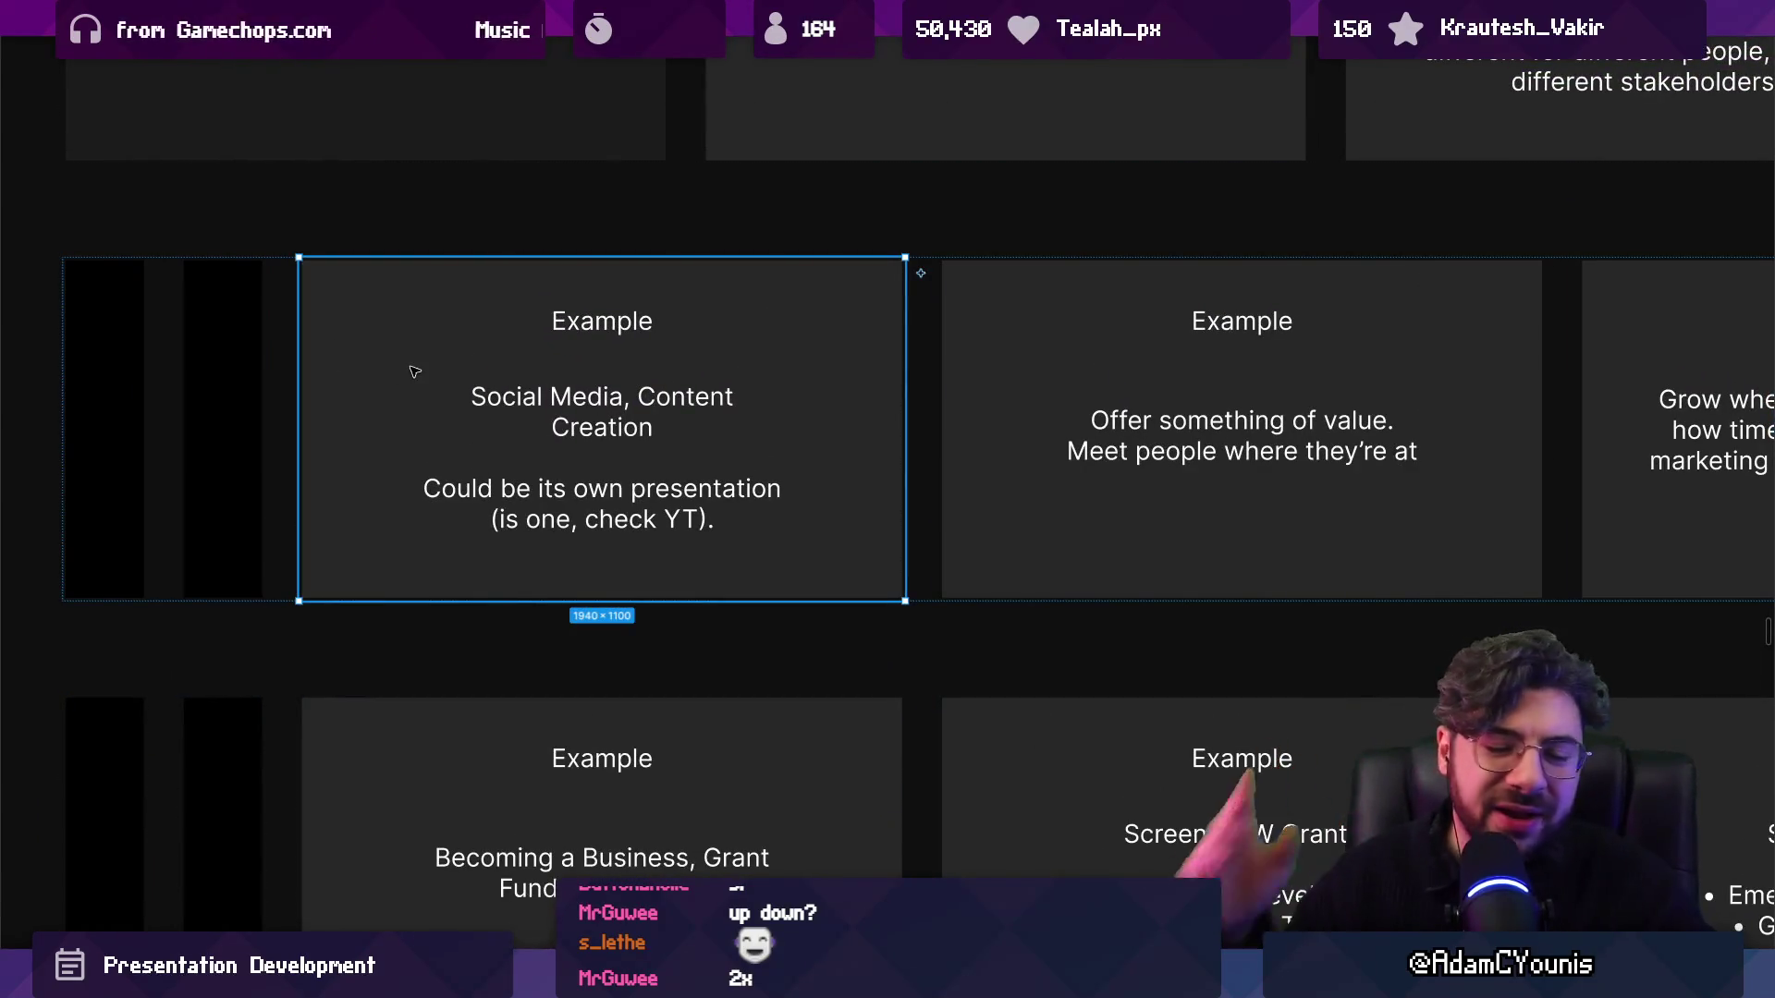
{"action": "scroll", "coordinate": [475, 424], "scroll_direction": "down", "scroll_amount": 3}
{"action": "scroll", "coordinate": [592, 532], "scroll_direction": "up", "scroll_amount": 3}
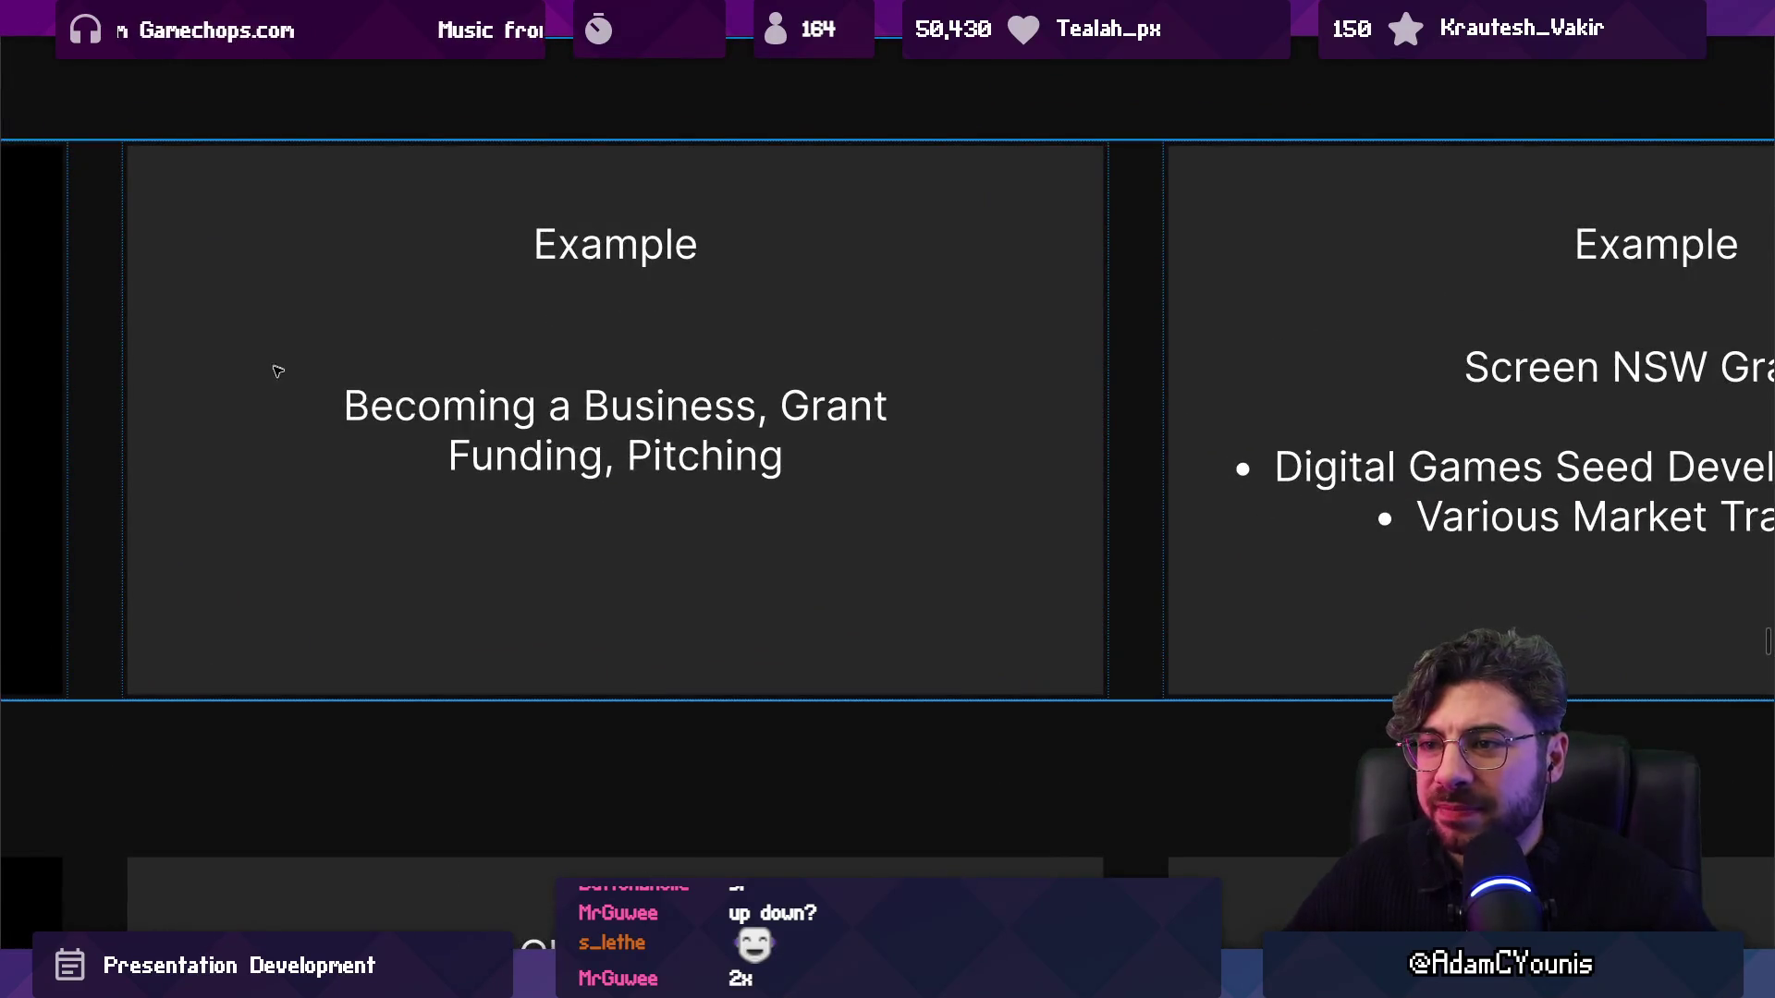
Deselect the slide and pan along the grant row until Screen NSW Grants is fully visible.
{"action": "scroll", "coordinate": [435, 421], "scroll_direction": "down", "scroll_amount": 2}
{"action": "scroll", "coordinate": [634, 528], "scroll_direction": "up", "scroll_amount": 2}
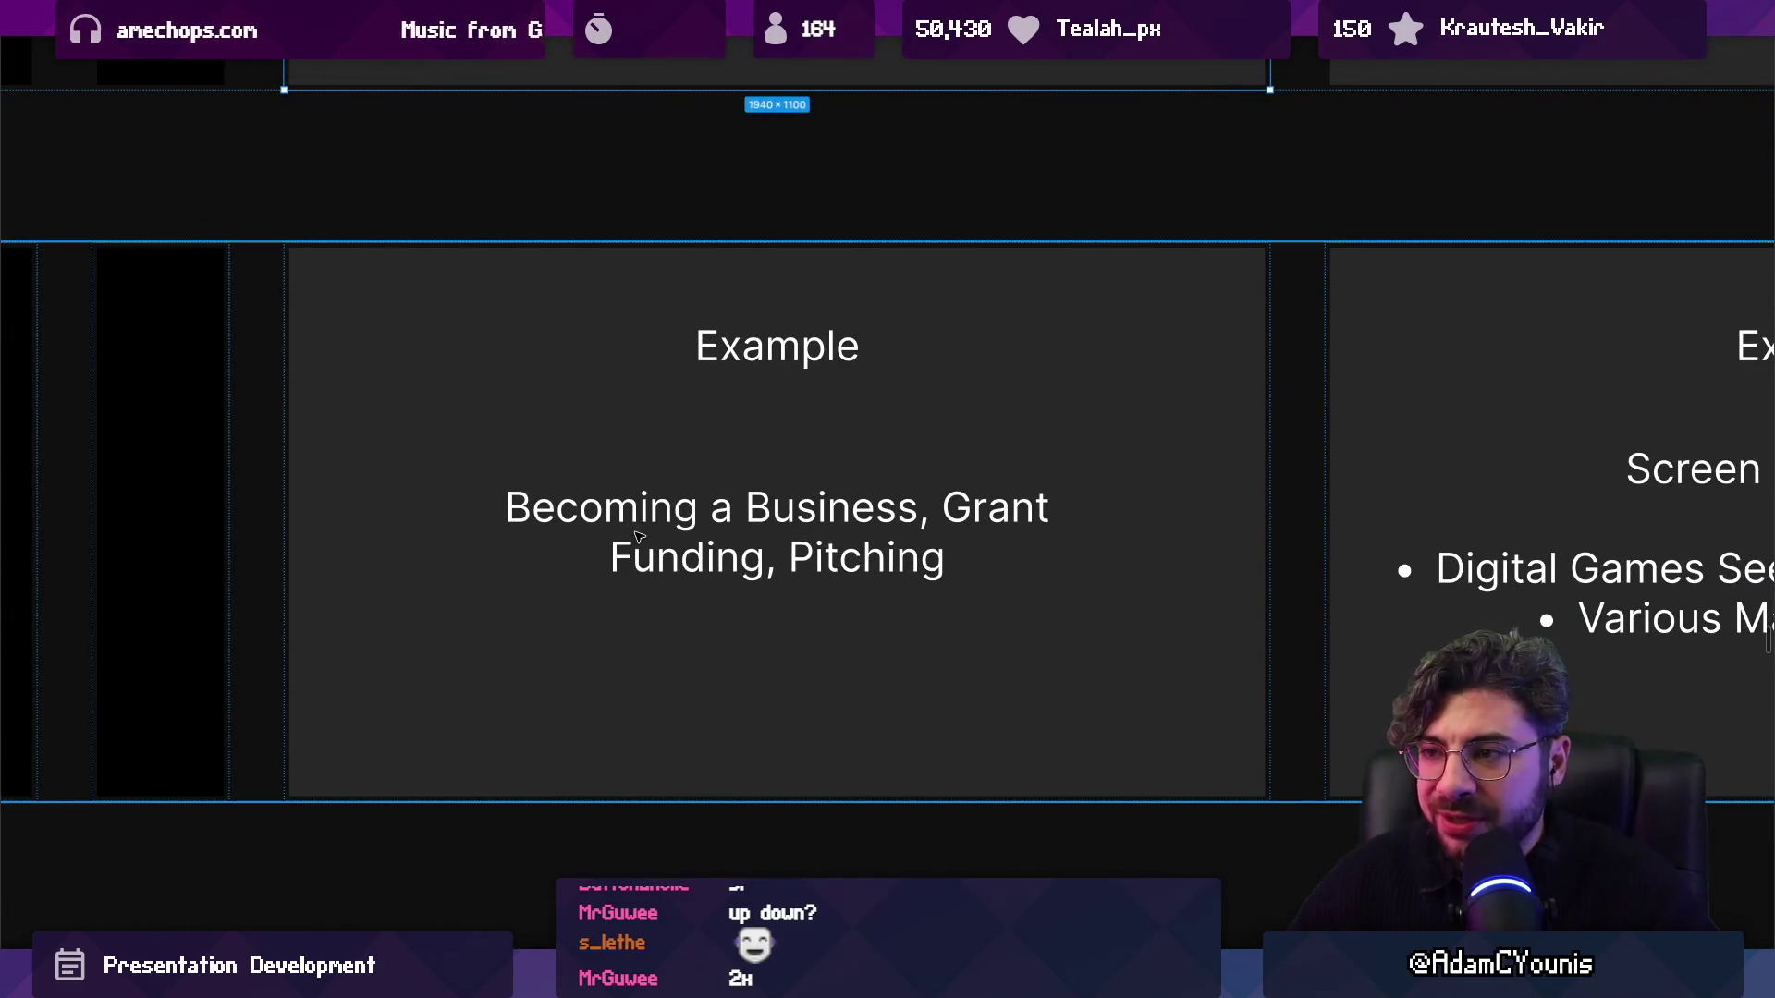
{"action": "left_click", "coordinate": [271, 277]}
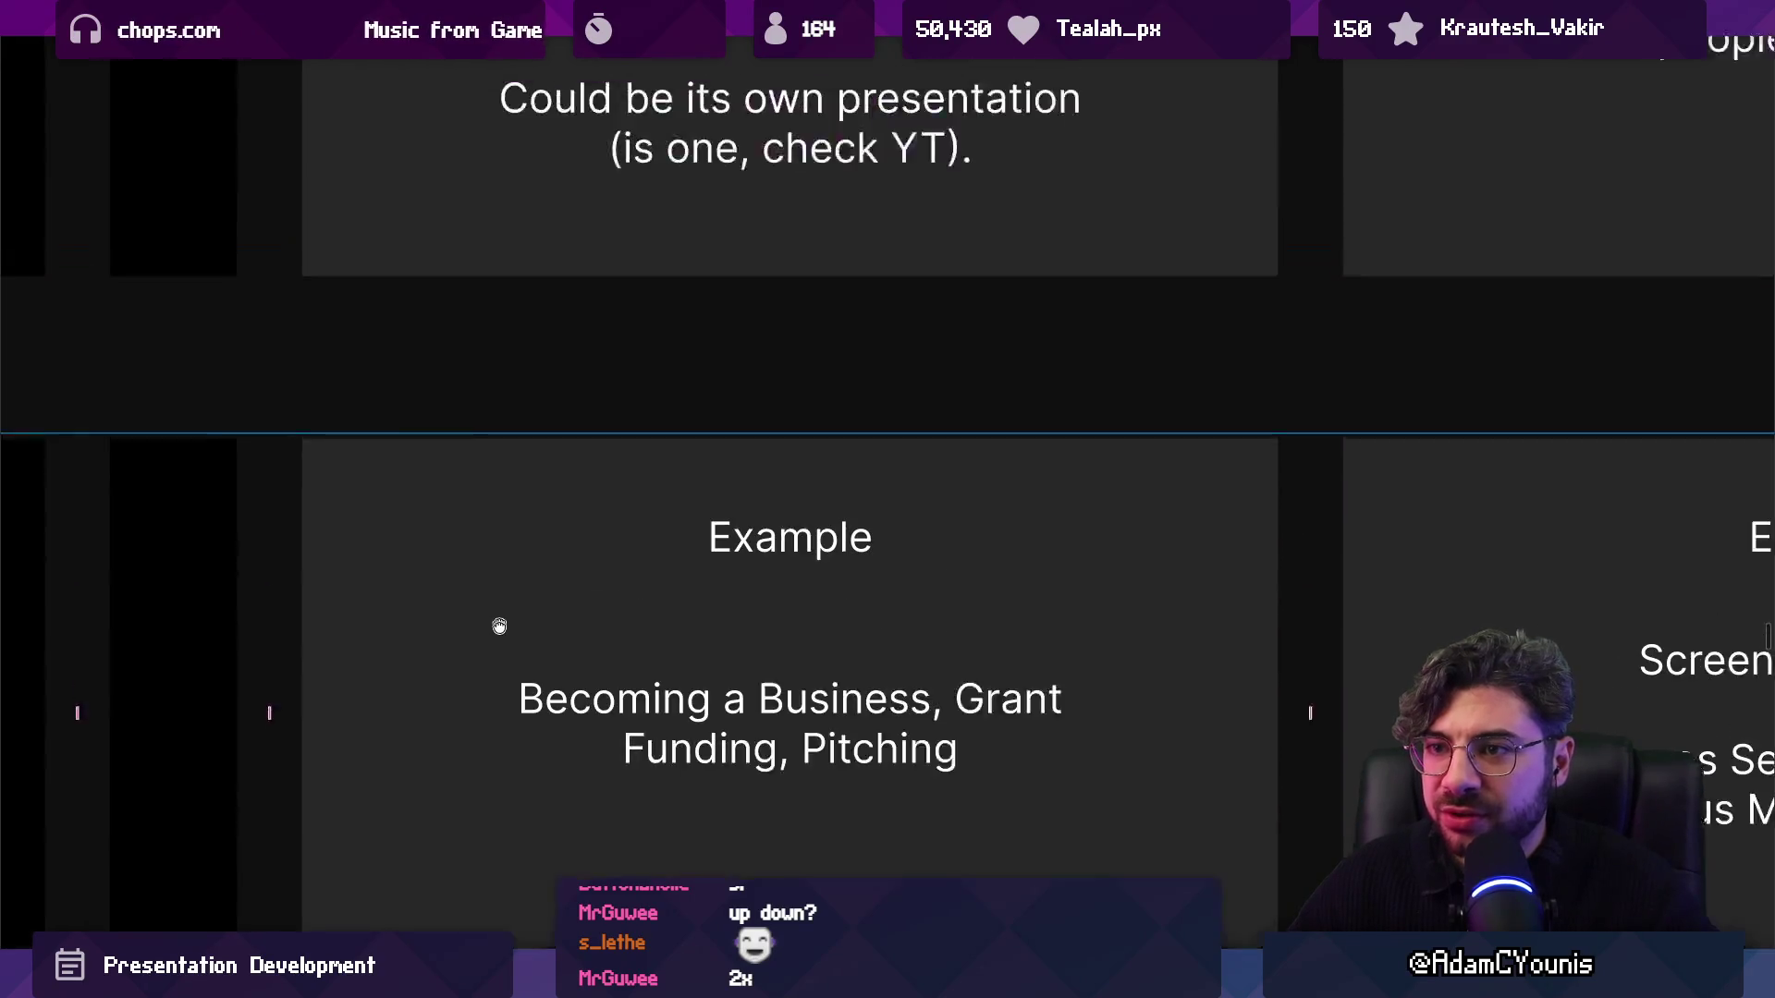
{"action": "scroll", "coordinate": [496, 606], "scroll_direction": "up", "scroll_amount": 3}
{"action": "scroll", "coordinate": [488, 456], "scroll_direction": "down", "scroll_amount": 2}
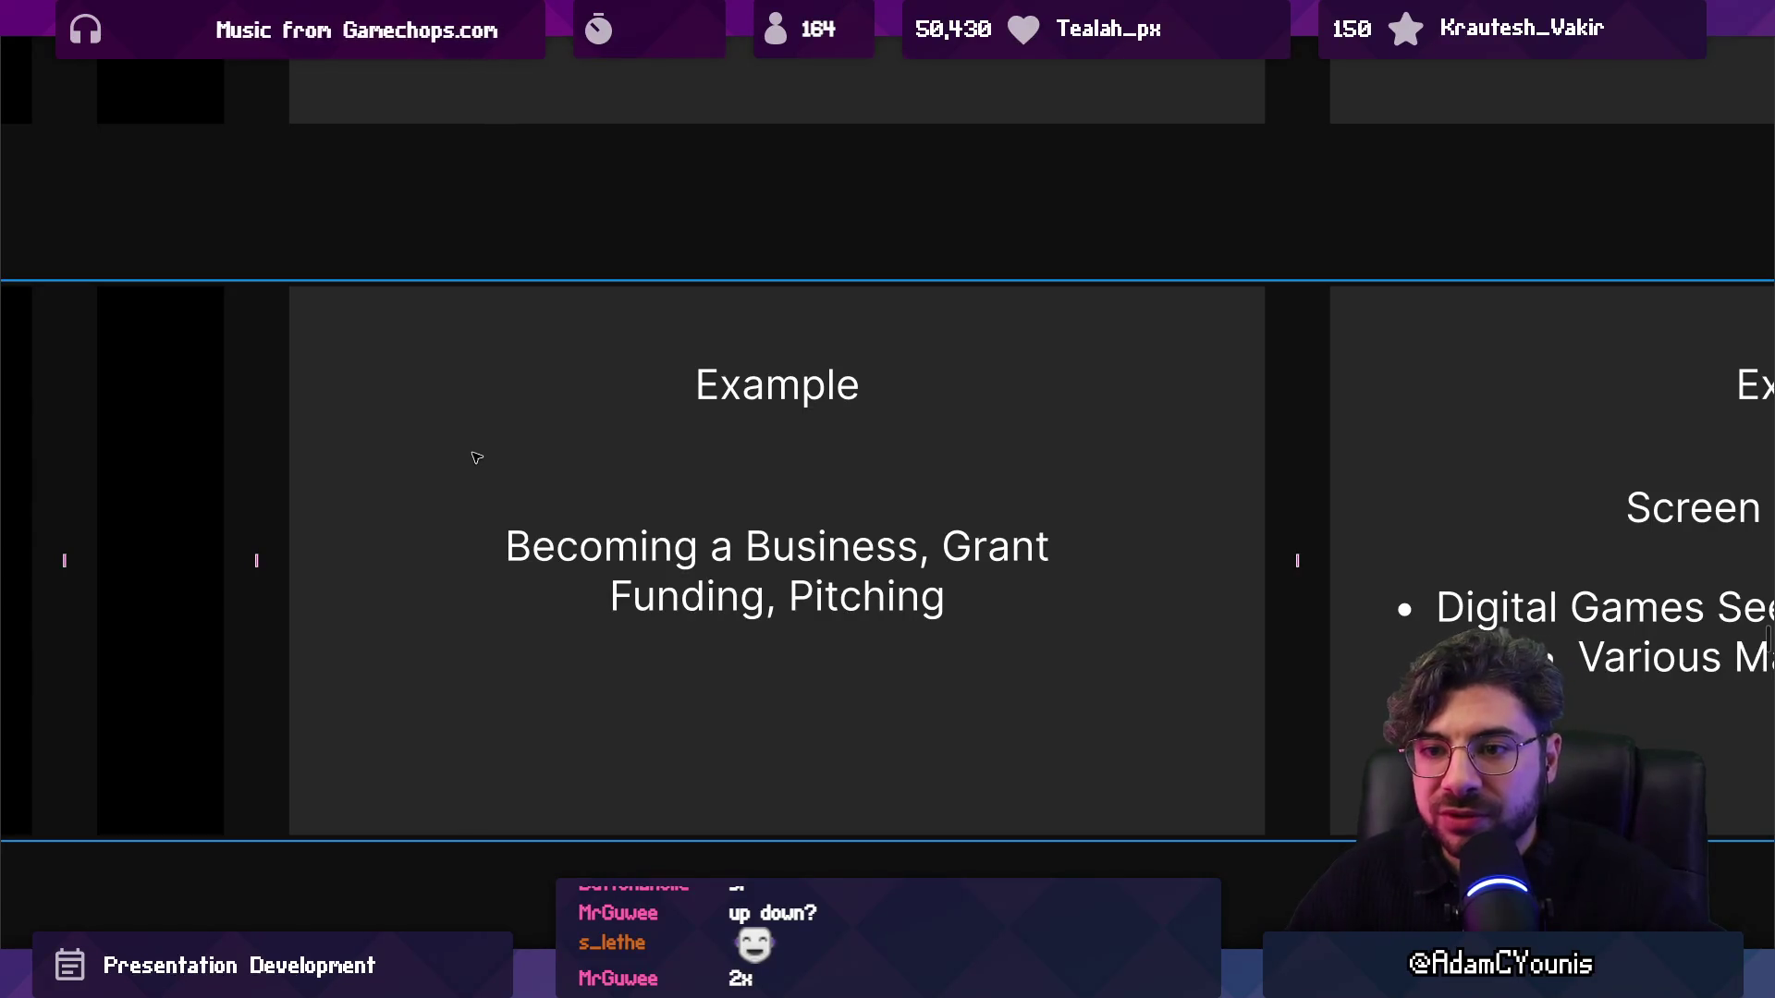
{"action": "scroll", "coordinate": [476, 457], "scroll_direction": "left", "scroll_amount": 3}
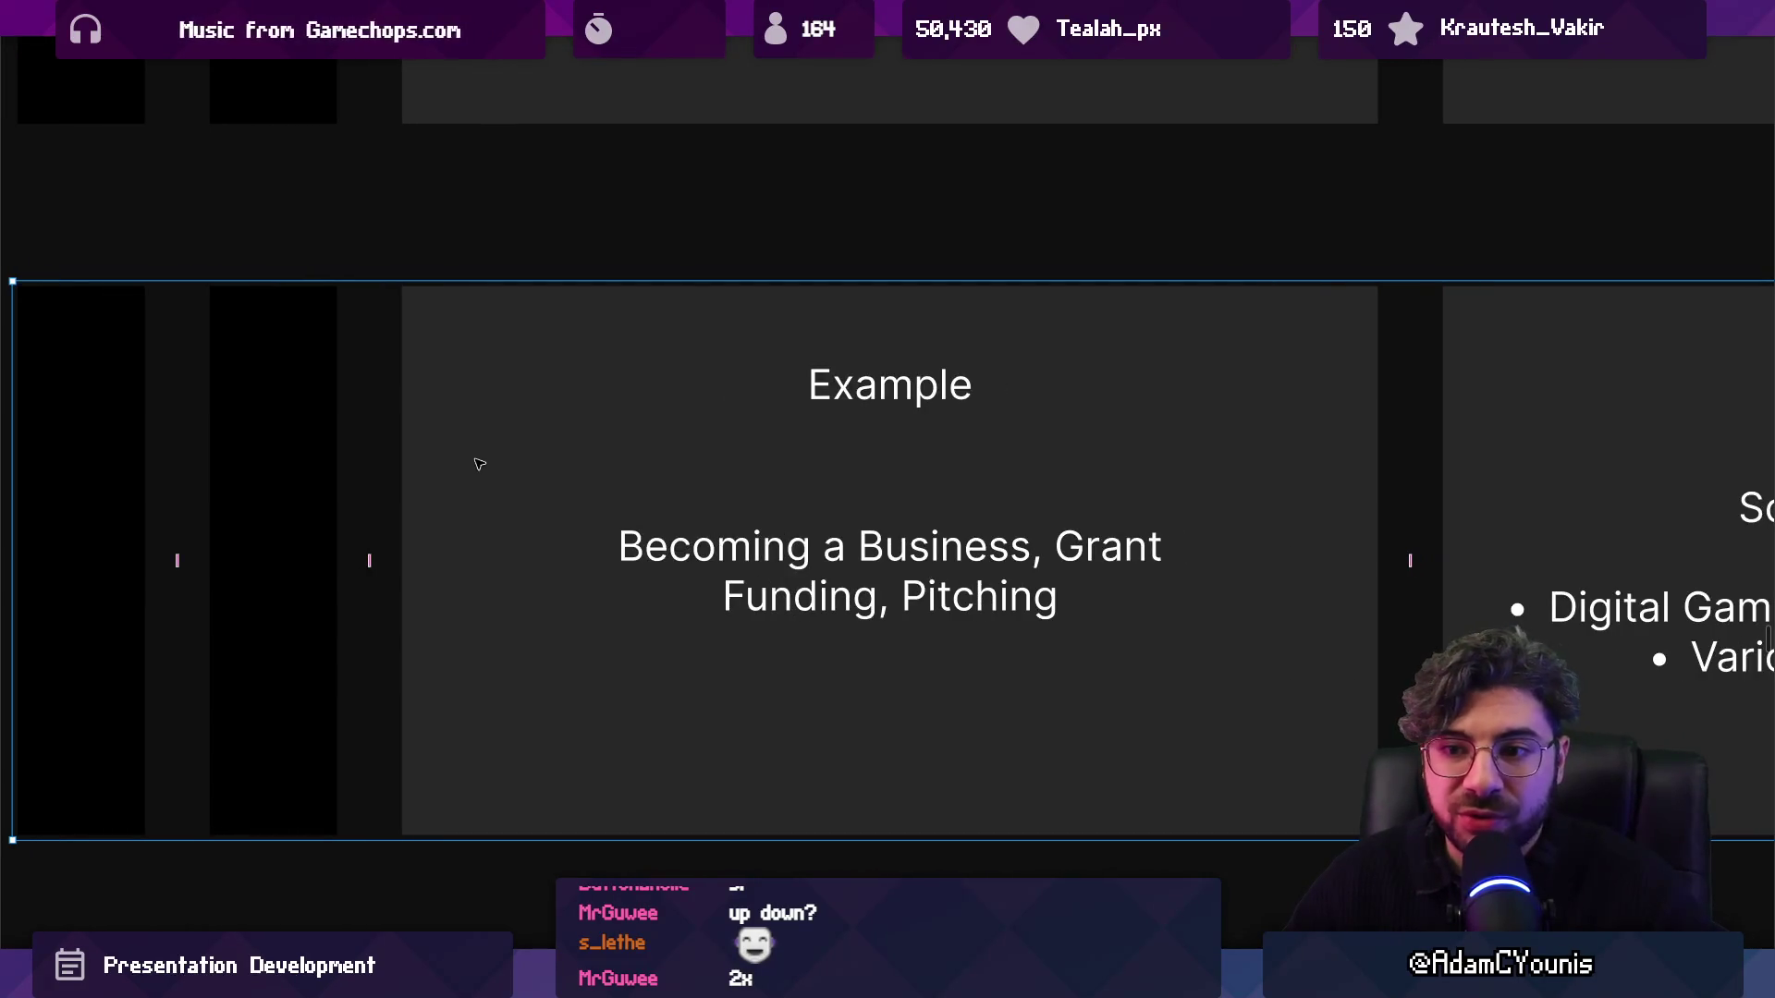
{"action": "scroll", "coordinate": [480, 464], "scroll_direction": "right", "scroll_amount": 5}
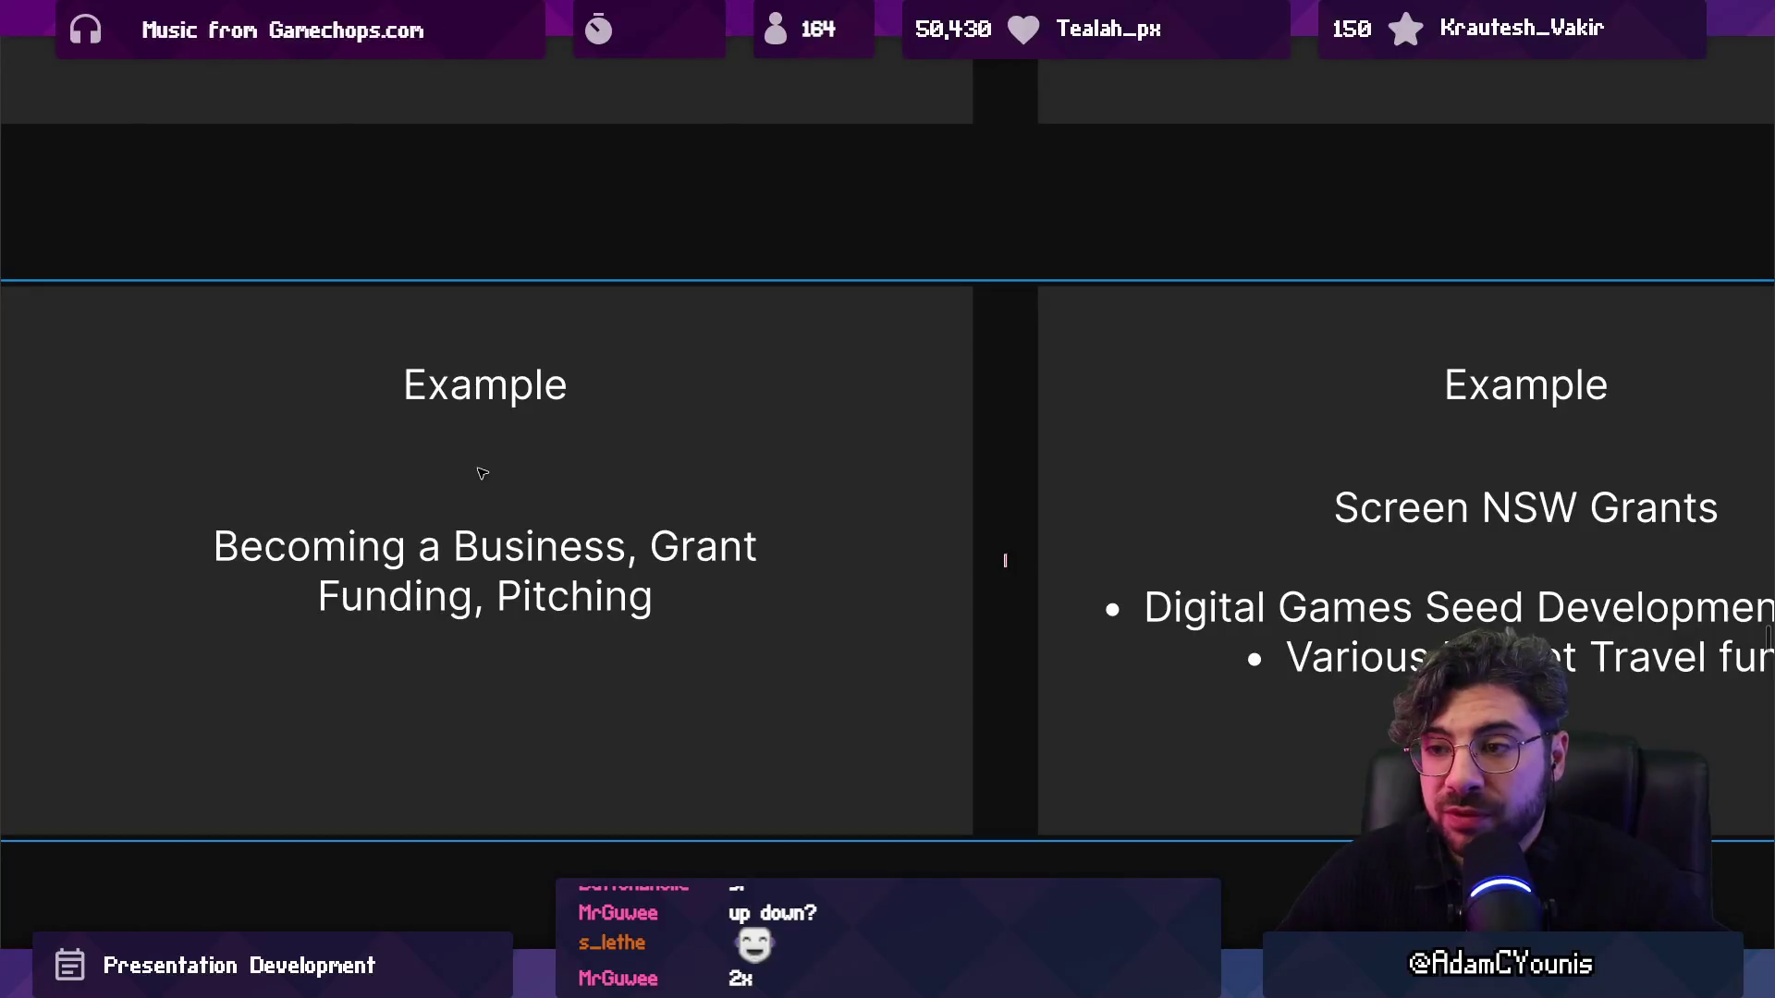
{"action": "scroll", "coordinate": [481, 473], "scroll_direction": "right", "scroll_amount": 10}
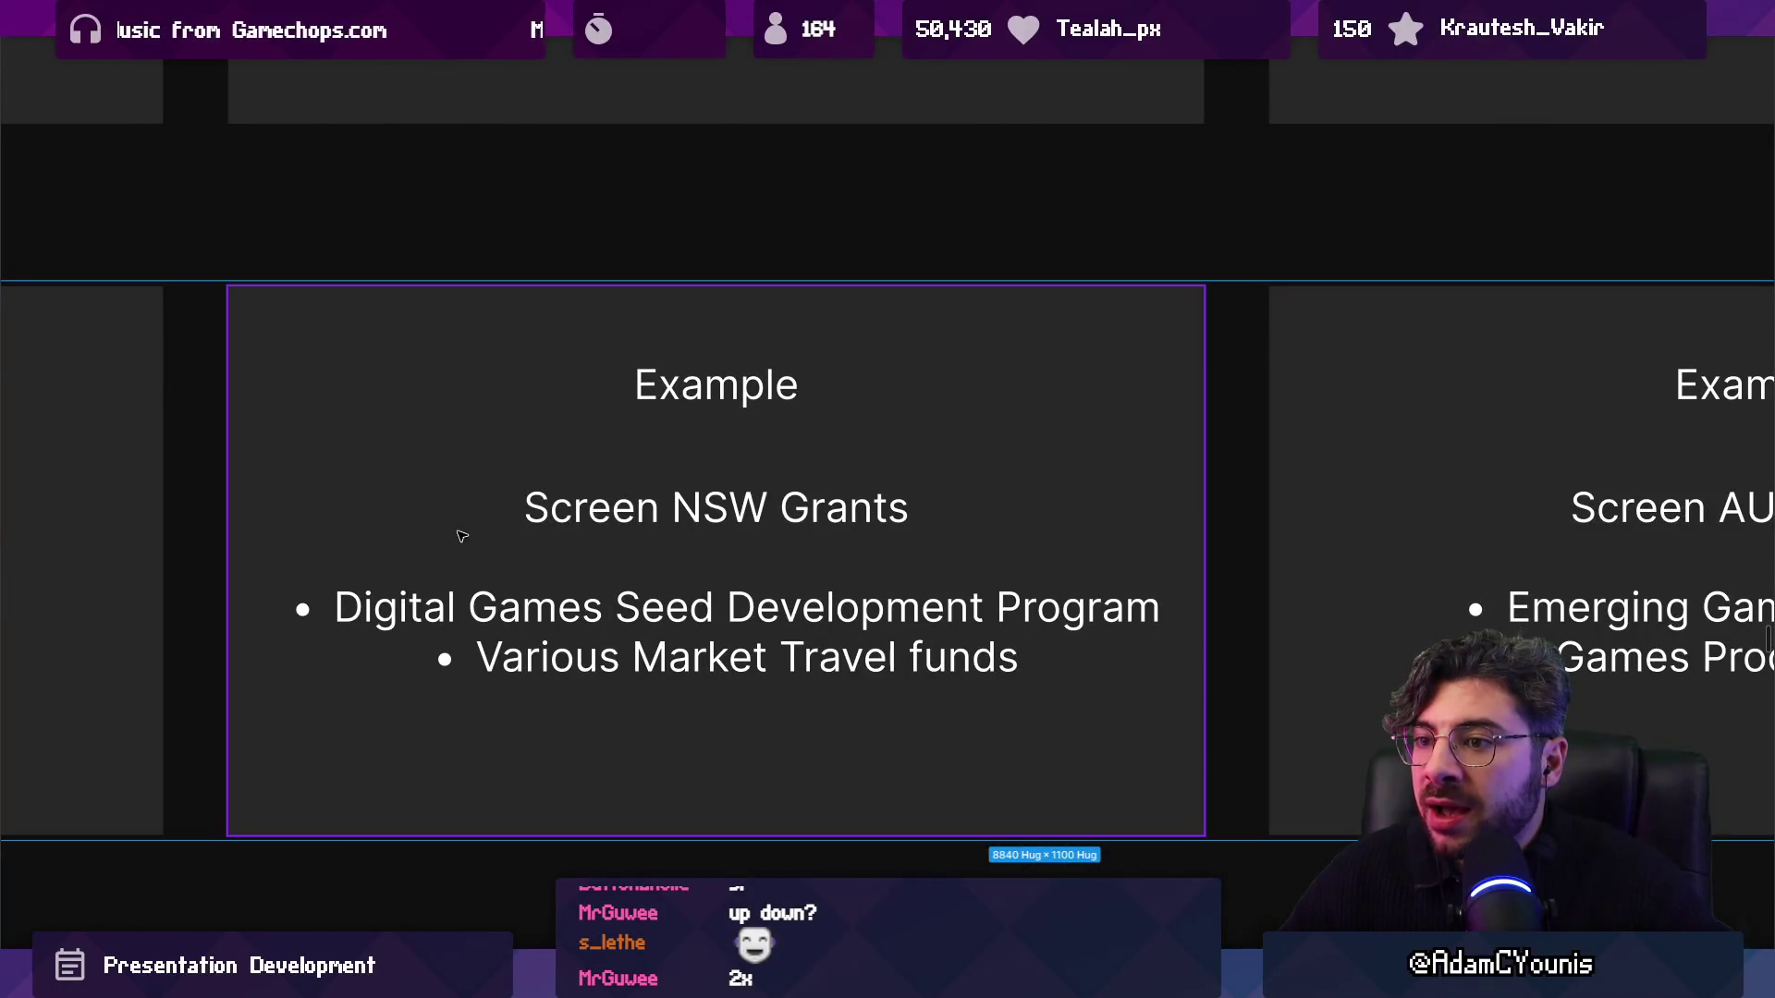
{"action": "left_click_drag", "start_coordinate": [461, 537], "coordinate": [519, 575]}
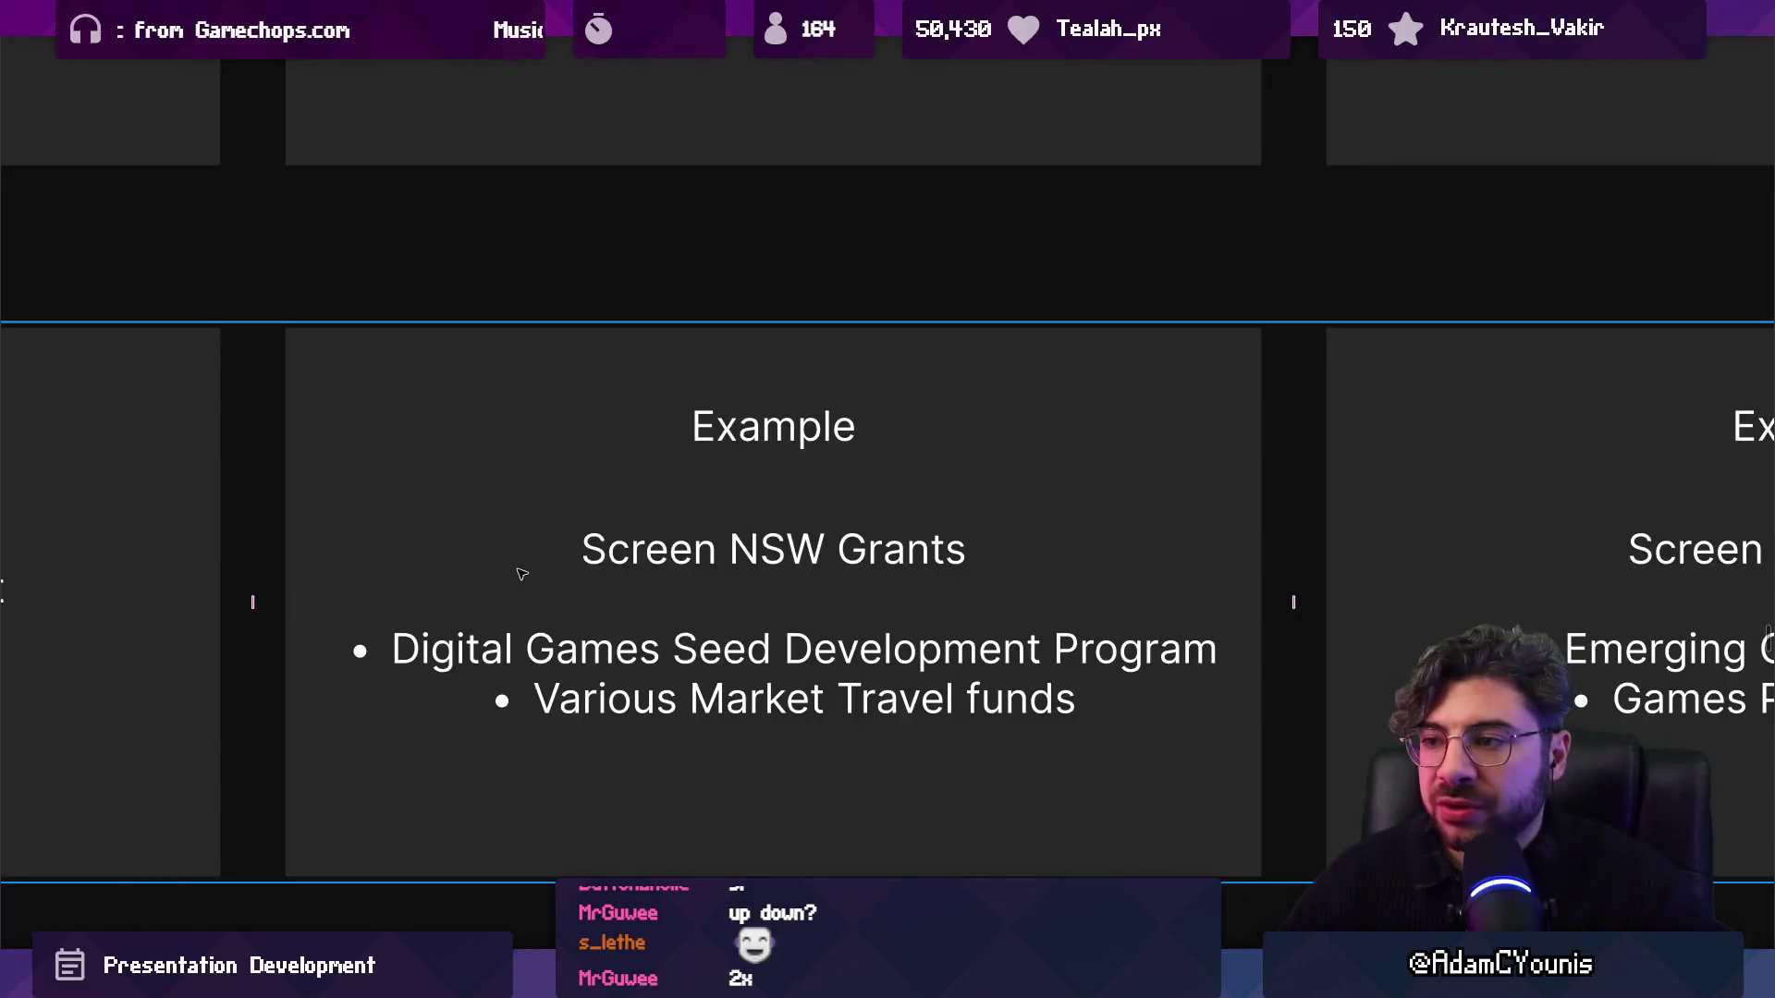
Scroll past Screen AUS Grants to the Global Conferences example slide.
{"action": "scroll", "coordinate": [504, 554], "scroll_direction": "down", "scroll_amount": 5, "text": "ctrl"}
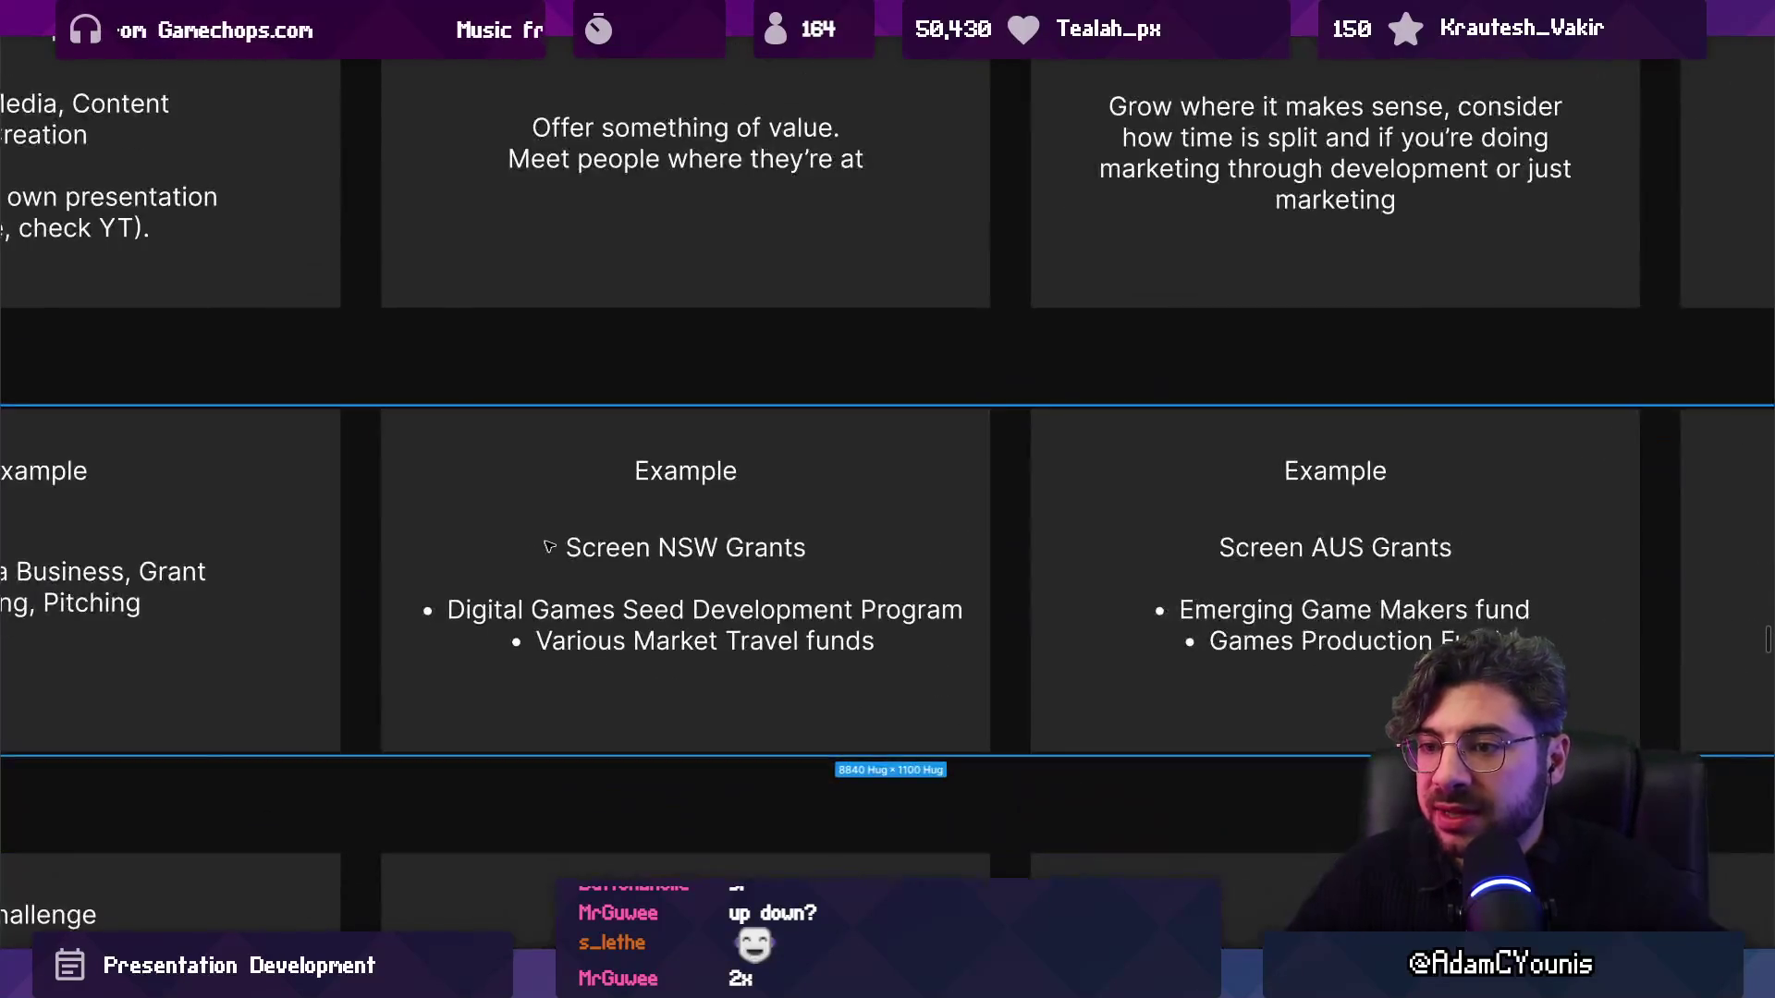
{"action": "scroll", "coordinate": [543, 545], "scroll_direction": "up", "scroll_amount": 5, "text": "ctrl"}
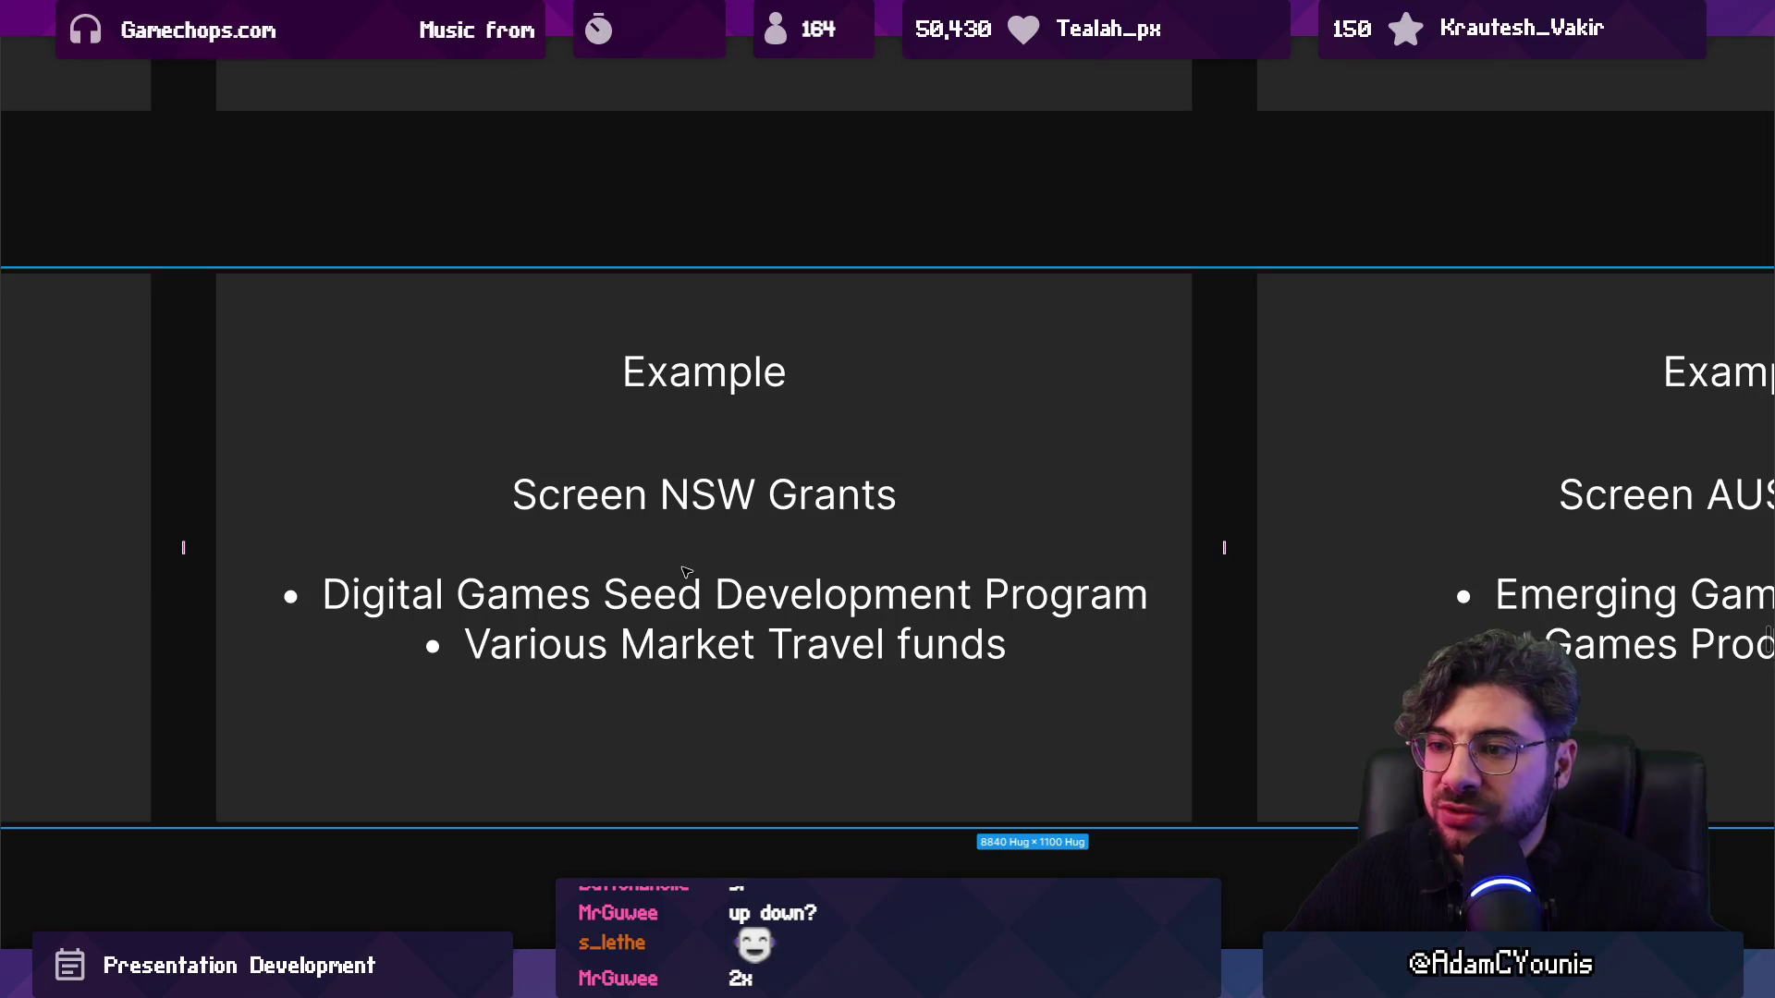
{"action": "scroll", "coordinate": [673, 517], "scroll_direction": "right", "scroll_amount": 5}
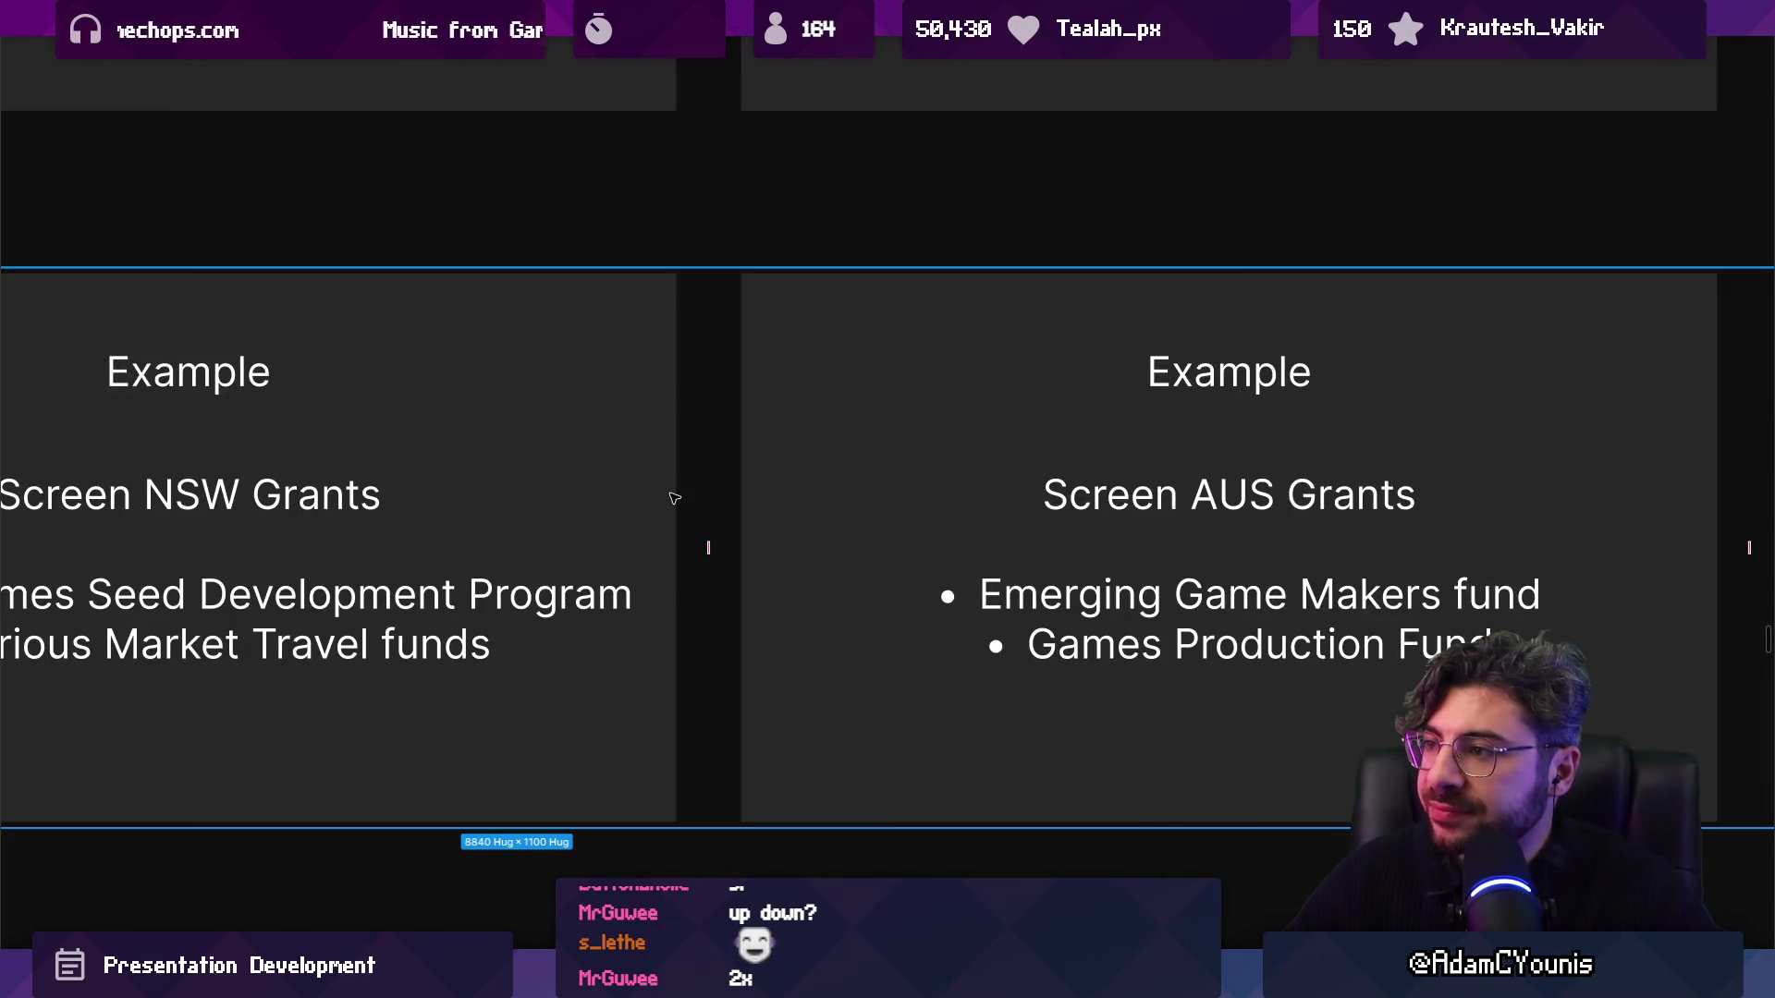
{"action": "scroll", "coordinate": [673, 499], "scroll_direction": "right", "scroll_amount": 4}
{"action": "scroll", "coordinate": [656, 517], "scroll_direction": "left", "scroll_amount": 5}
{"action": "scroll", "coordinate": [371, 562], "scroll_direction": "right", "scroll_amount": 15}
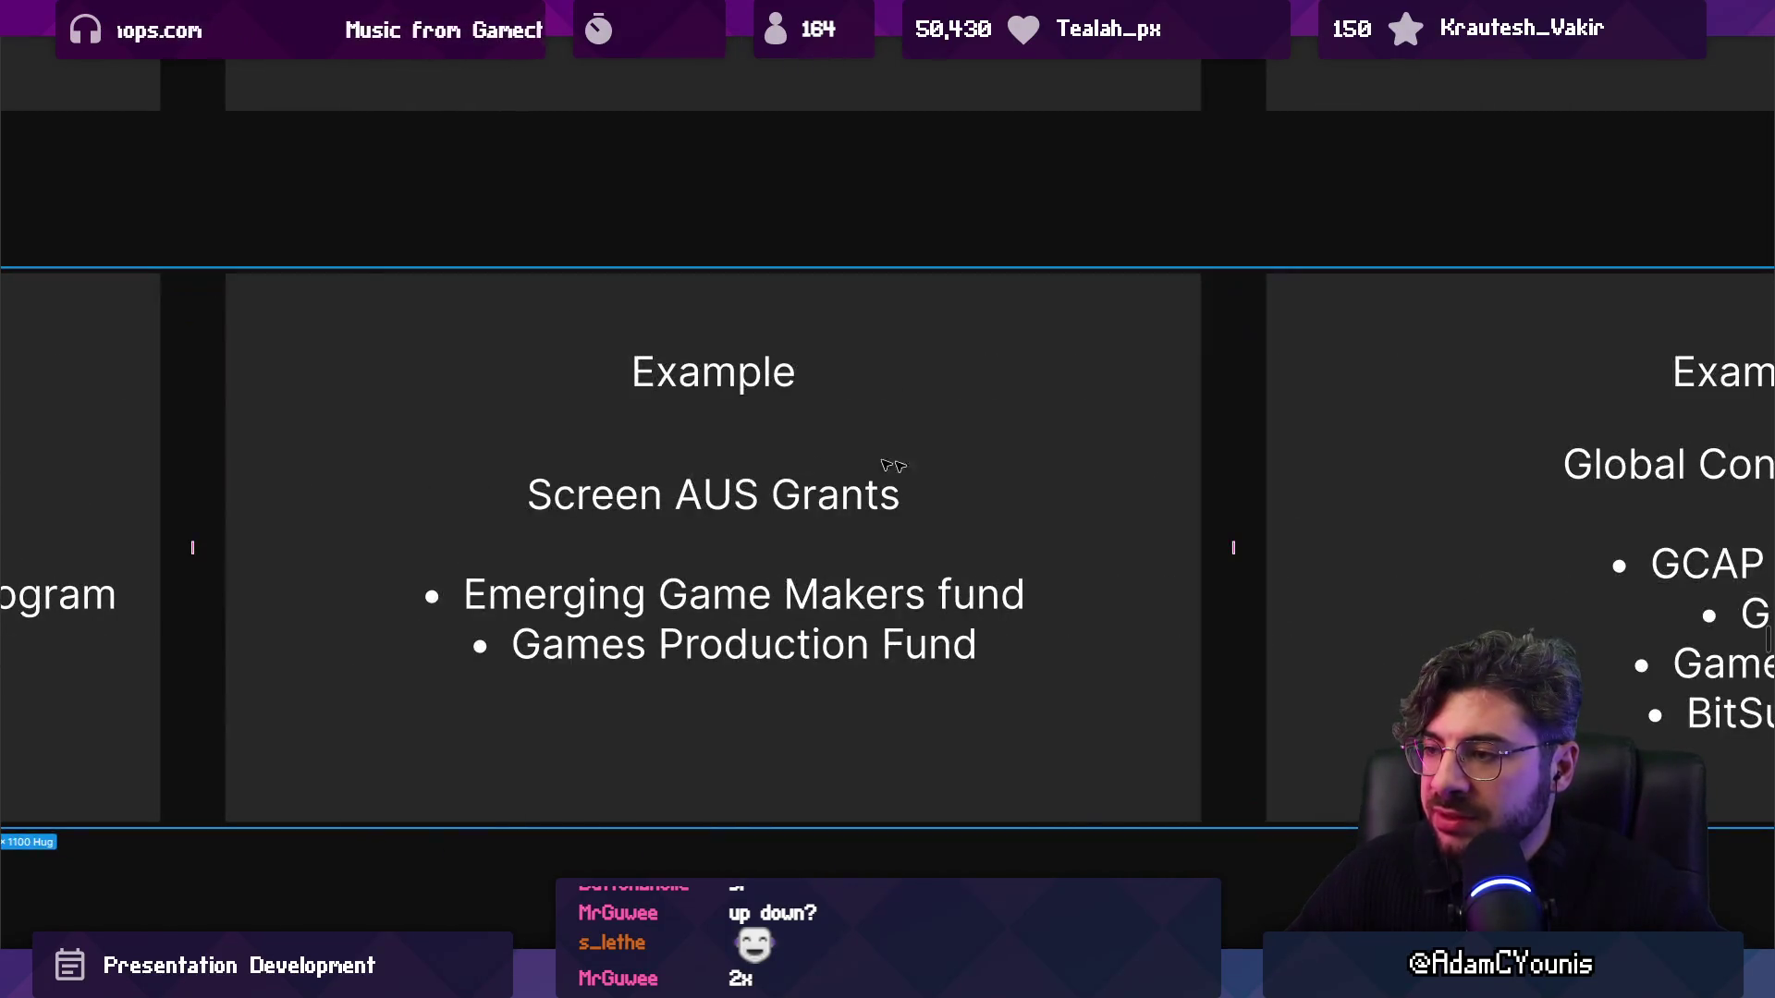
{"action": "scroll", "coordinate": [802, 541], "scroll_direction": "left", "scroll_amount": 1}
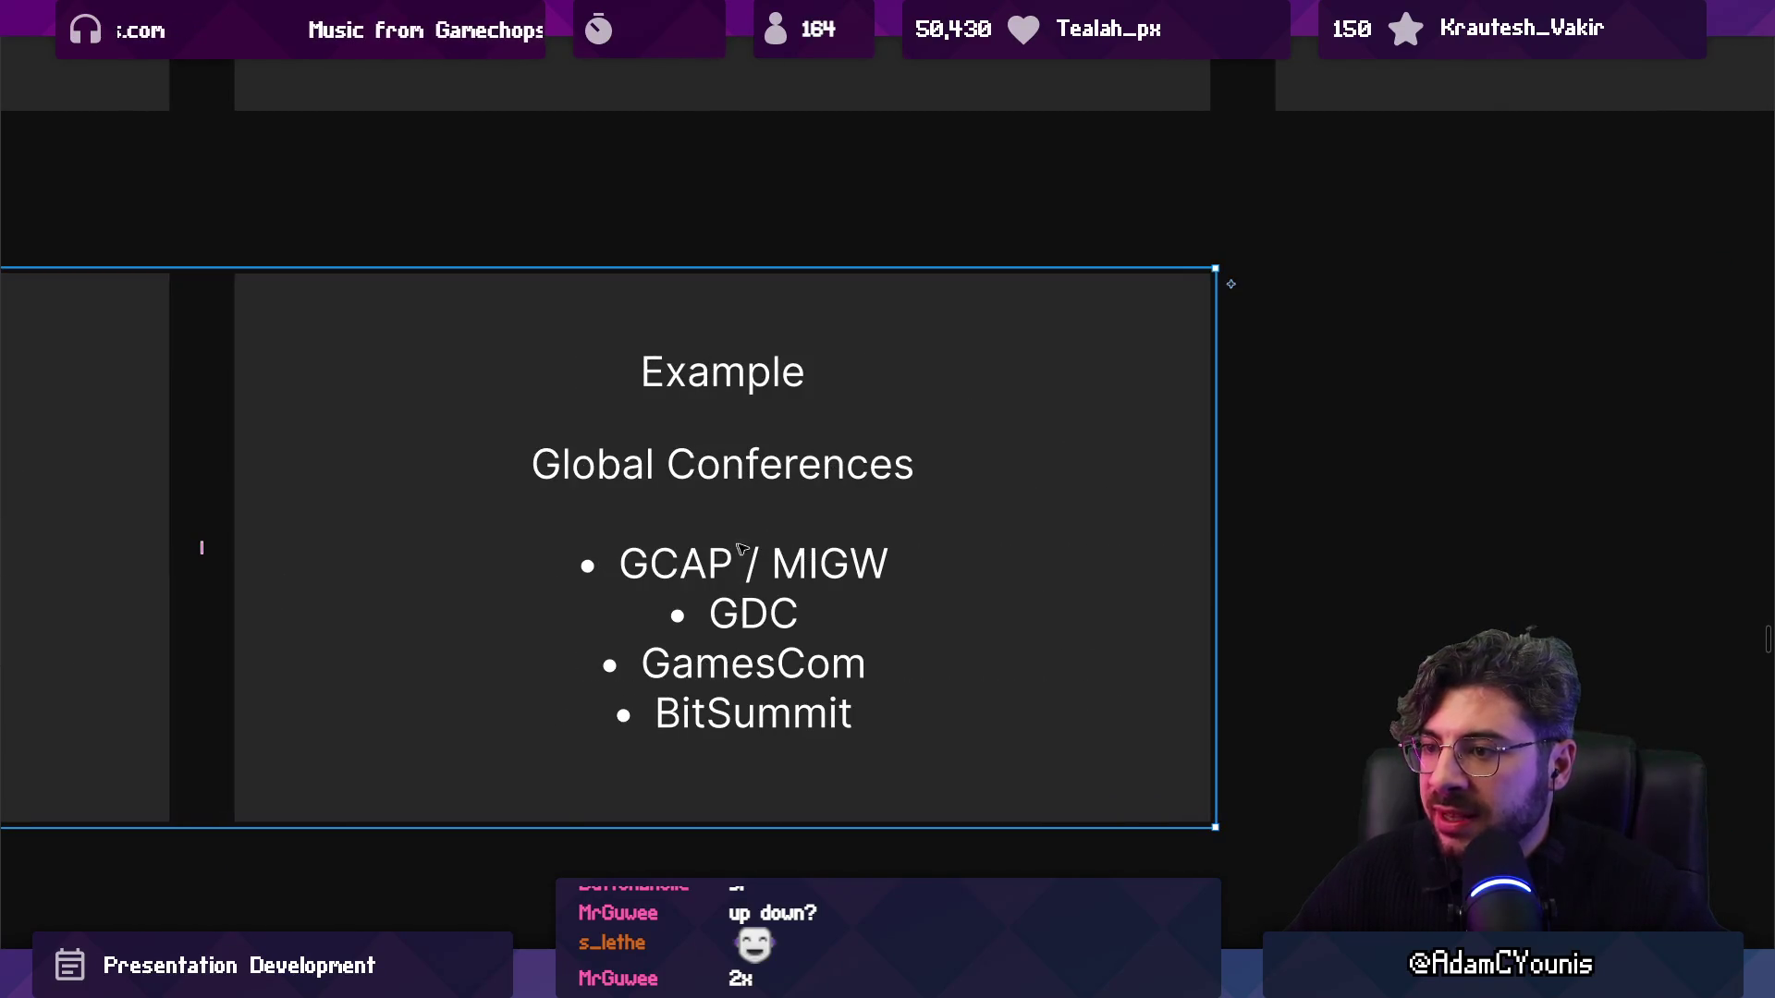
{"action": "scroll", "coordinate": [1110, 551], "scroll_direction": "down", "scroll_amount": 5}
{"action": "scroll", "coordinate": [1115, 551], "scroll_direction": "up", "scroll_amount": 5}
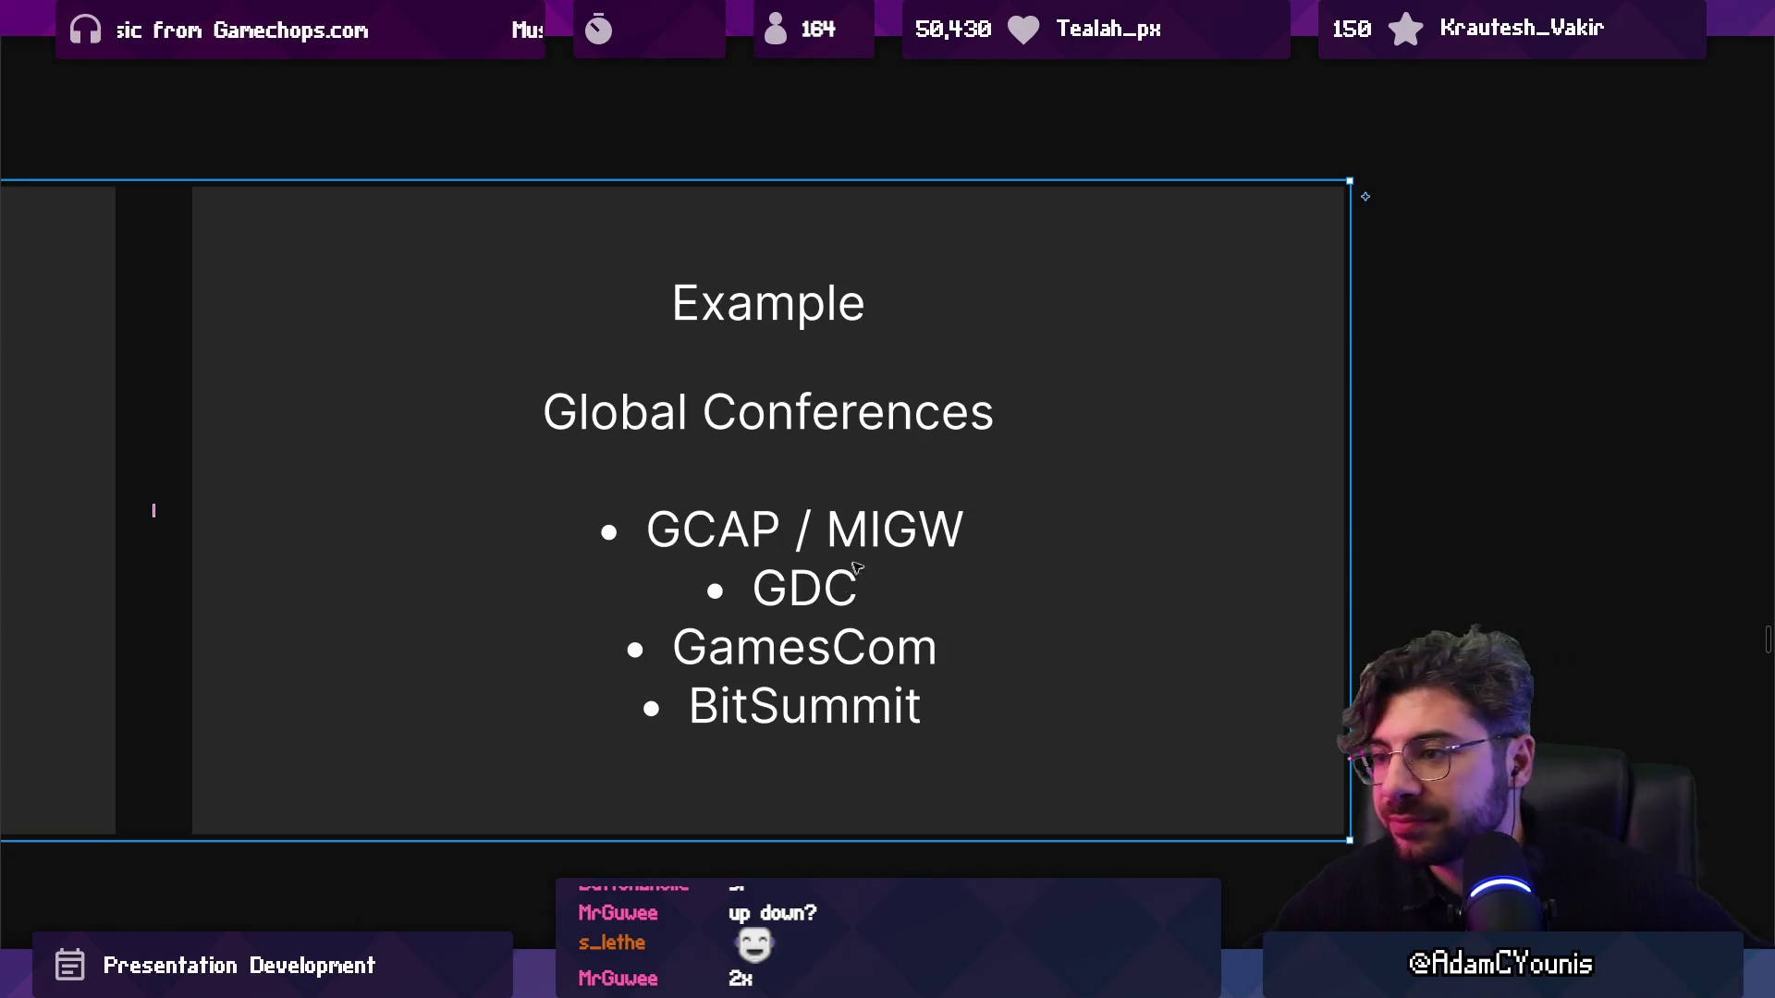
Reorder the 'Building a team' row to sit directly under the Creating a Party row.
{"action": "scroll", "coordinate": [962, 530], "scroll_direction": "down", "scroll_amount": 5}
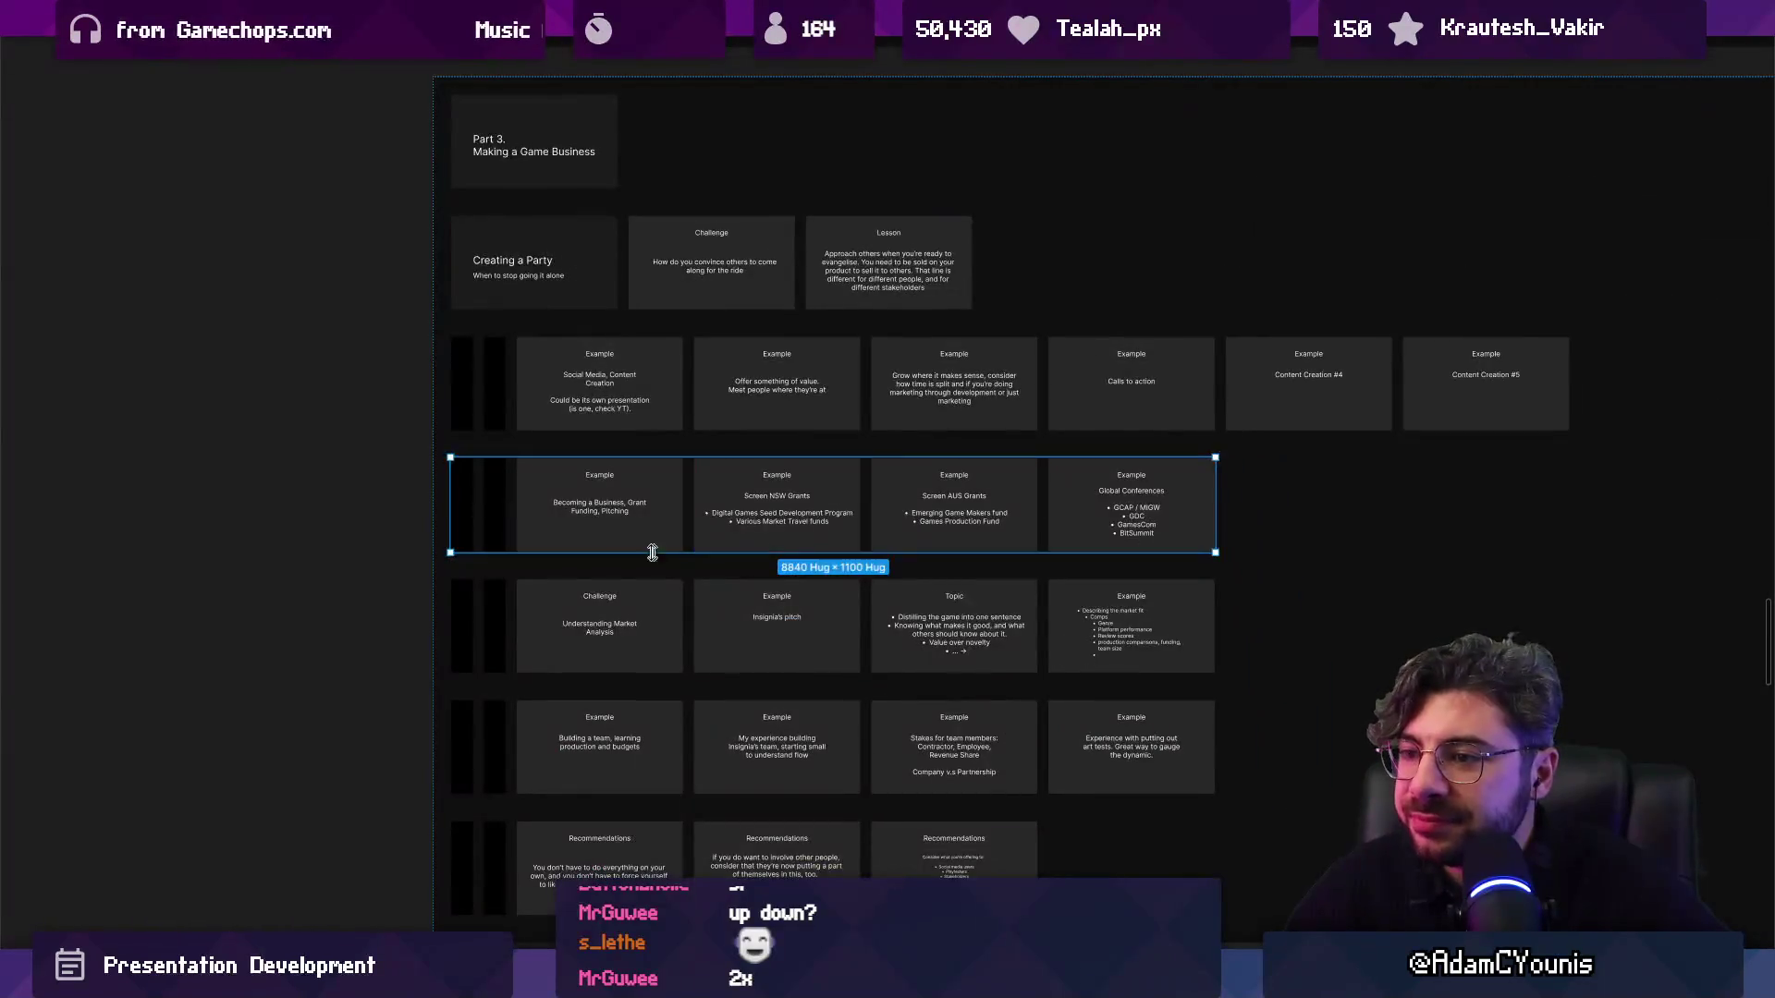
{"action": "scroll", "coordinate": [591, 647], "scroll_direction": "up", "scroll_amount": 5}
{"action": "left_click_drag", "start_coordinate": [551, 546], "coordinate": [551, 441]}
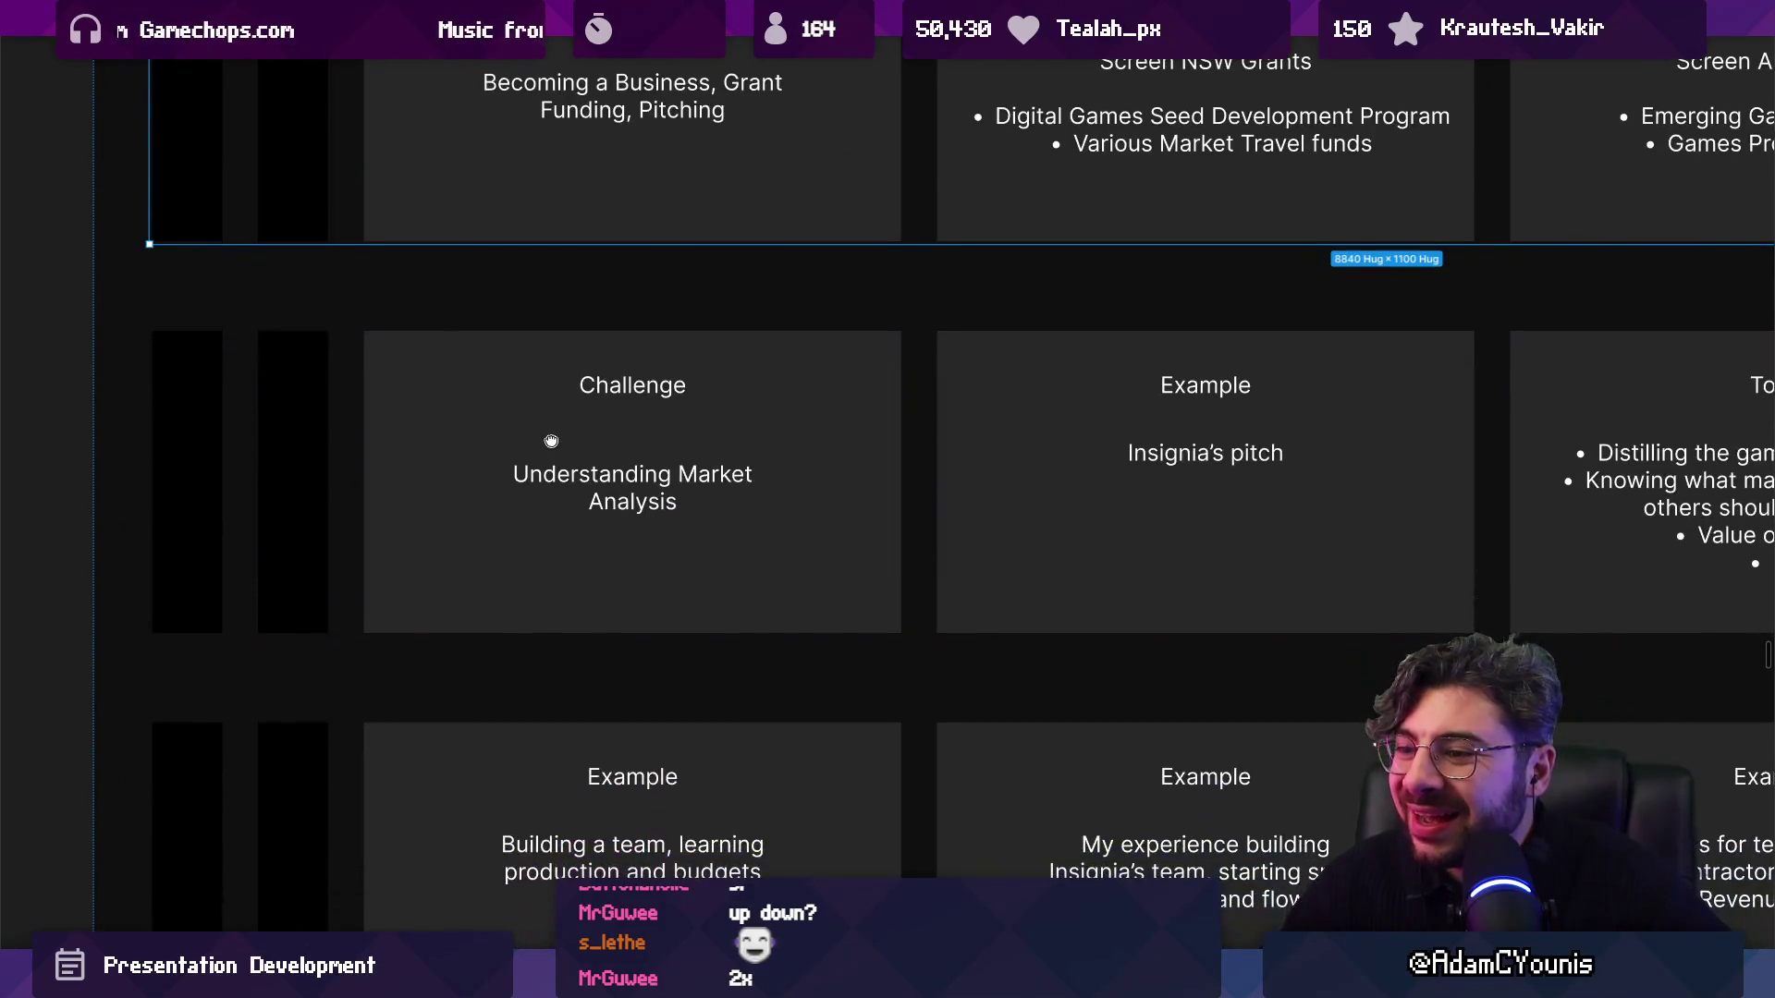
{"action": "scroll", "coordinate": [551, 441], "scroll_direction": "down", "scroll_amount": 3}
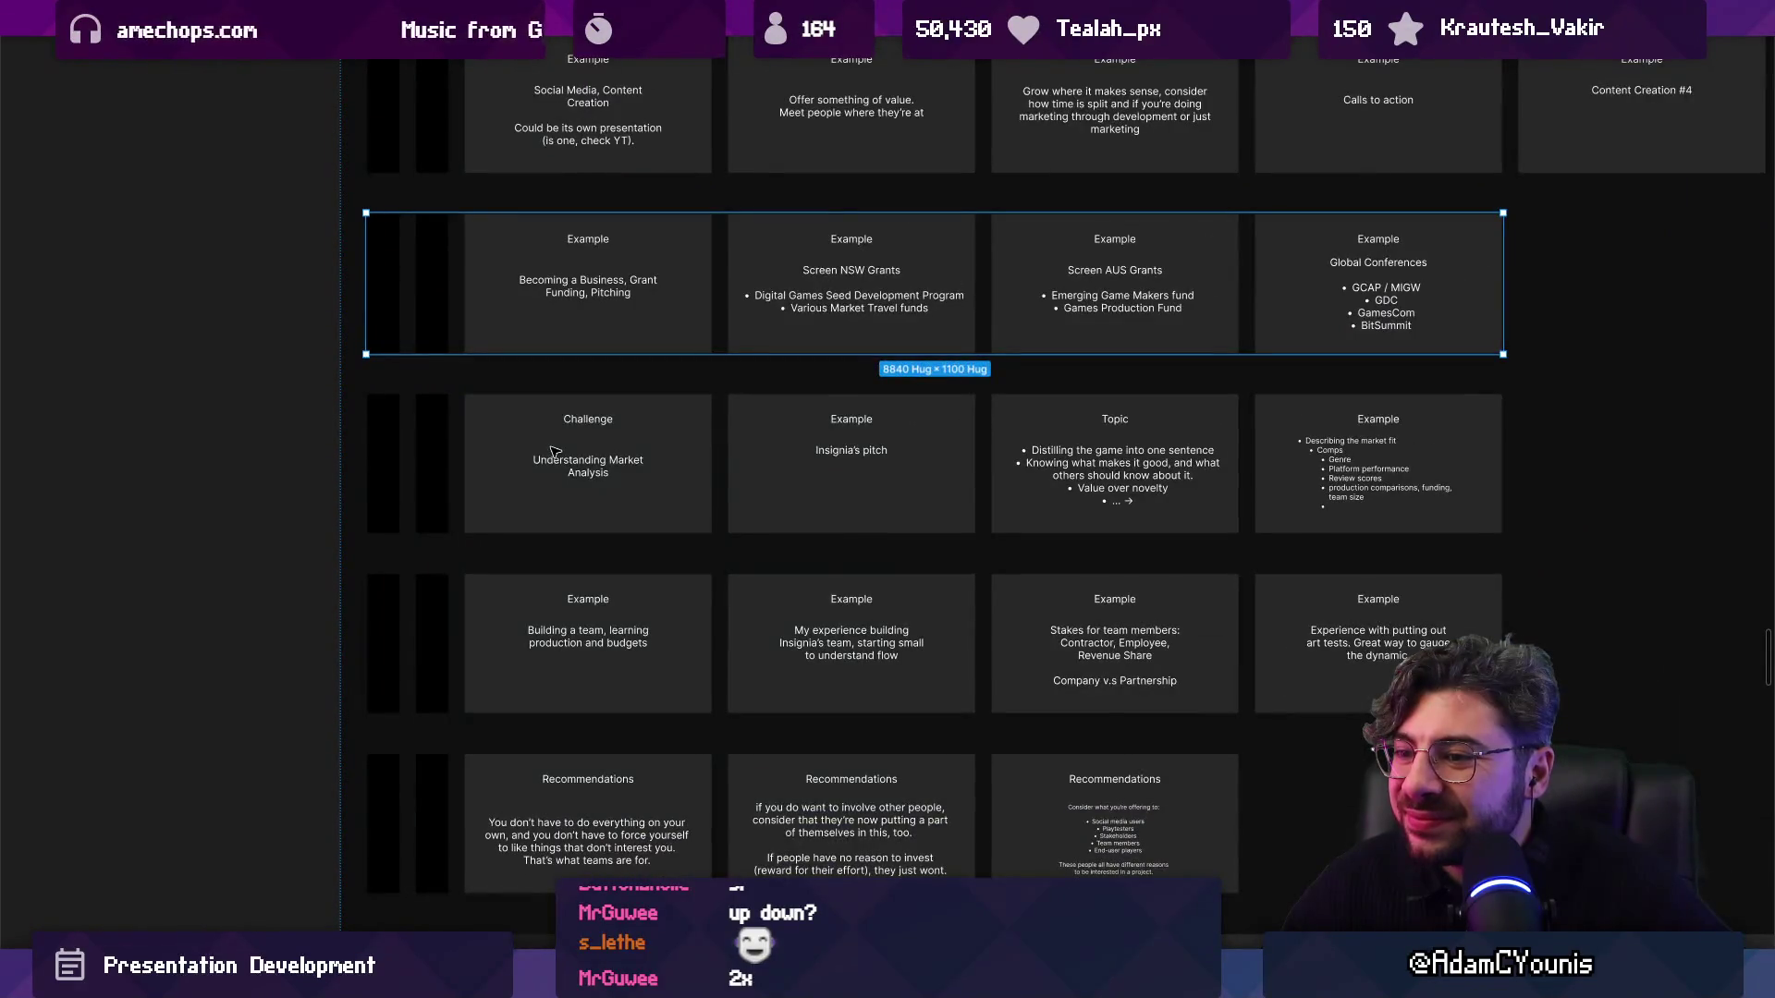
{"action": "left_click_drag", "start_coordinate": [553, 451], "coordinate": [549, 499]}
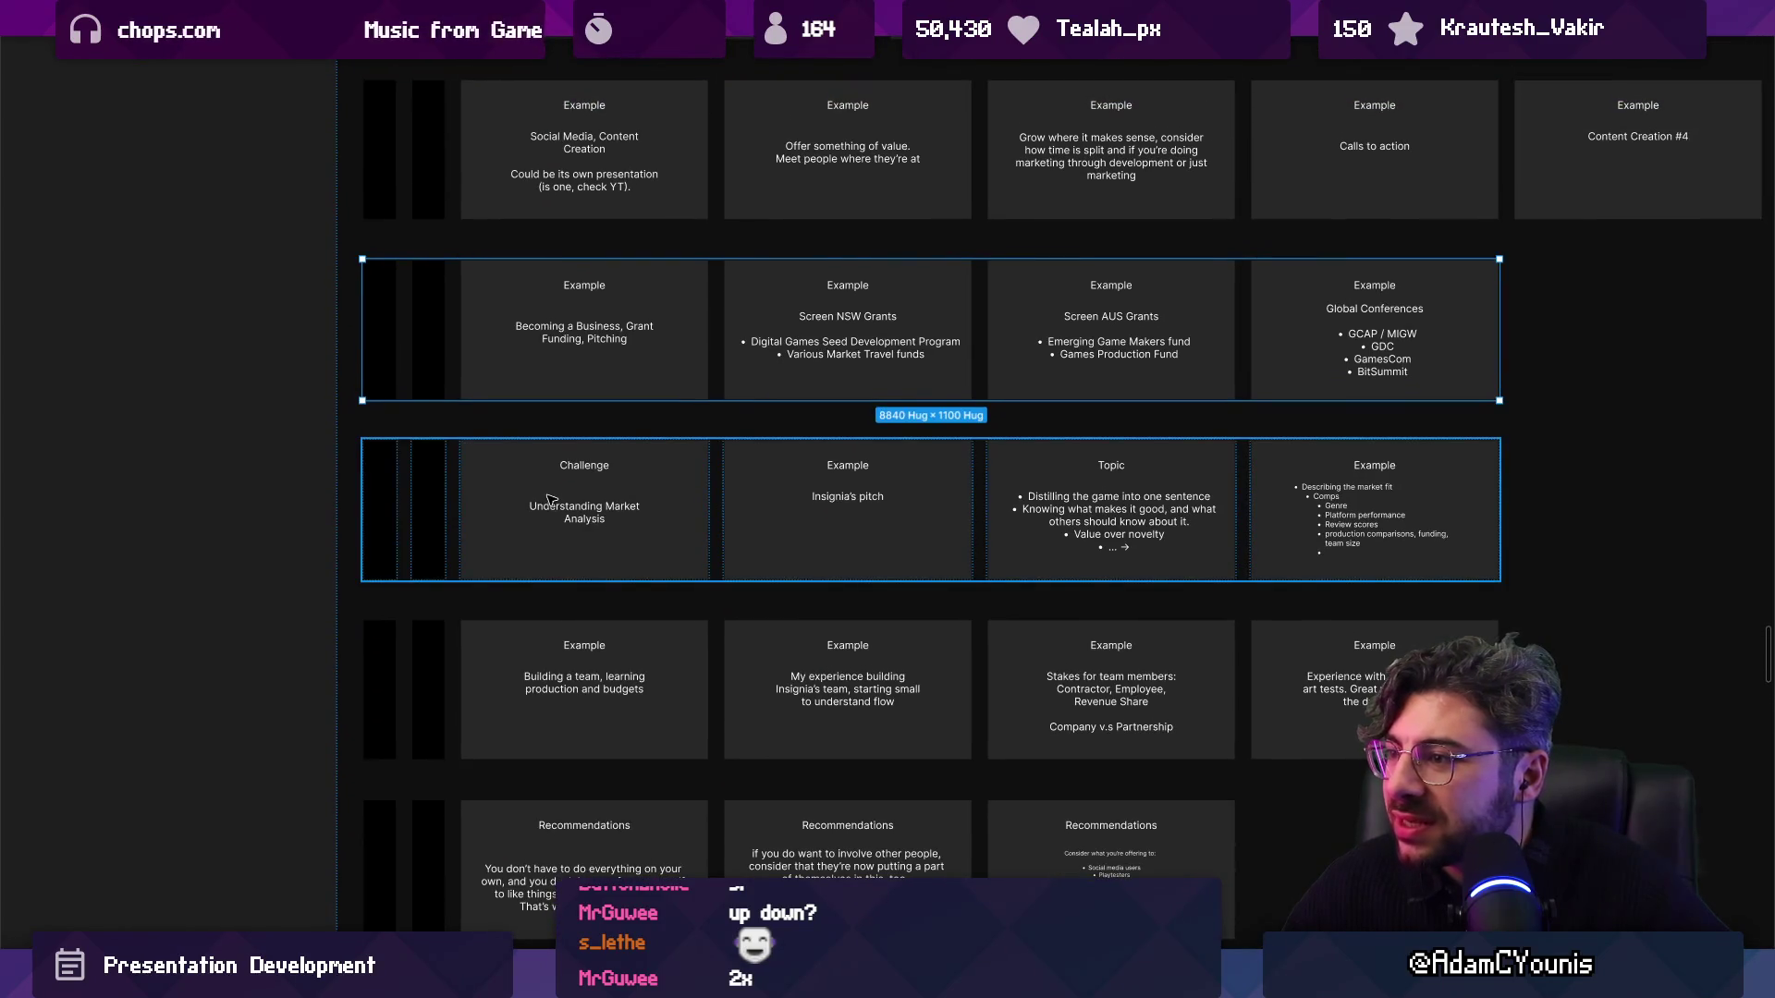
{"action": "left_click", "coordinate": [551, 500]}
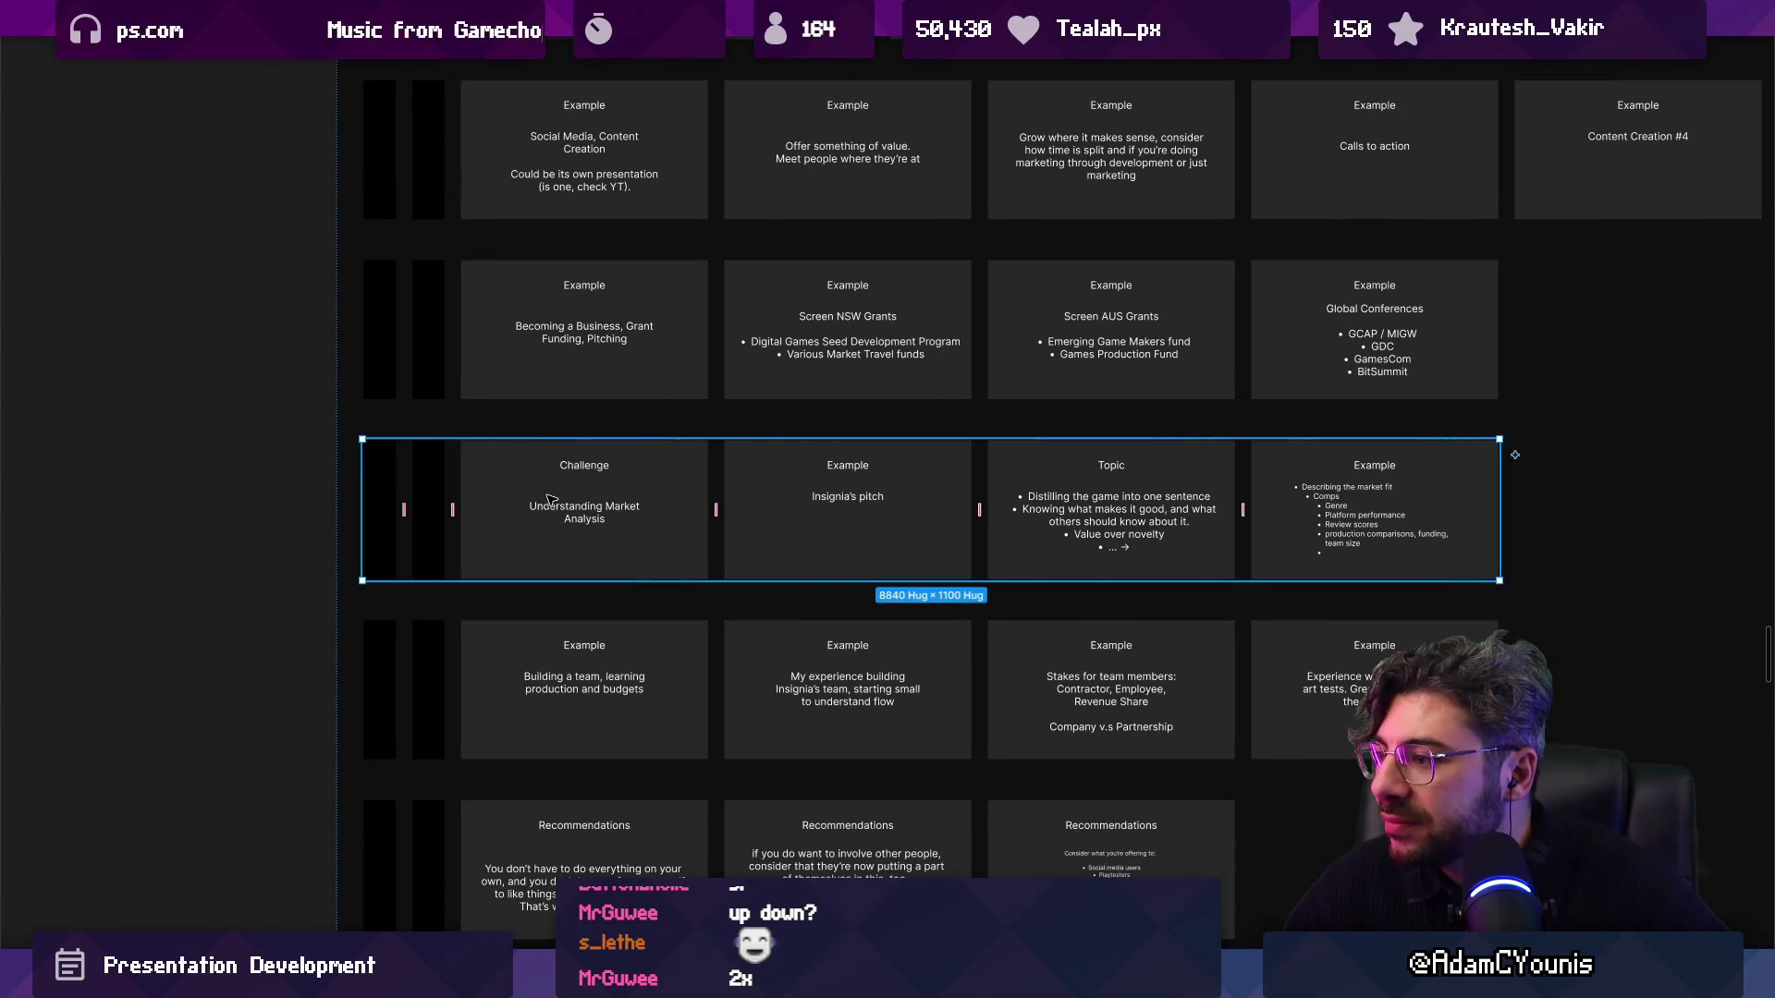
{"action": "left_click", "coordinate": [466, 689]}
{"action": "key", "text": "ctrl+shift+bracketleft"}
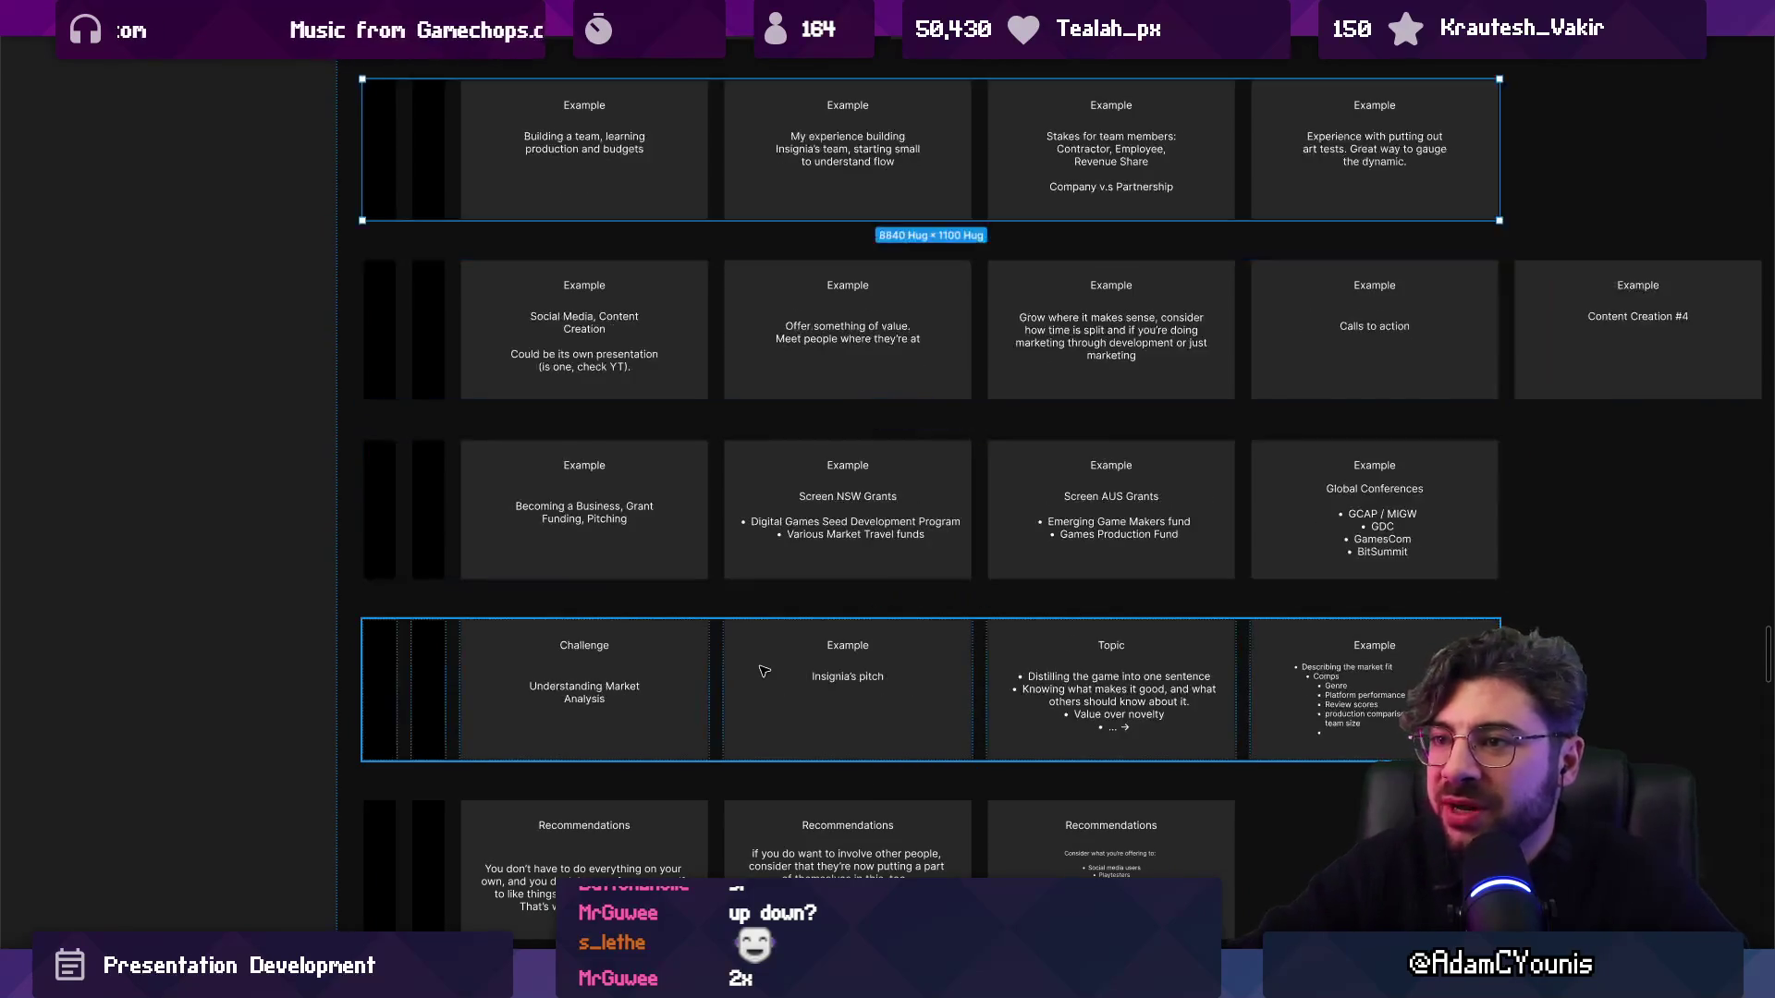
{"action": "key", "text": "ctrl+bracketright"}
{"action": "key", "text": "ctrl+bracketleft"}
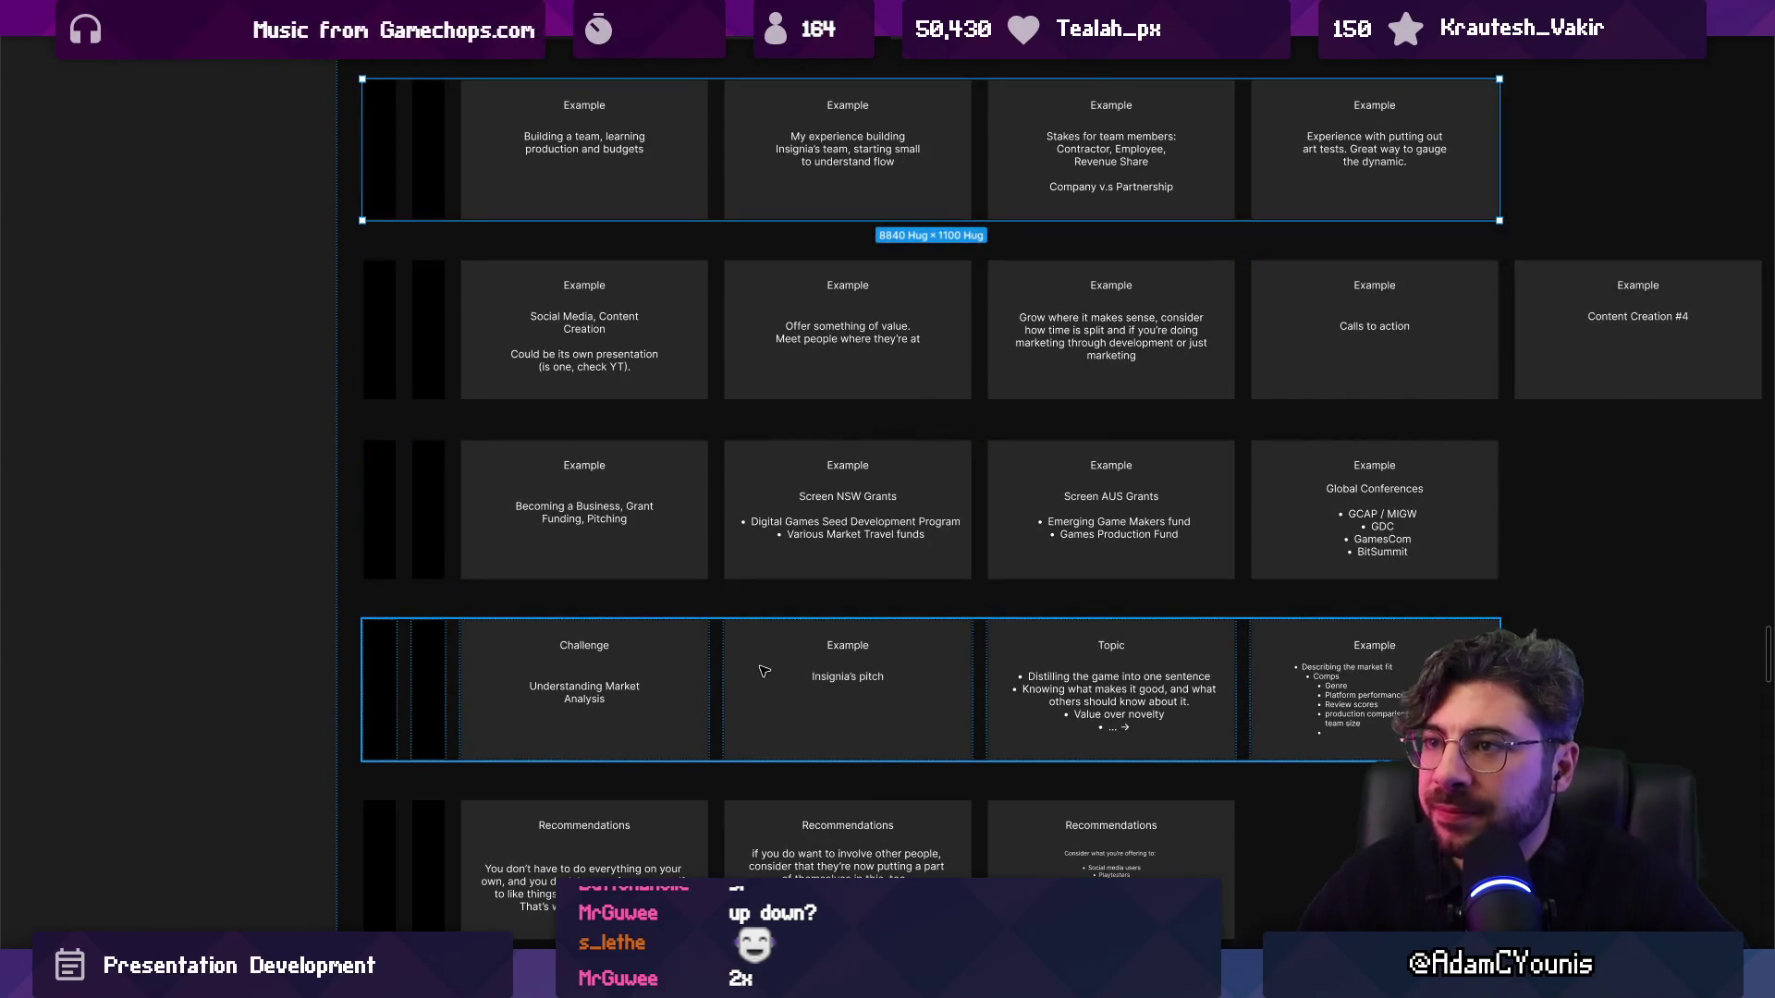
{"action": "scroll", "coordinate": [630, 441], "scroll_direction": "up", "scroll_amount": 5, "text": "ctrl"}
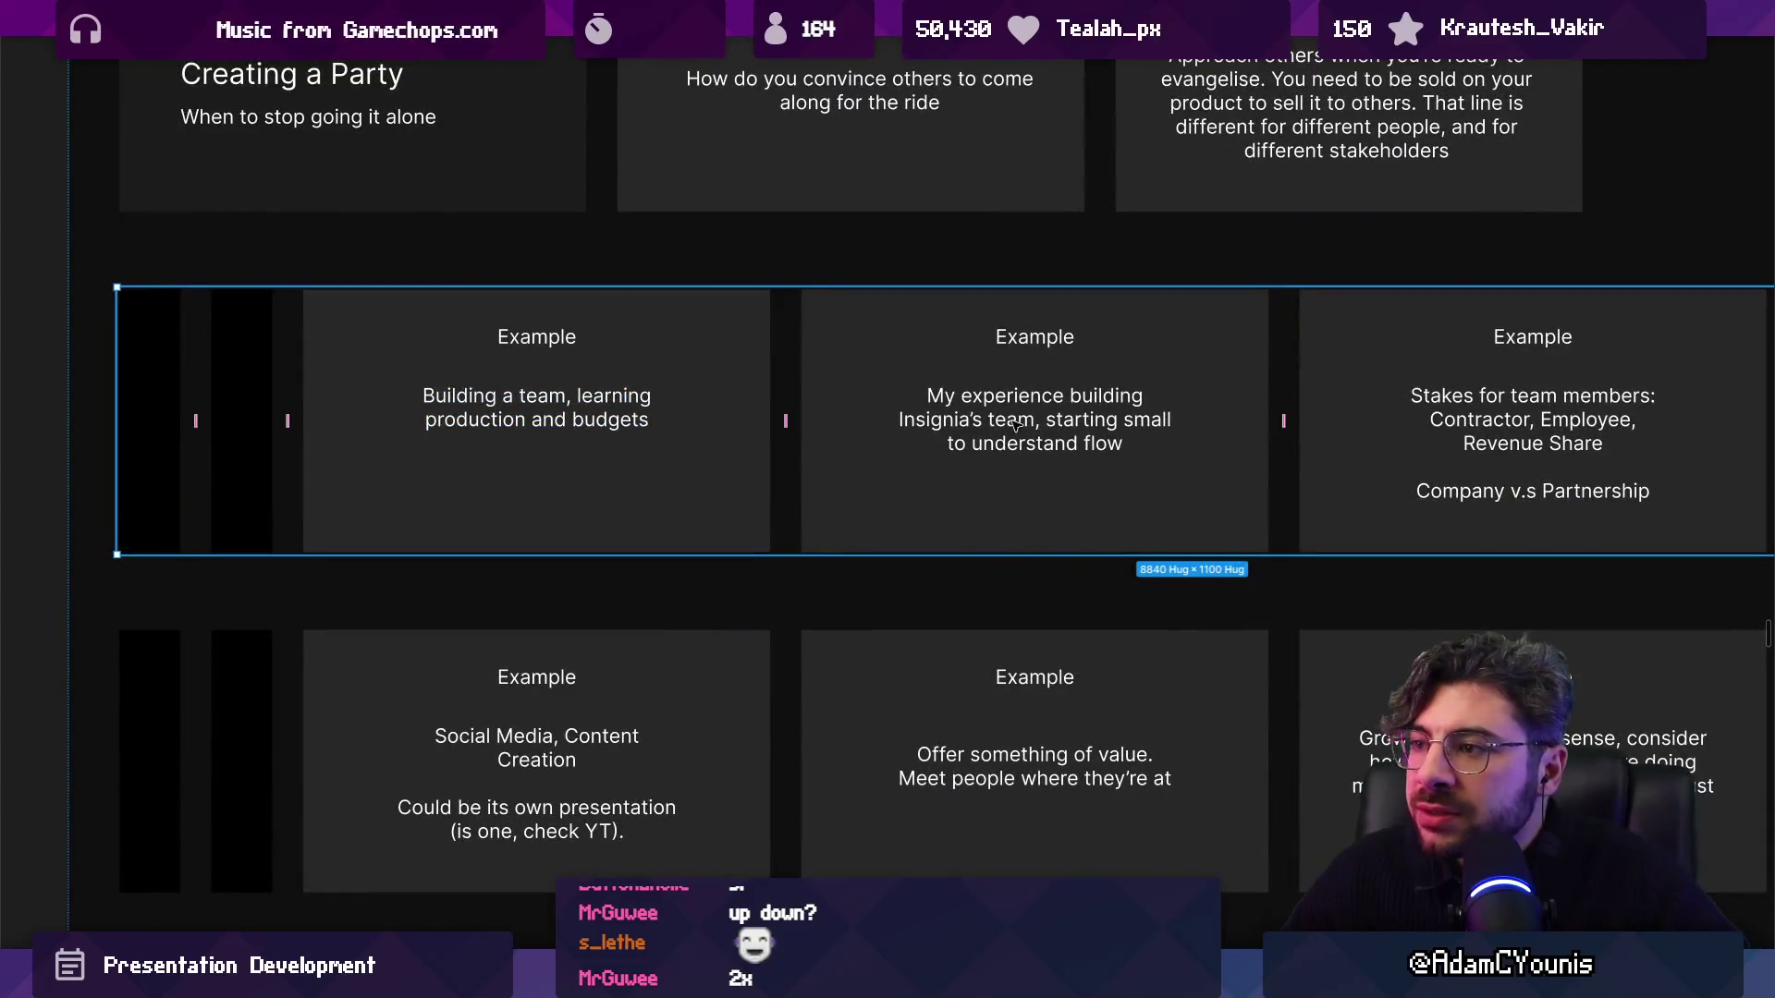
Zoom into the team-building row and check the team-building card's body text.
{"action": "scroll", "coordinate": [350, 456], "scroll_direction": "right", "scroll_amount": 3}
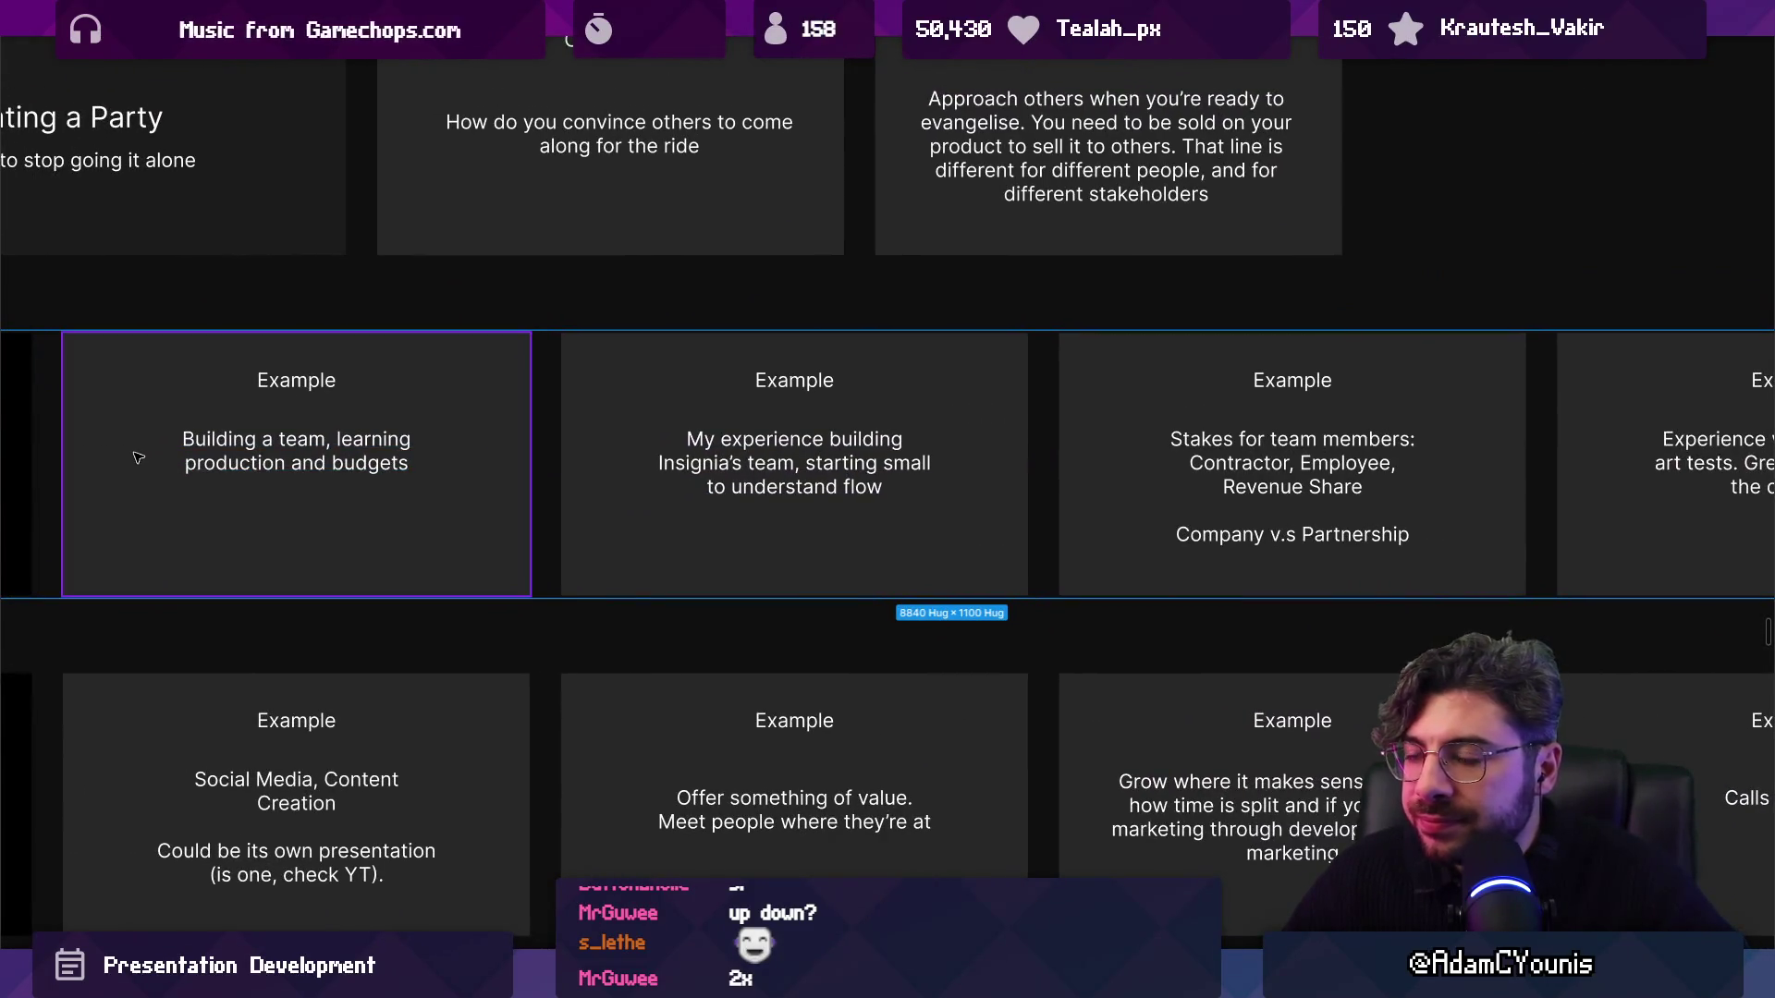
{"action": "scroll", "coordinate": [148, 460], "scroll_direction": "left", "scroll_amount": 3}
{"action": "scroll", "coordinate": [341, 492], "scroll_direction": "up", "scroll_amount": 3, "text": "ctrl"}
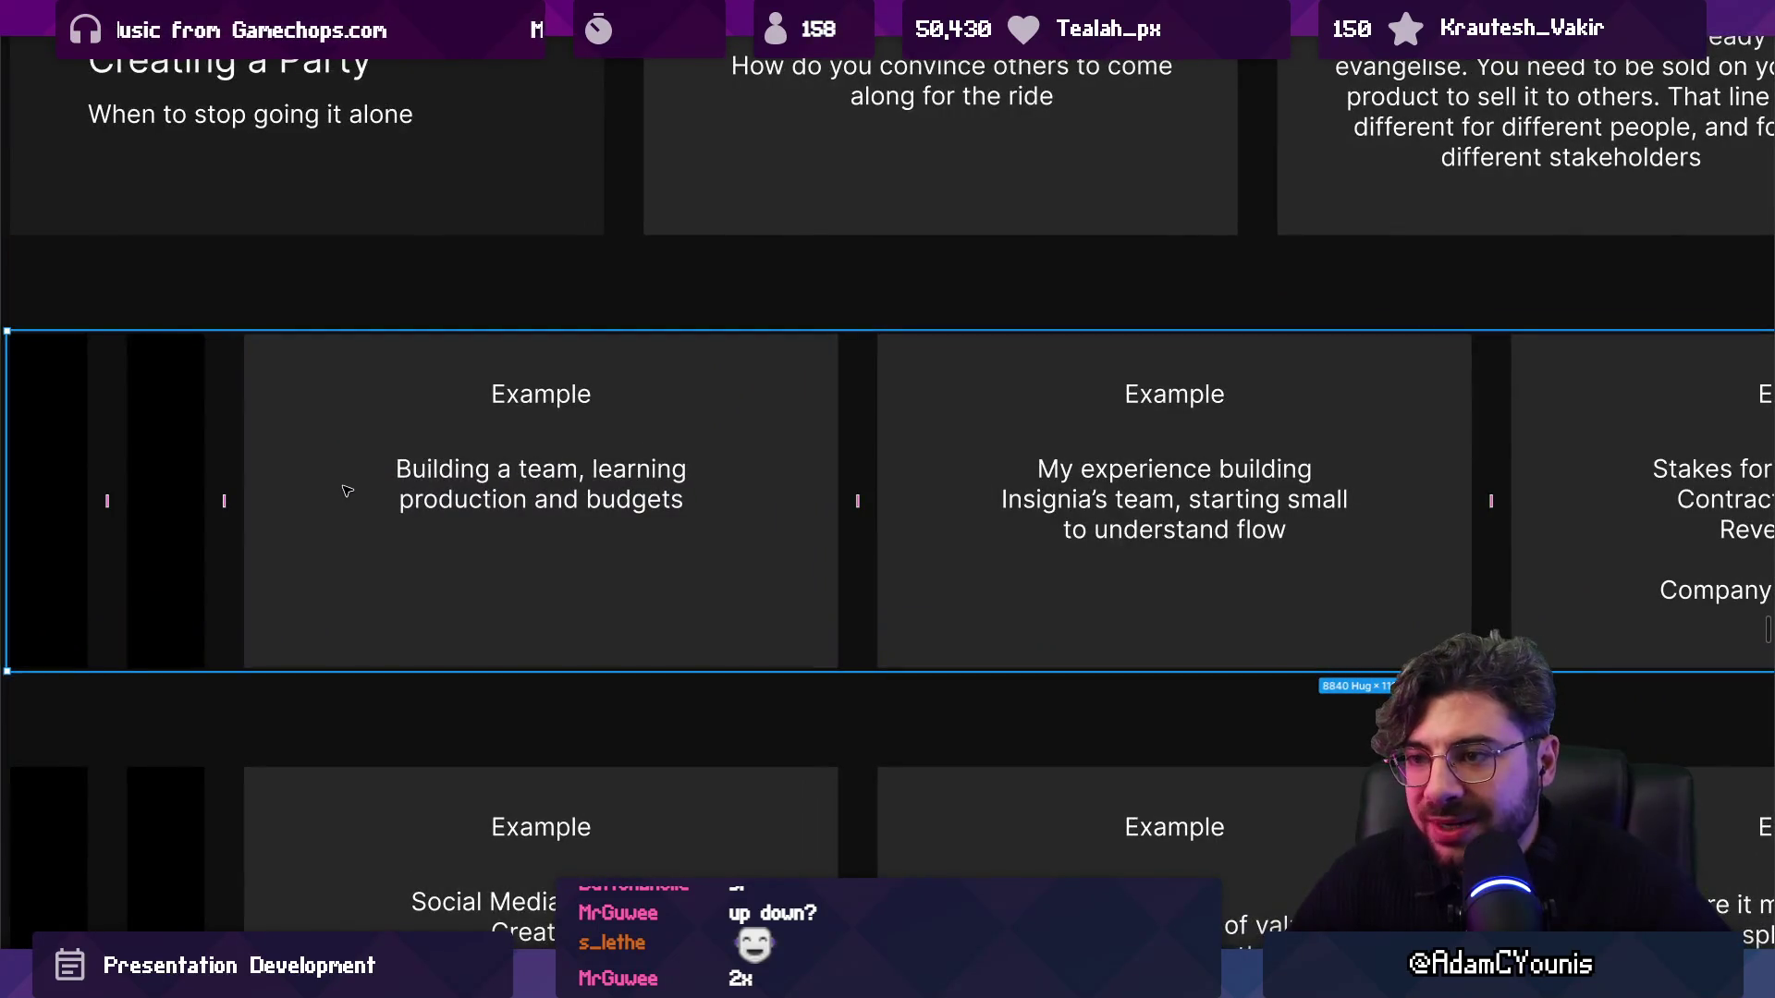
{"action": "scroll", "coordinate": [614, 472], "scroll_direction": "right", "scroll_amount": 5}
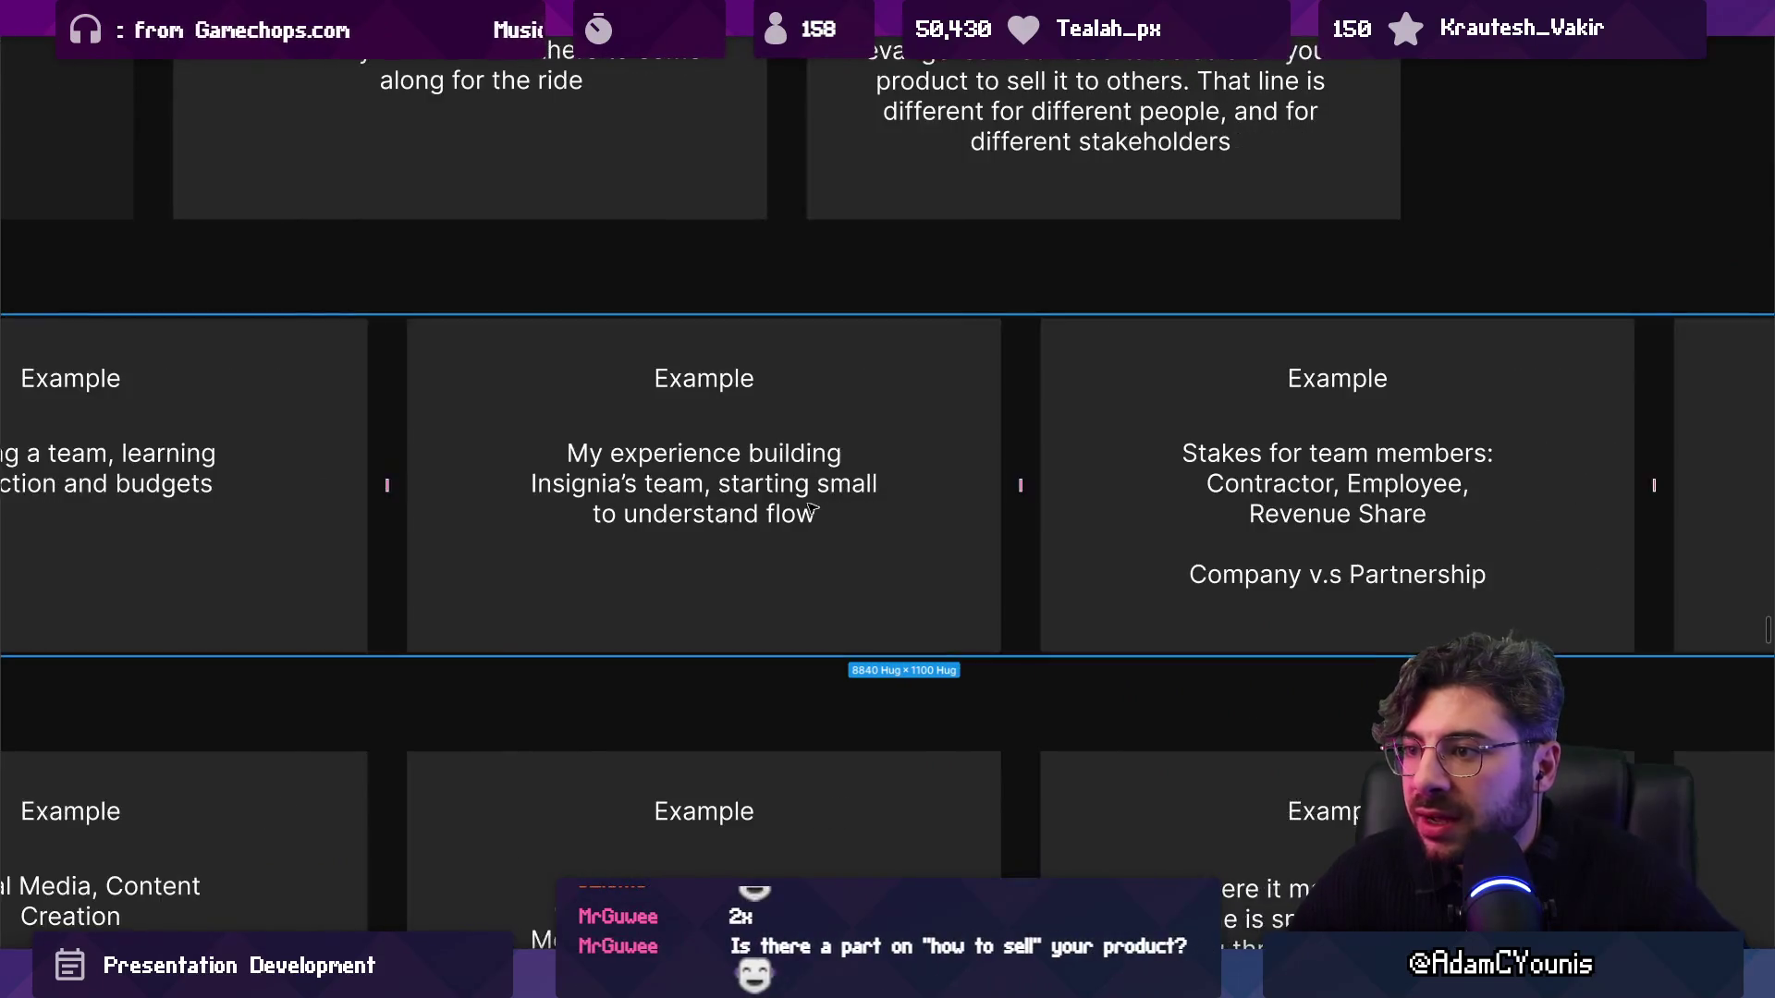
{"action": "scroll", "coordinate": [719, 474], "scroll_direction": "up", "scroll_amount": 5, "text": "ctrl"}
{"action": "scroll", "coordinate": [739, 473], "scroll_direction": "down", "scroll_amount": 2, "text": "ctrl"}
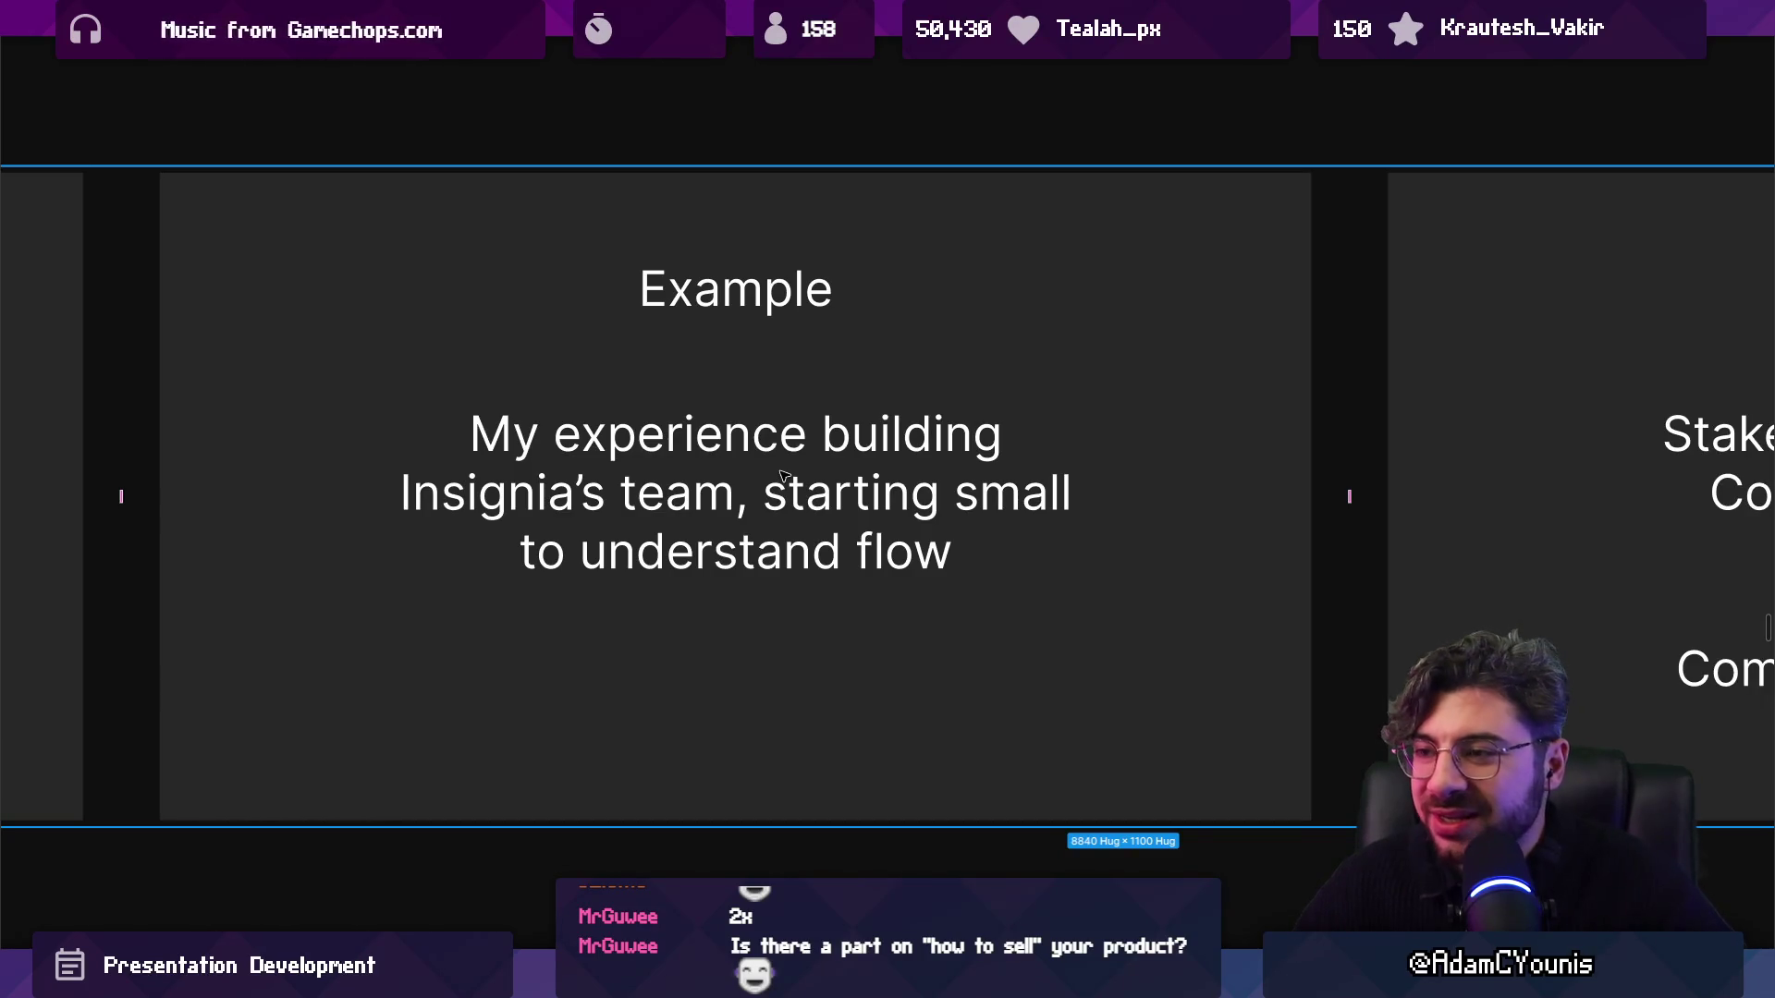
{"action": "scroll", "coordinate": [753, 431], "scroll_direction": "up", "scroll_amount": 2}
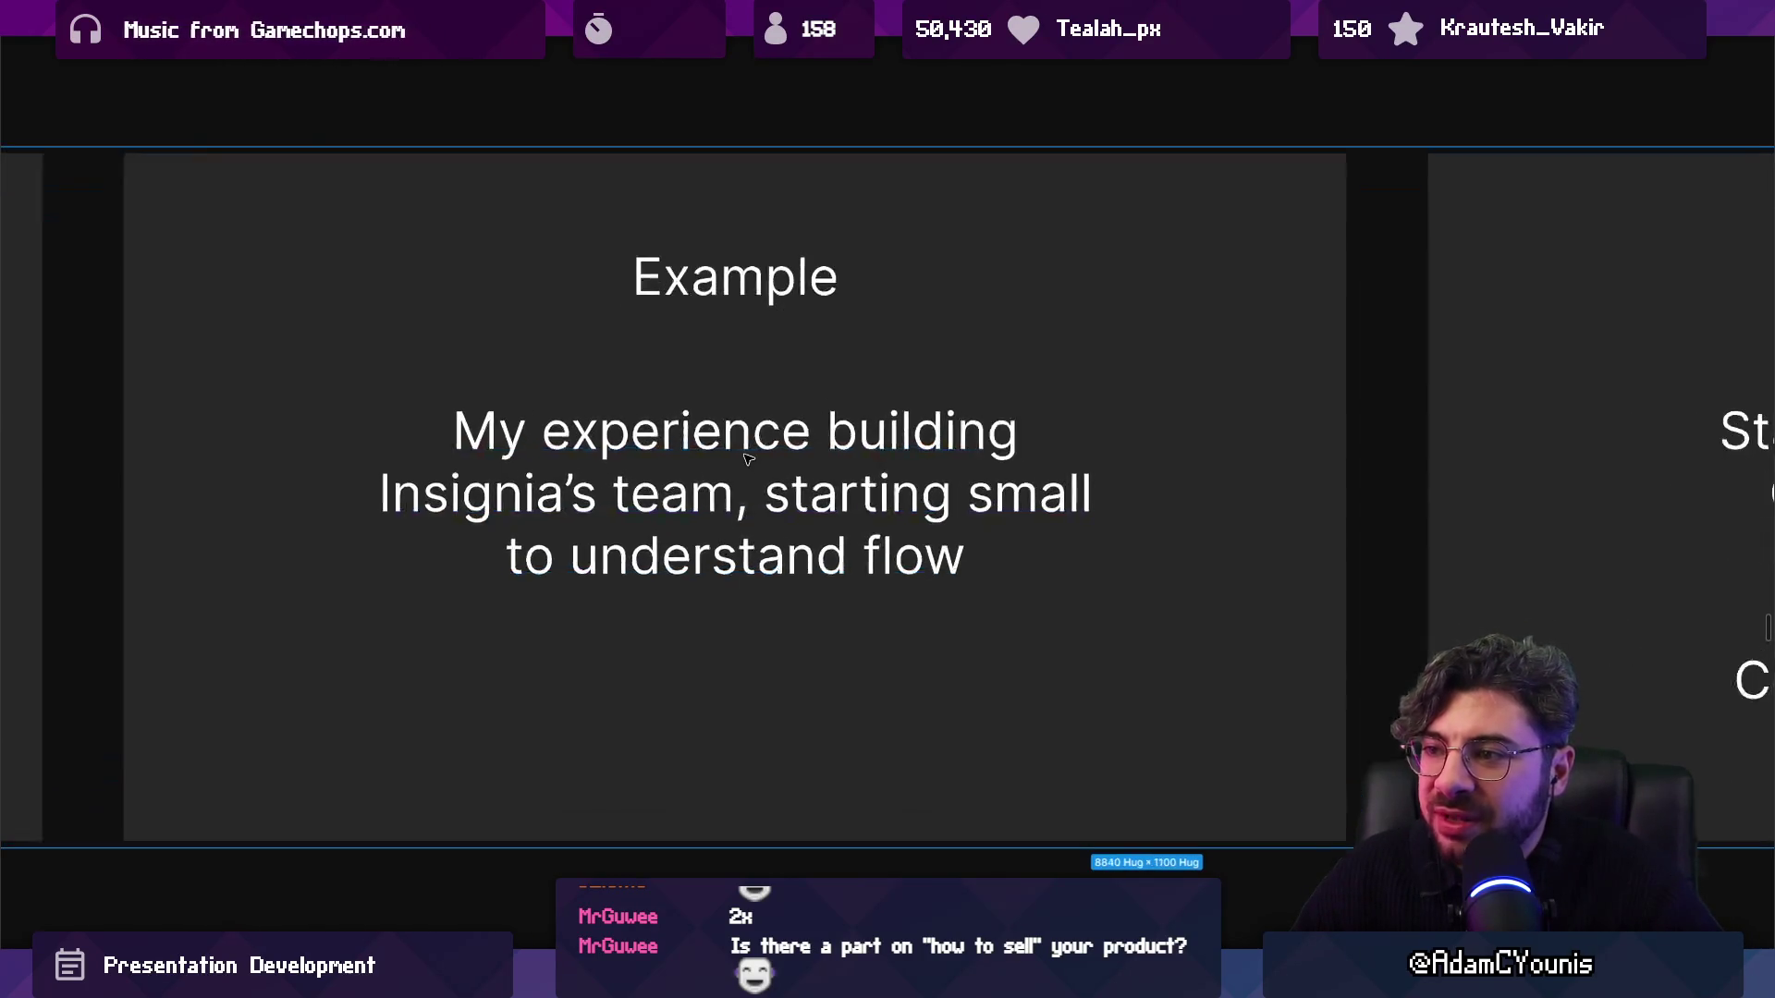
{"action": "left_click", "coordinate": [745, 444]}
{"action": "key", "text": "Escape"}
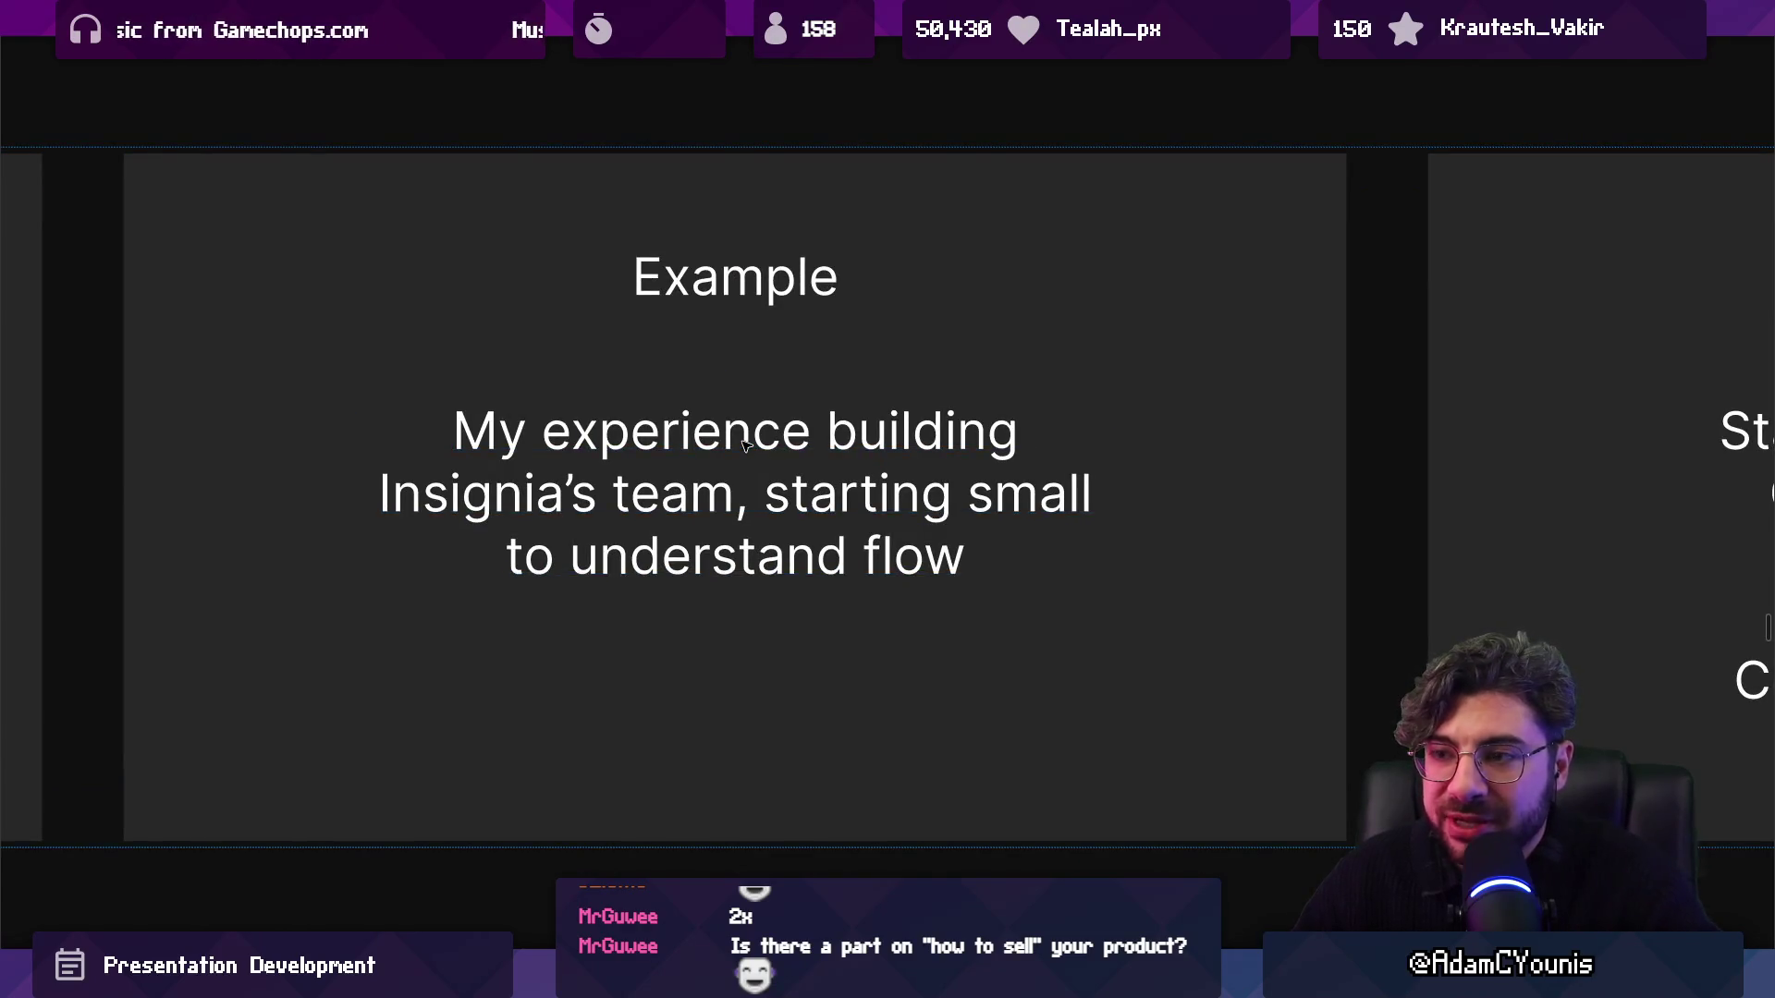
Move the 'Experience with putting out art tests' card ahead of the 'Stakes for team members' card.
{"action": "scroll", "coordinate": [717, 693], "scroll_direction": "down", "scroll_amount": 1}
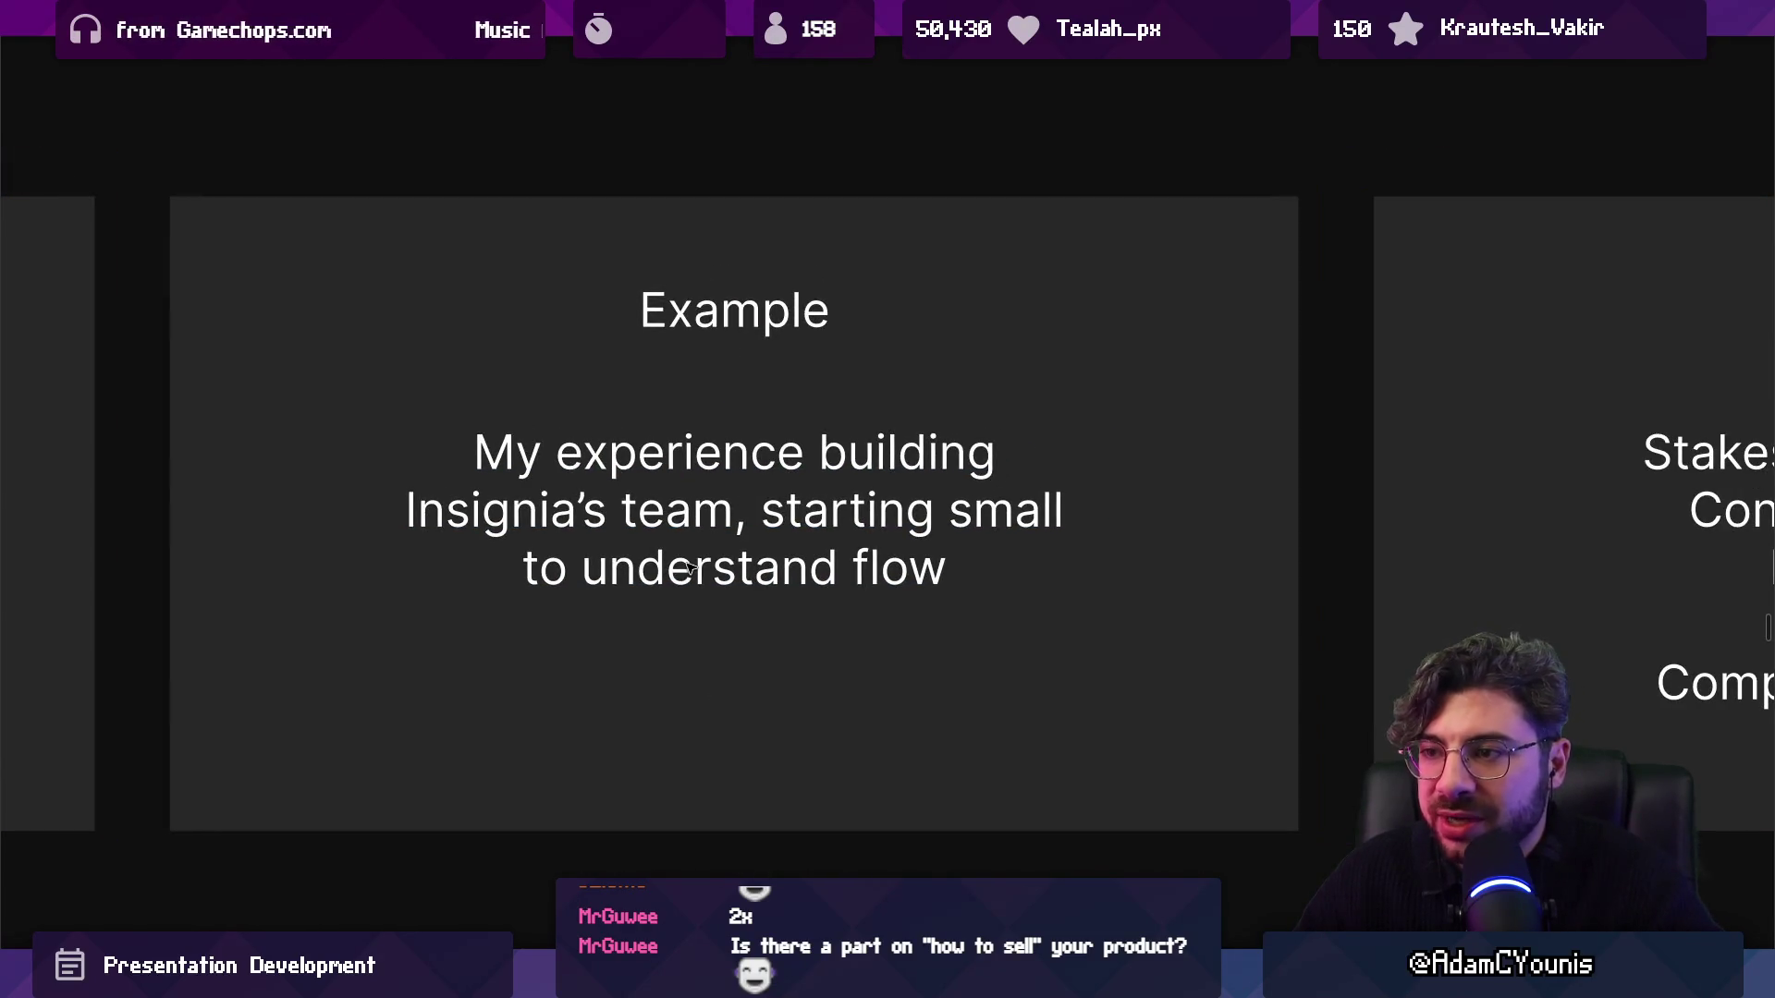
{"action": "scroll", "coordinate": [689, 569], "scroll_direction": "down", "scroll_amount": 3}
{"action": "scroll", "coordinate": [781, 559], "scroll_direction": "right", "scroll_amount": 5}
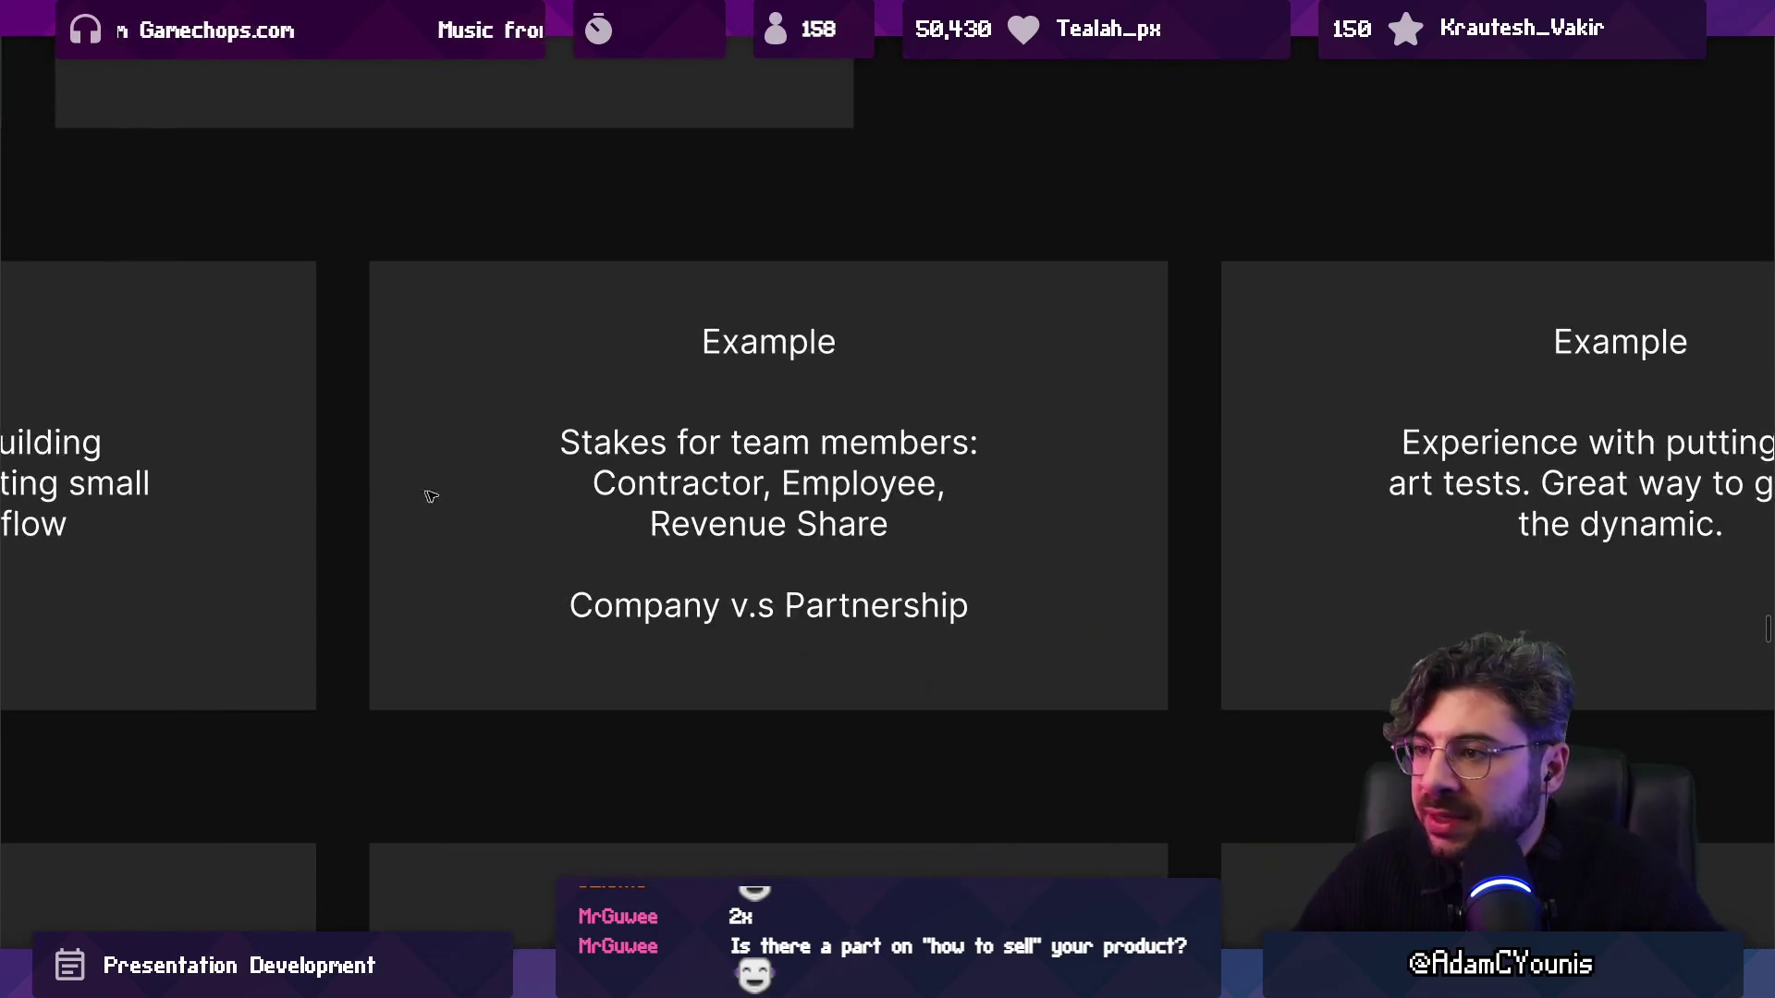
{"action": "scroll", "coordinate": [786, 504], "scroll_direction": "down", "scroll_amount": 2}
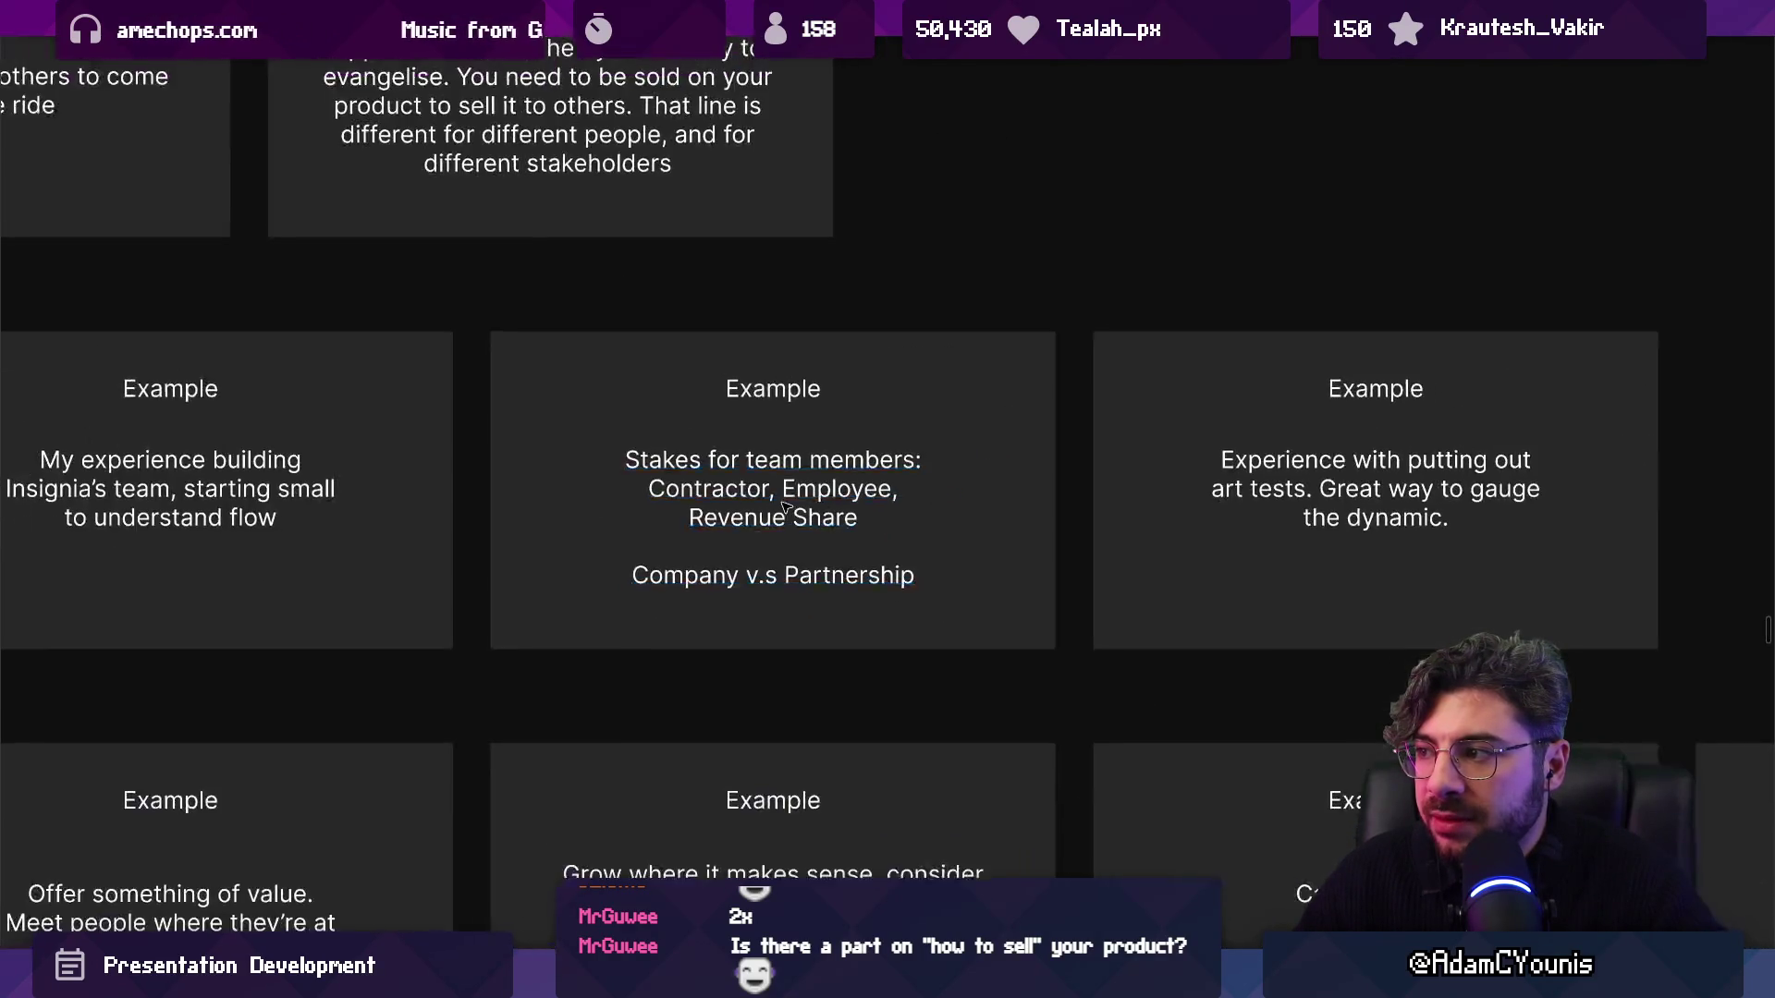
{"action": "left_click_drag", "start_coordinate": [1129, 523], "coordinate": [953, 513]}
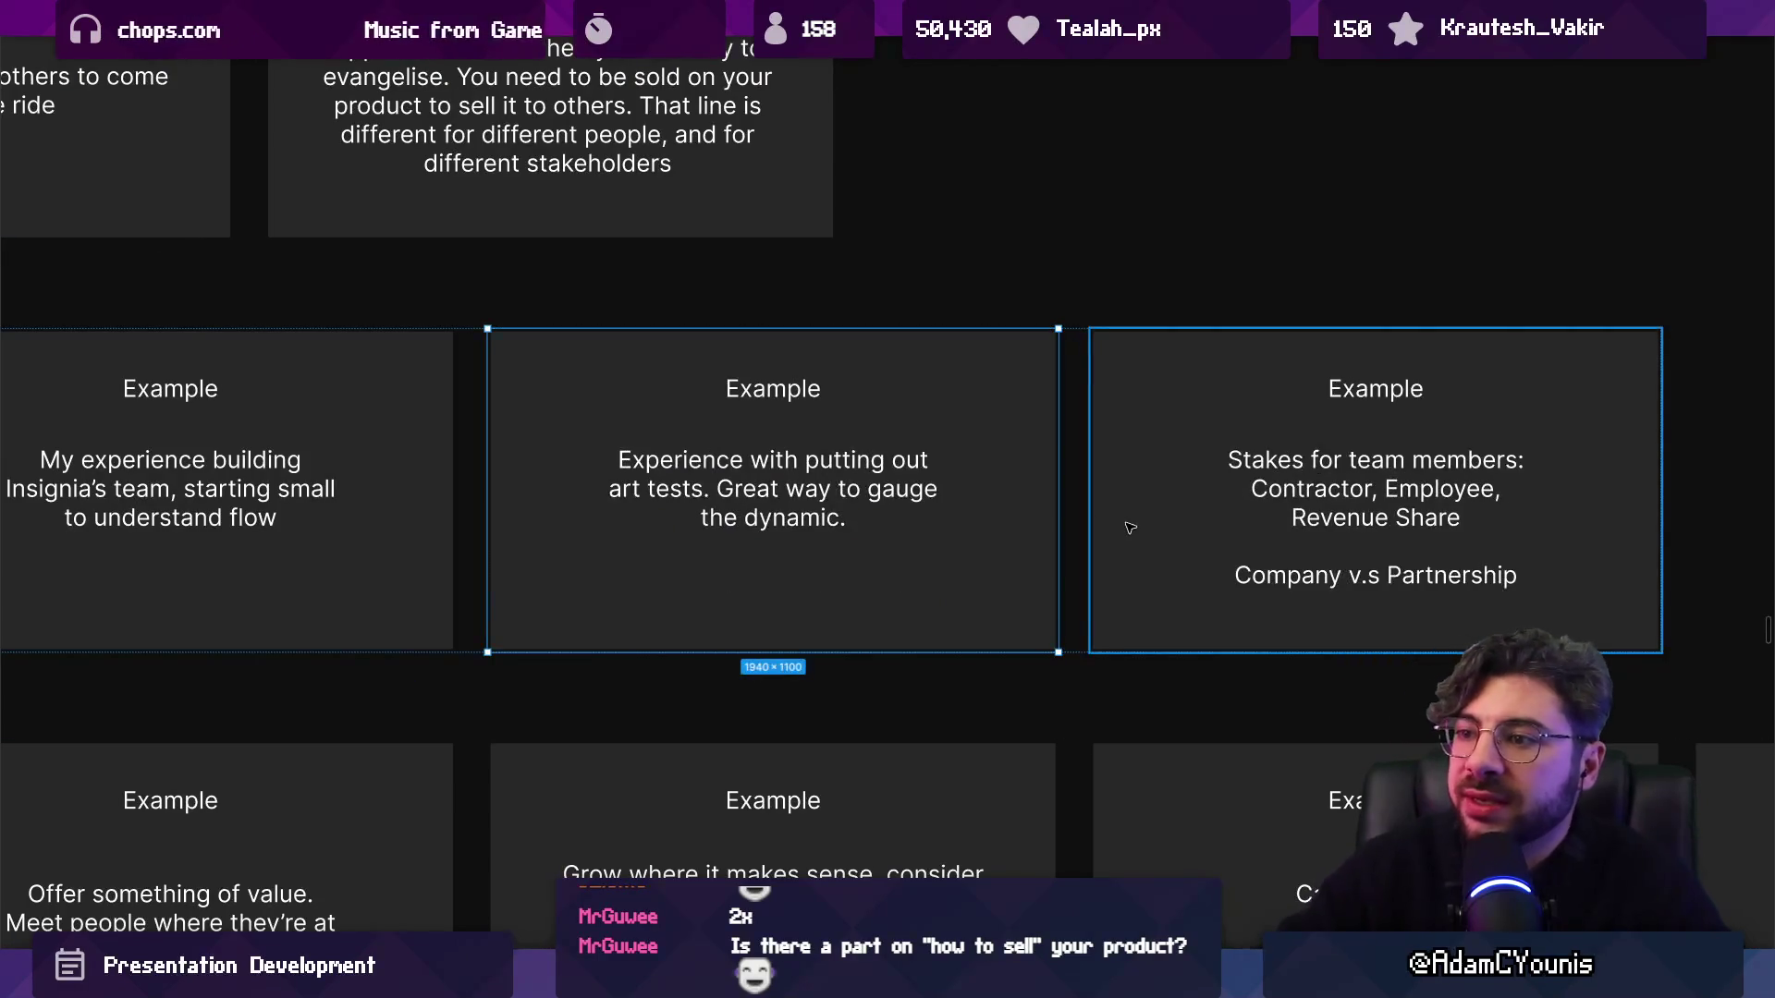
{"action": "scroll", "coordinate": [952, 514], "scroll_direction": "up", "scroll_amount": 3}
{"action": "scroll", "coordinate": [689, 514], "scroll_direction": "up", "scroll_amount": 2}
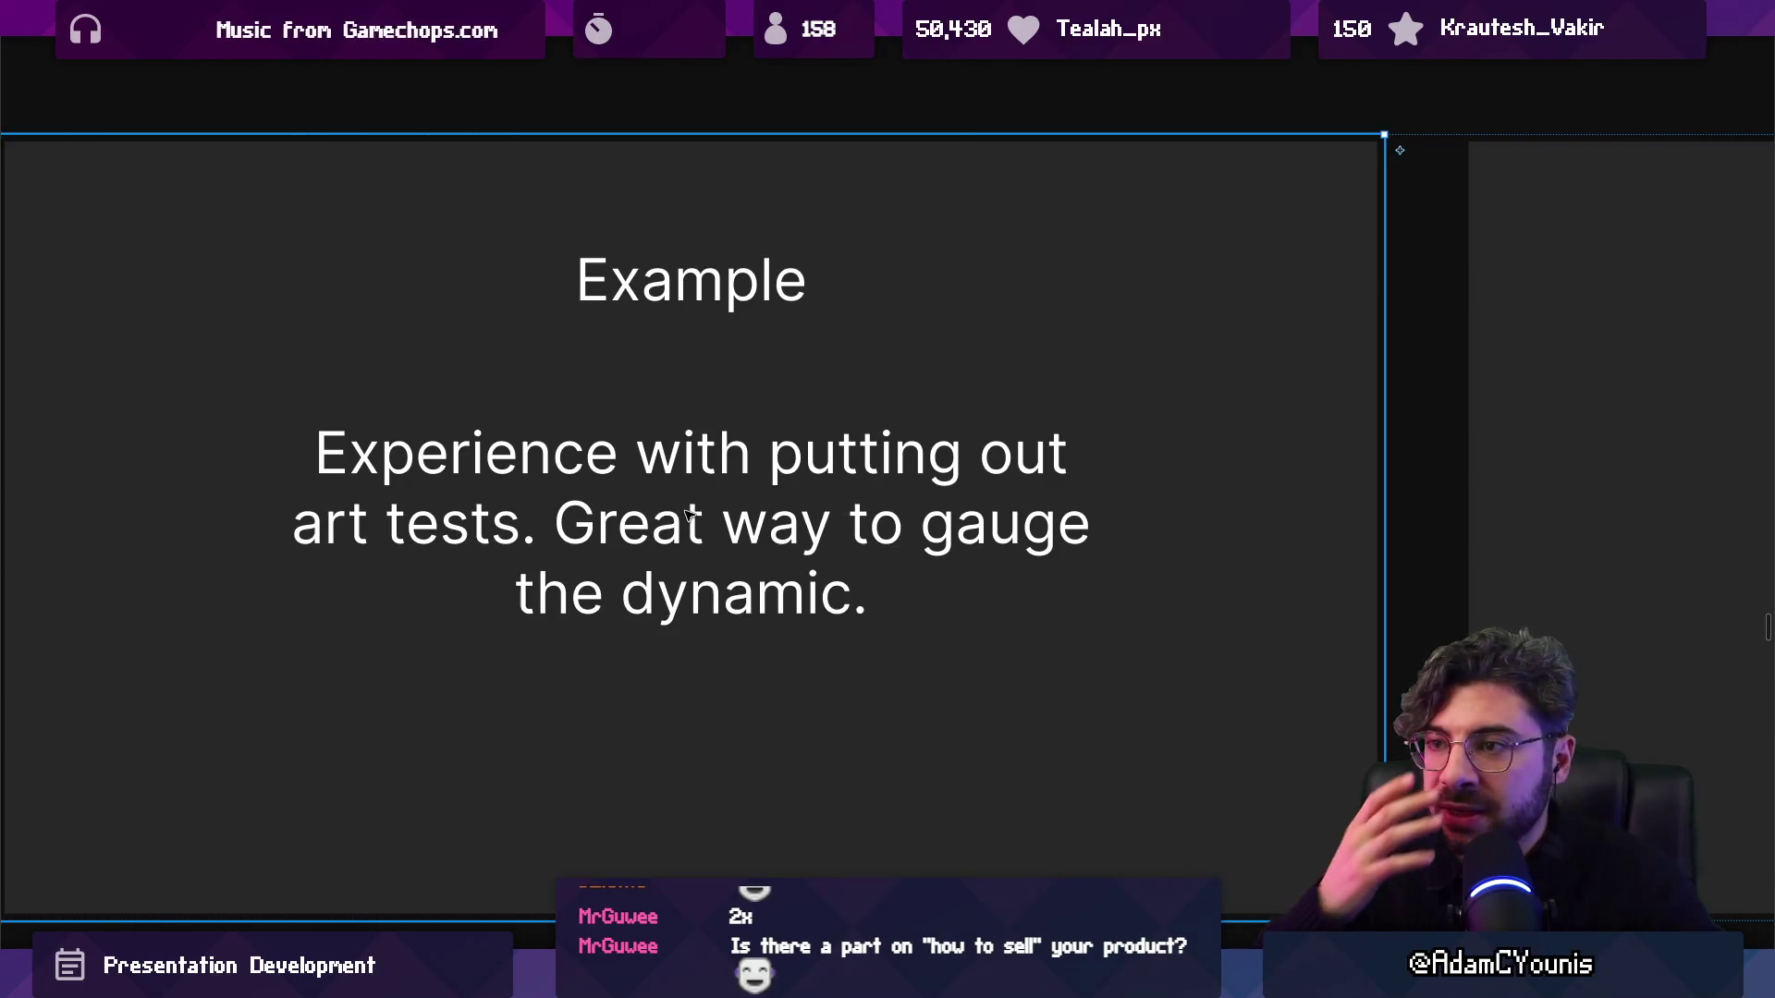
{"action": "key", "text": "shift+2"}
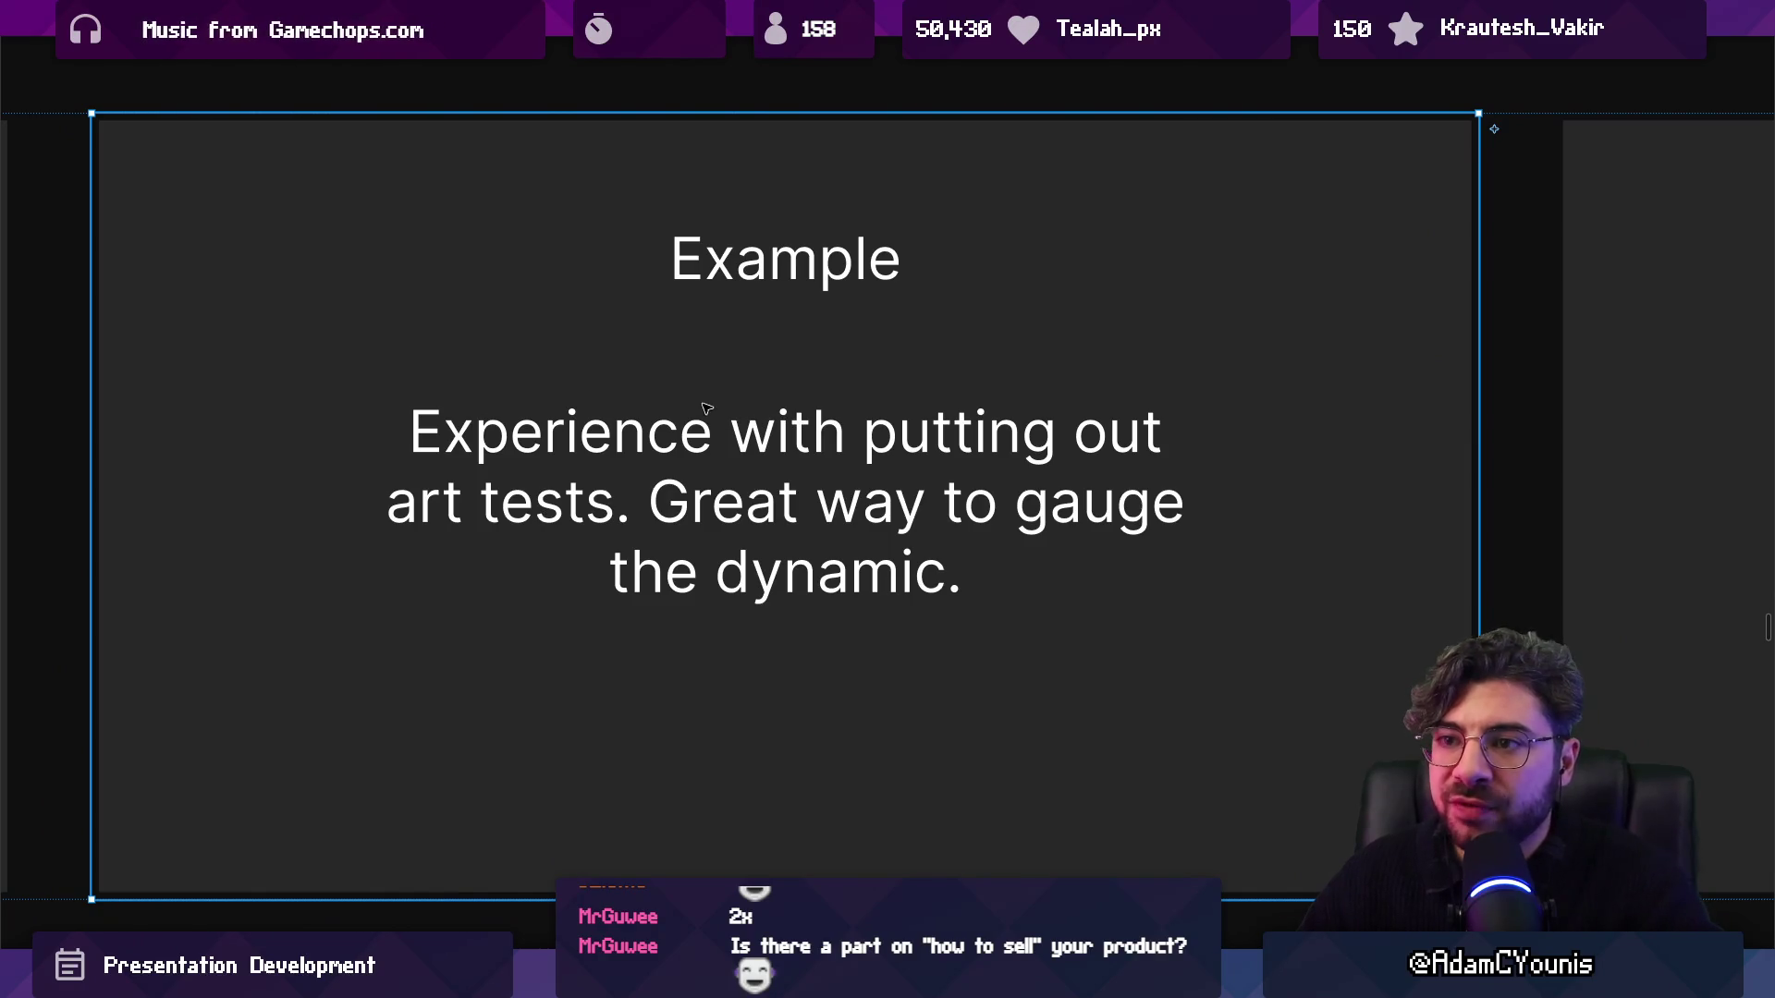
{"action": "key", "text": "Escape"}
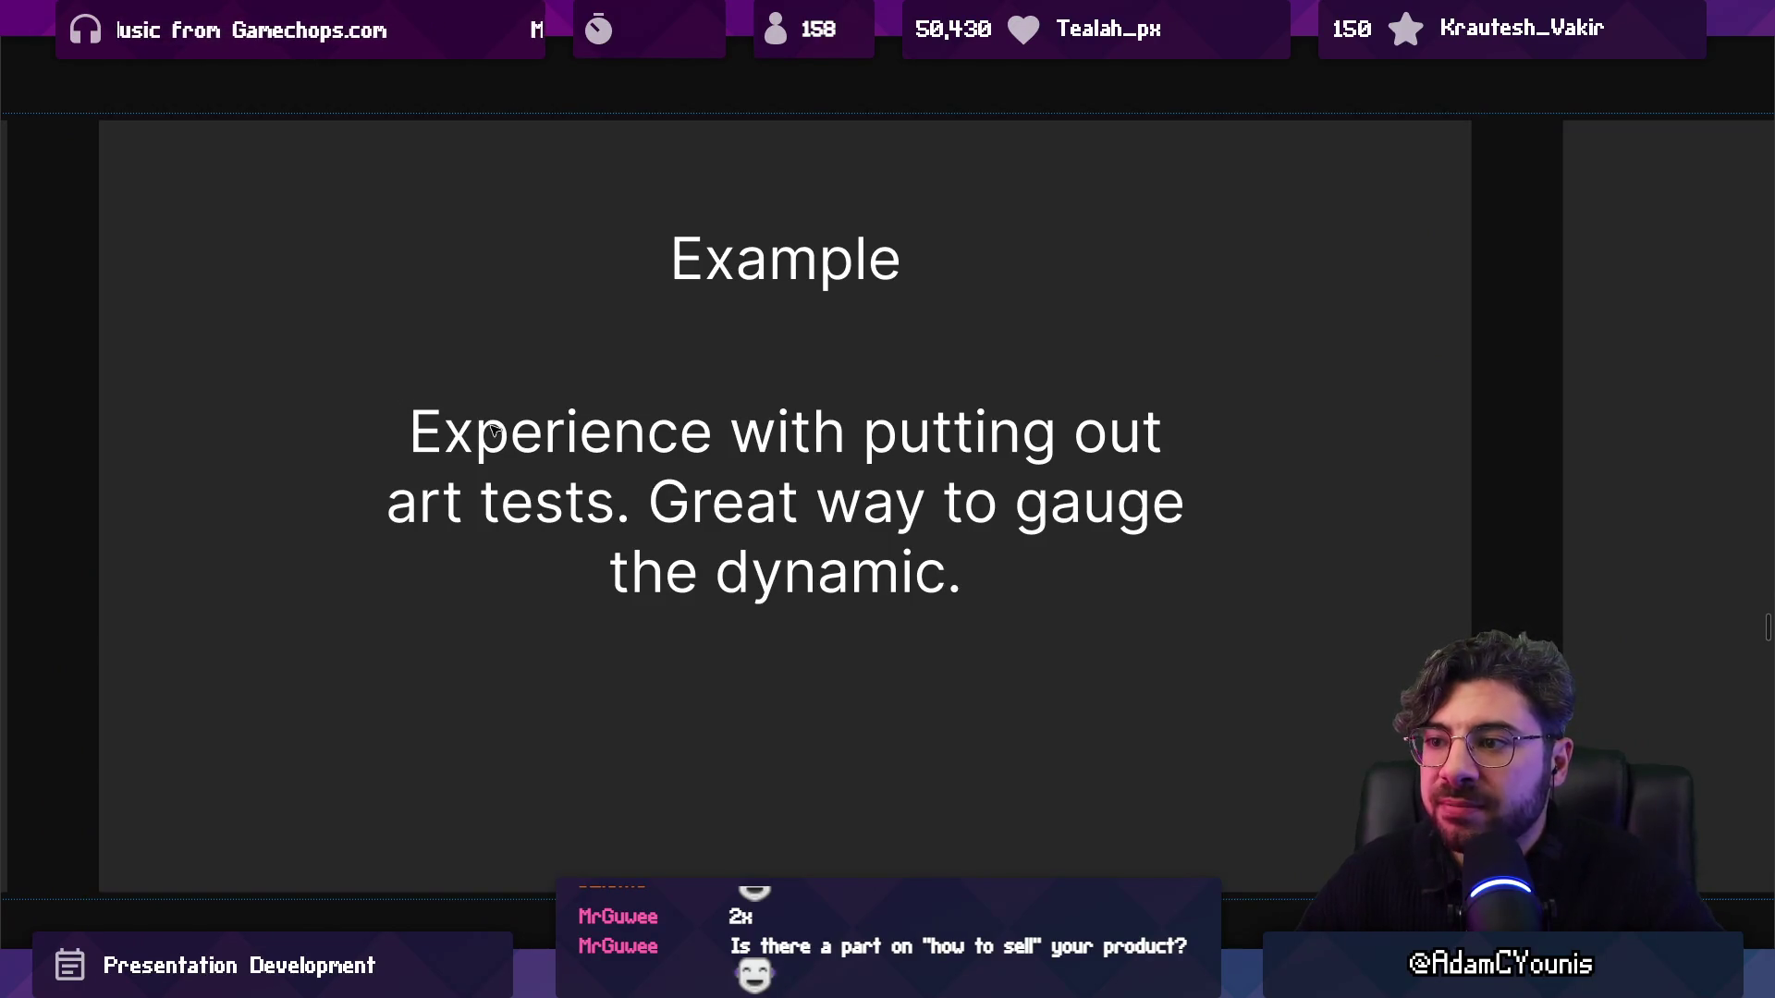
{"action": "left_click", "coordinate": [483, 437]}
{"action": "left_click", "coordinate": [423, 374]}
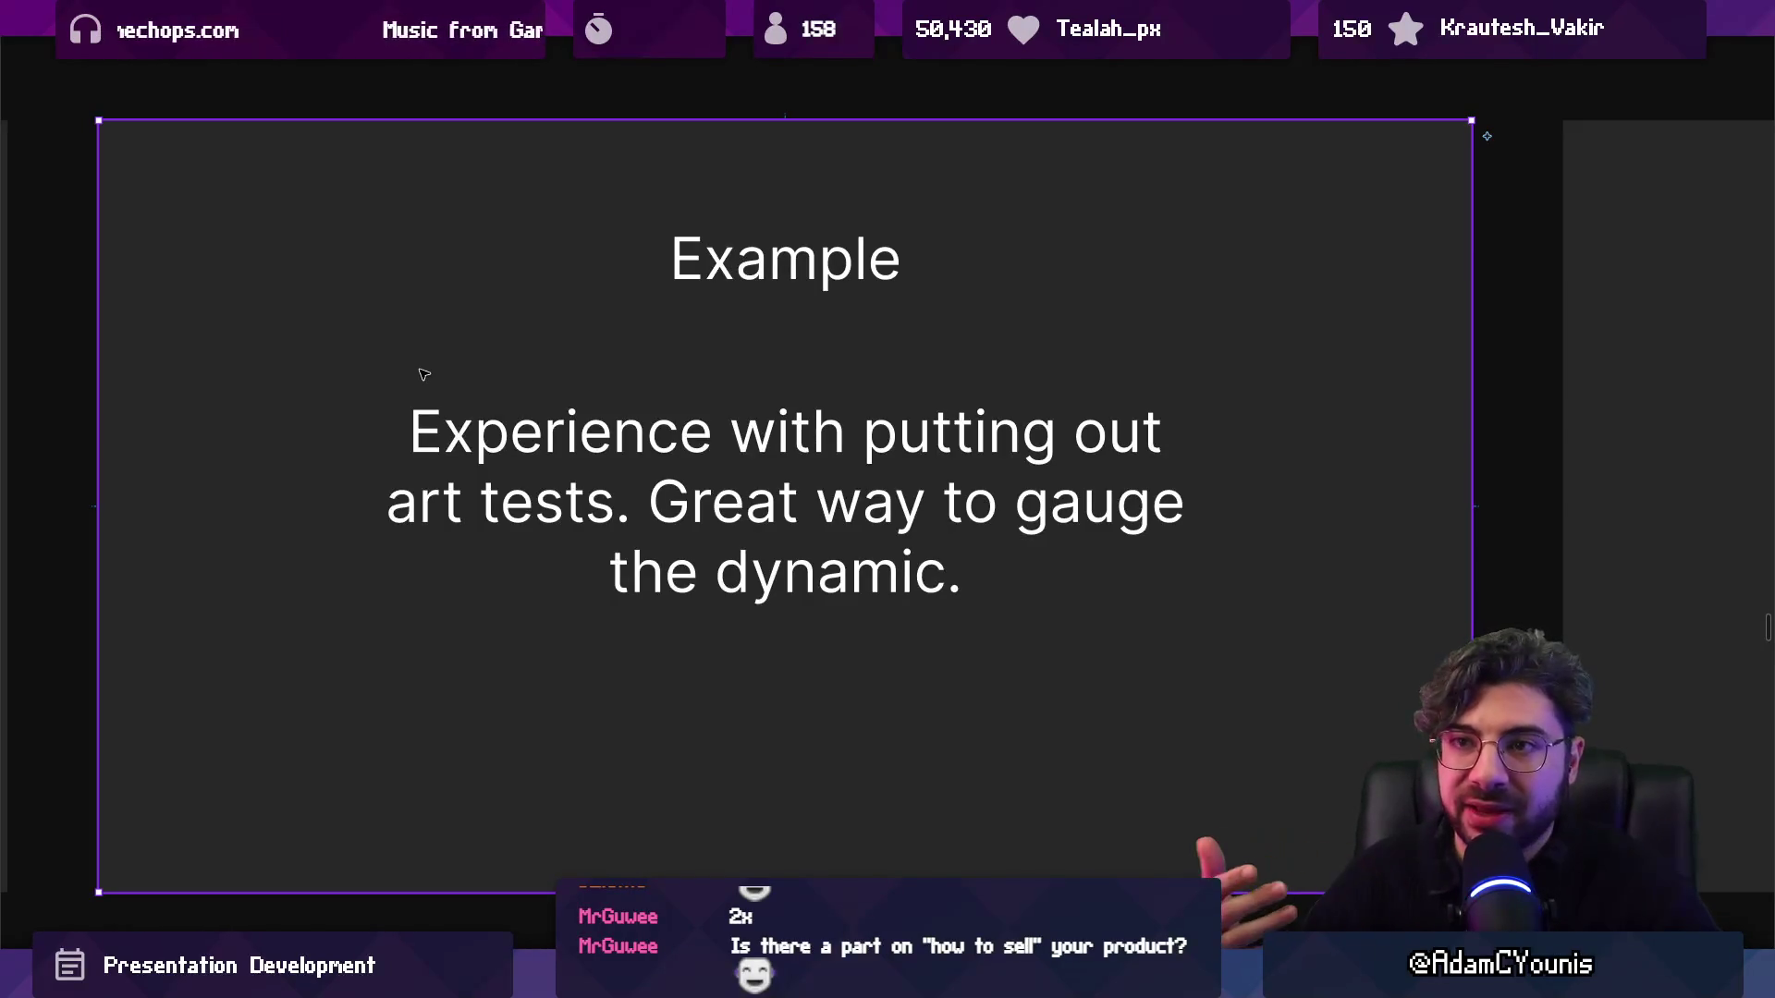
{"action": "left_click", "coordinate": [159, 342]}
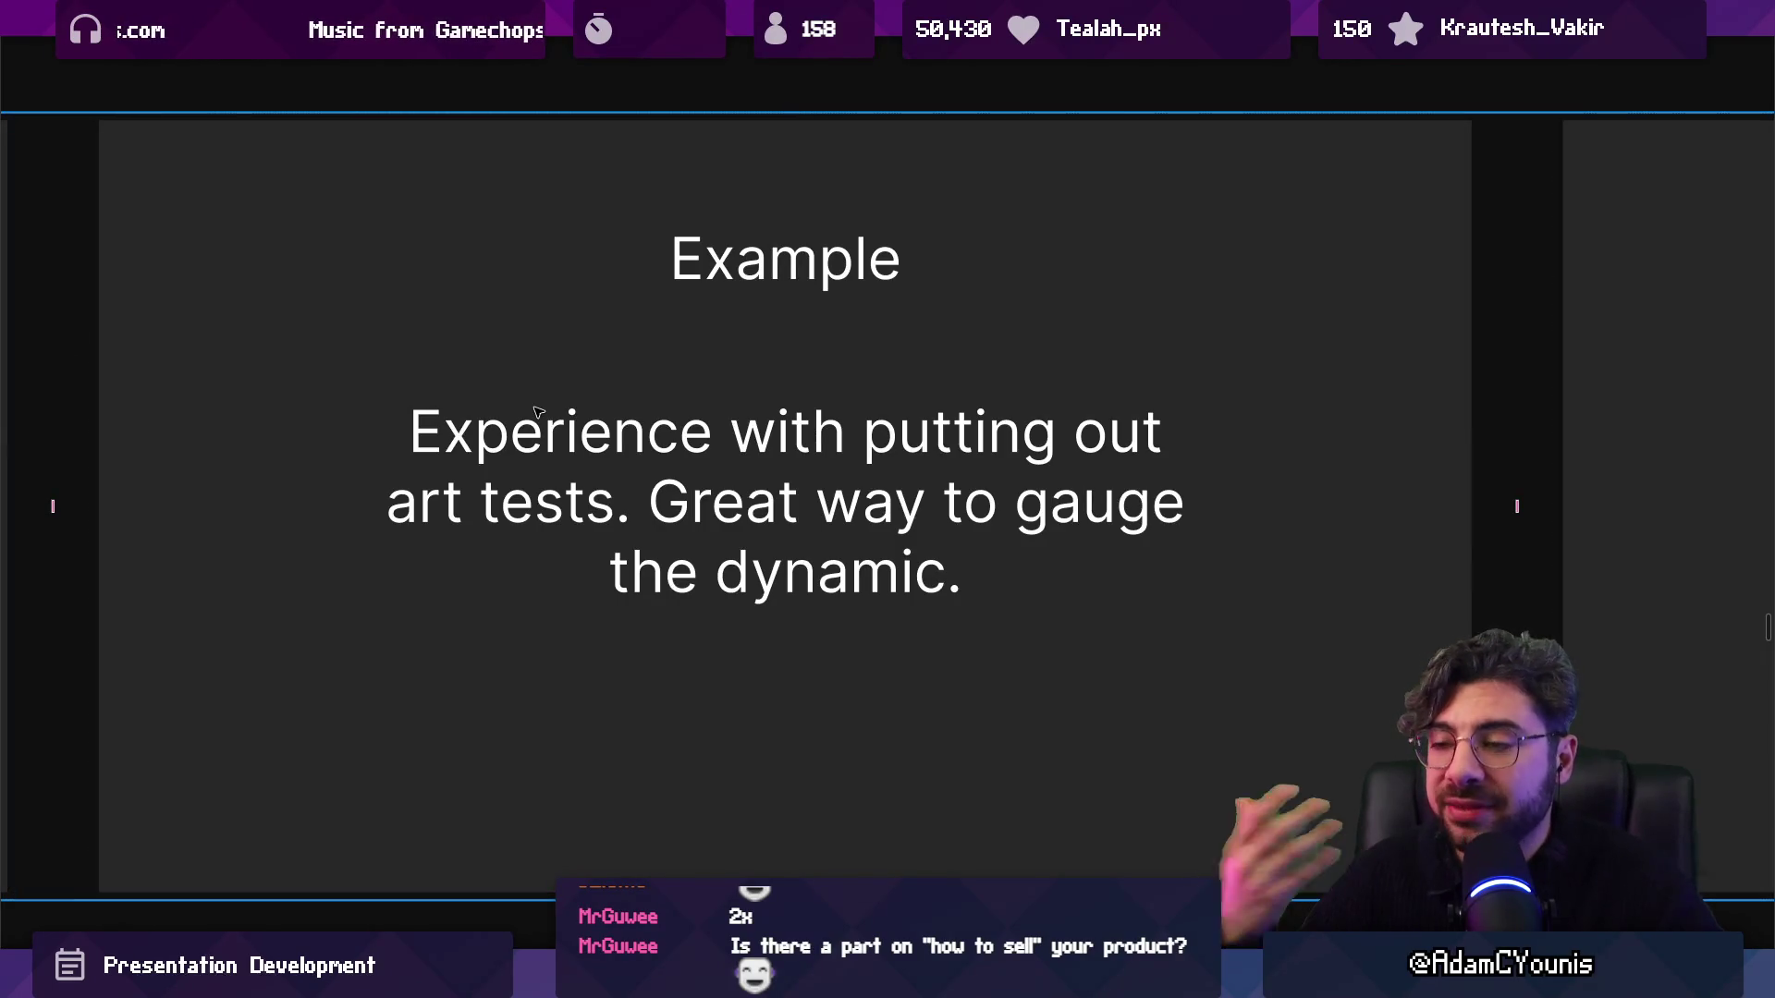
{"action": "scroll", "coordinate": [540, 434], "scroll_direction": "right", "scroll_amount": 5}
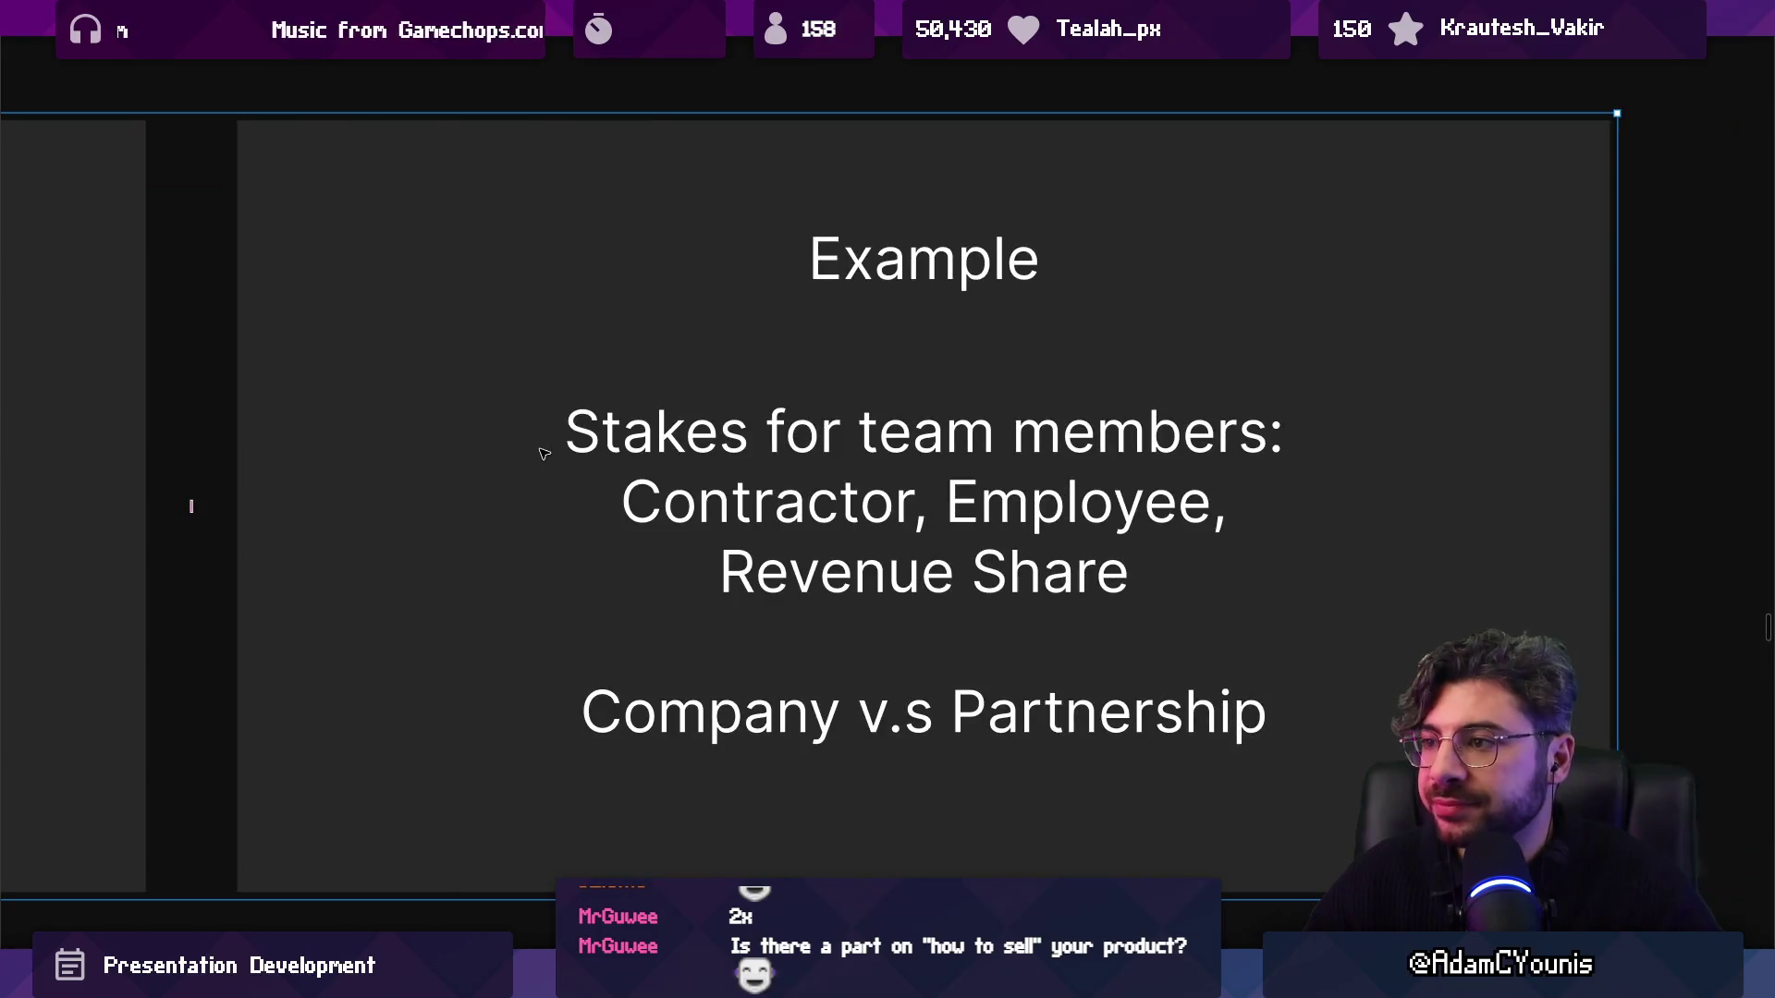
{"action": "left_click", "coordinate": [737, 383]}
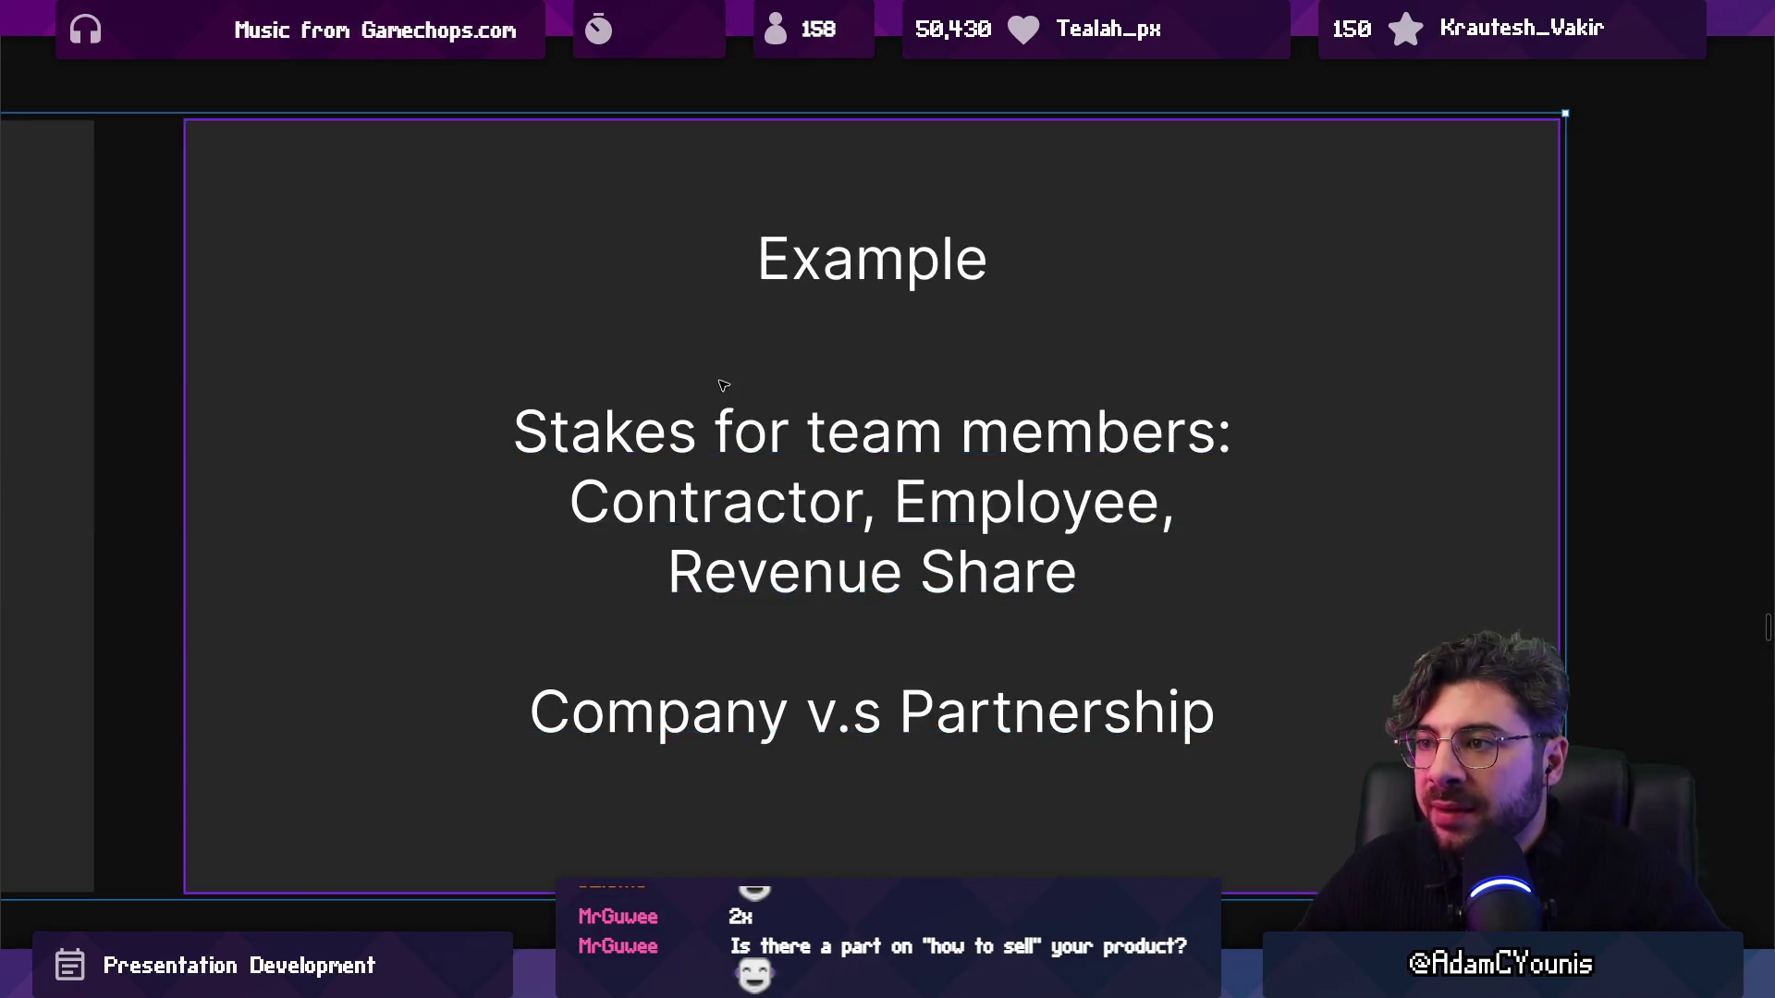
{"action": "left_click", "coordinate": [143, 350]}
{"action": "left_click", "coordinate": [282, 352]}
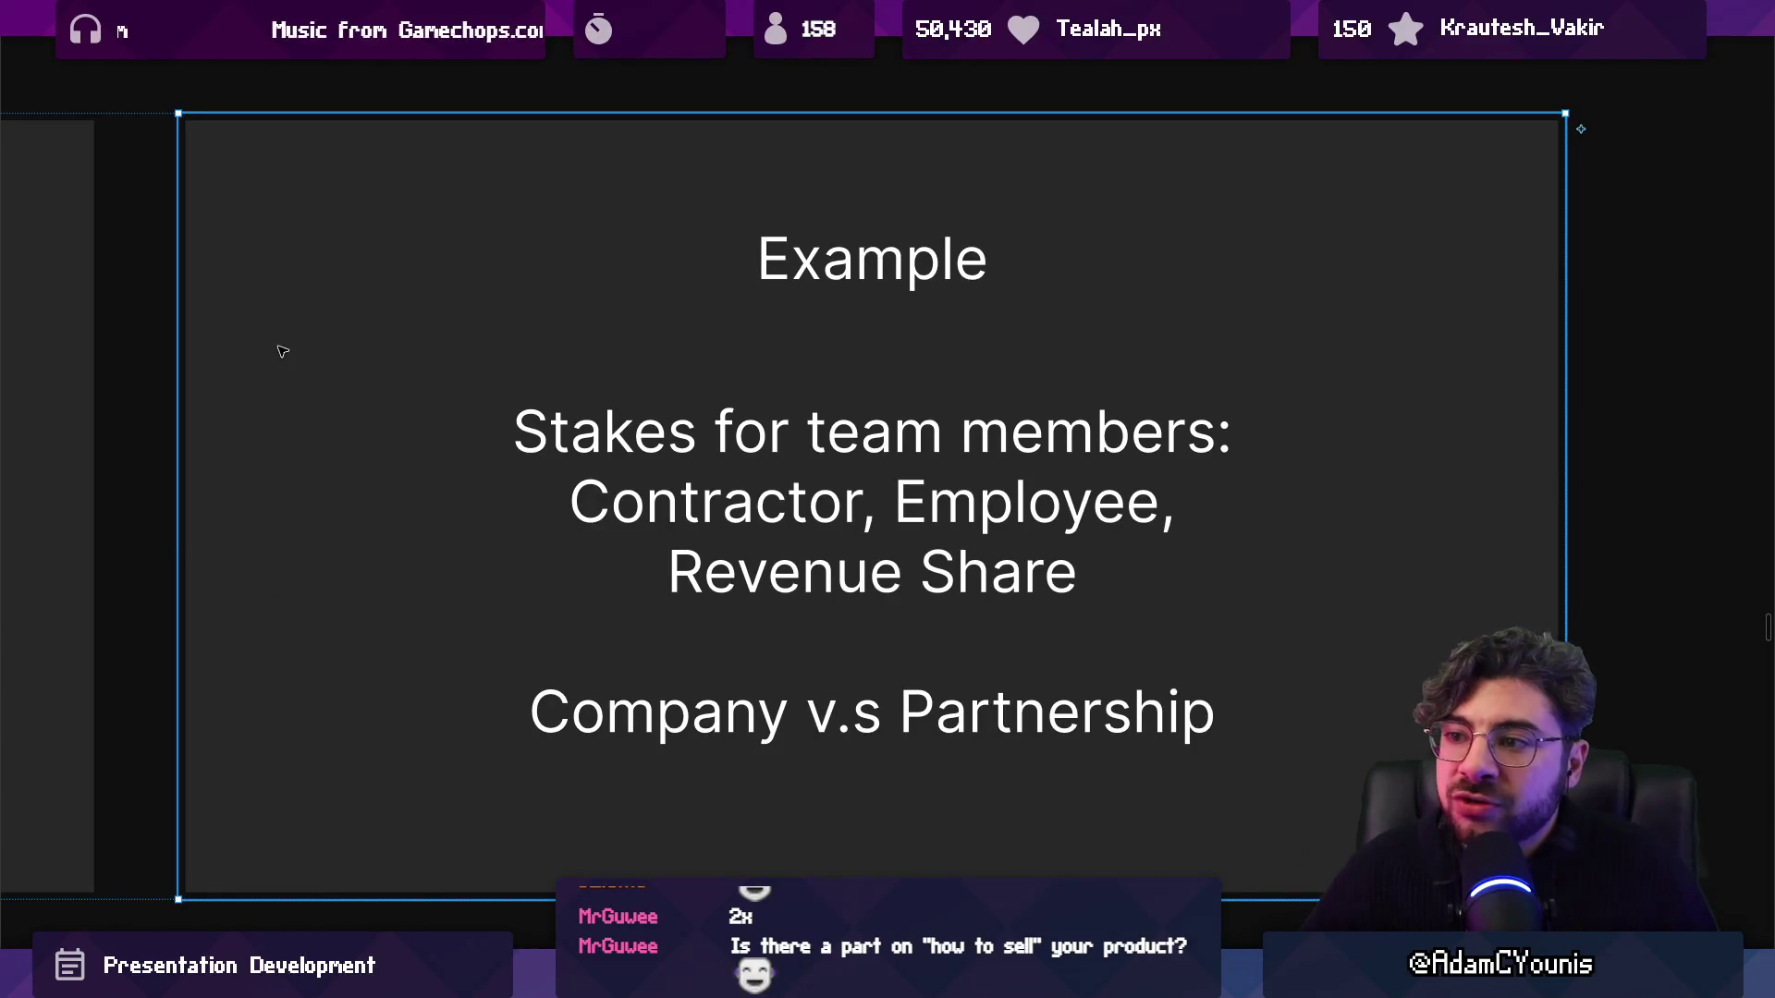
{"action": "left_click", "coordinate": [650, 495]}
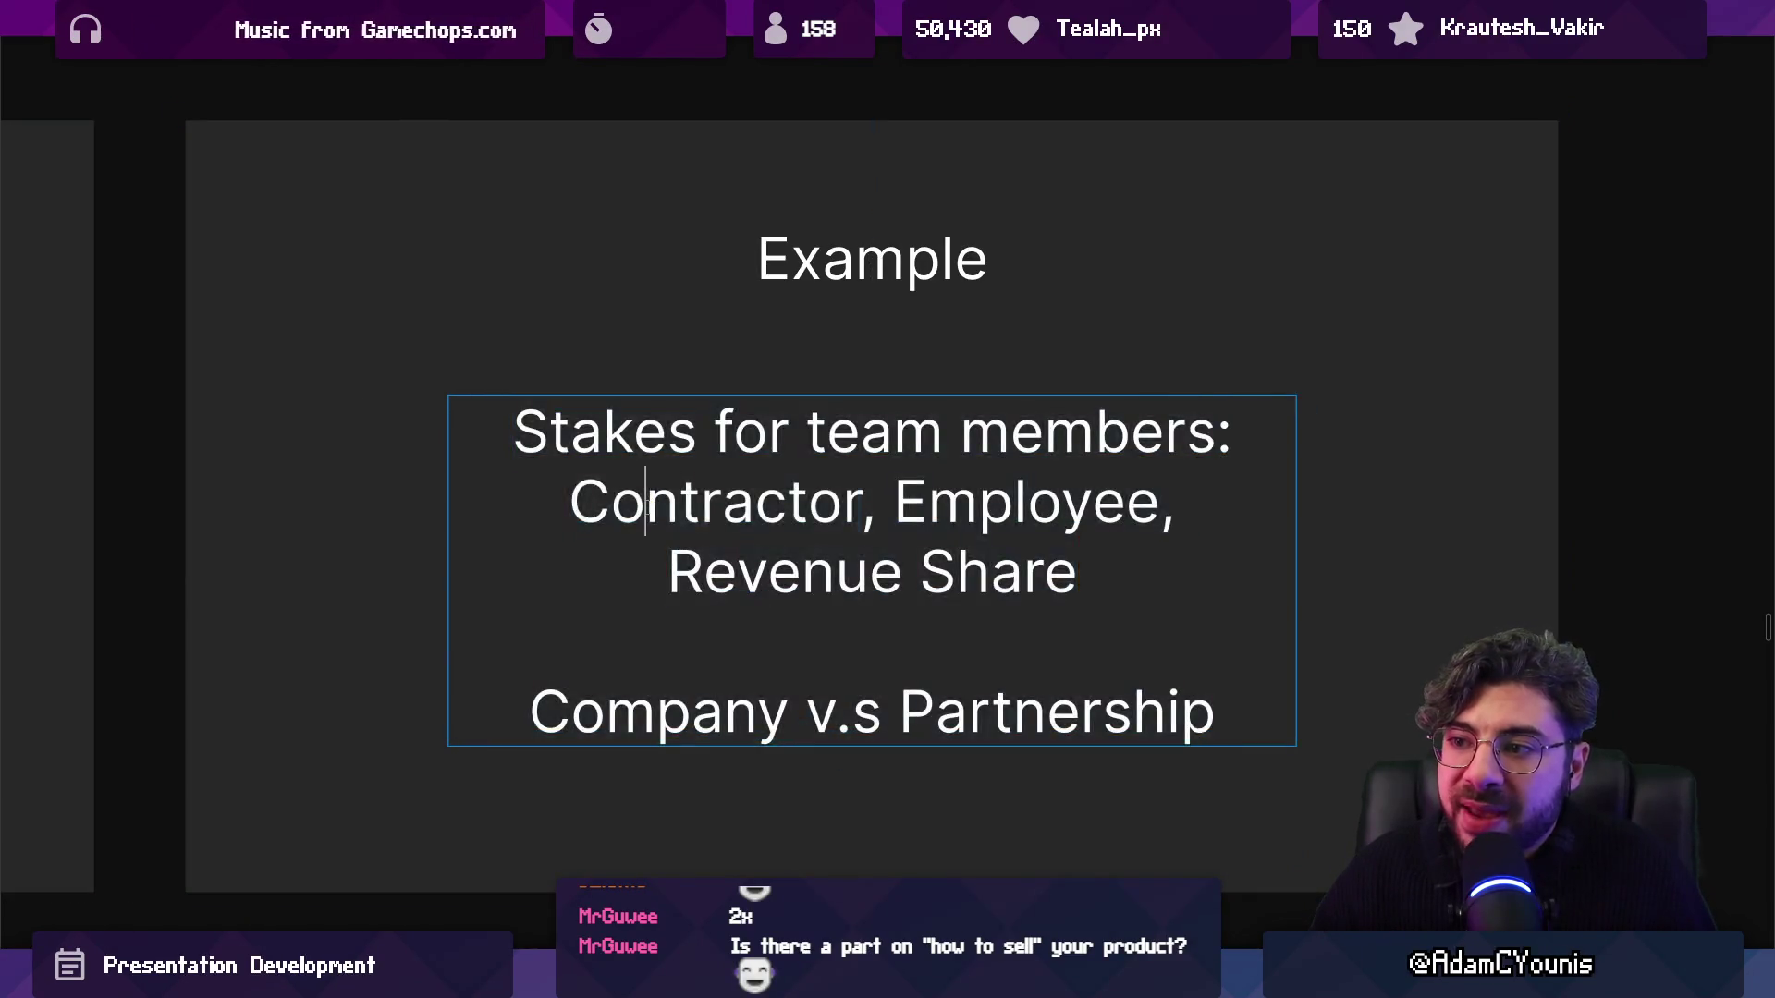
{"action": "double_click", "coordinate": [650, 499]}
{"action": "left_click", "coordinate": [368, 472]}
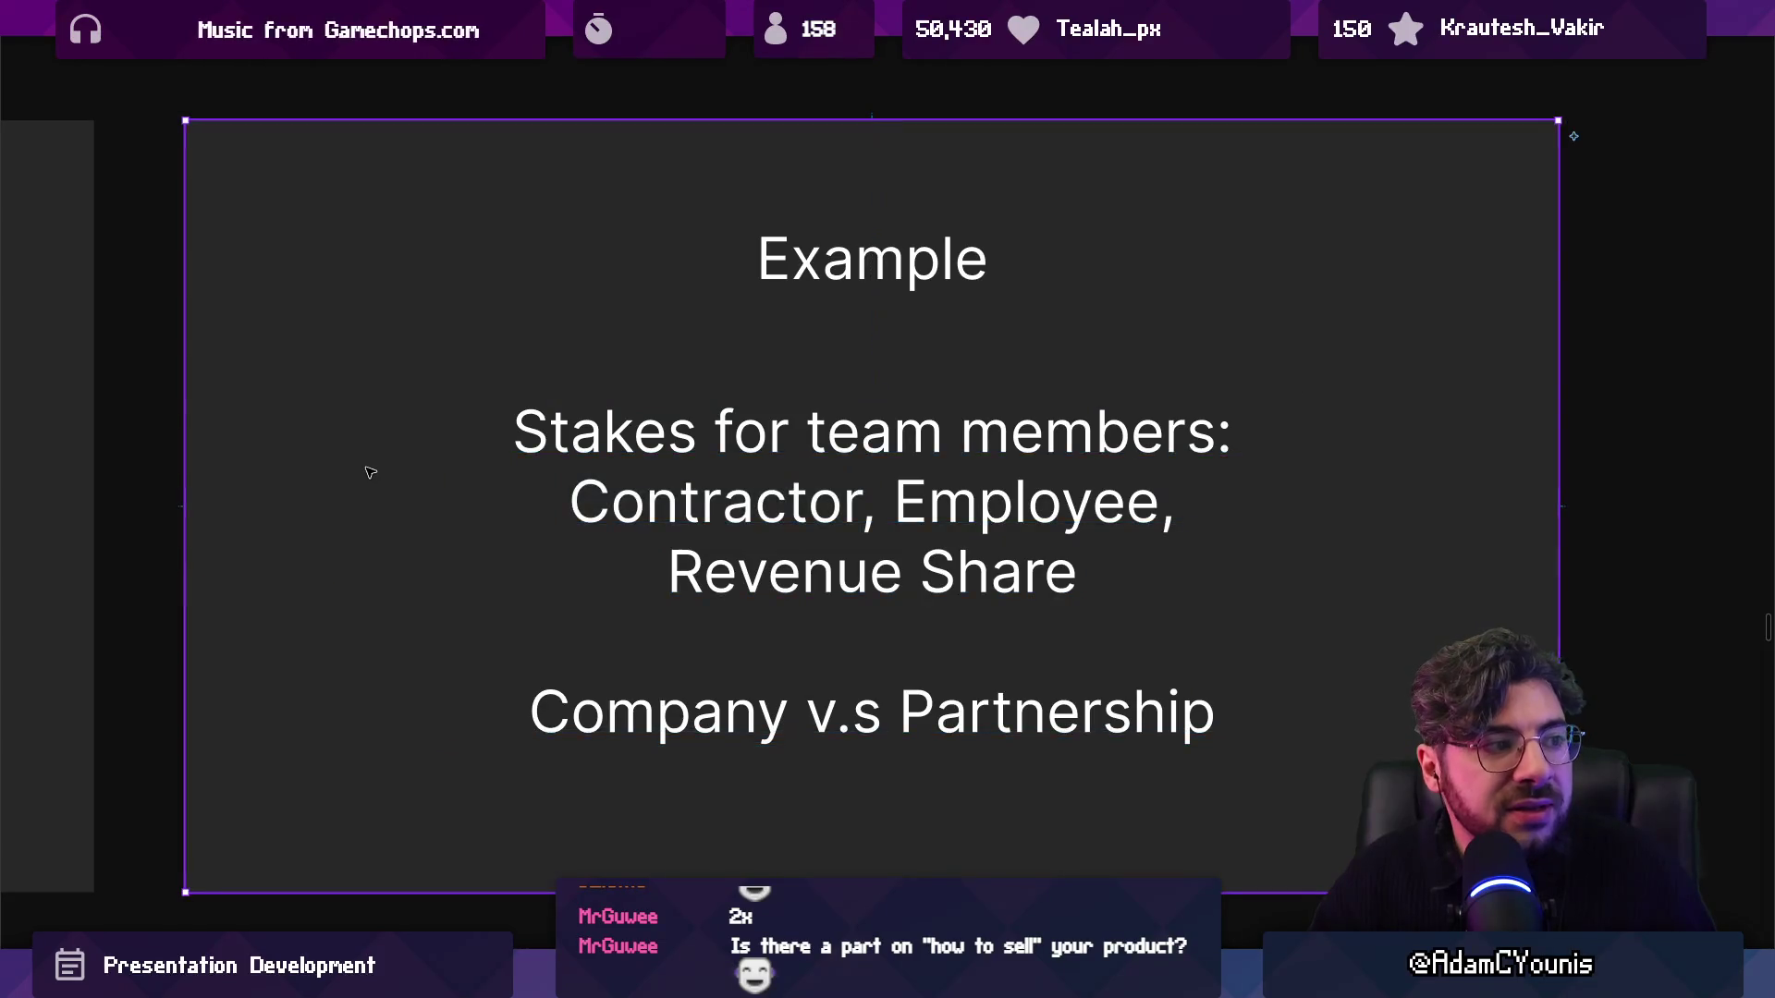